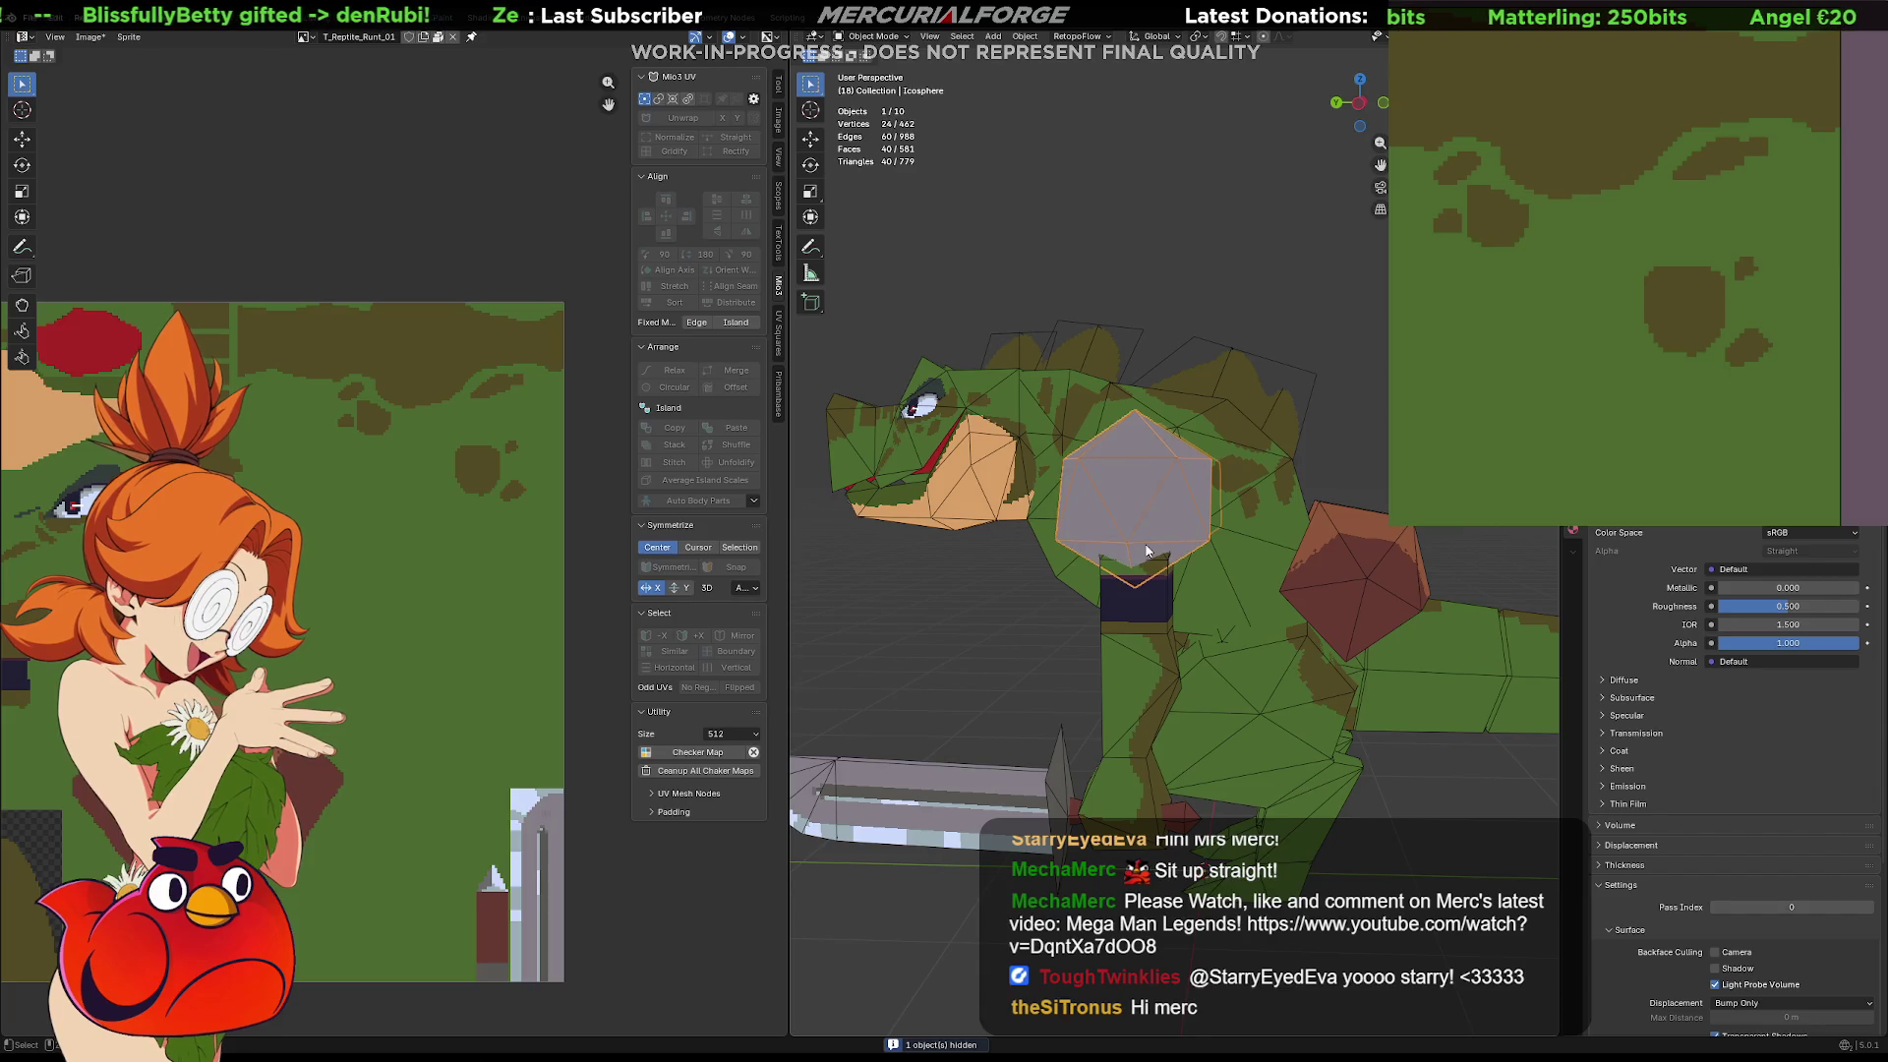
# Select the Arms object and isolate it in local view
pyautogui.moveTo(1146, 551); pyautogui.dragTo(1242, 540, button='middle')
pyautogui.press('KP_Decimal')
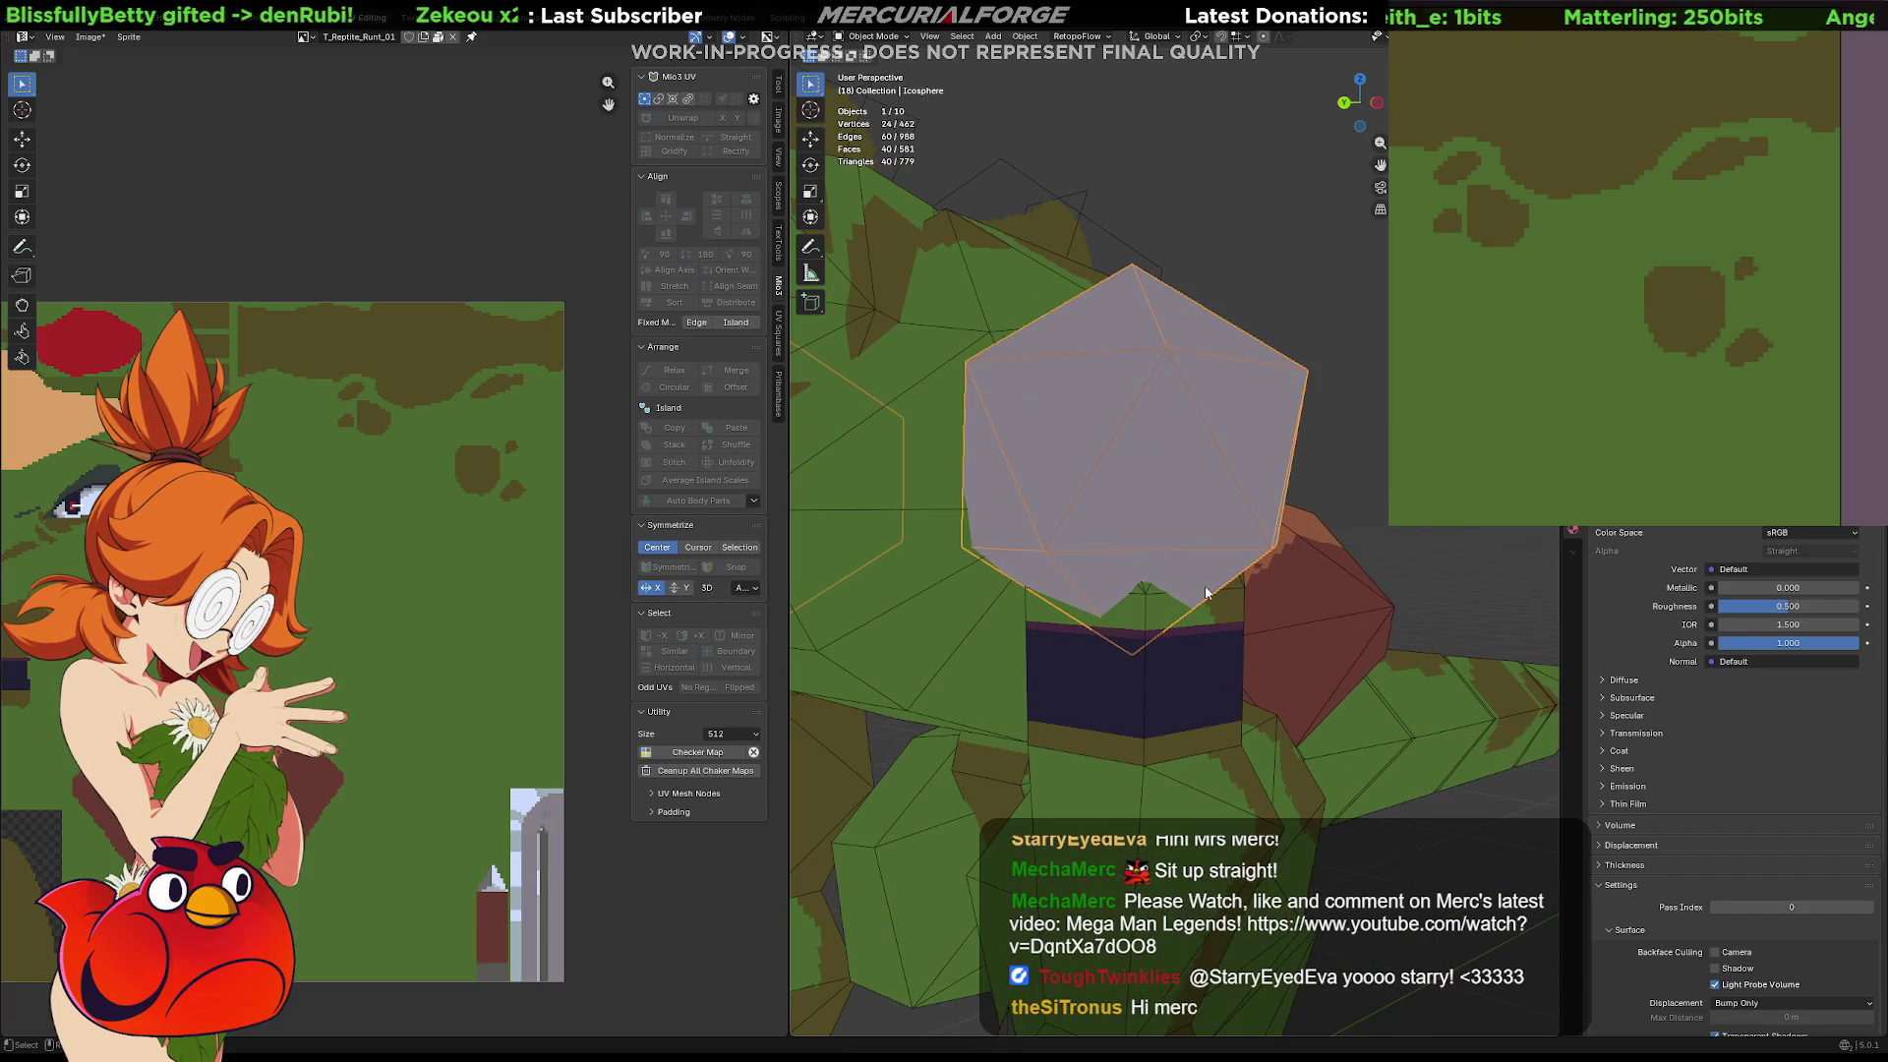
pyautogui.click(1200, 615)
pyautogui.moveTo(1200, 615)
pyautogui.mouseDown(button='middle')
pyautogui.moveTo(1259, 612)
pyautogui.moveTo(1241, 612)
pyautogui.mouseUp(button='middle')
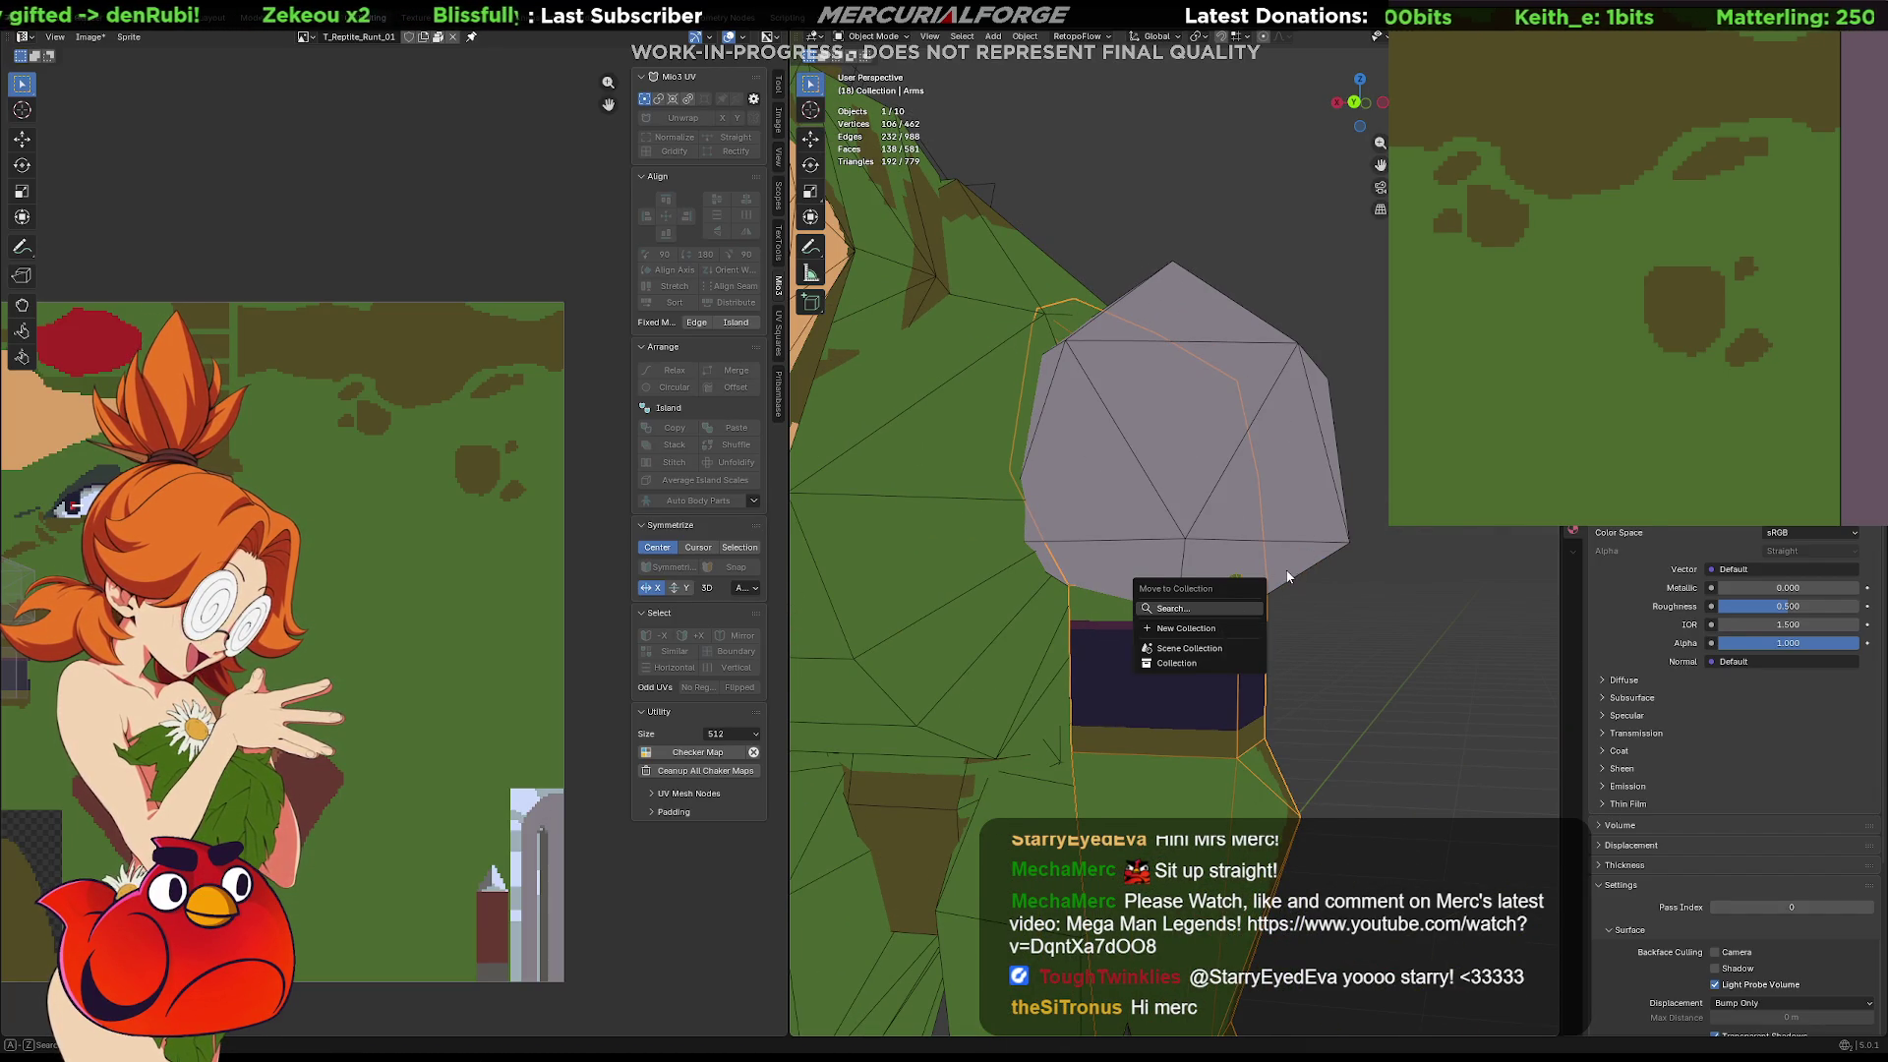
pyautogui.press('KP_Divide')
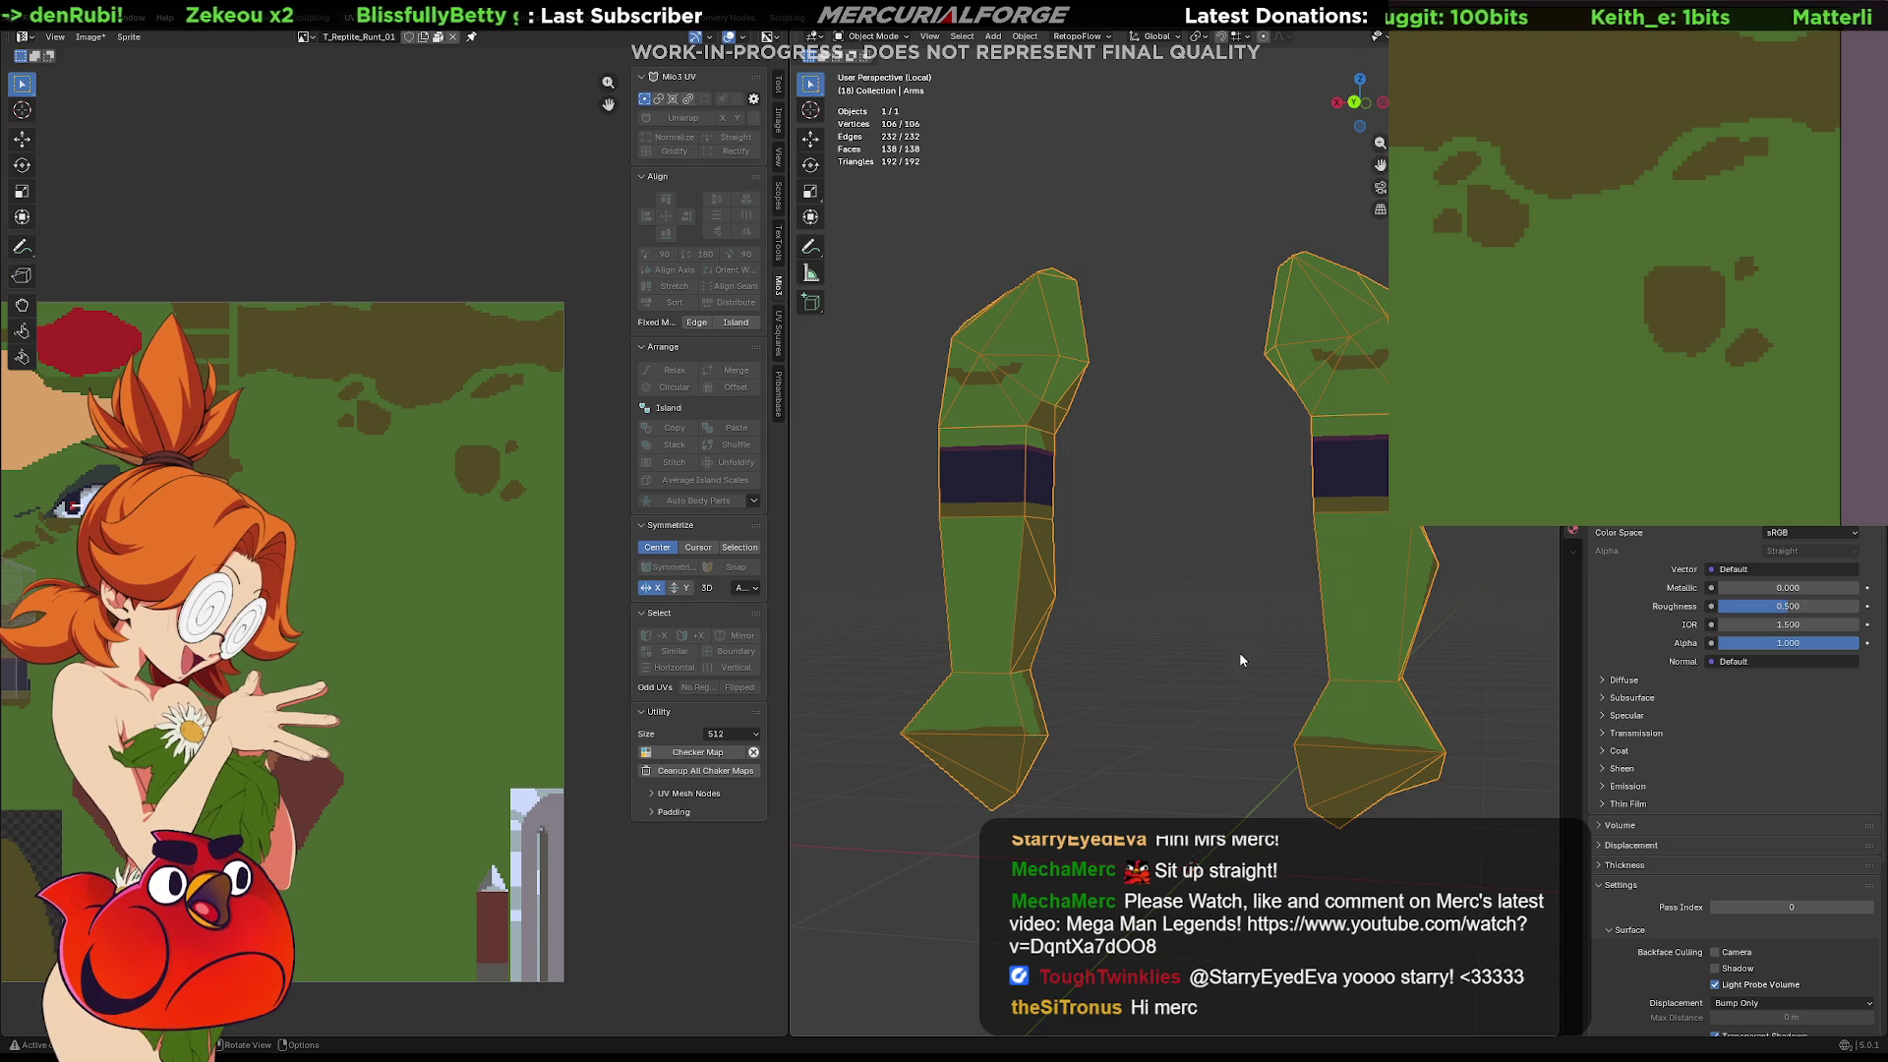
pyautogui.moveTo(1321, 386)
pyautogui.mouseDown(button='middle')
pyautogui.moveTo(1379, 397)
pyautogui.moveTo(1273, 427)
pyautogui.moveTo(1159, 521)
pyautogui.moveTo(1207, 485)
pyautogui.moveTo(1183, 503)
pyautogui.mouseUp(button='middle')
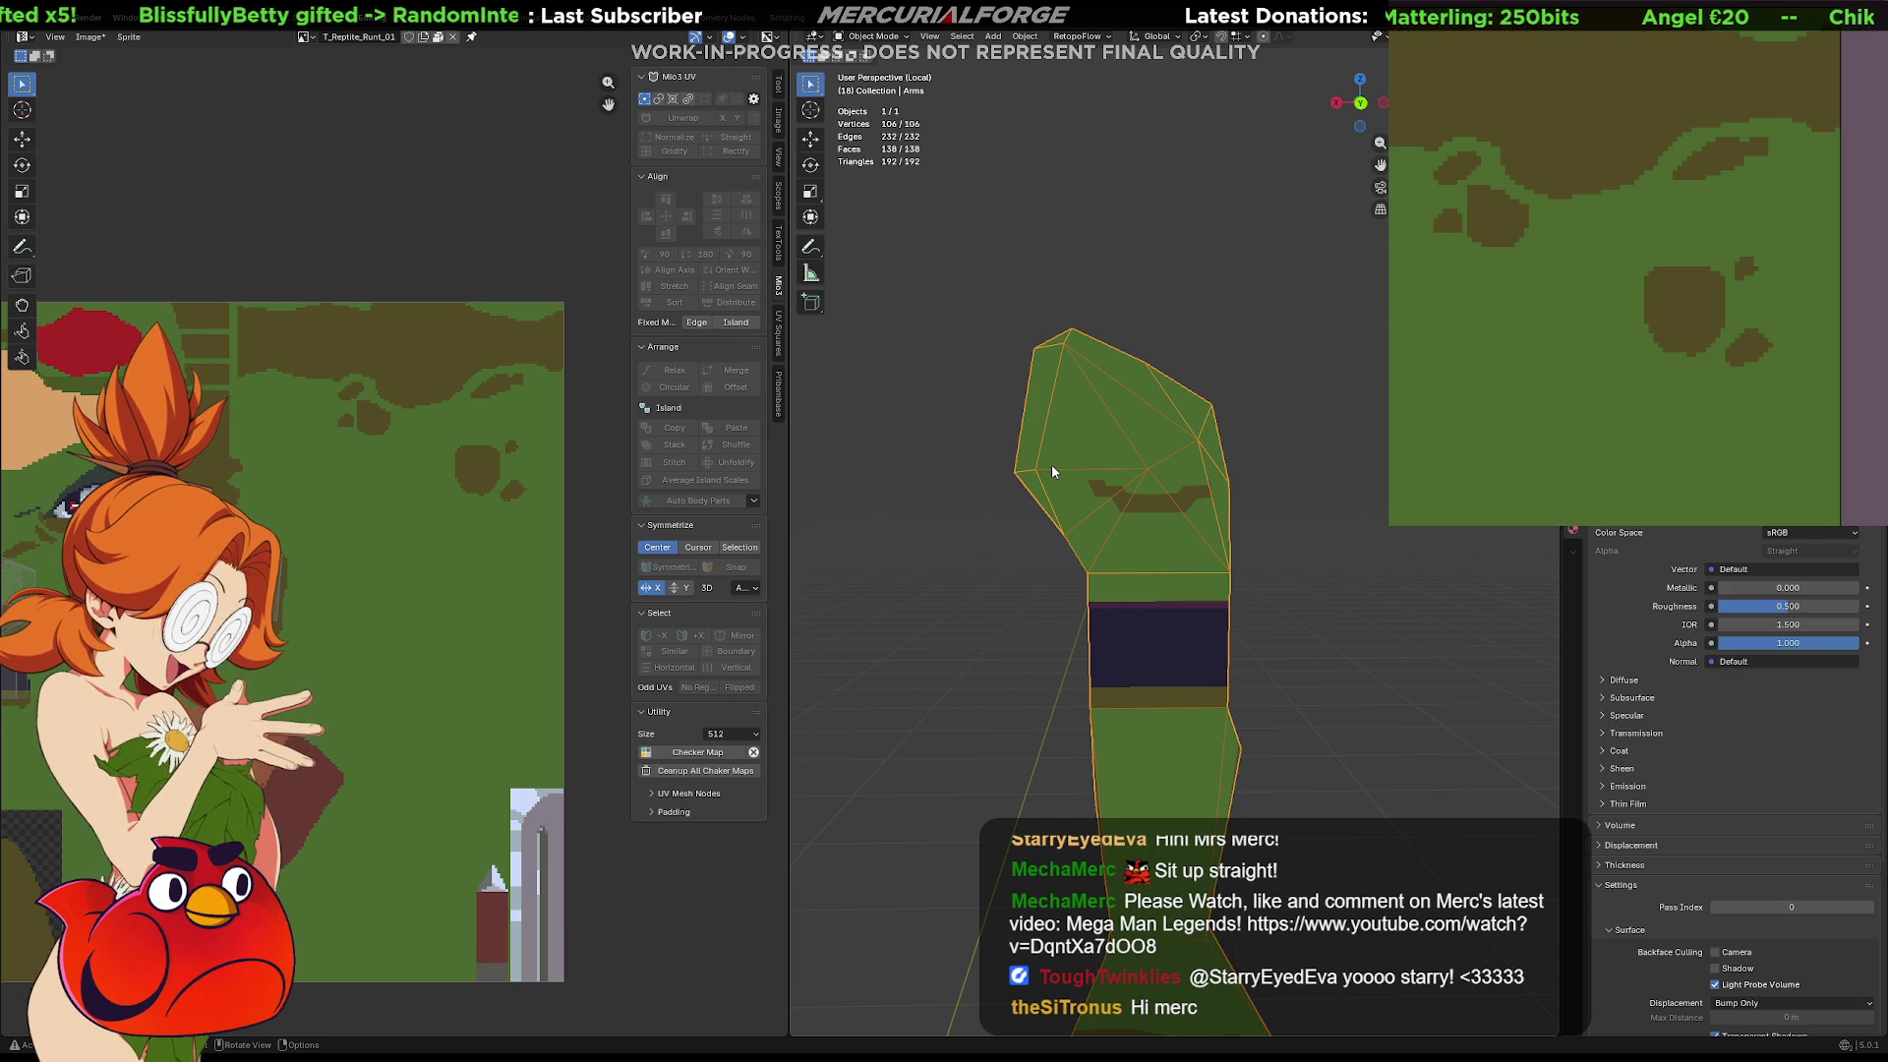
# Cancel the delete prompts, show the arm as wireframe and enter Edit Mode
pyautogui.click(1367, 464)
pyautogui.press('x')
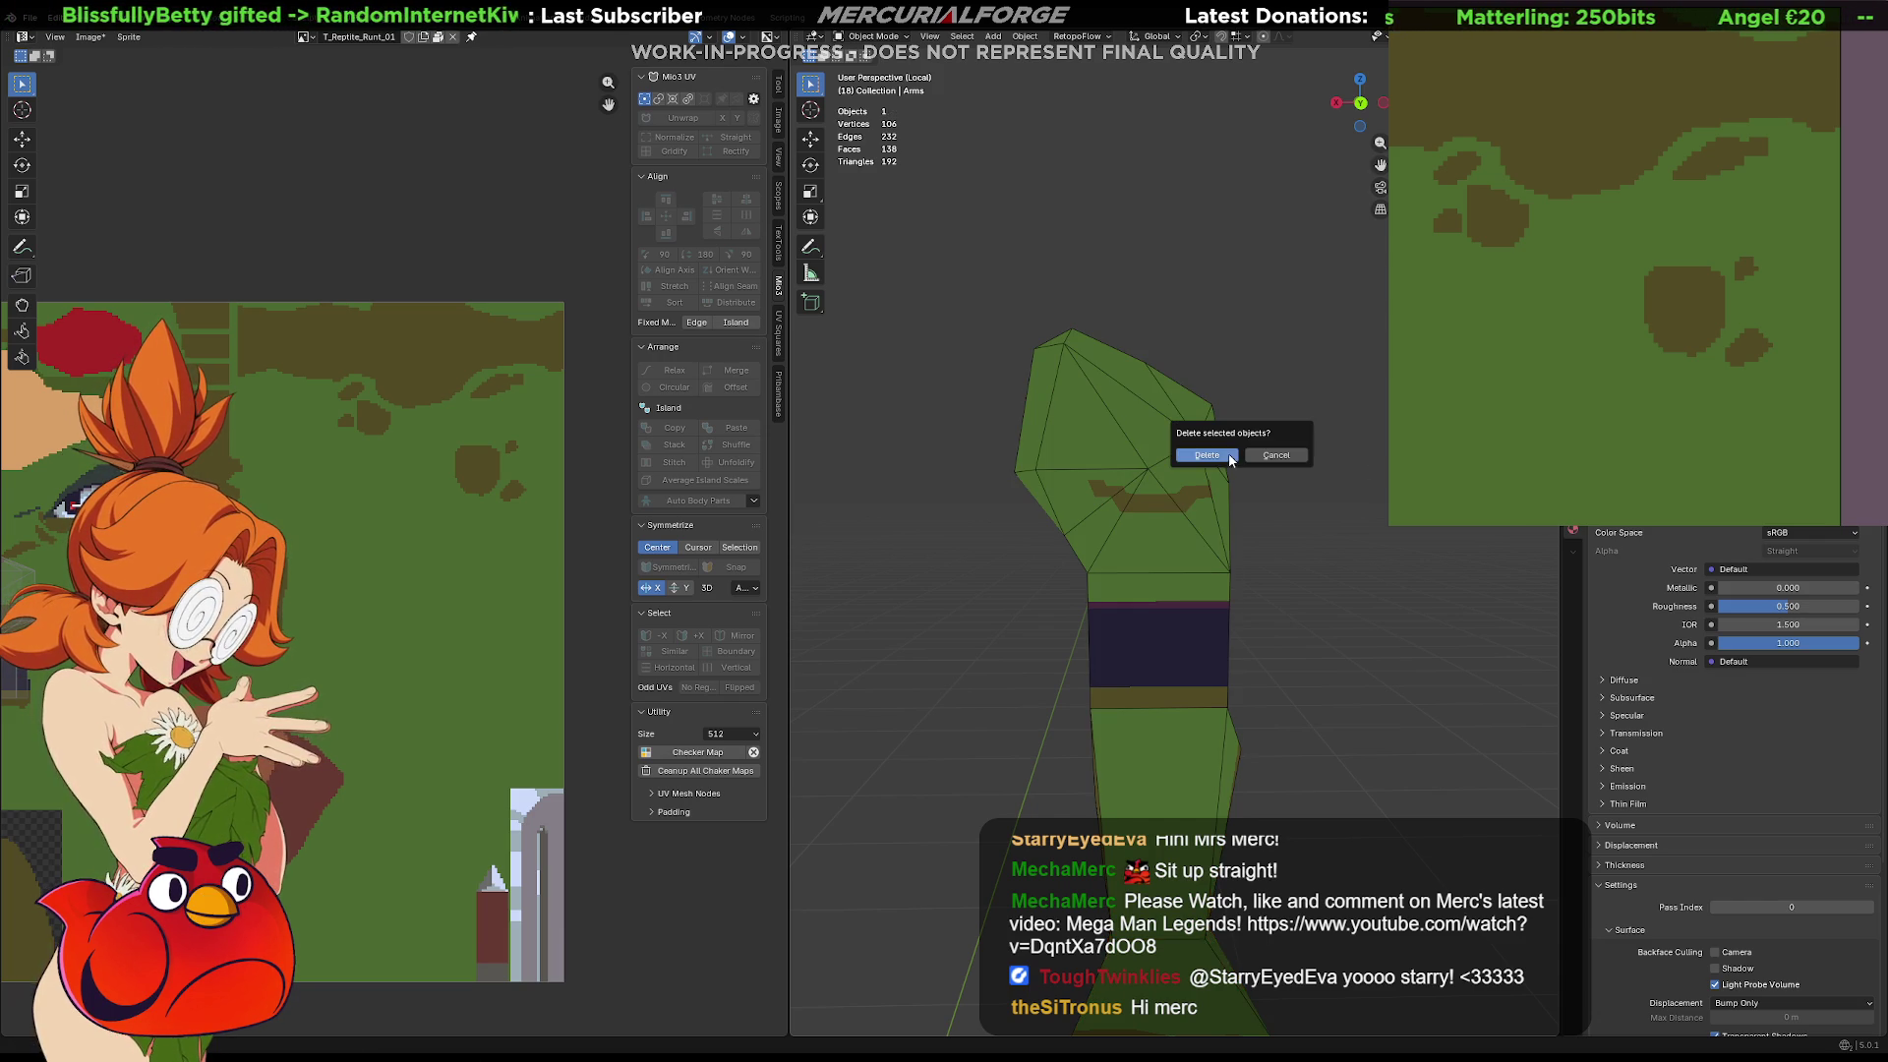
pyautogui.click(1136, 510)
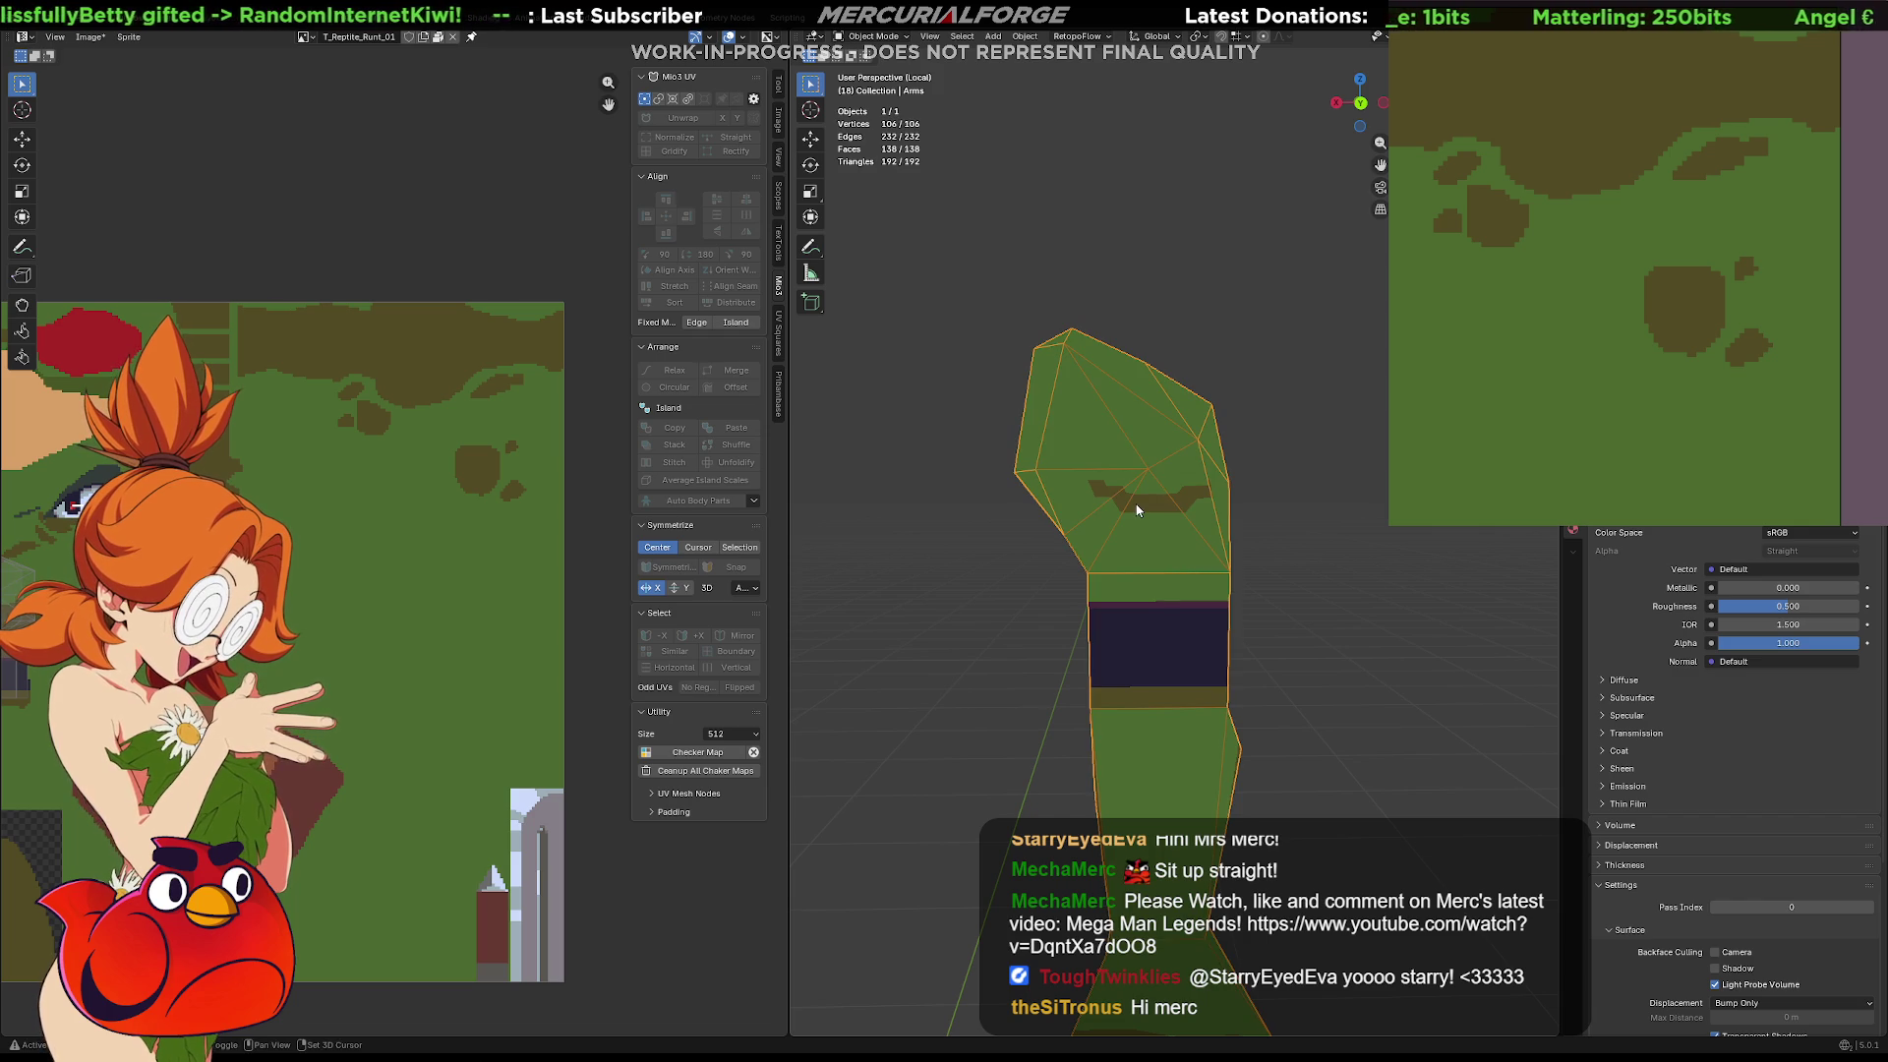
pyautogui.press('x')
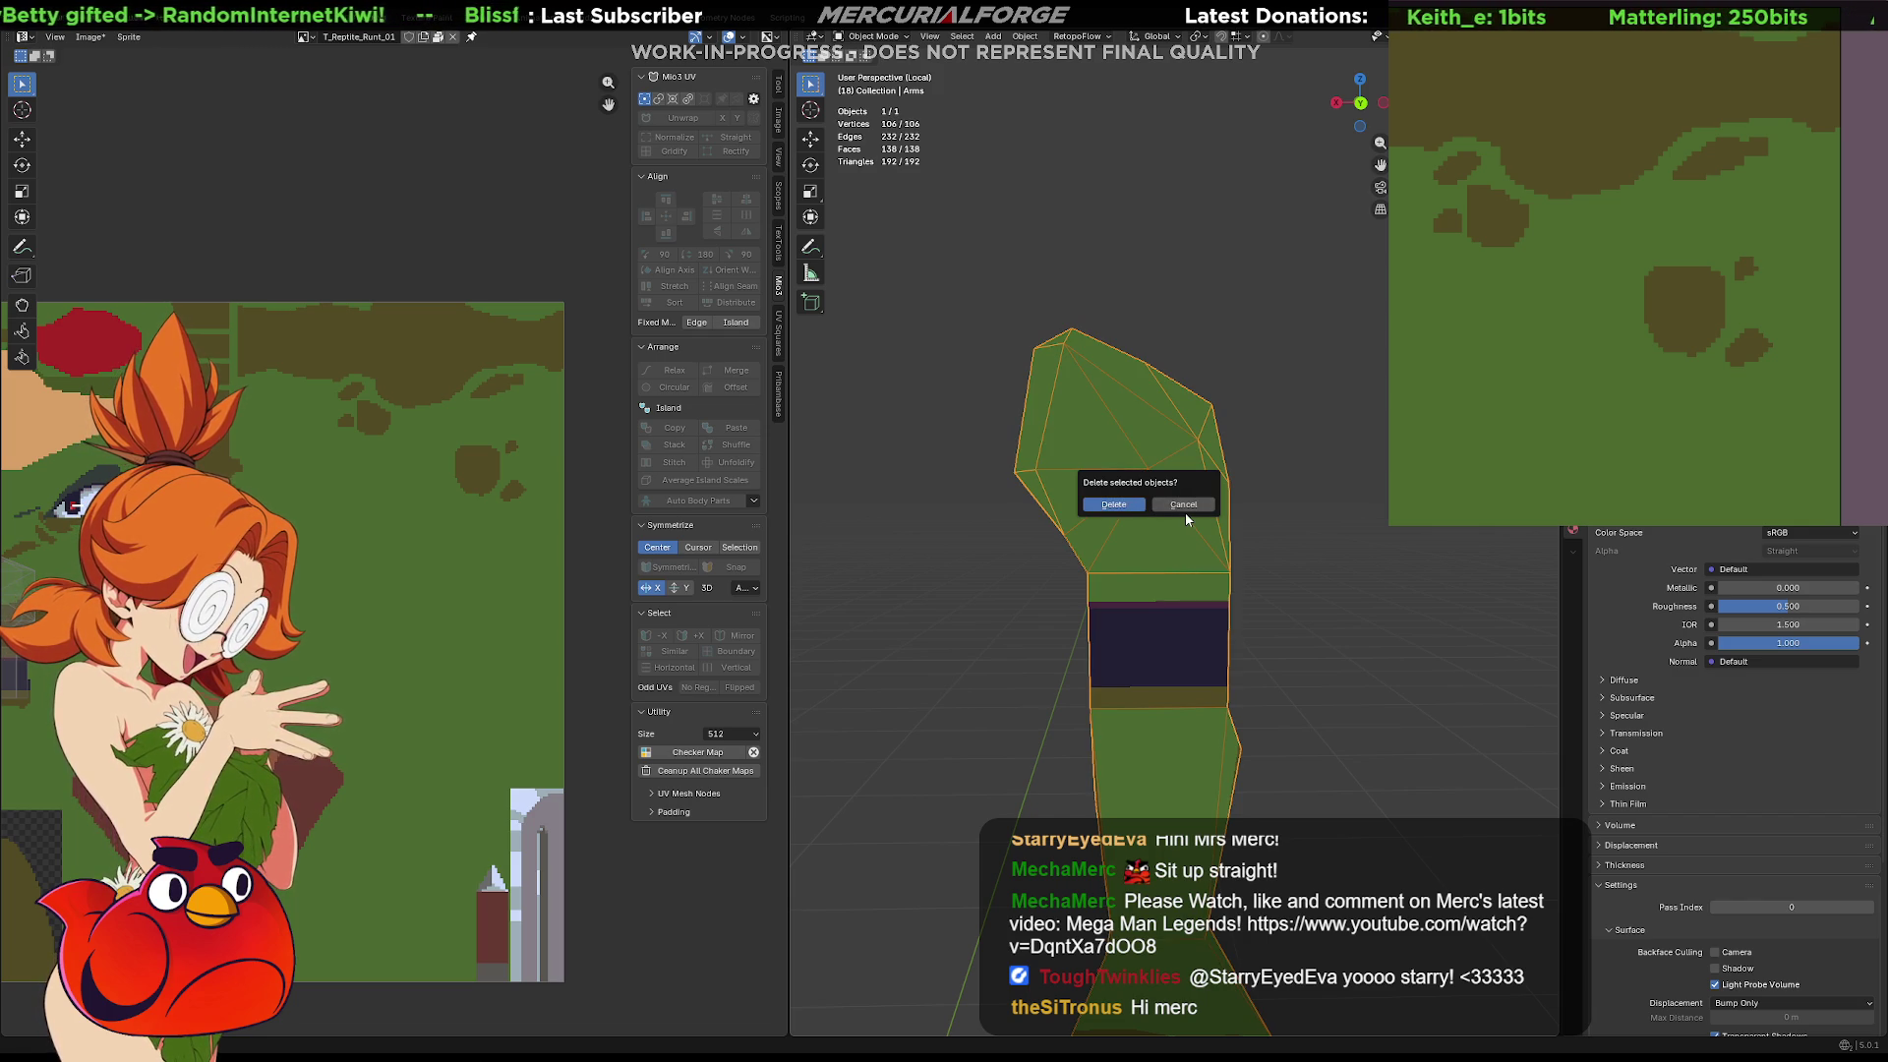
pyautogui.click(1185, 516)
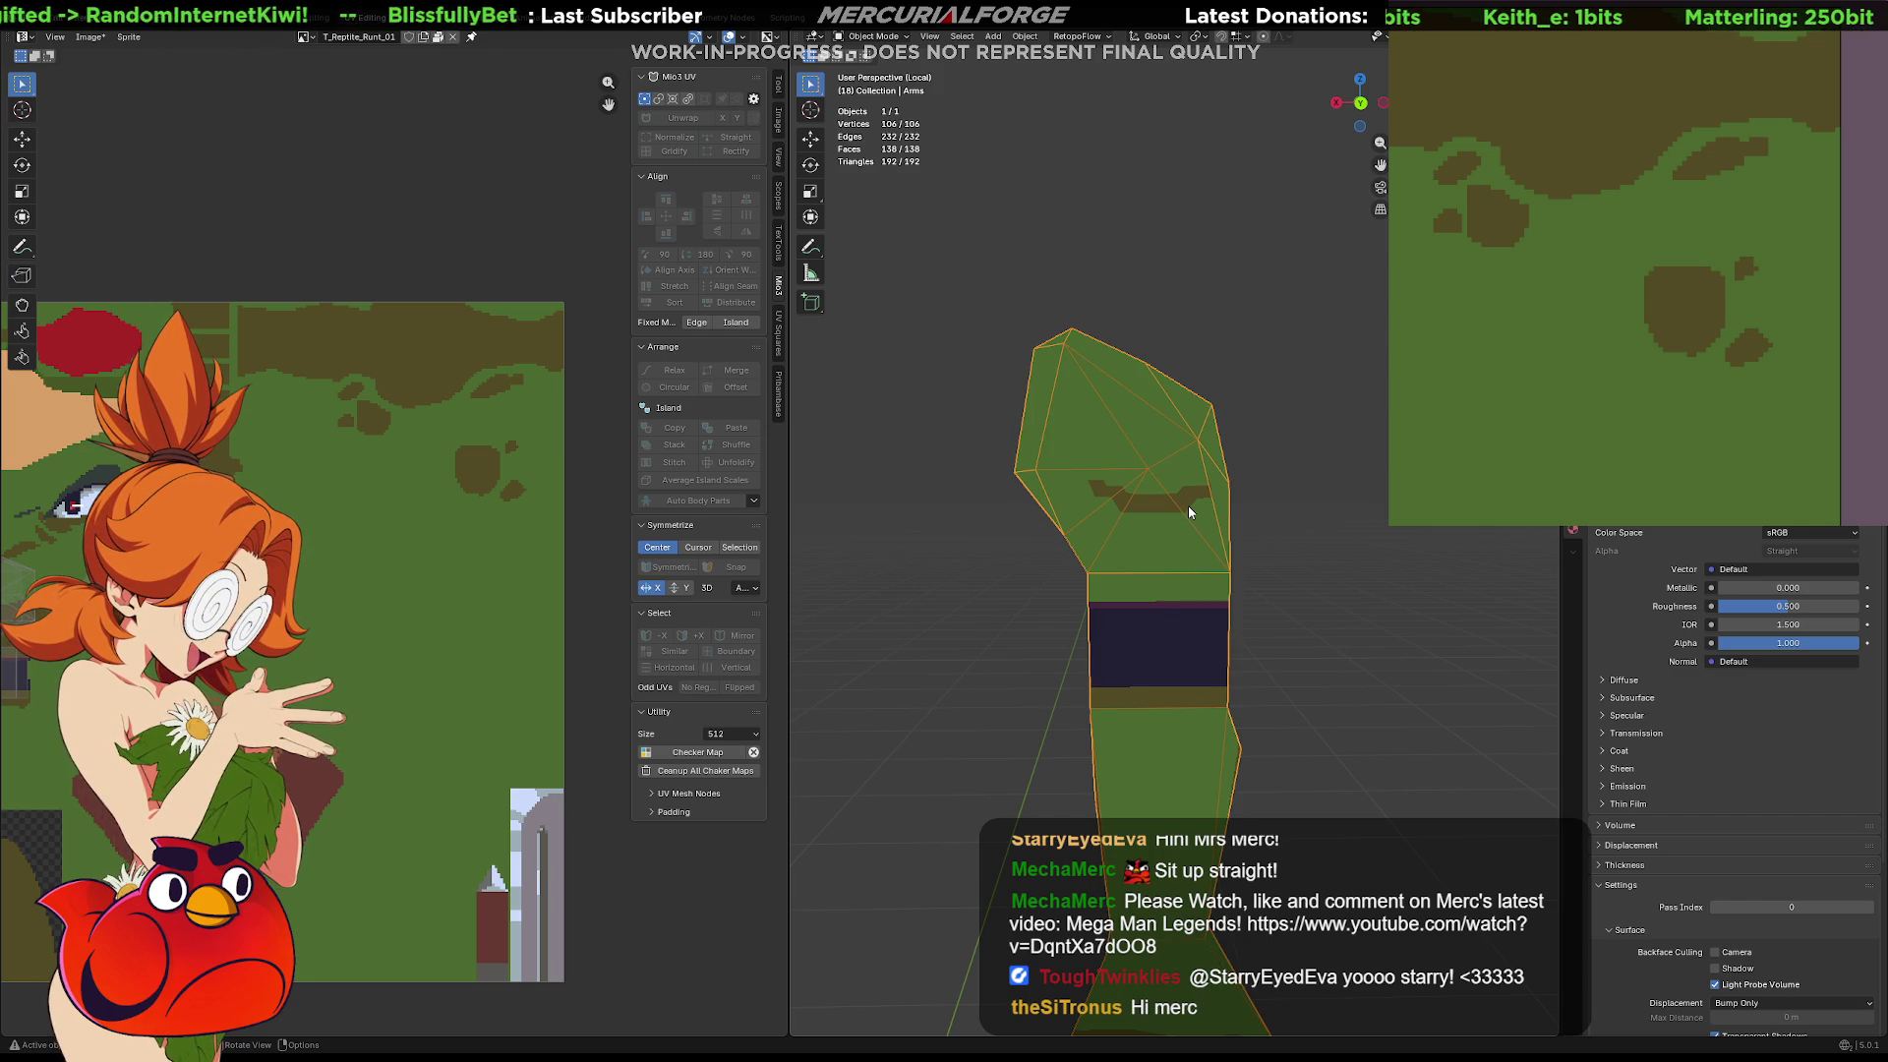
pyautogui.hotkey('shift', 'z')
pyautogui.press('Tab')
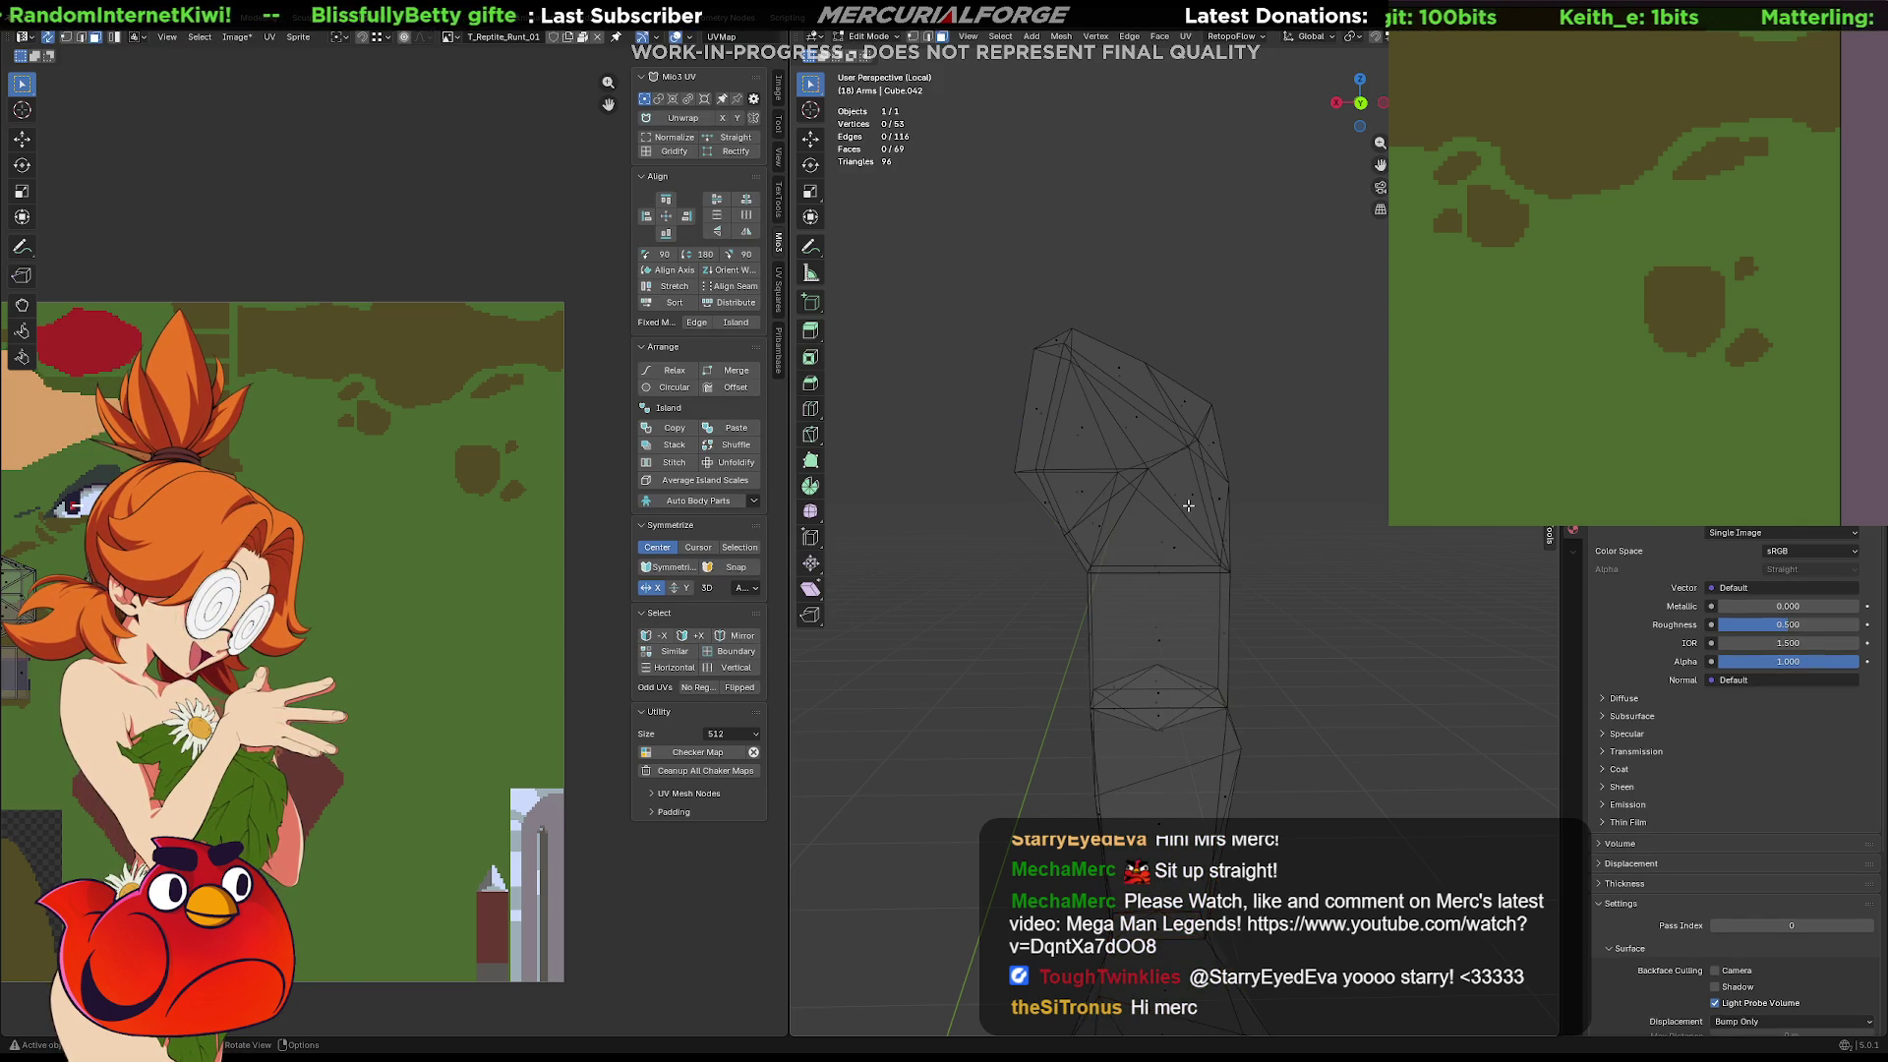
# Select the vertices around the upper arm's base and merge them by distance
pyautogui.moveTo(1281, 288)
pyautogui.mouseDown()
pyautogui.moveTo(1083, 425)
pyautogui.moveTo(945, 553)
pyautogui.moveTo(946, 584)
pyautogui.mouseUp()
pyautogui.scroll(6, 1135, 562)
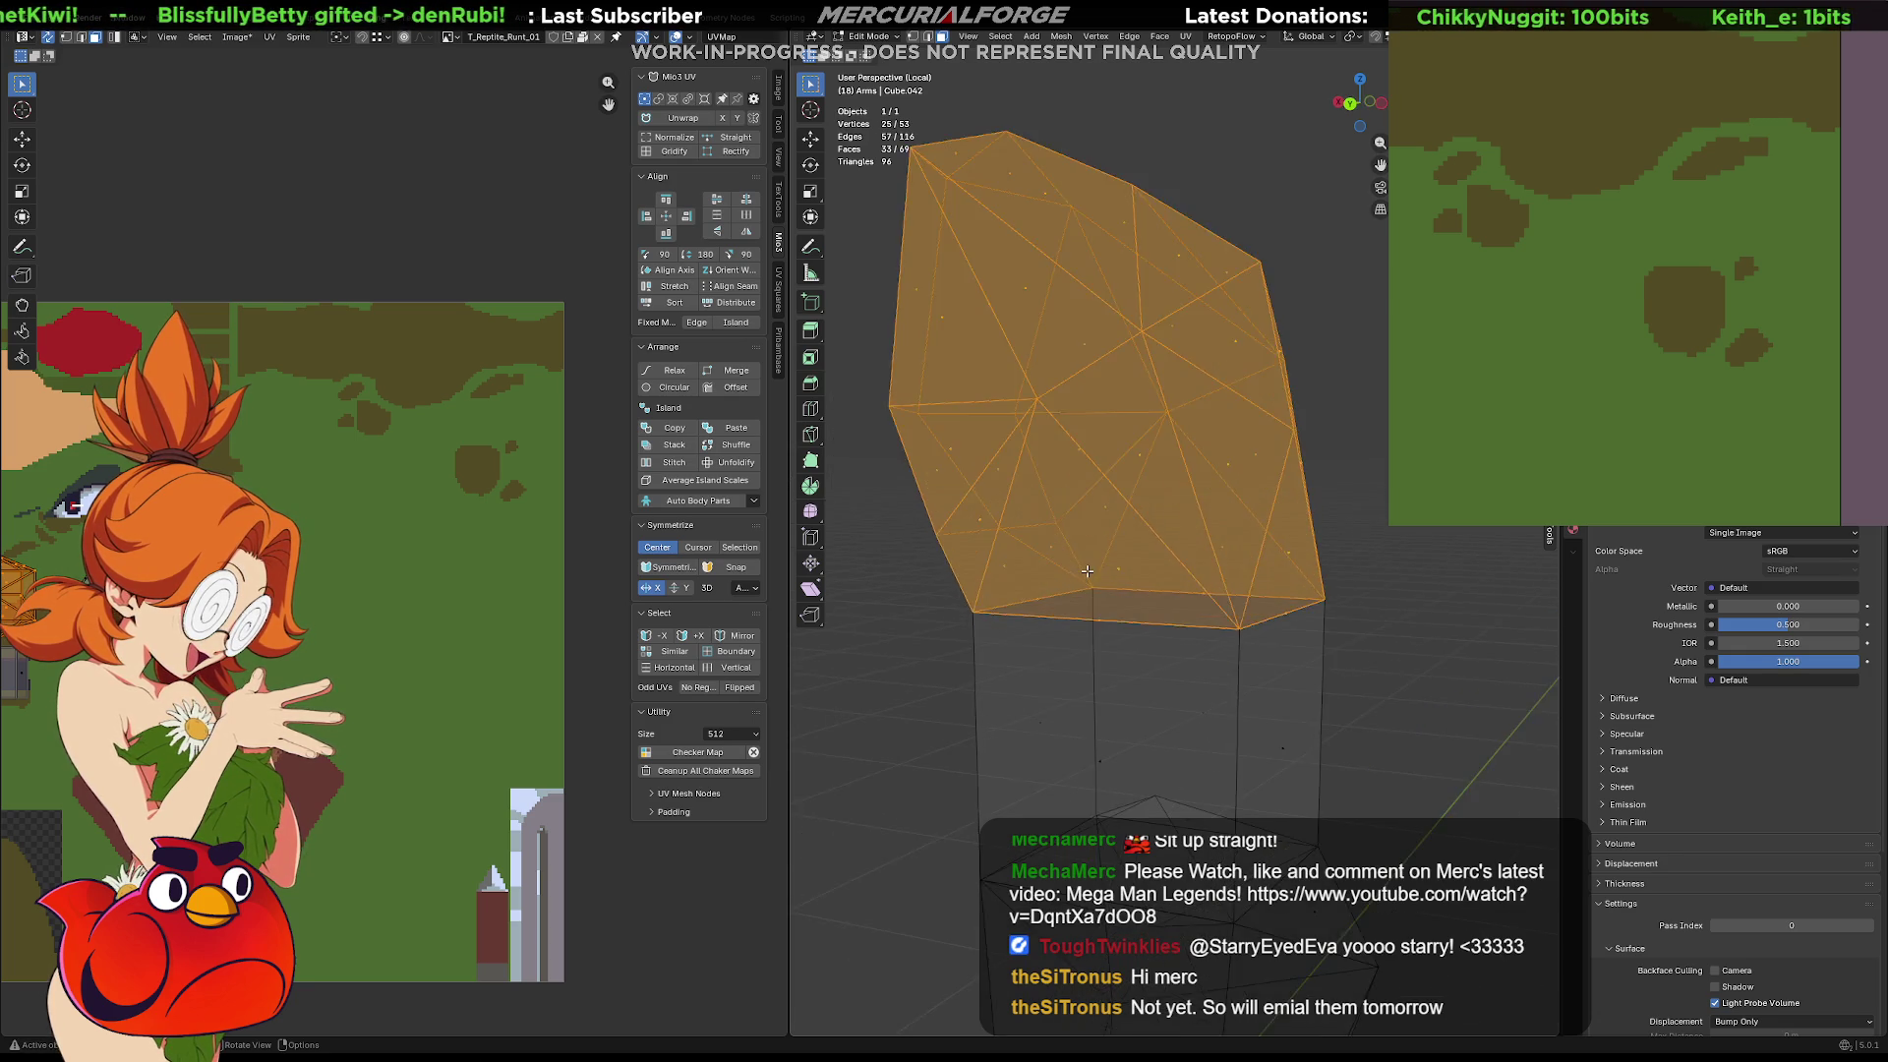
pyautogui.keyDown('shift'); pyautogui.moveTo(1114, 583); pyautogui.dragTo(1166, 511, button='middle'); pyautogui.keyUp('shift')
pyautogui.click(1146, 536)
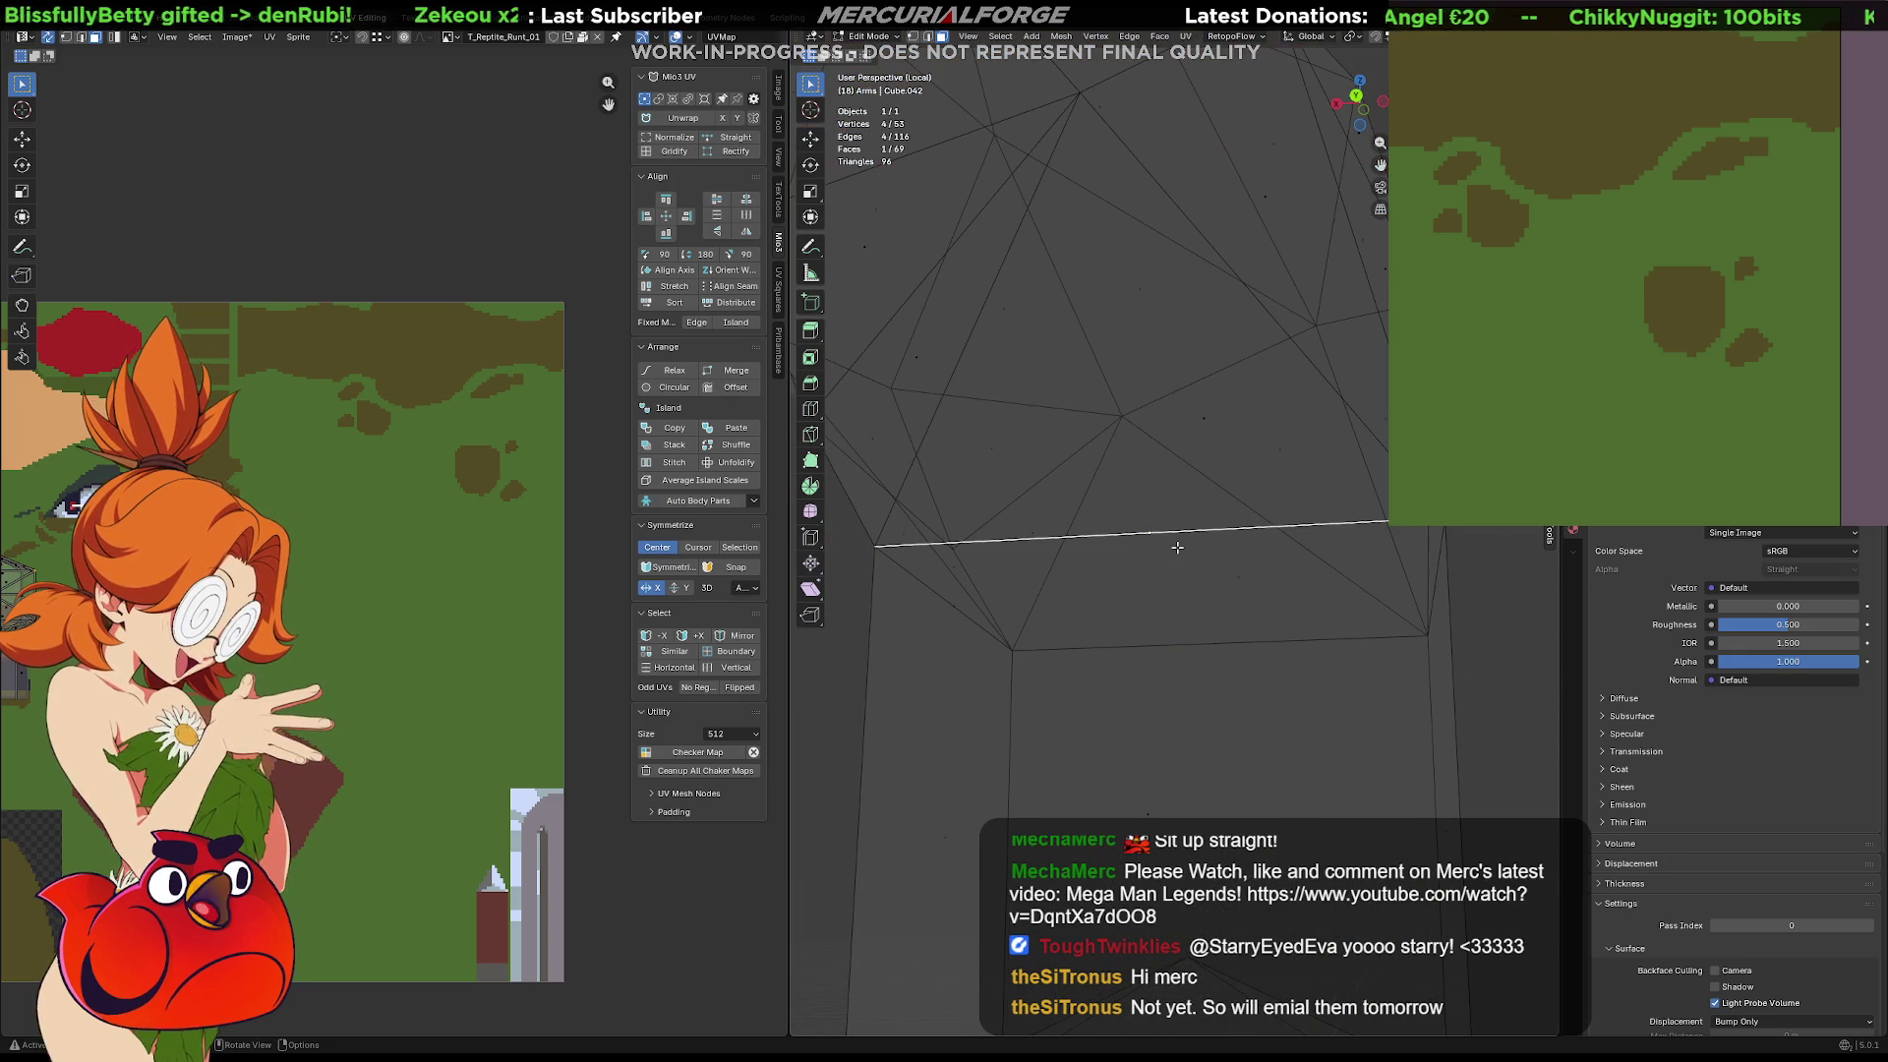
pyautogui.moveTo(1177, 548); pyautogui.dragTo(1516, 651, button='middle')
pyautogui.moveTo(1516, 651); pyautogui.dragTo(852, 547)
pyautogui.press('m')
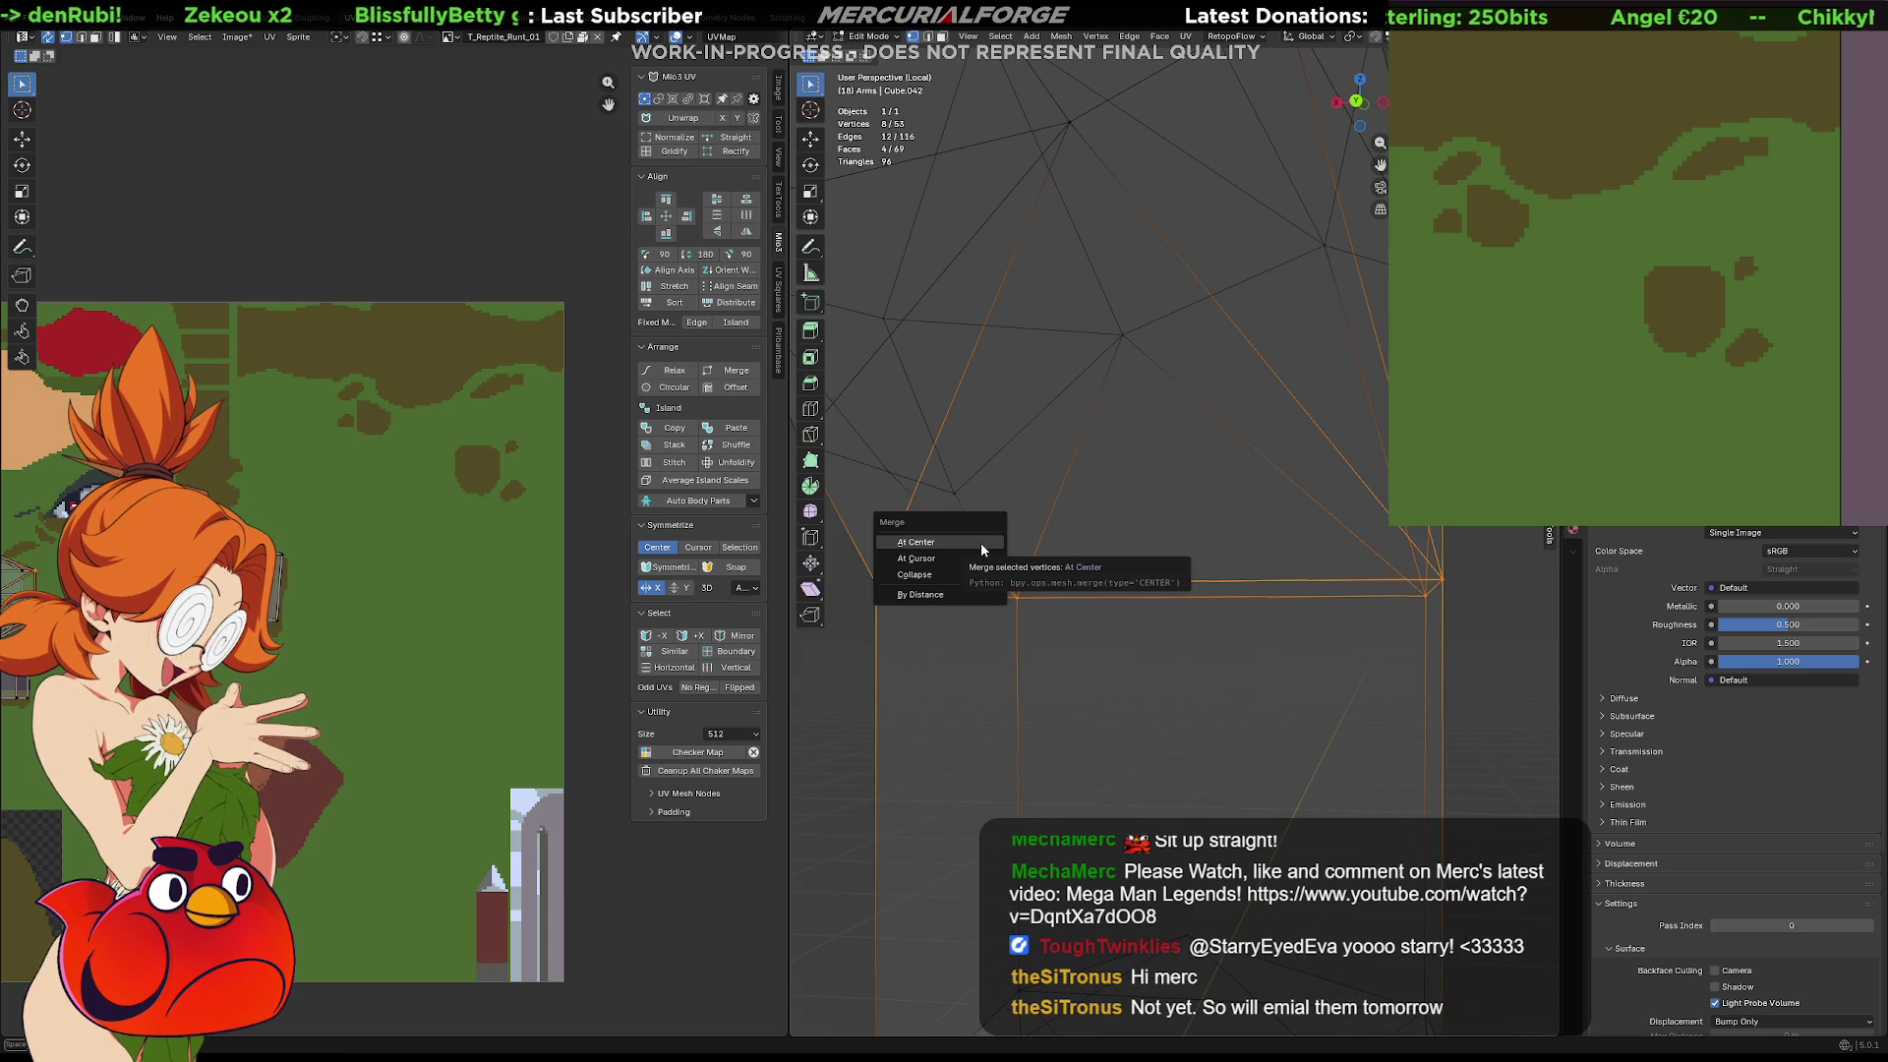
pyautogui.click(941, 596)
pyautogui.press('KP_Decimal')
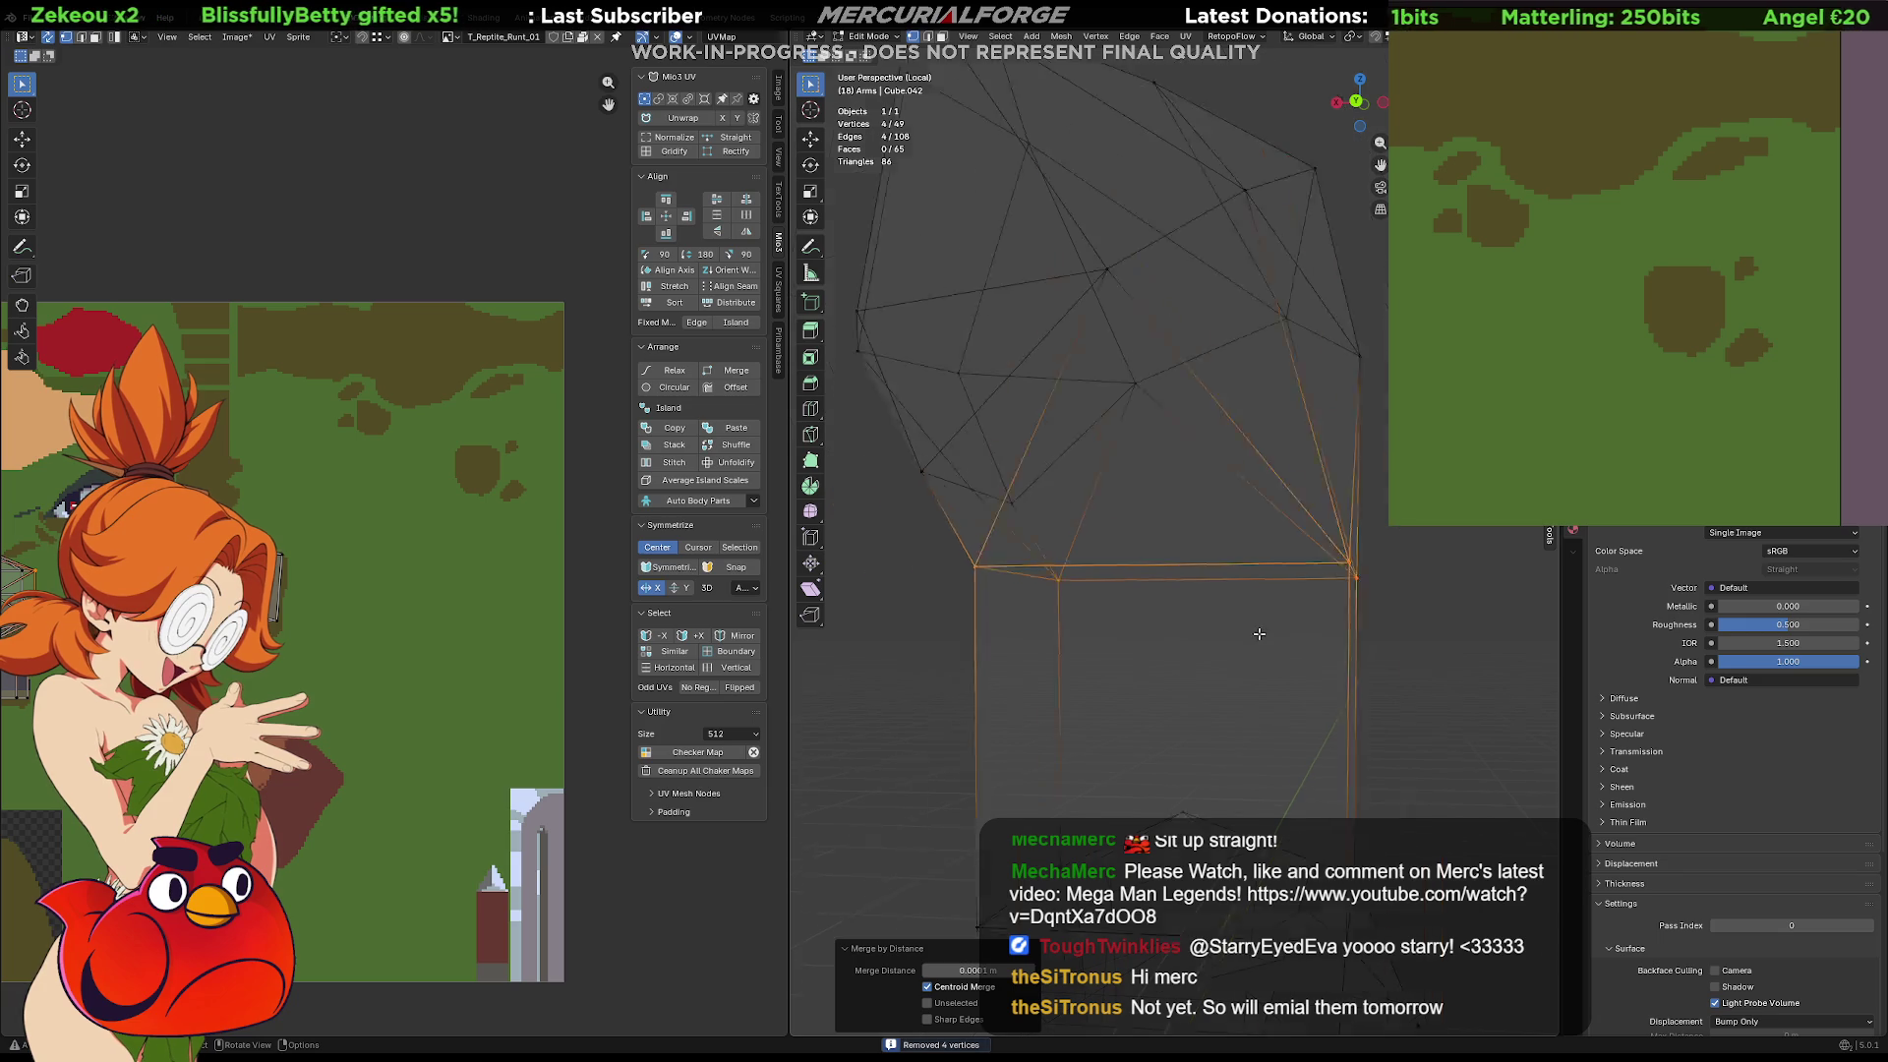
# Merge the upper arm vertices by distance again, then select its faces in face mode
pyautogui.moveTo(1314, 299); pyautogui.dragTo(1023, 578)
pyautogui.press('m')
pyautogui.click(1024, 581)
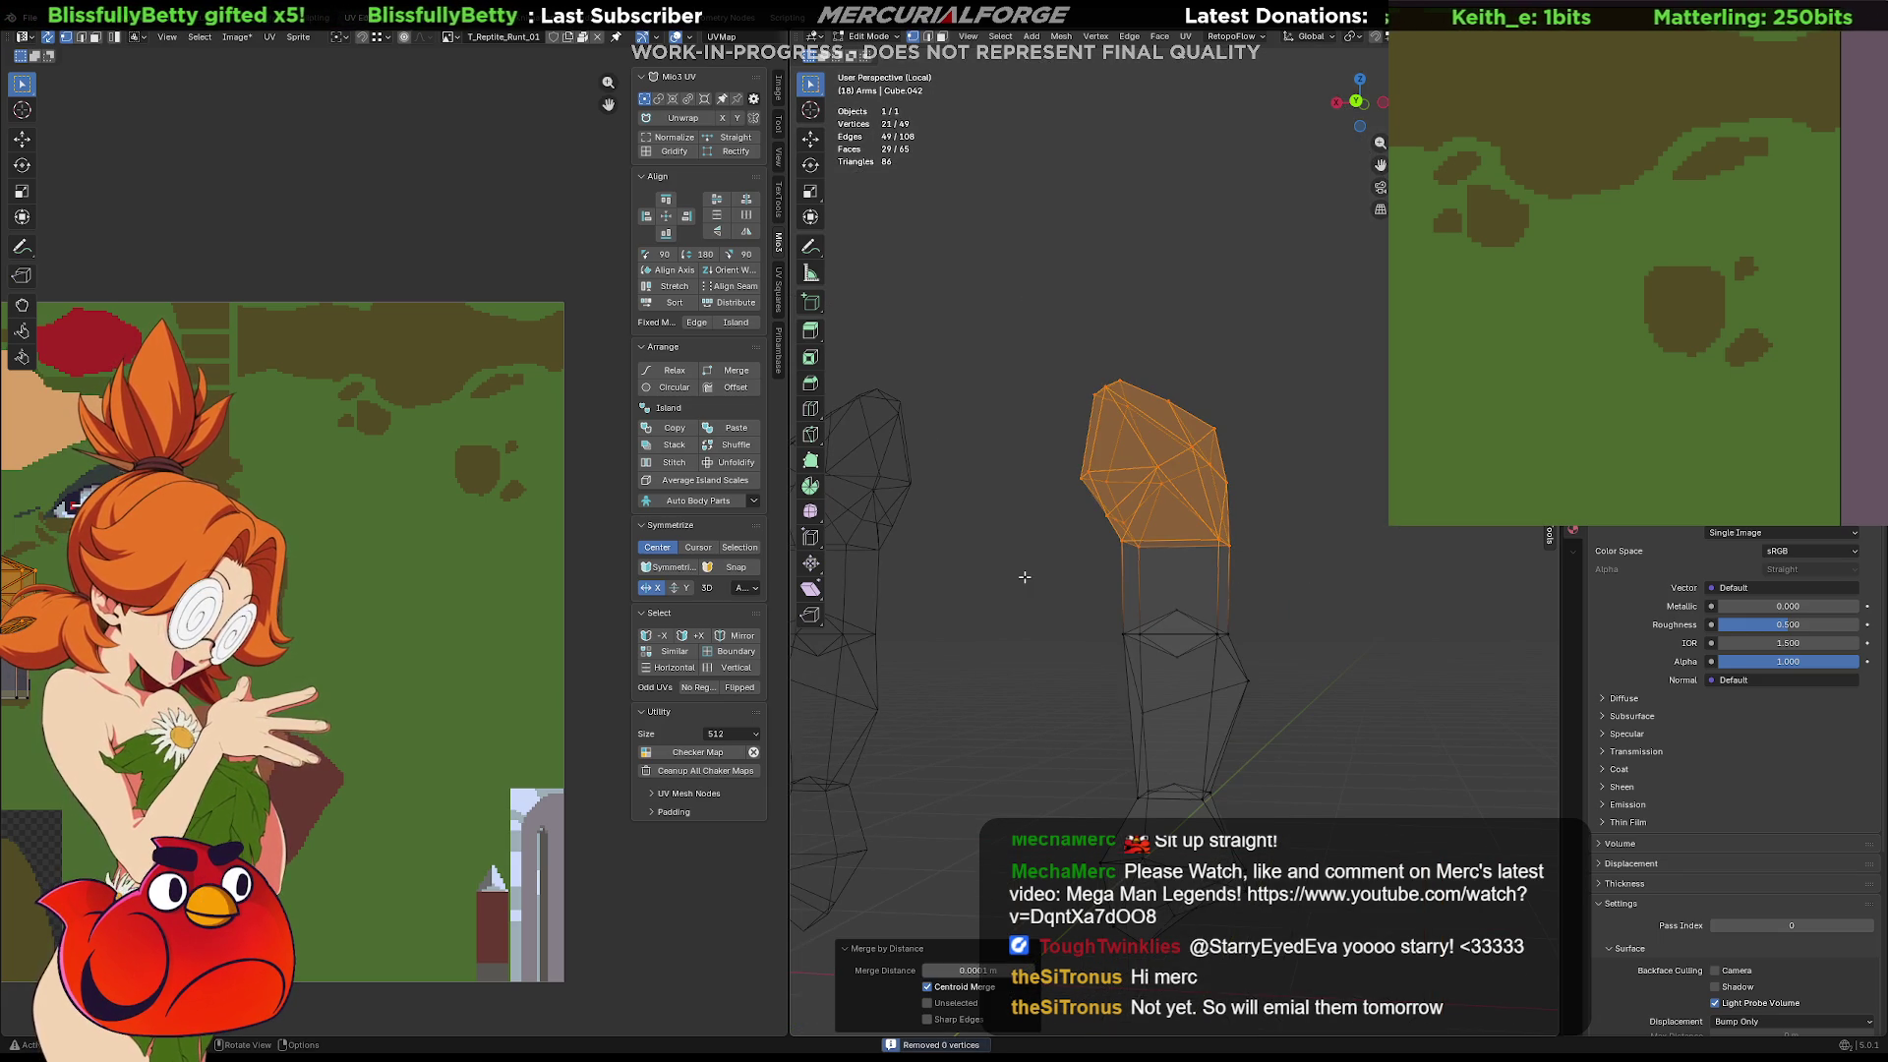
pyautogui.click(1284, 564)
pyautogui.press('3')
pyautogui.moveTo(1291, 297); pyautogui.dragTo(1028, 553)
pyautogui.scroll(2, 1062, 541)
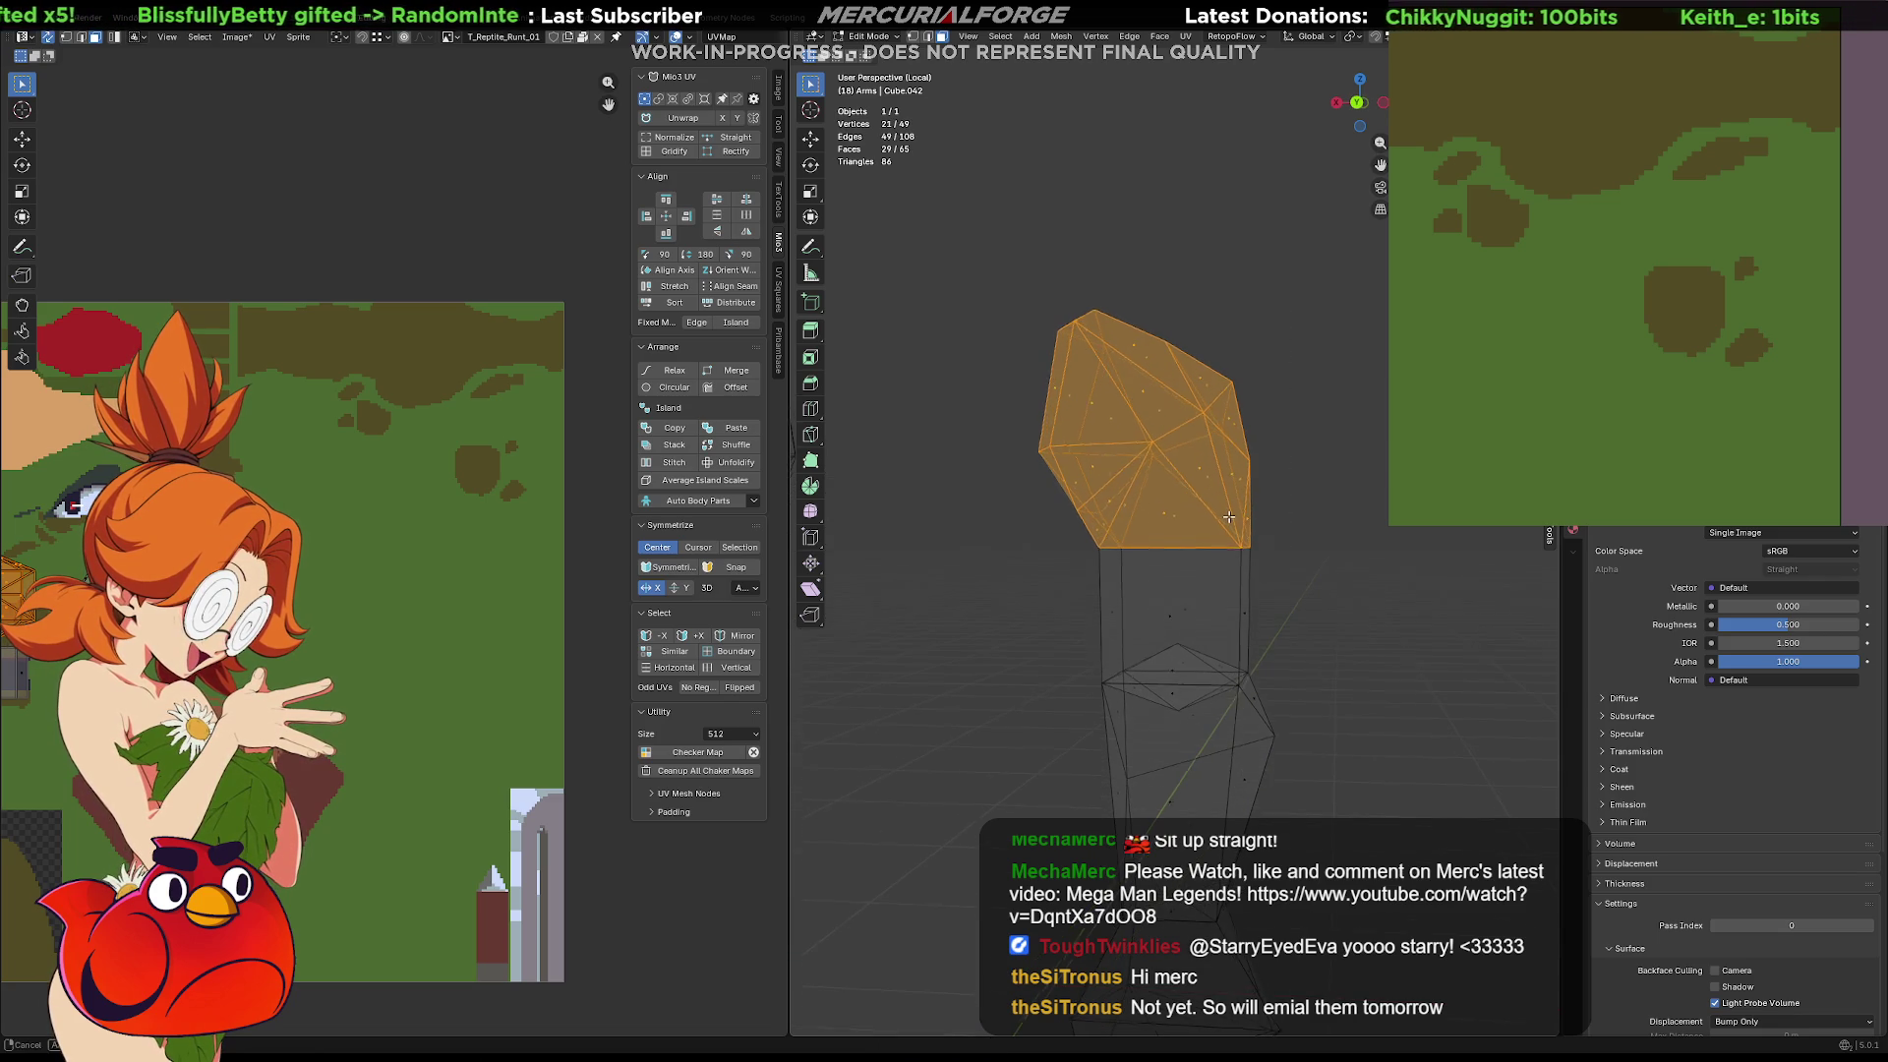
pyautogui.scroll(1, 1168, 512)
pyautogui.press('r')
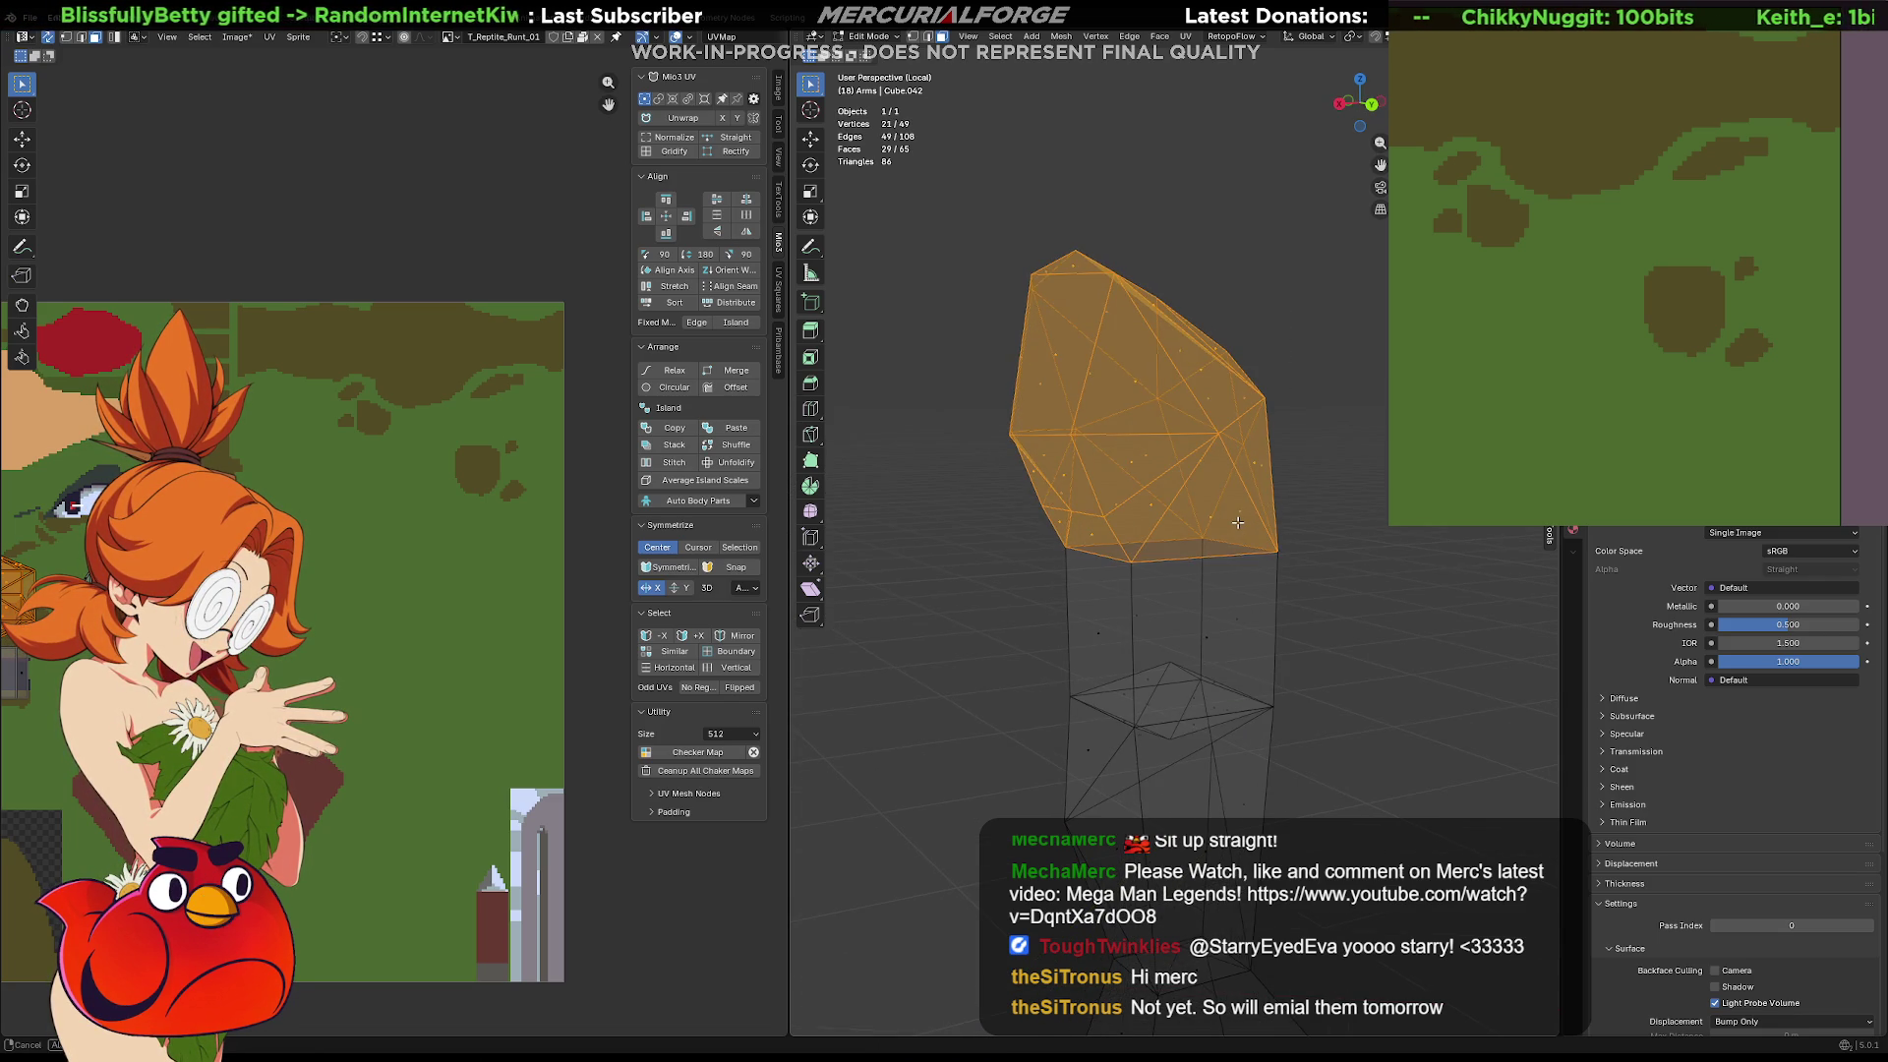
pyautogui.rightClick(1173, 511)
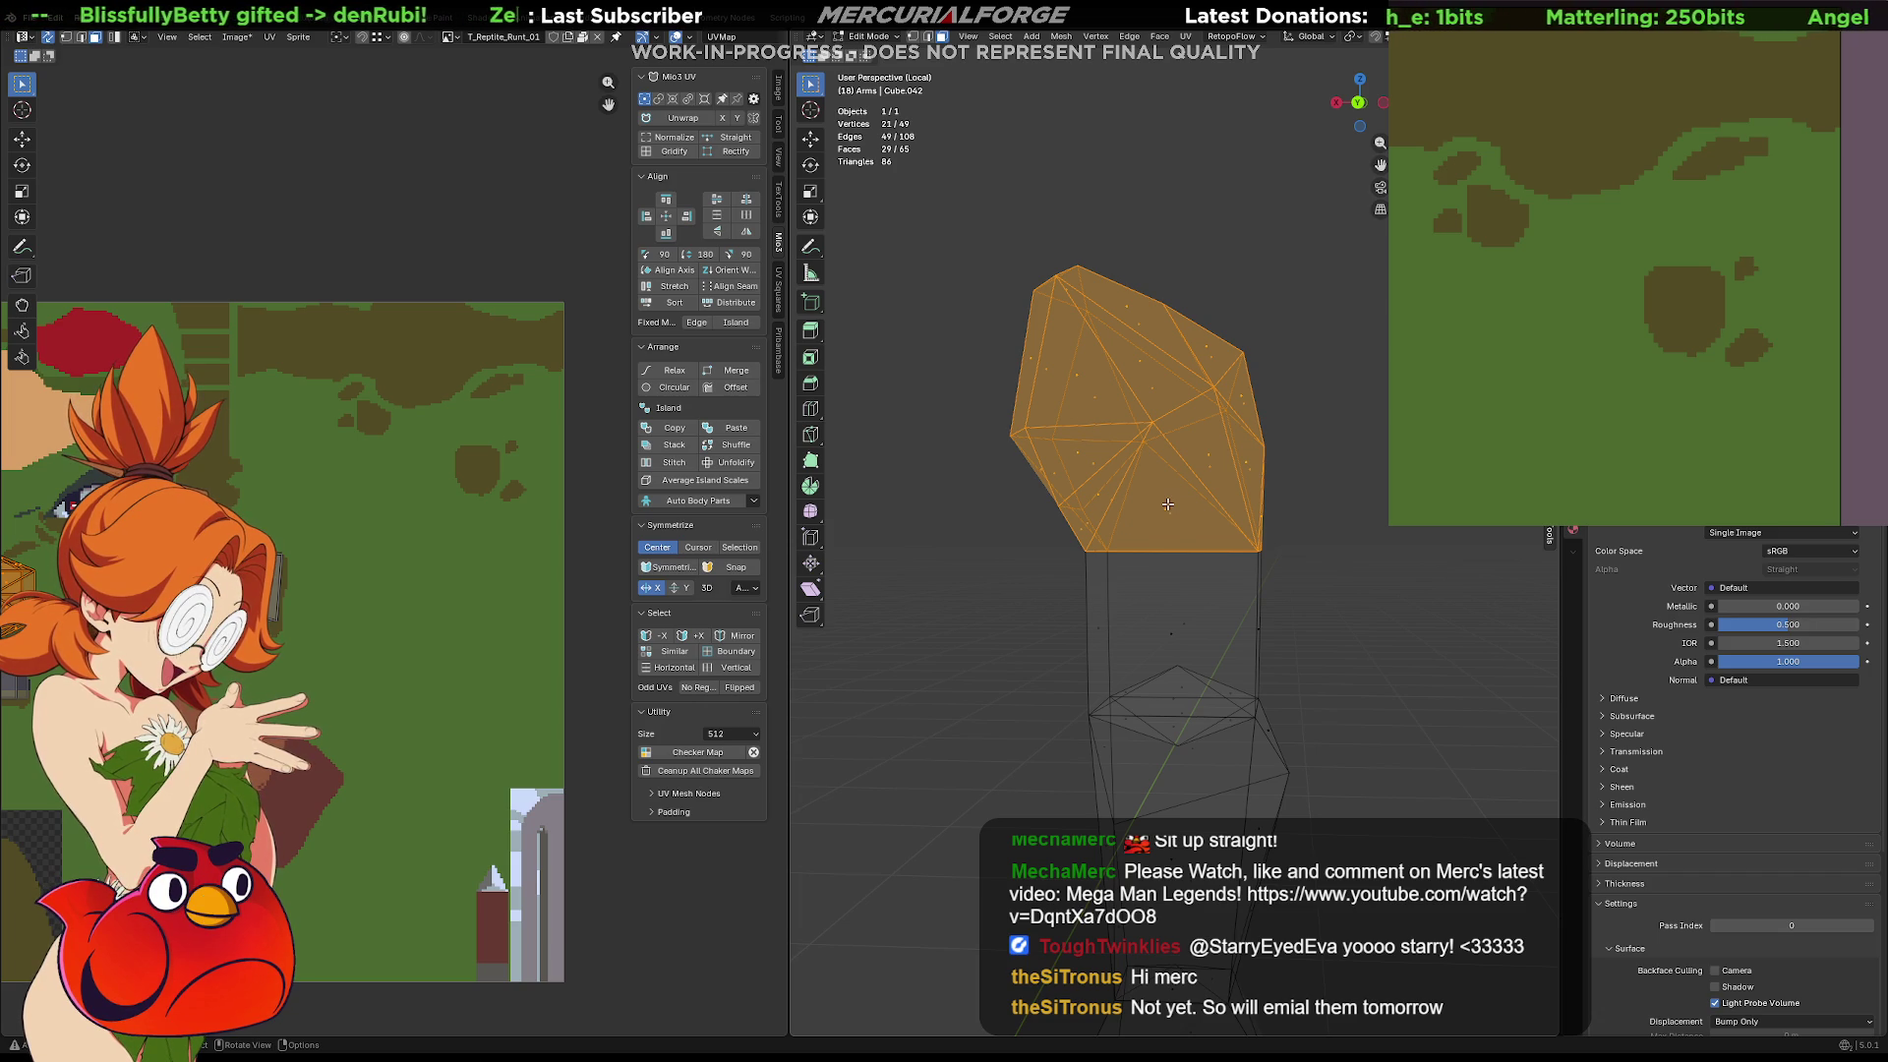
# Select a single vertex on the upper arm
pyautogui.moveTo(1165, 514)
pyautogui.mouseDown(button='middle')
pyautogui.moveTo(1491, 526)
pyautogui.moveTo(1142, 558)
pyautogui.moveTo(837, 526)
pyautogui.mouseUp(button='middle')
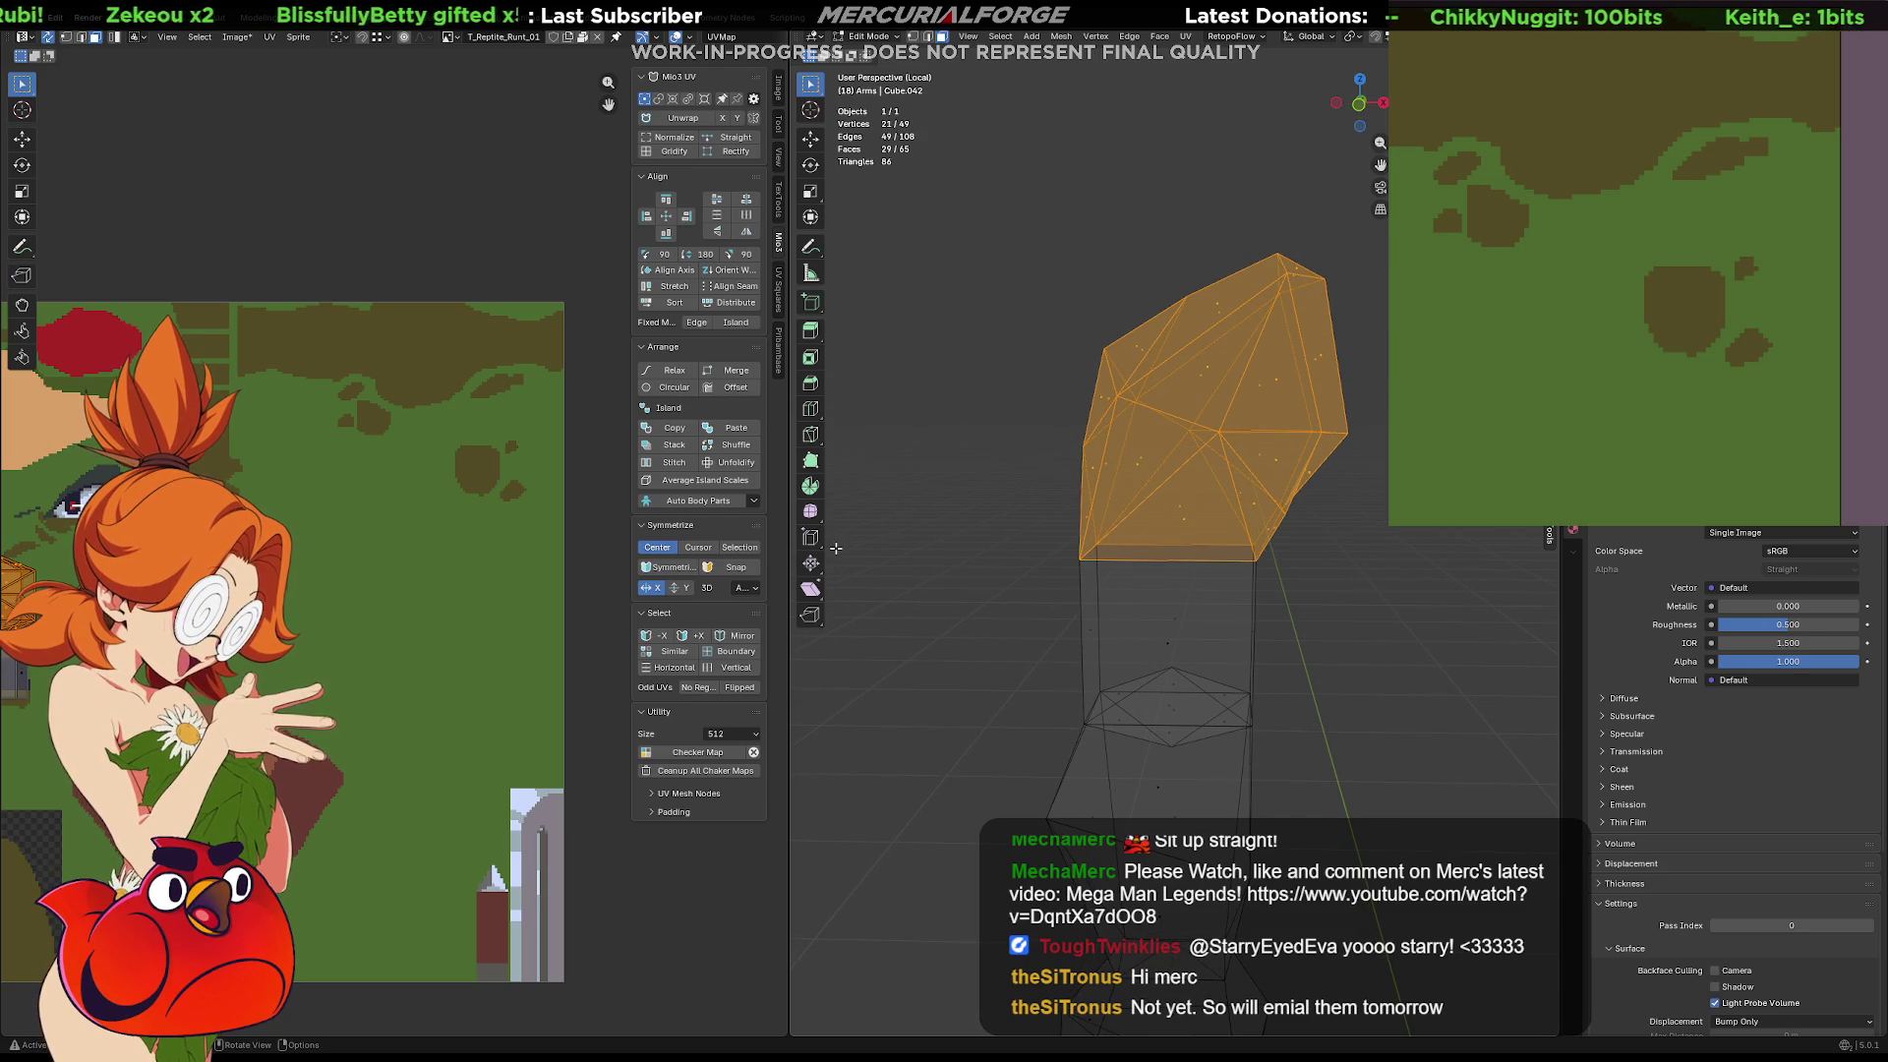
pyautogui.keyDown('shift'); pyautogui.moveTo(1048, 503); pyautogui.dragTo(987, 556, button='middle'); pyautogui.keyUp('shift')
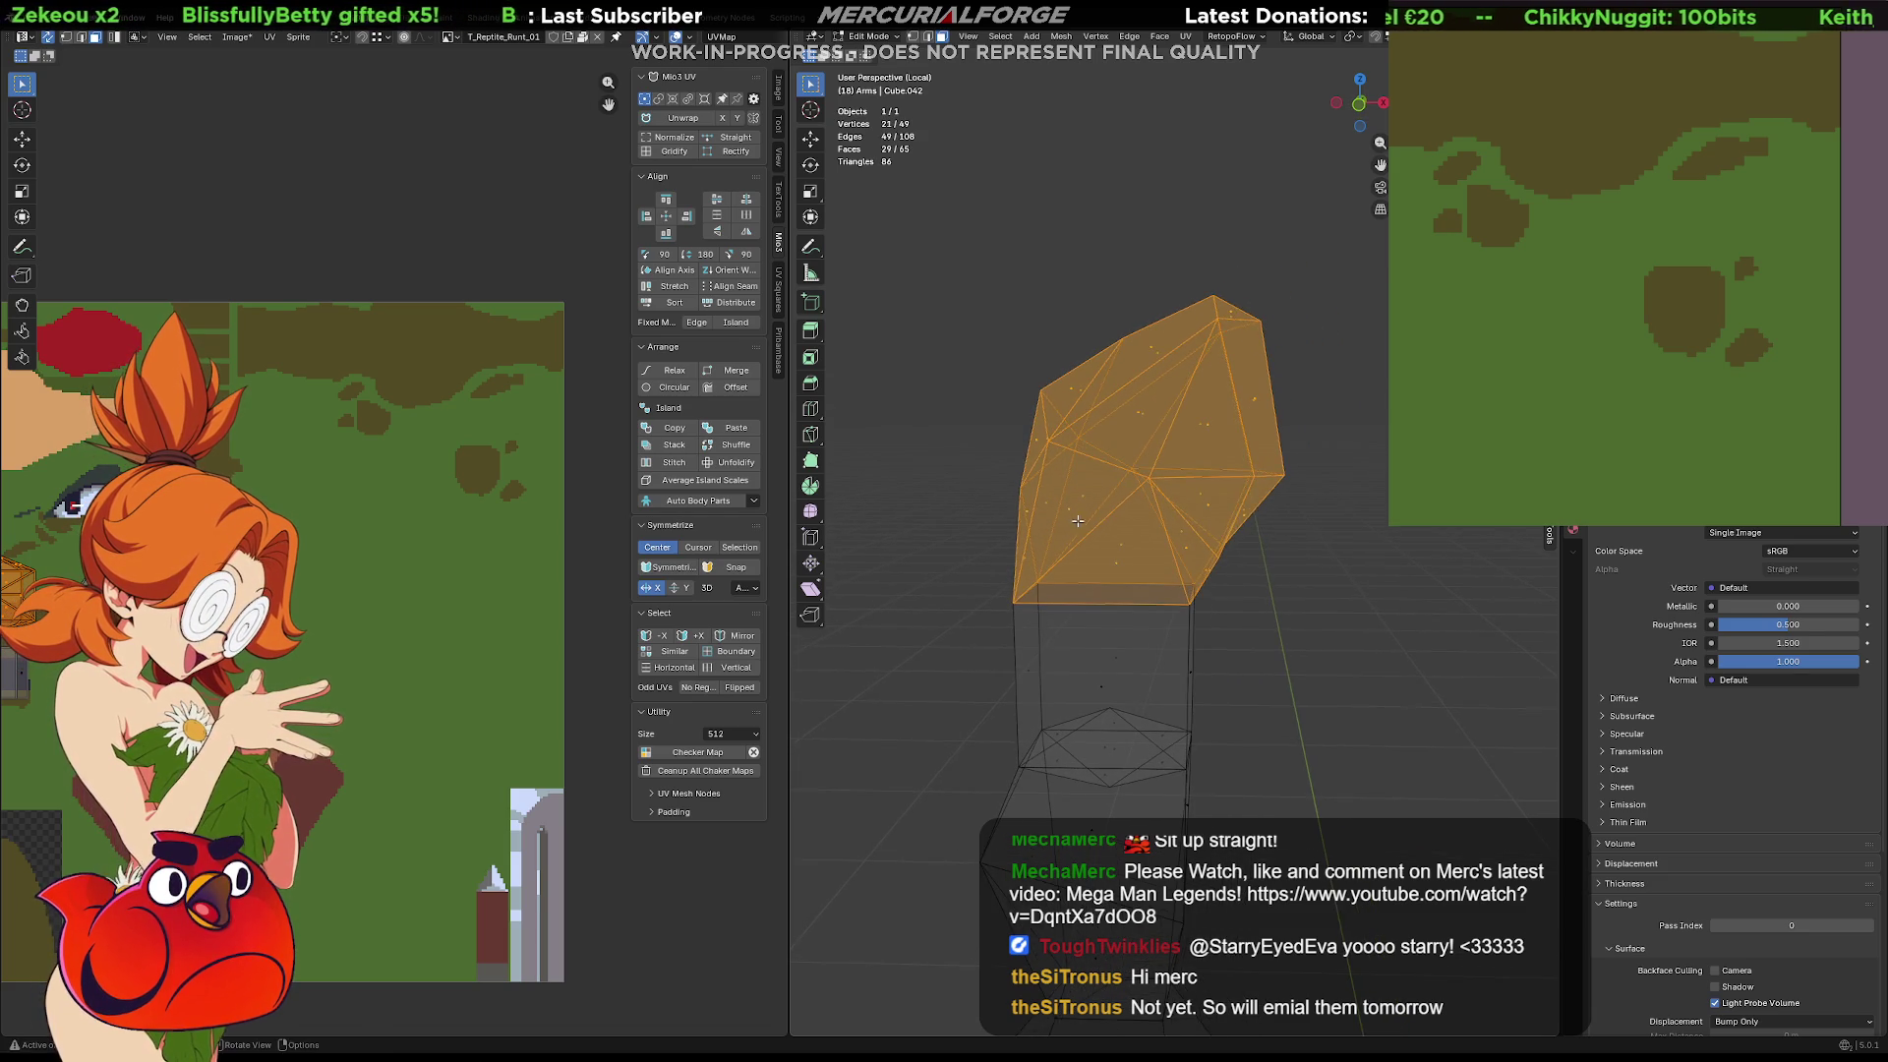
pyautogui.click(1165, 512)
pyautogui.moveTo(1164, 511); pyautogui.dragTo(1166, 491, button='middle')
# Move the selected upper-arm vertex to a new position
pyautogui.press('g')
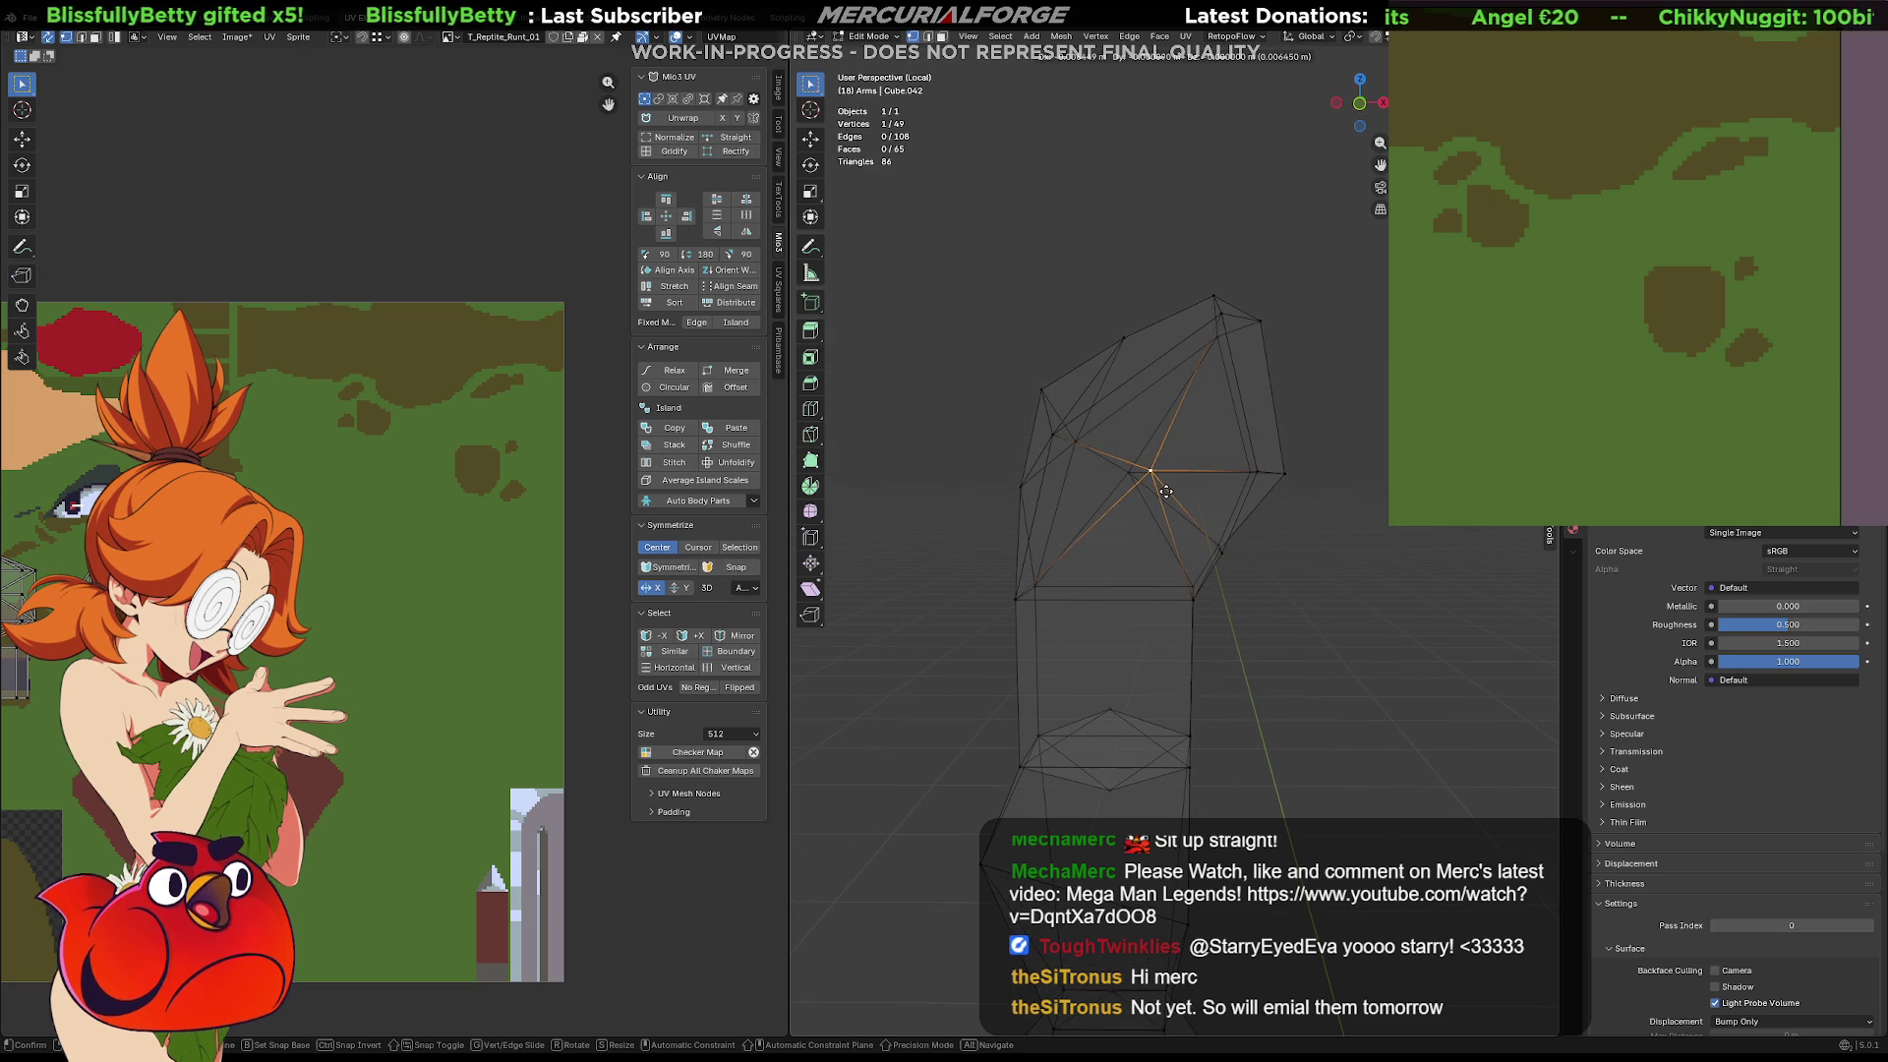
pyautogui.click(1156, 491)
pyautogui.moveTo(1157, 492); pyautogui.dragTo(1304, 536, button='middle')
pyautogui.click(1260, 527)
# Triangulate and delete the upper arm faces, then select the open top edge loop
pyautogui.moveTo(1379, 252); pyautogui.dragTo(1006, 594)
pyautogui.moveTo(1015, 573)
pyautogui.mouseDown(button='middle')
pyautogui.moveTo(1148, 575)
pyautogui.moveTo(1082, 511)
pyautogui.mouseUp(button='middle')
pyautogui.hotkey('ctrl', 't')
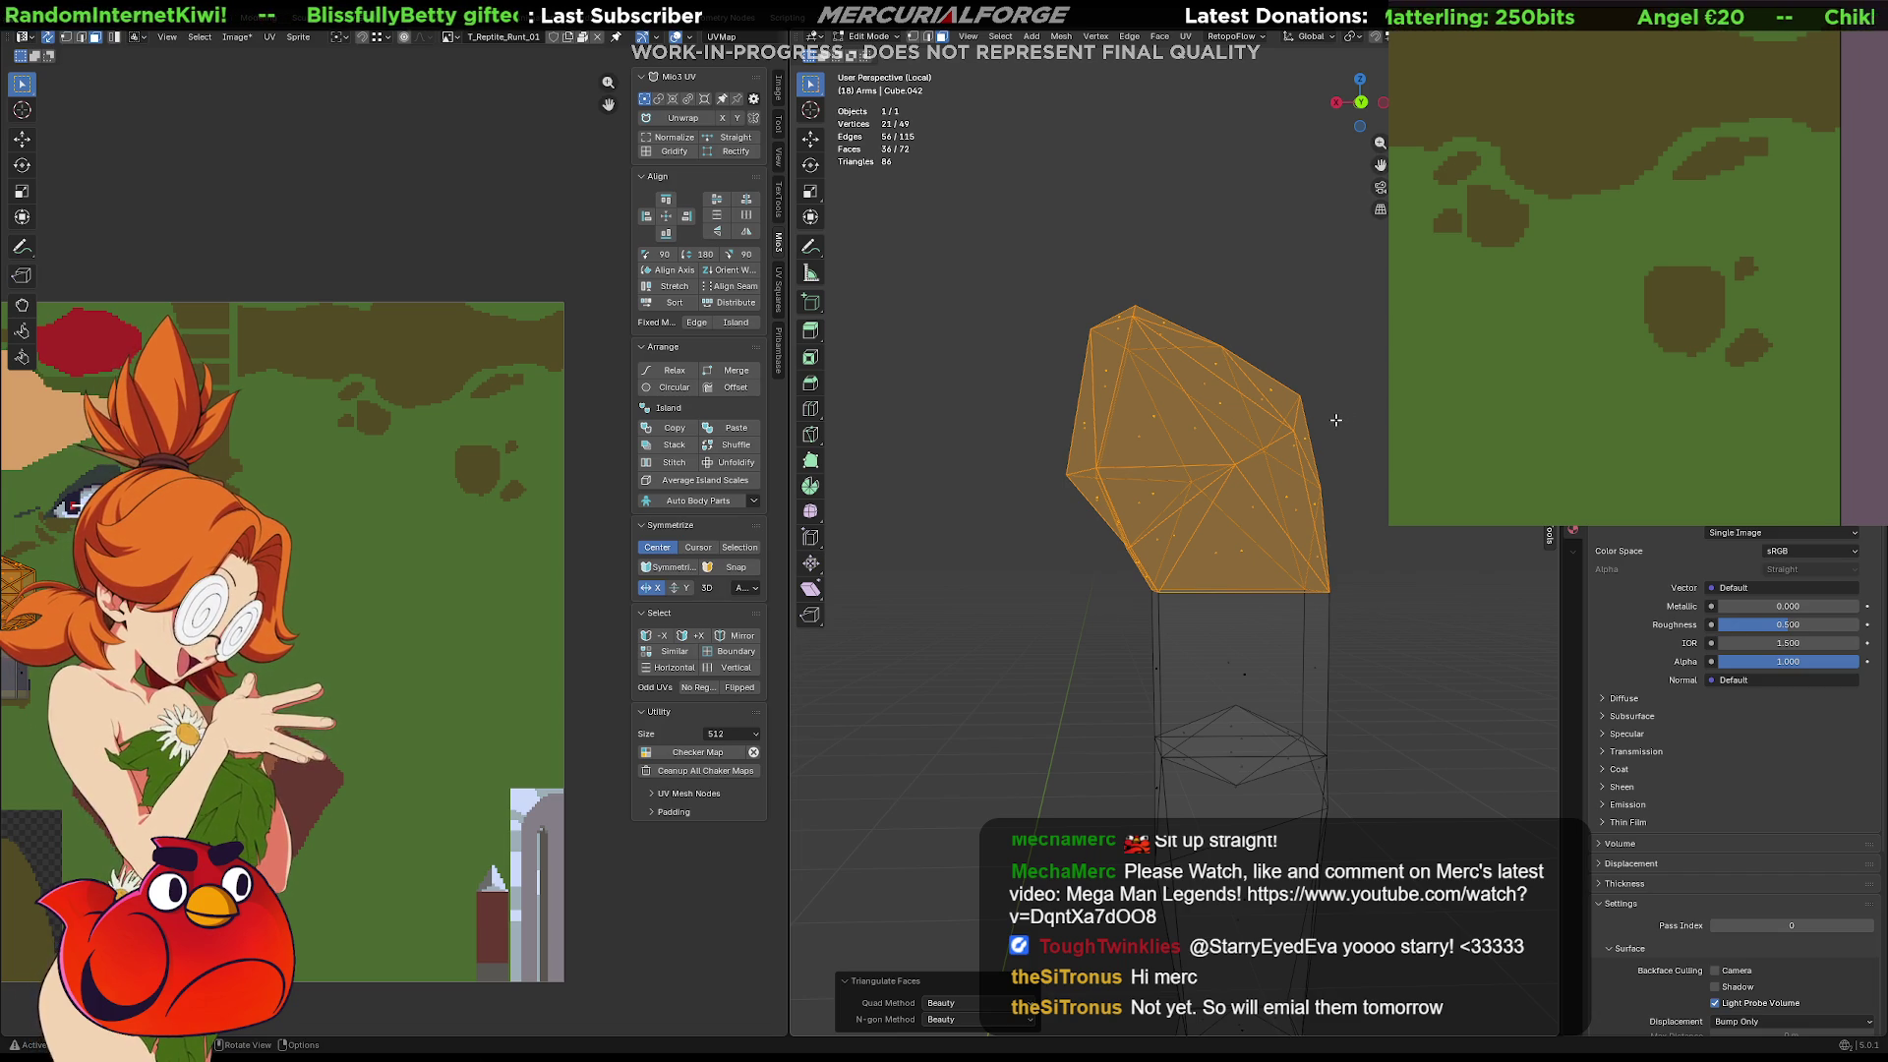
pyautogui.press('x')
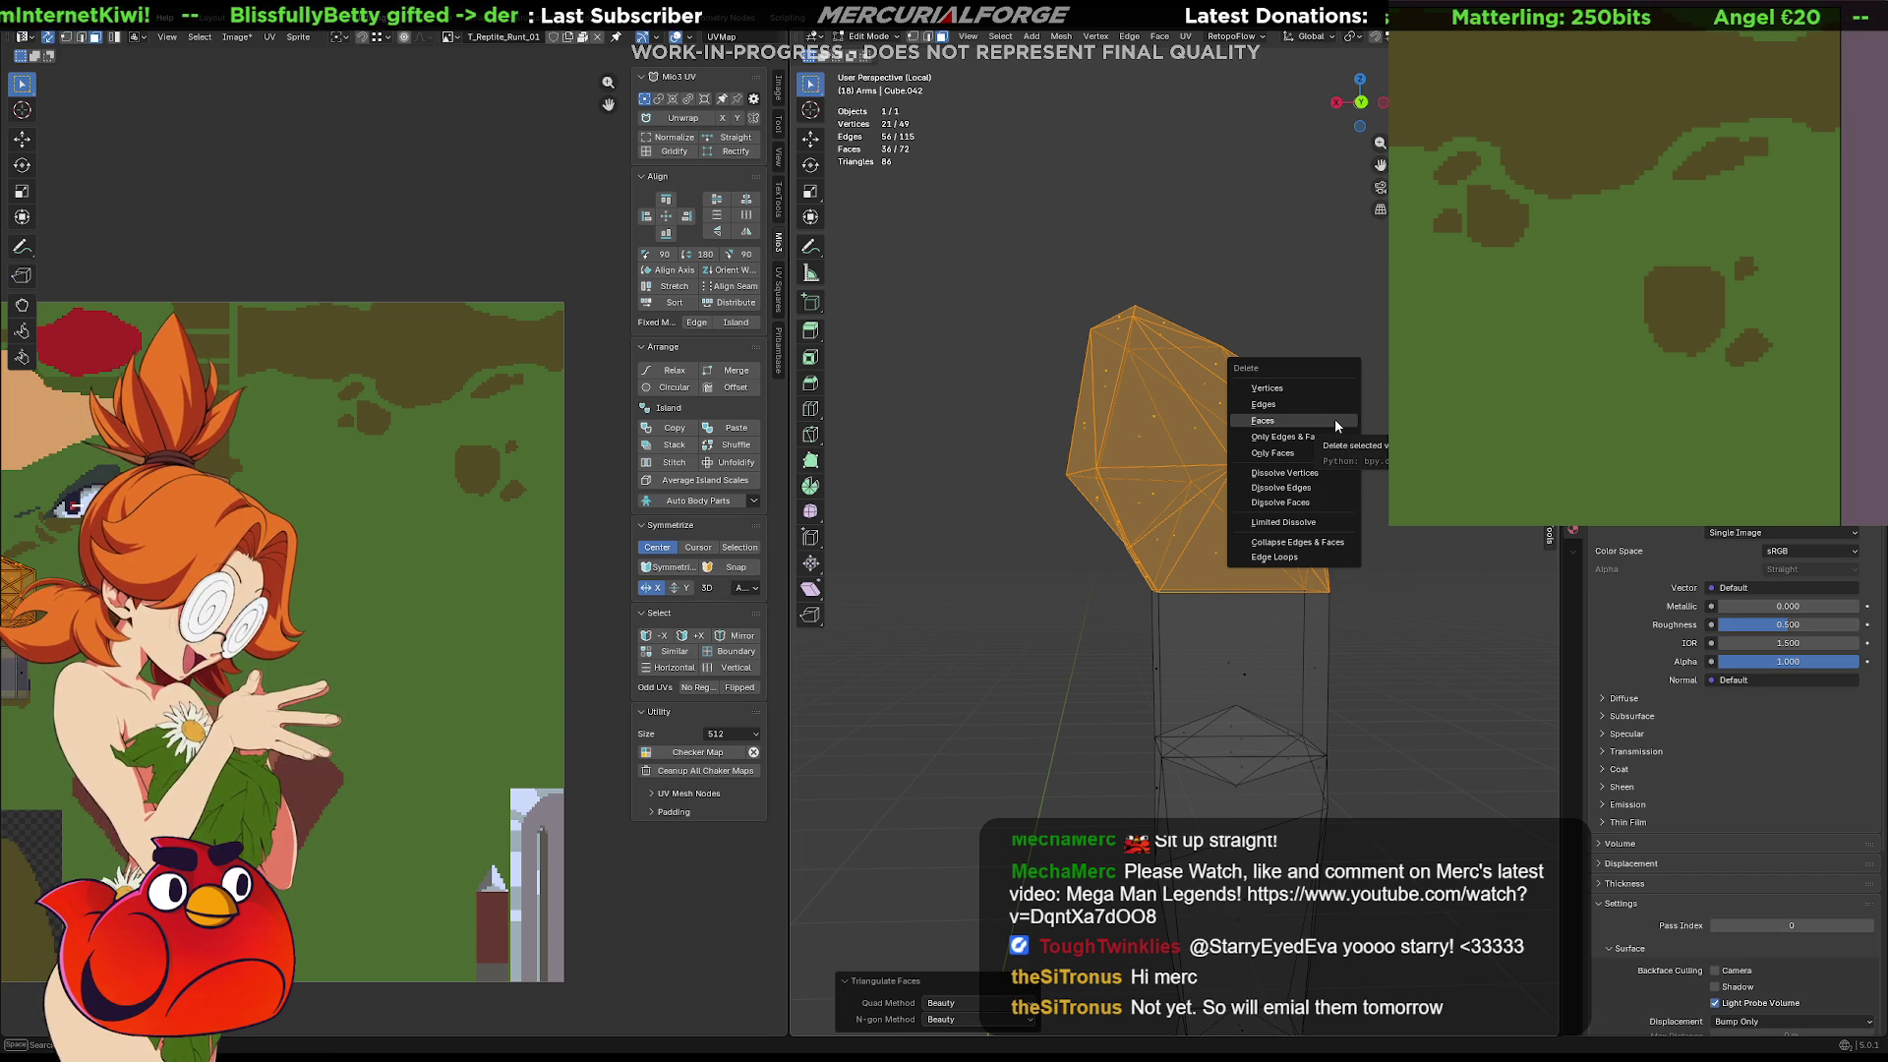
pyautogui.click(1335, 423)
pyautogui.click(1243, 593)
pyautogui.keyDown('alt'); pyautogui.click(1243, 593); pyautogui.keyUp('alt')
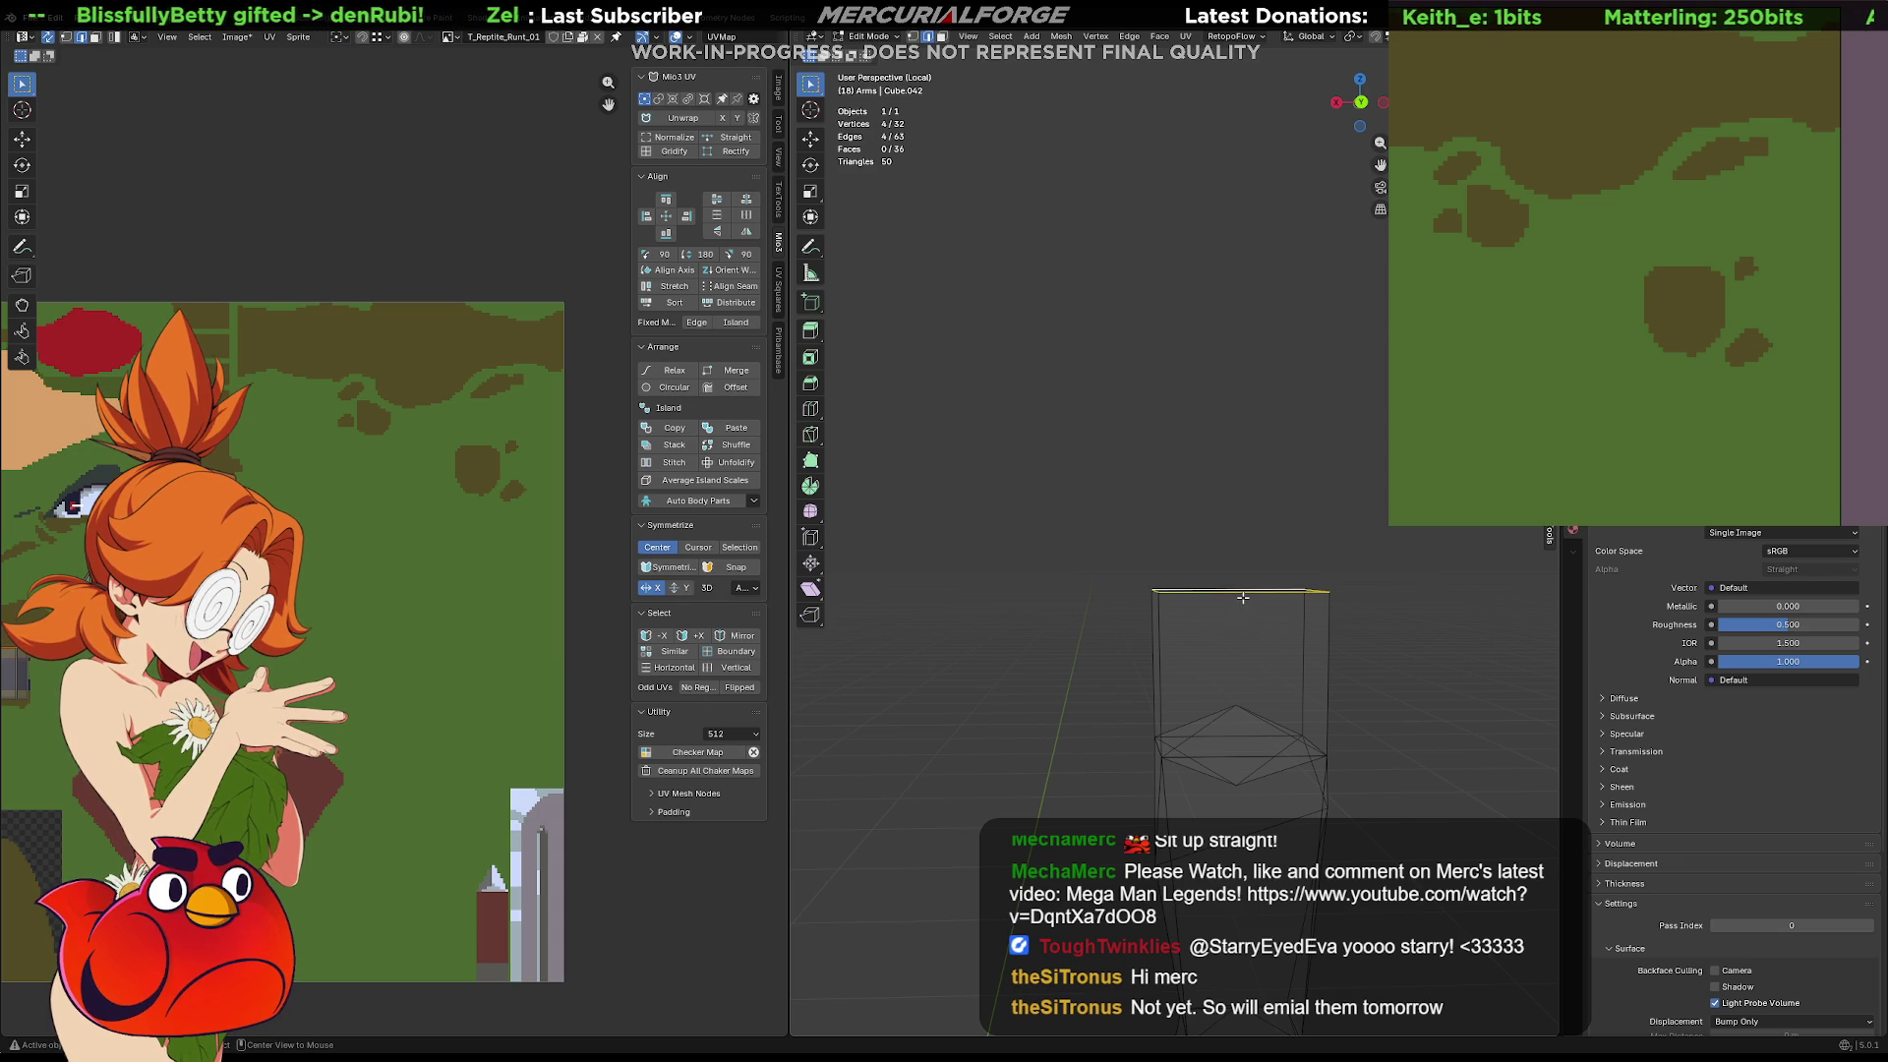
# Raise the top edge loop along Z, restore the textured view and leave Edit Mode
pyautogui.press('g')
pyautogui.press('z')
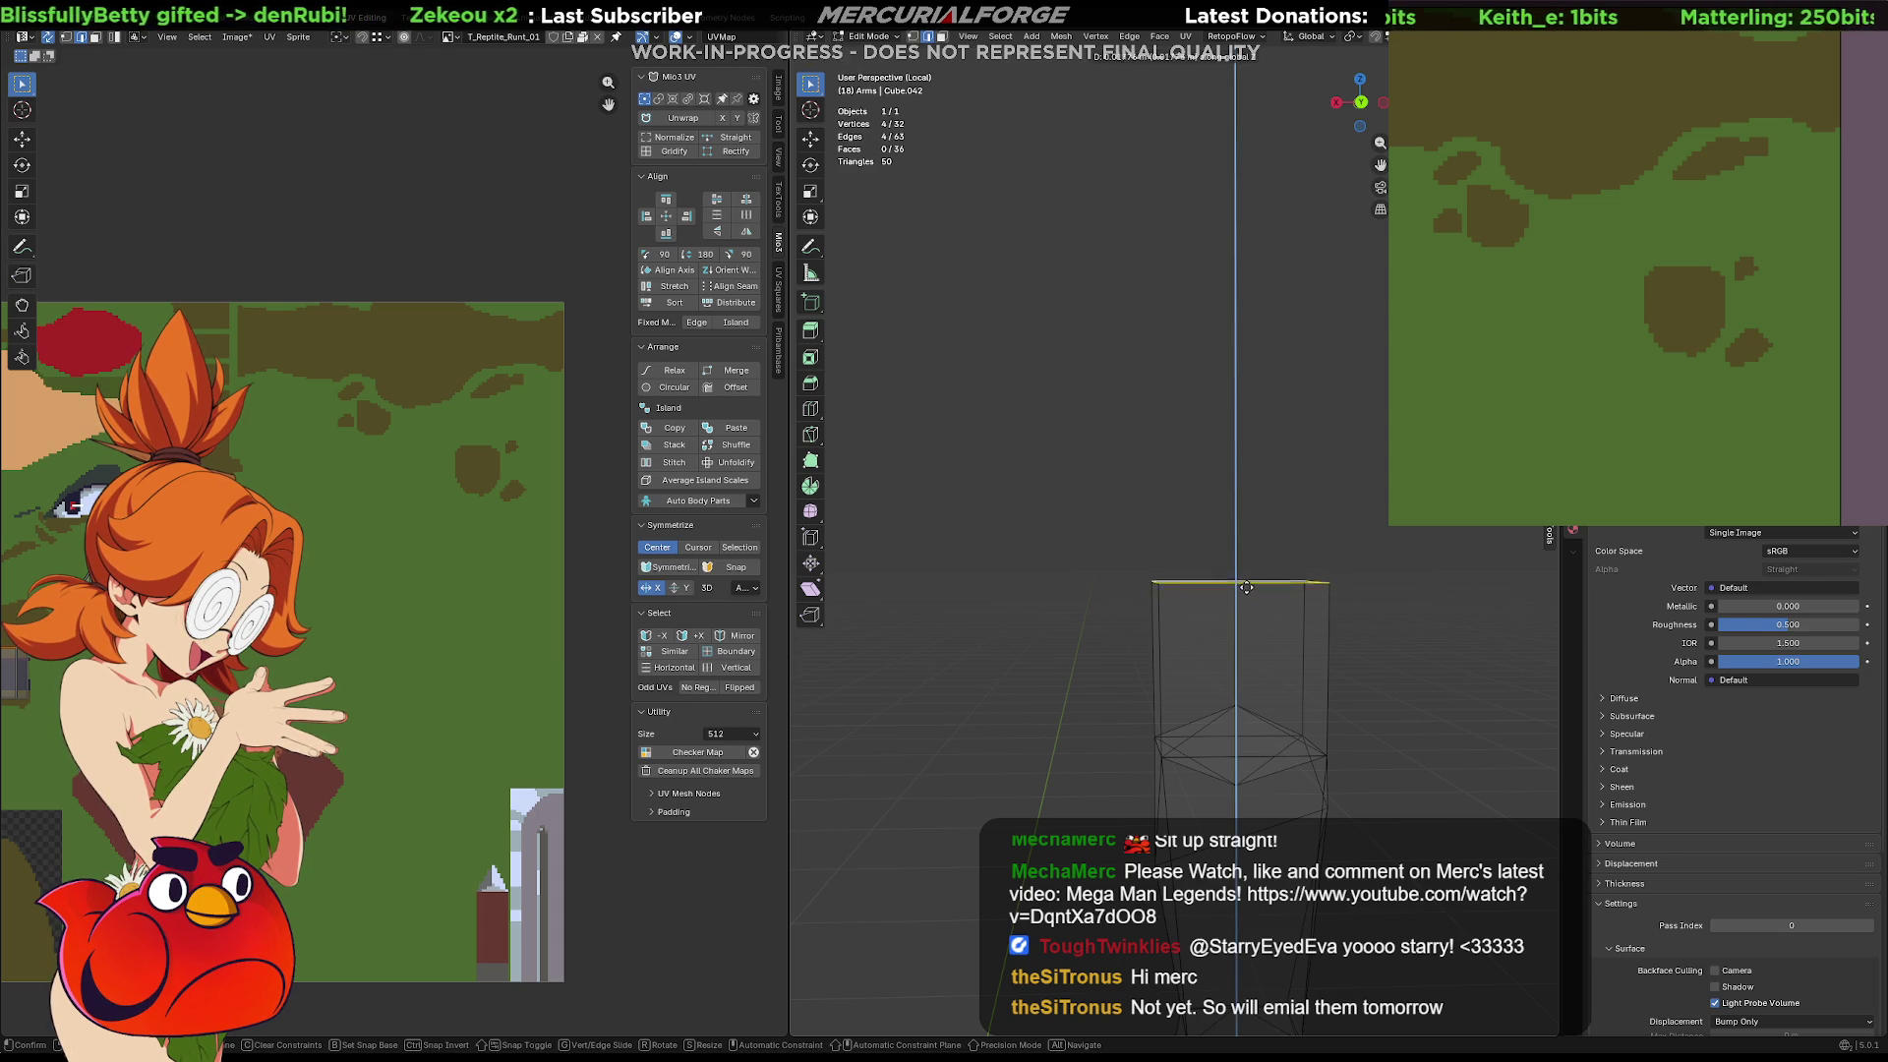
pyautogui.click(1249, 571)
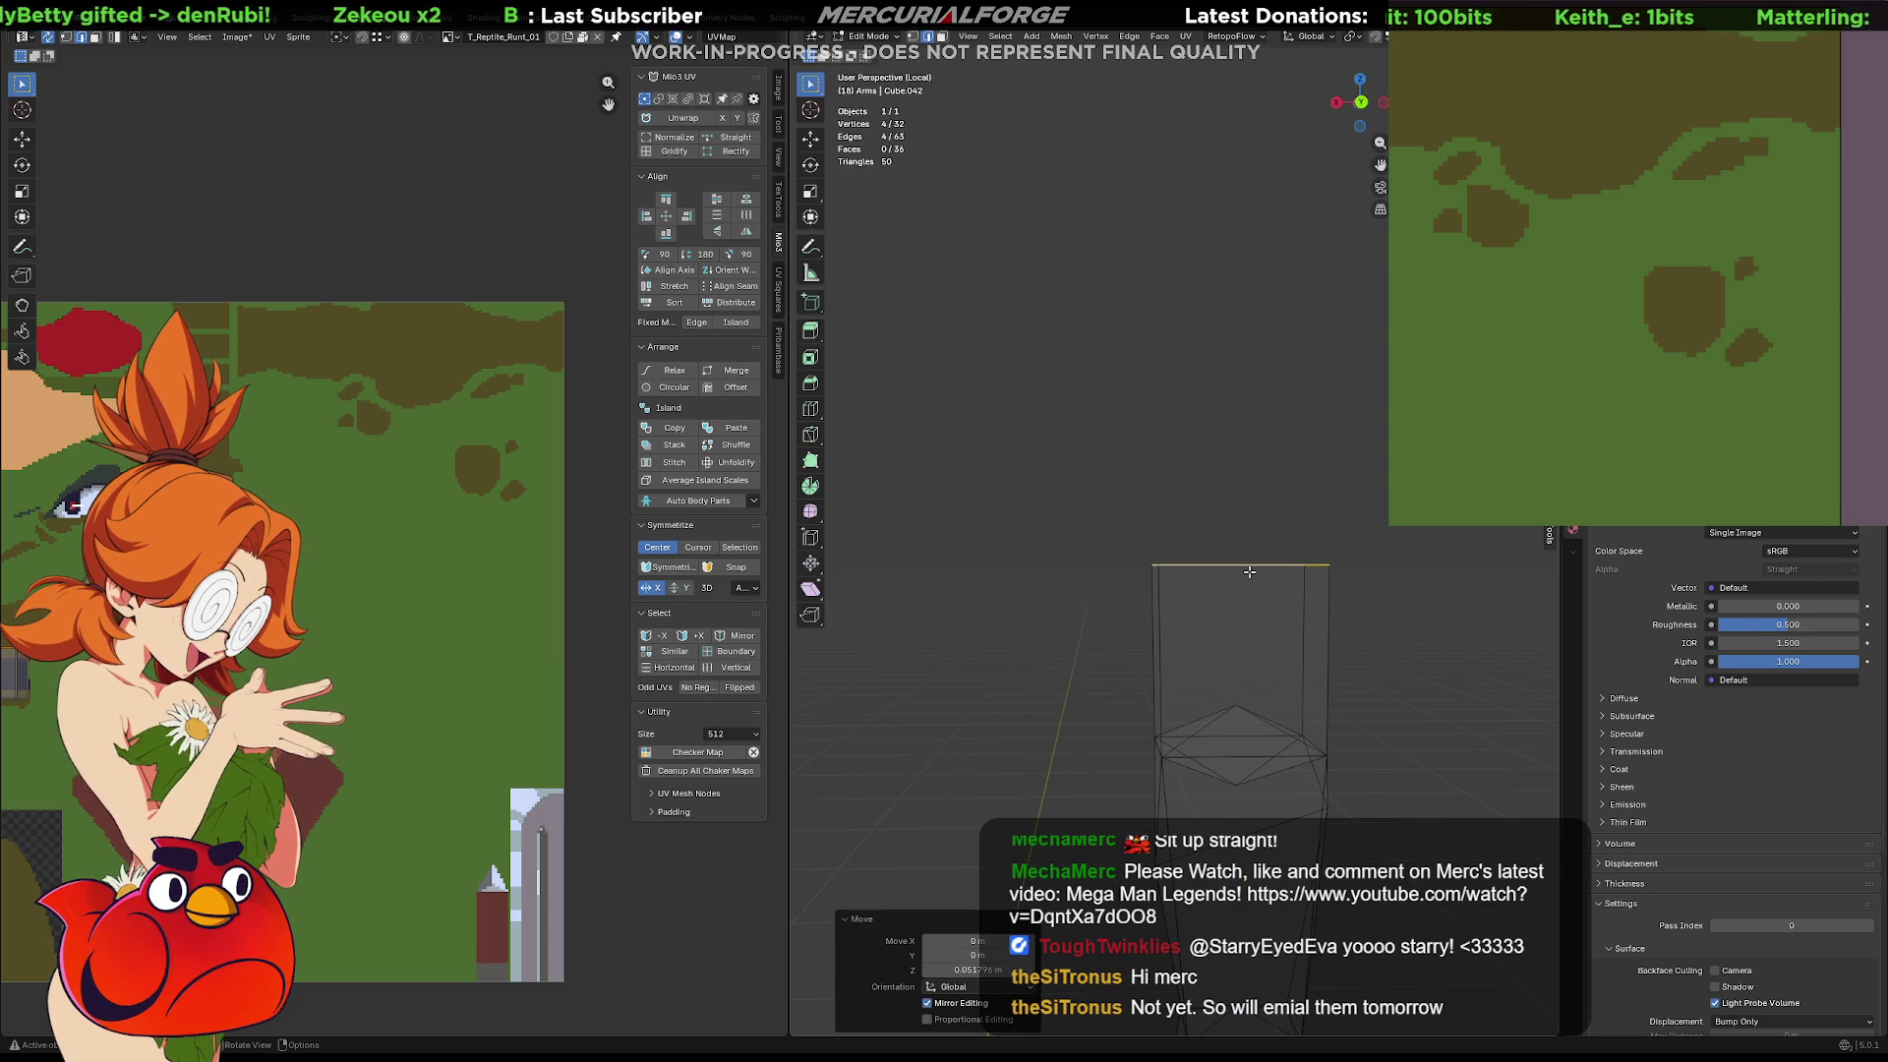
pyautogui.hotkey('shift', 'z')
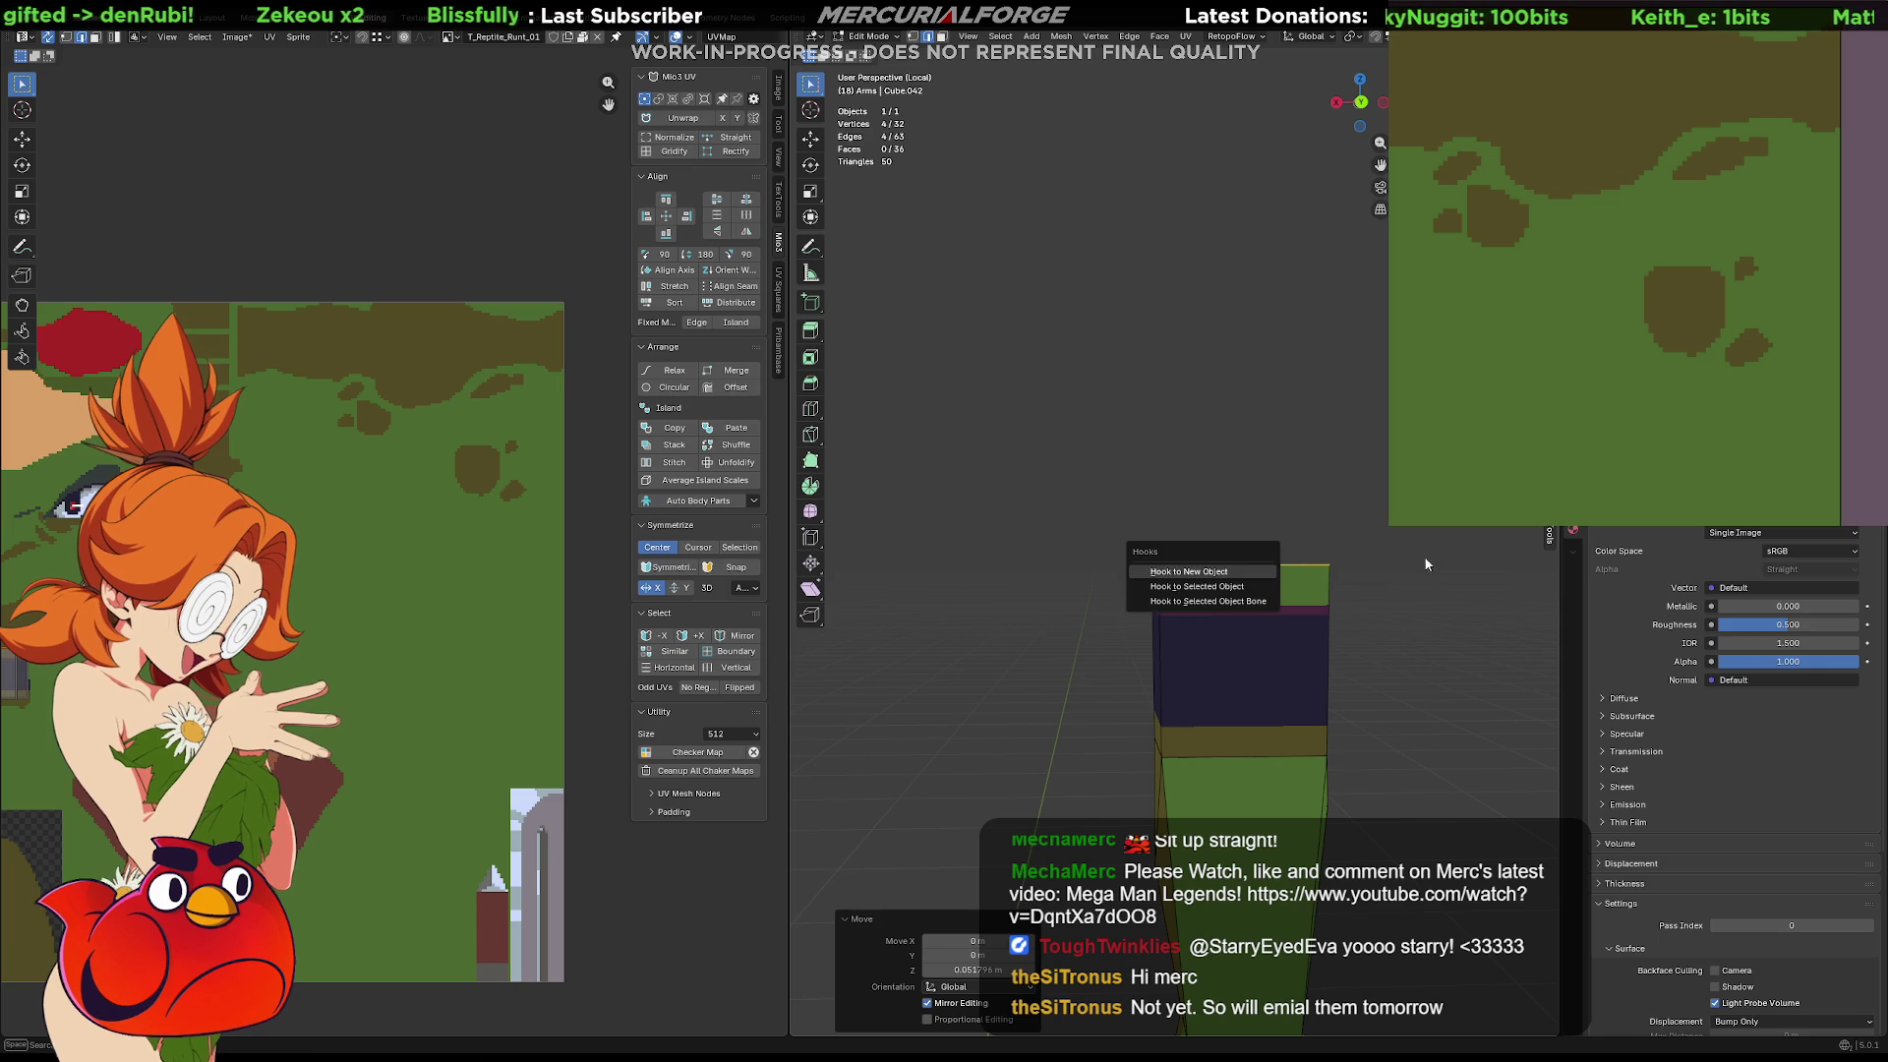
pyautogui.press('Tab')
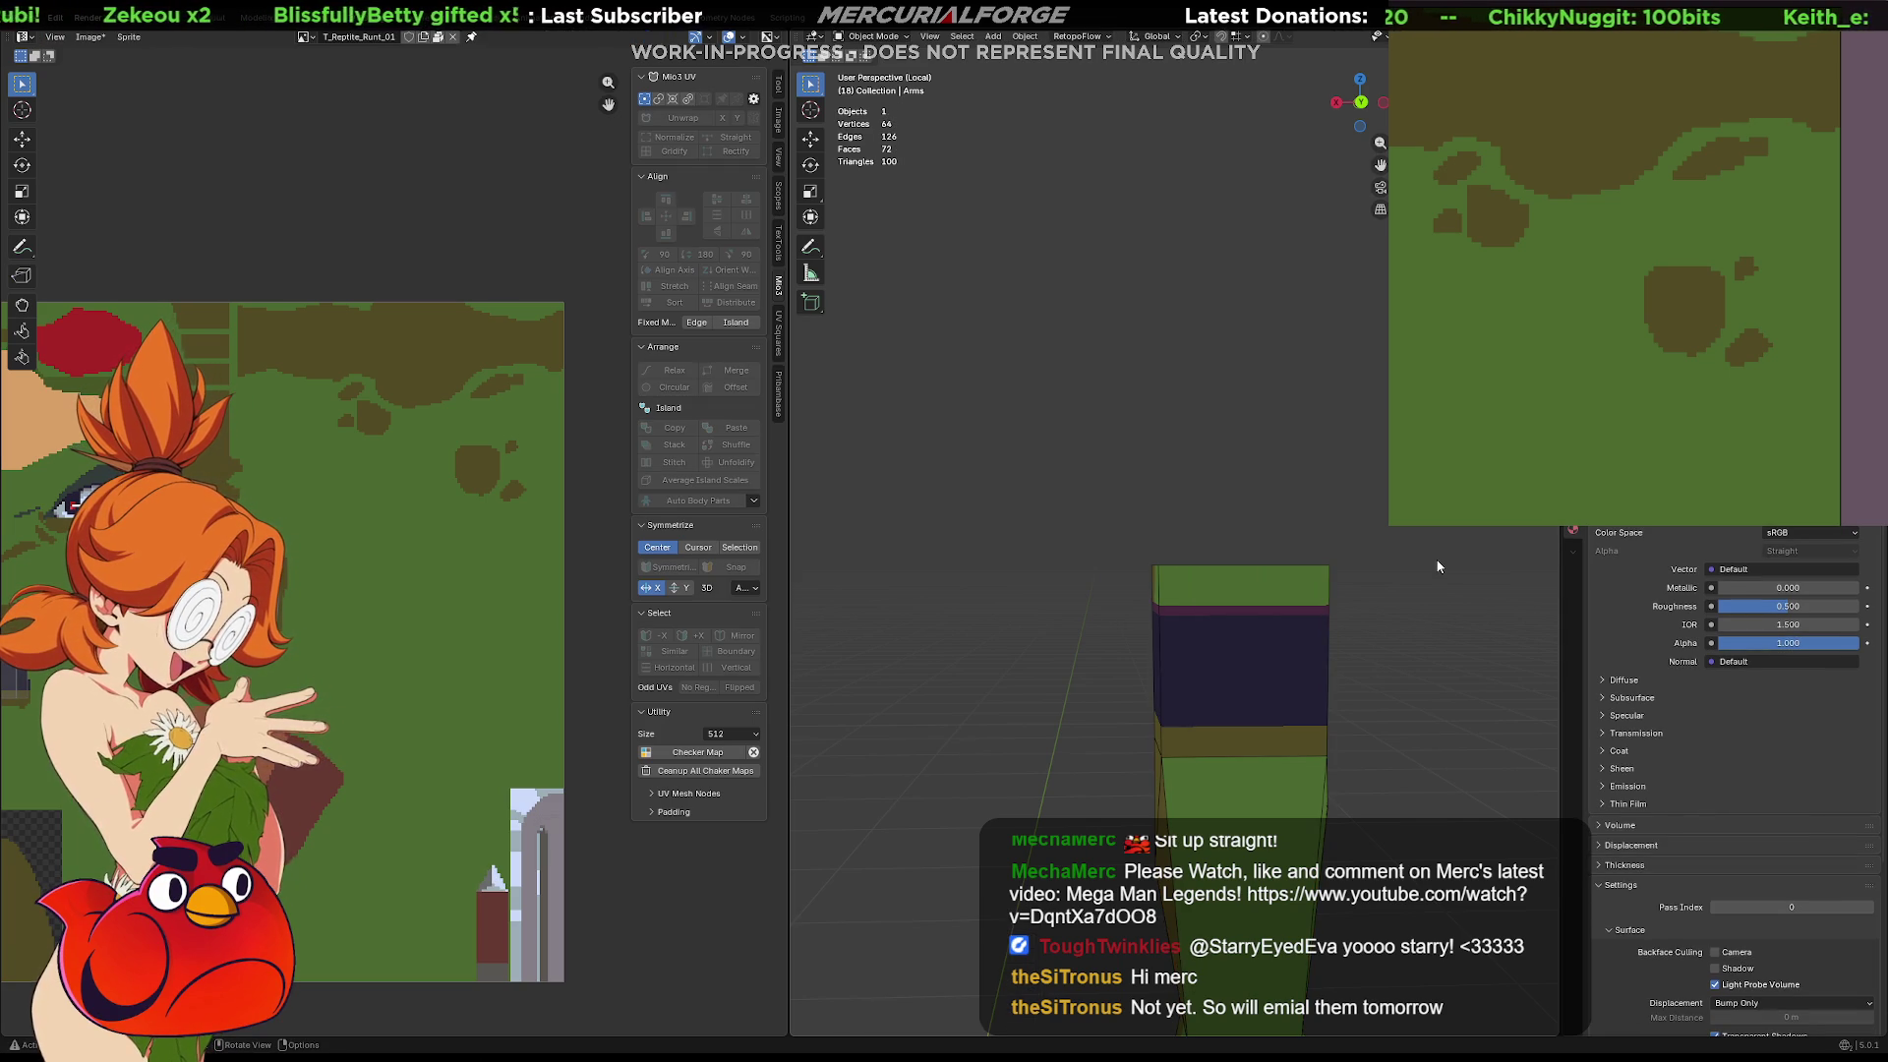
# Return from local view to the whole model and hide the blade
pyautogui.moveTo(1434, 562)
pyautogui.mouseDown(button='middle')
pyautogui.moveTo(1388, 600)
pyautogui.moveTo(1354, 598)
pyautogui.mouseUp(button='middle')
pyautogui.press('KP_Divide')
pyautogui.click(1226, 418)
pyautogui.click(1112, 346)
pyautogui.press('h')
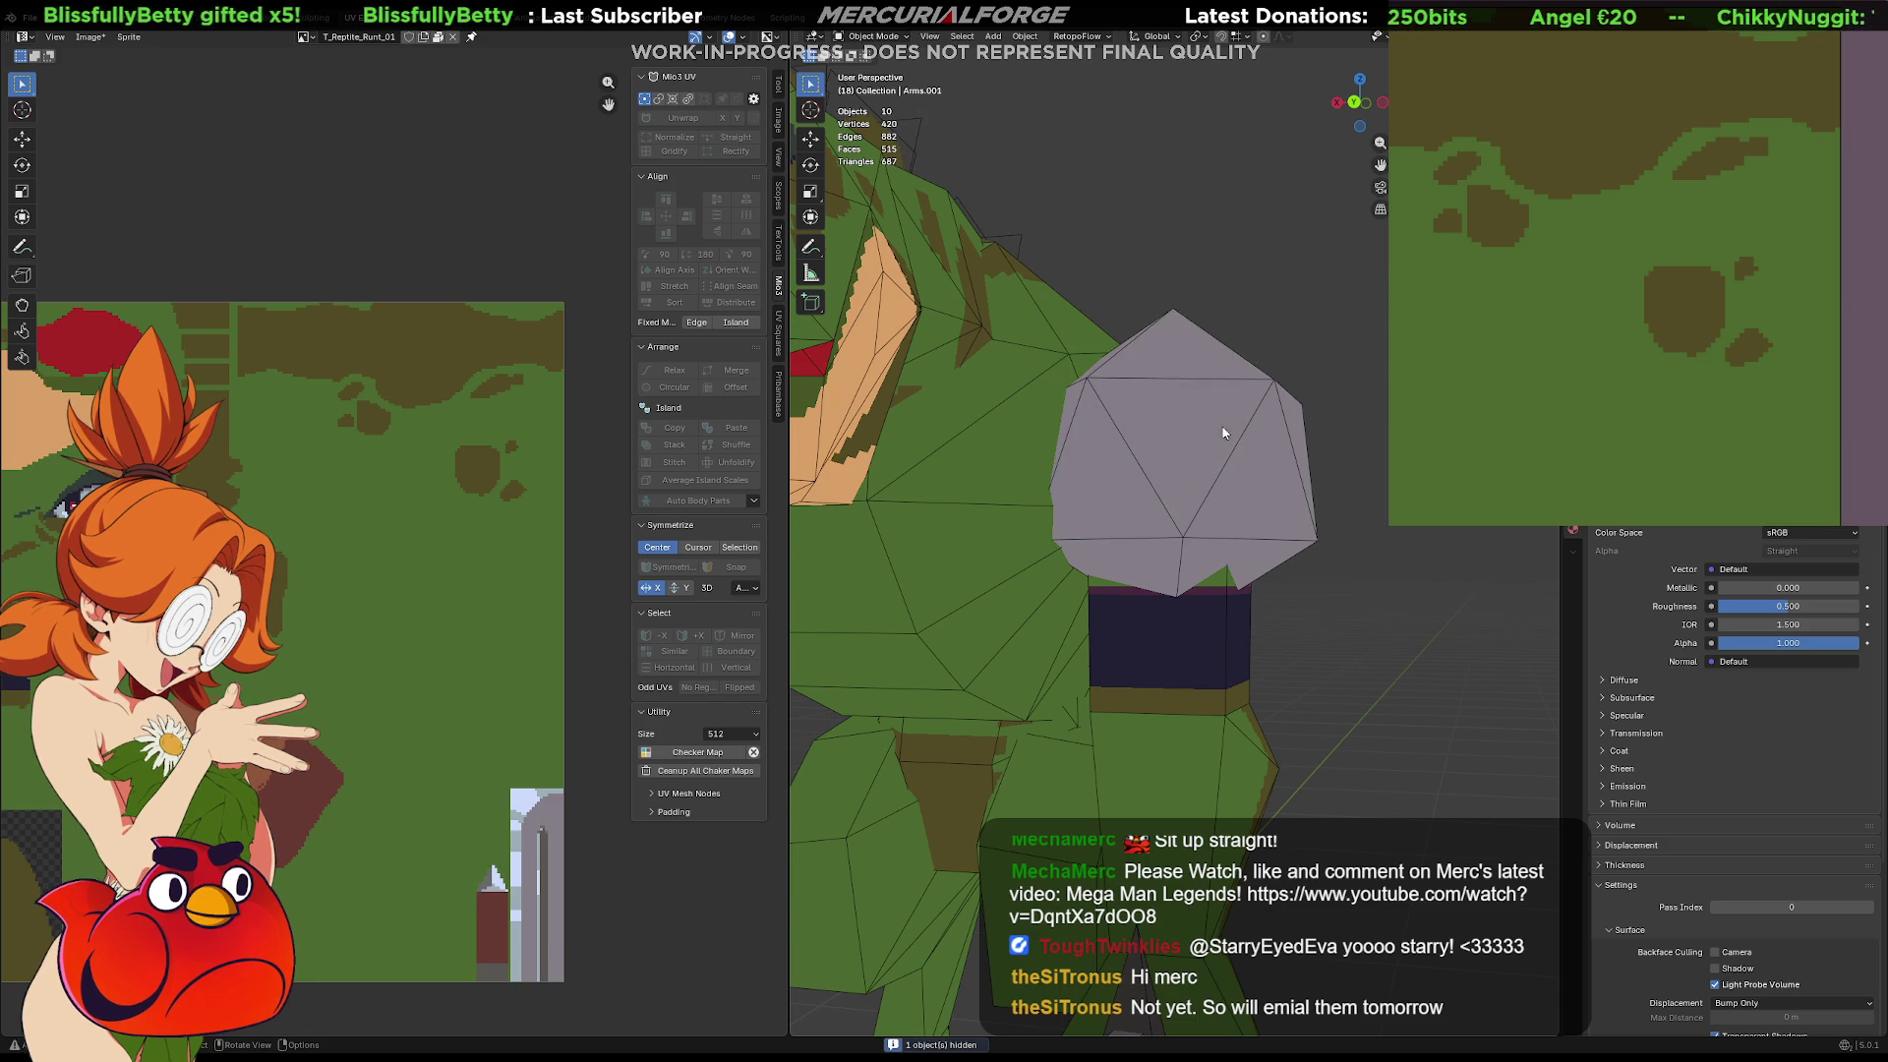
# Select the shoulder icosphere, switch to front view and bring up the Add Mesh menu
pyautogui.scroll(-5, 1265, 498)
pyautogui.moveTo(1265, 498)
pyautogui.mouseDown(button='middle')
pyautogui.moveTo(1253, 562)
pyautogui.moveTo(1258, 505)
pyautogui.moveTo(1209, 493)
pyautogui.mouseUp(button='middle')
pyautogui.click(1195, 482)
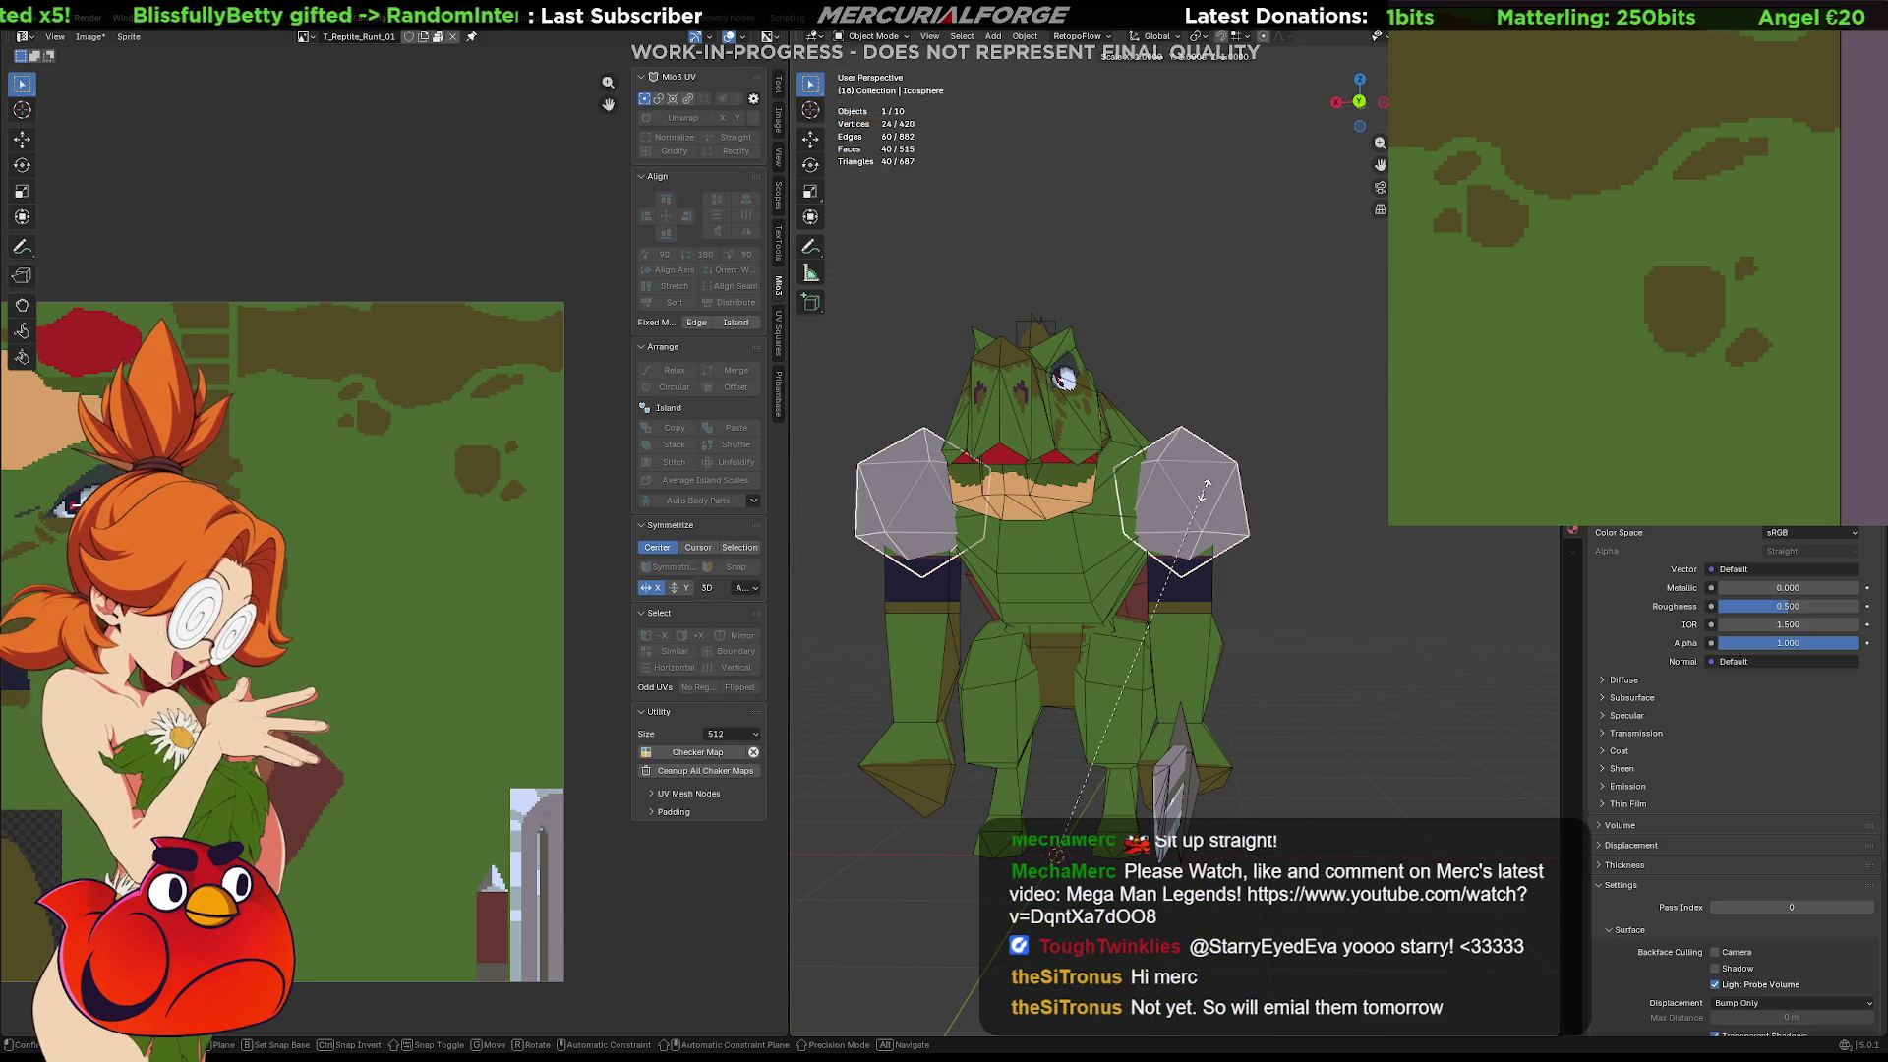
pyautogui.moveTo(1225, 503); pyautogui.dragTo(1257, 497, button='middle')
pyautogui.press('KP_1')
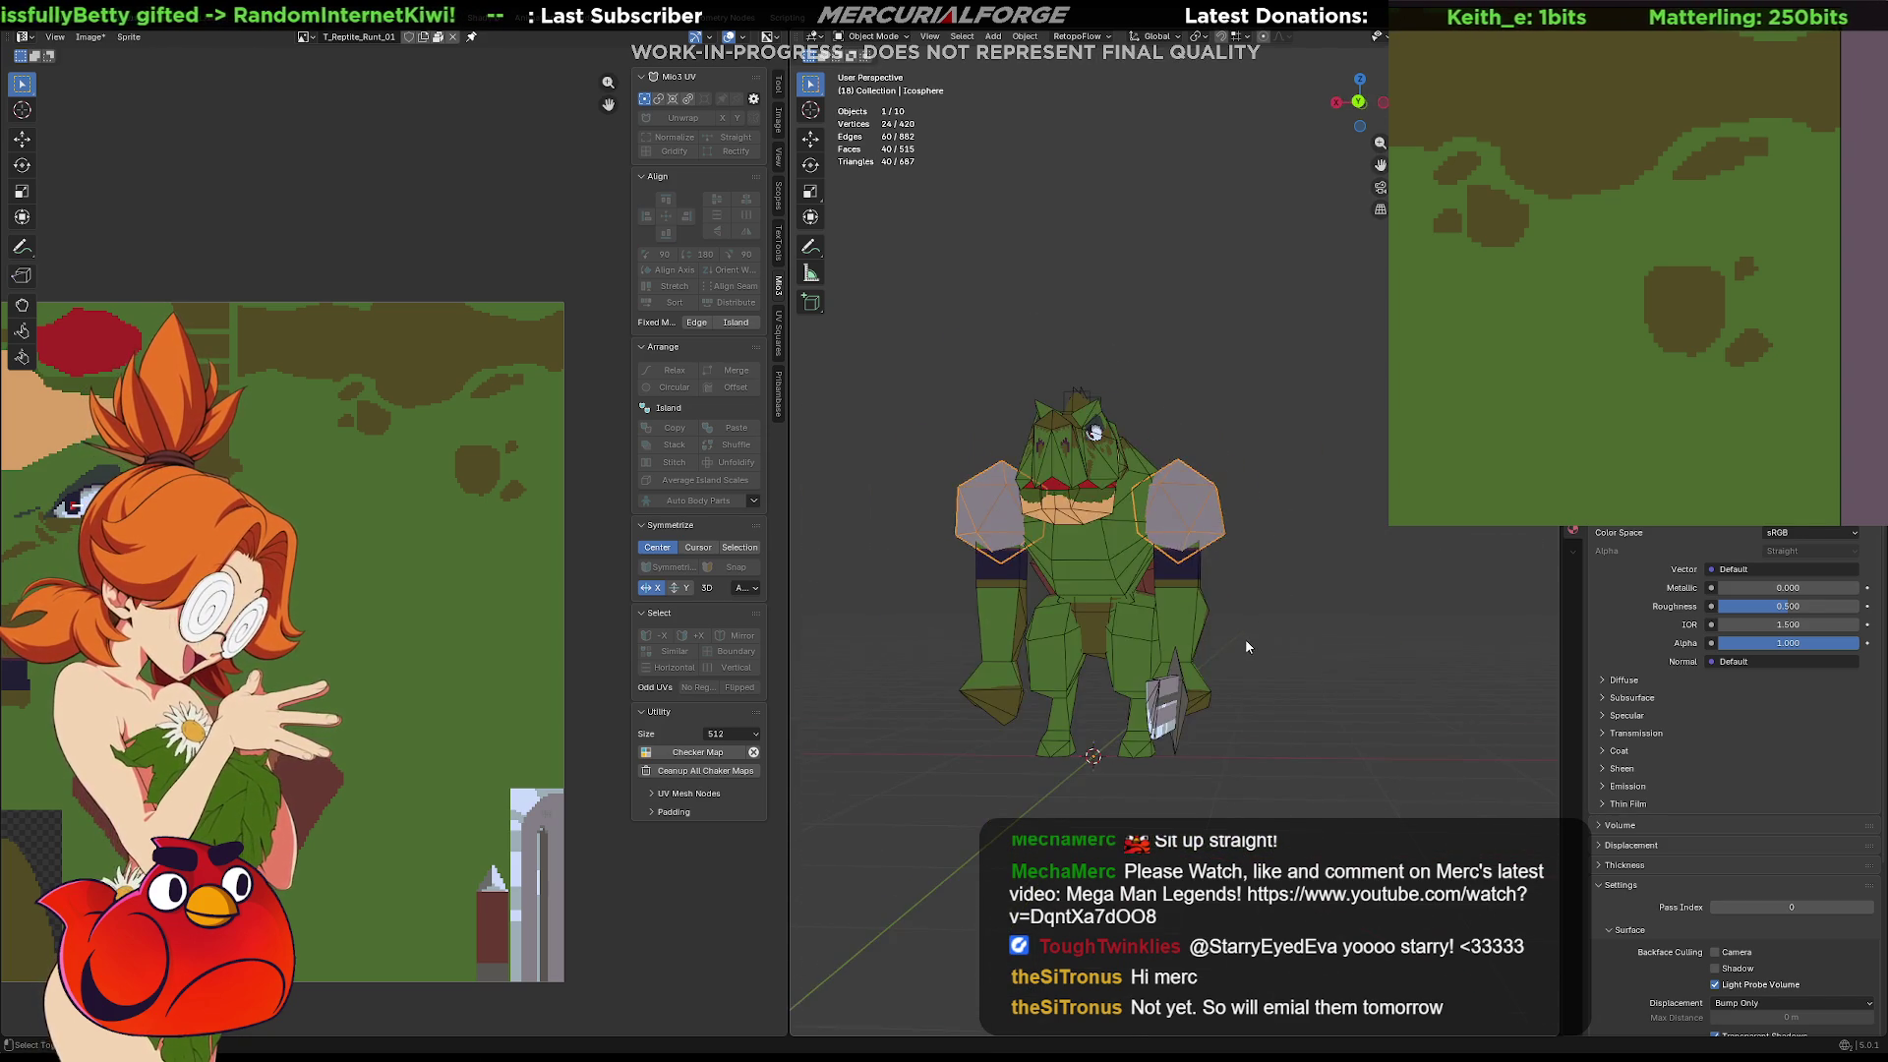
pyautogui.hotkey('shift', 'a')
pyautogui.moveTo(1306, 617)
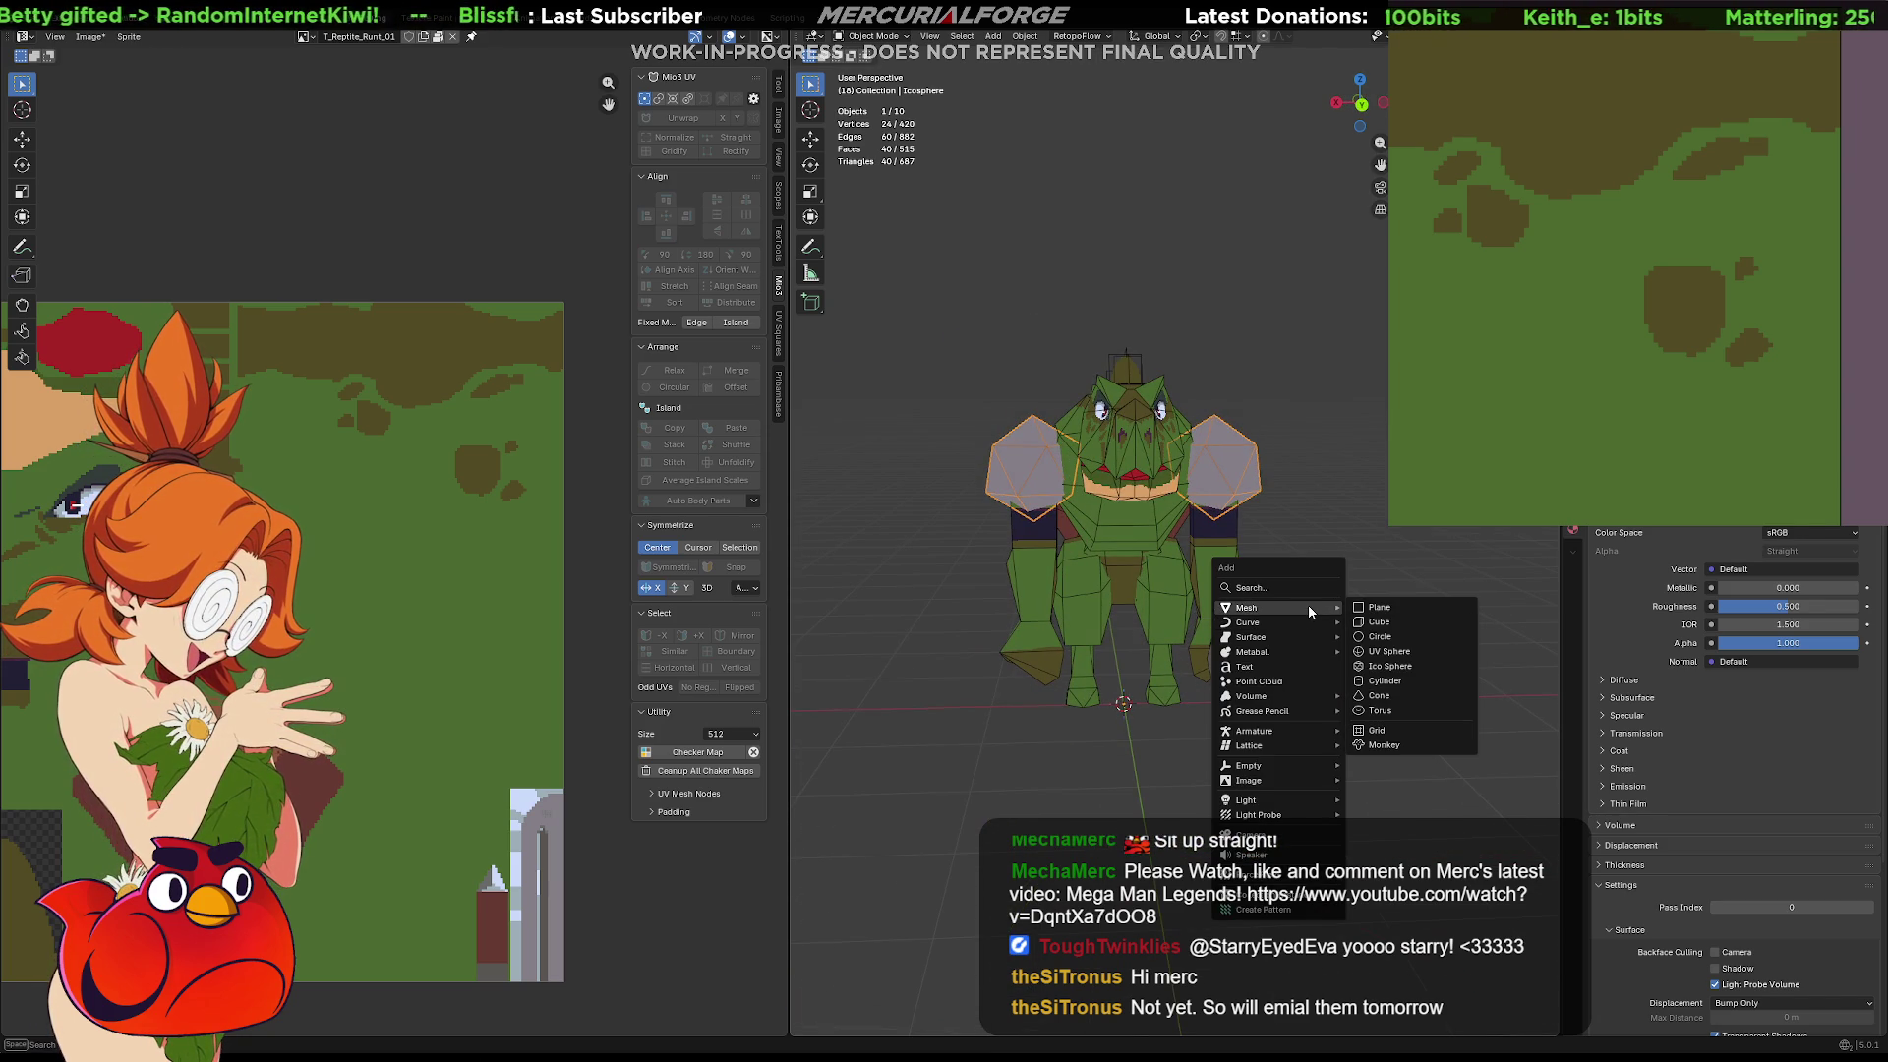
# Add a UV Sphere with 4 segments and 3 rings
pyautogui.click(1388, 651)
pyautogui.moveTo(1389, 646); pyautogui.dragTo(1268, 708, button='middle')
pyautogui.moveTo(977, 863)
pyautogui.mouseDown()
pyautogui.moveTo(836, 863)
pyautogui.moveTo(964, 879)
pyautogui.moveTo(909, 879)
pyautogui.mouseUp()
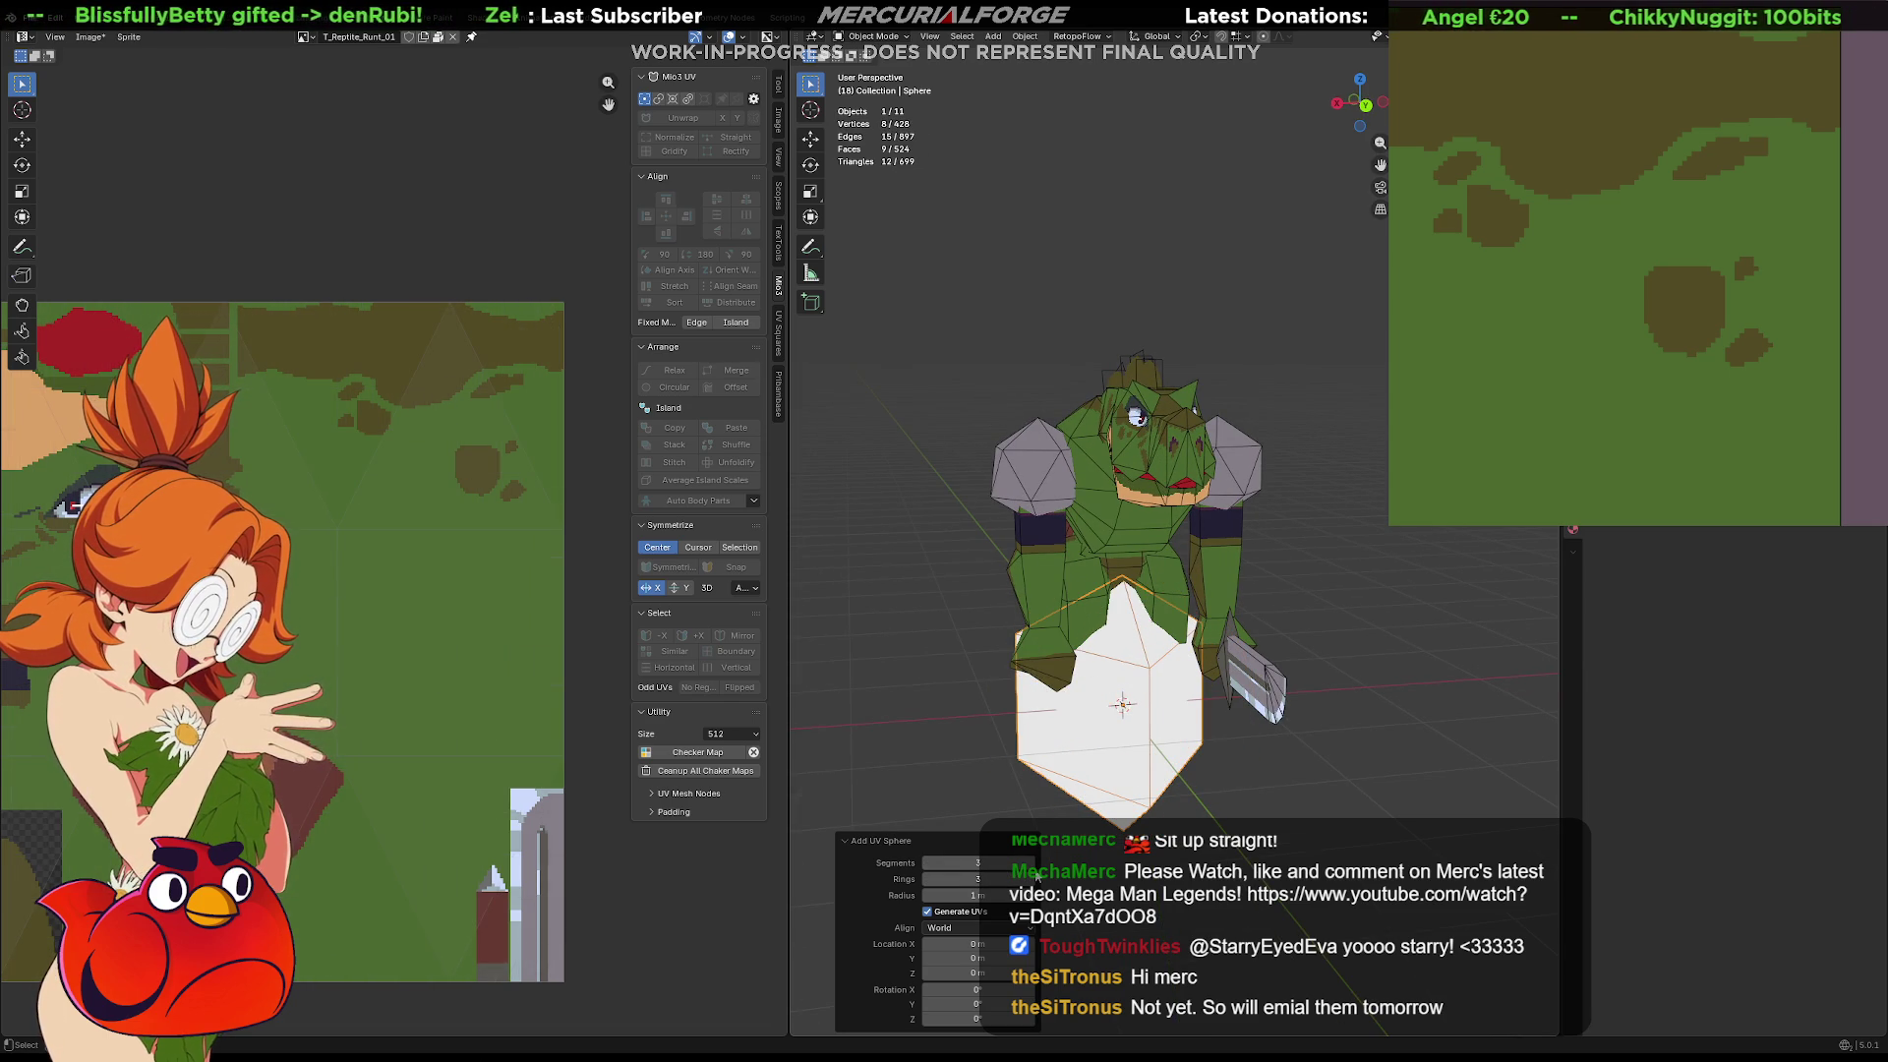
pyautogui.click(1030, 863)
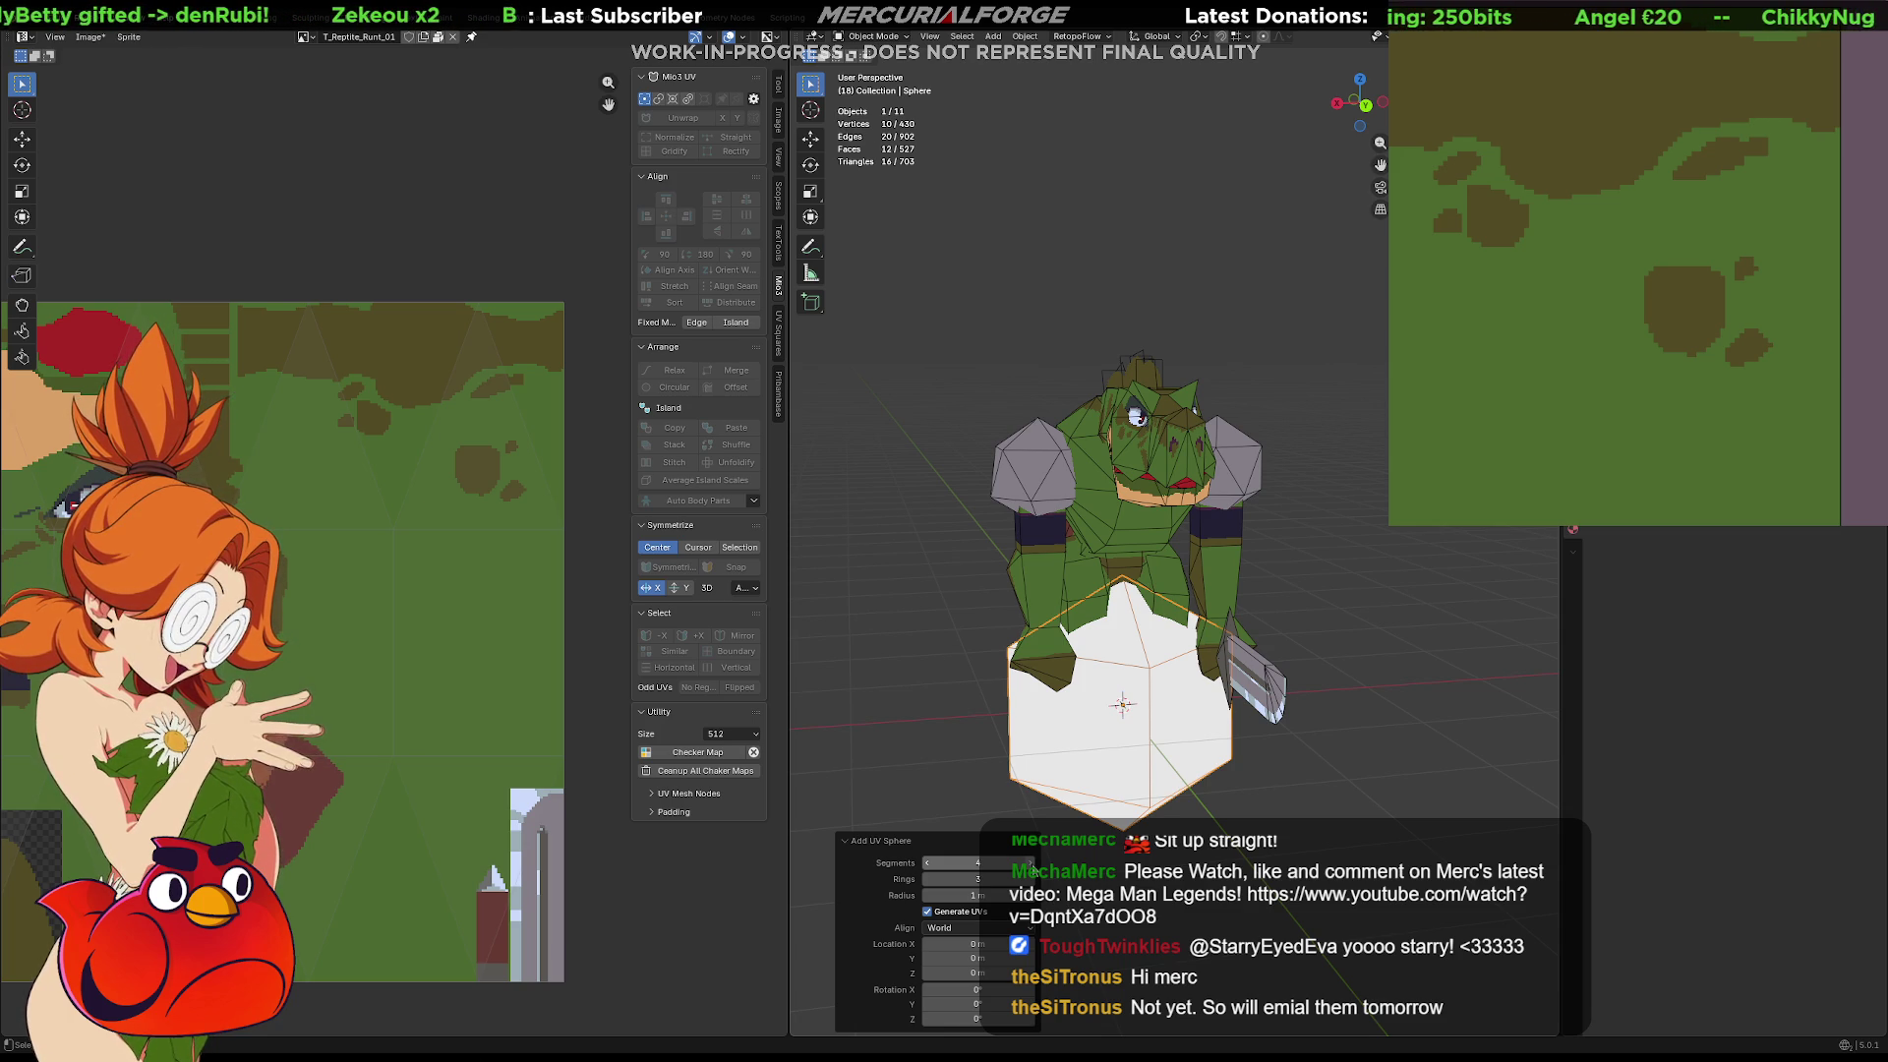
pyautogui.click(1031, 864)
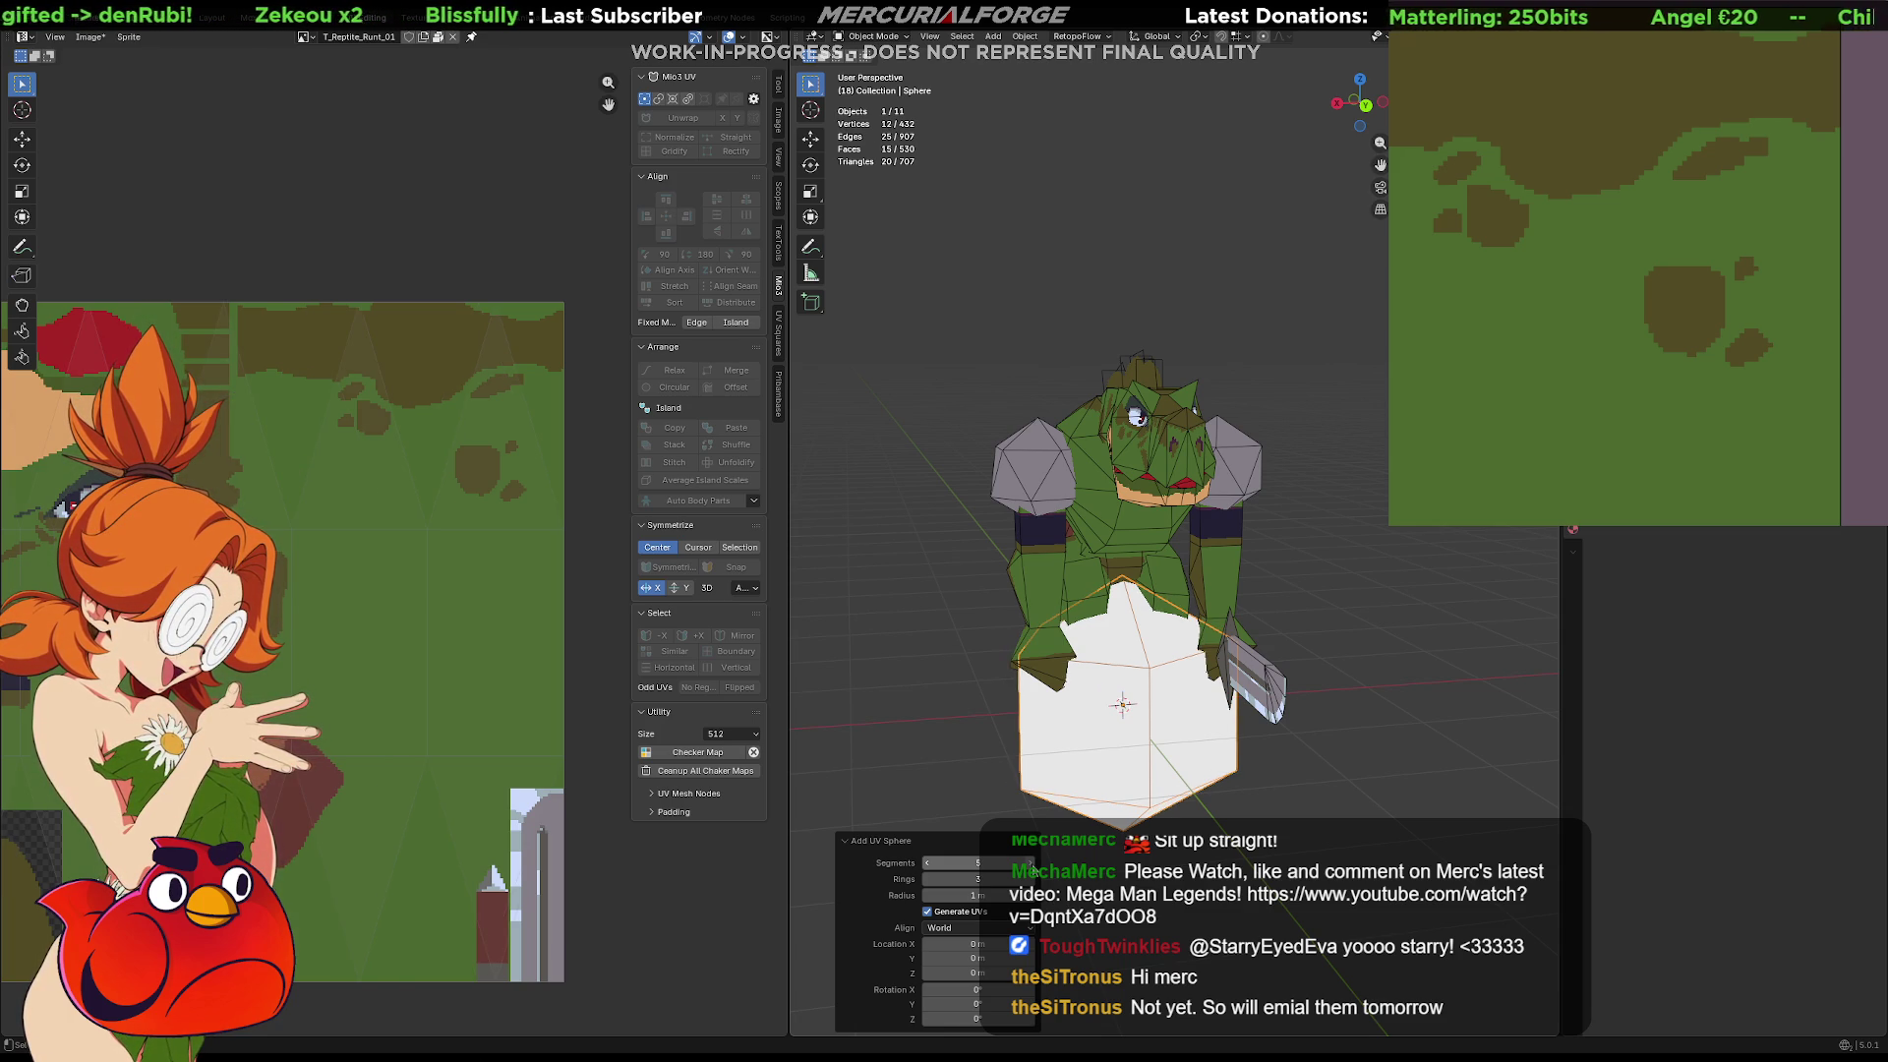
pyautogui.moveTo(1031, 864); pyautogui.dragTo(1023, 878)
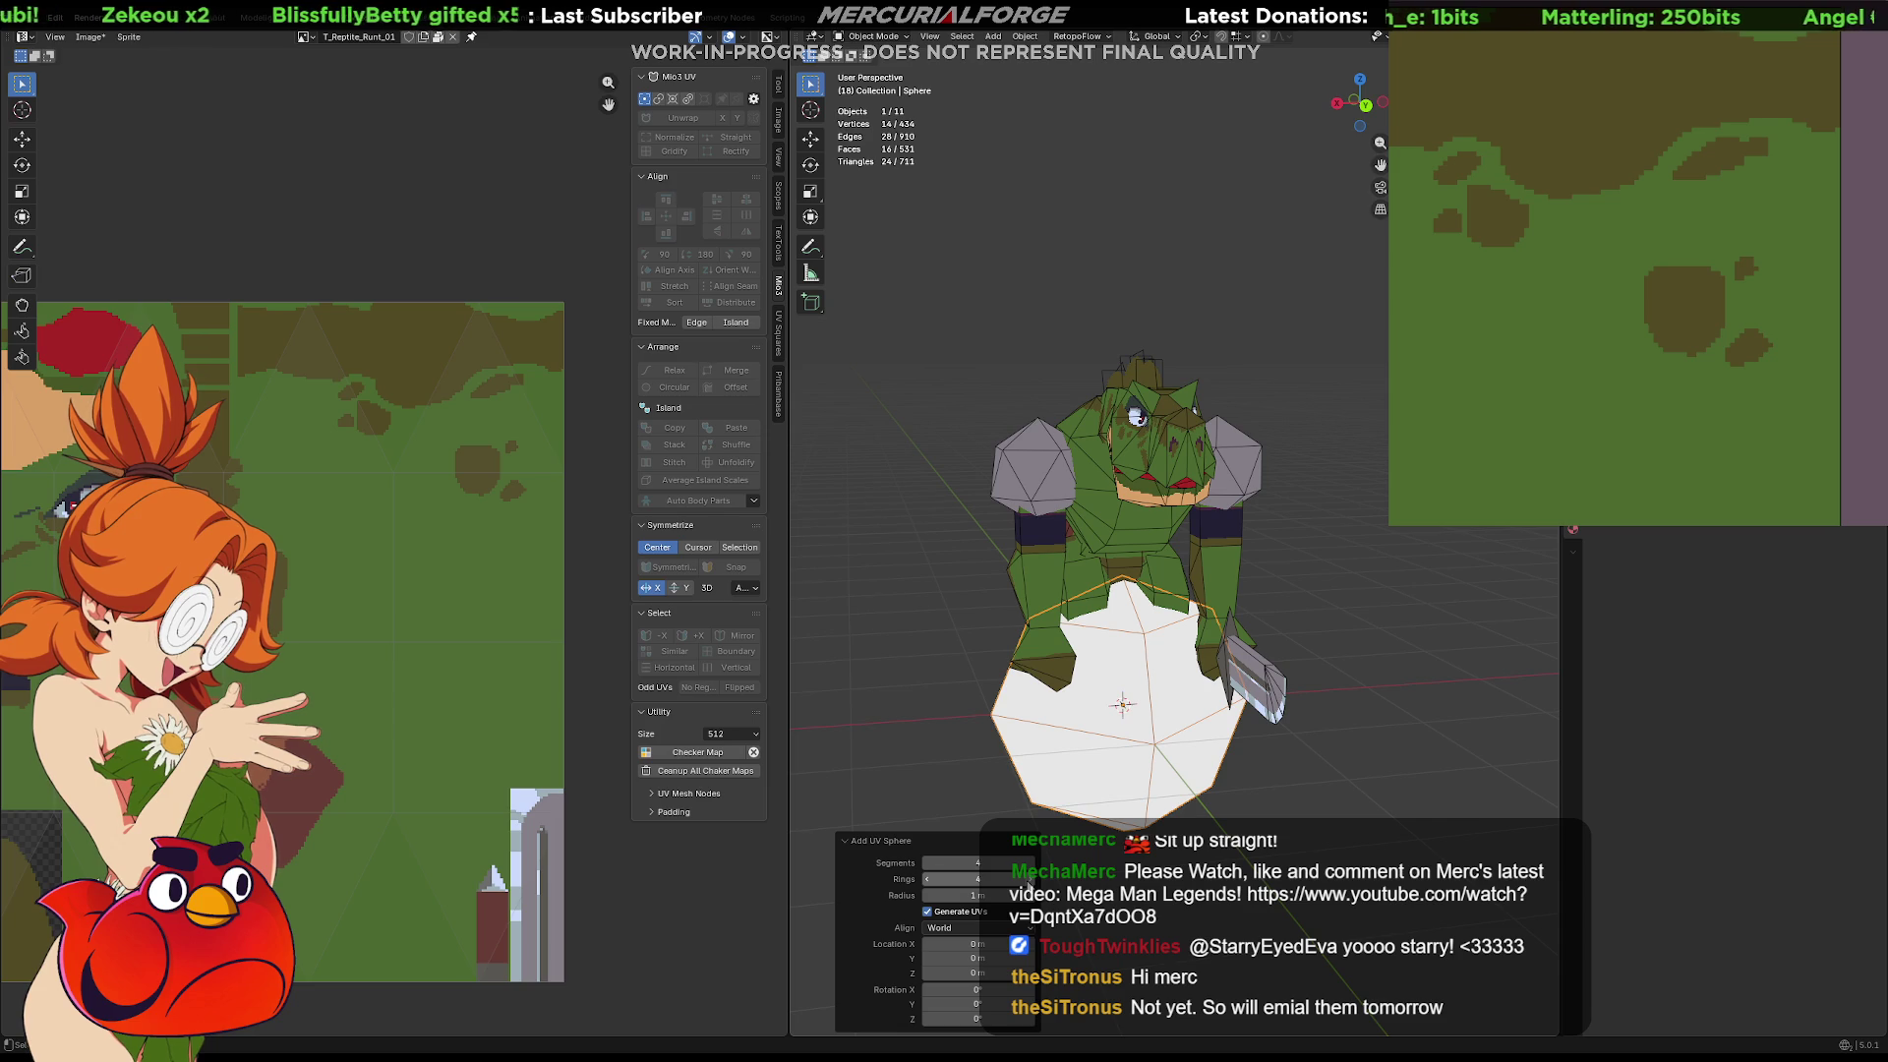
pyautogui.click(927, 878)
# Move and scale the sphere down onto the reptile's shoulder
pyautogui.moveTo(1229, 762)
pyautogui.mouseDown(button='middle')
pyautogui.moveTo(1379, 764)
pyautogui.moveTo(1022, 746)
pyautogui.moveTo(1352, 752)
pyautogui.mouseUp(button='middle')
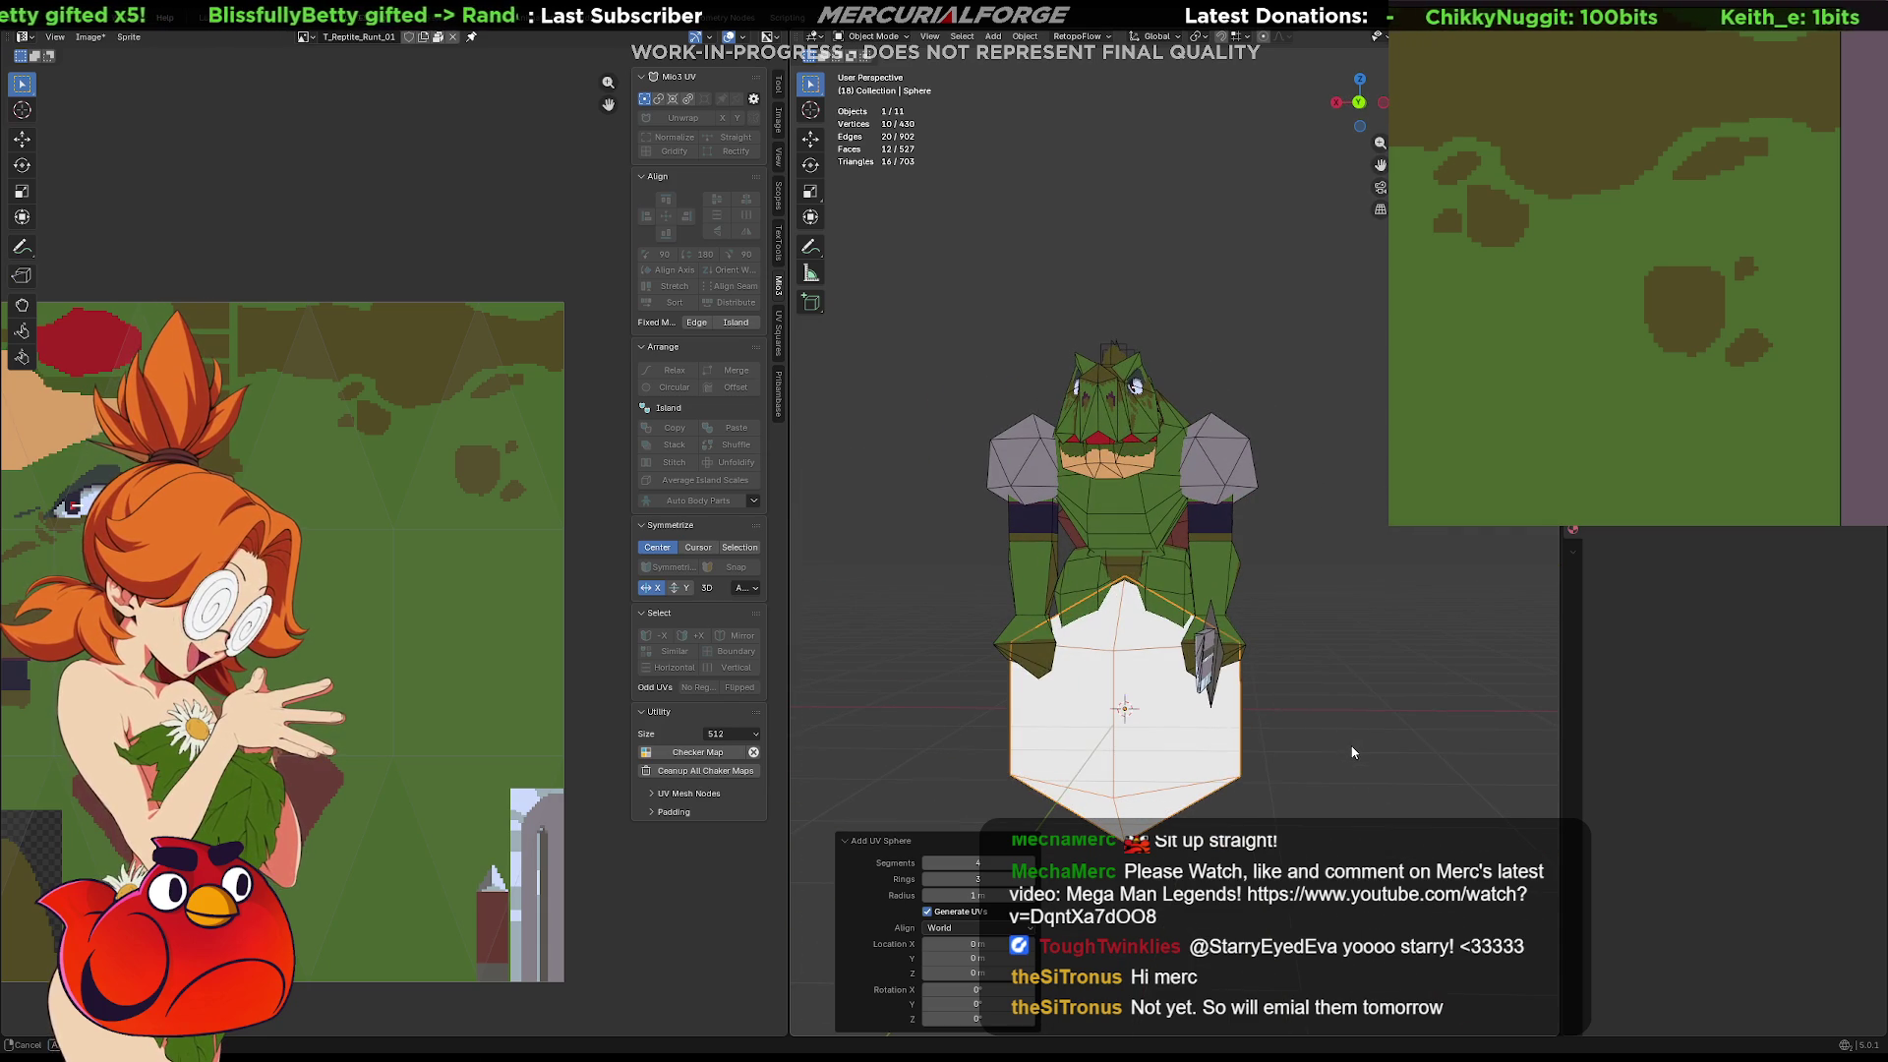
pyautogui.press('g')
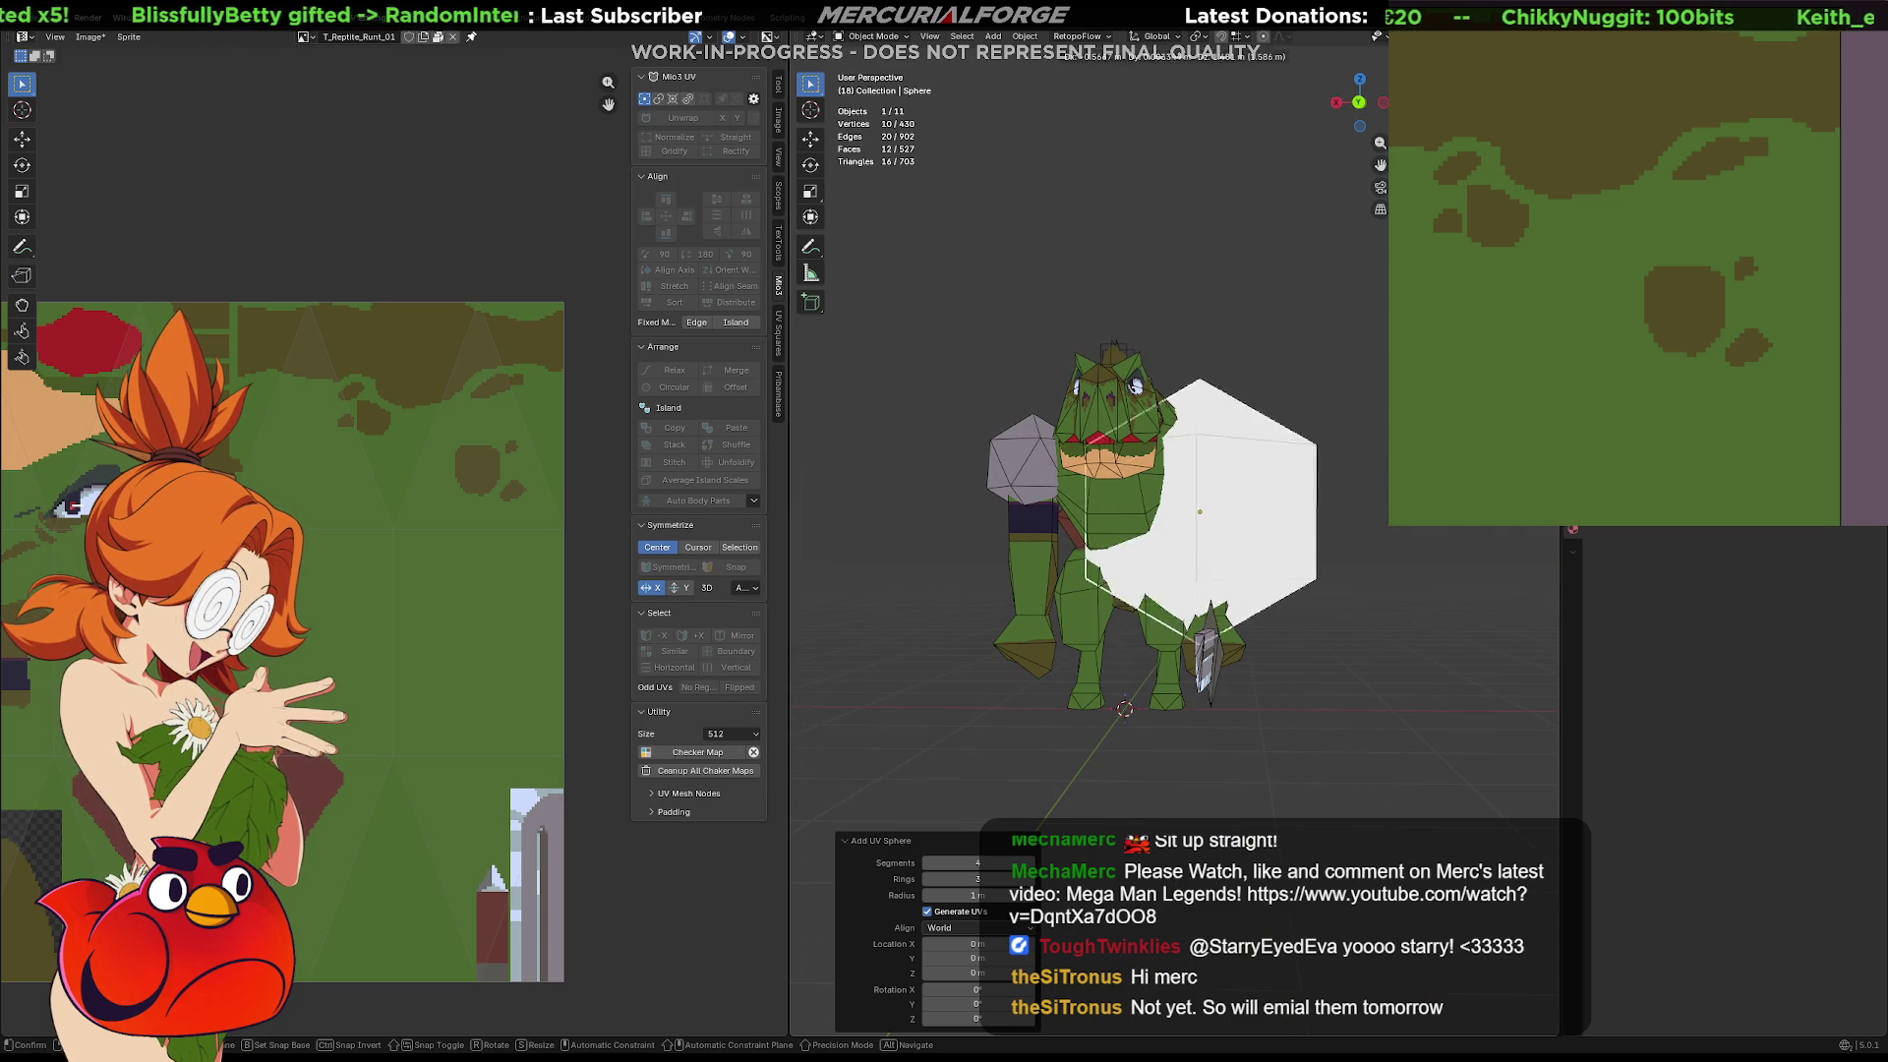
pyautogui.click(1405, 489)
pyautogui.press('s')
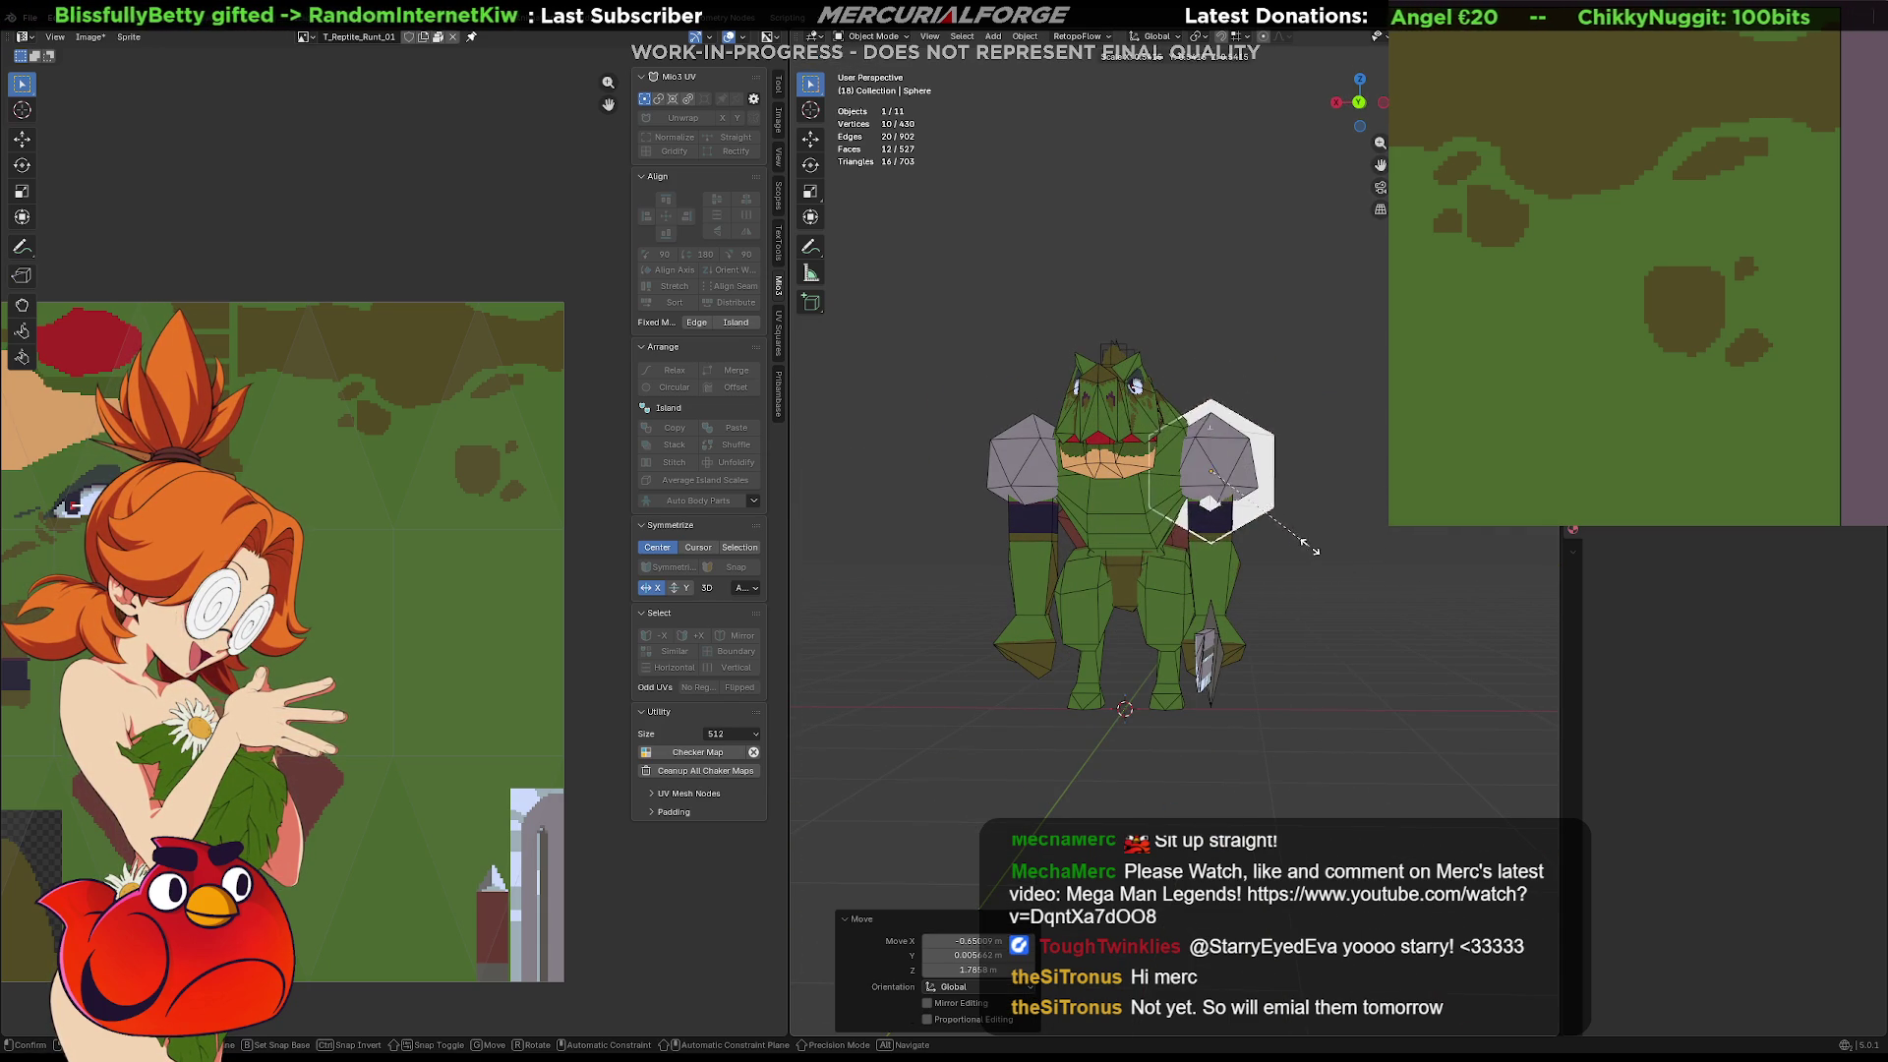
pyautogui.click(1336, 546)
pyautogui.moveTo(1335, 546); pyautogui.dragTo(1161, 542, button='middle')
pyautogui.press('g')
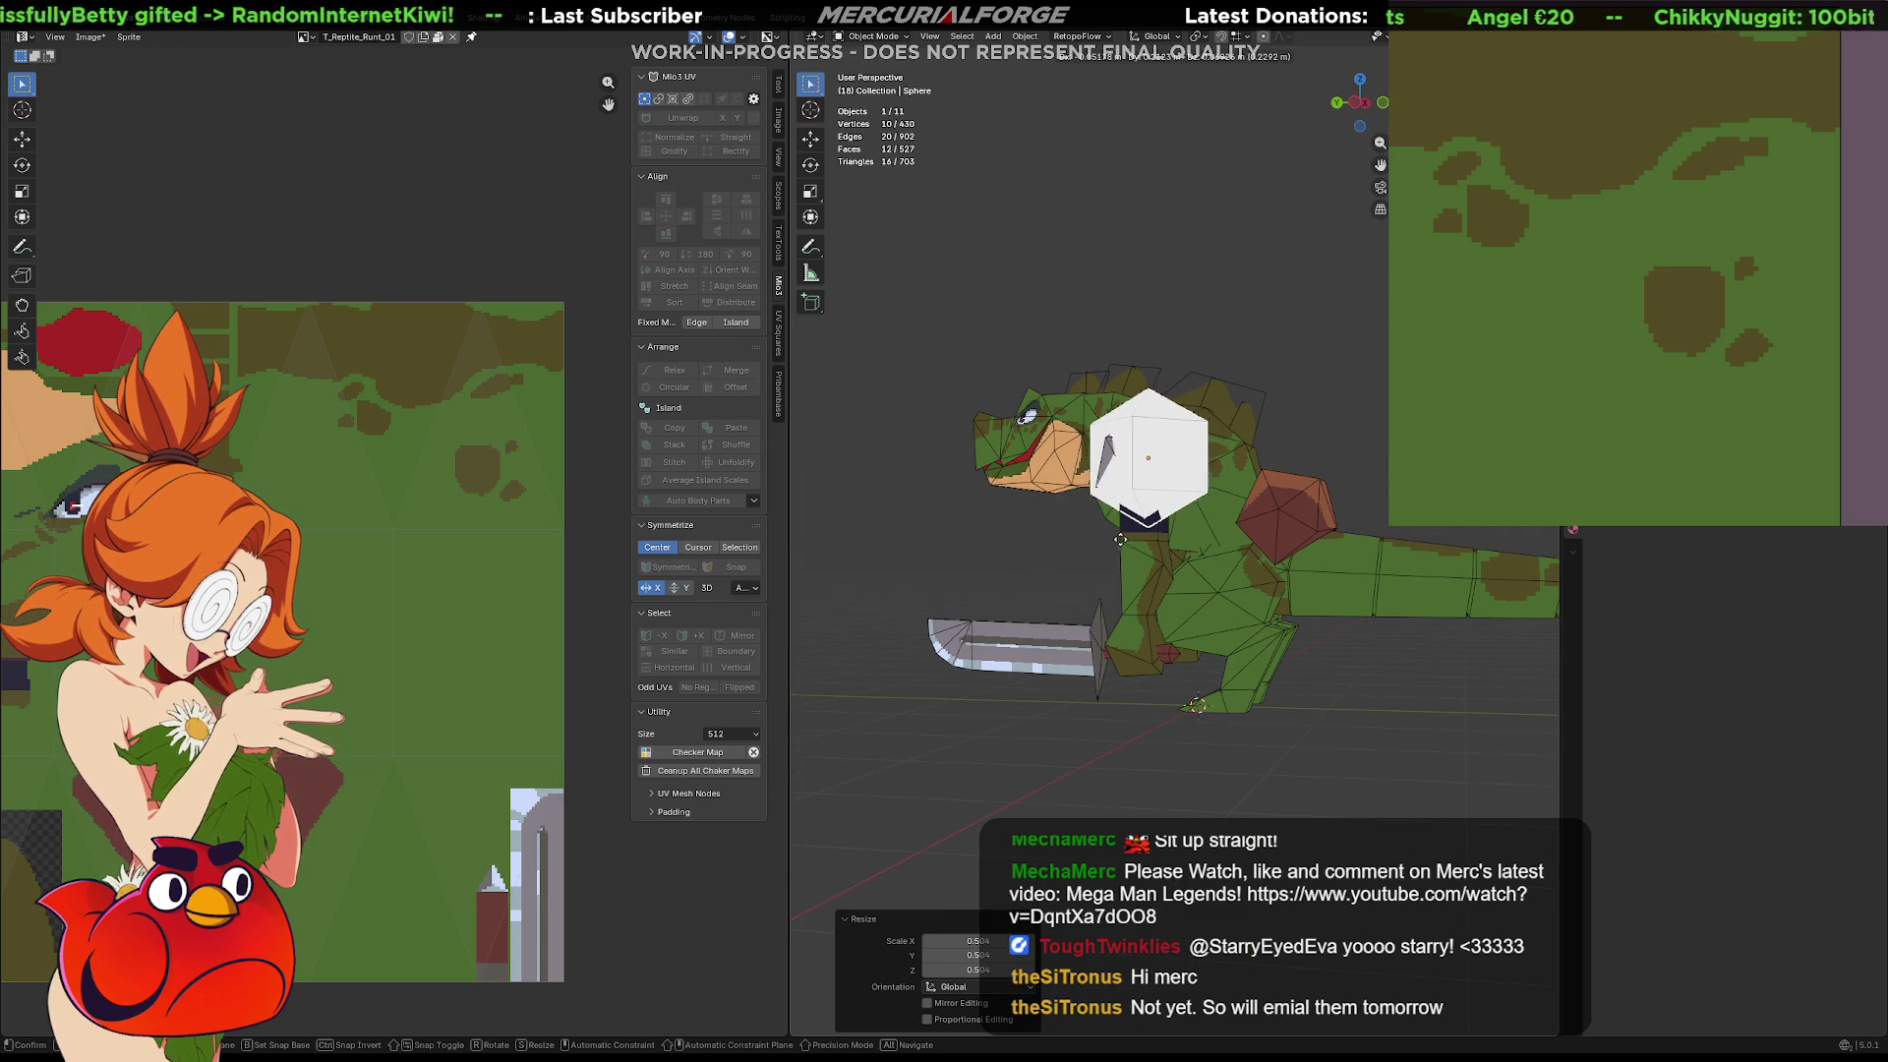
pyautogui.click(1112, 536)
pyautogui.press('s')
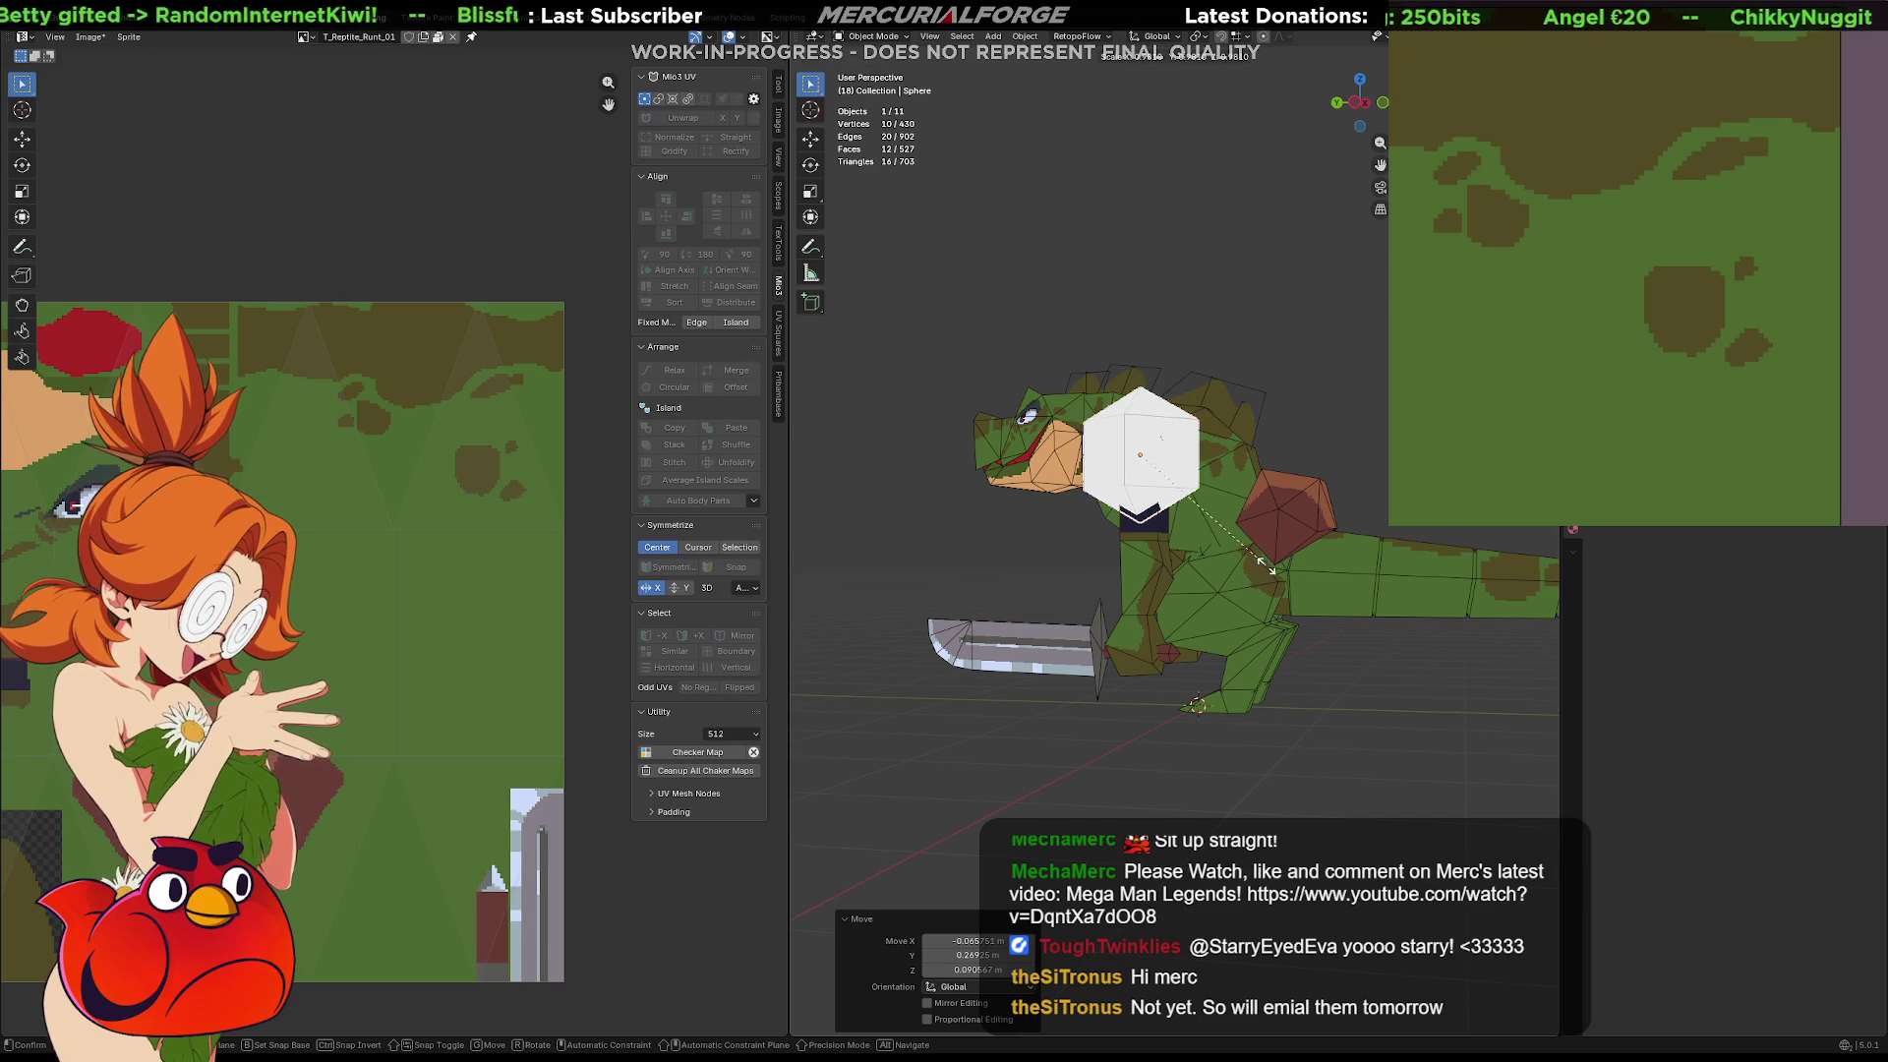
pyautogui.keyDown('ctrl'); pyautogui.click(1239, 554); pyautogui.keyUp('ctrl')
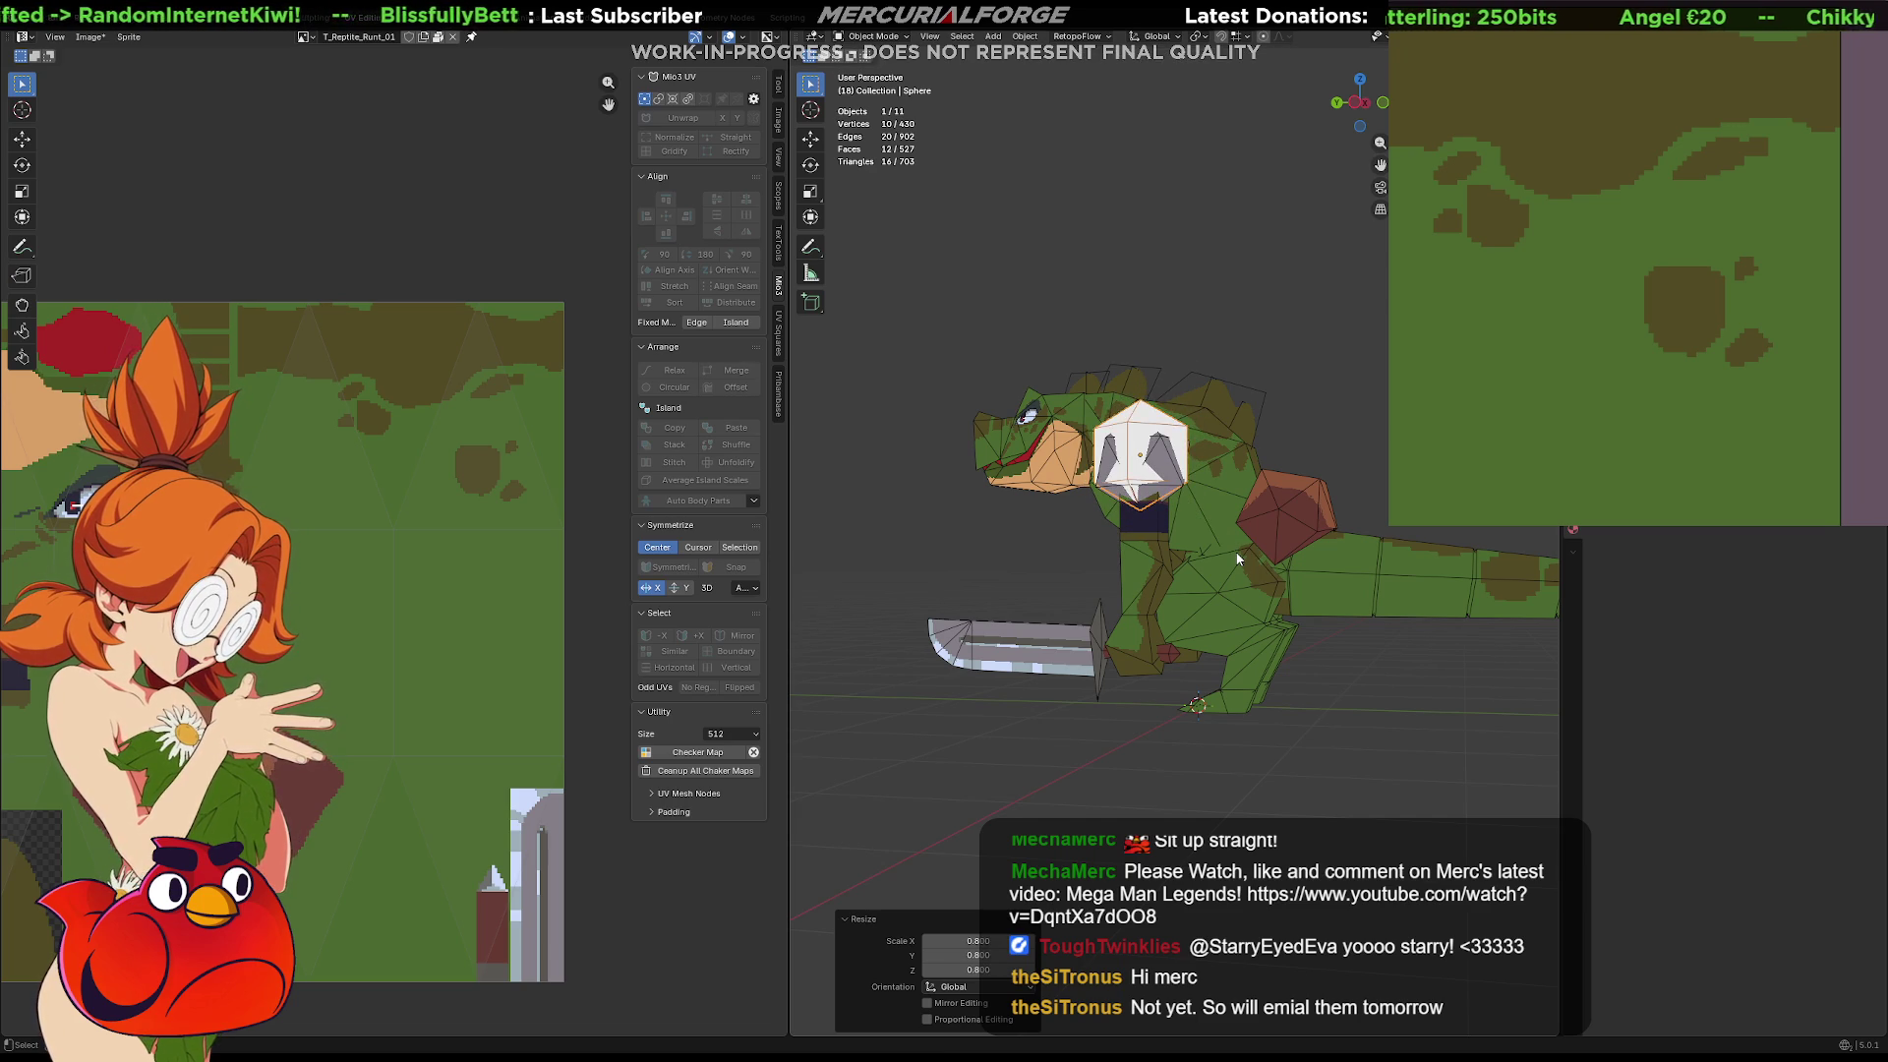
pyautogui.press('g')
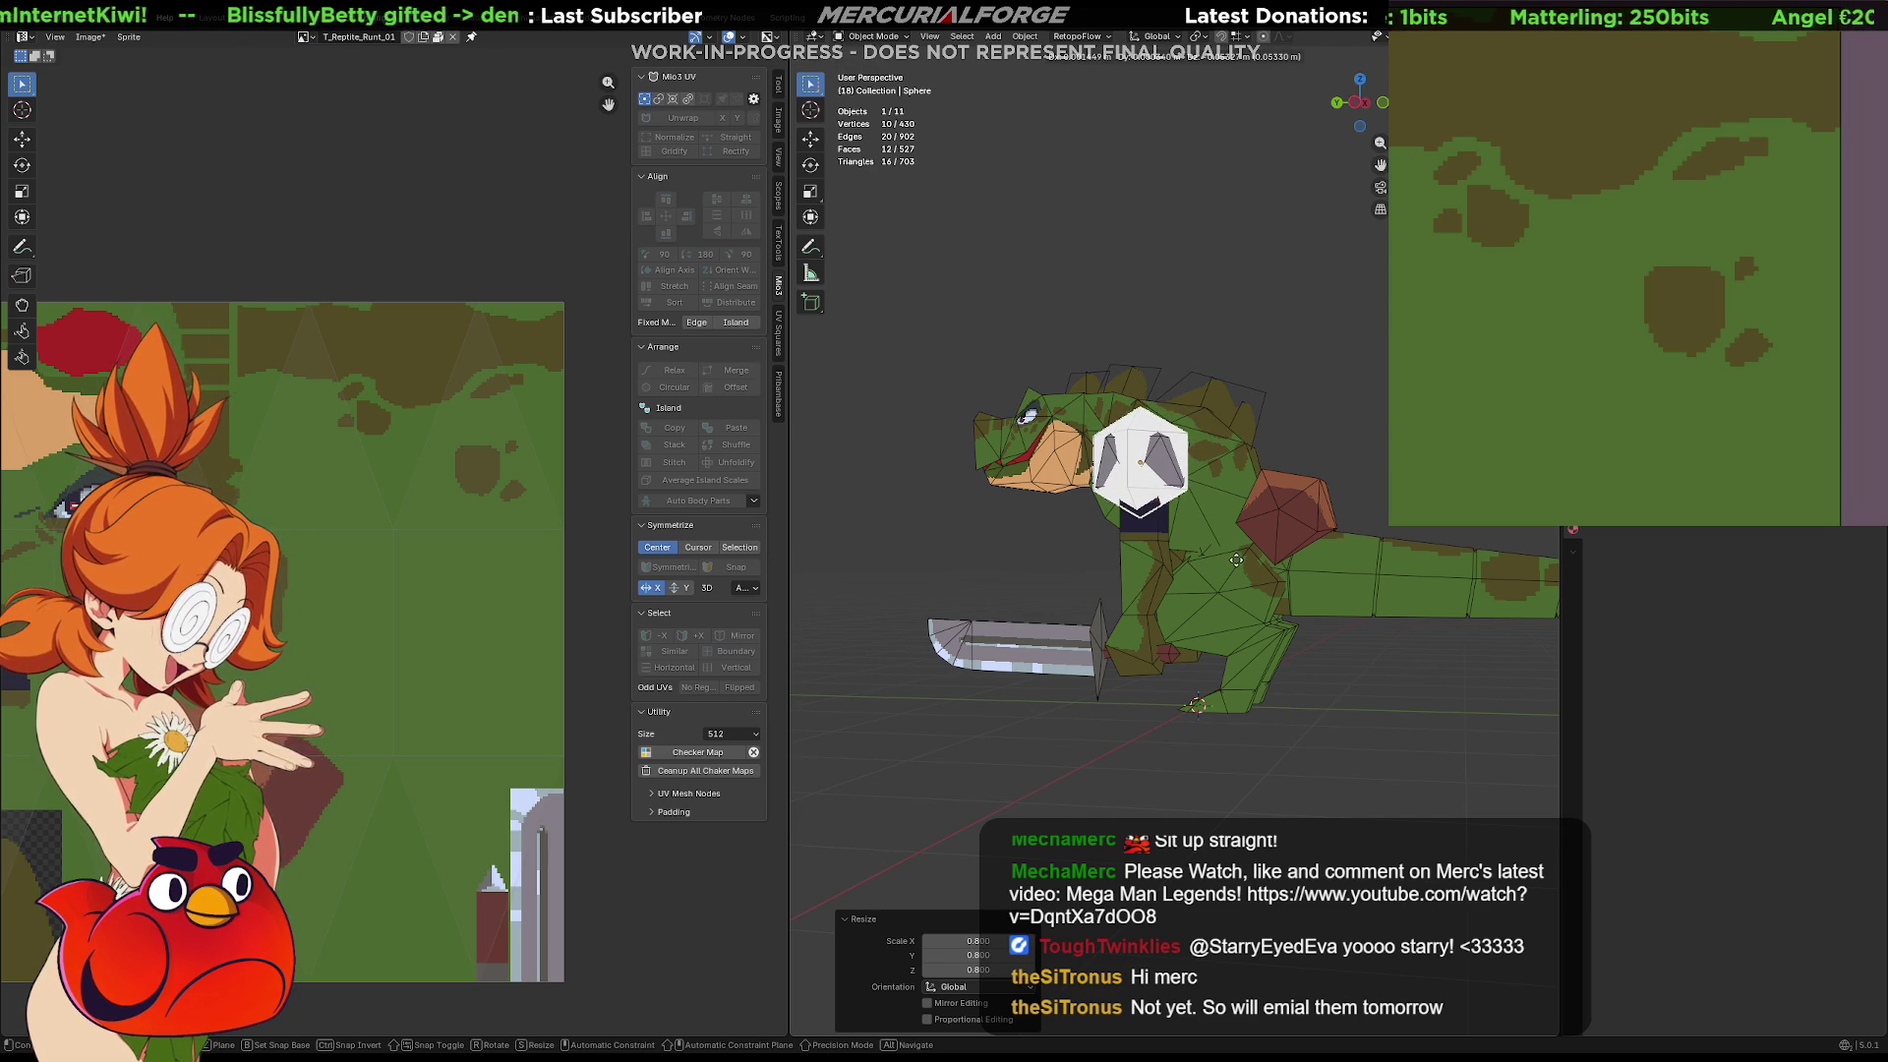
pyautogui.click(1238, 566)
# Delete the old icosphere shoulder pads
pyautogui.moveTo(1238, 565); pyautogui.dragTo(1311, 530, button='middle')
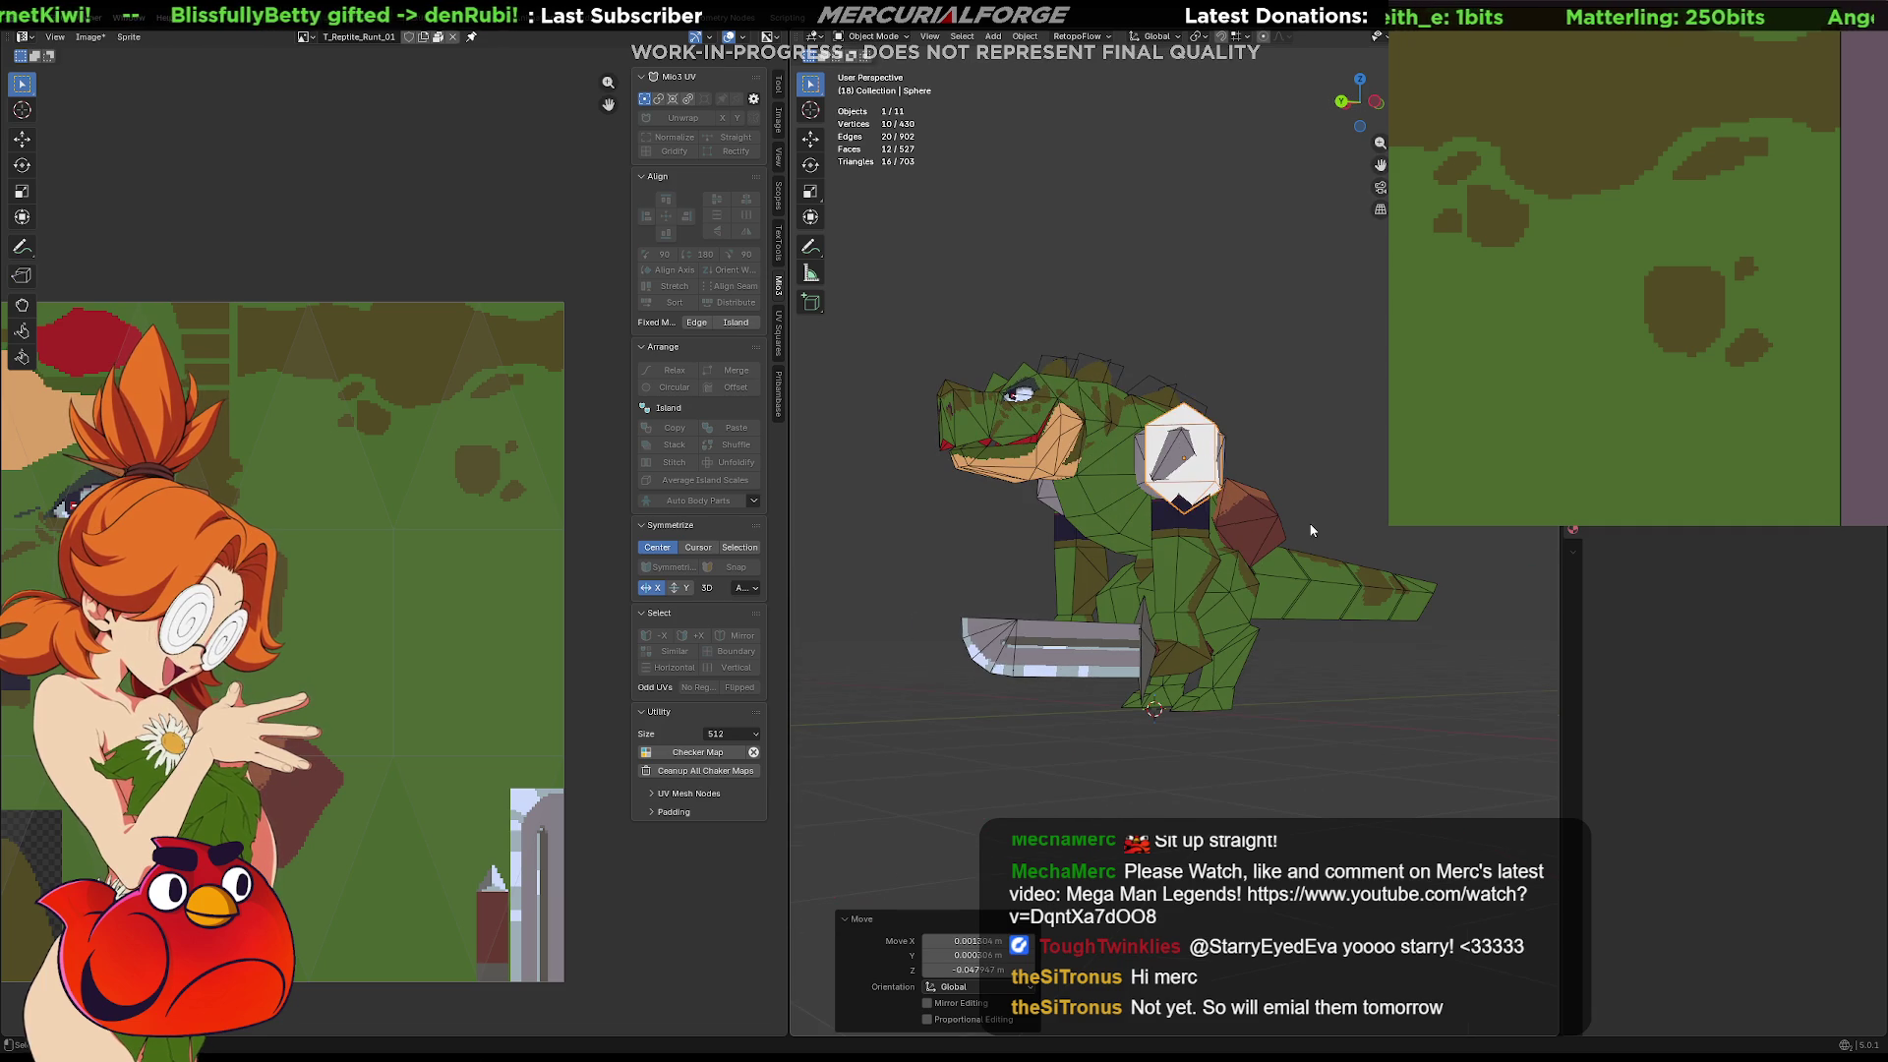
pyautogui.click(1174, 451)
pyautogui.scroll(4, 1244, 476)
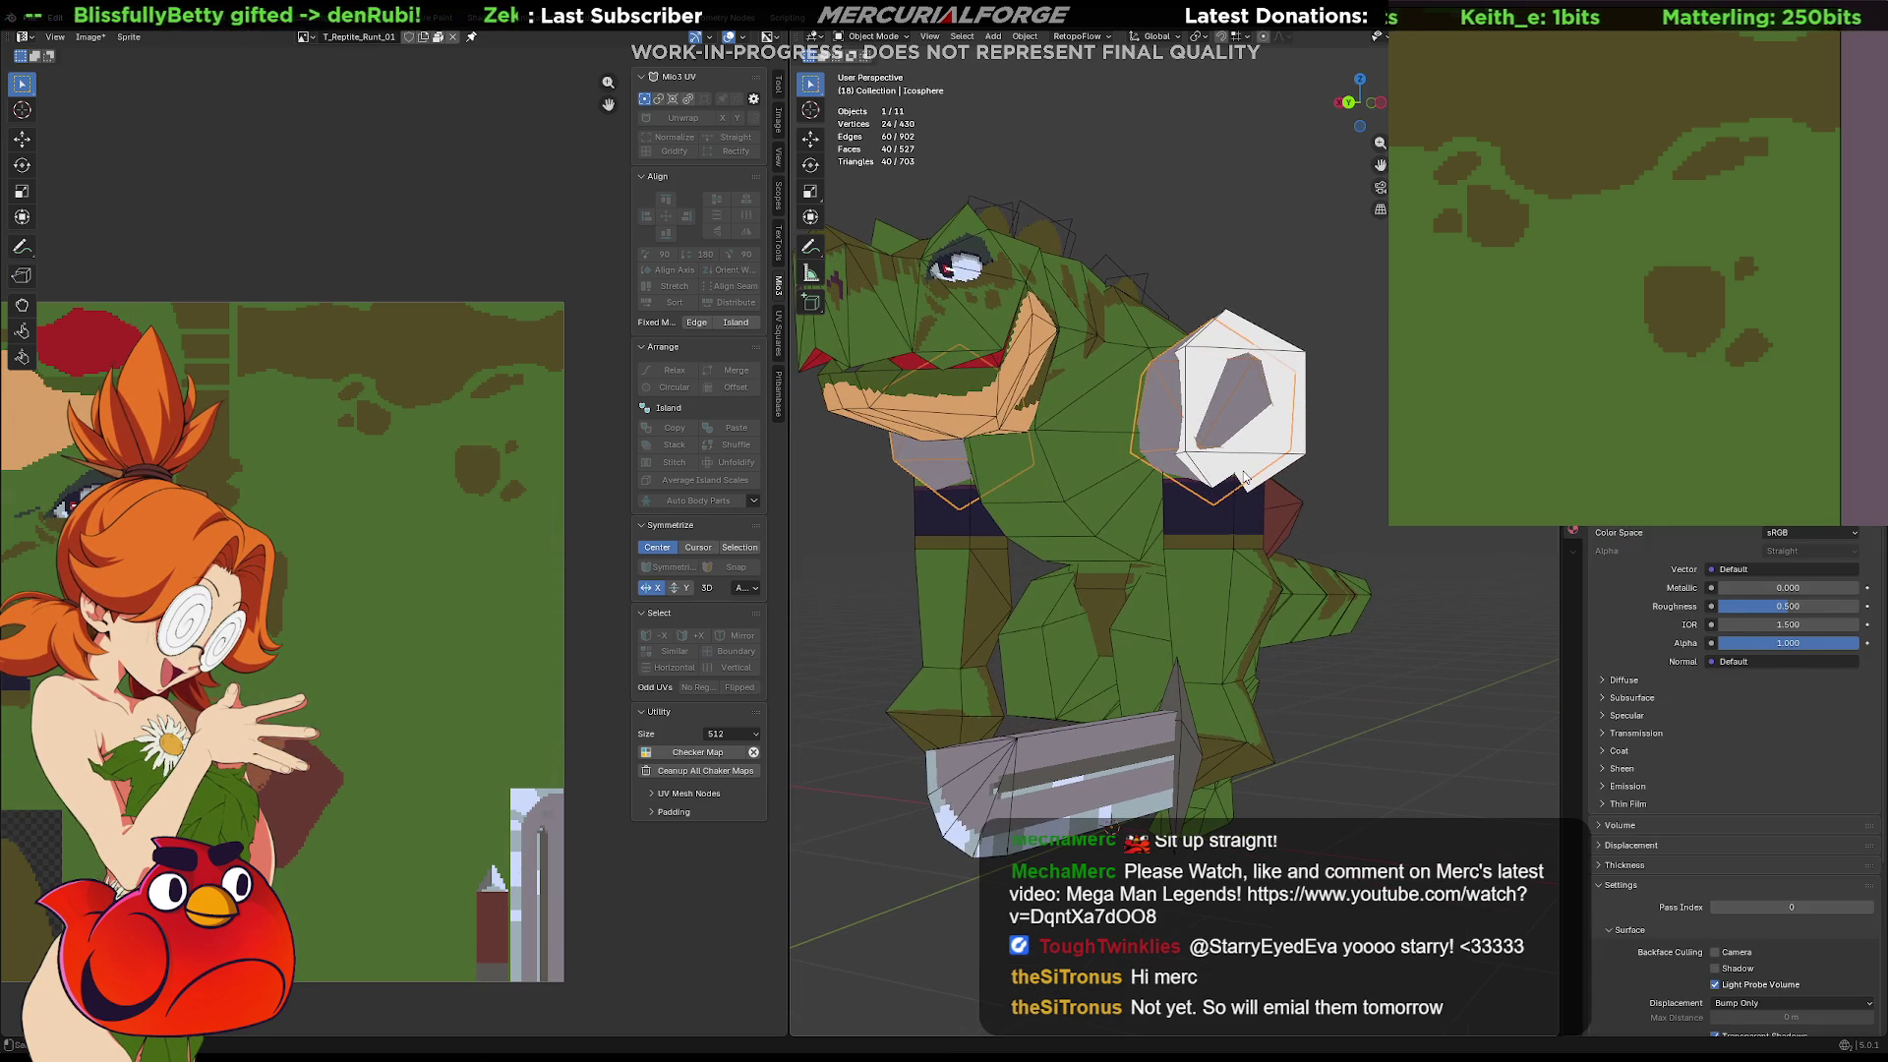
pyautogui.press('Delete')
# Select the sphere pad and cancel an attempted axis-locked move
pyautogui.moveTo(1243, 477); pyautogui.dragTo(1284, 418, button='middle')
pyautogui.click(1284, 419)
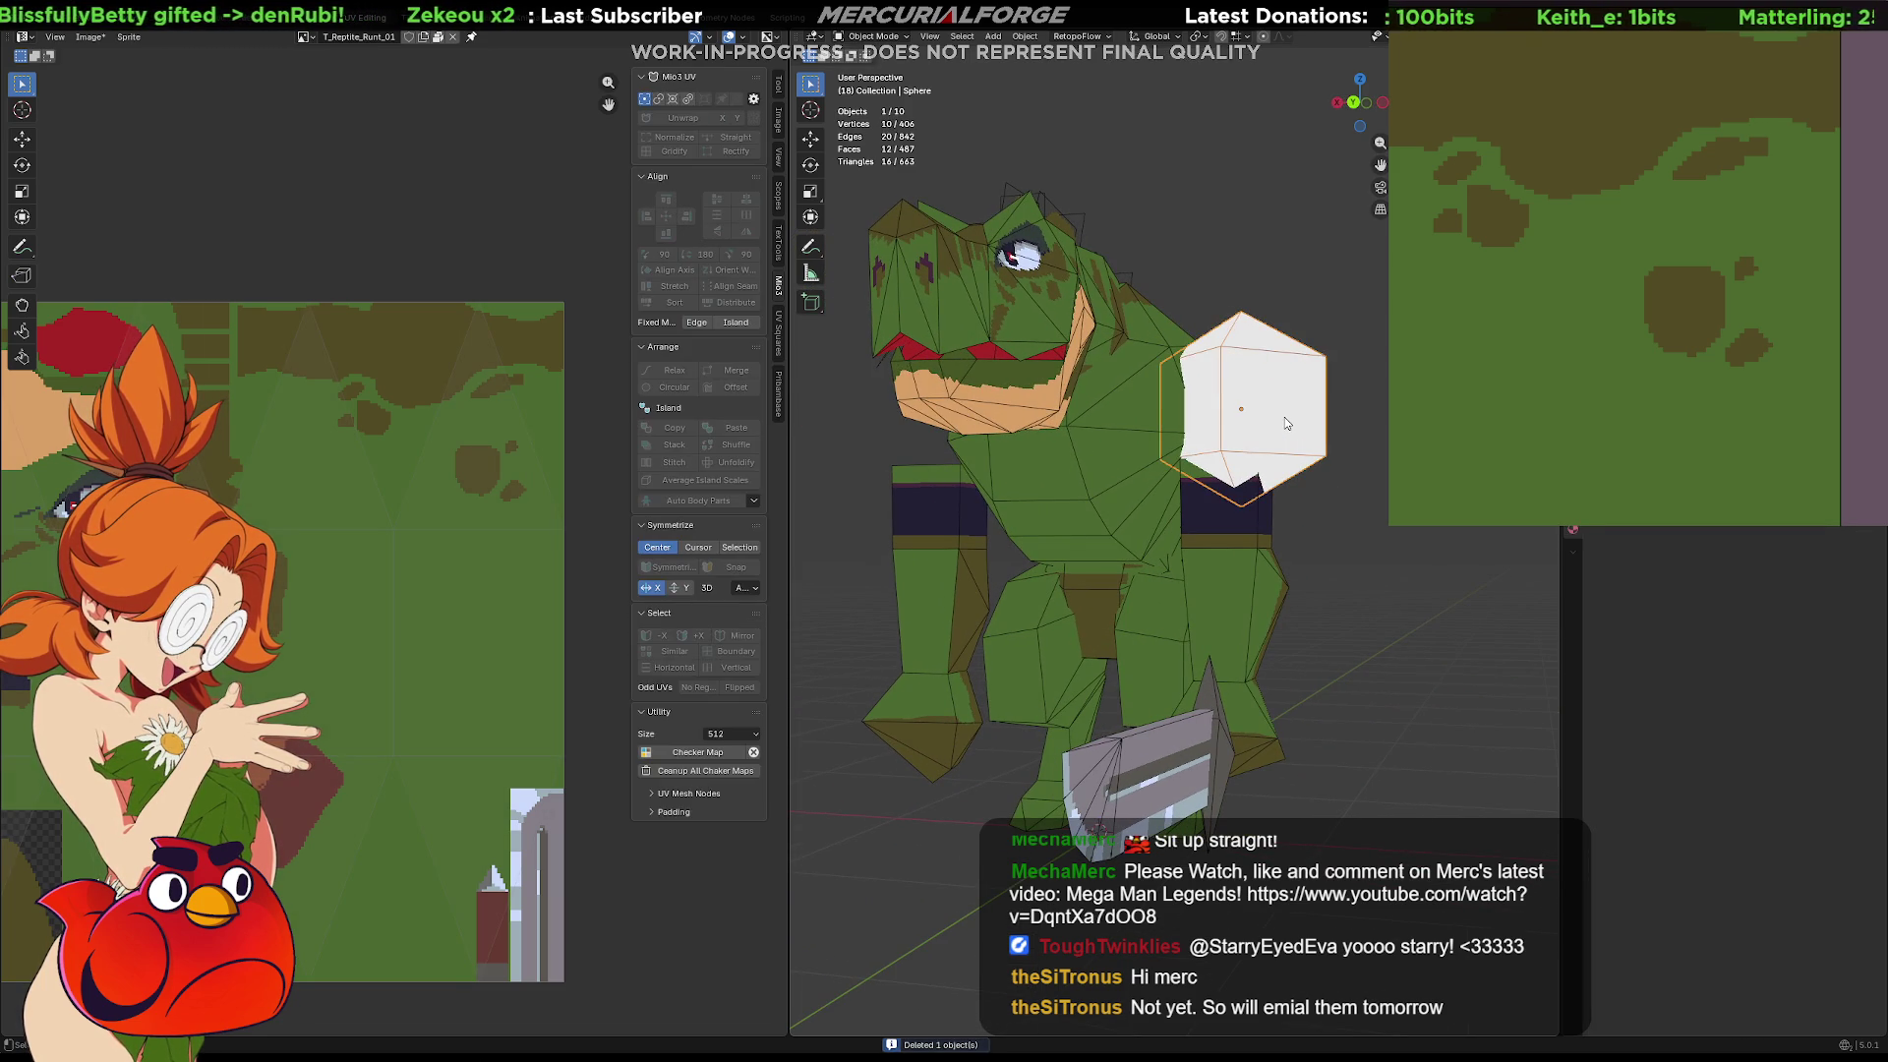
pyautogui.press('g')
pyautogui.press('x')
pyautogui.press('z')
pyautogui.press('x')
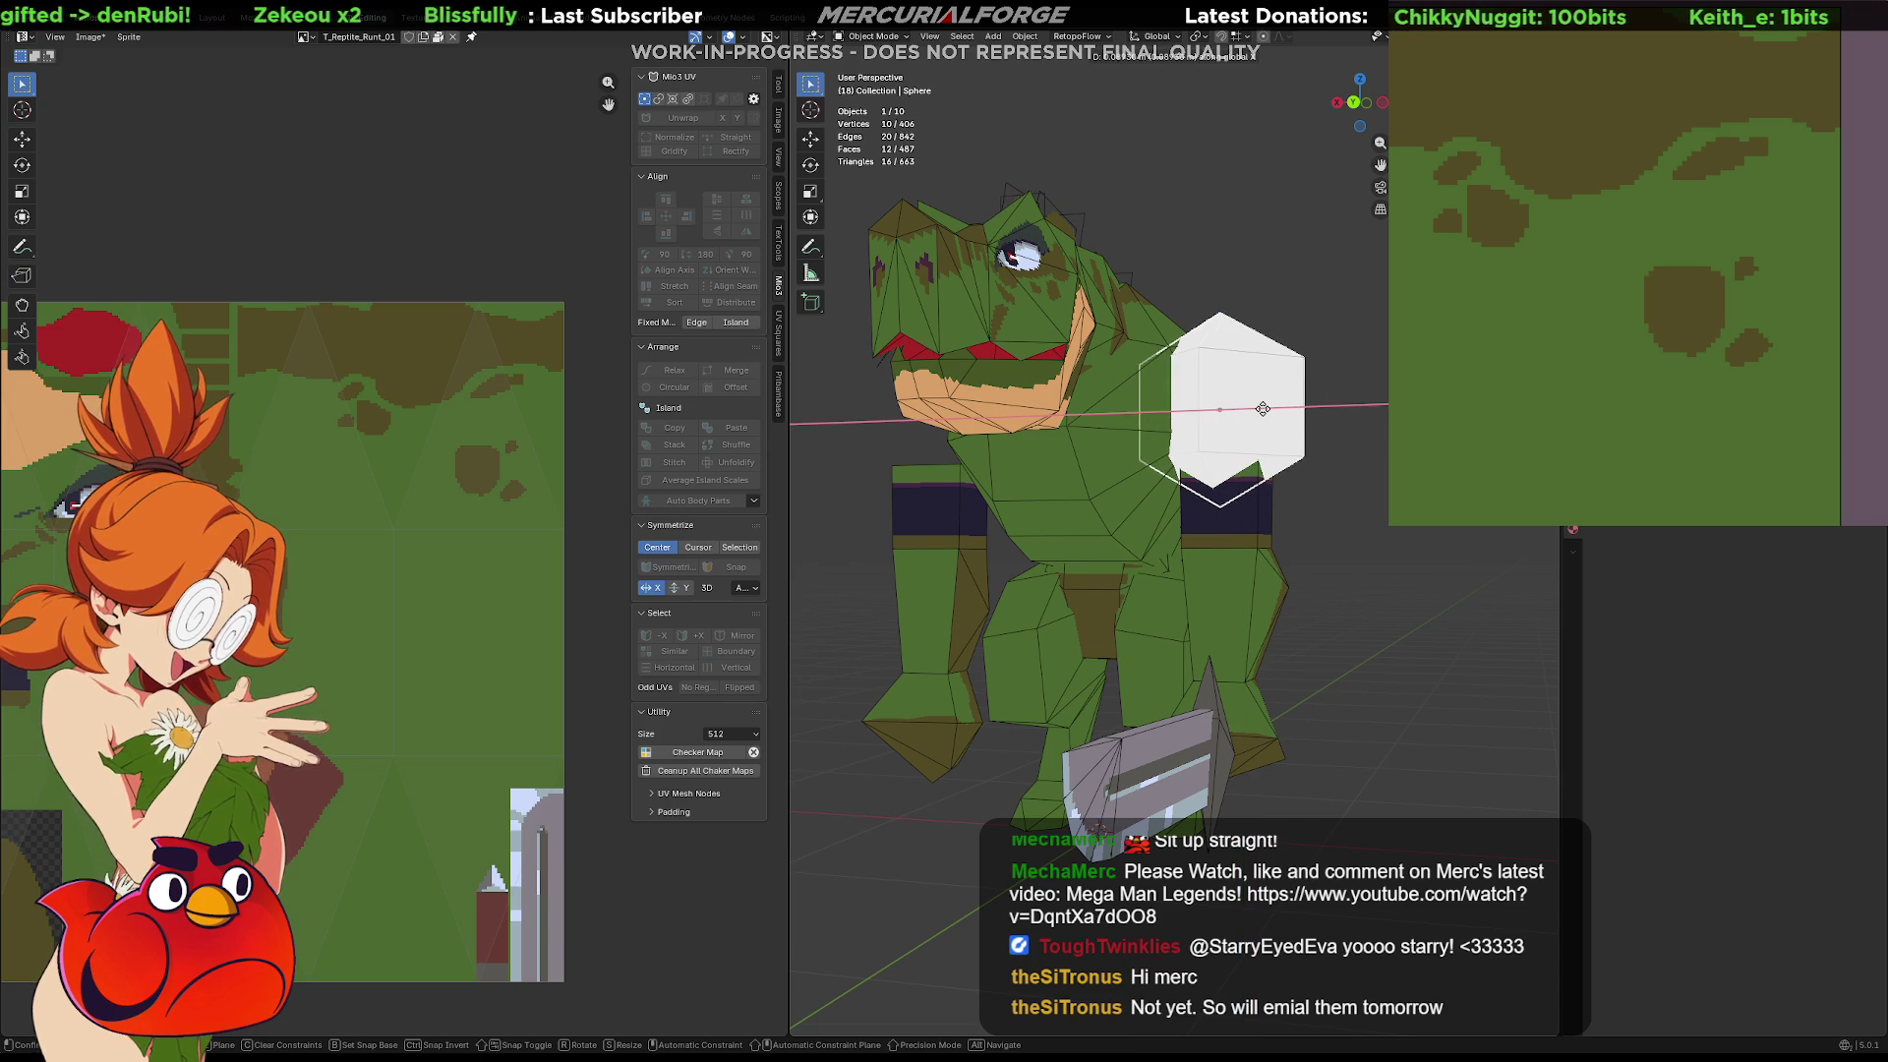
pyautogui.rightClick(1266, 408)
pyautogui.click(1333, 537)
pyautogui.moveTo(1351, 522)
pyautogui.mouseDown(button='middle')
pyautogui.moveTo(1154, 517)
pyautogui.moveTo(1214, 534)
pyautogui.mouseUp(button='middle')
# Isolate the sphere shoulder pad in local view and enter Edit Mode
pyautogui.click(1214, 420)
pyautogui.scroll(3, 1214, 420)
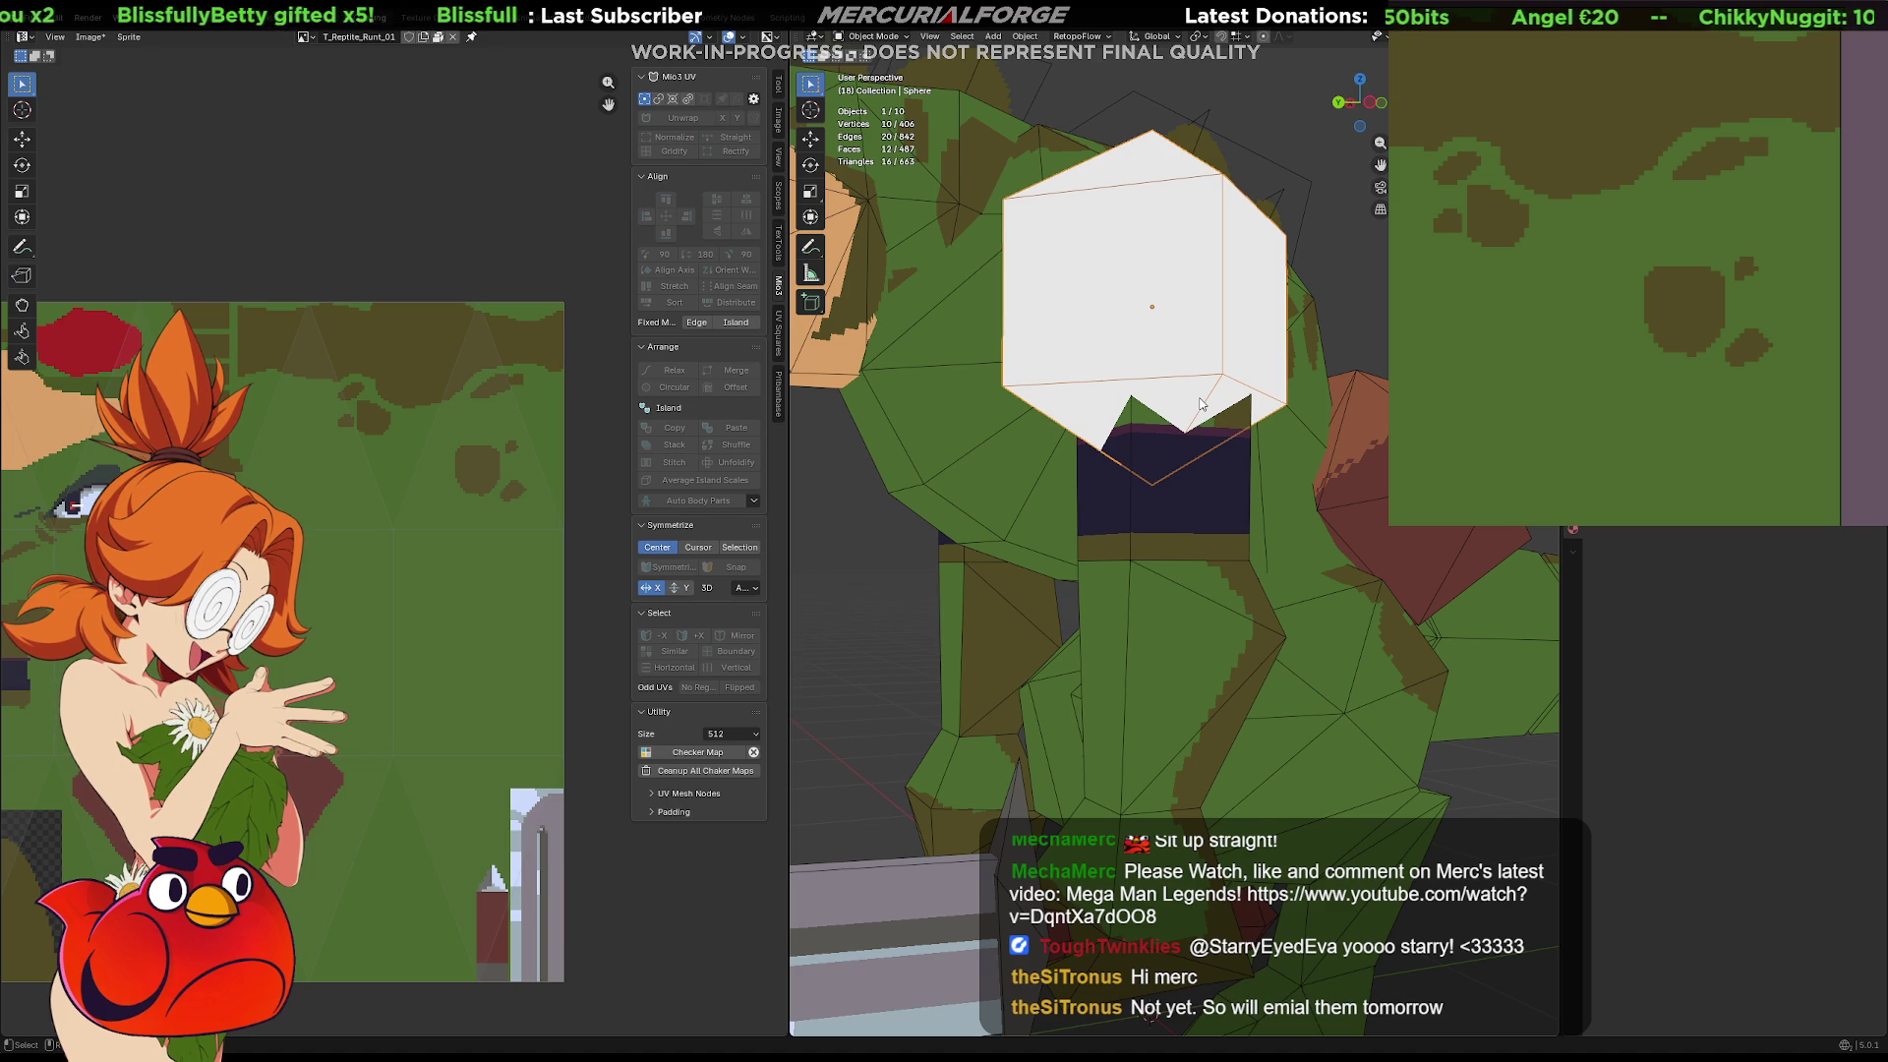
pyautogui.press('KP_Divide')
pyautogui.moveTo(1146, 686); pyautogui.dragTo(1207, 596, button='middle')
pyautogui.press('Tab')
# Dissolve the pad's bottom vertex and return to the full character view
pyautogui.click(1216, 705)
pyautogui.hotkey('ctrl', 'x')
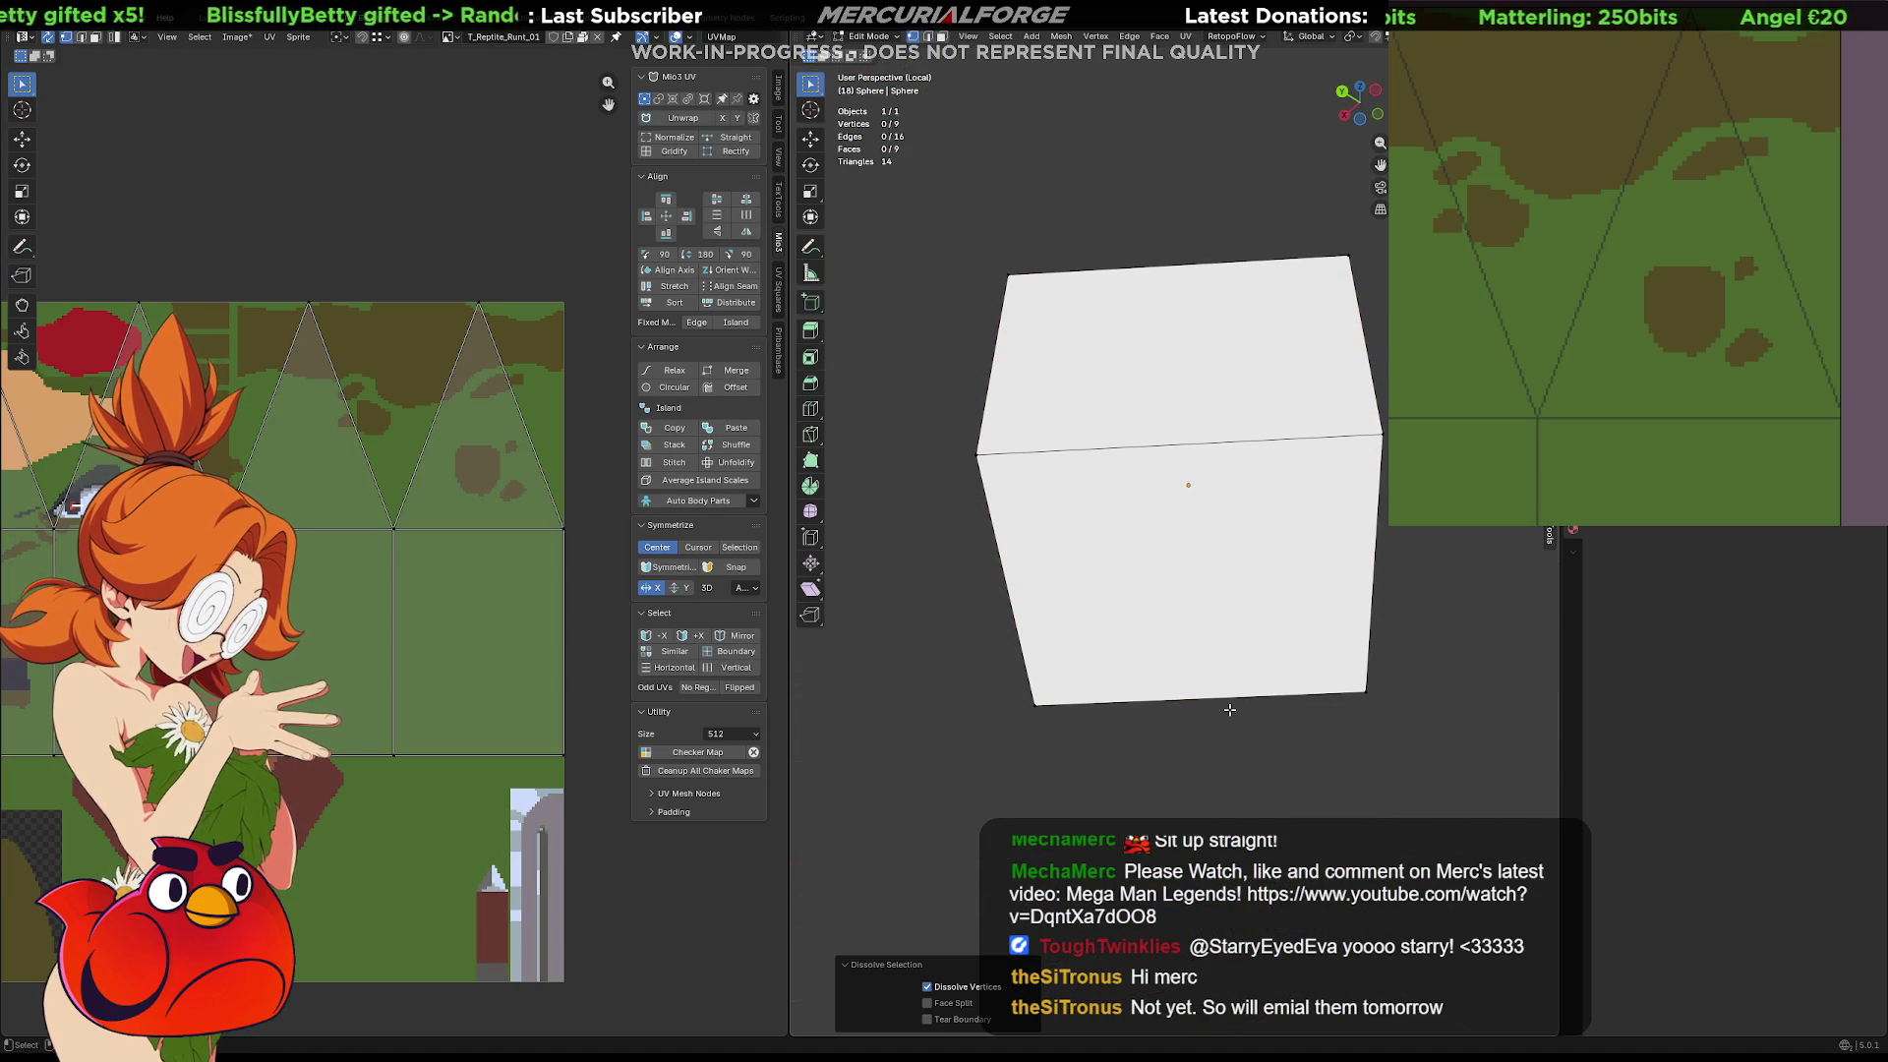
pyautogui.press('Tab')
pyautogui.moveTo(1188, 560)
pyautogui.mouseDown(button='middle')
pyautogui.moveTo(1195, 625)
pyautogui.moveTo(1268, 452)
pyautogui.moveTo(1219, 603)
pyautogui.mouseUp(button='middle')
pyautogui.press('KP_Divide')
# Link the Arms' textured material onto the shoulder pad
pyautogui.keyDown('shift'); pyautogui.click(1220, 598); pyautogui.keyUp('shift')
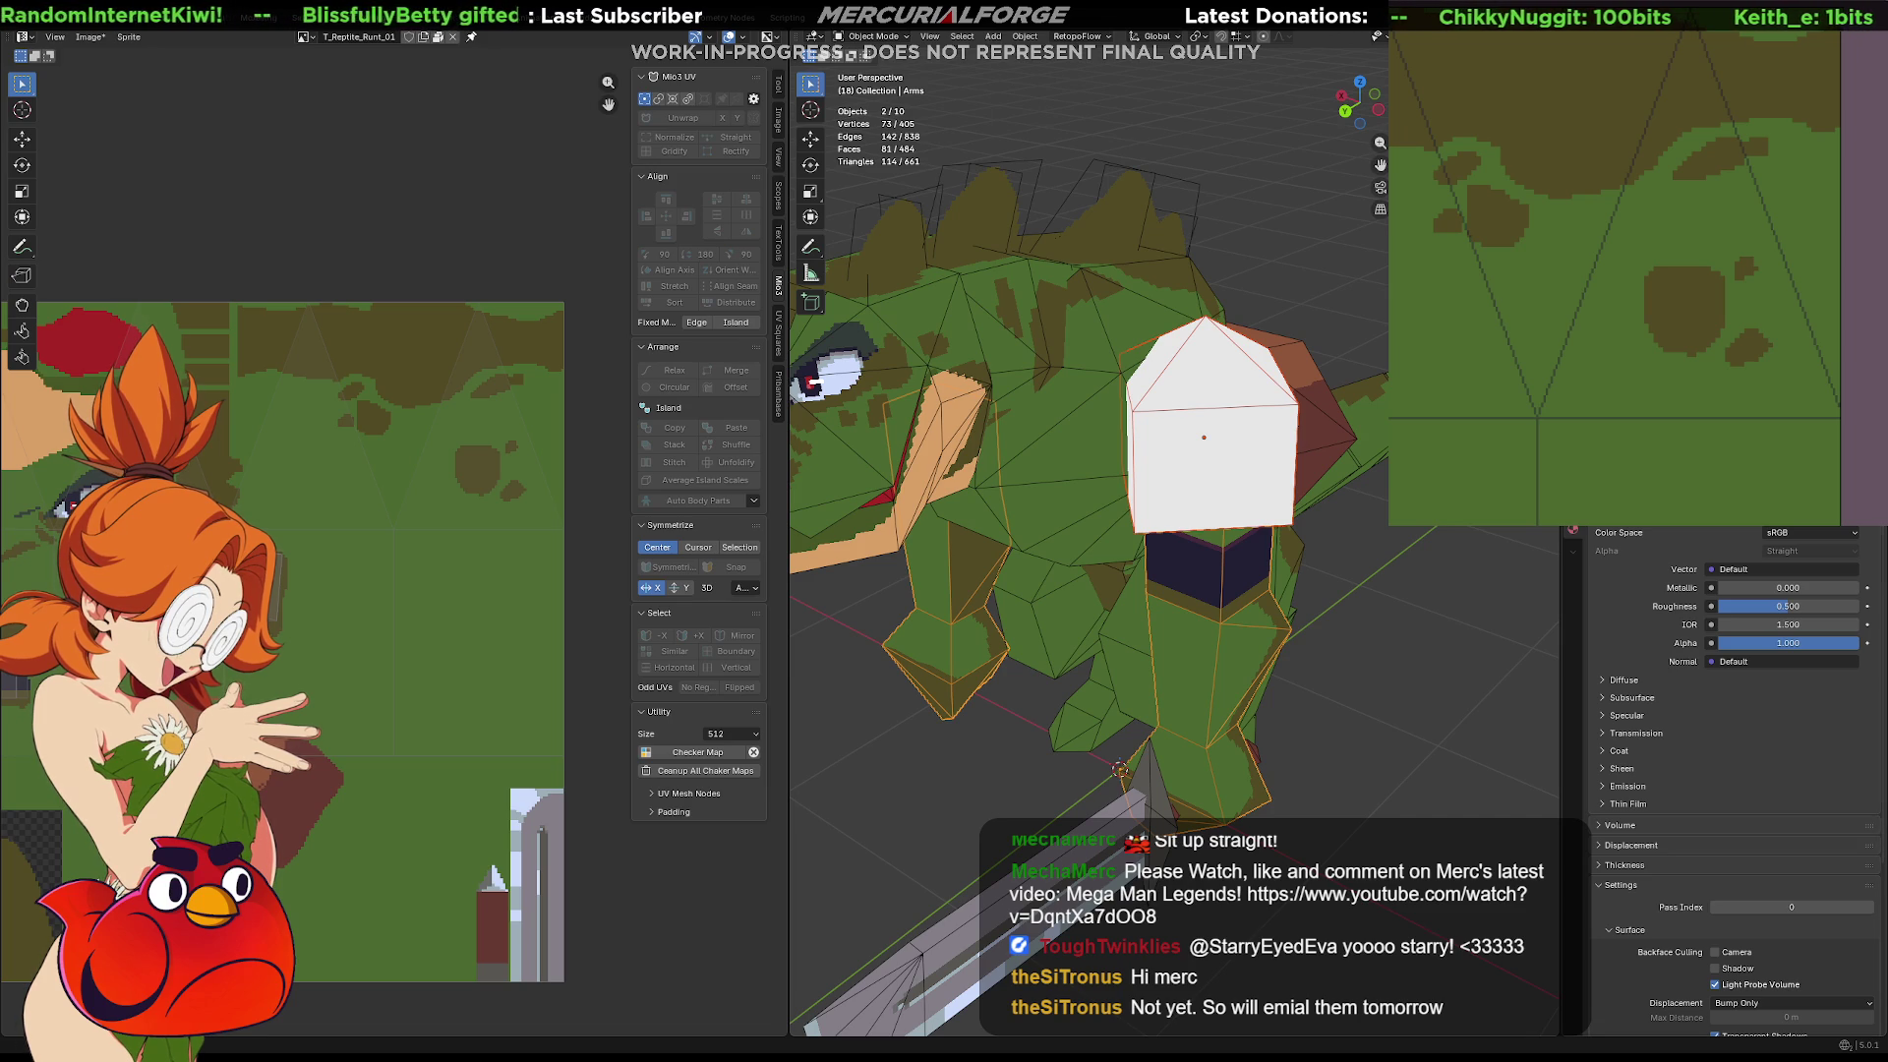
pyautogui.hotkey('ctrl', 'l')
pyautogui.click(1202, 485)
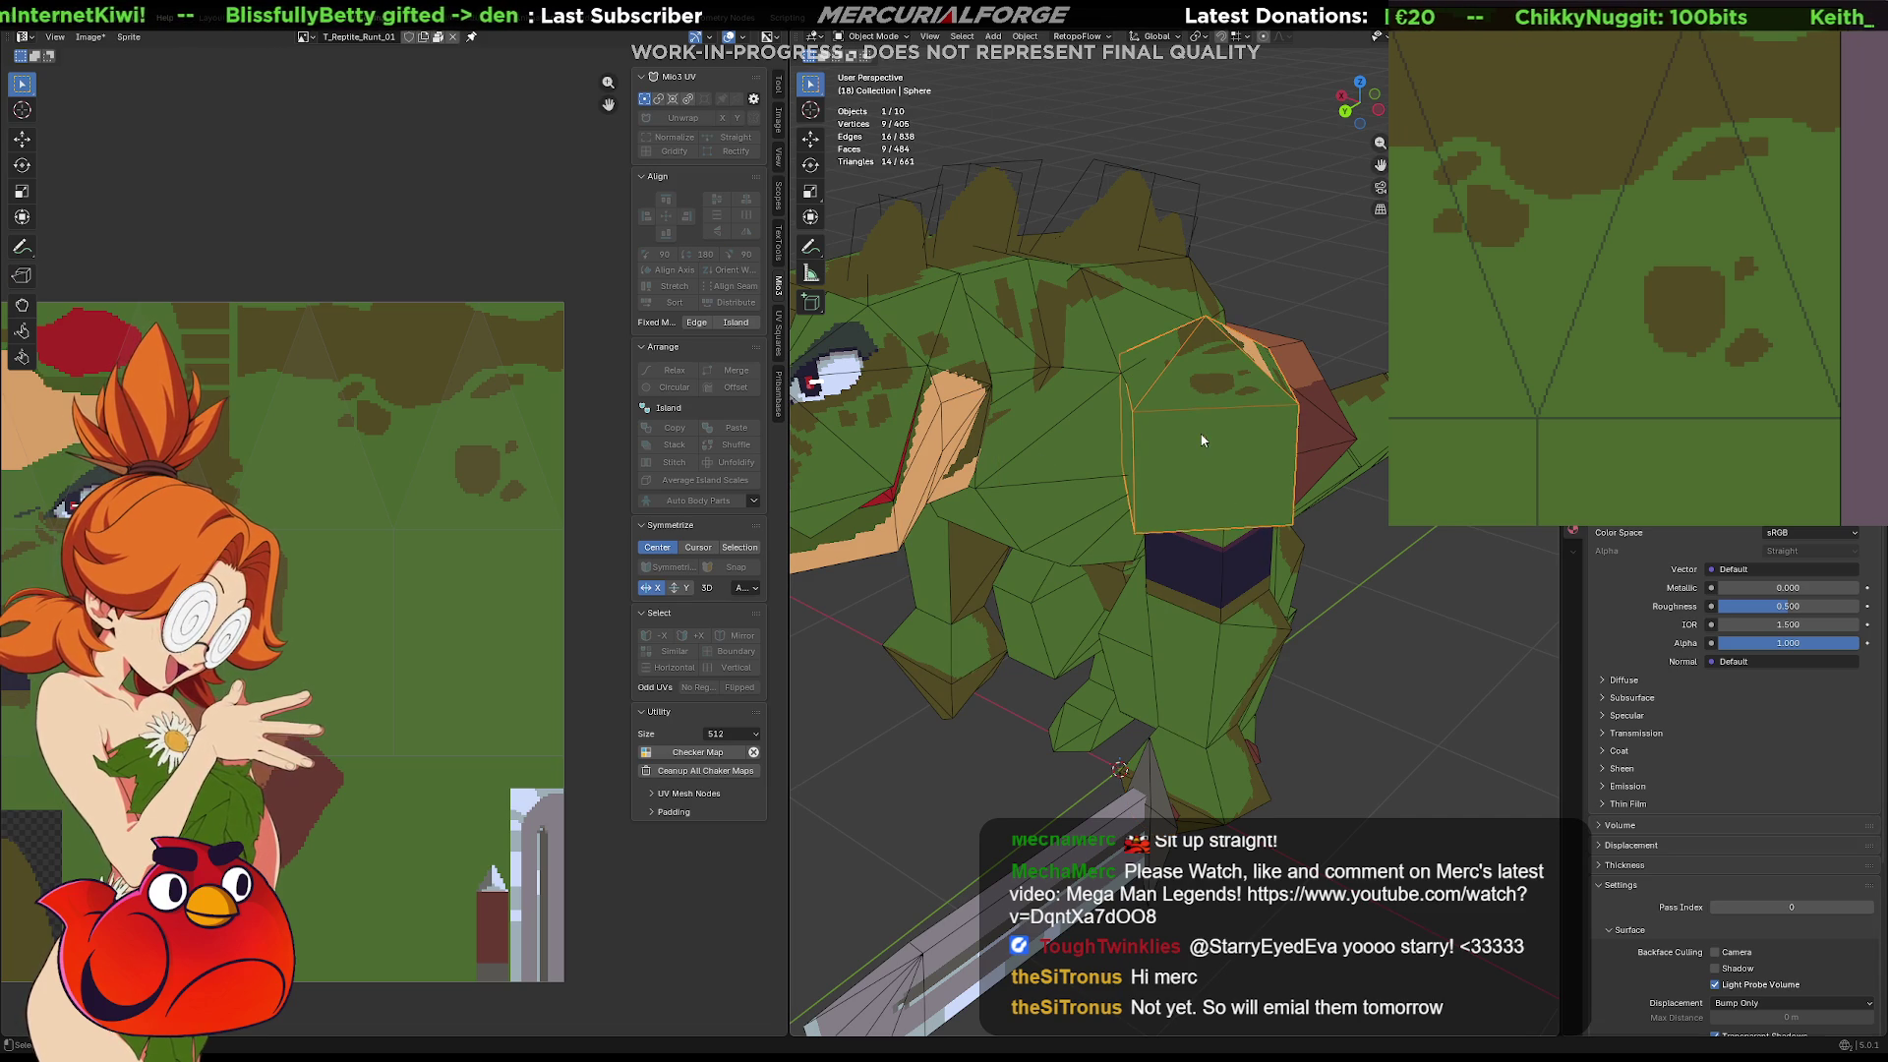
# Move the pad's UVs onto a pale area of the texture
pyautogui.press('Tab')
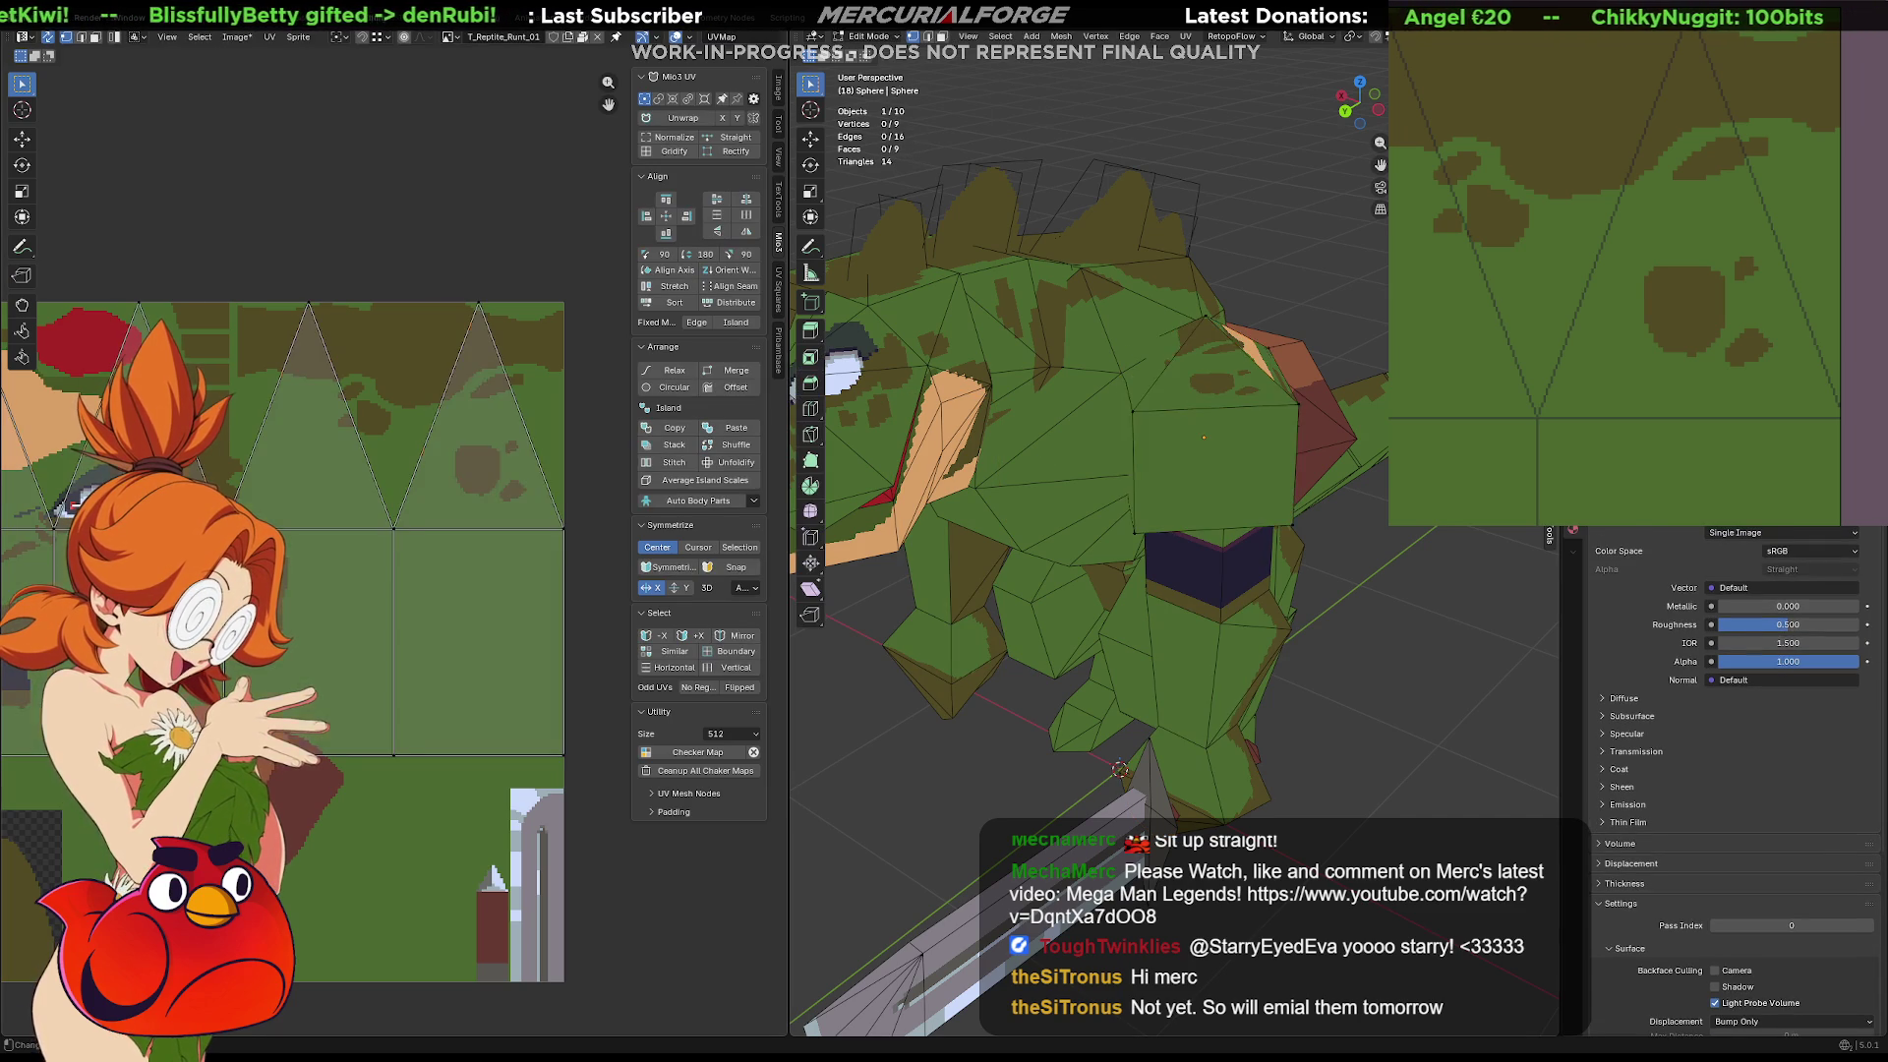
pyautogui.press('h')
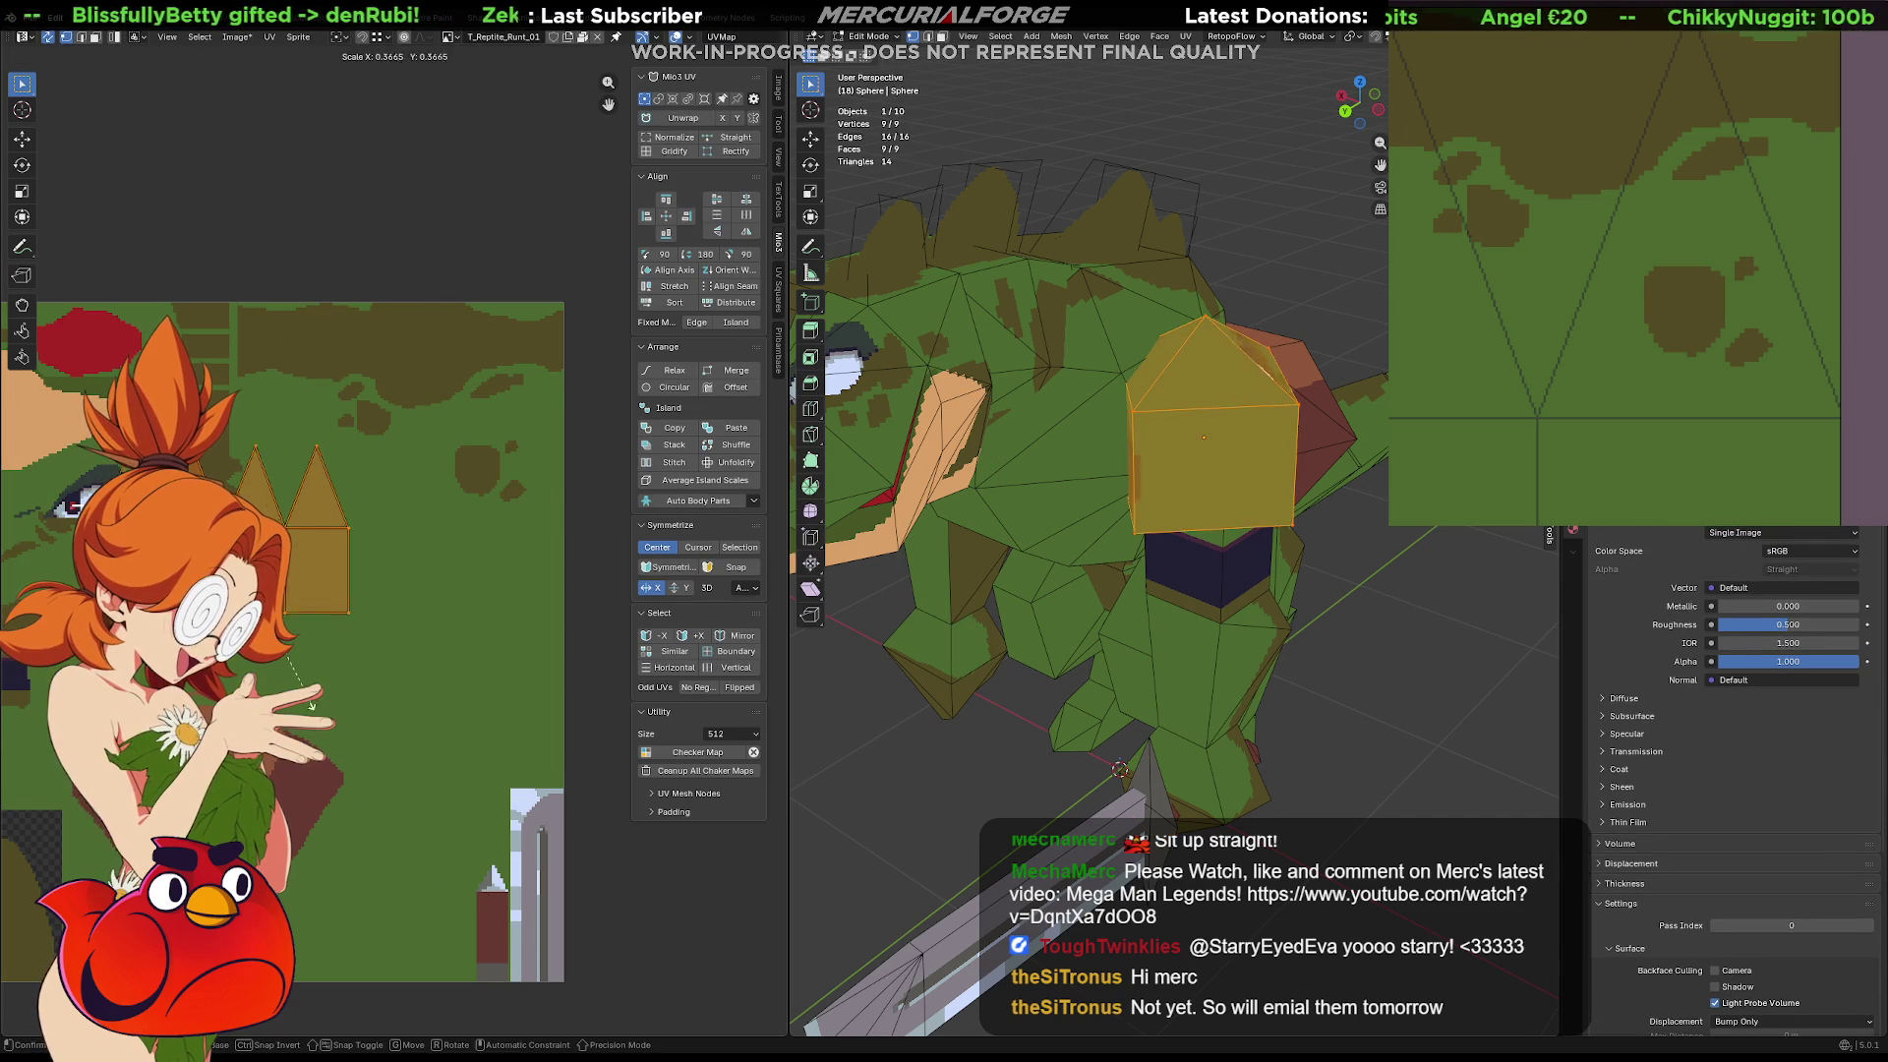
pyautogui.press('g')
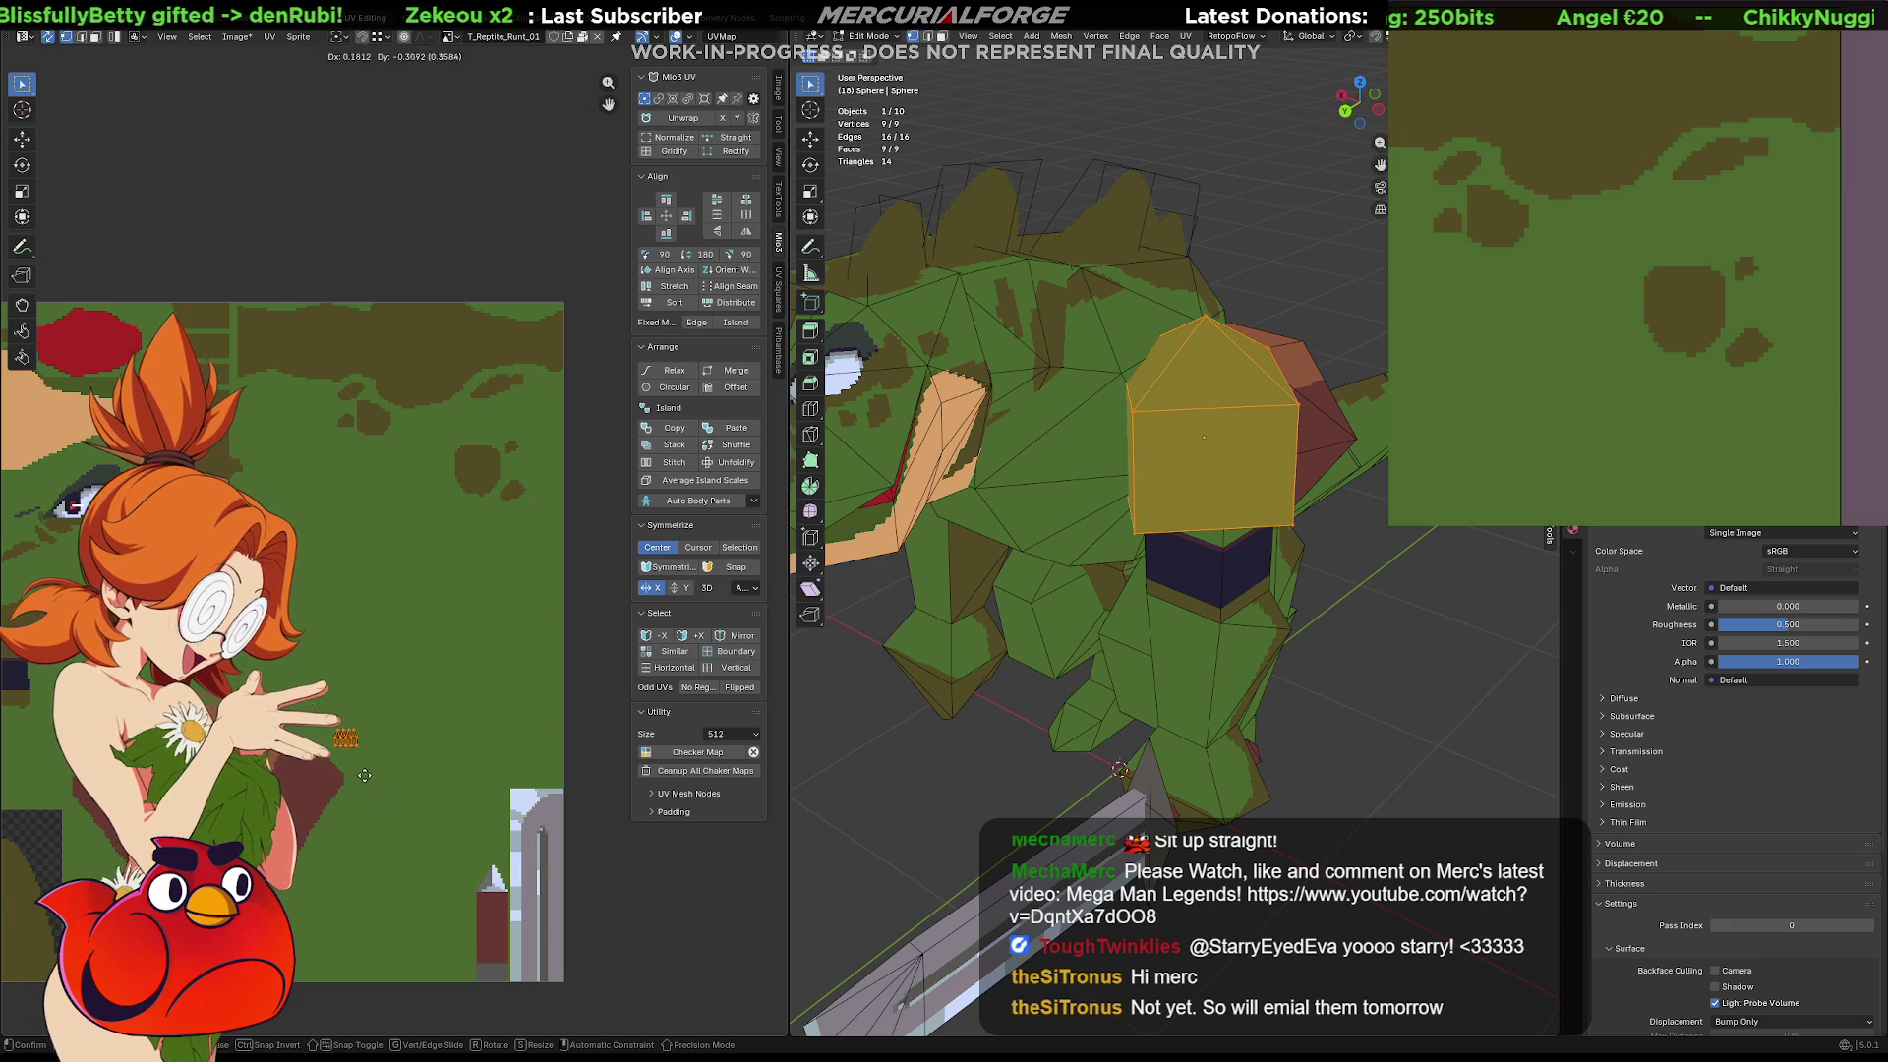
pyautogui.click(552, 831)
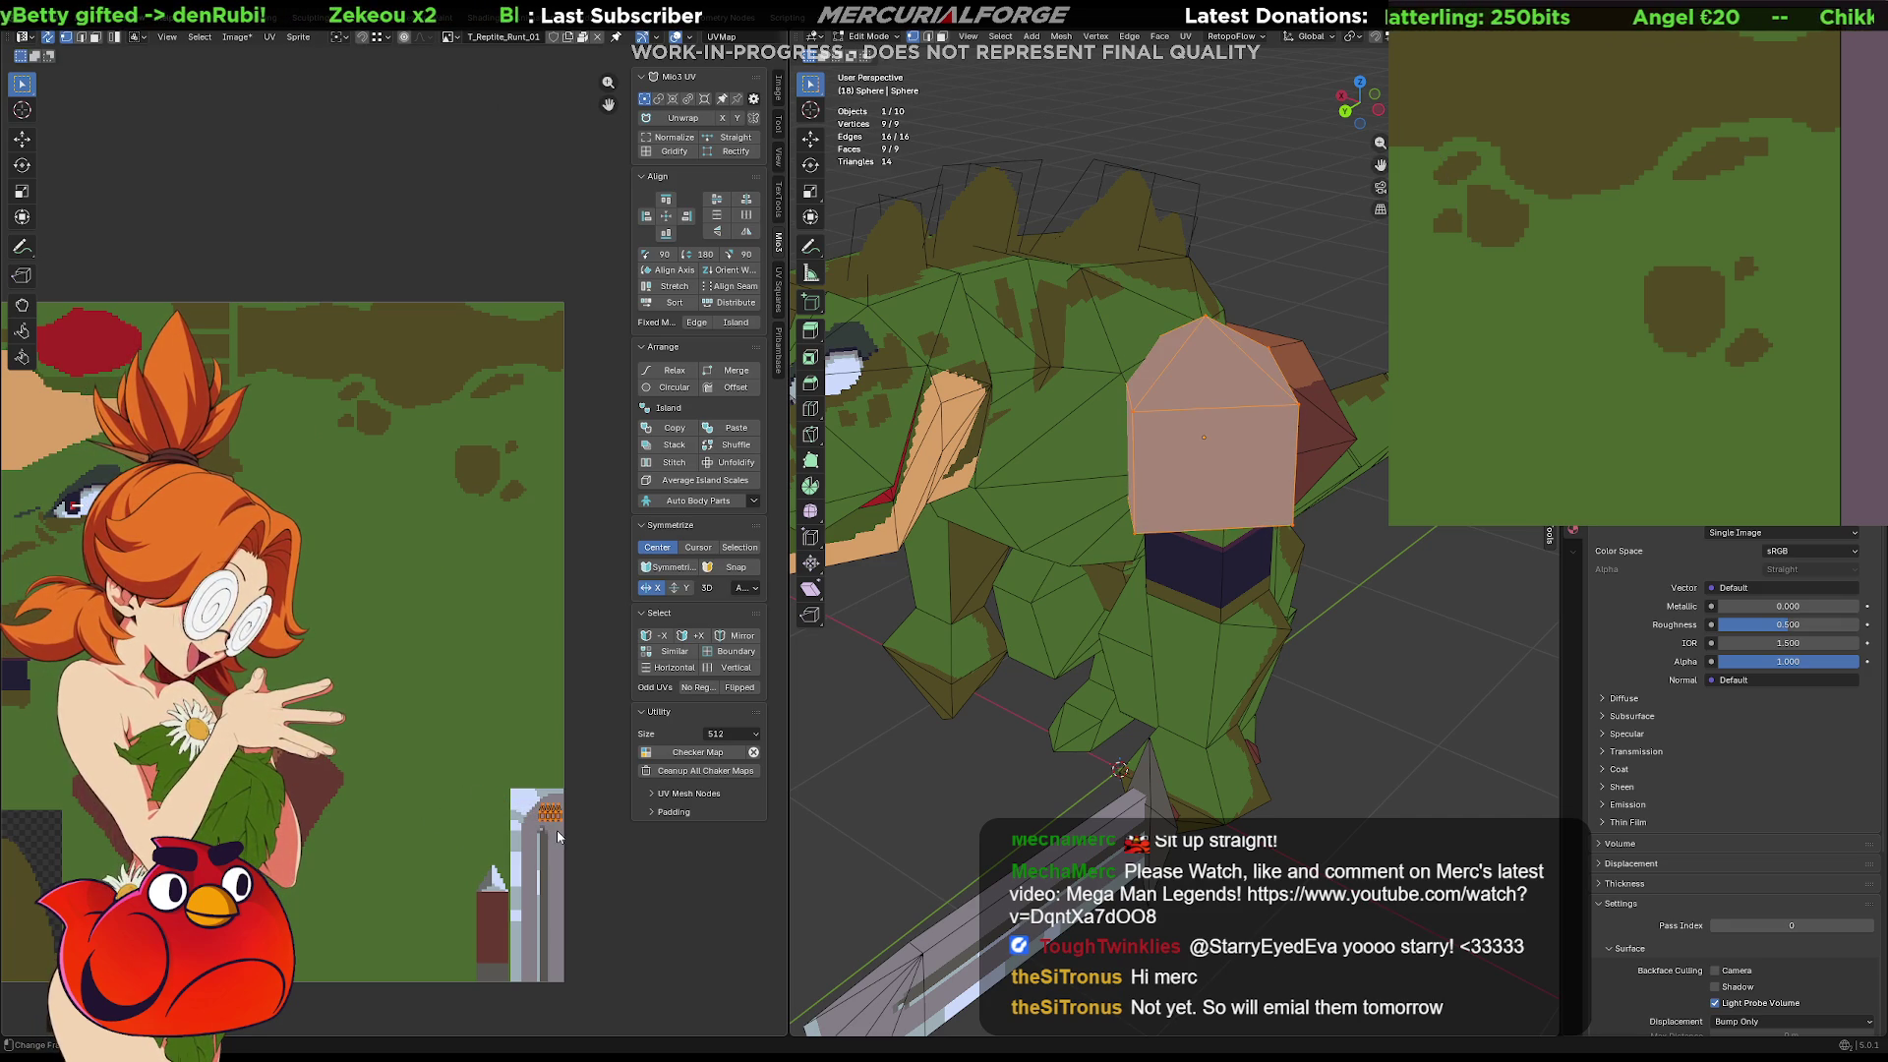
pyautogui.click(1408, 667)
pyautogui.scroll(-3, 1408, 668)
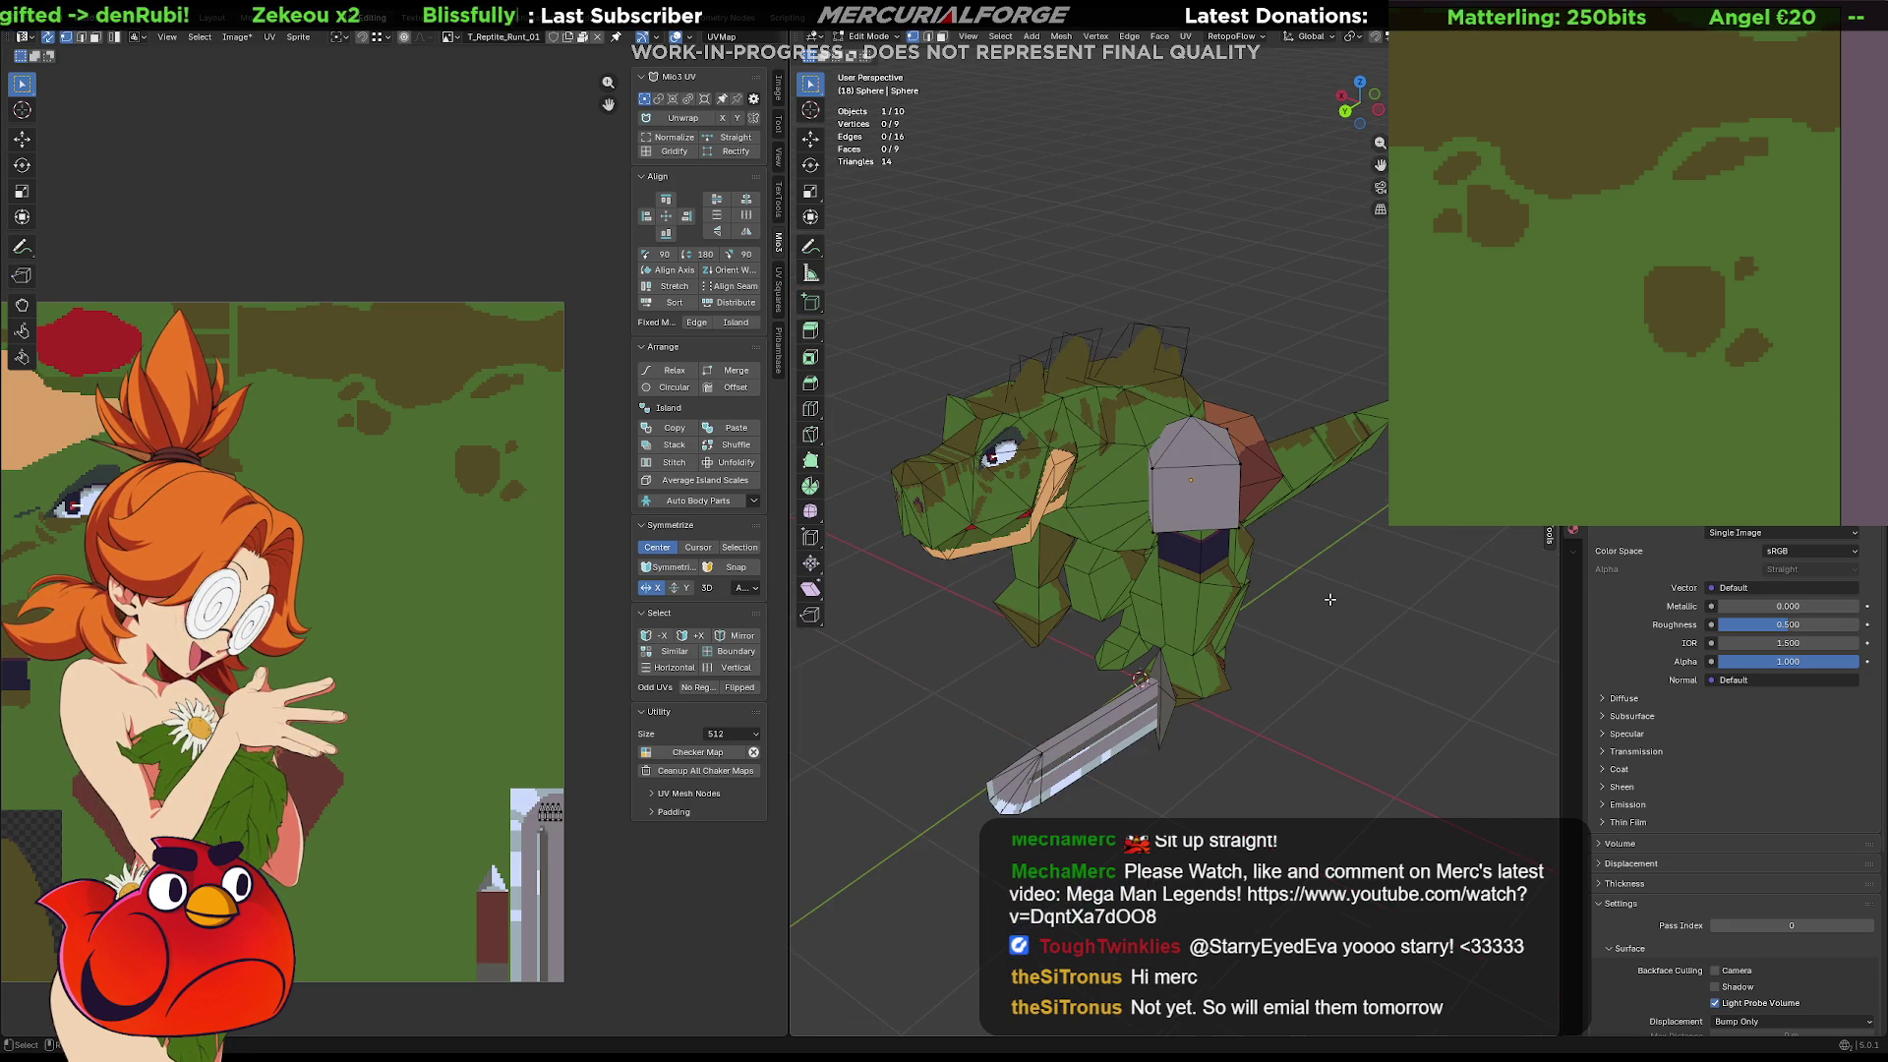
# Rotate the shoulder block 45° around Z
pyautogui.press('Tab')
pyautogui.moveTo(1225, 505); pyautogui.dragTo(1192, 514, button='middle')
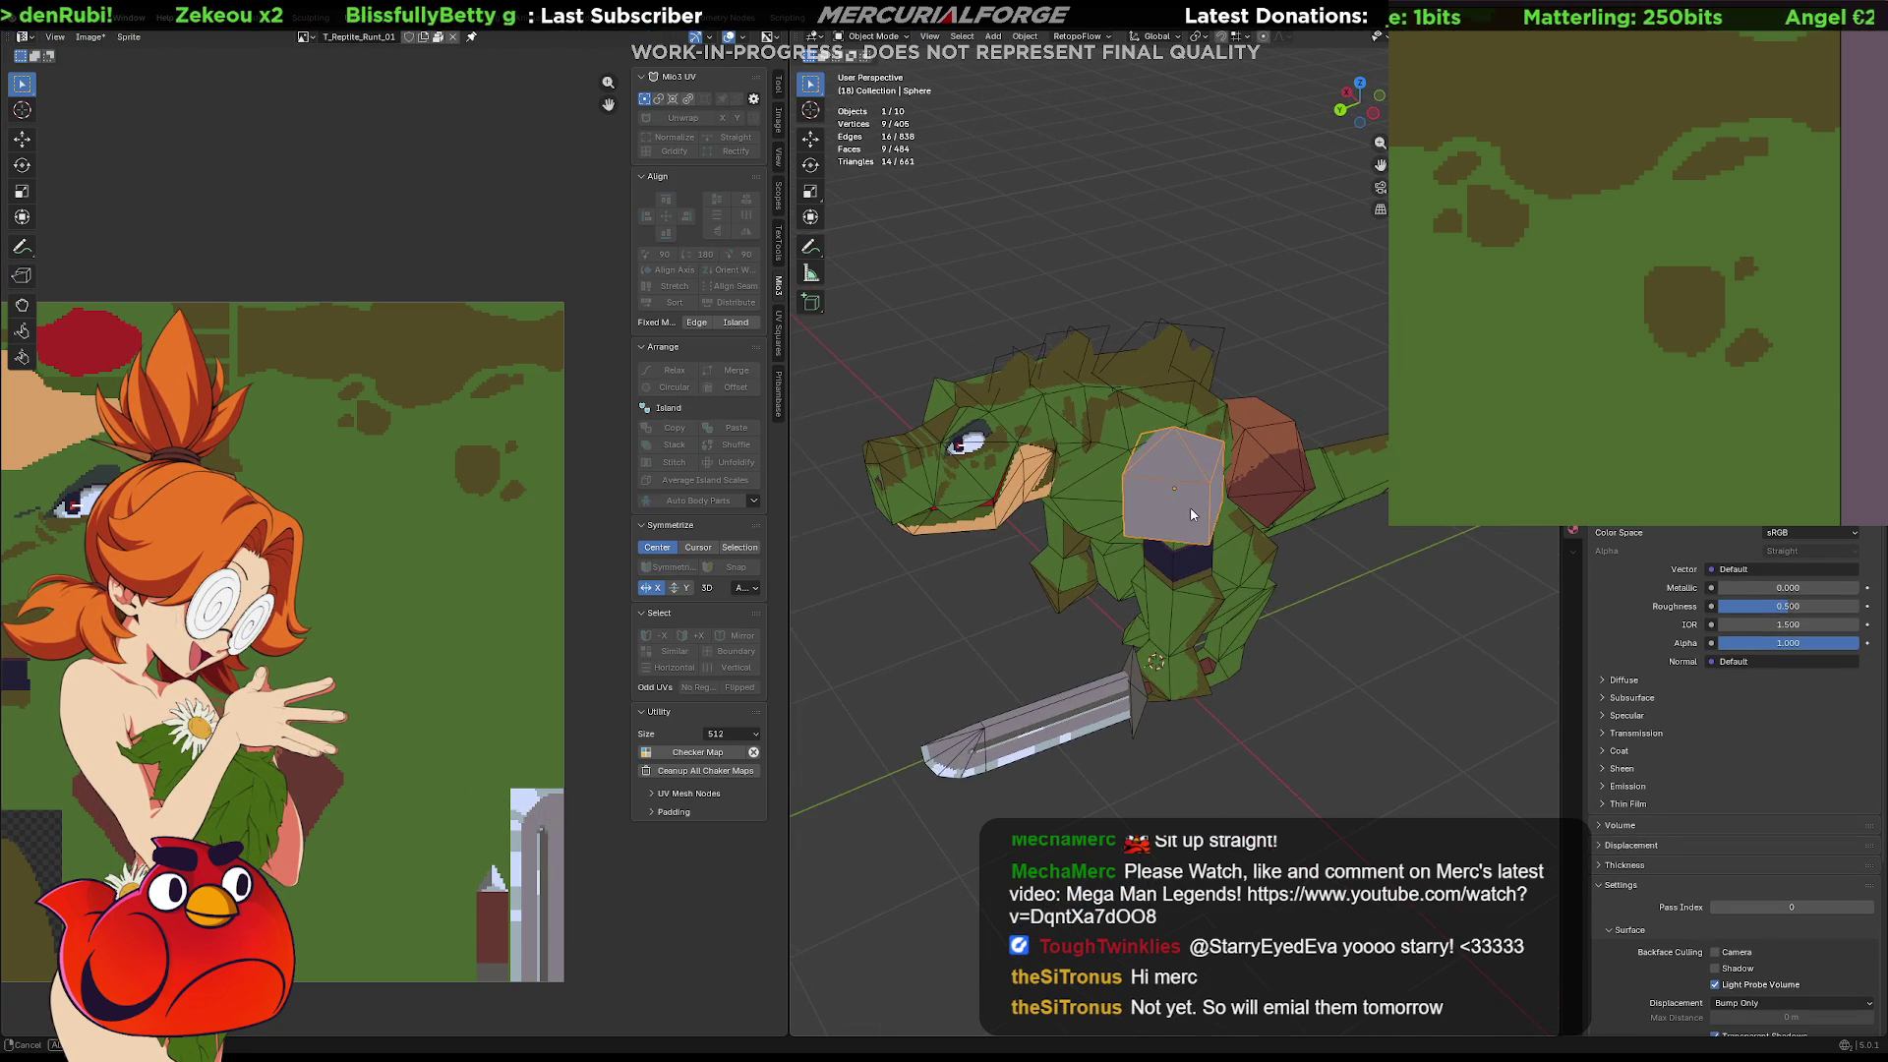
pyautogui.press('r')
pyautogui.write('z')
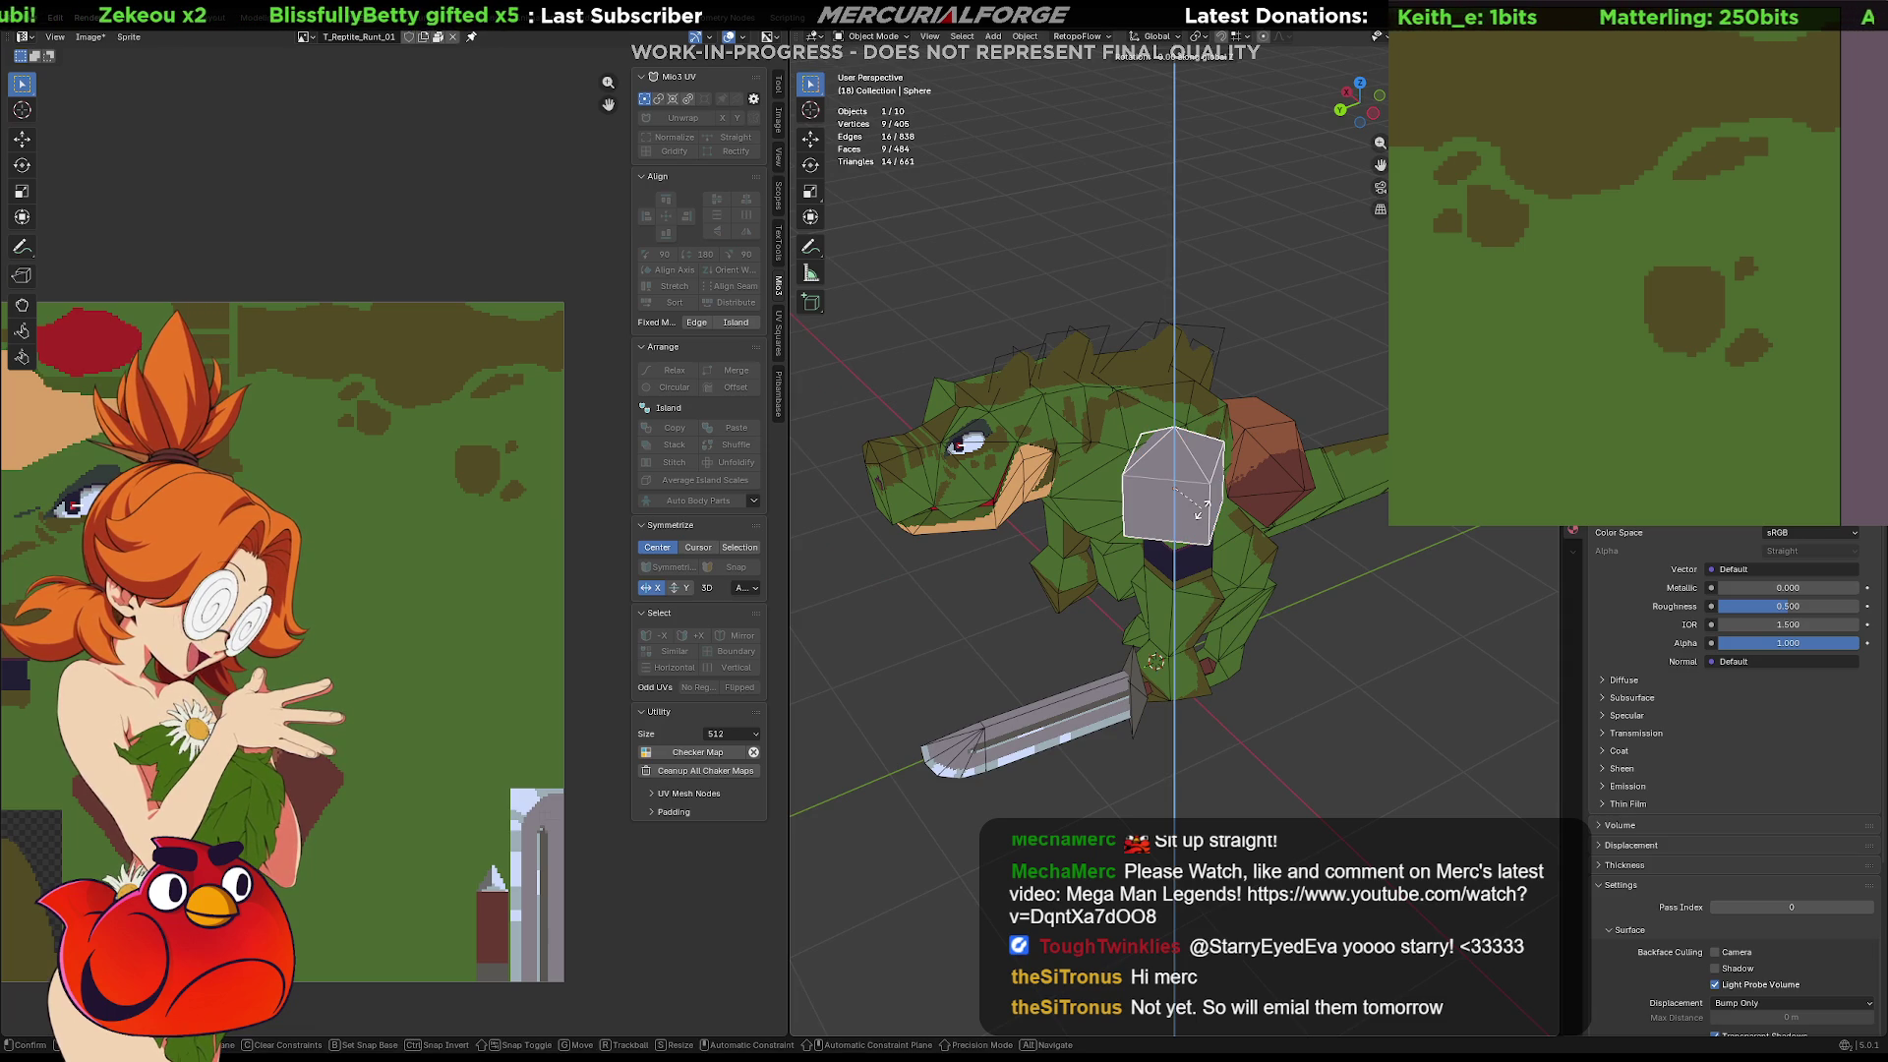
pyautogui.write('45')
pyautogui.press('Return')
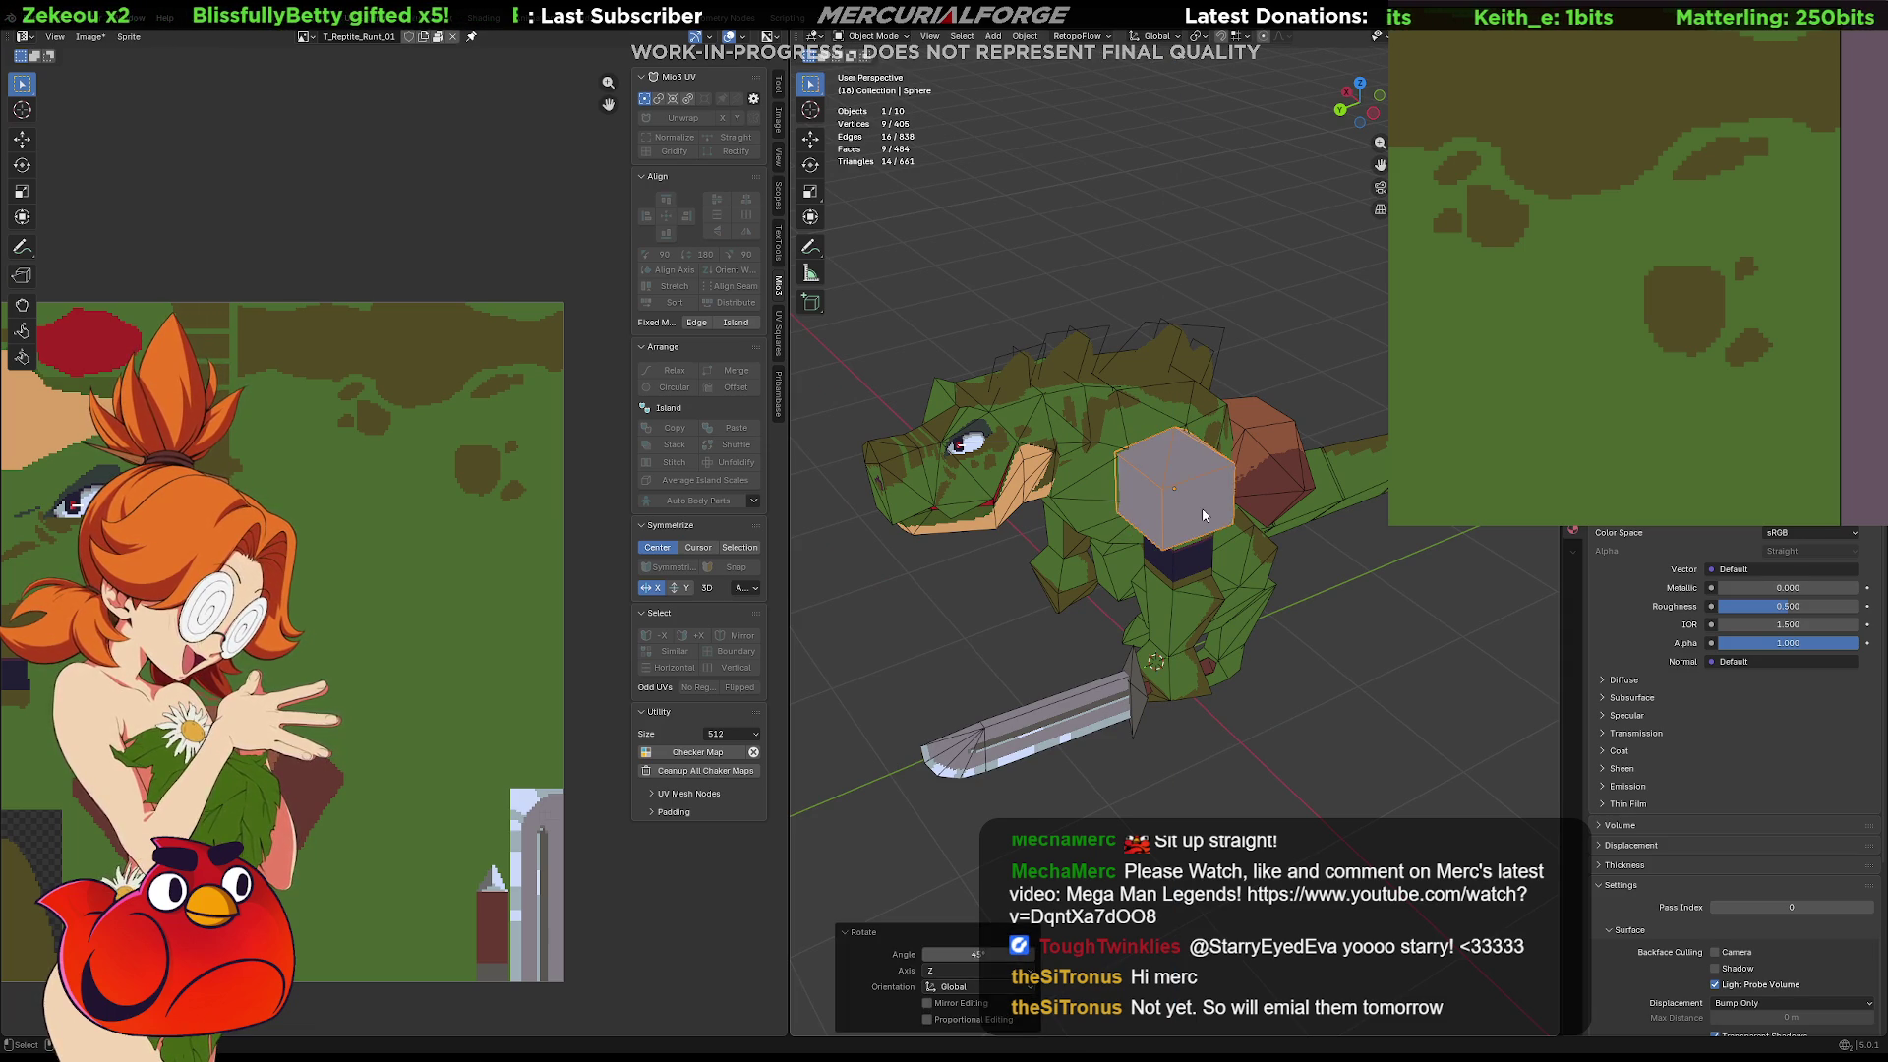
pyautogui.press('Tab')
pyautogui.press('Tab')
# Raise the grey shoulder block along Z on the shoulder
pyautogui.moveTo(1406, 621)
pyautogui.mouseDown(button='middle')
pyautogui.moveTo(1311, 631)
pyautogui.moveTo(1420, 592)
pyautogui.moveTo(1387, 560)
pyautogui.mouseUp(button='middle')
pyautogui.click(1238, 447)
pyautogui.press('g')
pyautogui.press('z')
pyautogui.press('Escape')
pyautogui.click(1341, 562)
# Reselect the grey shoulder block and enter Edit Mode on its mesh
pyautogui.moveTo(1341, 563)
pyautogui.mouseDown(button='middle')
pyautogui.moveTo(1202, 616)
pyautogui.moveTo(975, 594)
pyautogui.moveTo(1196, 604)
pyautogui.moveTo(1210, 721)
pyautogui.mouseUp(button='middle')
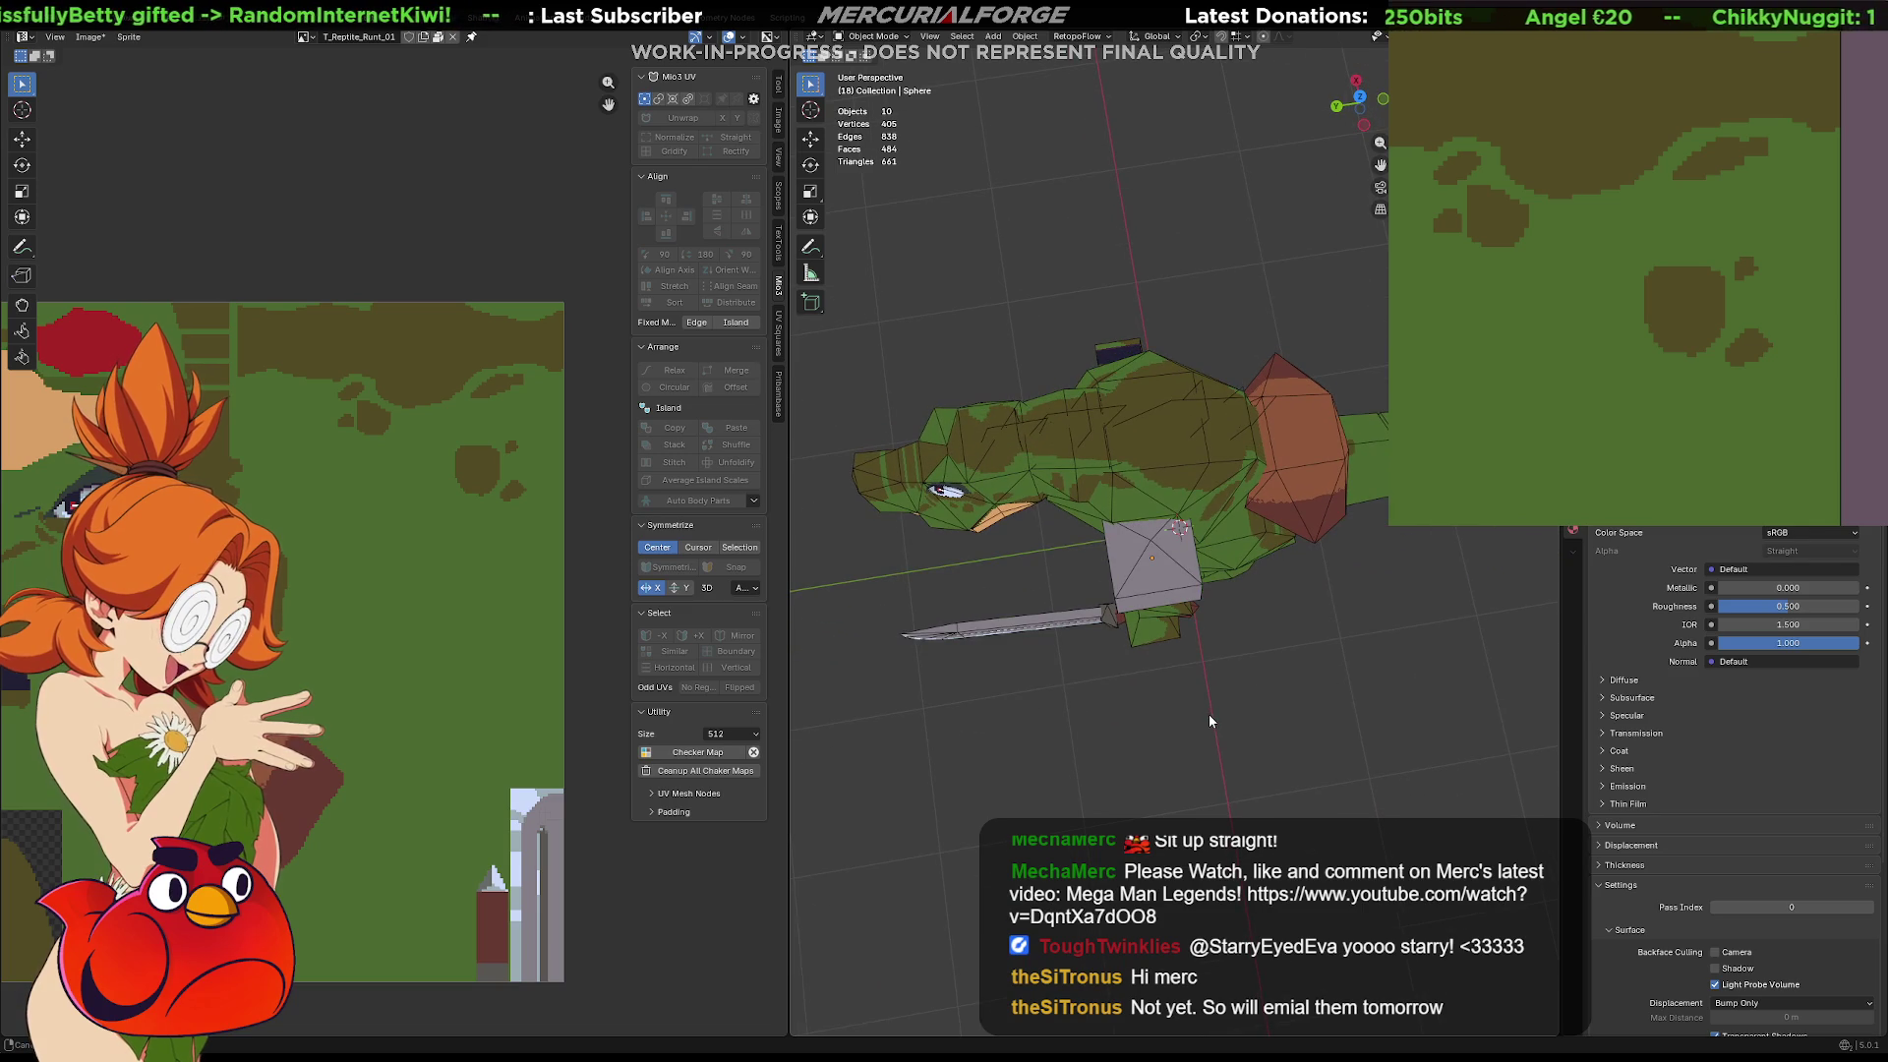
pyautogui.moveTo(1215, 593)
pyautogui.mouseDown(button='middle')
pyautogui.moveTo(1217, 547)
pyautogui.moveTo(1141, 570)
pyautogui.mouseUp(button='middle')
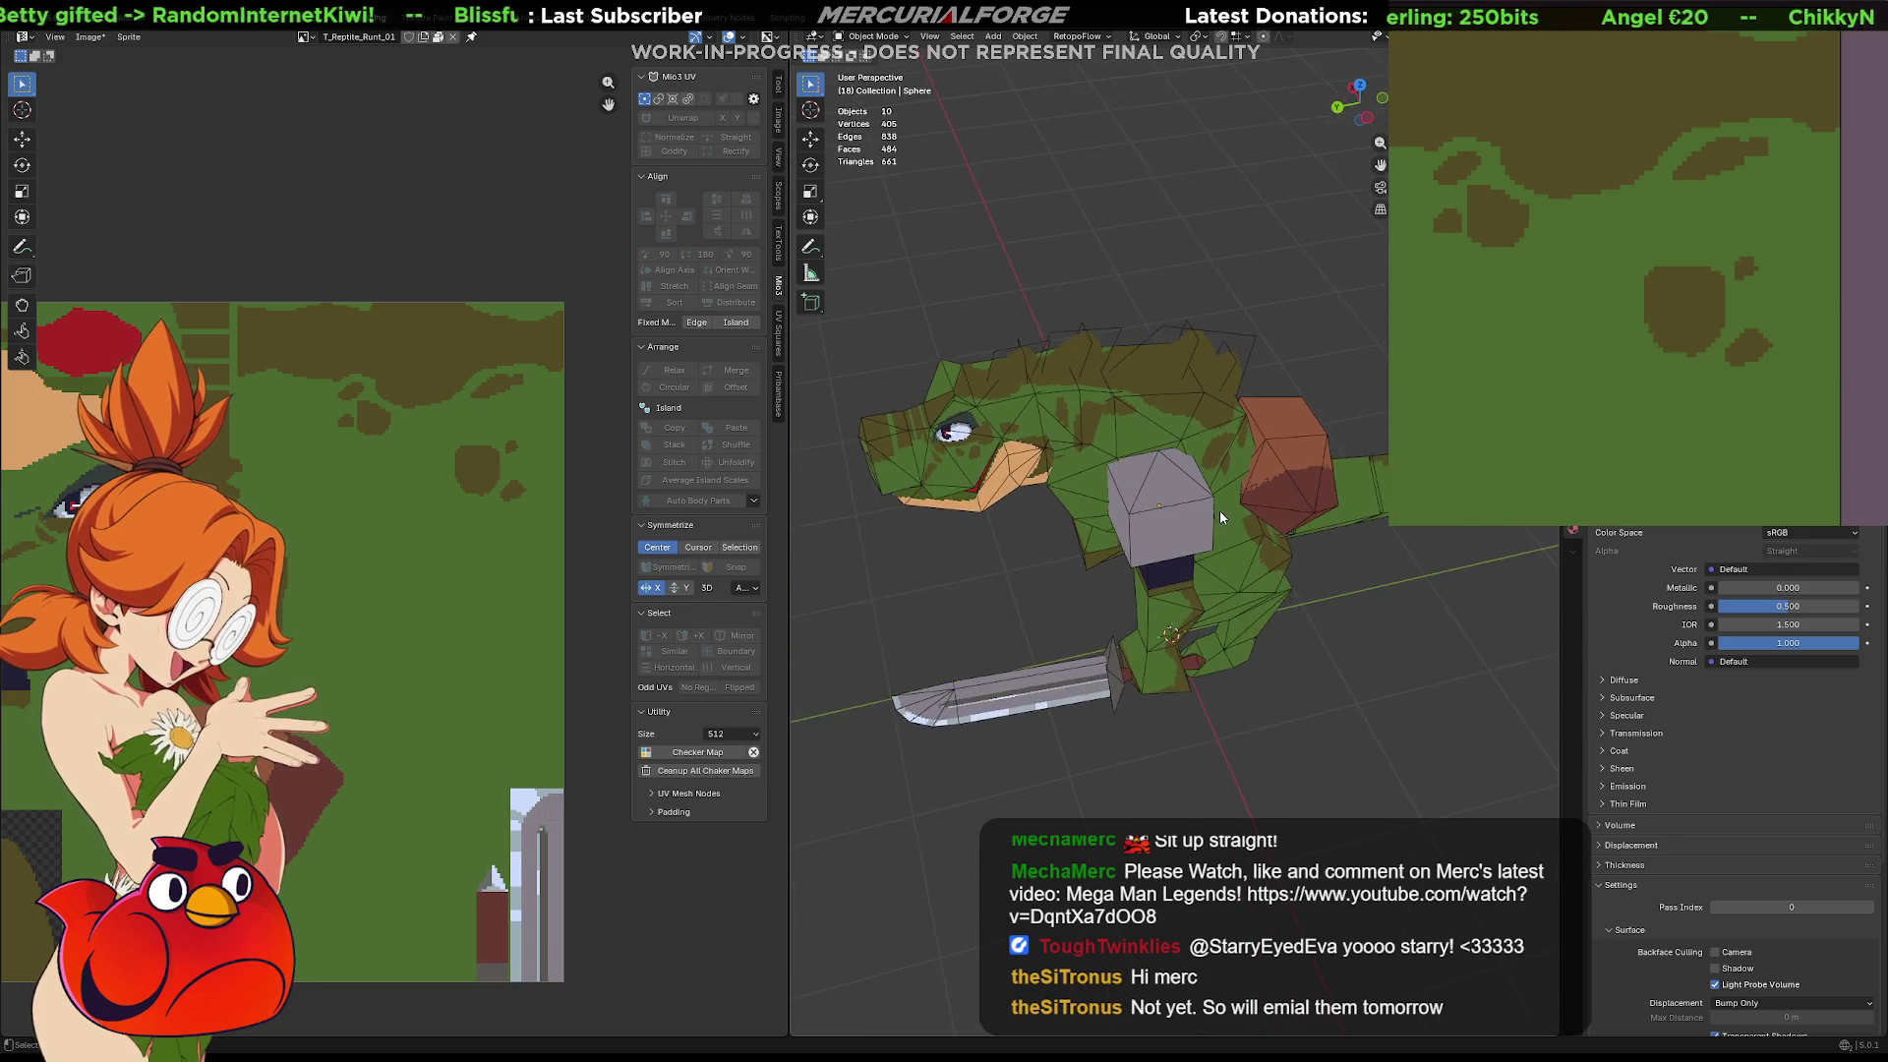
pyautogui.scroll(2, 1136, 571)
pyautogui.click(1183, 489)
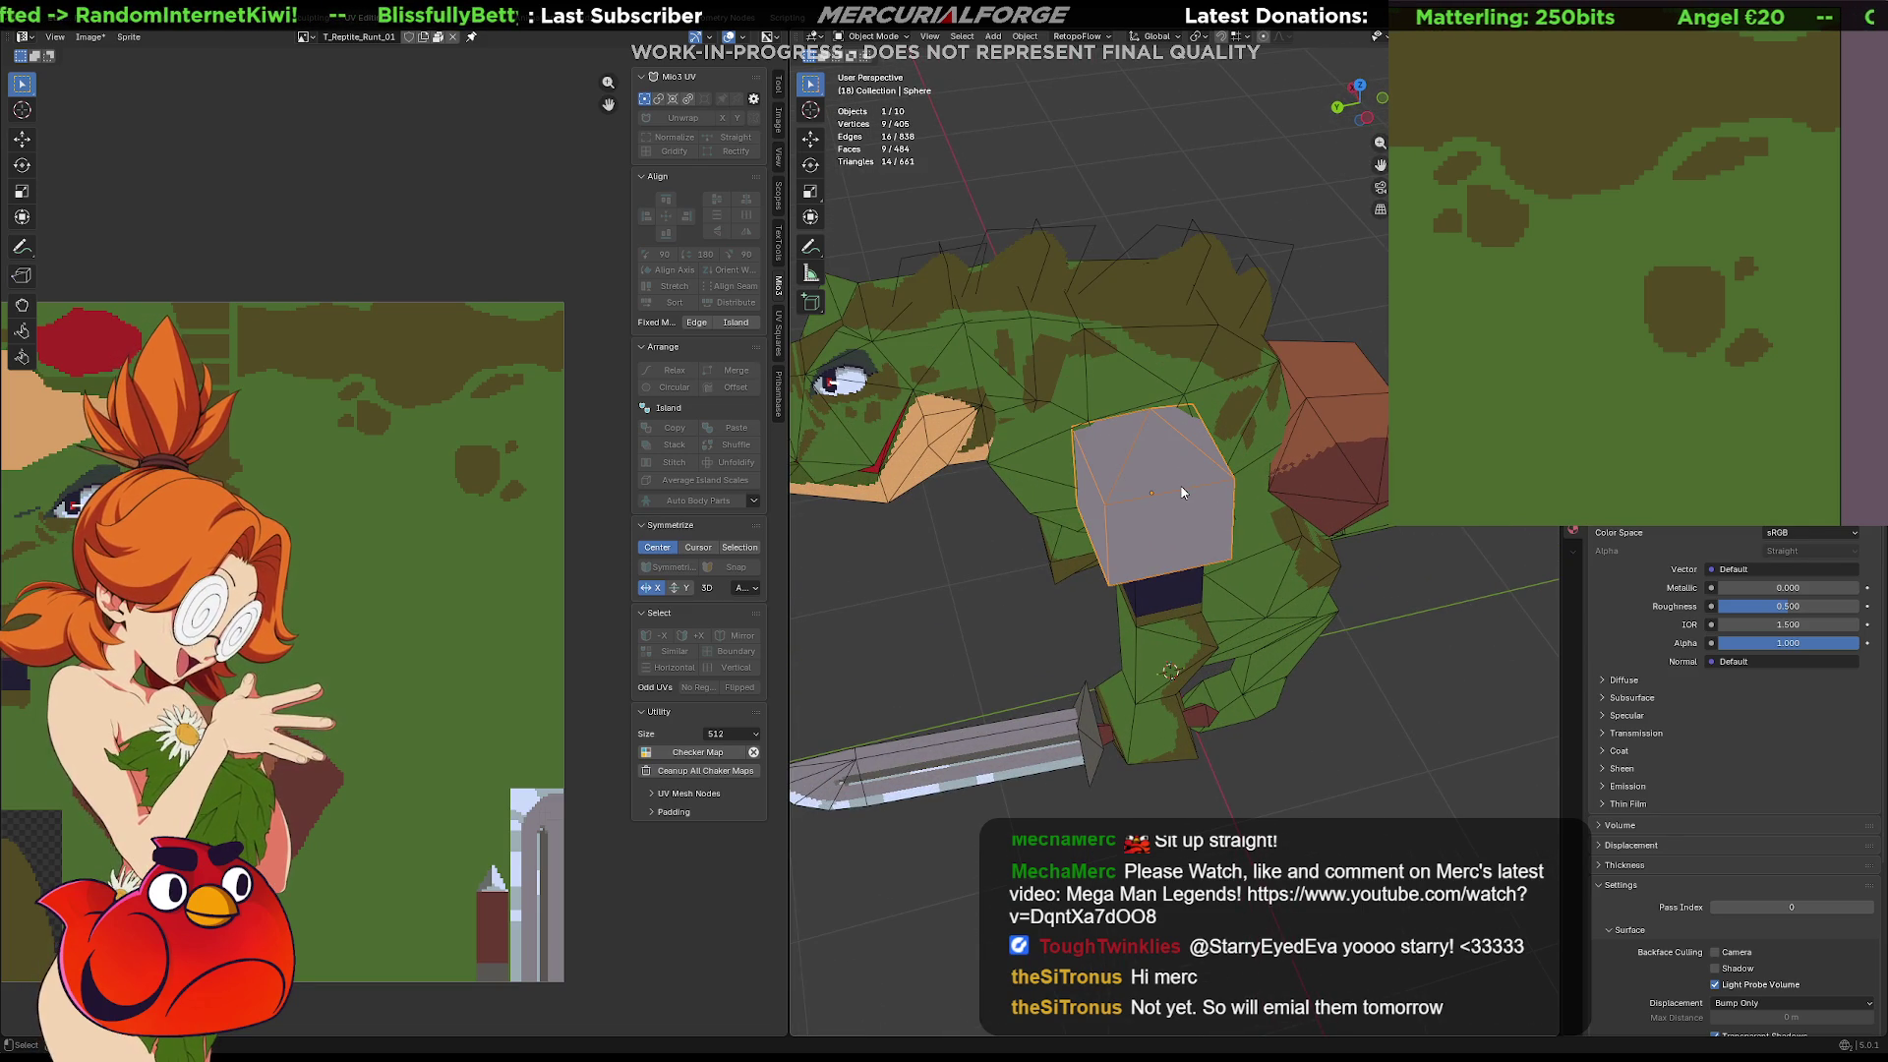
pyautogui.press('Tab')
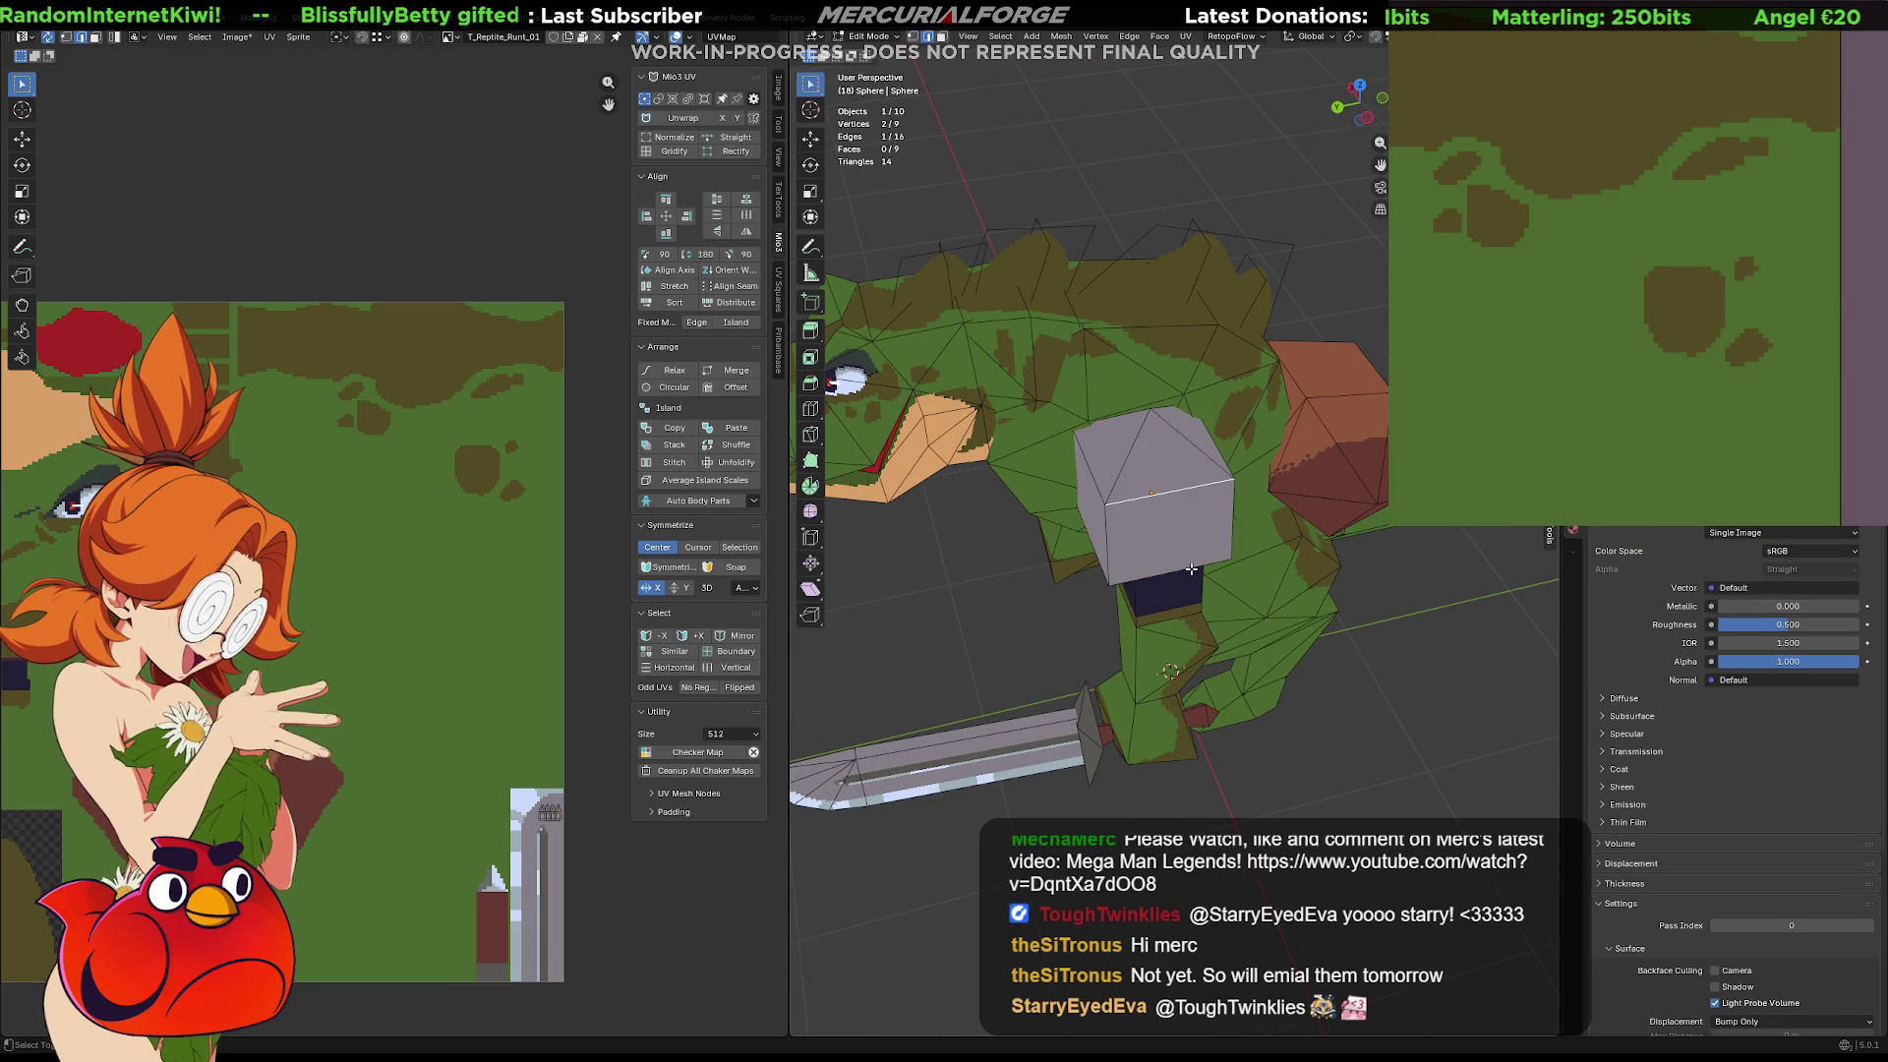
# Subdivide the edges of the grey shoulder block's front face
pyautogui.rightClick(1190, 568)
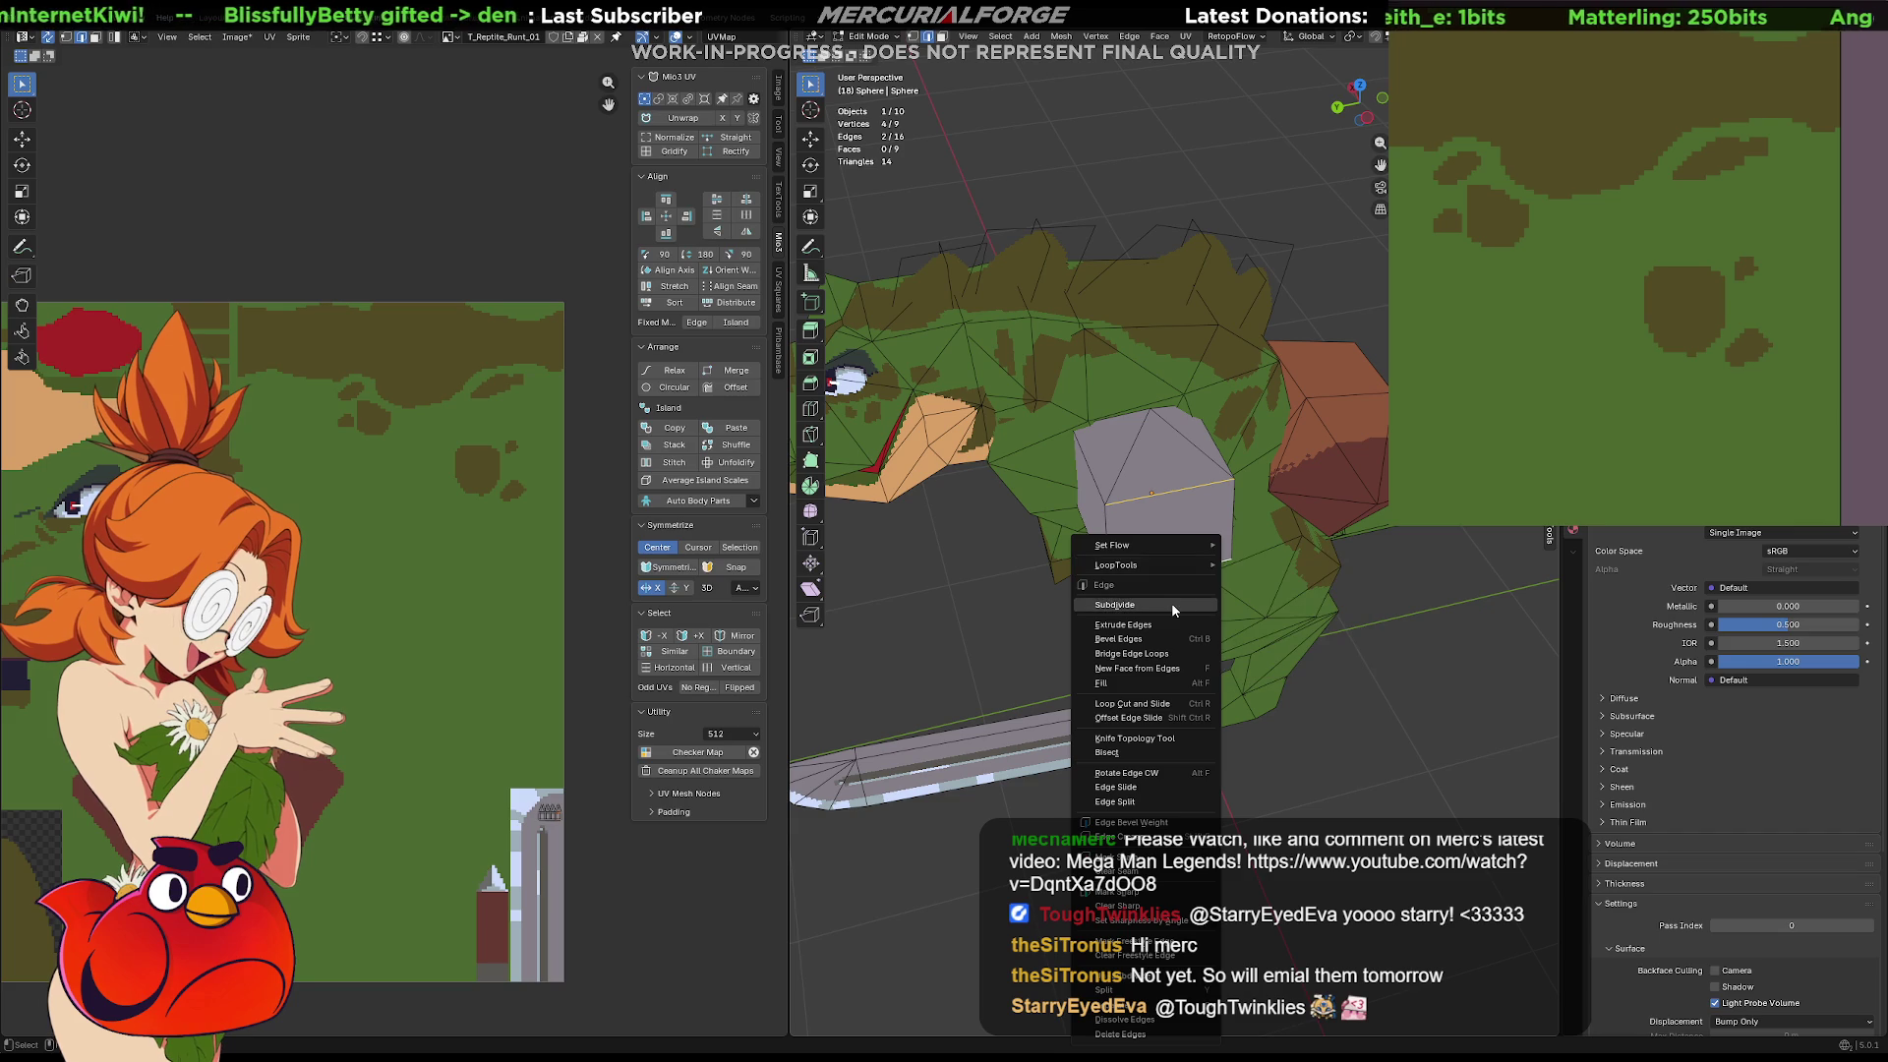
pyautogui.click(1171, 604)
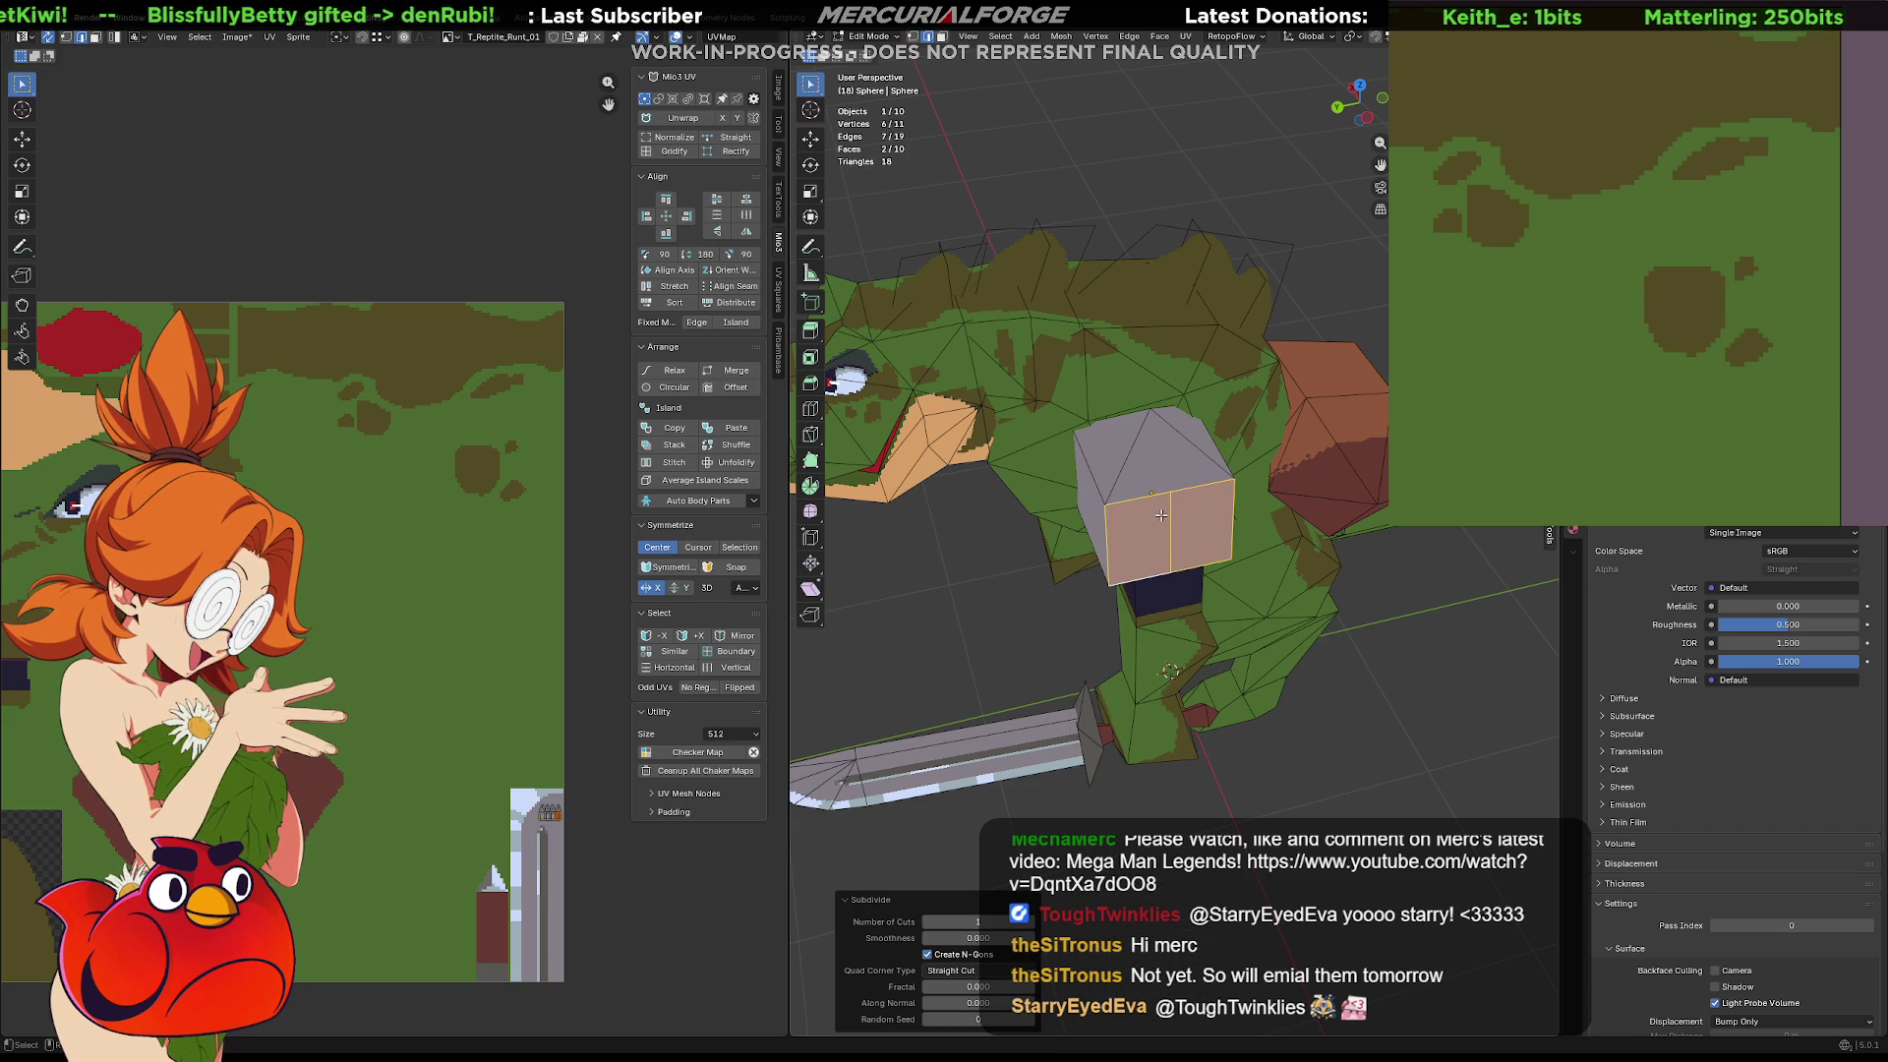
pyautogui.press('Tab')
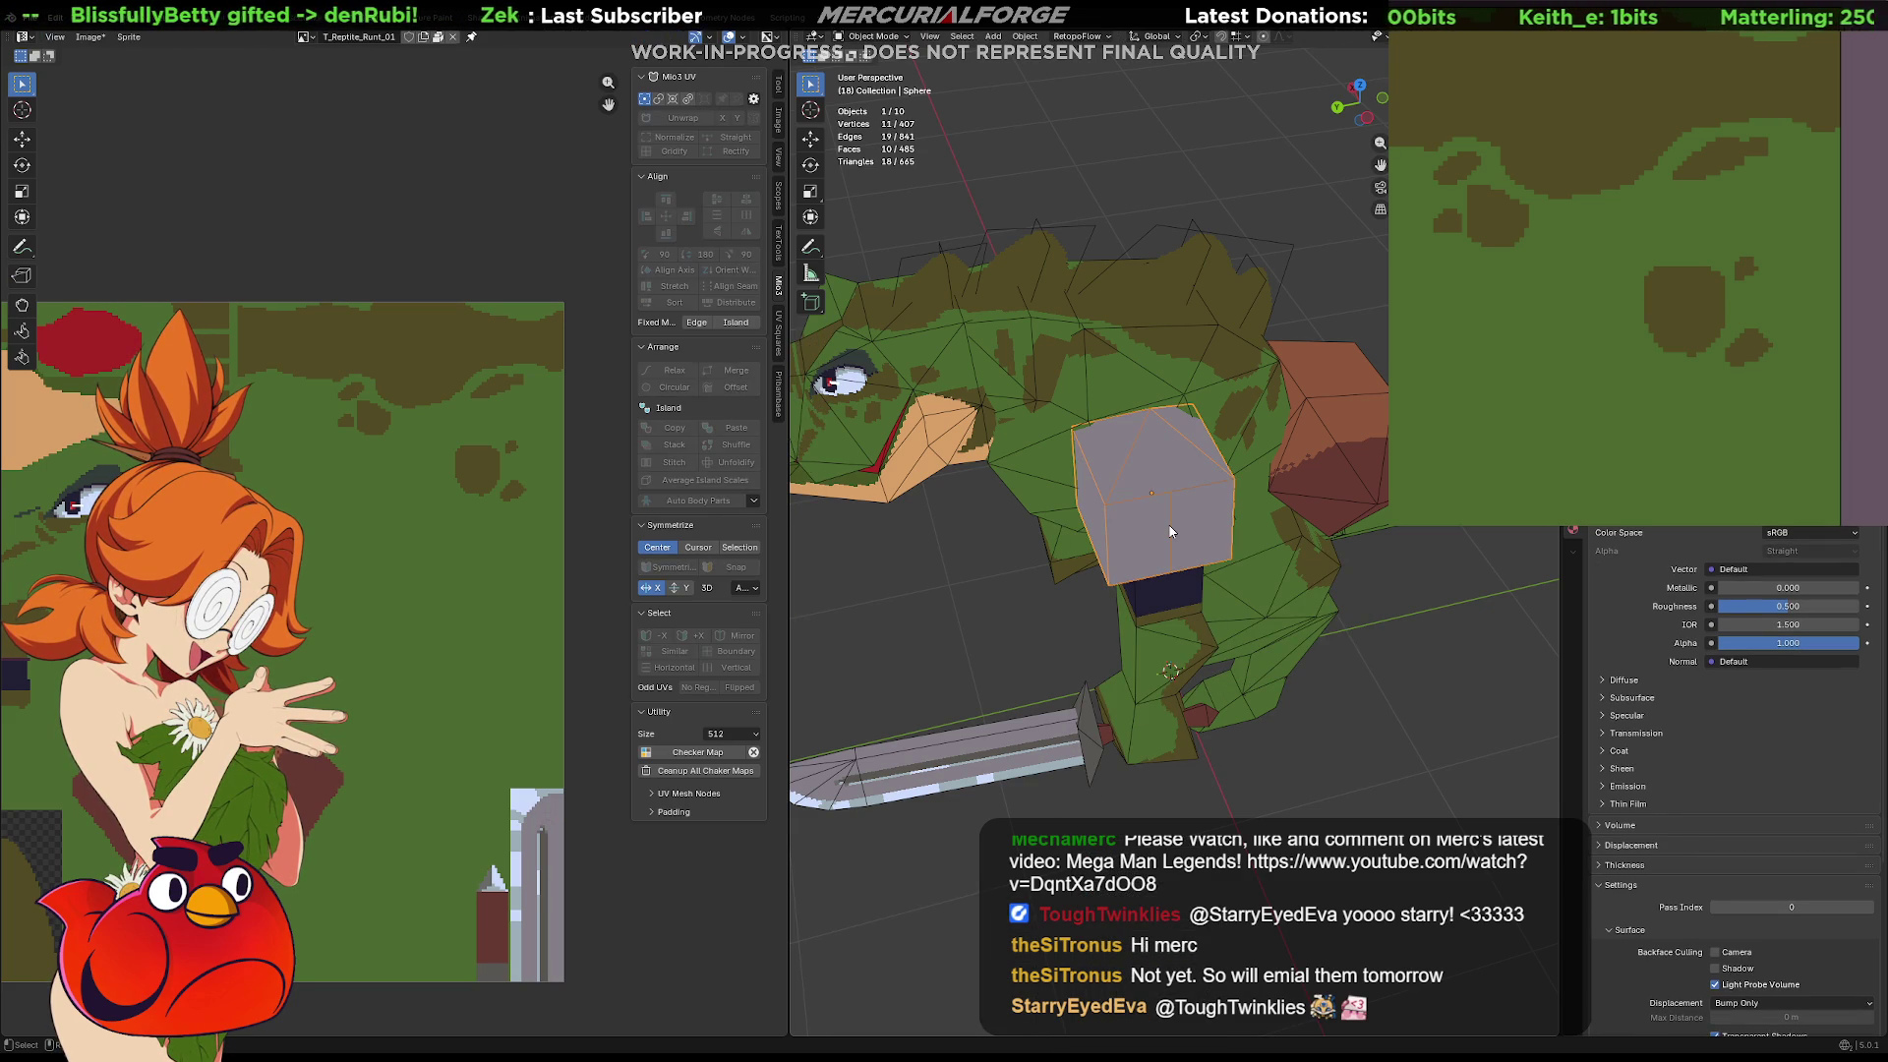
pyautogui.press('Tab')
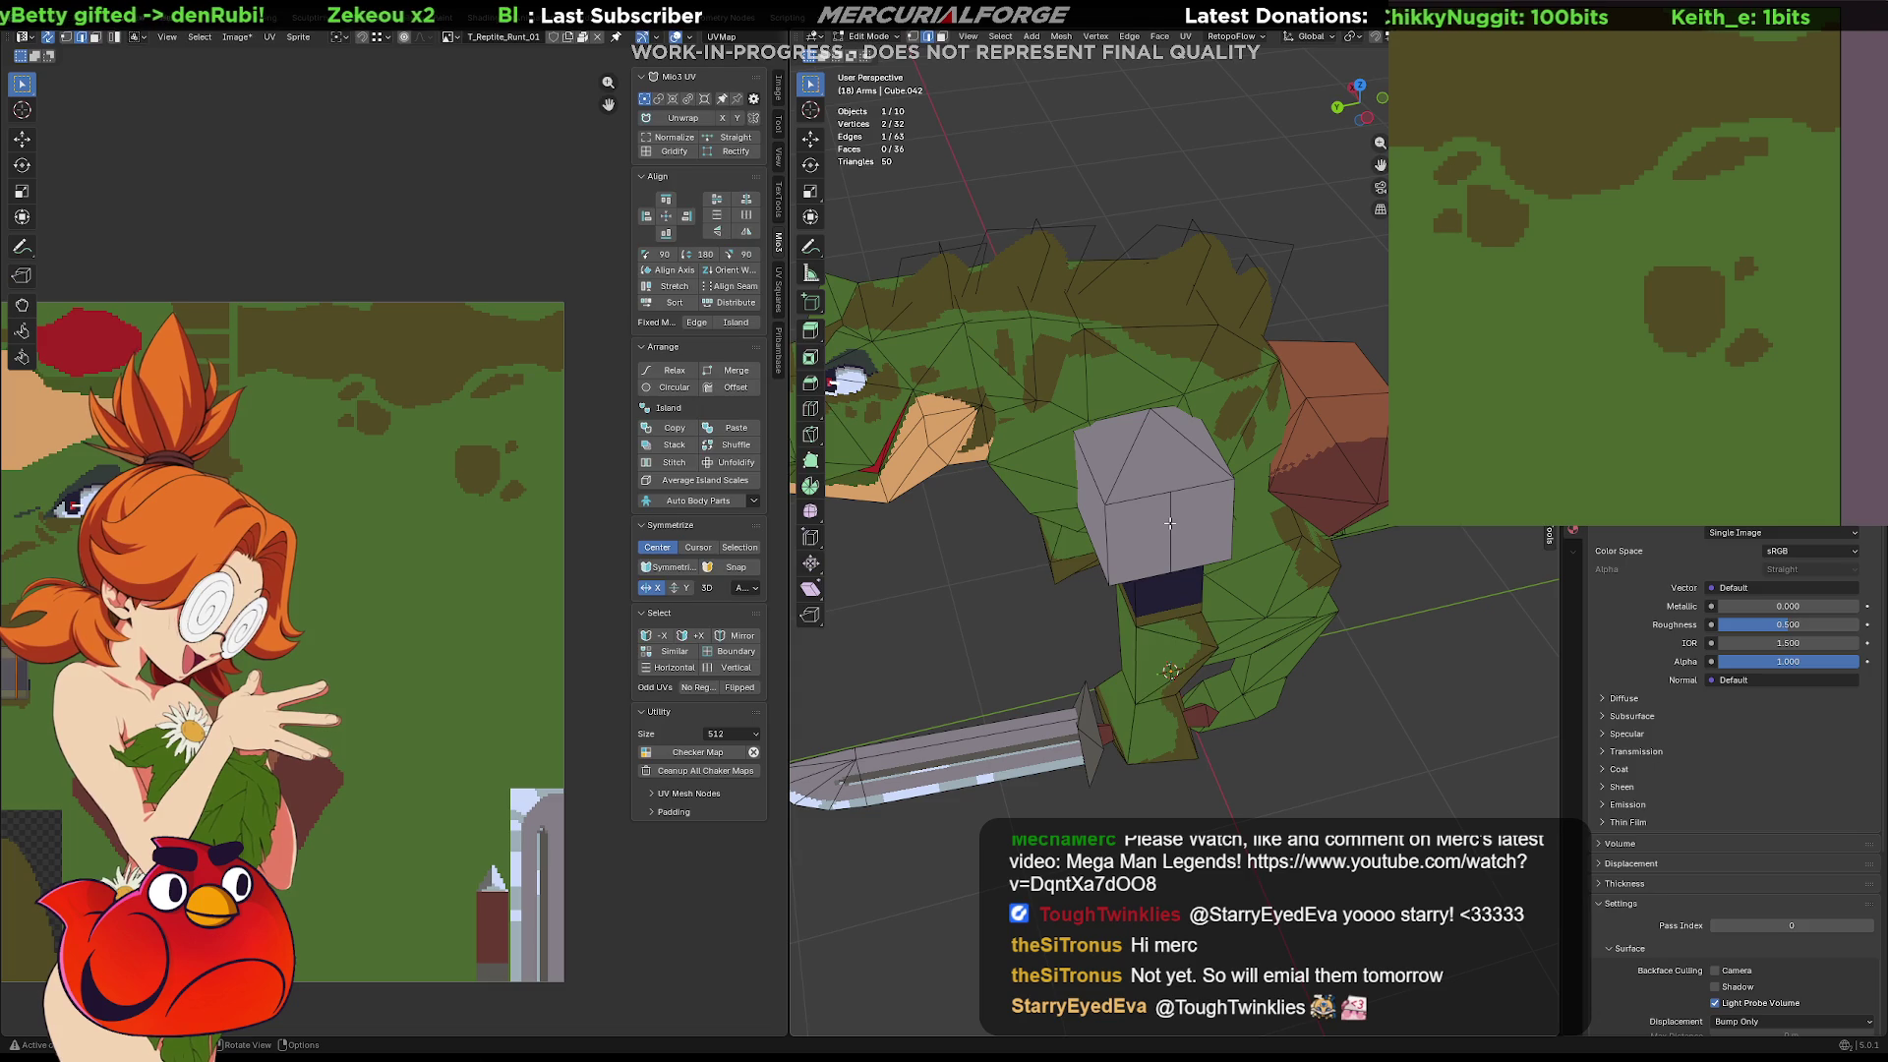
pyautogui.press('Tab')
# Shift one vertical edge of the shoulder block slightly along X
pyautogui.click(1171, 529)
pyautogui.click(1180, 490)
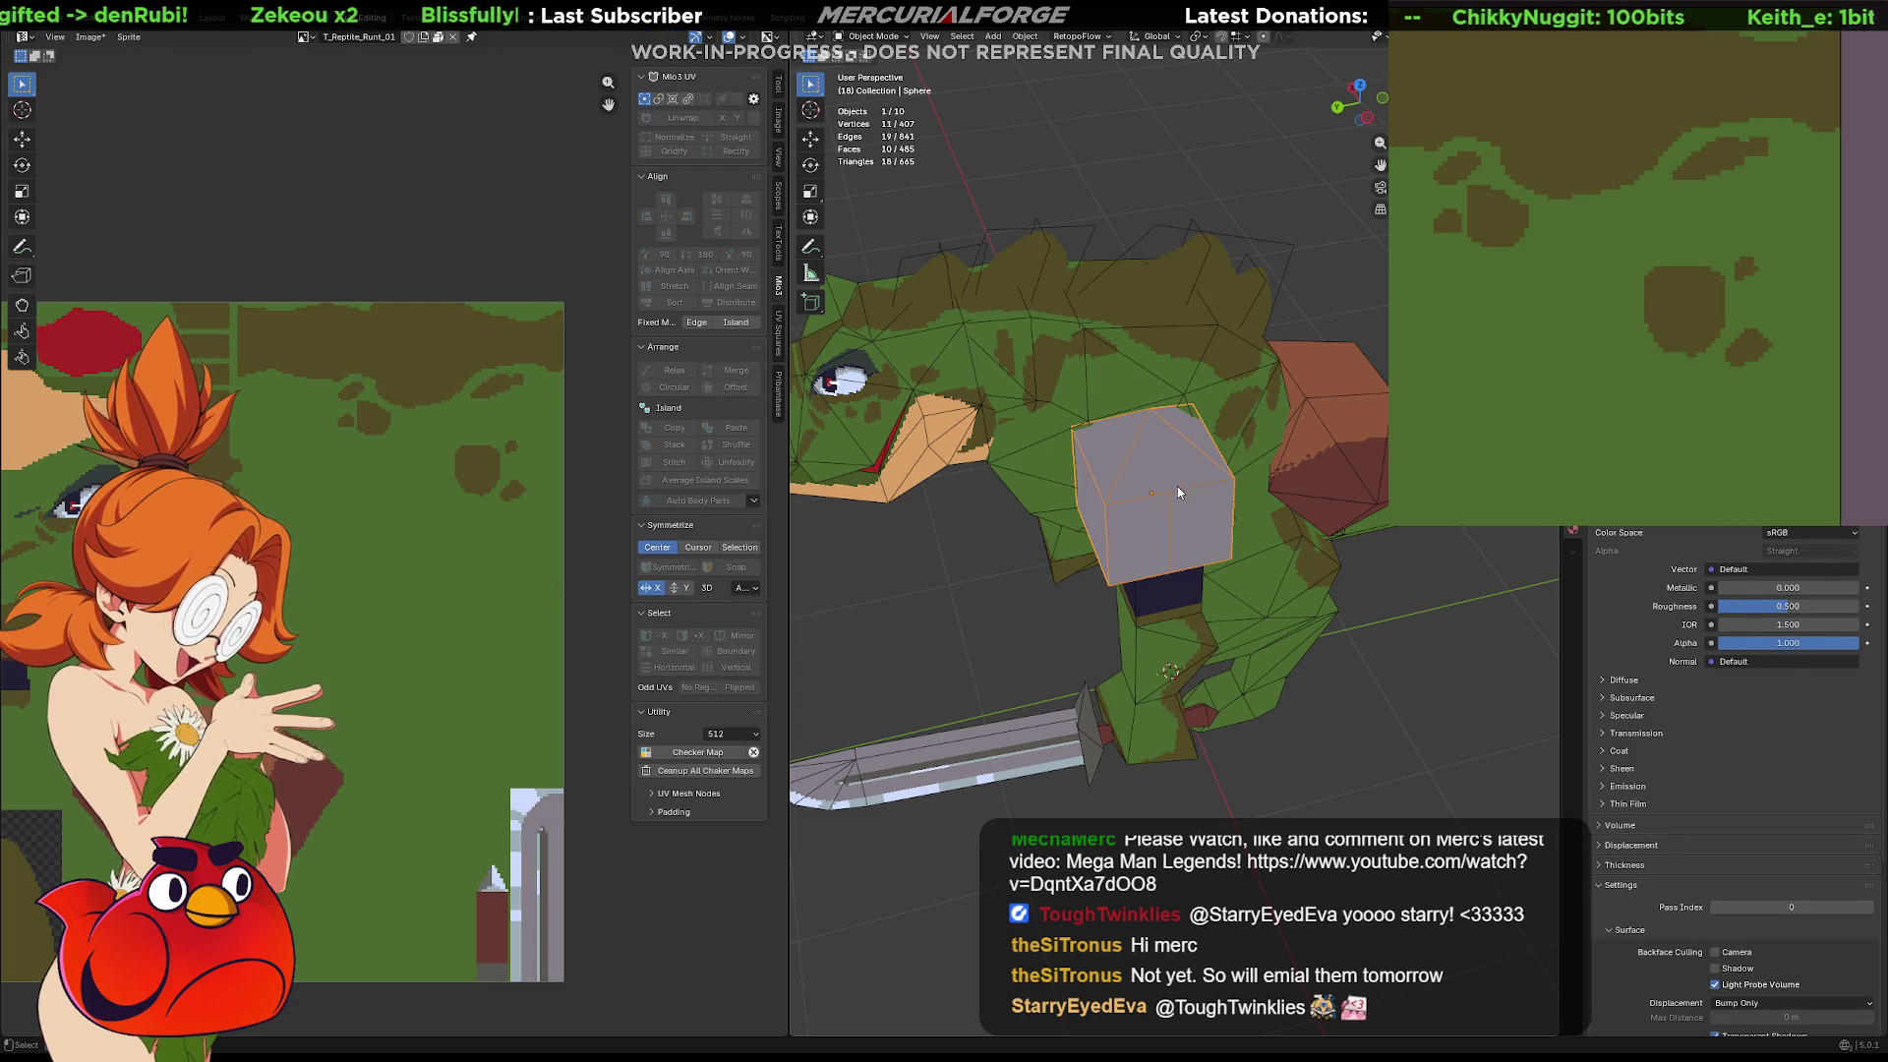
pyautogui.press('Tab')
pyautogui.click(1176, 519)
pyautogui.moveTo(1176, 519); pyautogui.dragTo(1246, 547, button='middle')
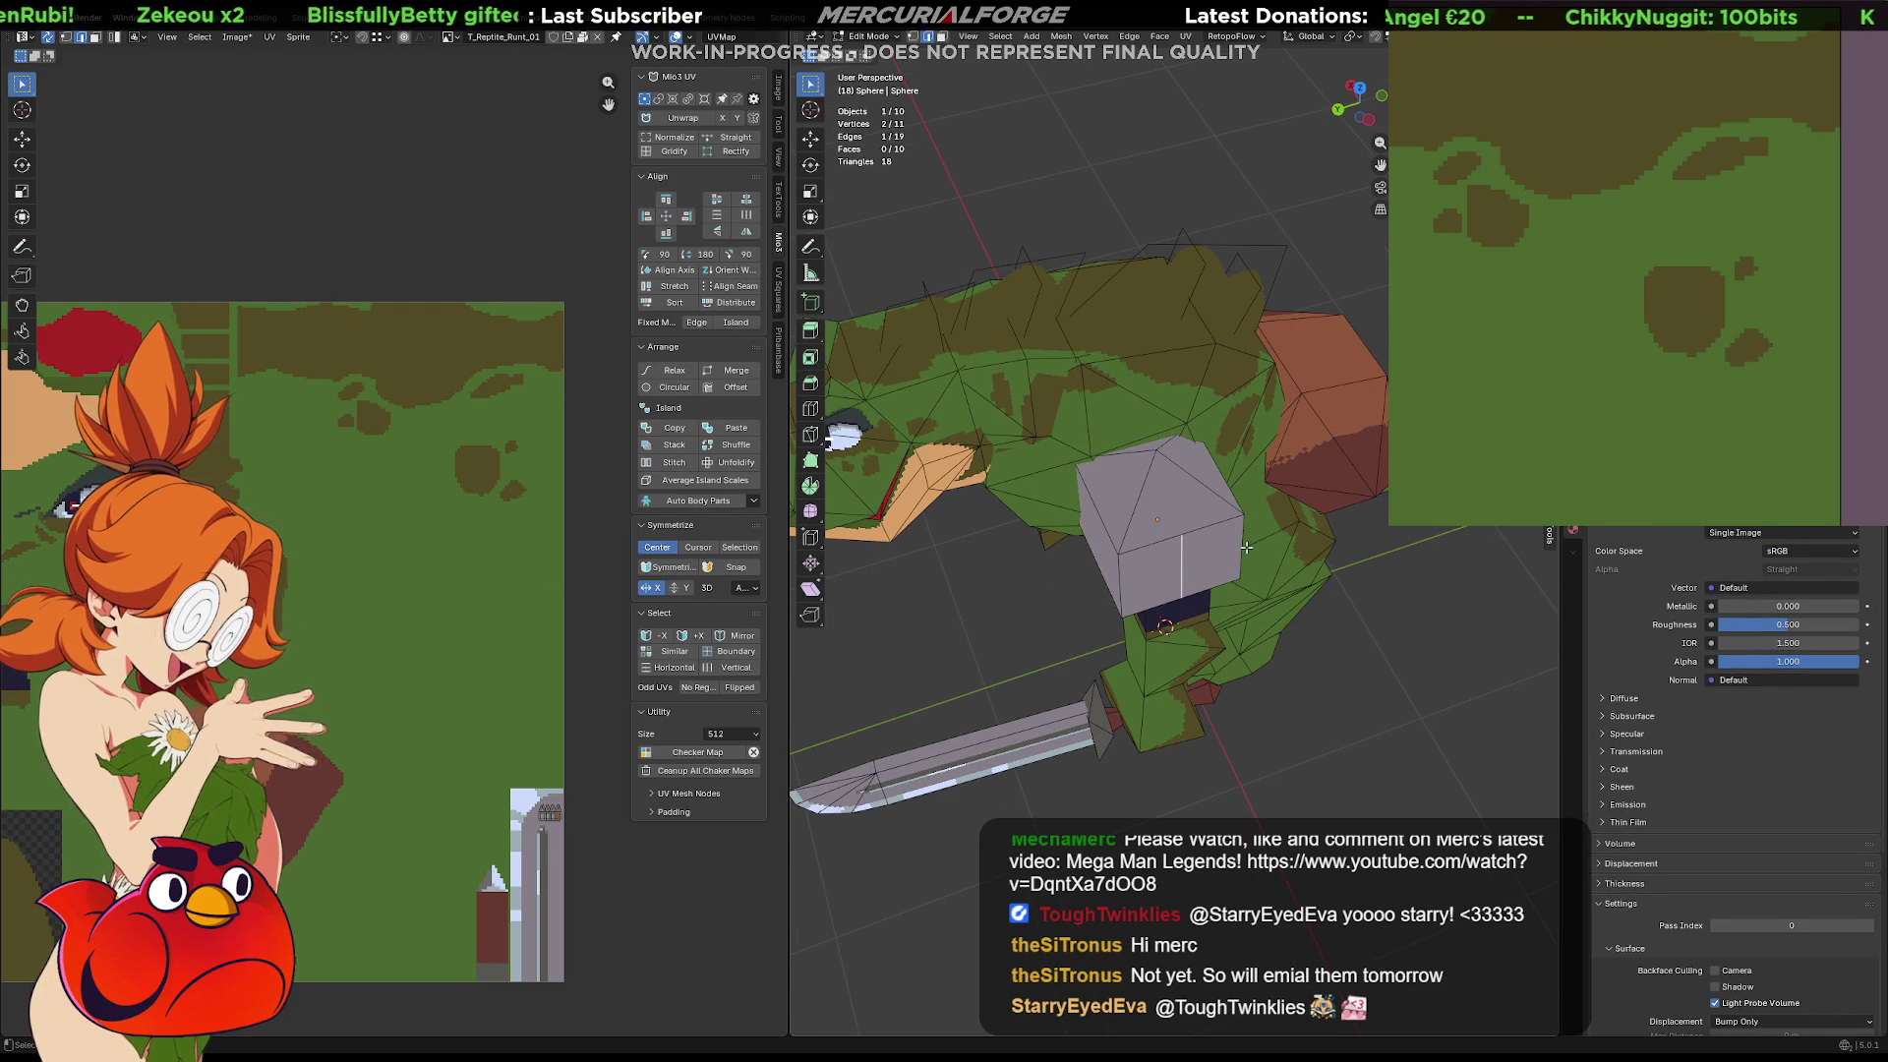
pyautogui.press('g')
pyautogui.press('x')
pyautogui.click(1195, 574)
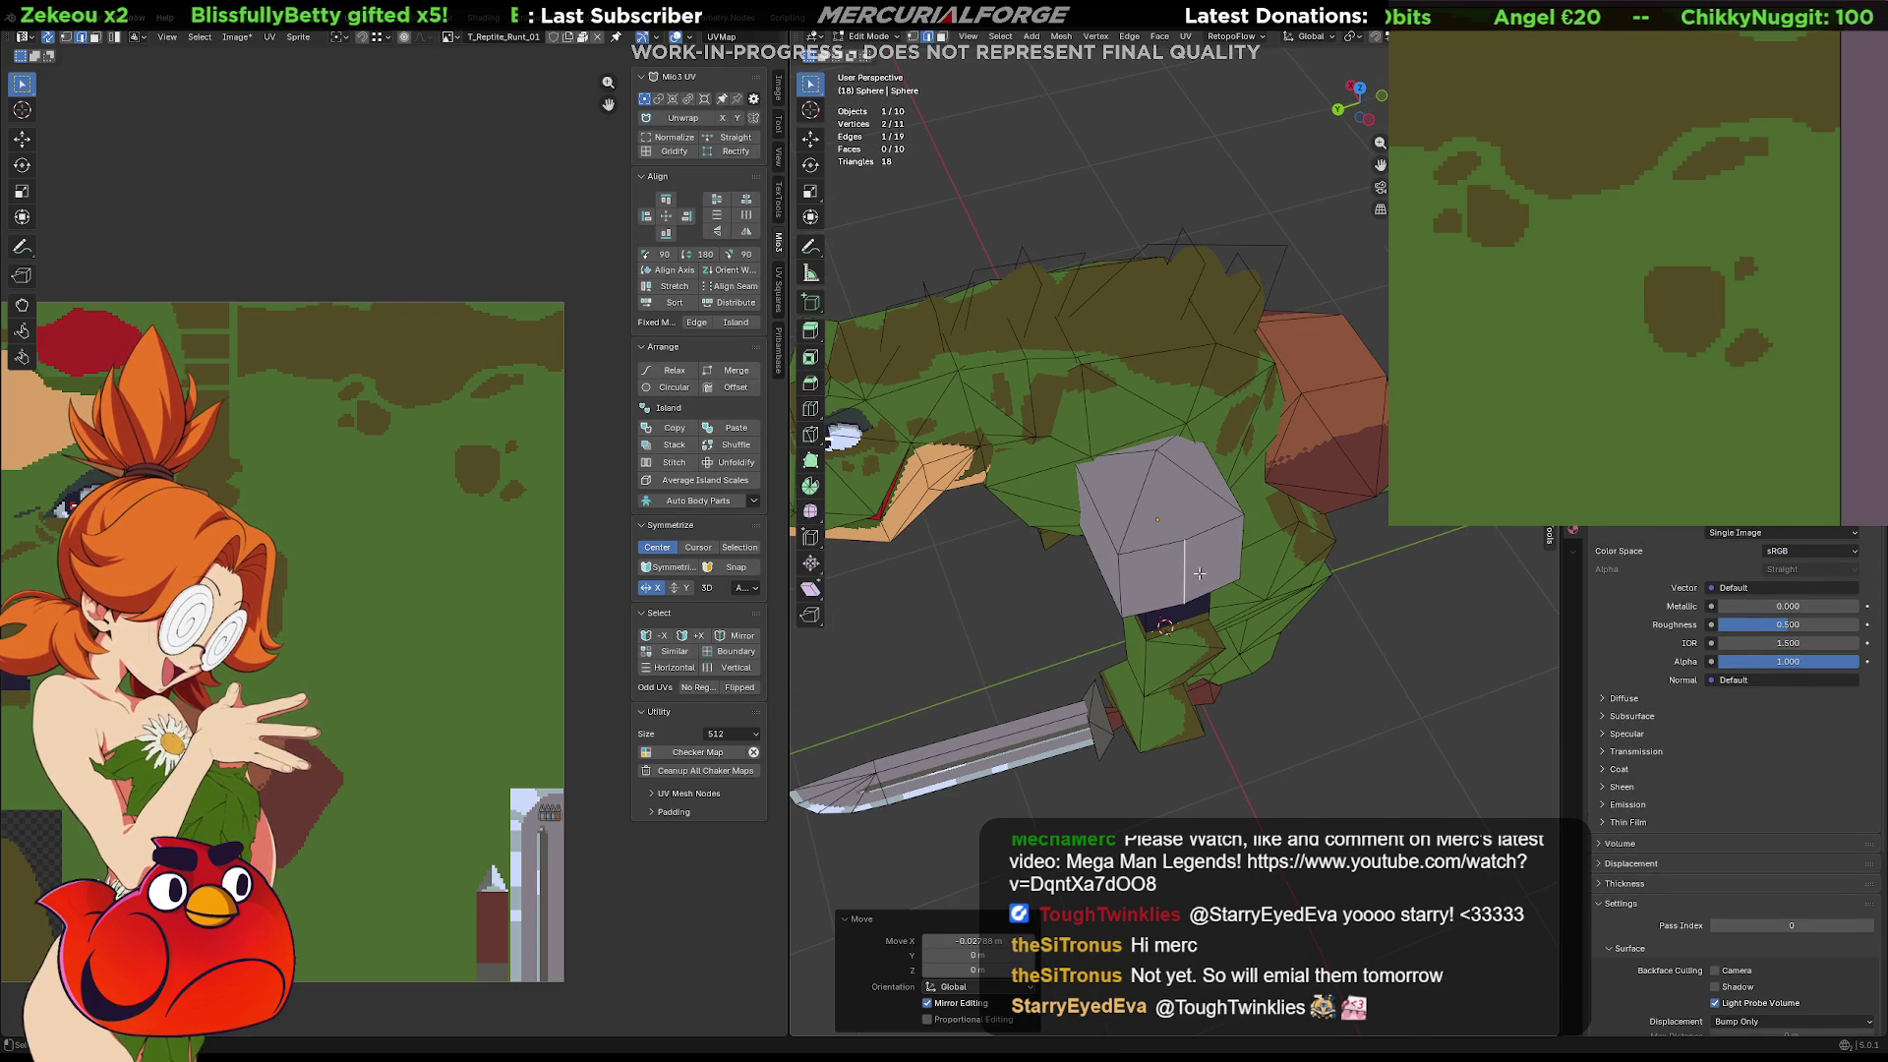
# Push the block's right vertical edge outward along X to form a hexagonal pad
pyautogui.click(1231, 535)
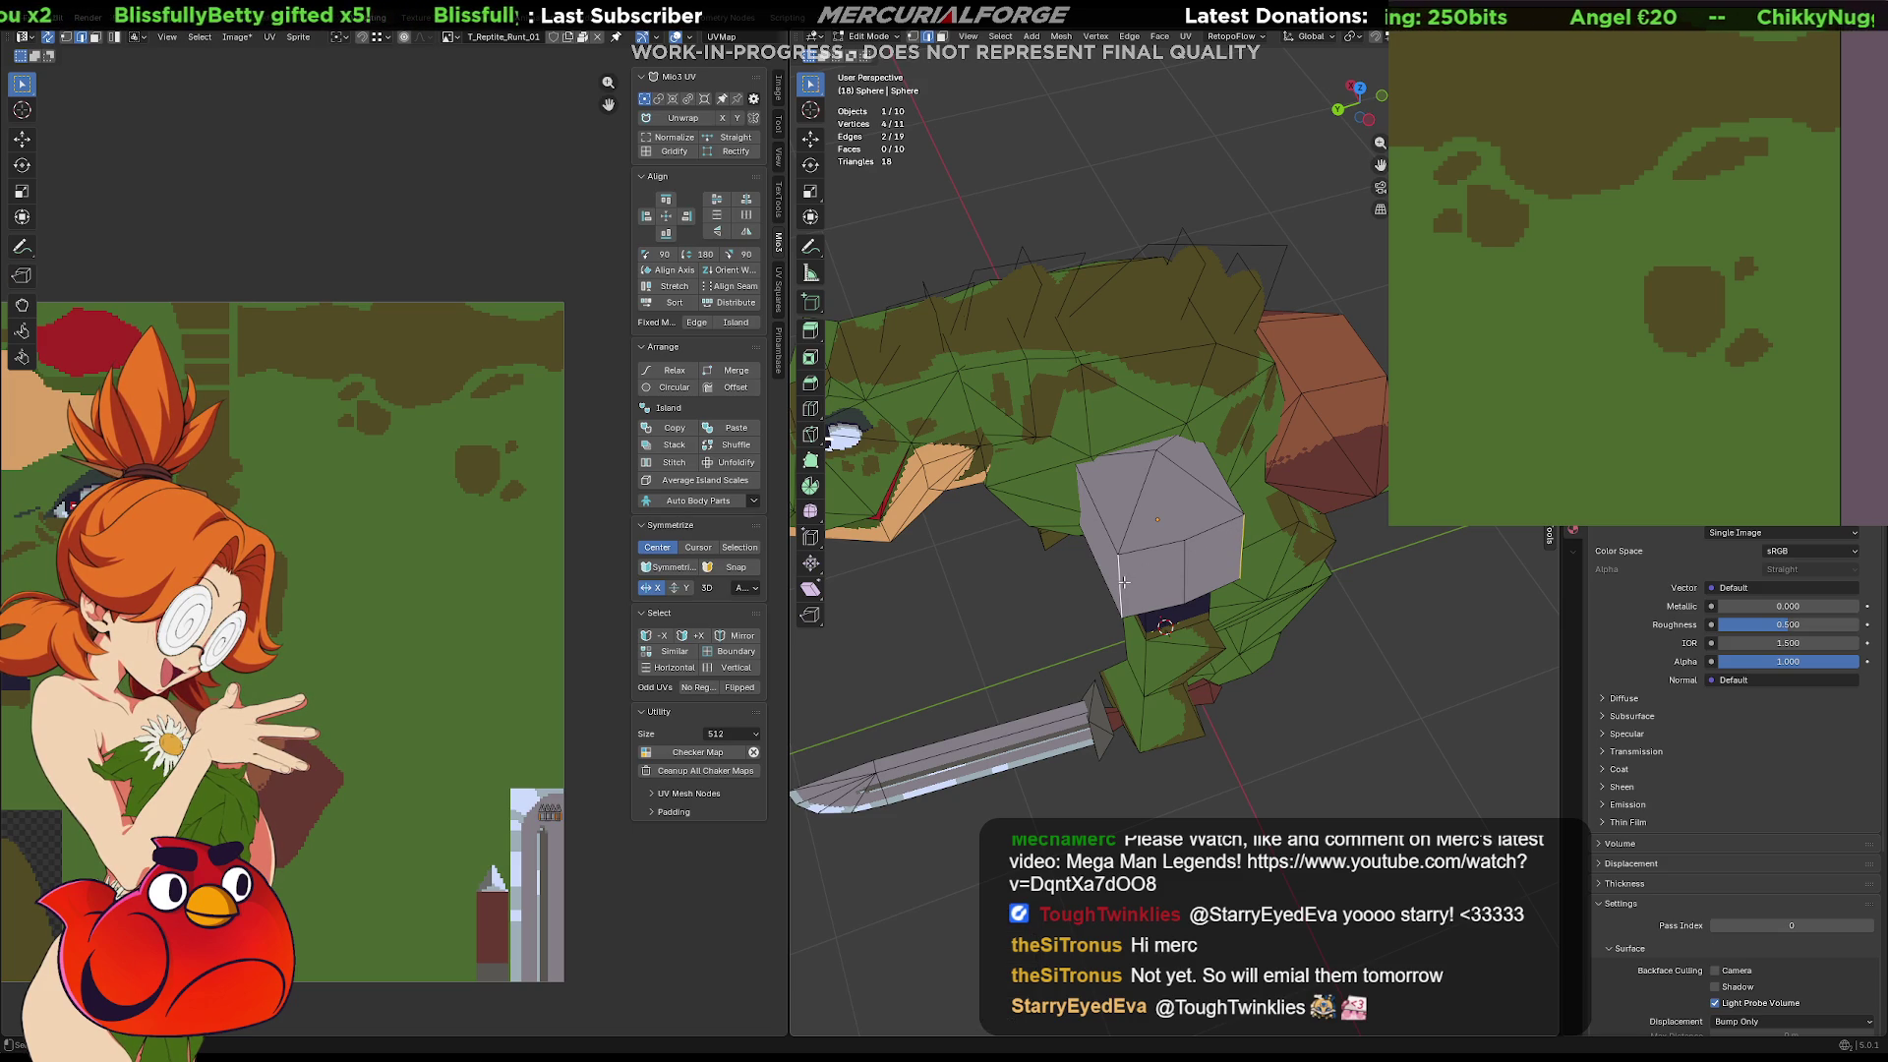
pyautogui.press('r')
pyautogui.press('x')
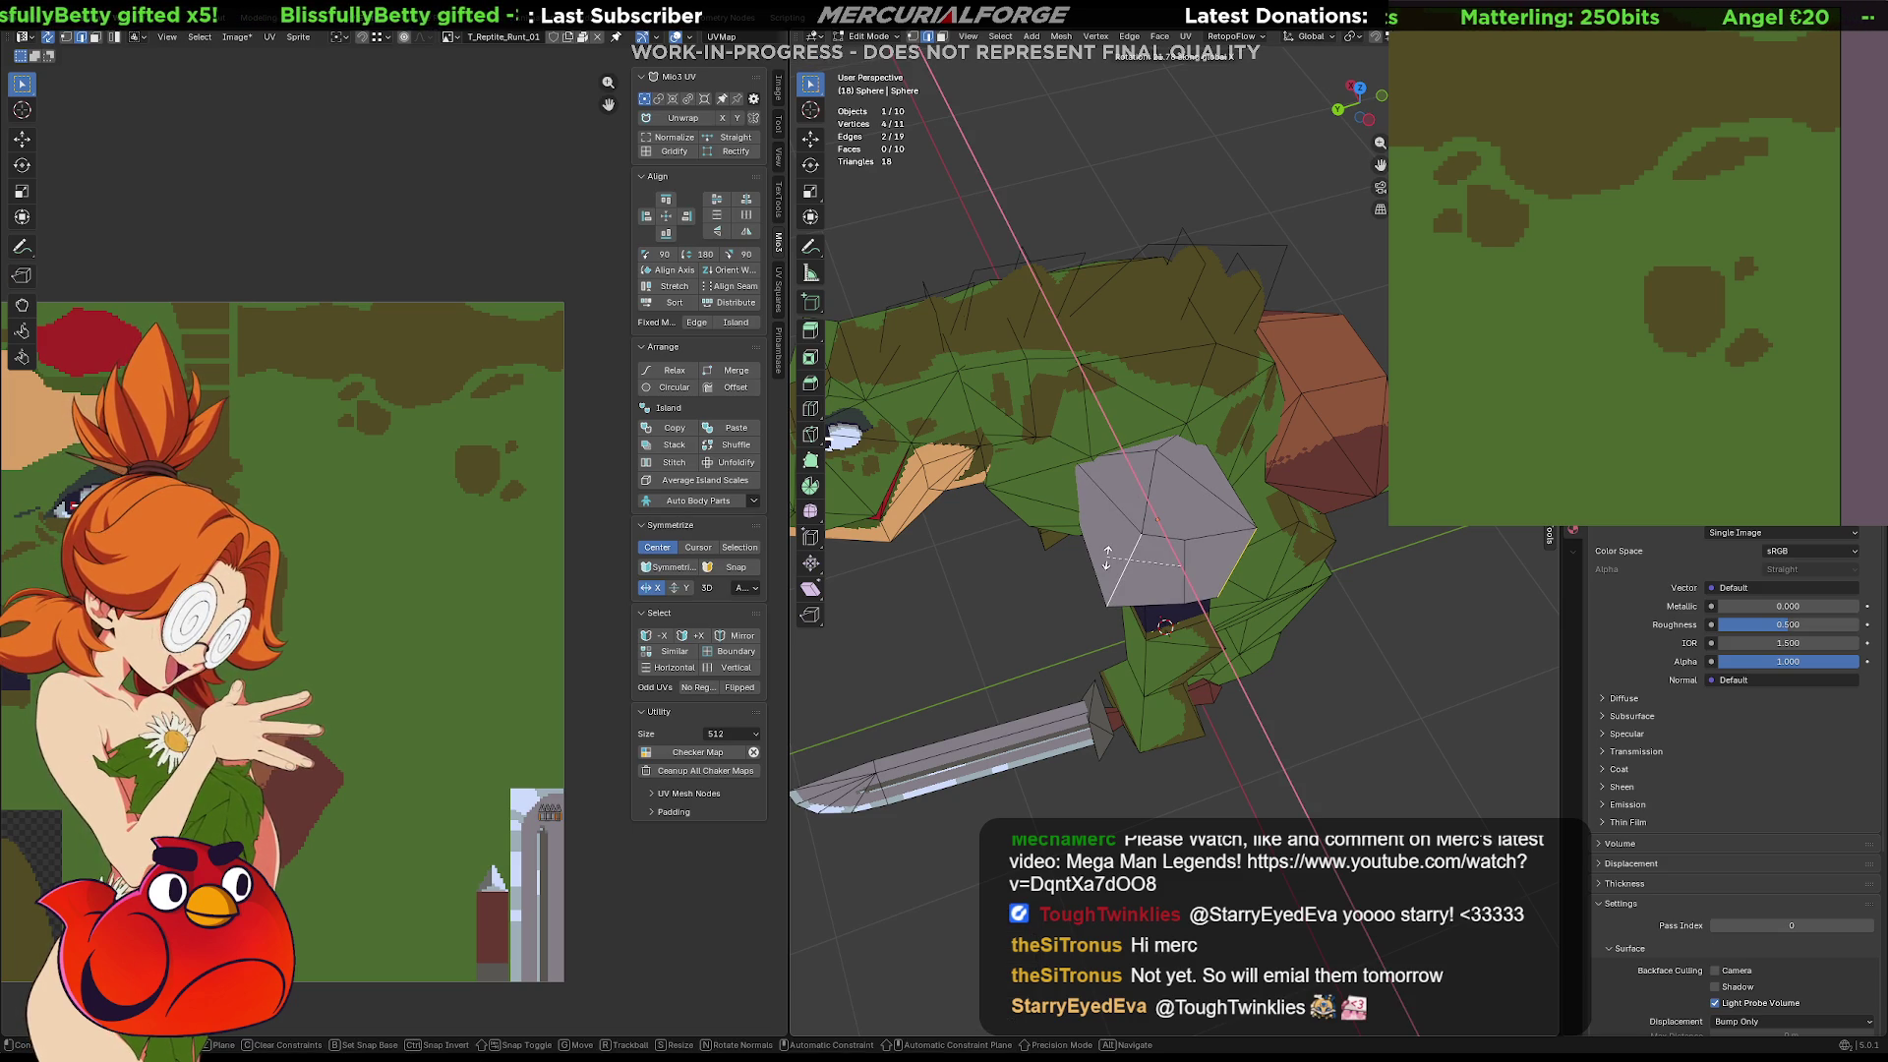
pyautogui.press('g')
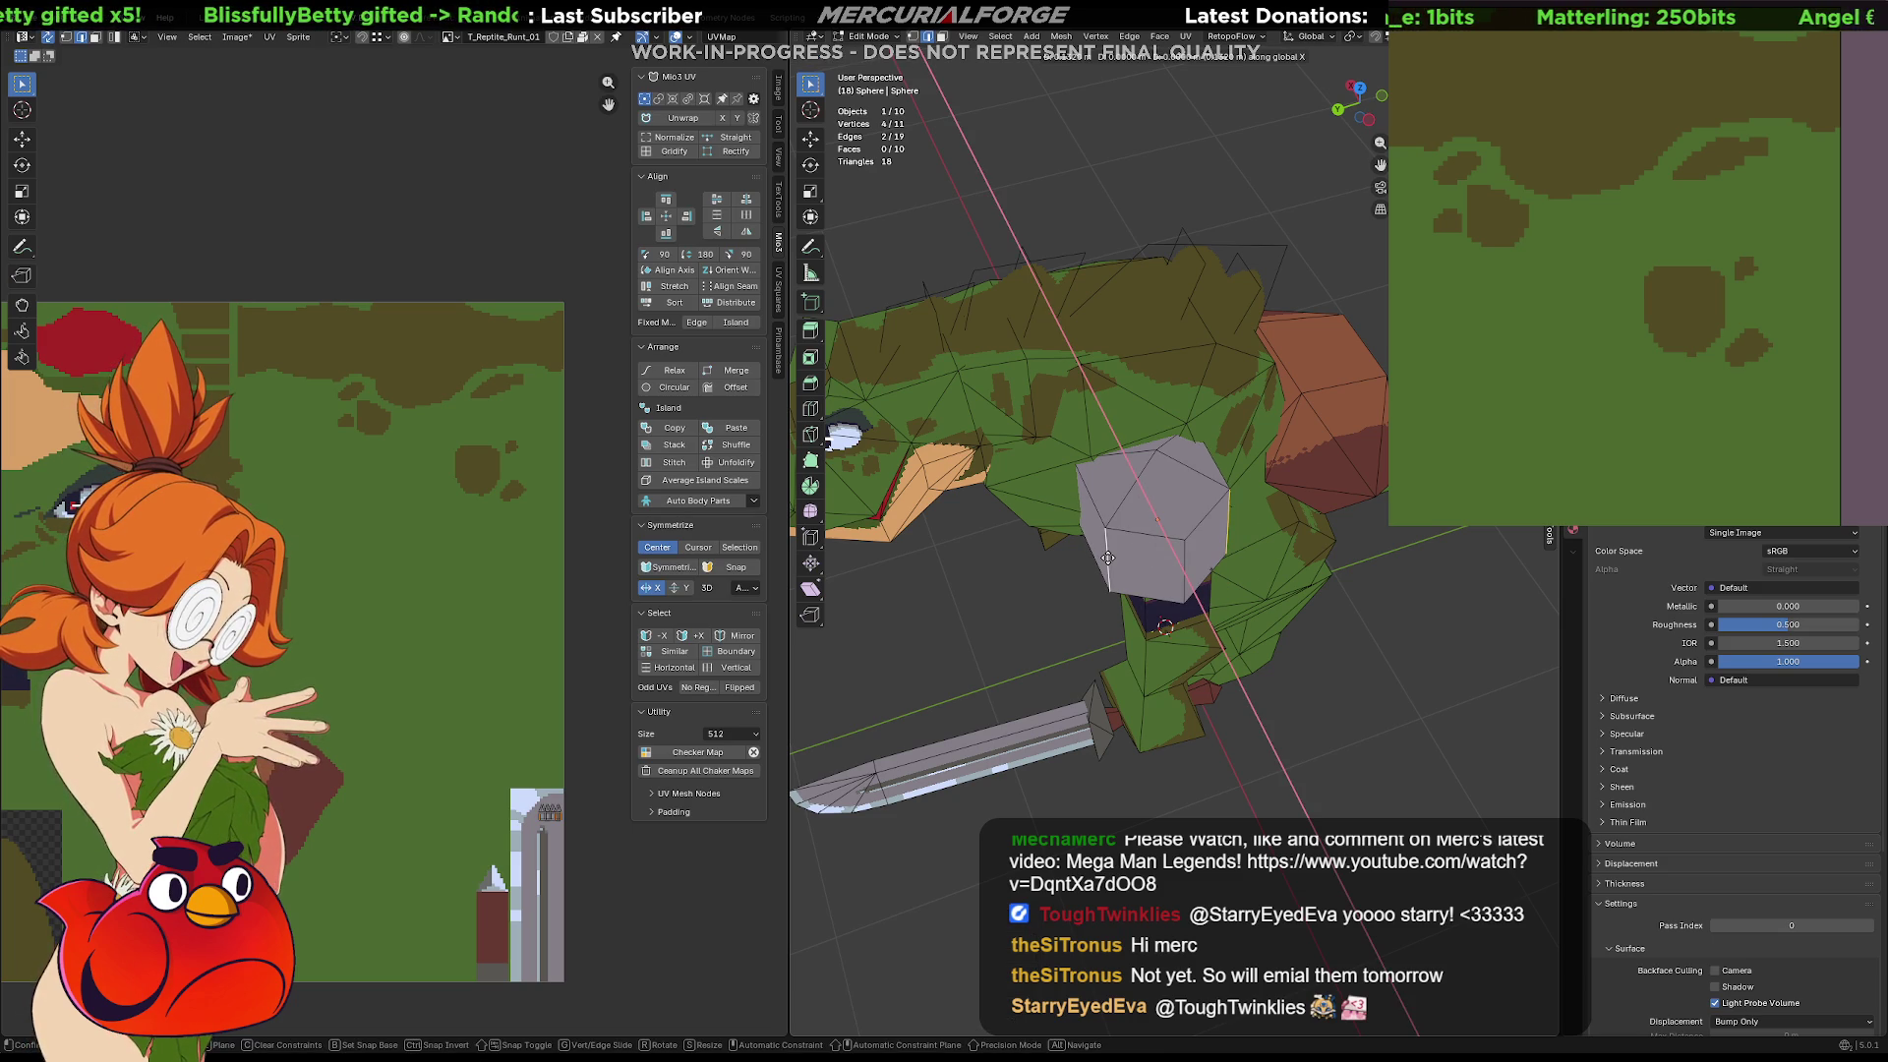
pyautogui.click(1108, 557)
pyautogui.moveTo(1108, 558)
pyautogui.mouseDown(button='middle')
pyautogui.moveTo(1262, 461)
pyautogui.moveTo(1066, 461)
pyautogui.moveTo(1270, 440)
pyautogui.moveTo(1216, 486)
pyautogui.mouseUp(button='middle')
pyautogui.press('Tab')
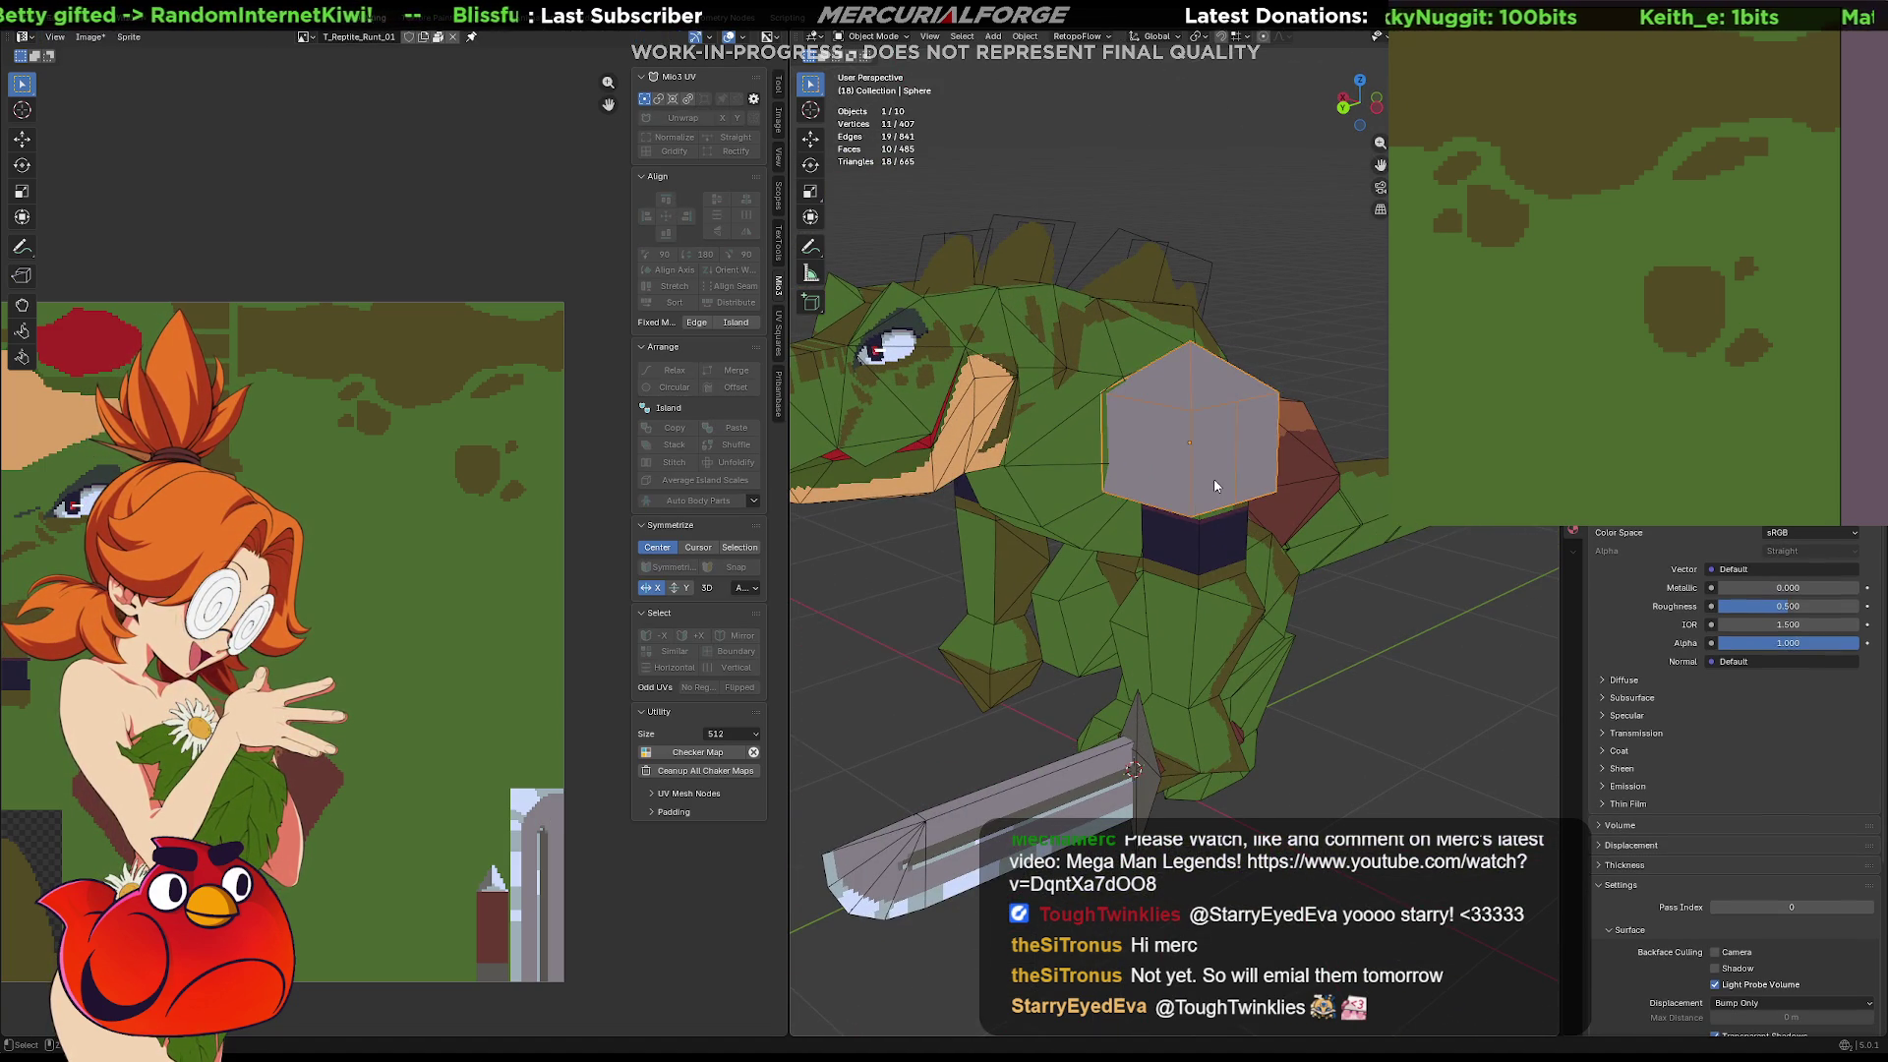
# Save the file as Grunt1.blend
pyautogui.hotkey('ctrl', 'z')
pyautogui.hotkey('ctrl', 'shift', 'z')
pyautogui.press('Tab')
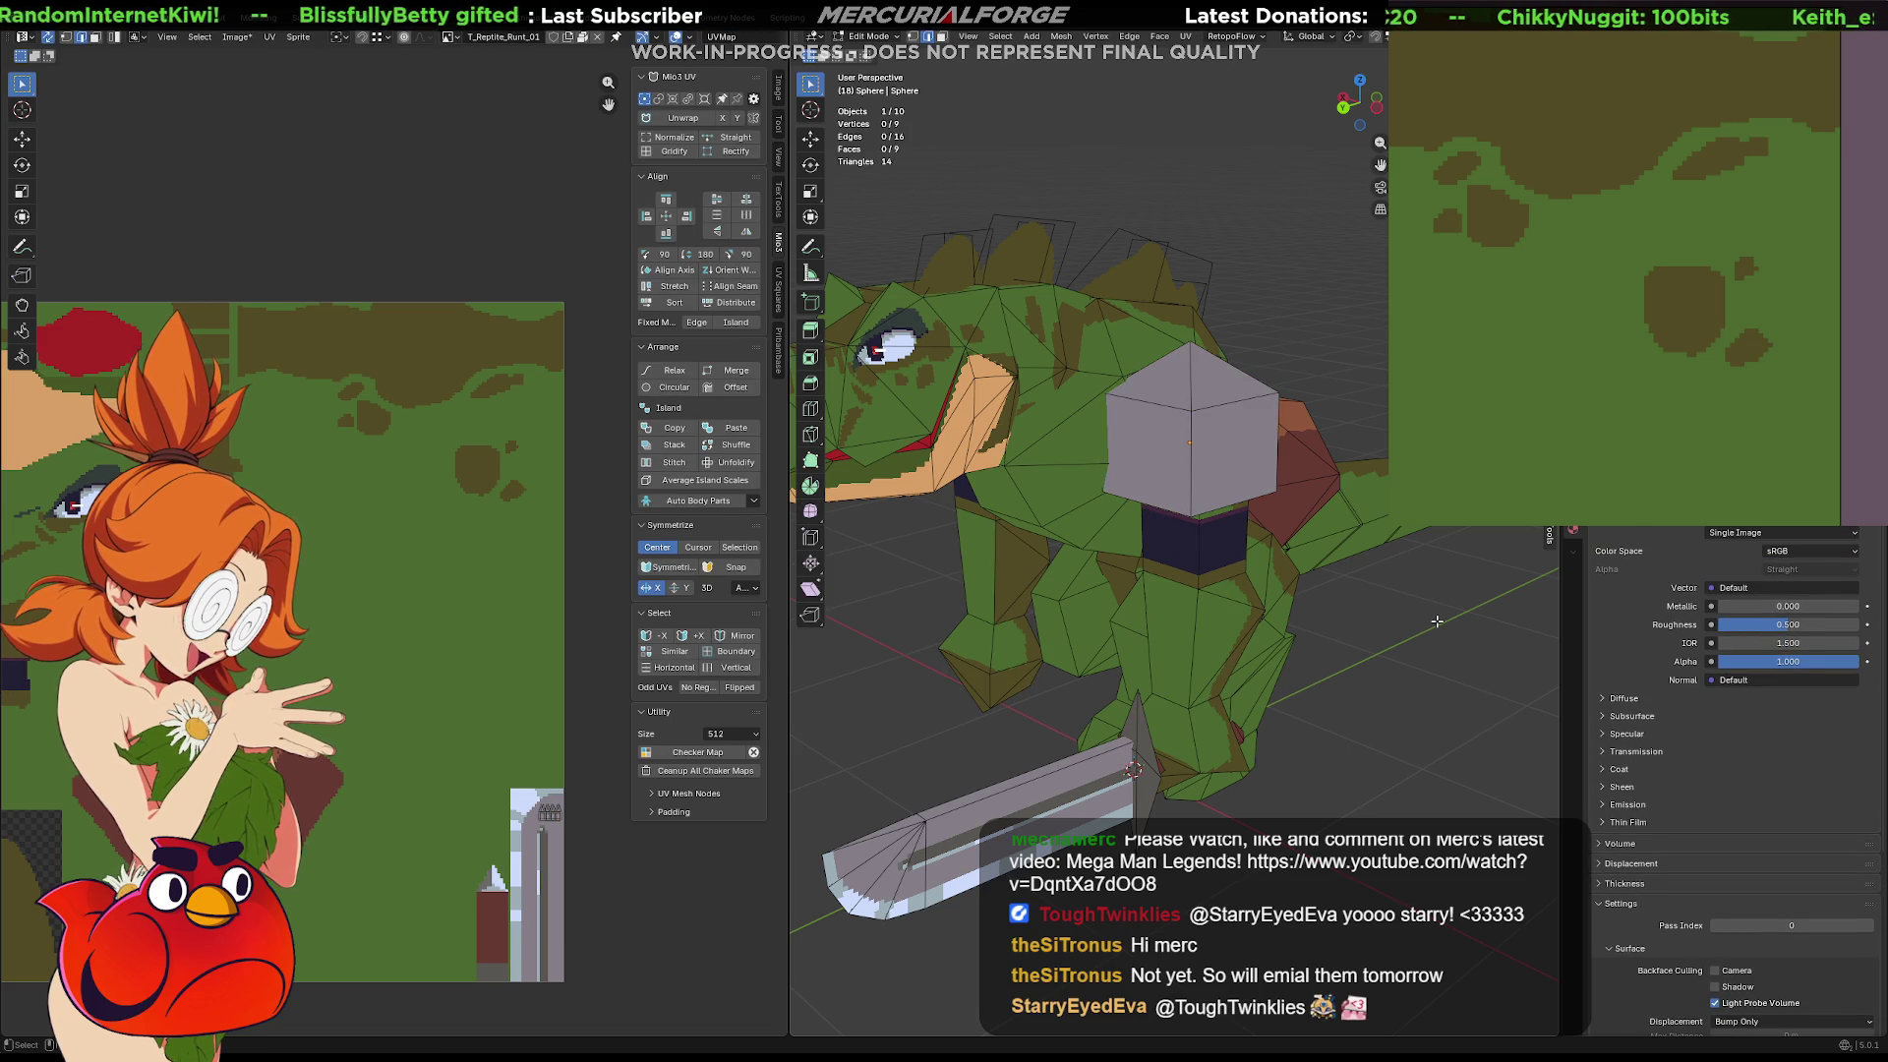
pyautogui.hotkey('ctrl', 's')
pyautogui.scroll(-3, 1394, 612)
pyautogui.moveTo(1359, 586); pyautogui.dragTo(1215, 497, button='middle')
# Apply all transforms to the shoulder pad and add a Mirror modifier to it
pyautogui.press('Tab')
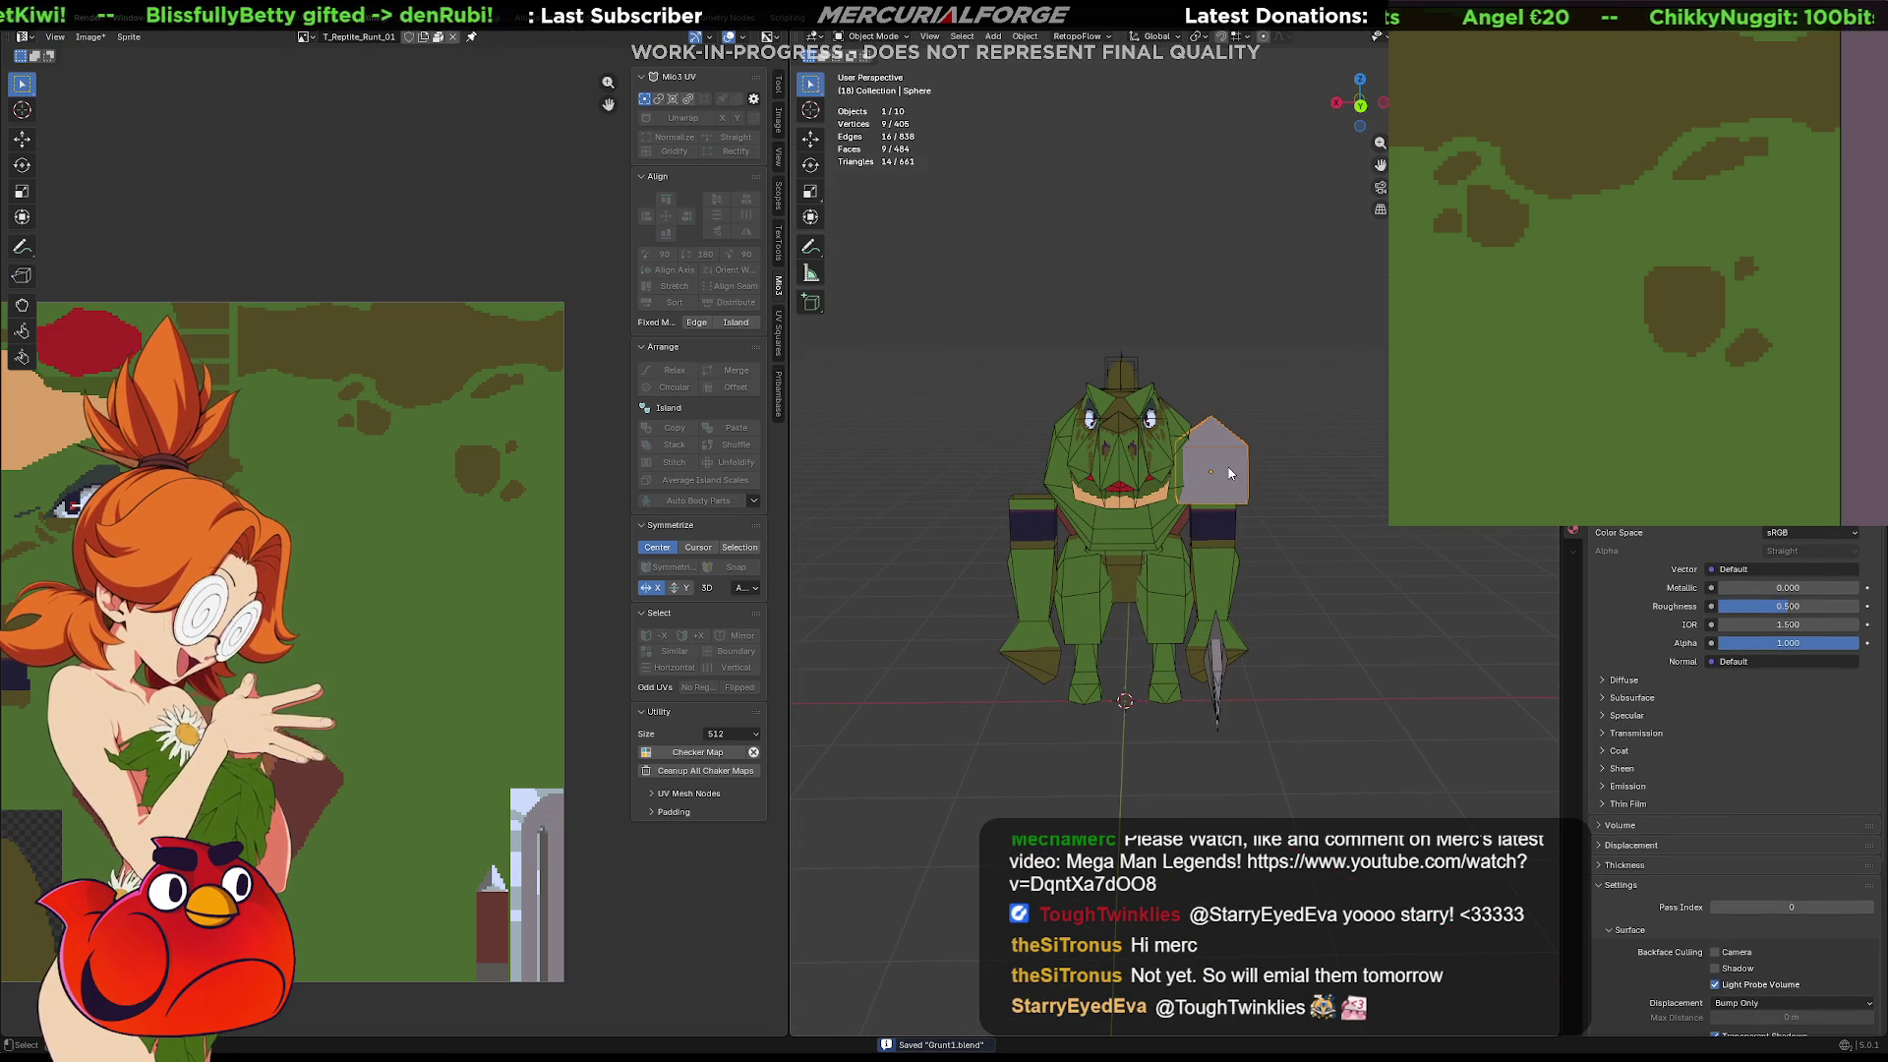
pyautogui.hotkey('ctrl', 'a')
pyautogui.click(1227, 464)
pyautogui.press('F3')
pyautogui.write('mi')
pyautogui.press('Return')
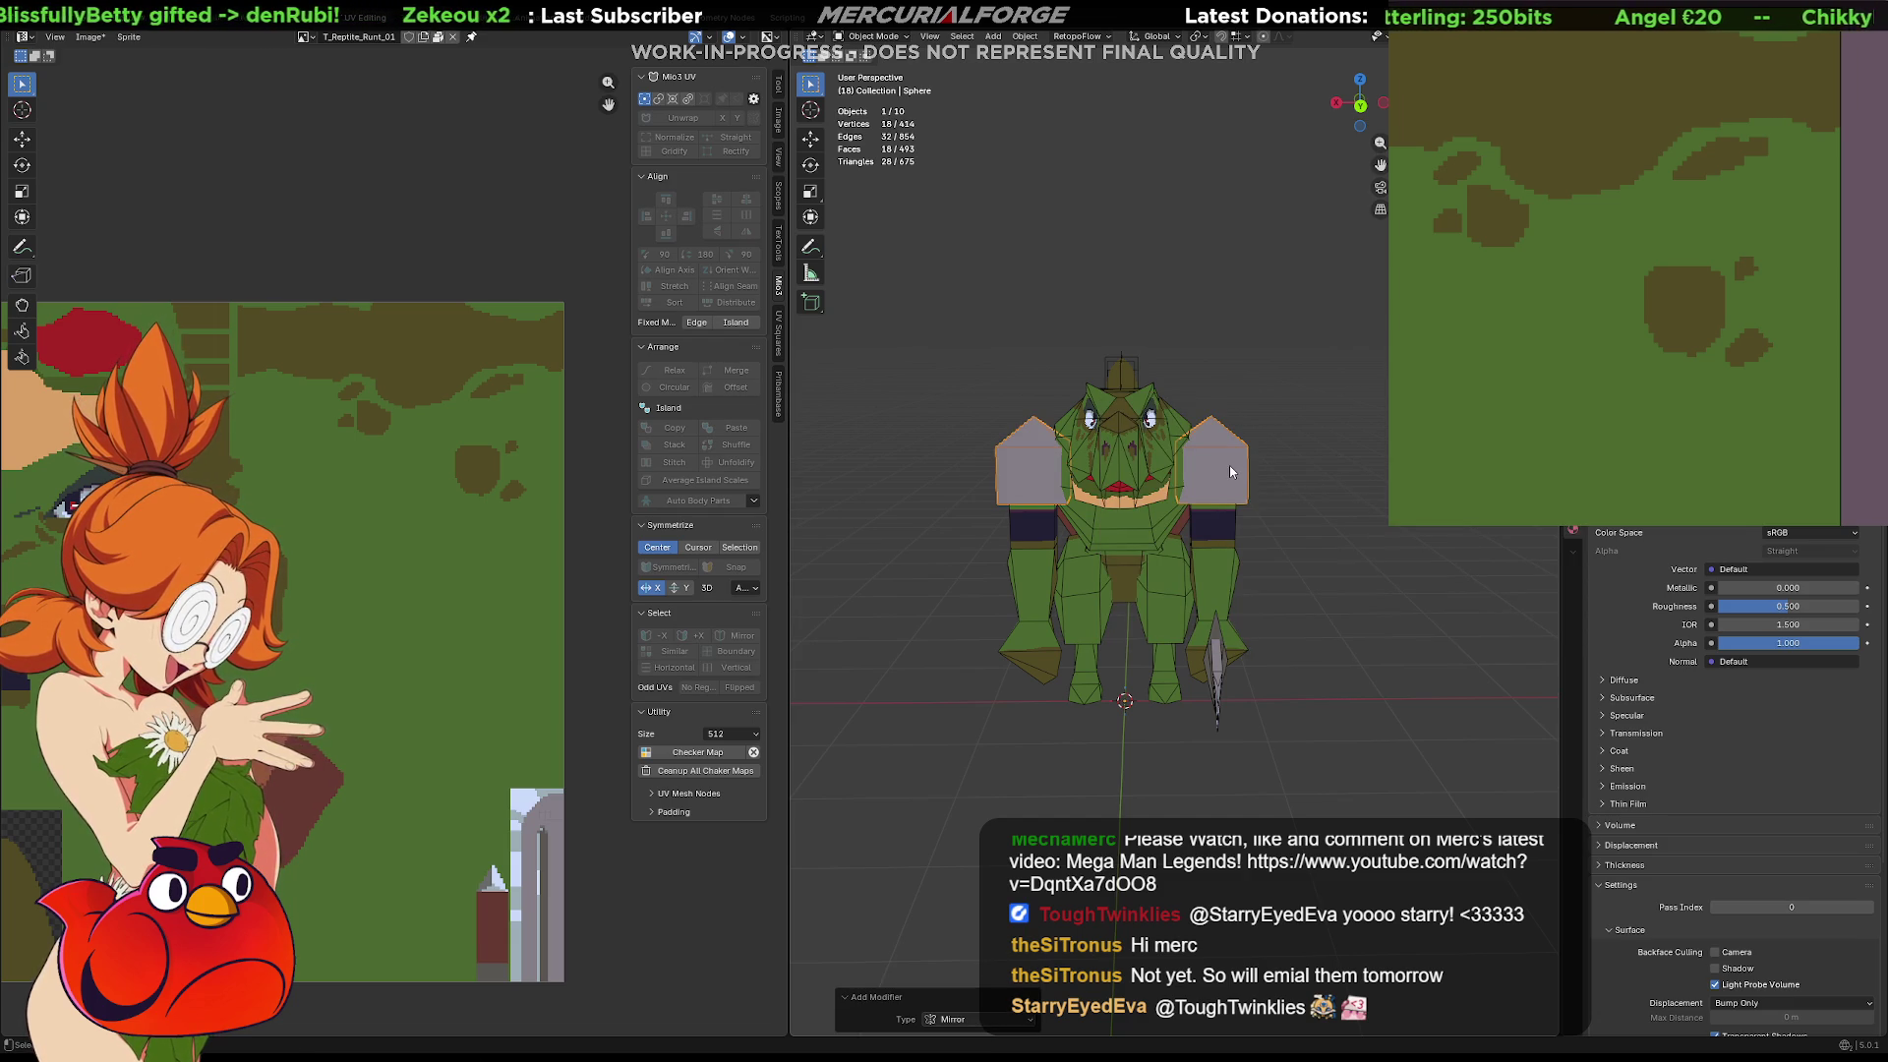
pyautogui.click(1403, 564)
pyautogui.moveTo(1237, 598)
pyautogui.mouseDown(button='middle')
pyautogui.moveTo(1478, 594)
pyautogui.moveTo(1447, 572)
pyautogui.moveTo(1296, 575)
pyautogui.mouseUp(button='middle')
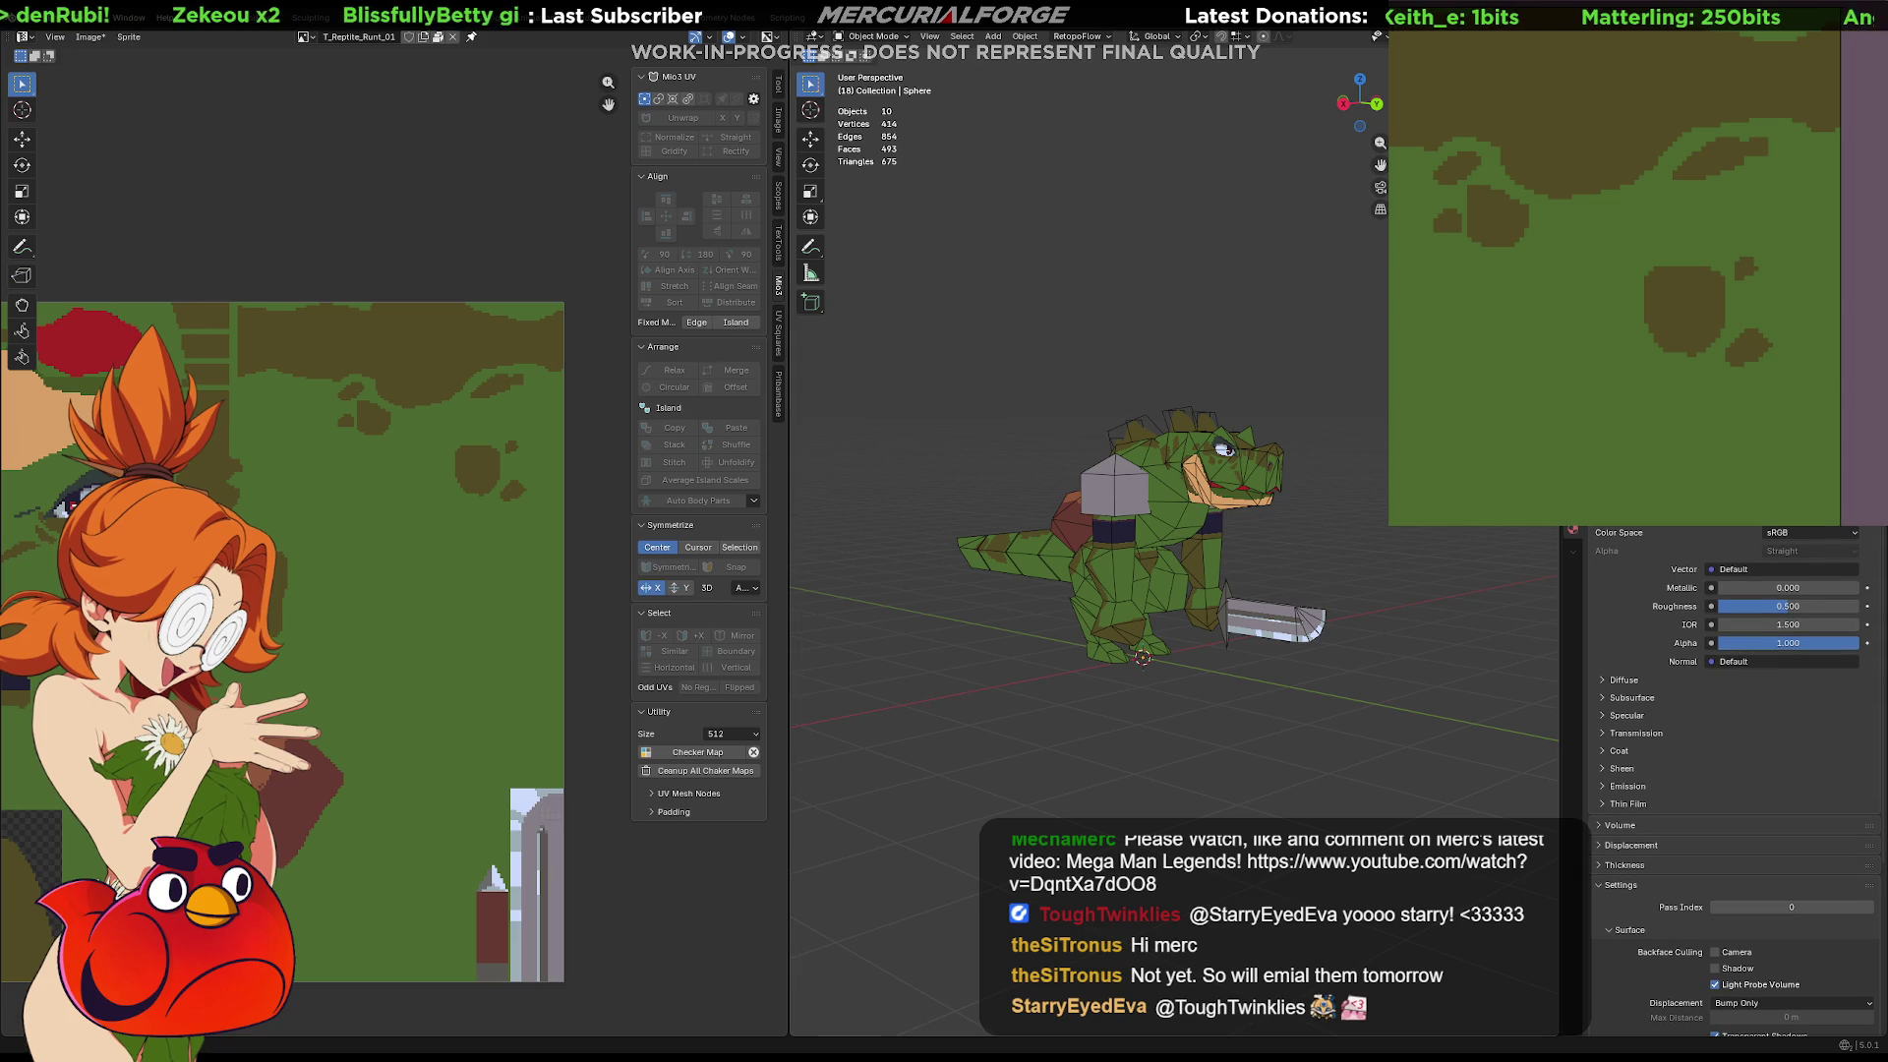
# Turn off the wireframe overlay, unhide all objects and hide one spiked pad
pyautogui.click(1436, 36)
pyautogui.click(1352, 286)
pyautogui.moveTo(1339, 596)
pyautogui.mouseDown(button='middle')
pyautogui.moveTo(922, 611)
pyautogui.moveTo(1215, 607)
pyautogui.mouseUp(button='middle')
pyautogui.hotkey('alt', 'h')
pyautogui.click(1211, 506)
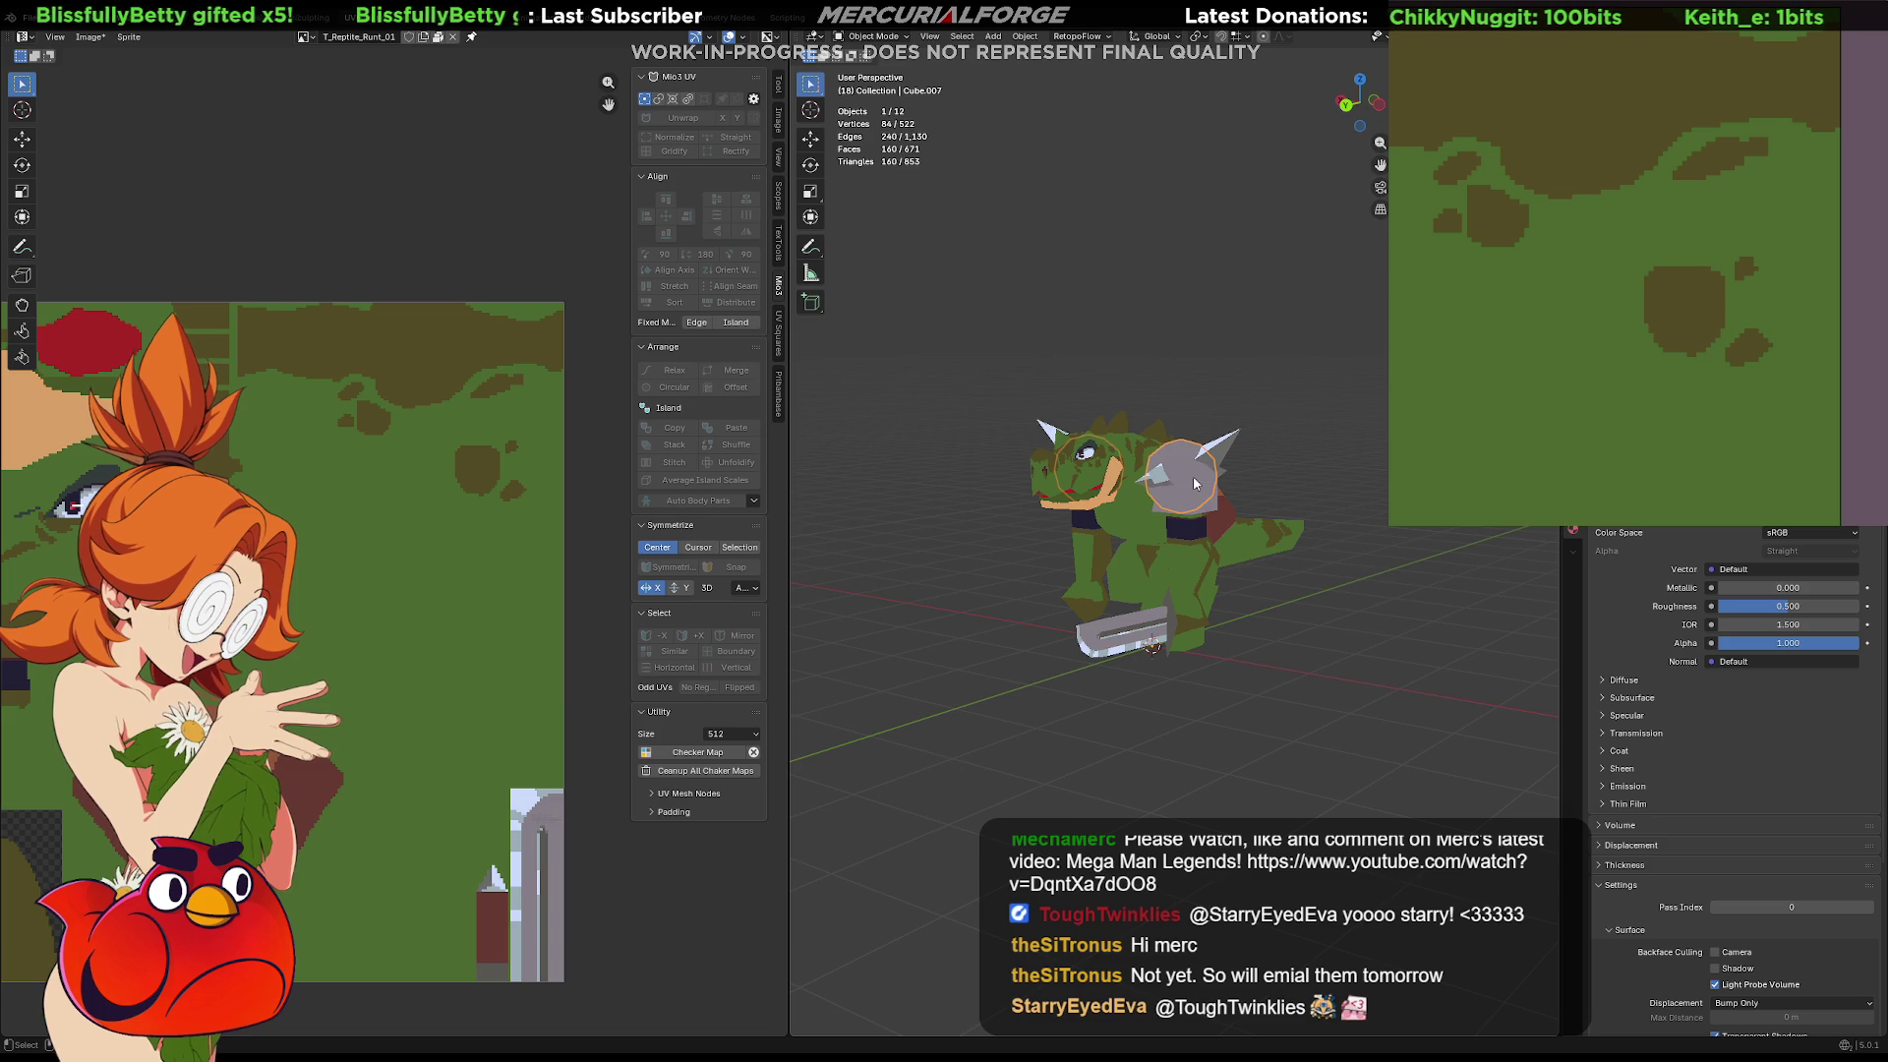
pyautogui.press('h')
# Delete the spiked shoulder pads, leaving Arms.001 where it was
pyautogui.moveTo(1212, 506); pyautogui.dragTo(1227, 474, button='middle')
pyautogui.click(1229, 454)
pyautogui.press('g')
pyautogui.press('z')
pyautogui.rightClick(1227, 464)
pyautogui.moveTo(1226, 463)
pyautogui.mouseDown(button='middle')
pyautogui.moveTo(1349, 533)
pyautogui.moveTo(1520, 539)
pyautogui.moveTo(891, 545)
pyautogui.moveTo(1389, 529)
pyautogui.moveTo(1339, 542)
pyautogui.mouseUp(button='middle')
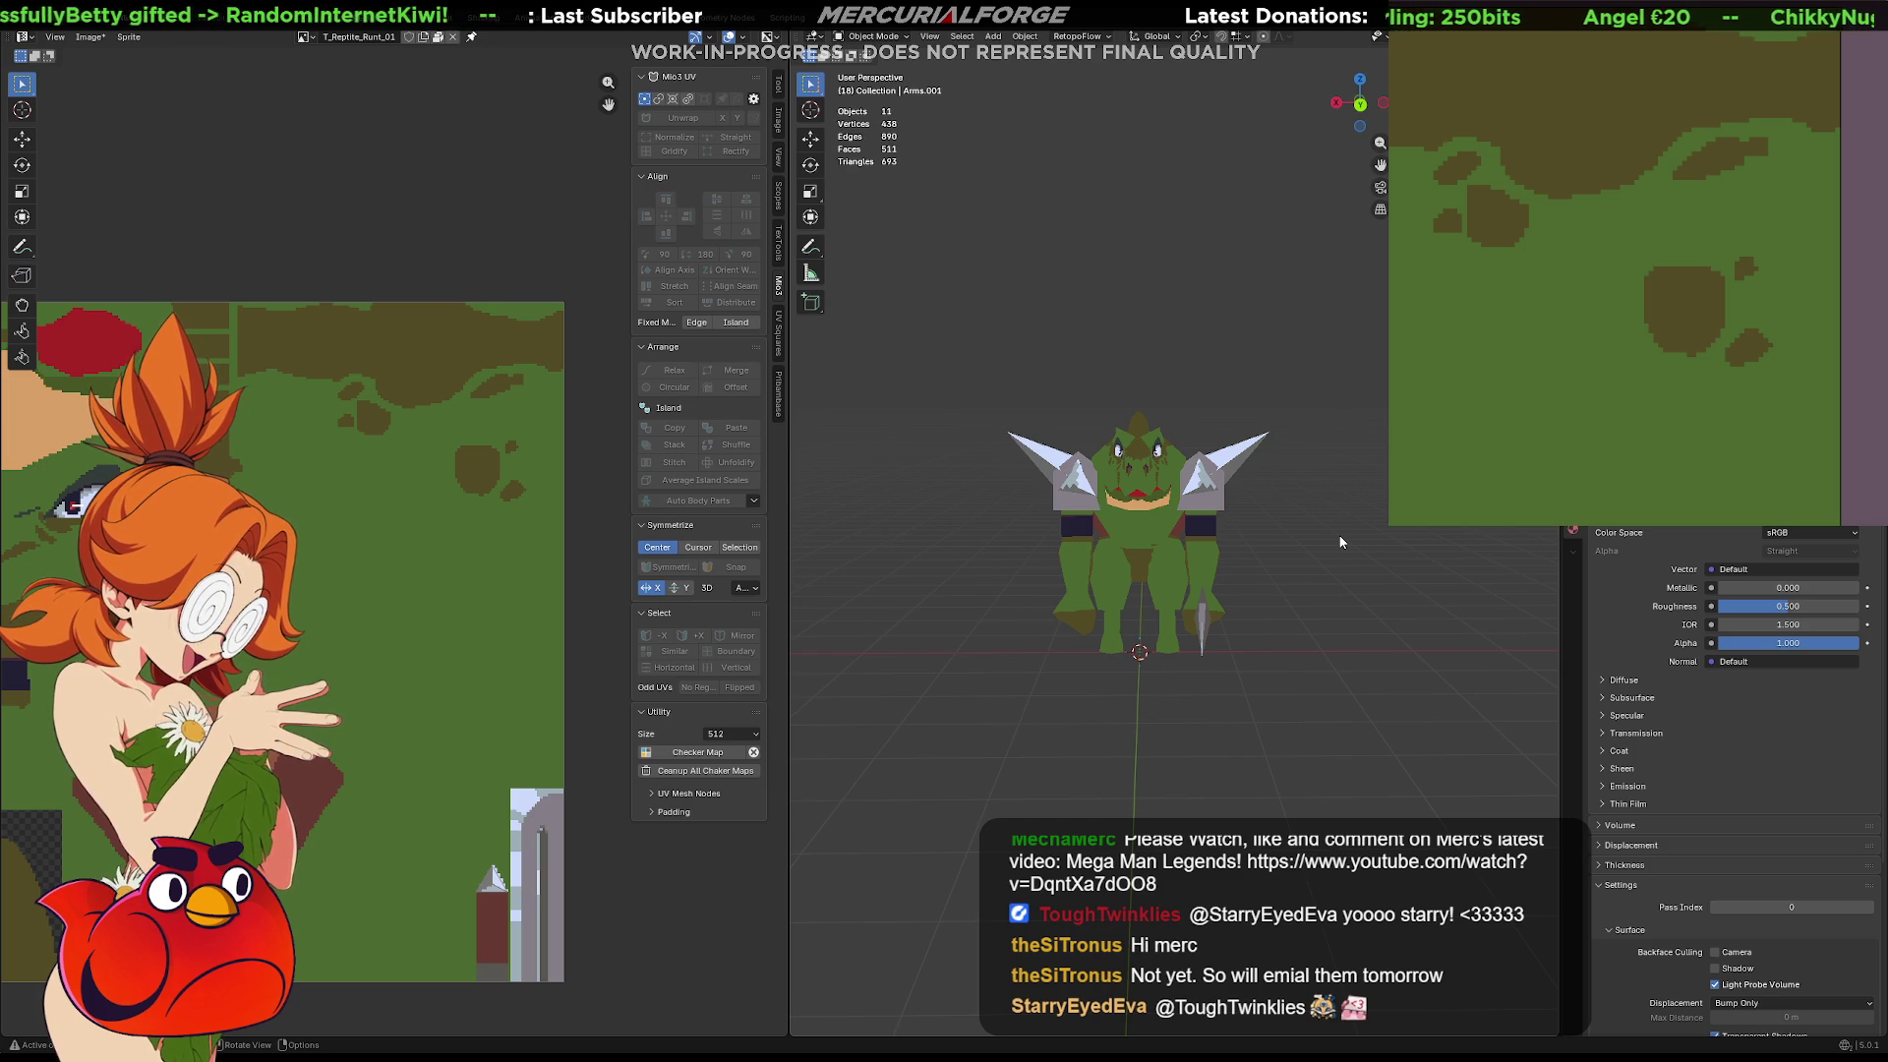
pyautogui.click(1215, 509)
pyautogui.press('Delete')
pyautogui.click(1213, 499)
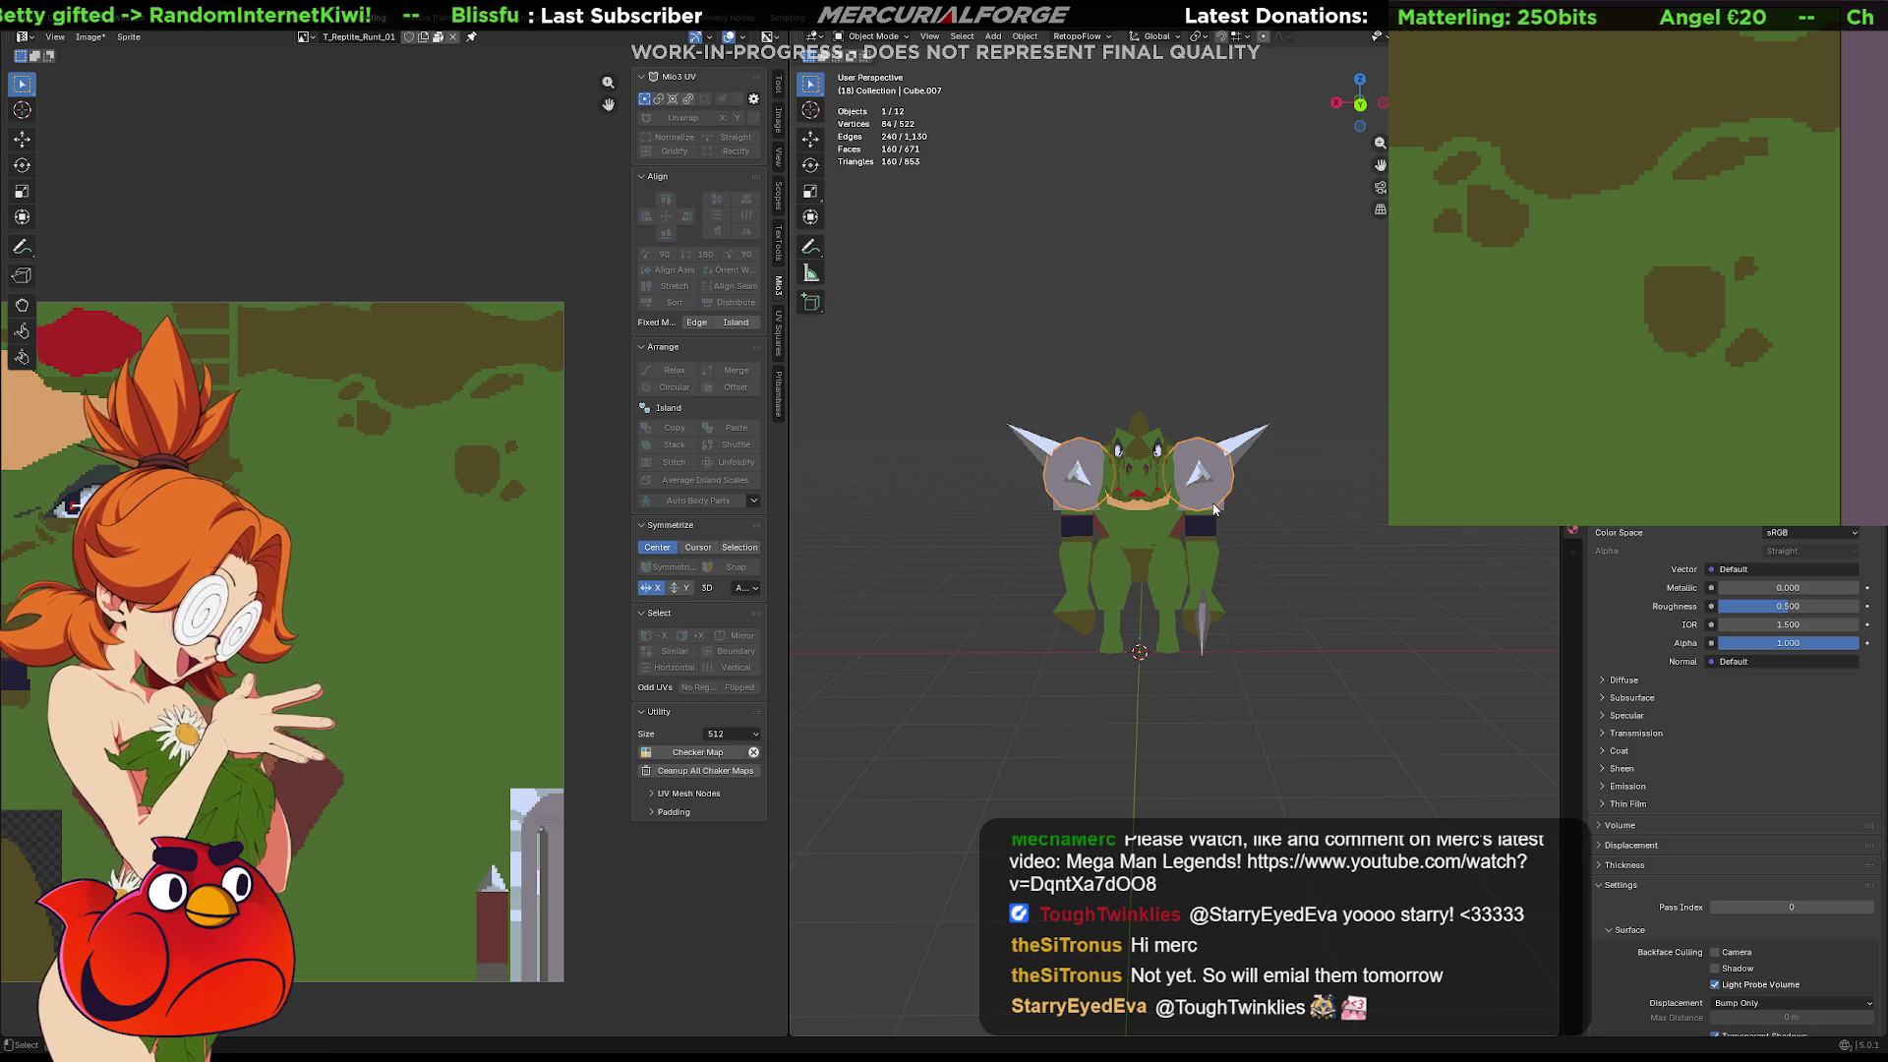
# Copy the hexagonal shoulder pad and undo or redo the recent pad edits
pyautogui.press('Tab')
pyautogui.press('Tab')
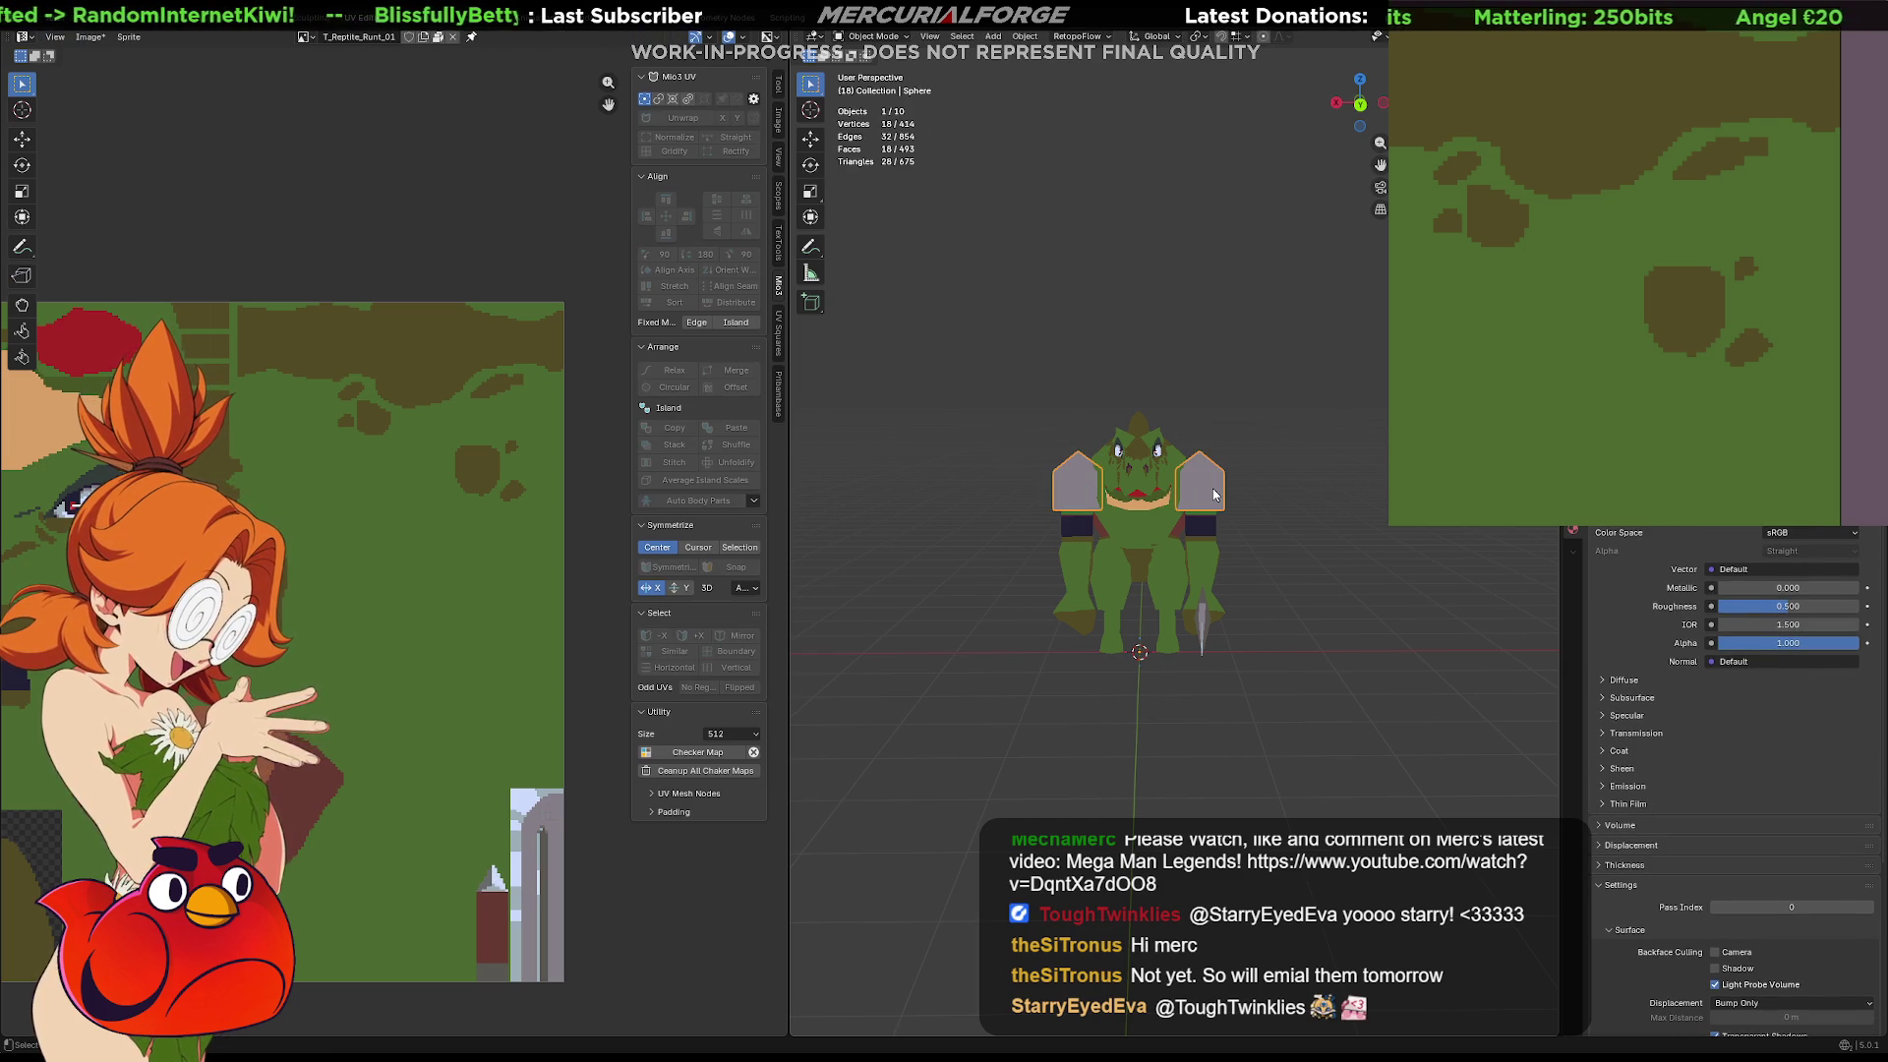
pyautogui.hotkey('ctrl', 'c')
pyautogui.hotkey('alt', 'a')
pyautogui.hotkey('ctrl', 'z')
pyautogui.hotkey('ctrl', 'z')
pyautogui.hotkey('ctrl', 'z')
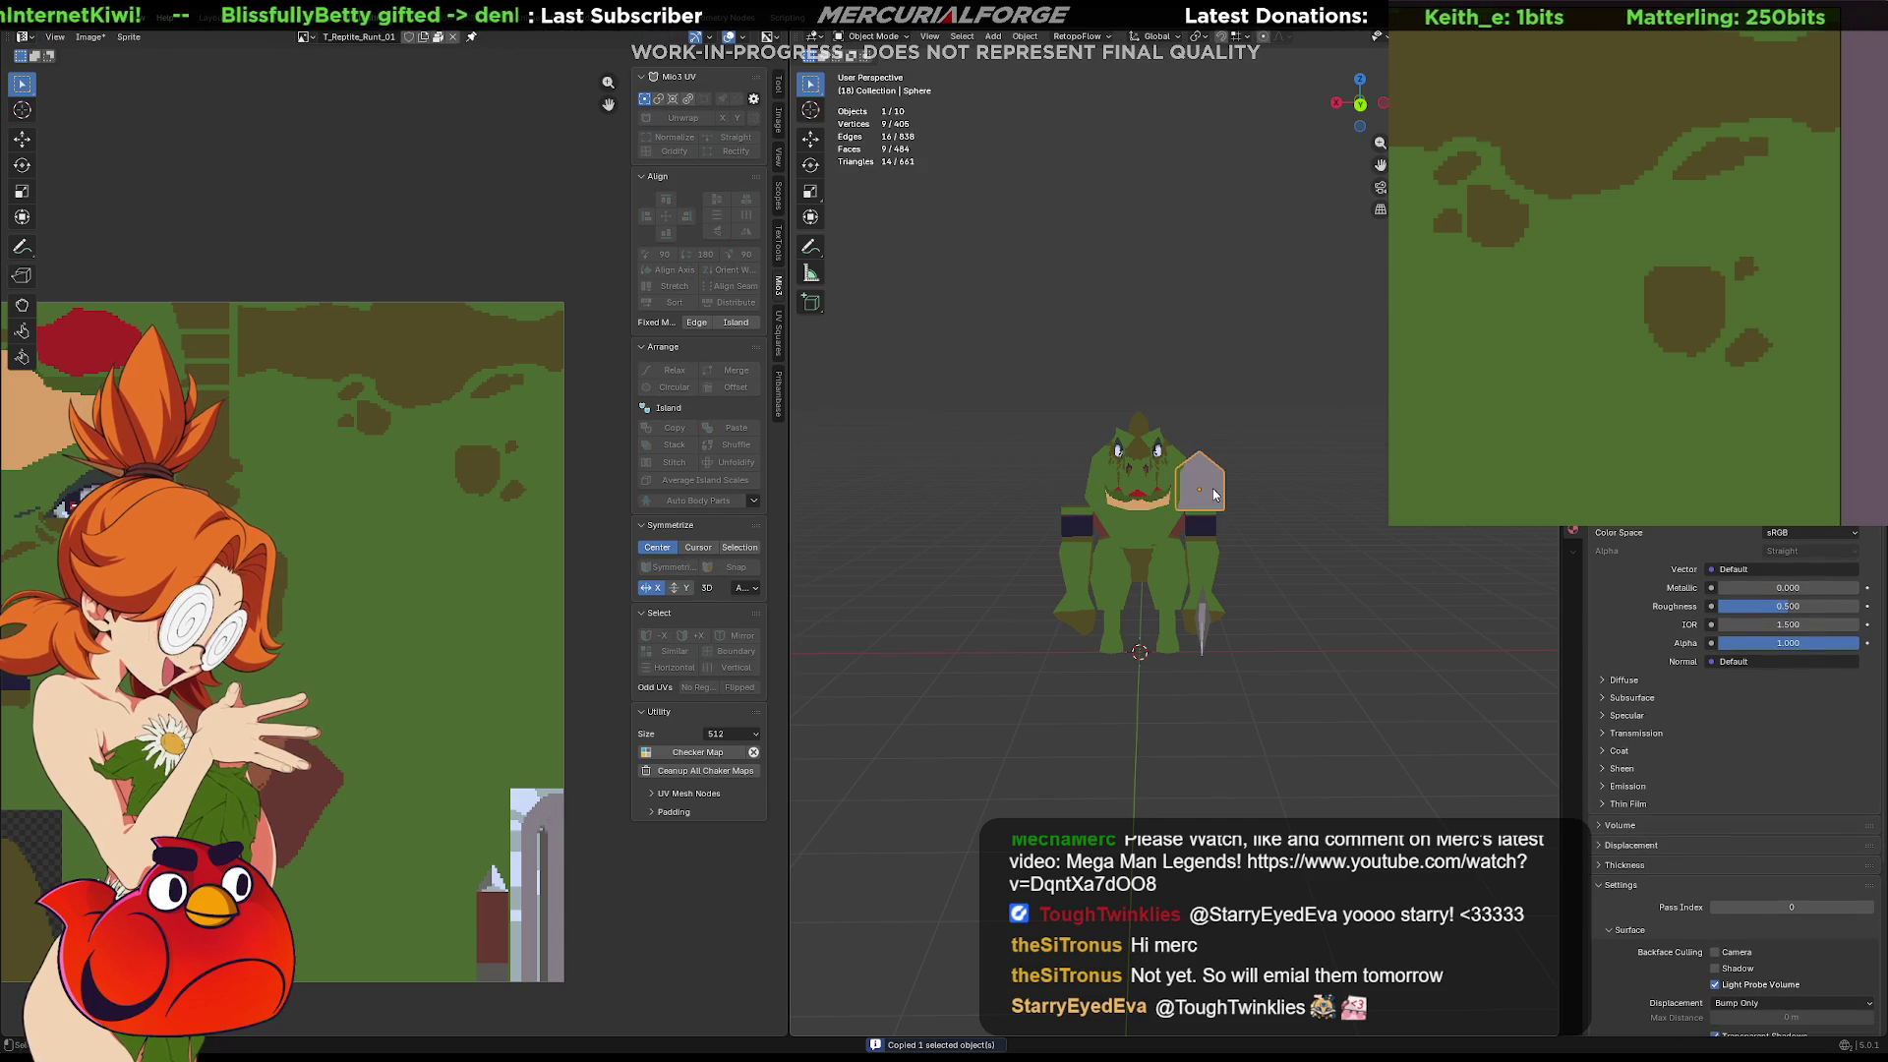
pyautogui.hotkey('ctrl', 'z')
pyautogui.hotkey('ctrl', 'z')
pyautogui.hotkey('ctrl', 'z')
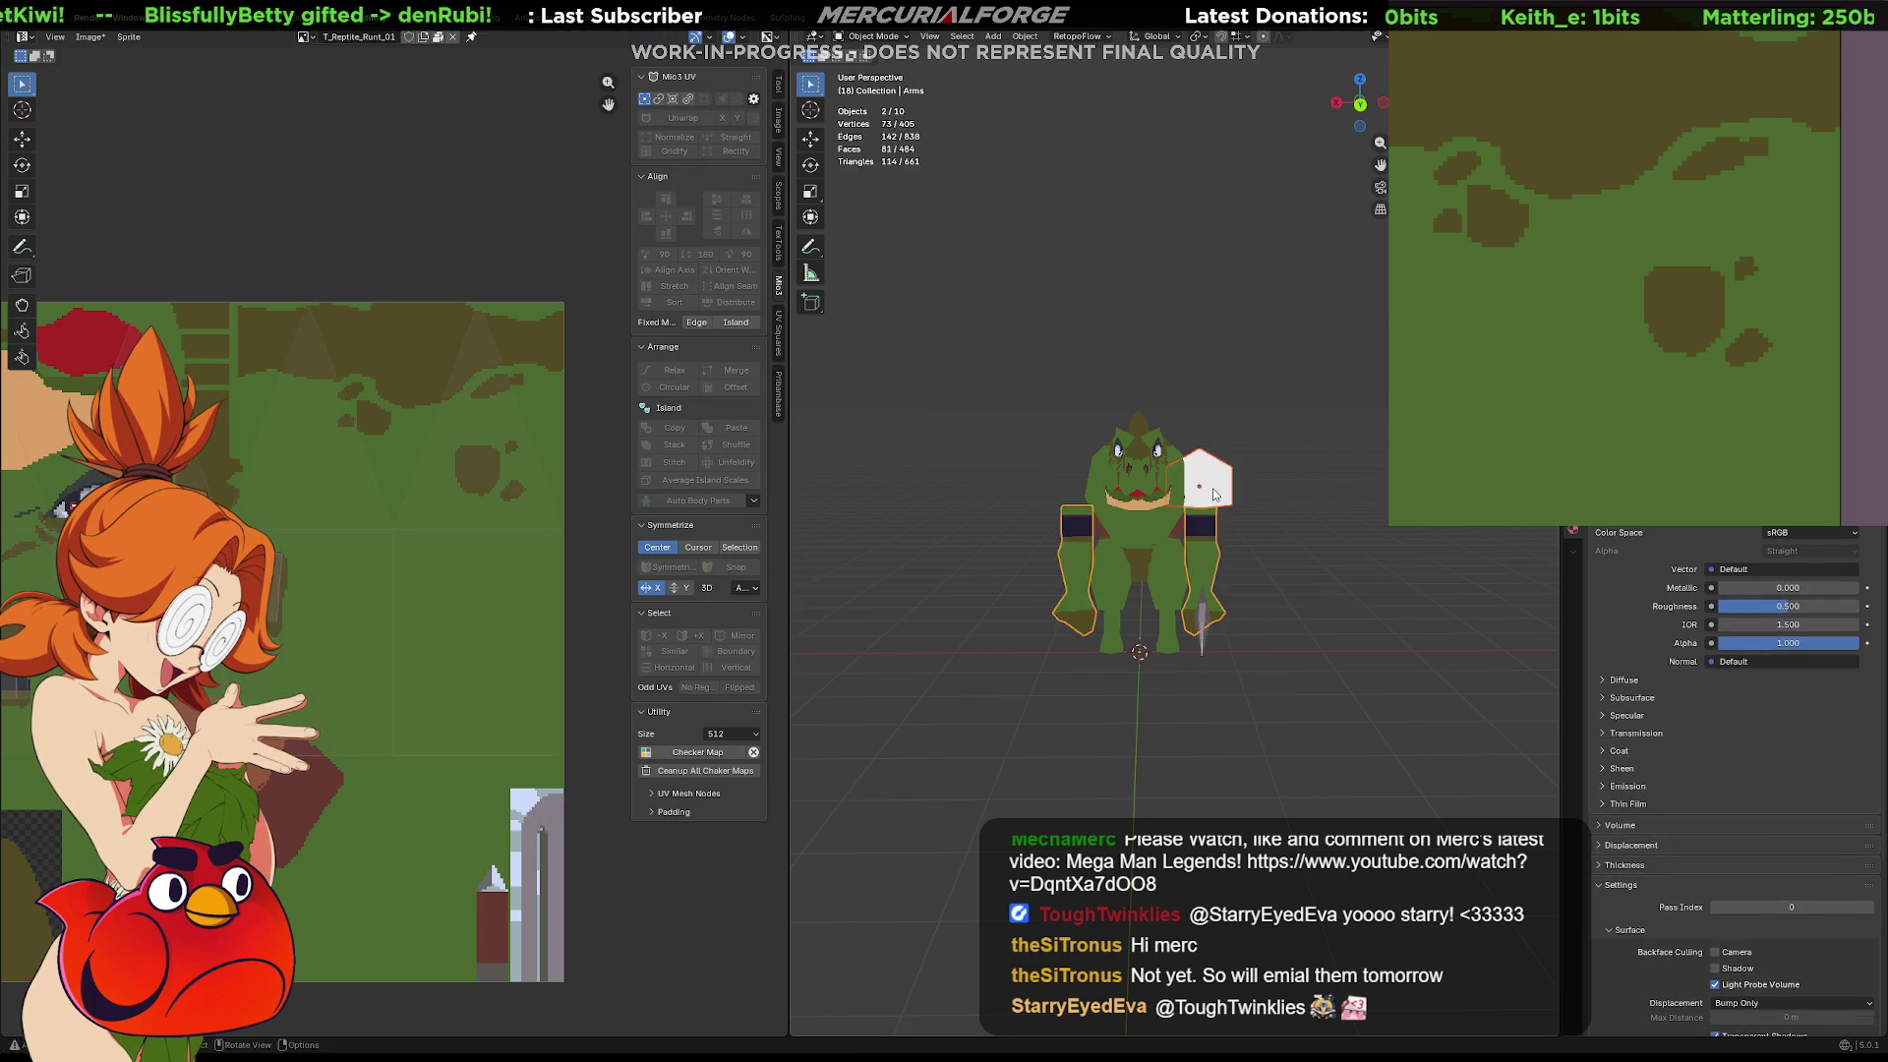
pyautogui.hotkey('ctrl', 'shift', 'z')
pyautogui.hotkey('ctrl', 'shift', 'z')
pyautogui.hotkey('ctrl', 'shift', 'z')
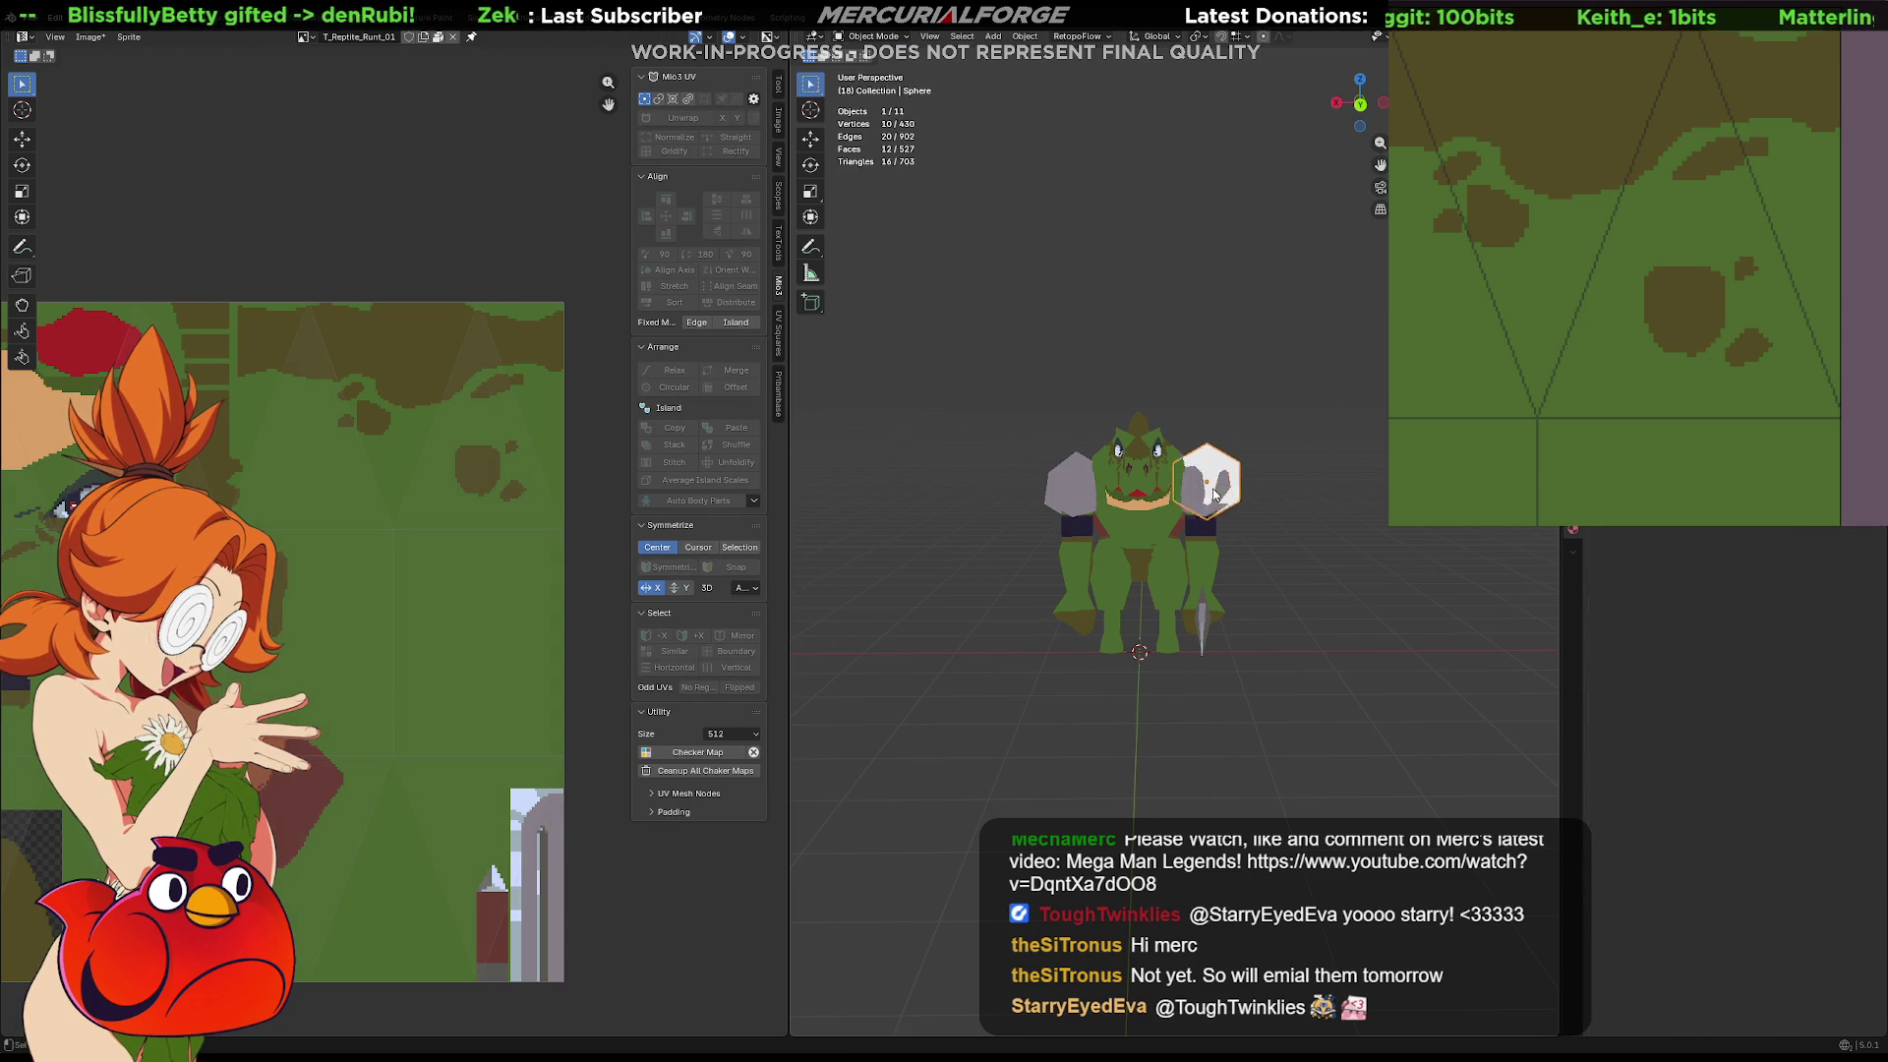
pyautogui.hotkey('ctrl', 'z')
pyautogui.hotkey('ctrl', 'z')
pyautogui.hotkey('ctrl', 'z')
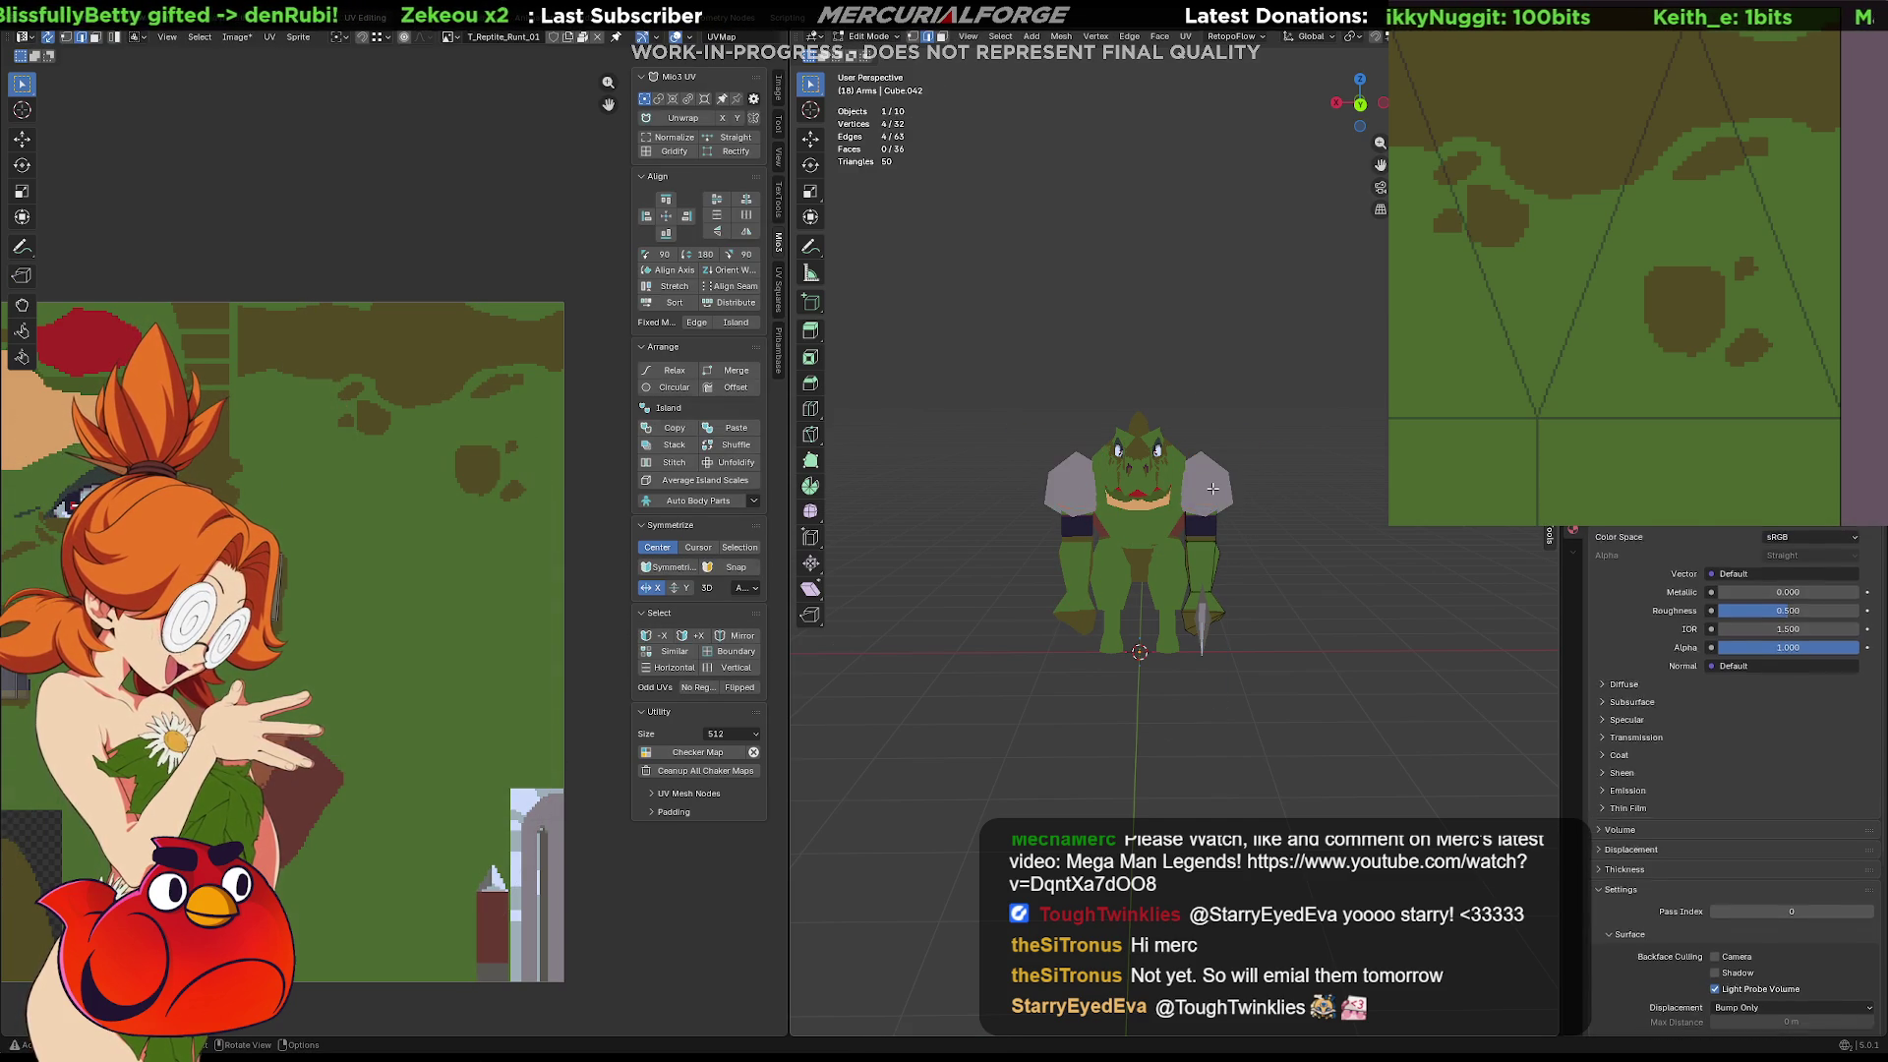
pyautogui.hotkey('ctrl', 'shift', 'z')
pyautogui.hotkey('ctrl', 'shift', 'z')
pyautogui.hotkey('ctrl', 'shift', 'z')
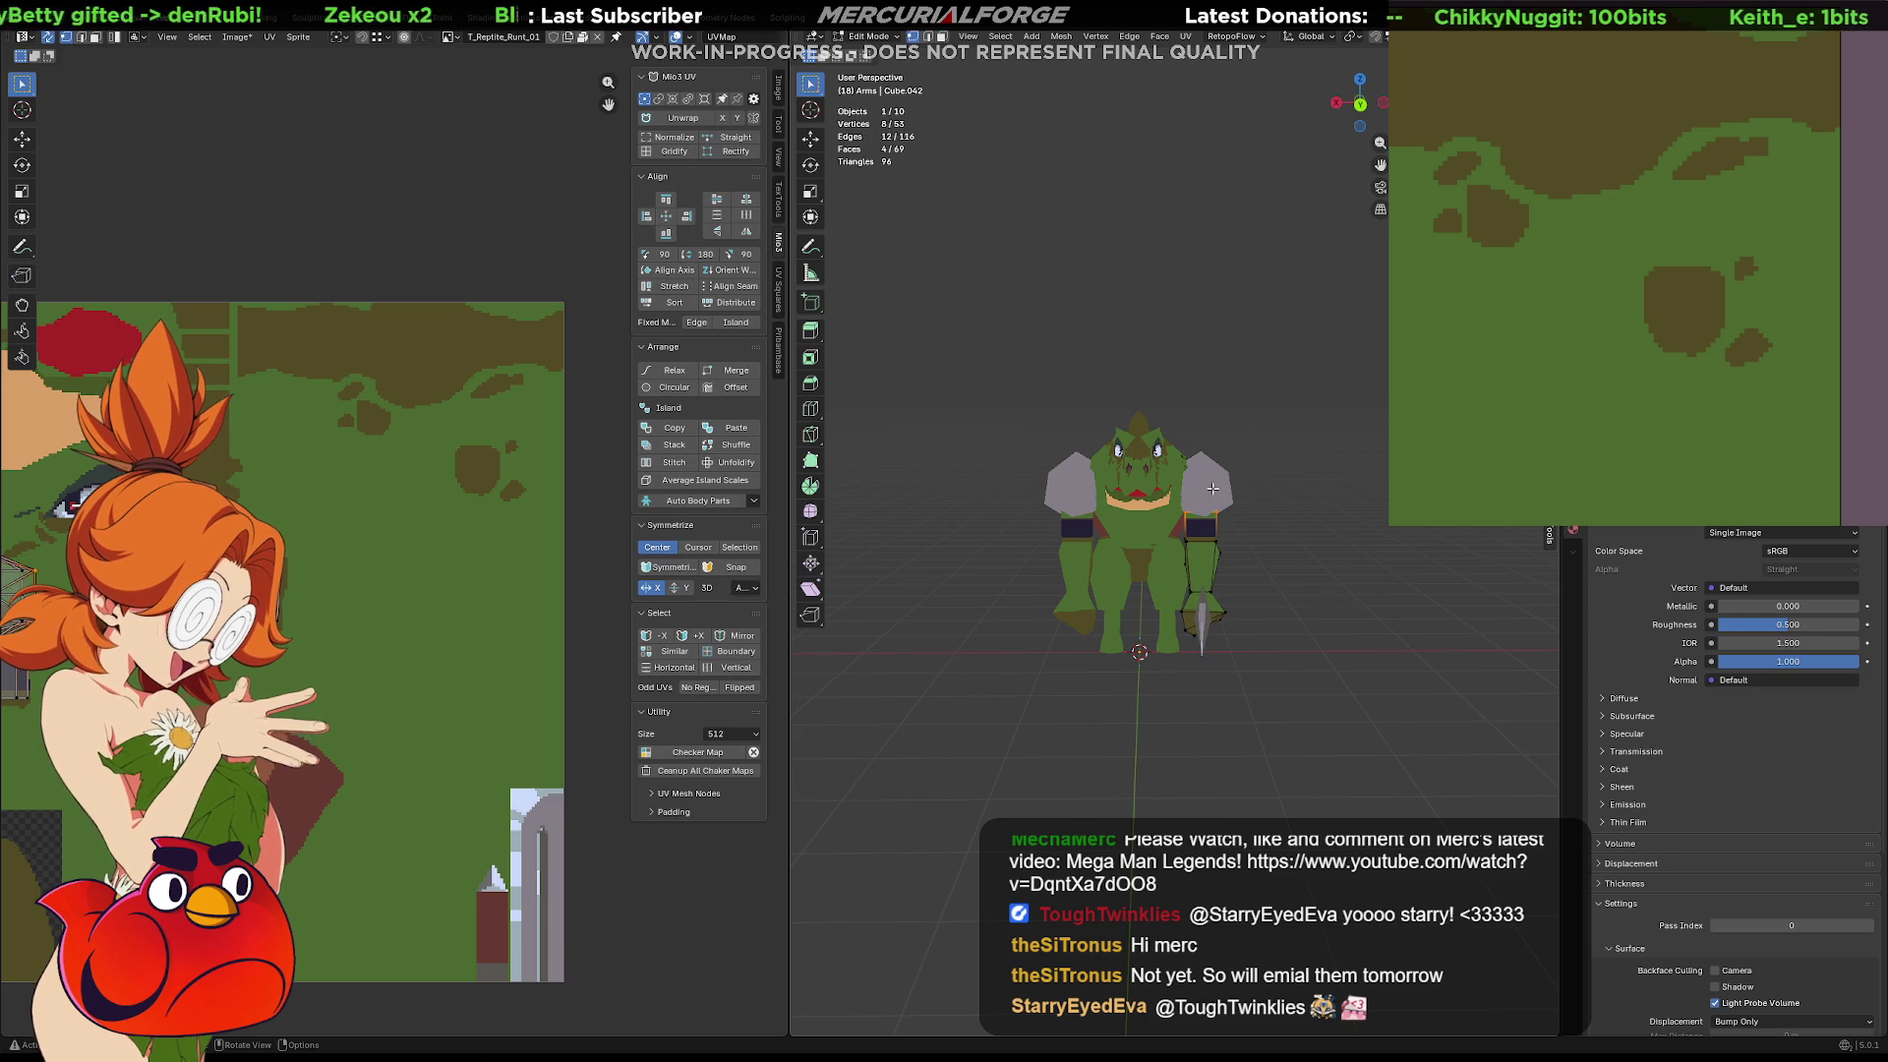
pyautogui.hotkey('ctrl', 'z')
pyautogui.hotkey('ctrl', 'z')
pyautogui.hotkey('ctrl', 'z')
pyautogui.hotkey('ctrl', 'z')
pyautogui.hotkey('ctrl', 'z')
pyautogui.moveTo(1255, 517)
pyautogui.mouseDown(button='middle')
pyautogui.moveTo(1236, 539)
pyautogui.moveTo(1072, 472)
pyautogui.moveTo(994, 482)
pyautogui.mouseUp(button='middle')
# Hide the grey shoulder-pad sphere from the front view
pyautogui.click(1072, 472)
pyautogui.scroll(-1, 1066, 474)
pyautogui.moveTo(309, 579); pyautogui.dragTo(585, 577, button='middle')
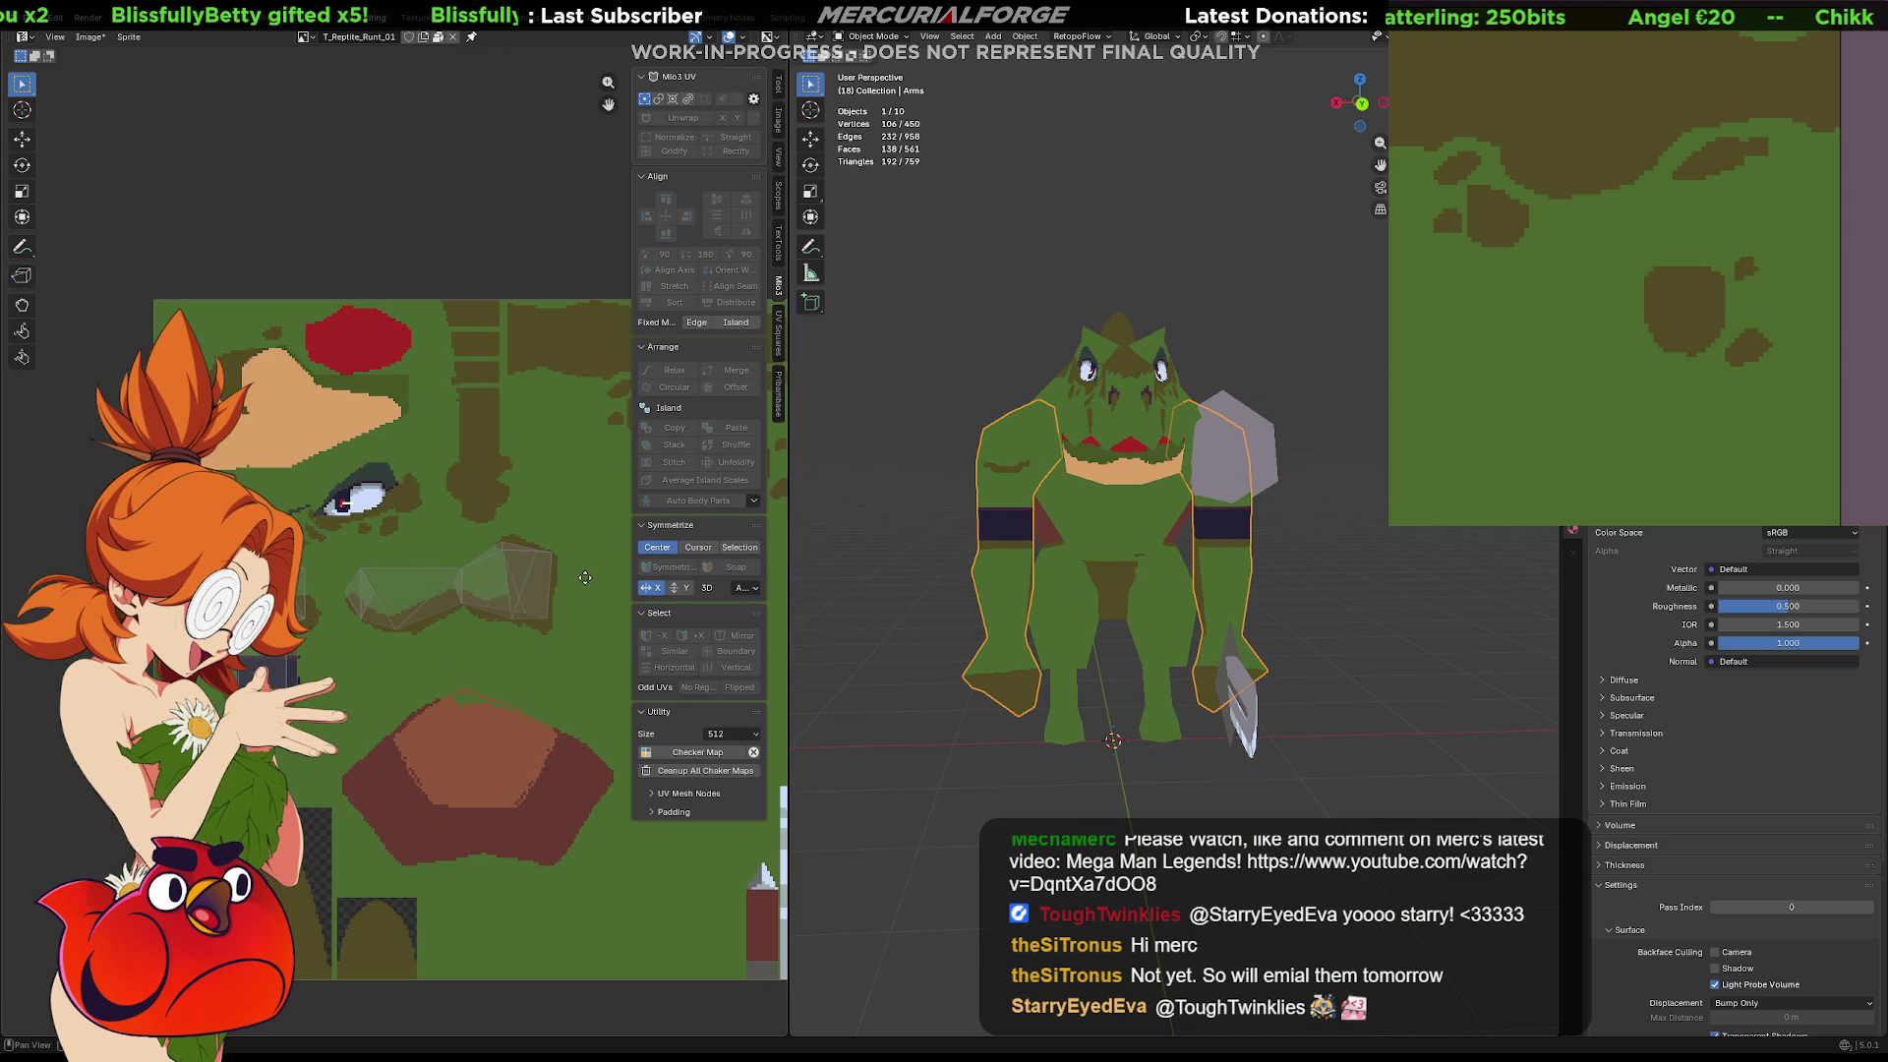
pyautogui.scroll(2, 423, 588)
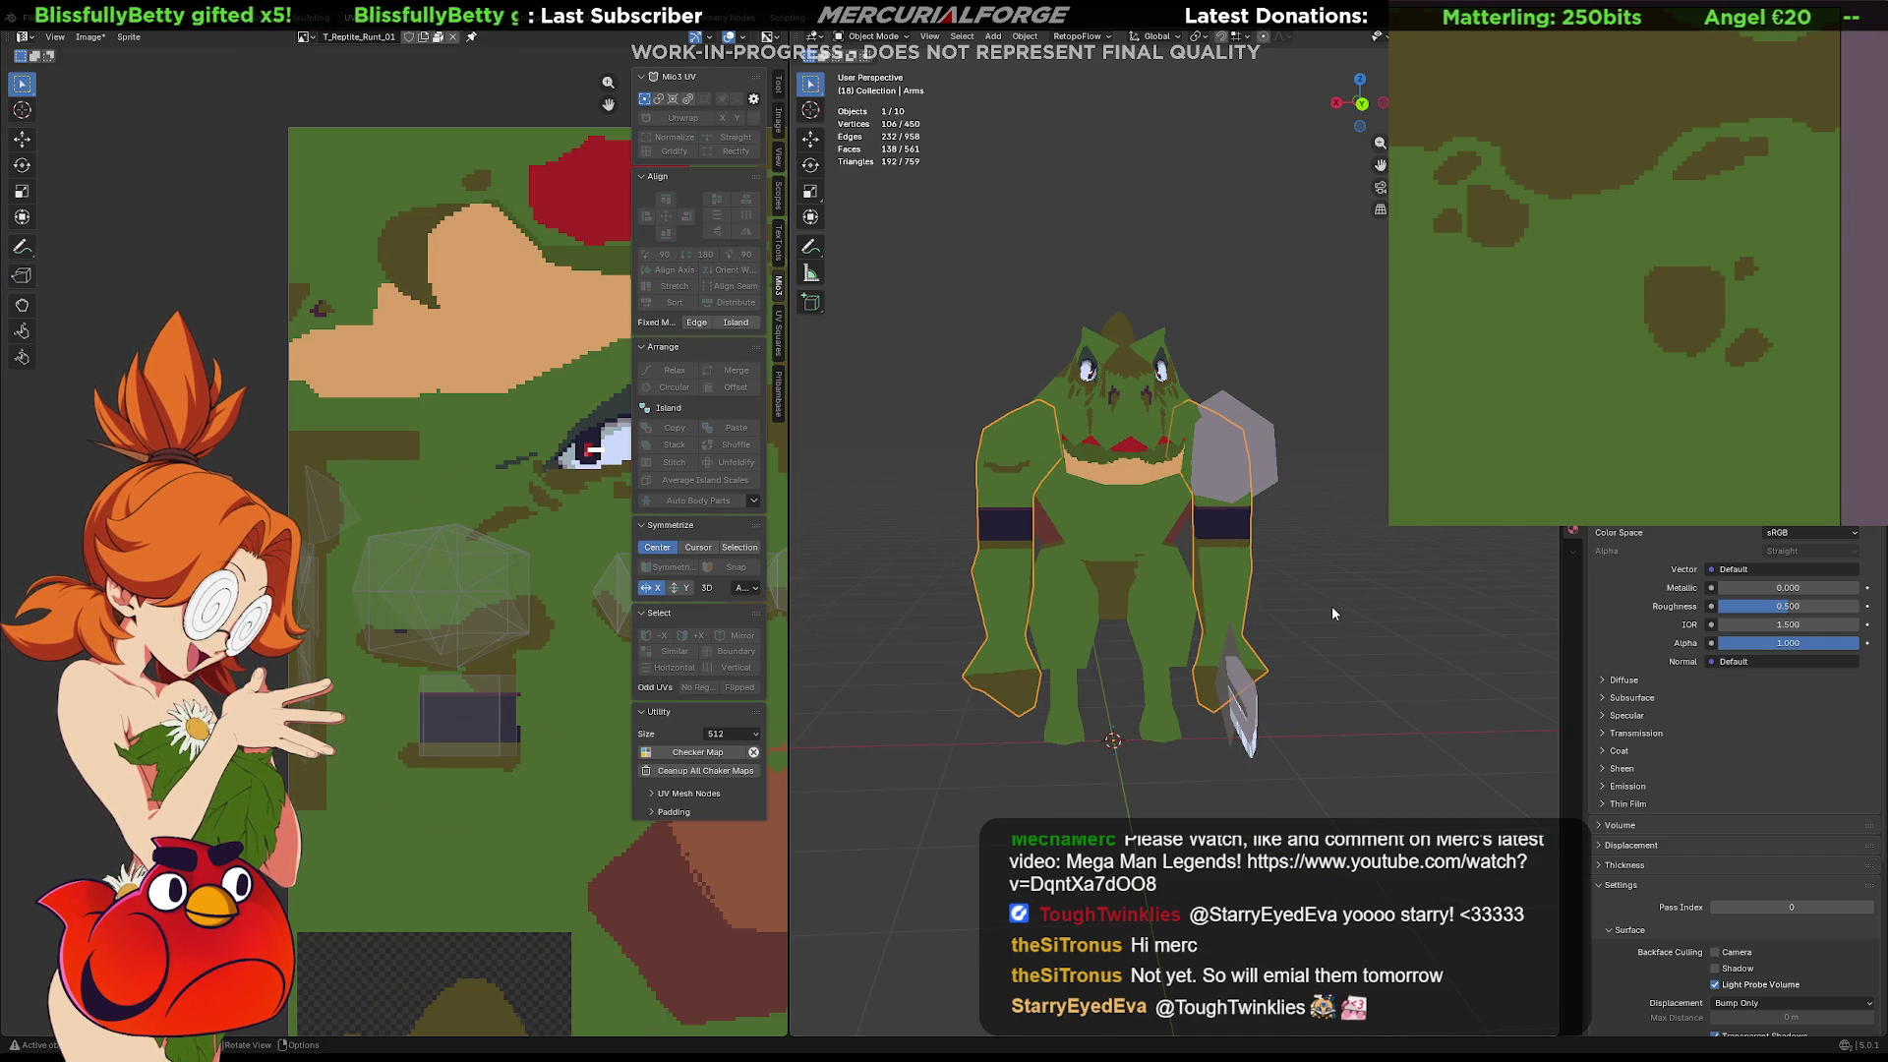
pyautogui.click(1277, 463)
pyautogui.press('h')
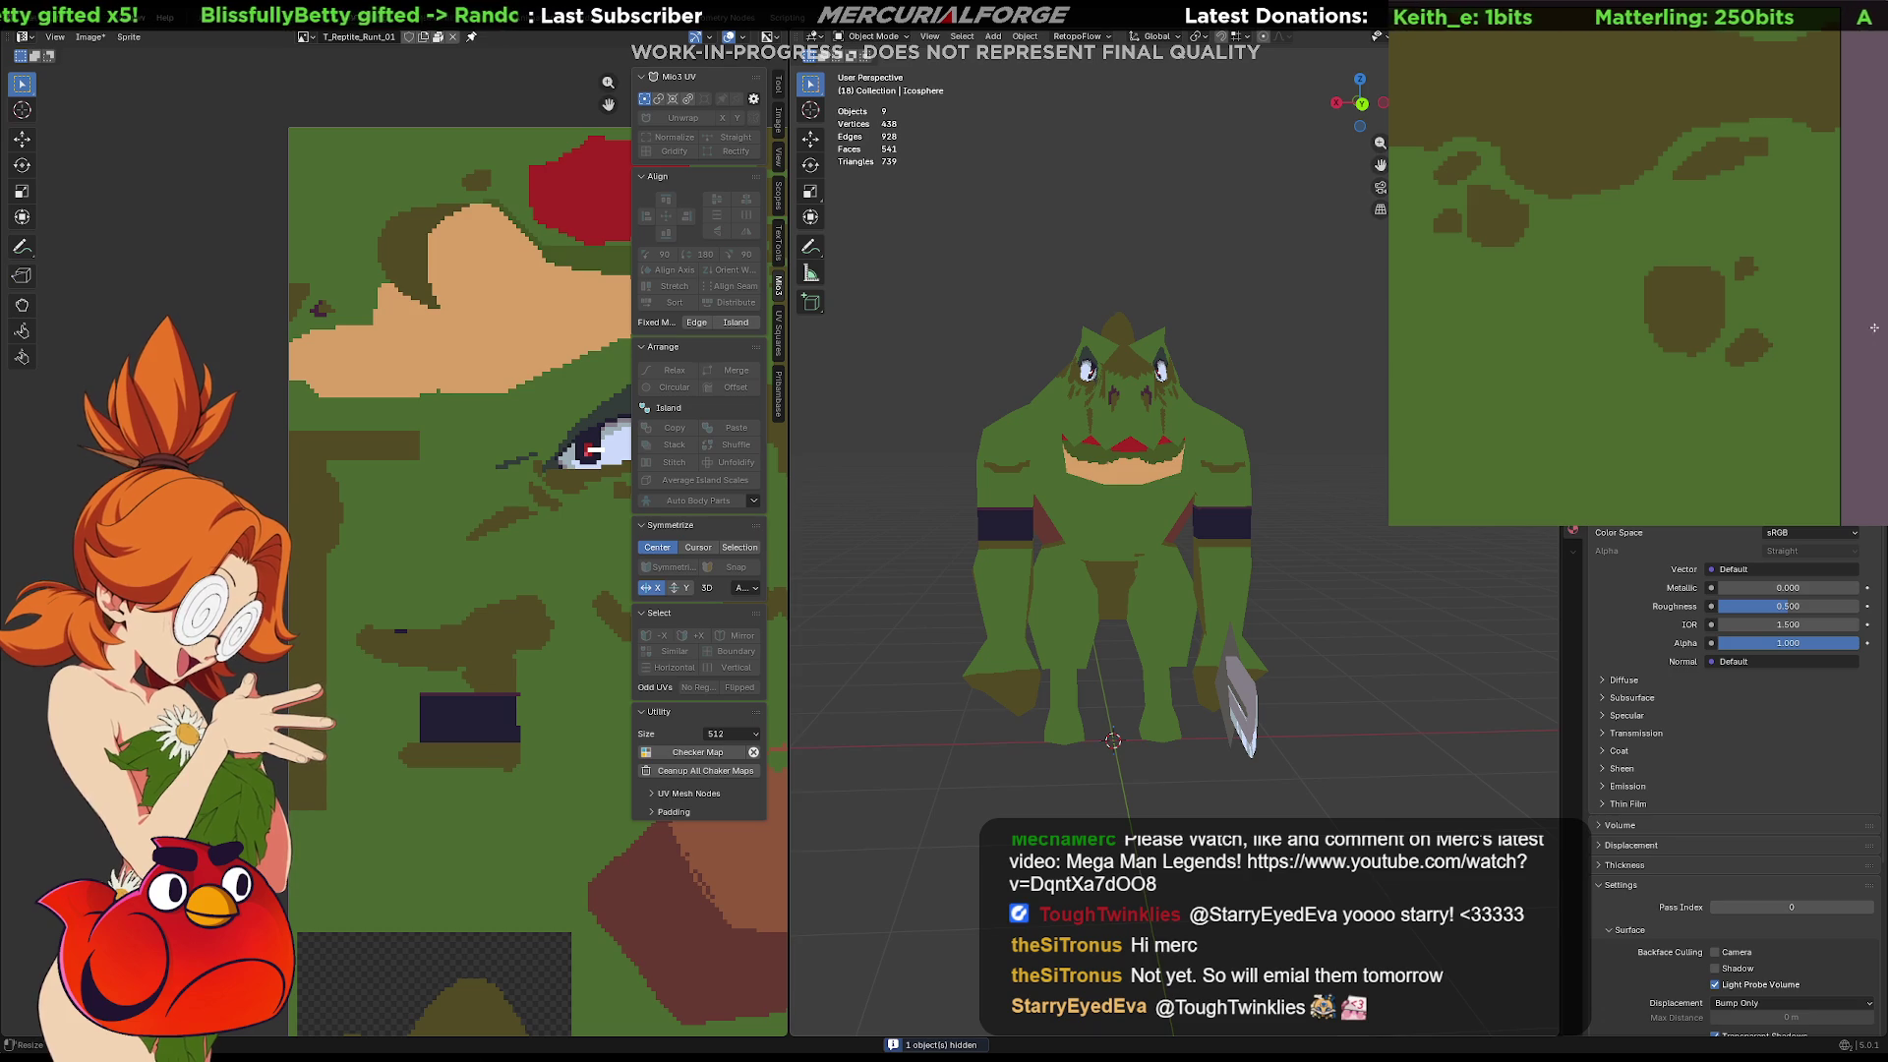
# Pan the image editor to the eye region of the texture
pyautogui.keyDown('shift'); pyautogui.moveTo(1111, 590); pyautogui.dragTo(1135, 599, button='middle'); pyautogui.keyUp('shift')
pyautogui.moveTo(1850, 344)
pyautogui.mouseDown(button='middle')
pyautogui.moveTo(1733, 288)
pyautogui.moveTo(1712, 225)
pyautogui.moveTo(1693, 232)
pyautogui.mouseUp(button='middle')
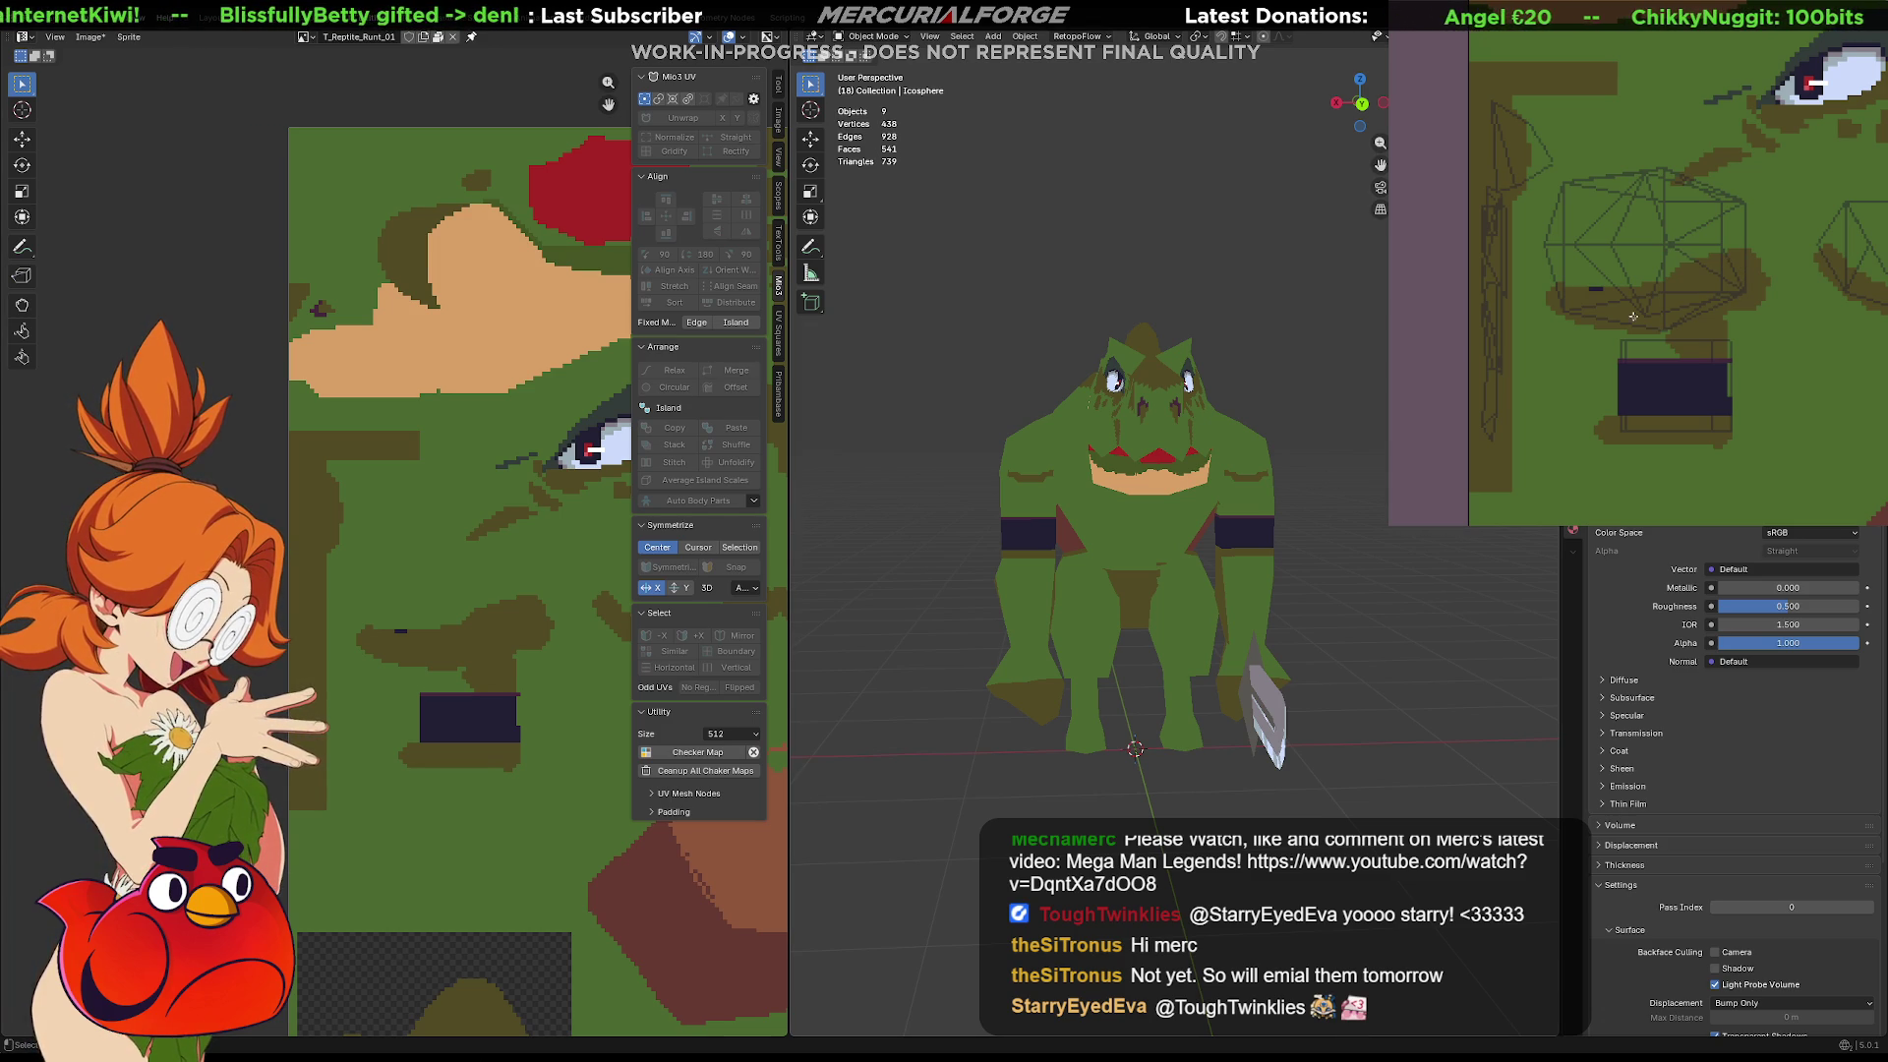
pyautogui.click(1717, 232)
# Paint a grey patch near the eye region, with its right half shaded darker
pyautogui.hotkey('ctrl', 'z')
pyautogui.hotkey('ctrl', 'shift', 'z')
pyautogui.hotkey('ctrl', 'z')
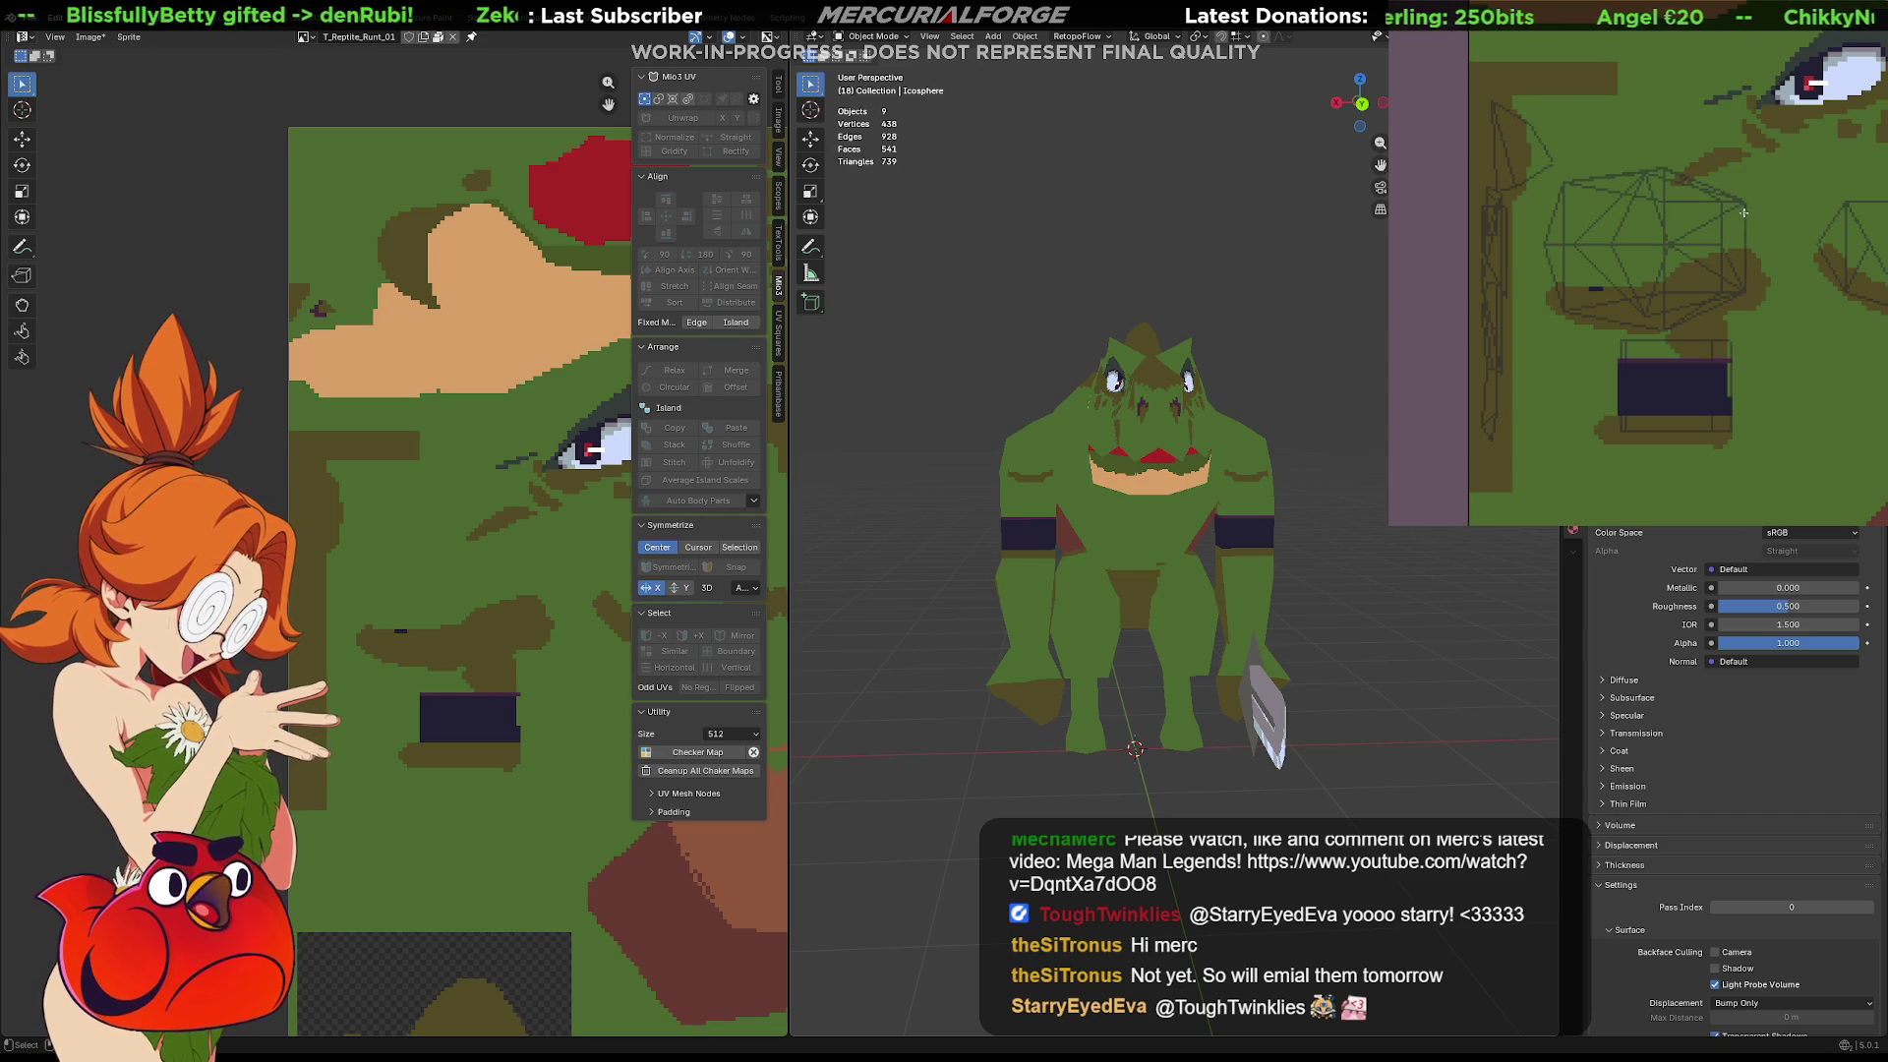
pyautogui.moveTo(1706, 184)
pyautogui.mouseDown()
pyautogui.moveTo(1662, 167)
pyautogui.moveTo(1559, 183)
pyautogui.moveTo(1552, 301)
pyautogui.mouseUp()
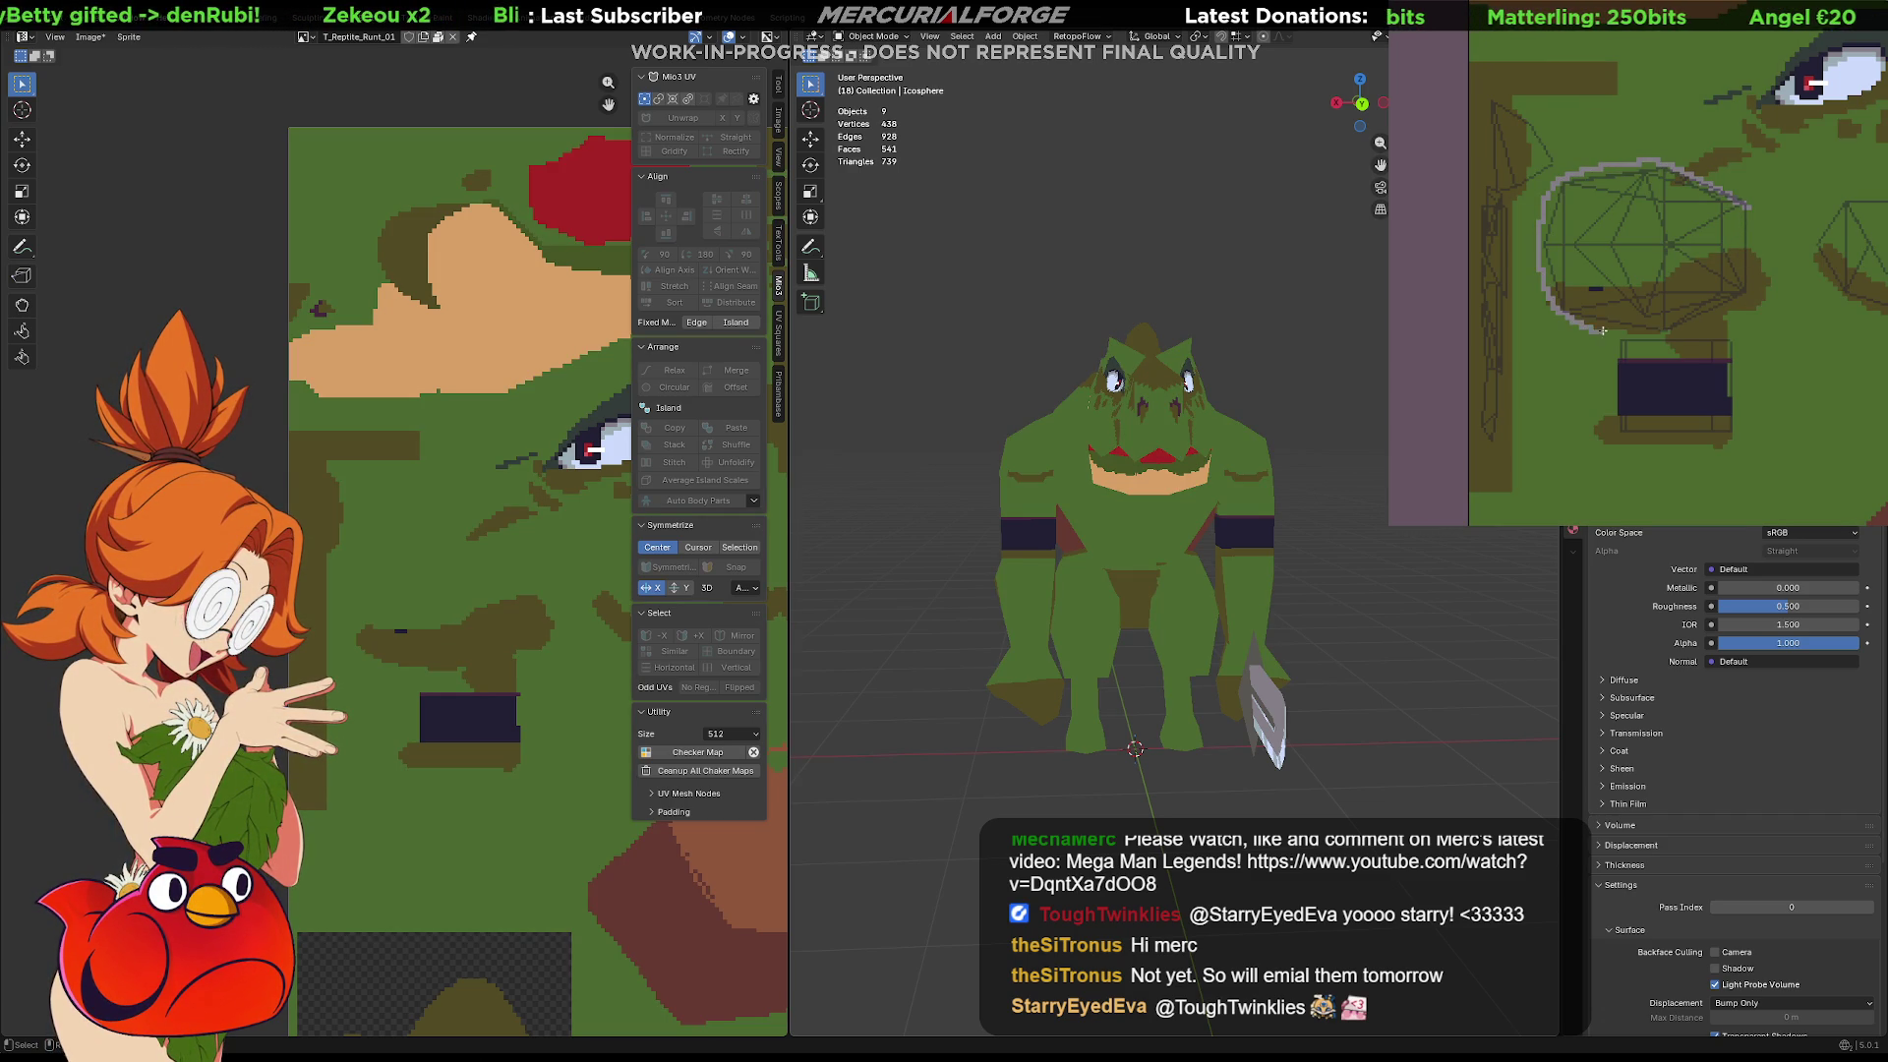
pyautogui.moveTo(1731, 313); pyautogui.dragTo(1756, 275)
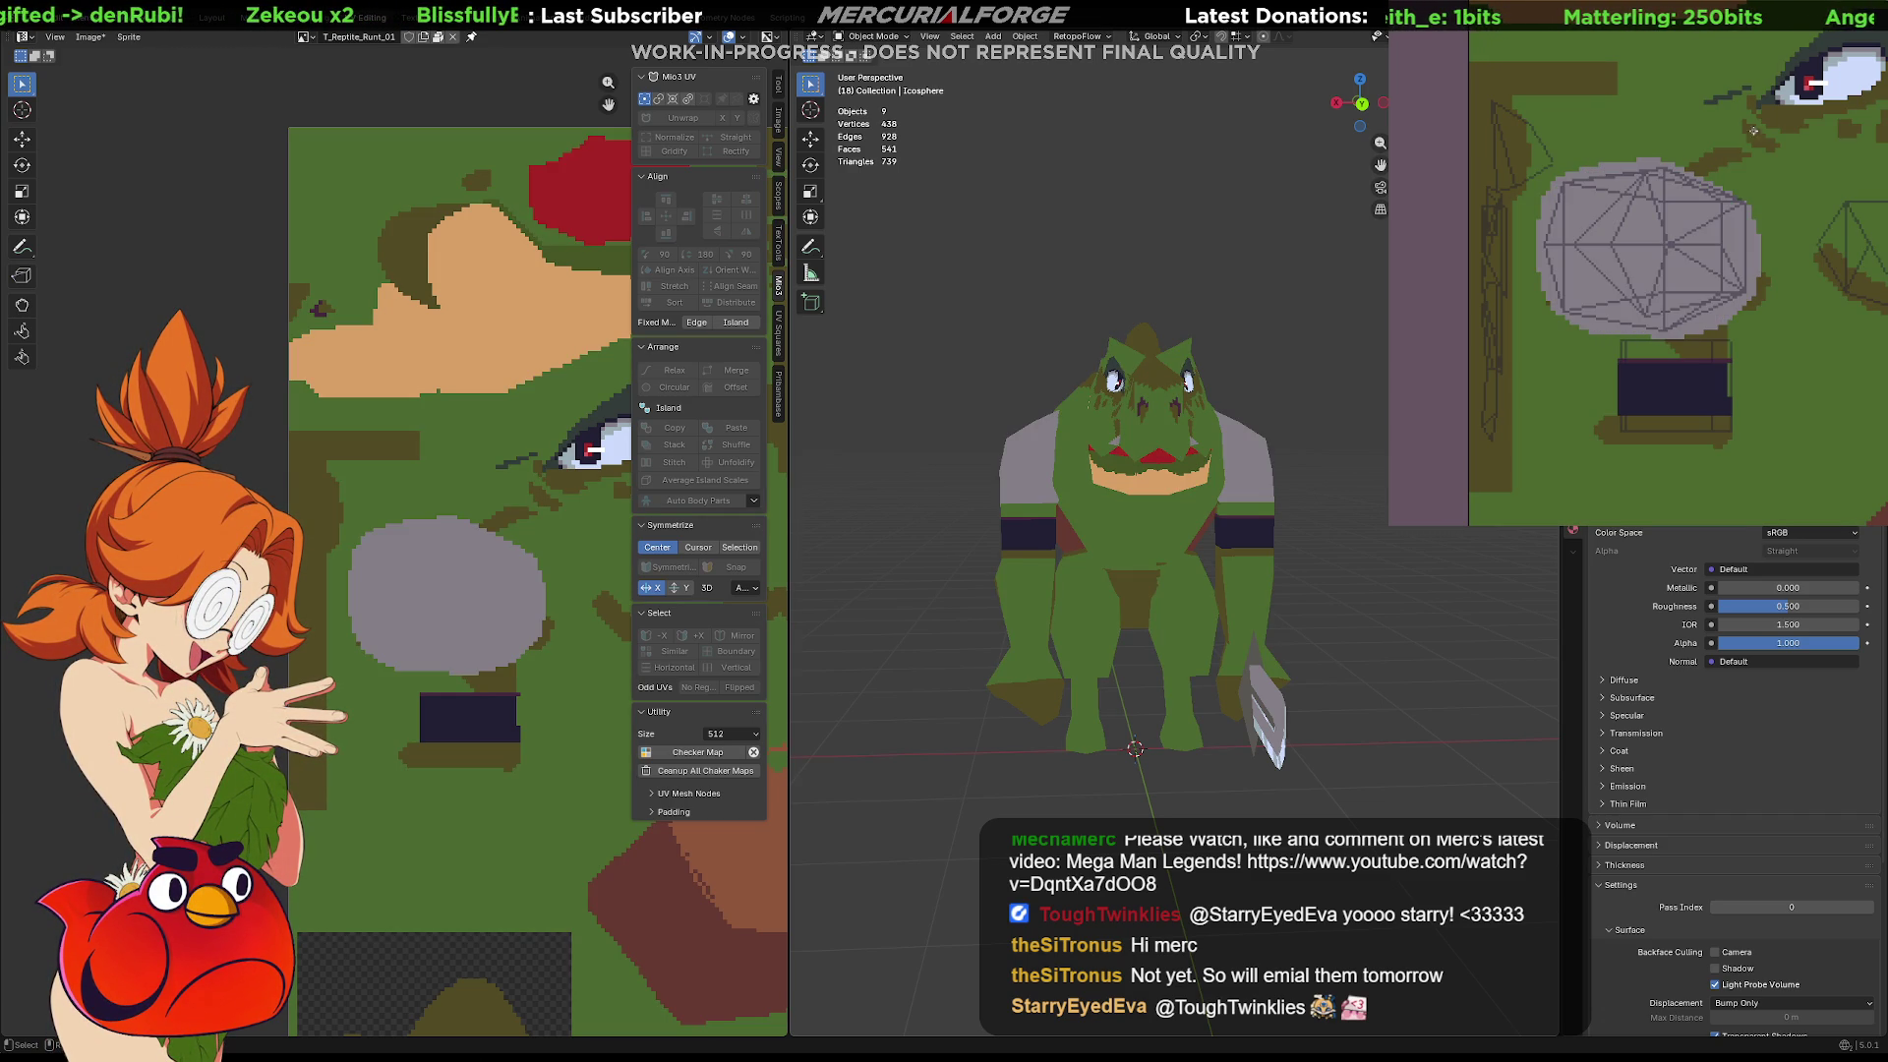
pyautogui.click(1756, 215)
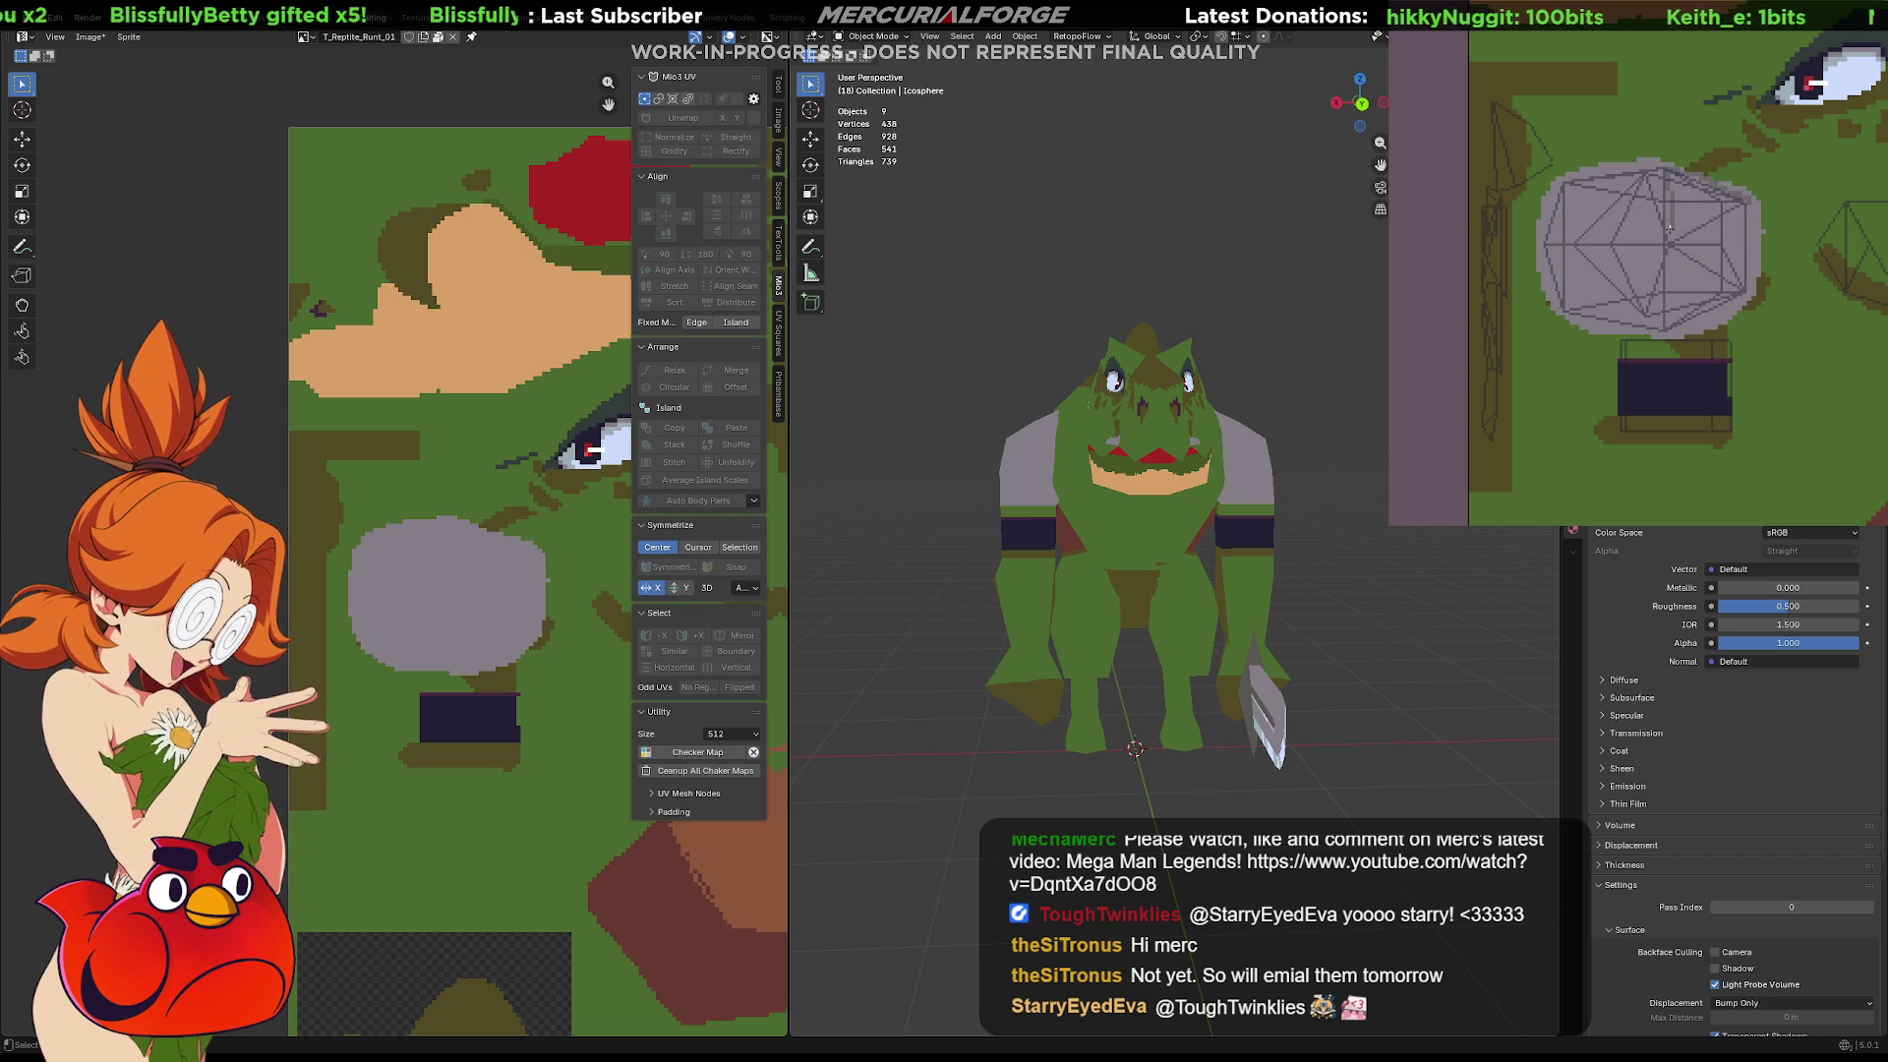
pyautogui.moveTo(1751, 288); pyautogui.dragTo(1758, 245)
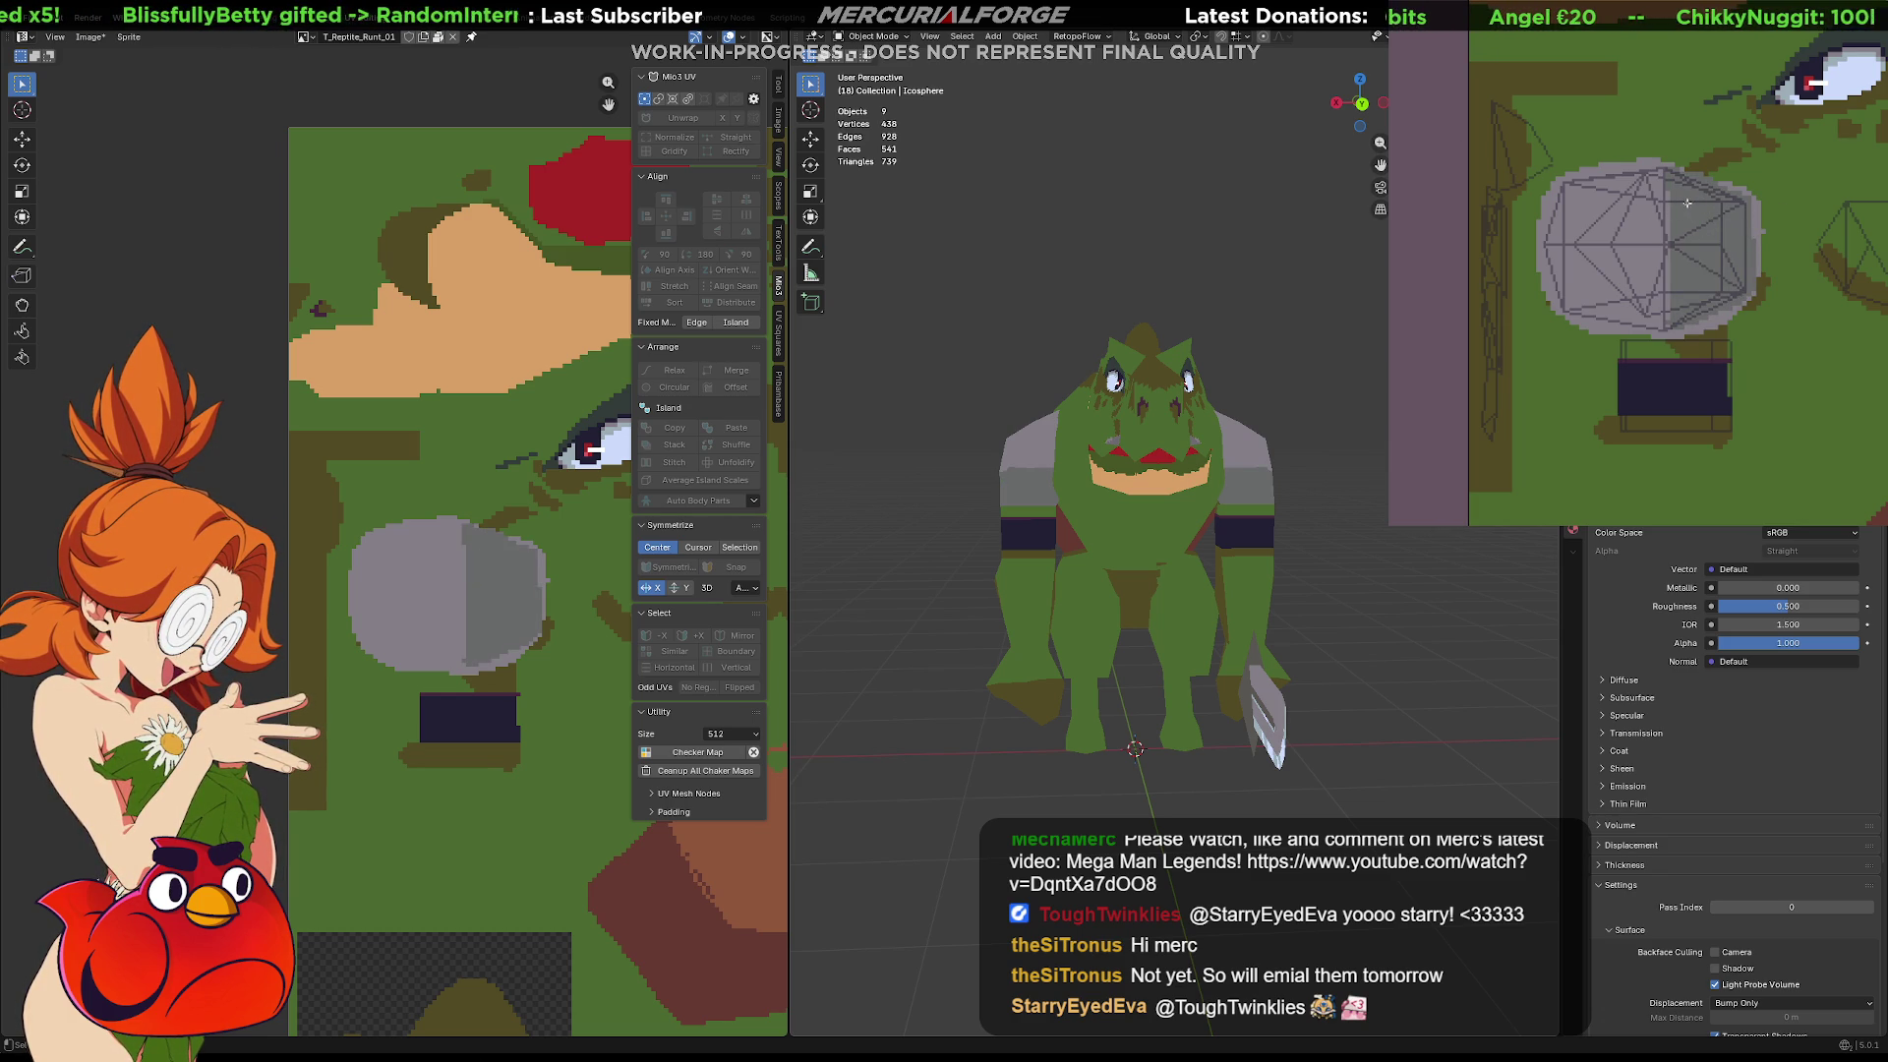
# Dab a small light-blue highlight onto the grey patch
pyautogui.moveTo(1593, 208); pyautogui.dragTo(1600, 196)
pyautogui.hotkey('ctrl', 'z')
pyautogui.click(1602, 204)
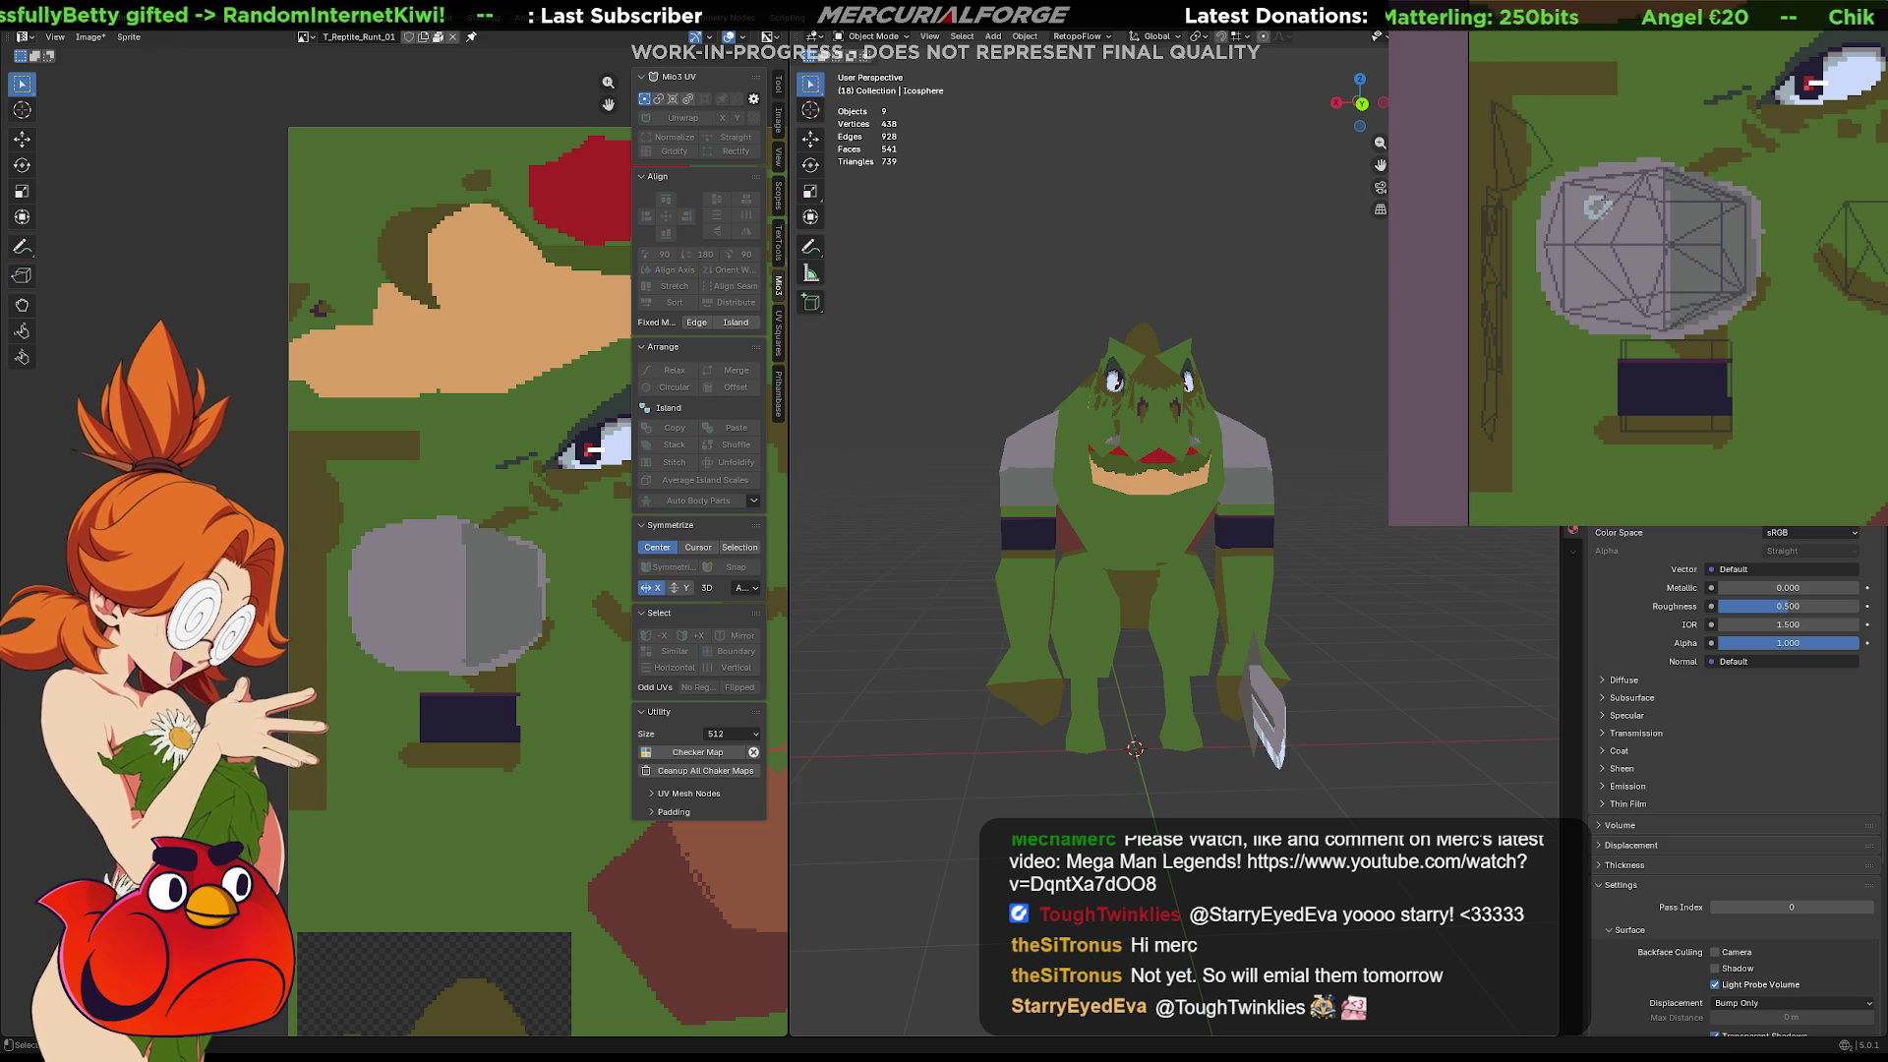
pyautogui.hotkey('ctrl', 'z')
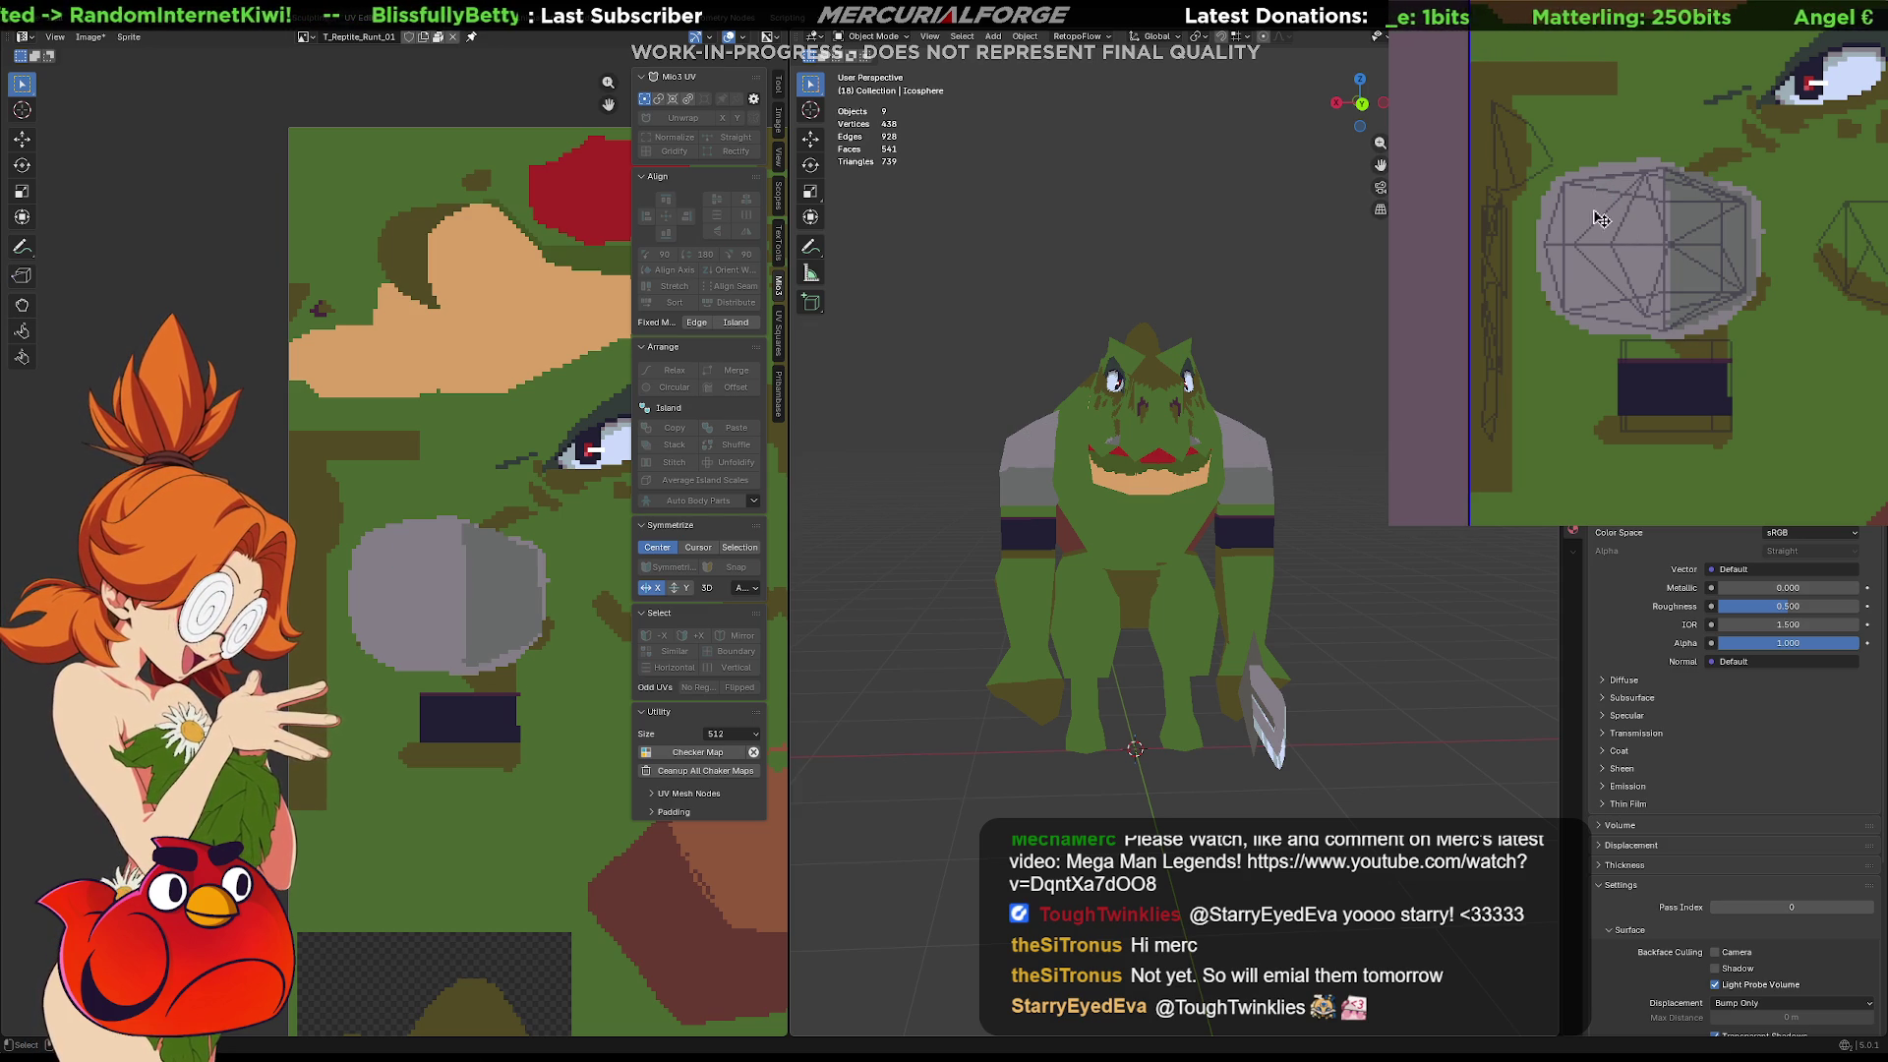
pyautogui.click(1582, 234)
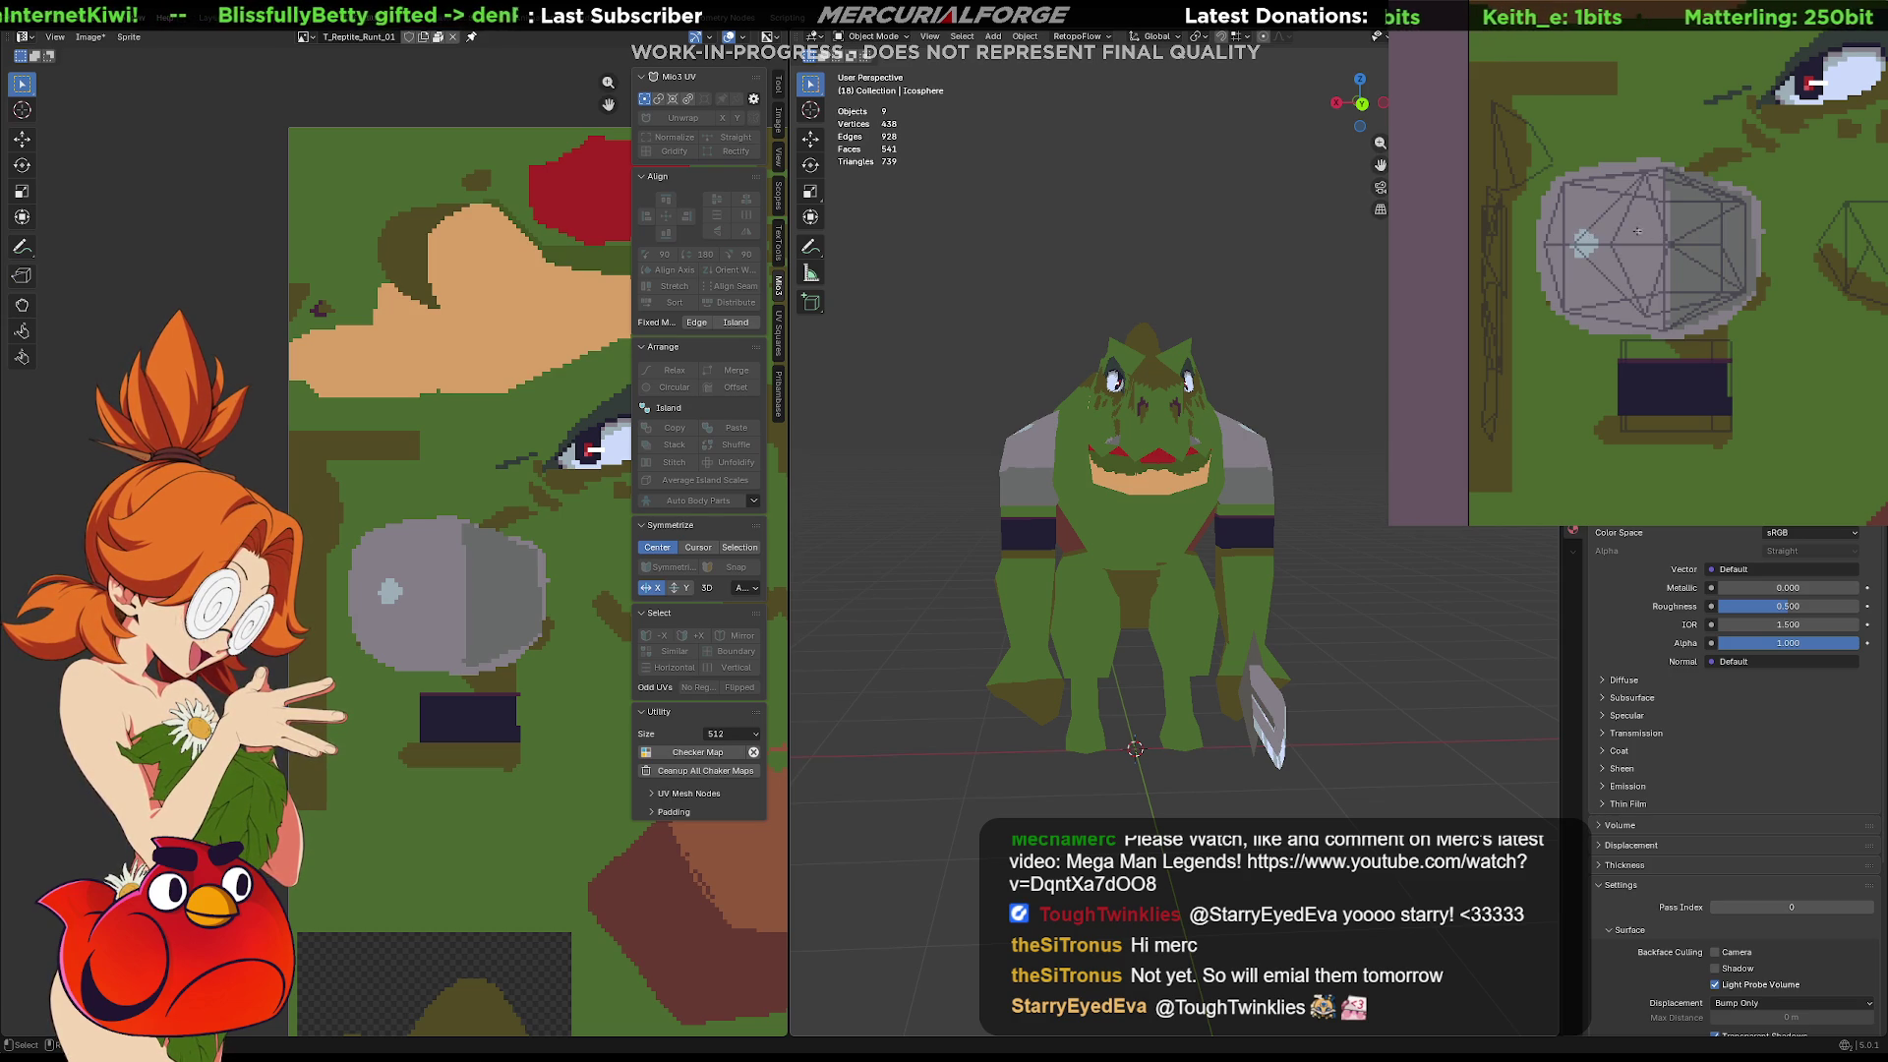
# Move the first arm UV island onto the grey painted patch
pyautogui.moveTo(1229, 549)
pyautogui.mouseDown(button='middle')
pyautogui.moveTo(1289, 550)
pyautogui.moveTo(813, 544)
pyautogui.moveTo(1556, 575)
pyautogui.moveTo(868, 570)
pyautogui.mouseUp(button='middle')
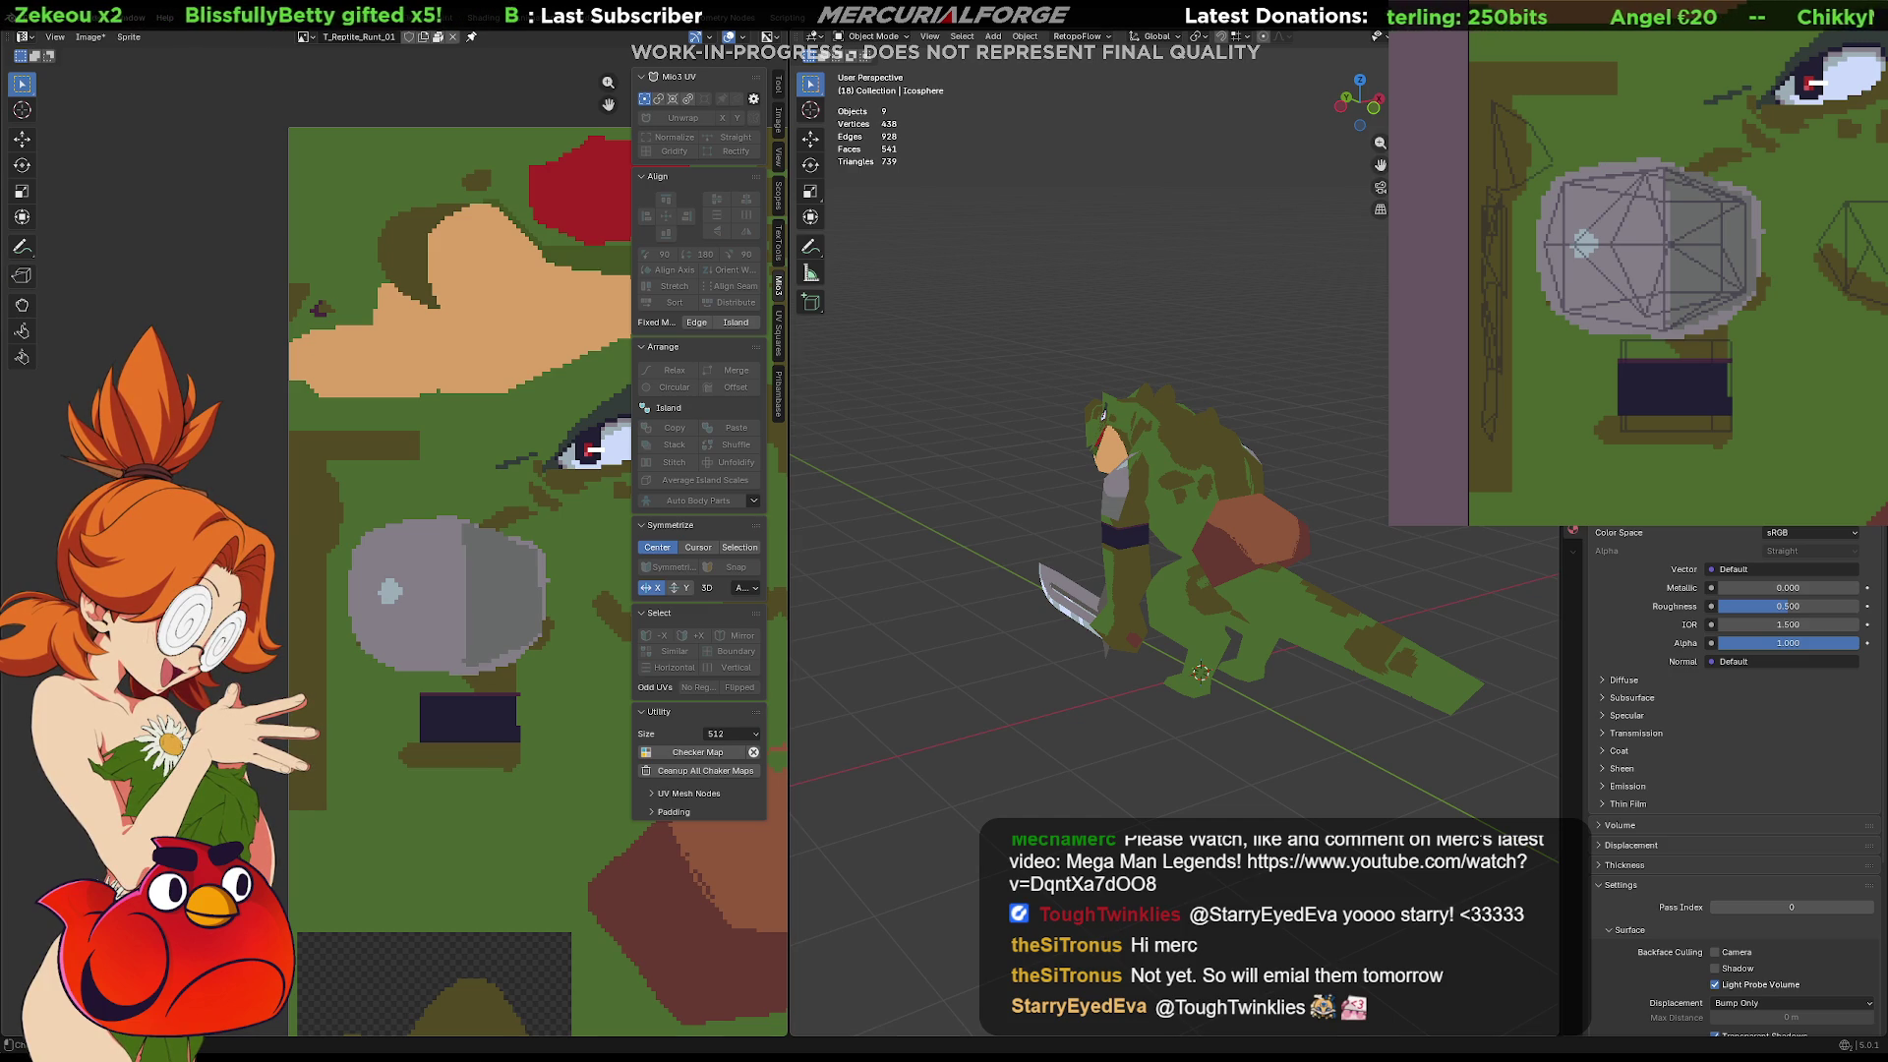
pyautogui.click(1127, 508)
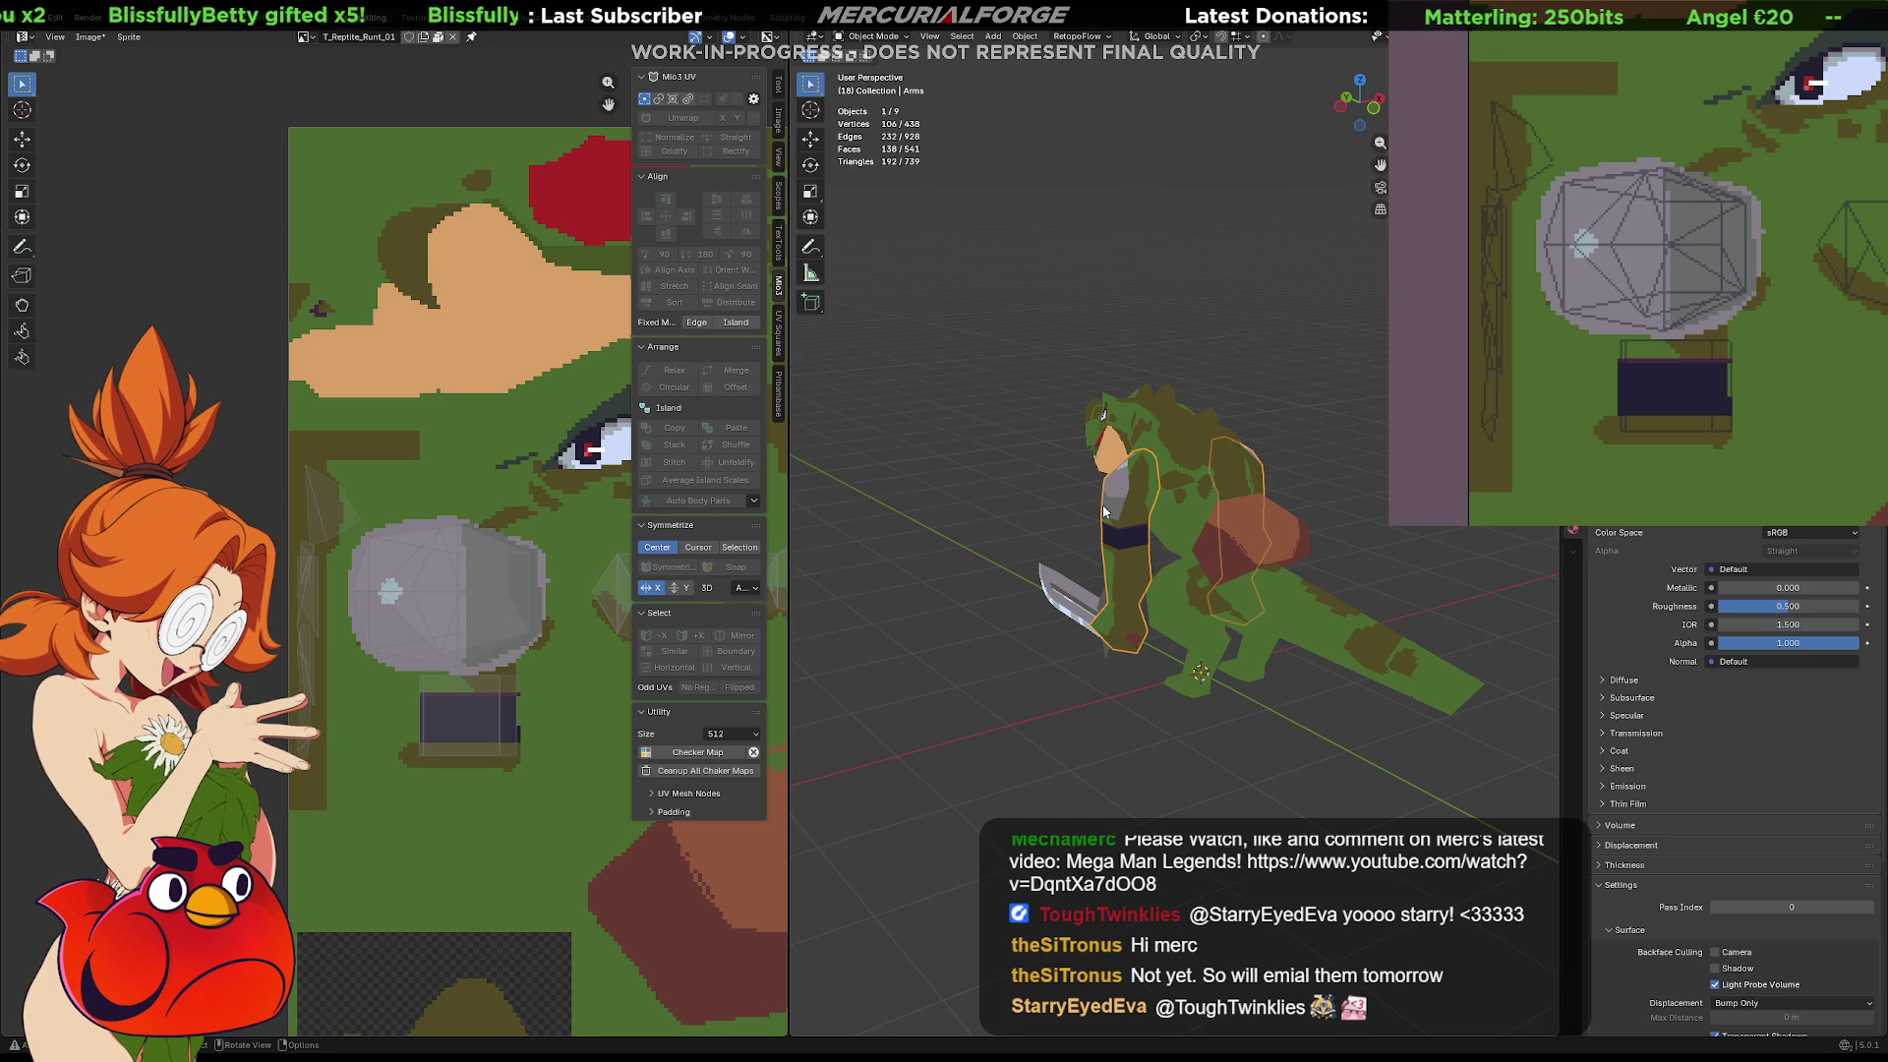
pyautogui.press('Tab')
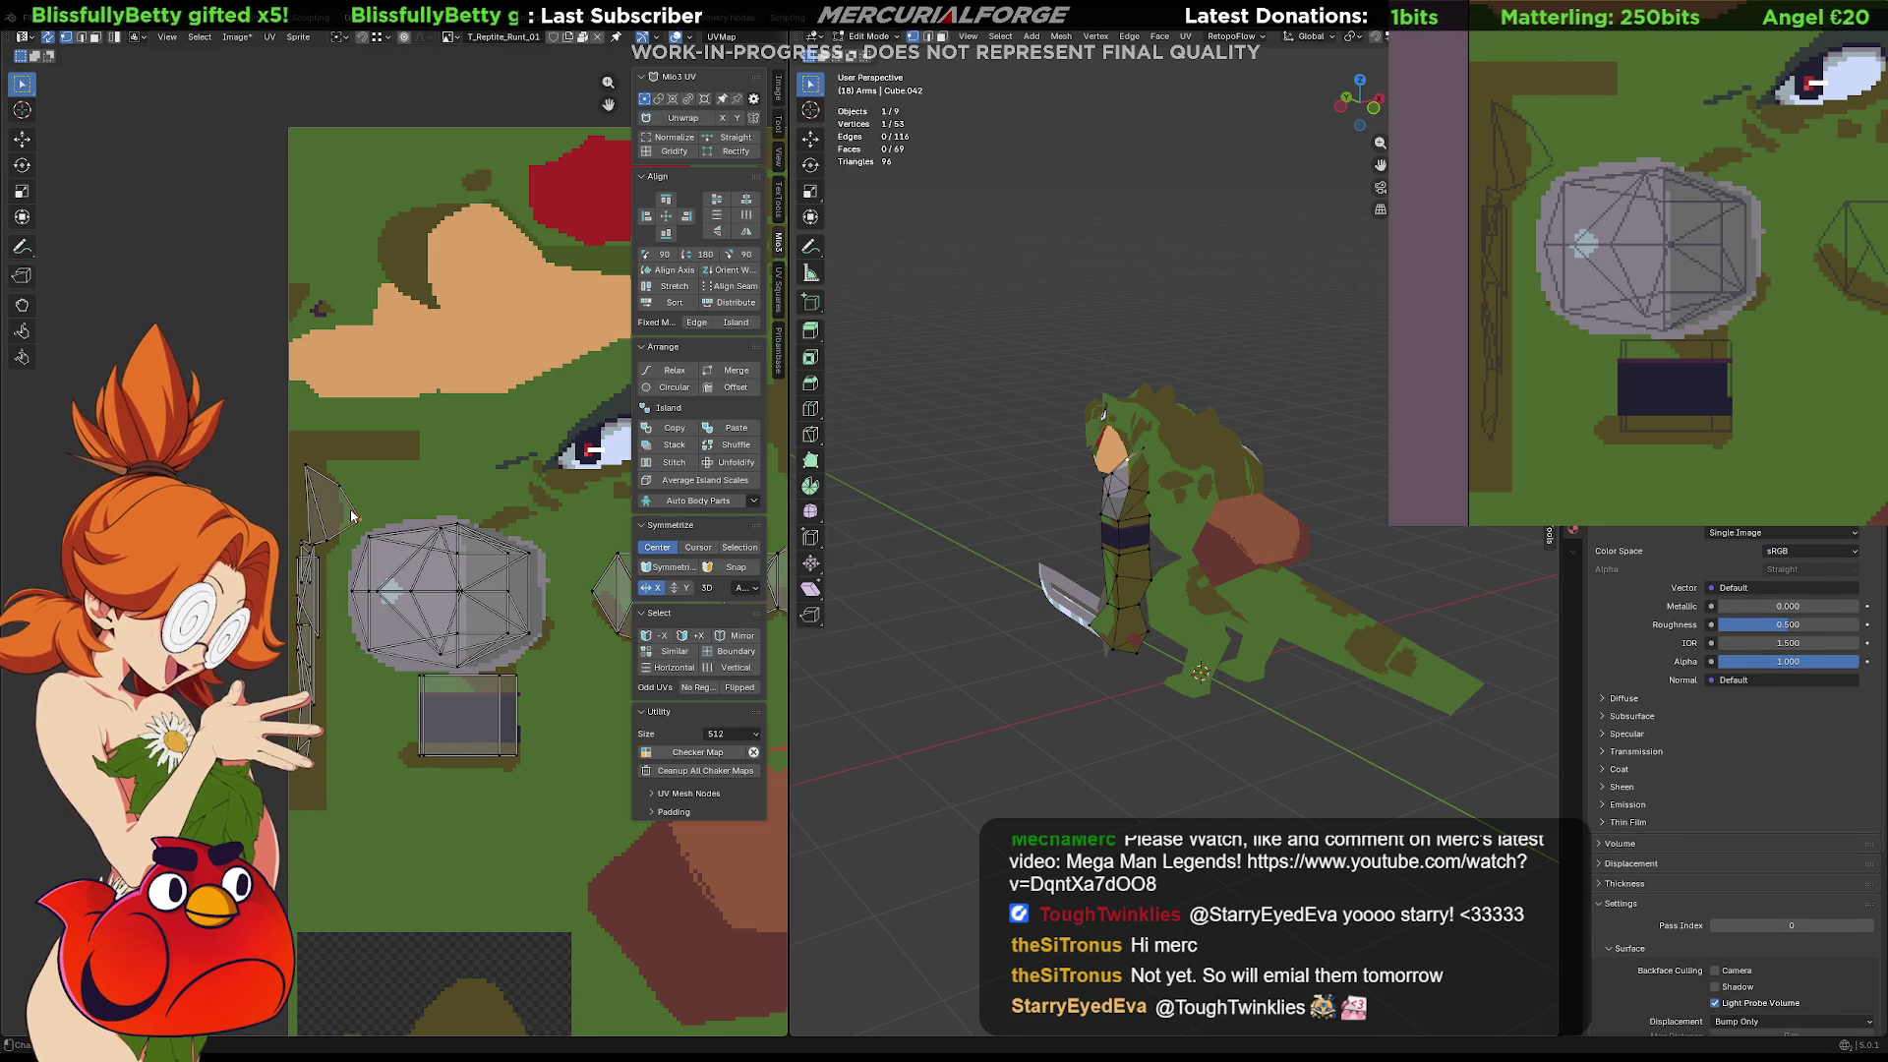
pyautogui.click(351, 515)
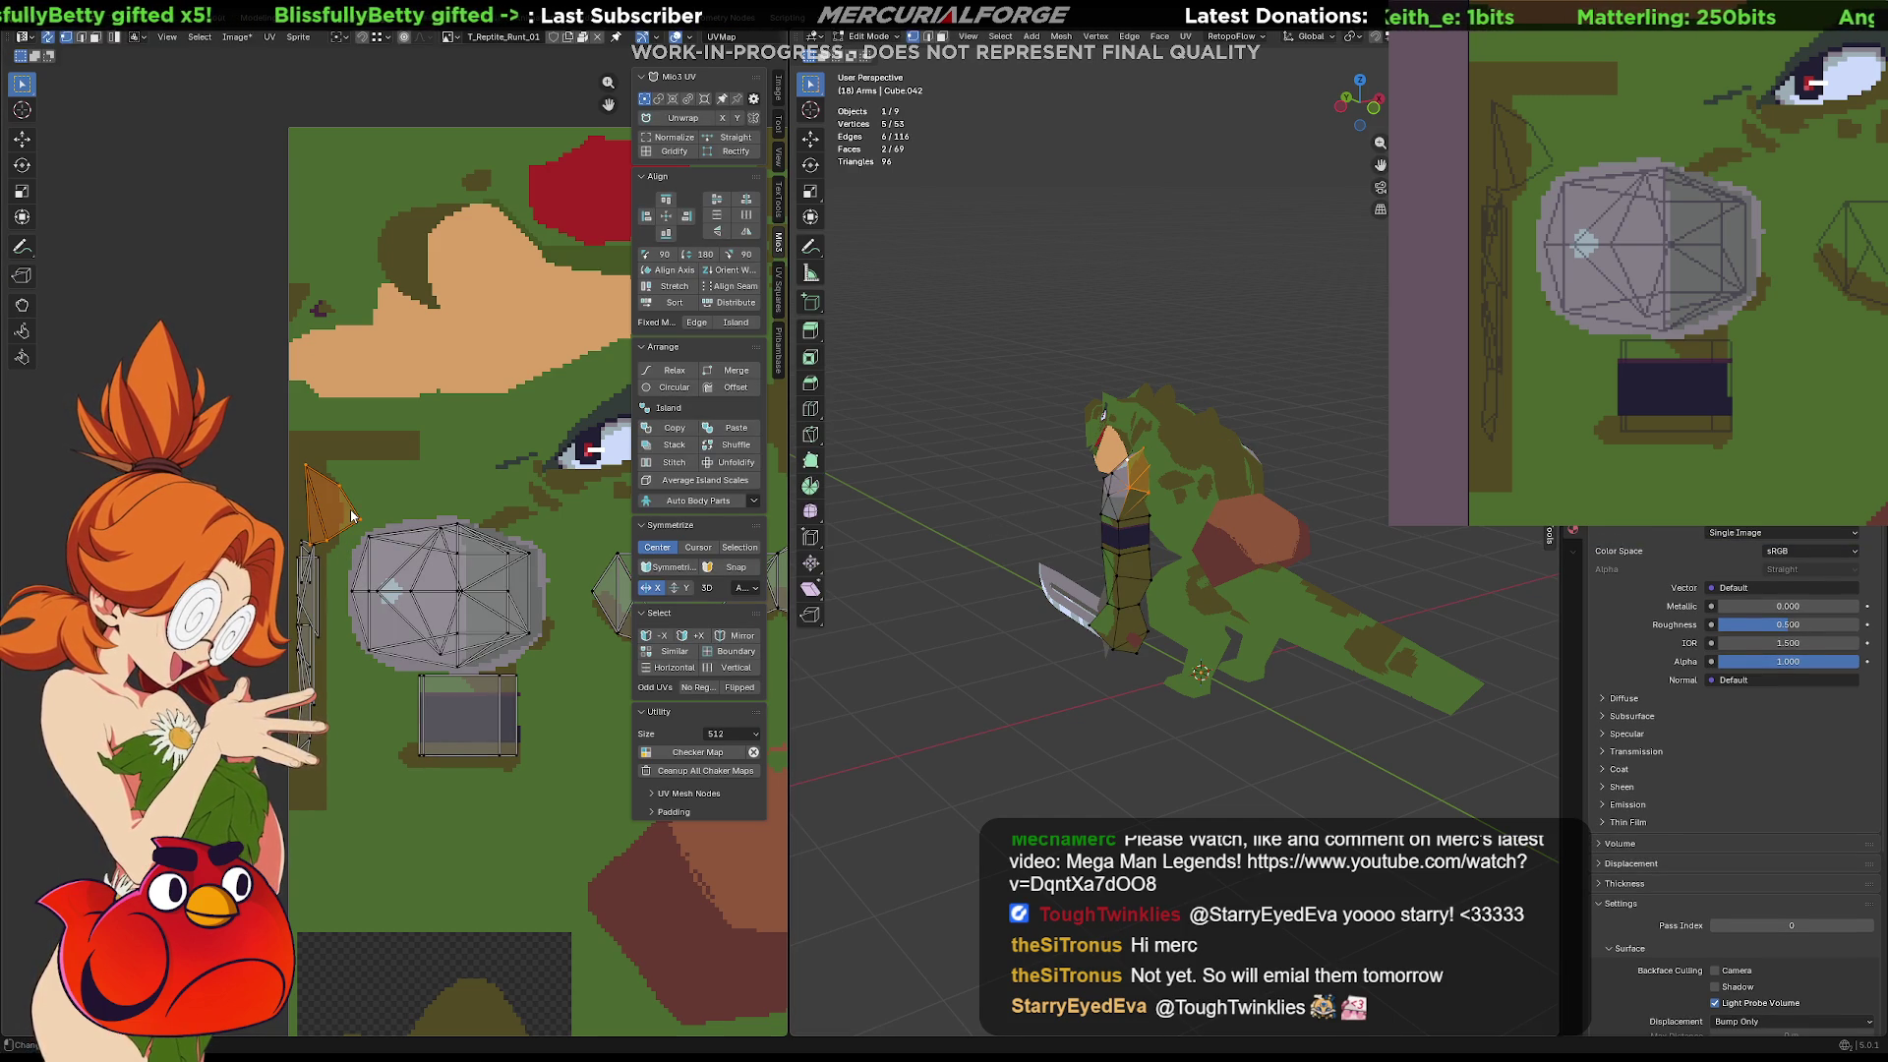
pyautogui.press('g')
pyautogui.click(522, 600)
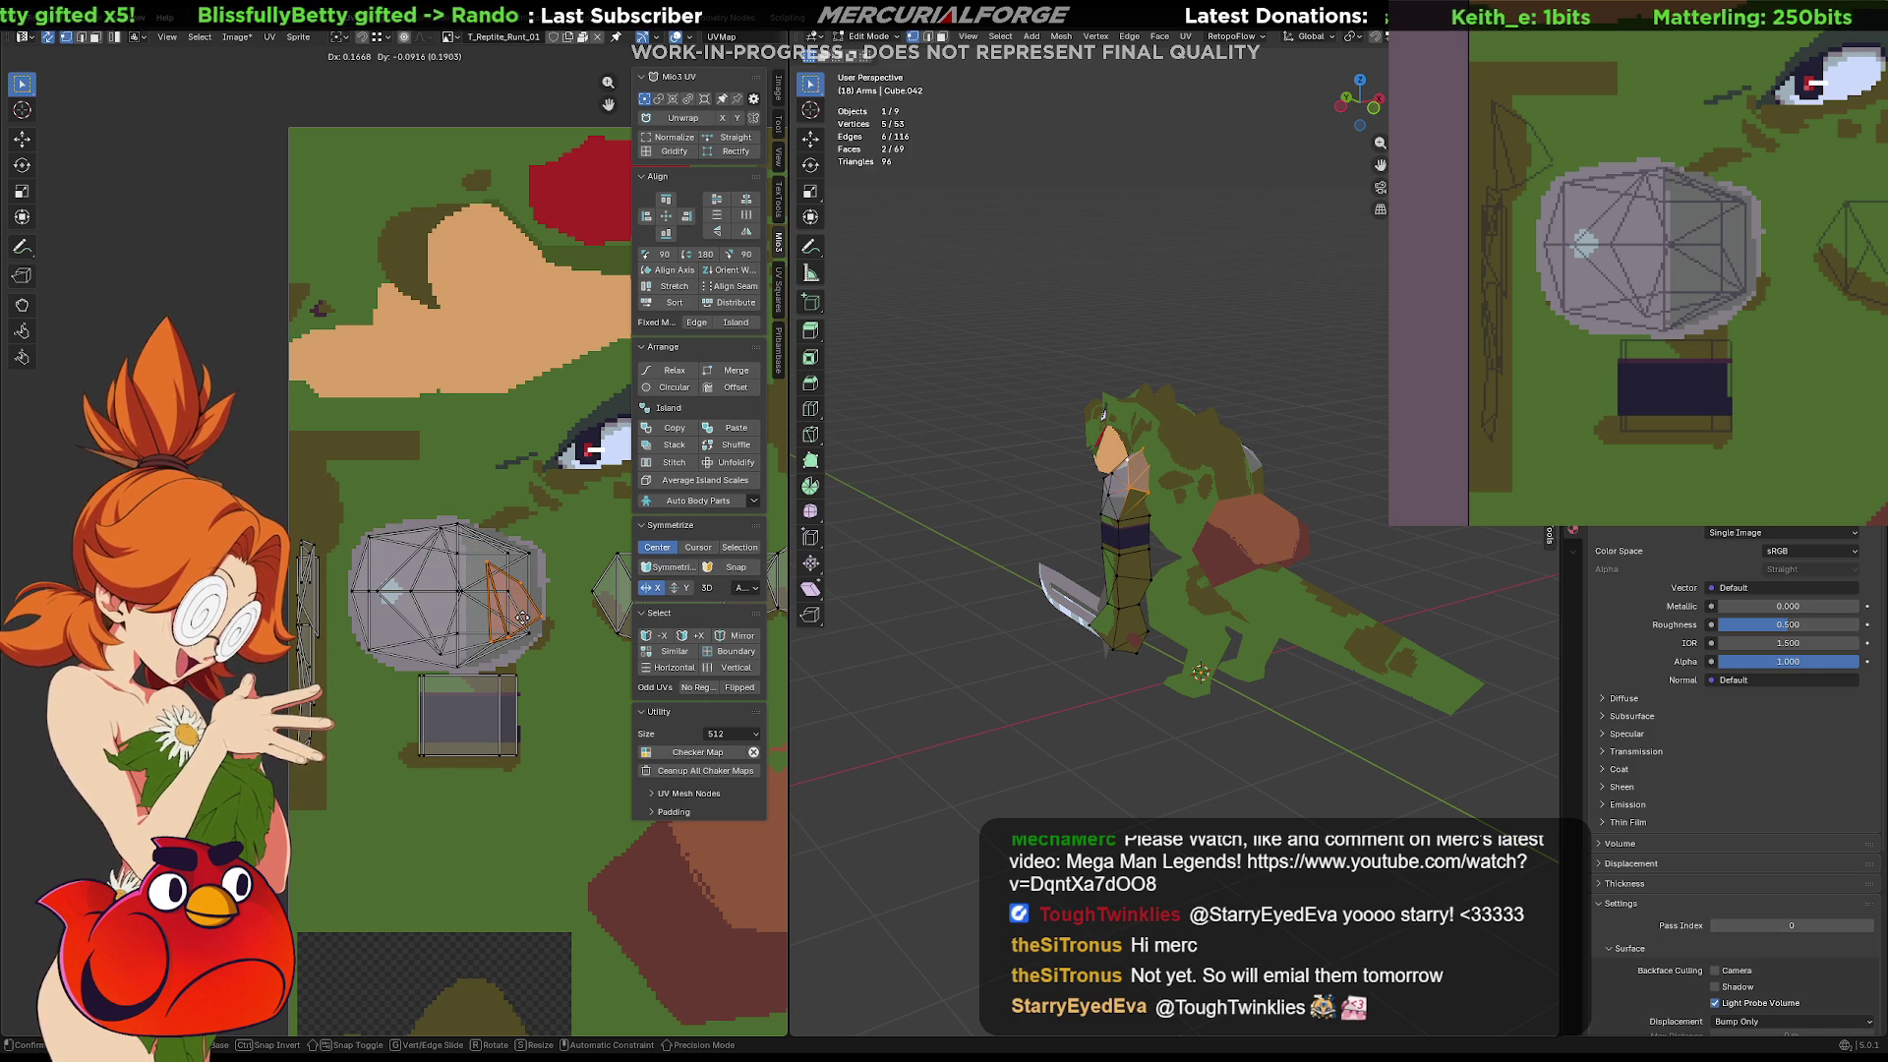
# Adjust a UV vertex and move the thin left island onto the grey patch
pyautogui.click(311, 547)
pyautogui.press('g')
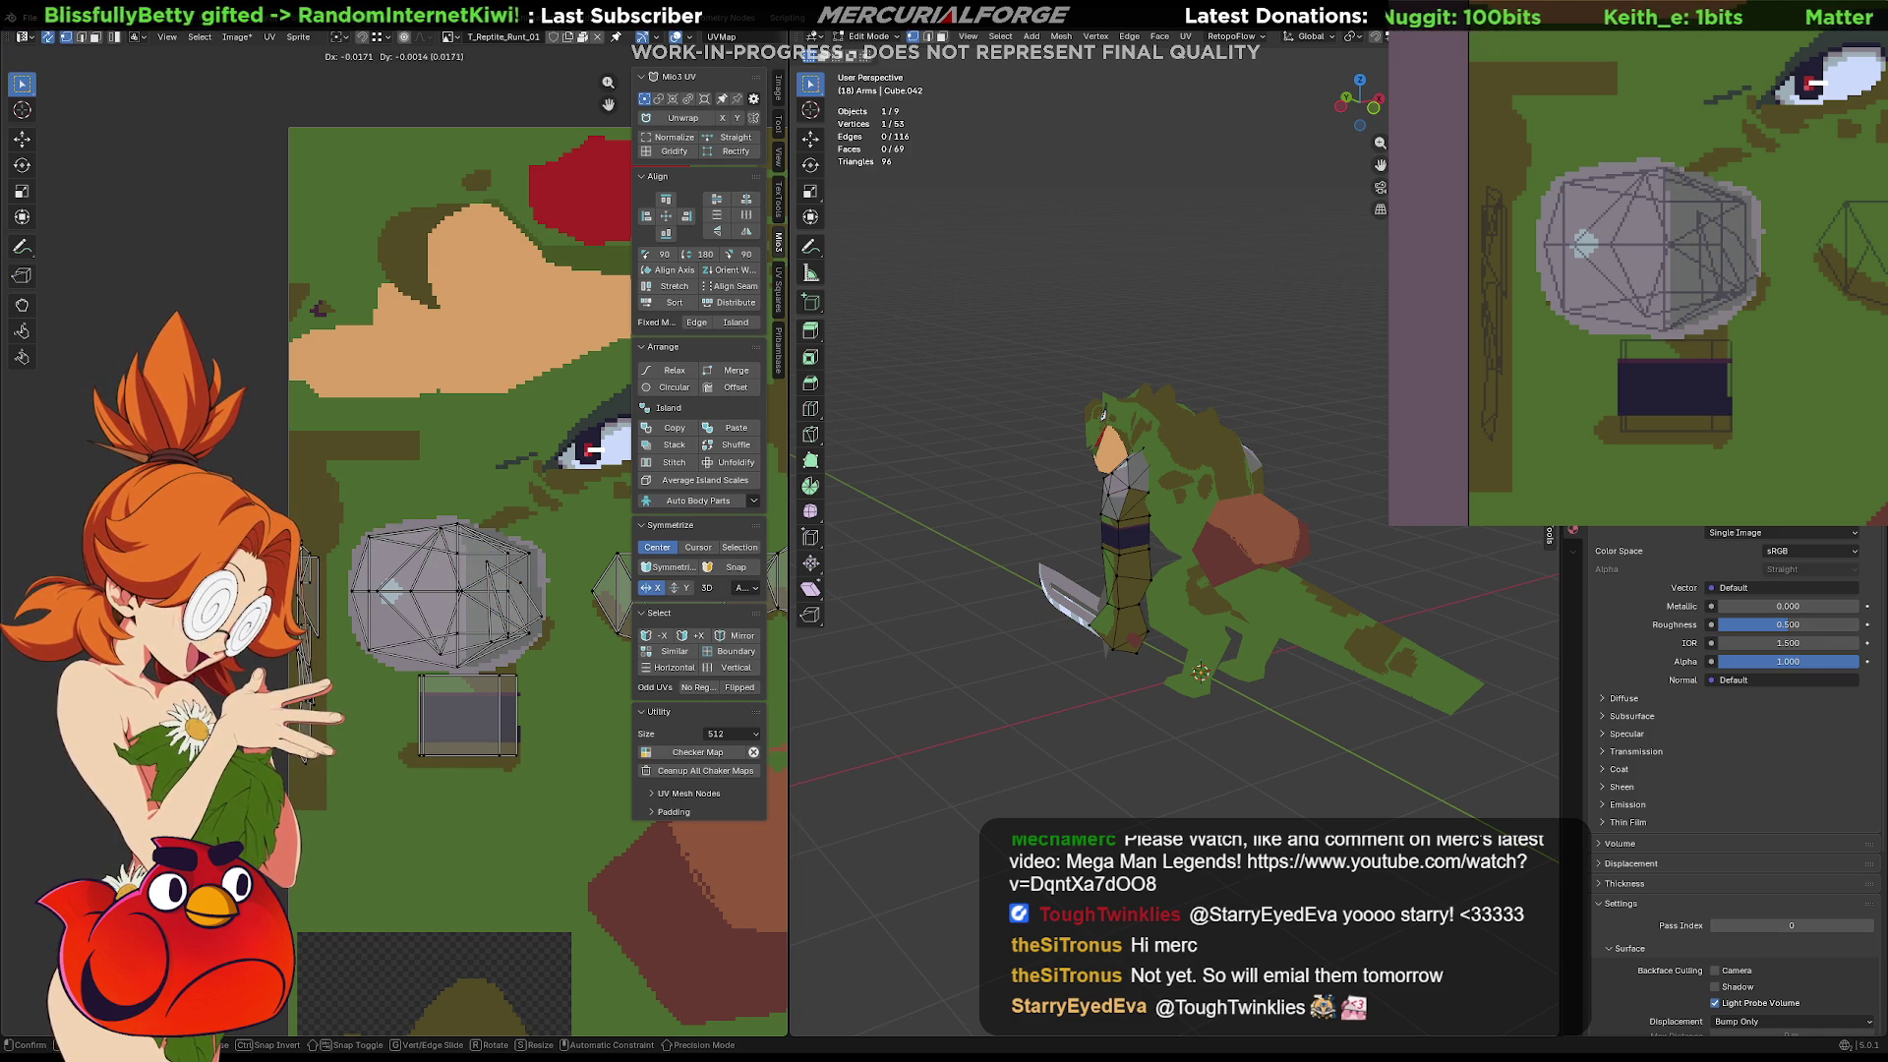
pyautogui.click(308, 562)
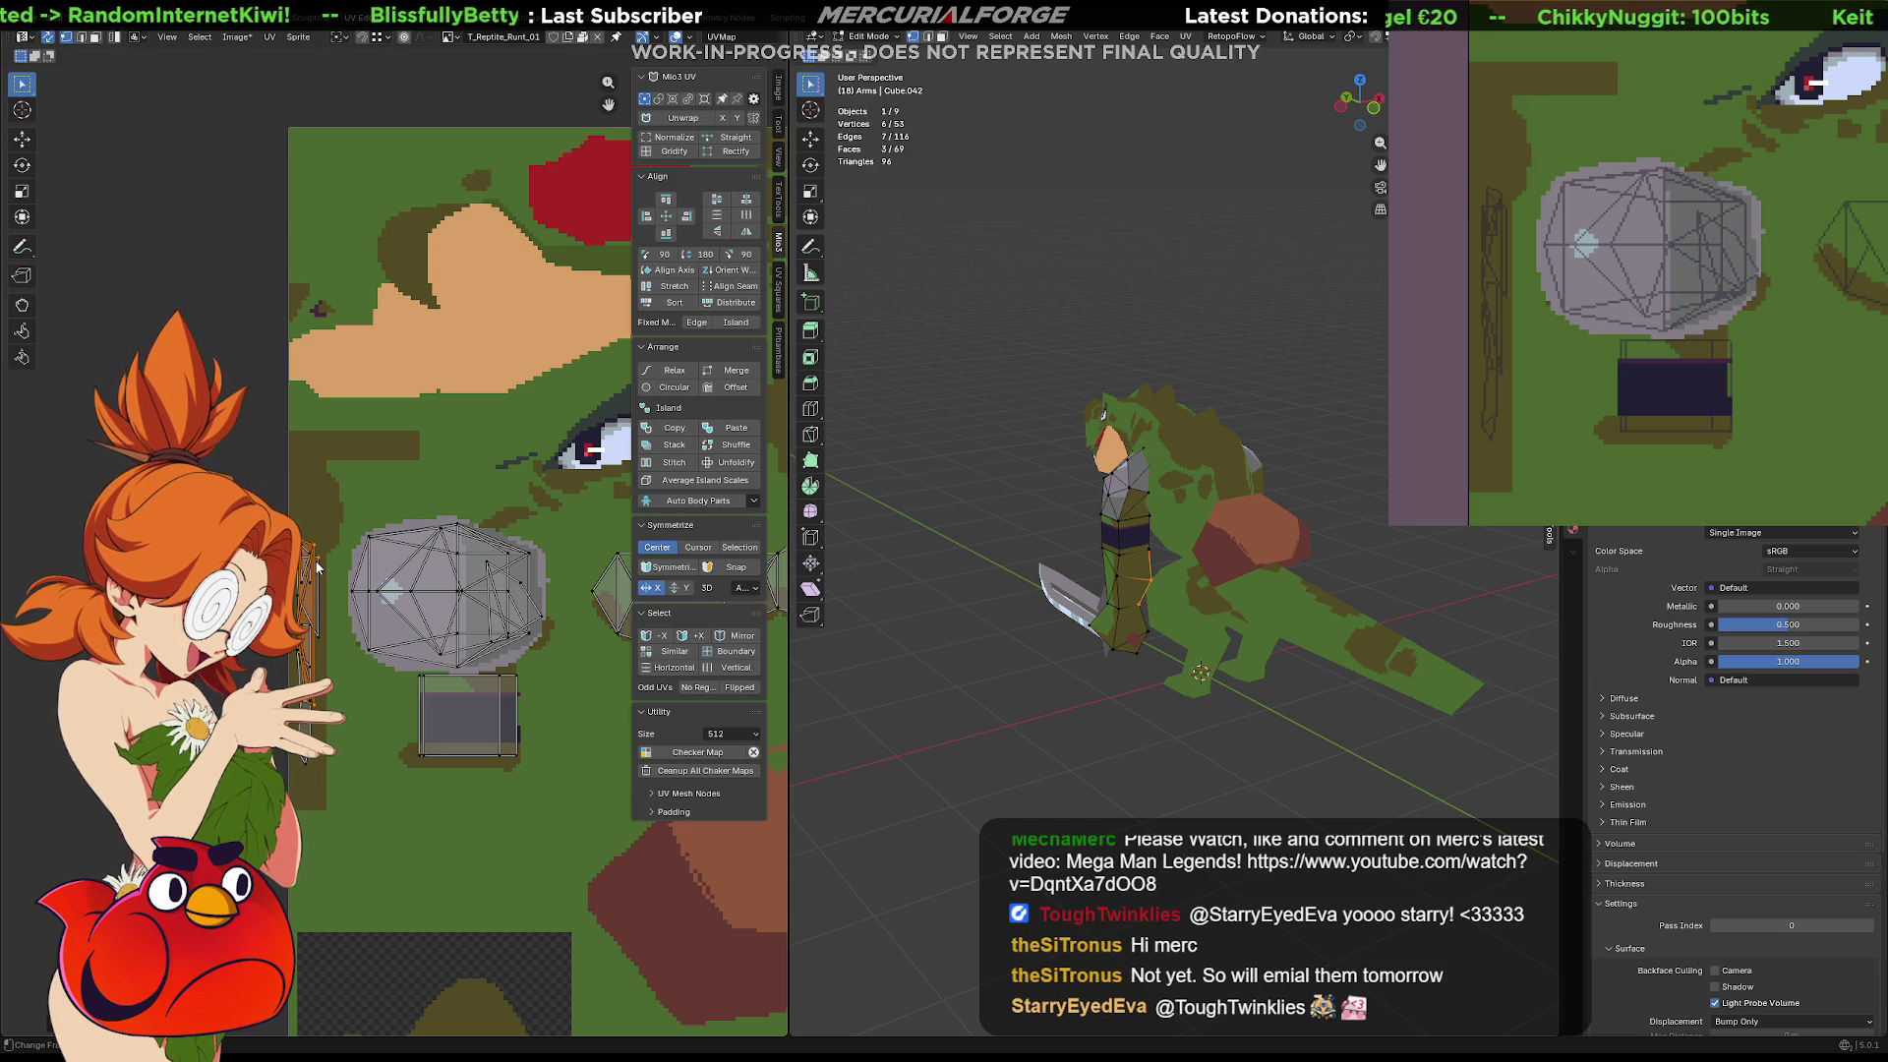
pyautogui.click(322, 631)
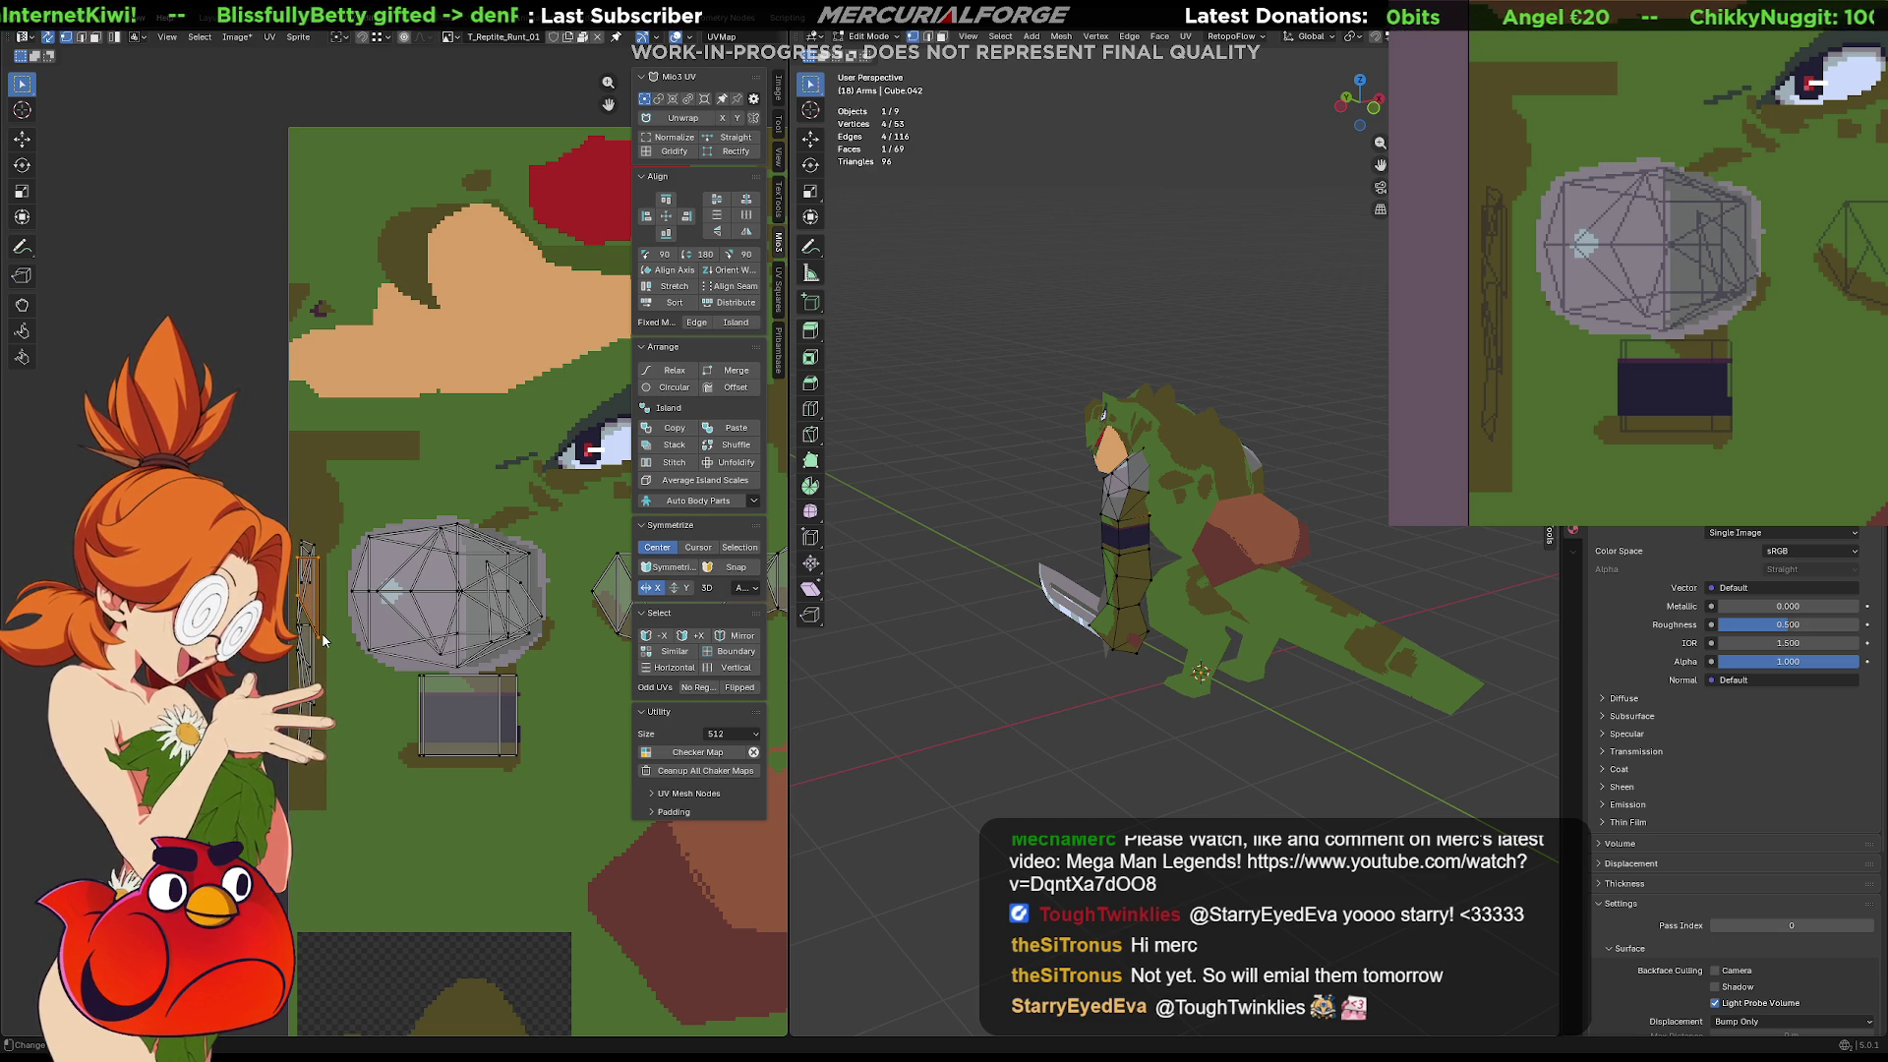
pyautogui.moveTo(1180, 590); pyautogui.dragTo(1260, 592, button='middle')
pyautogui.scroll(8, 1260, 593)
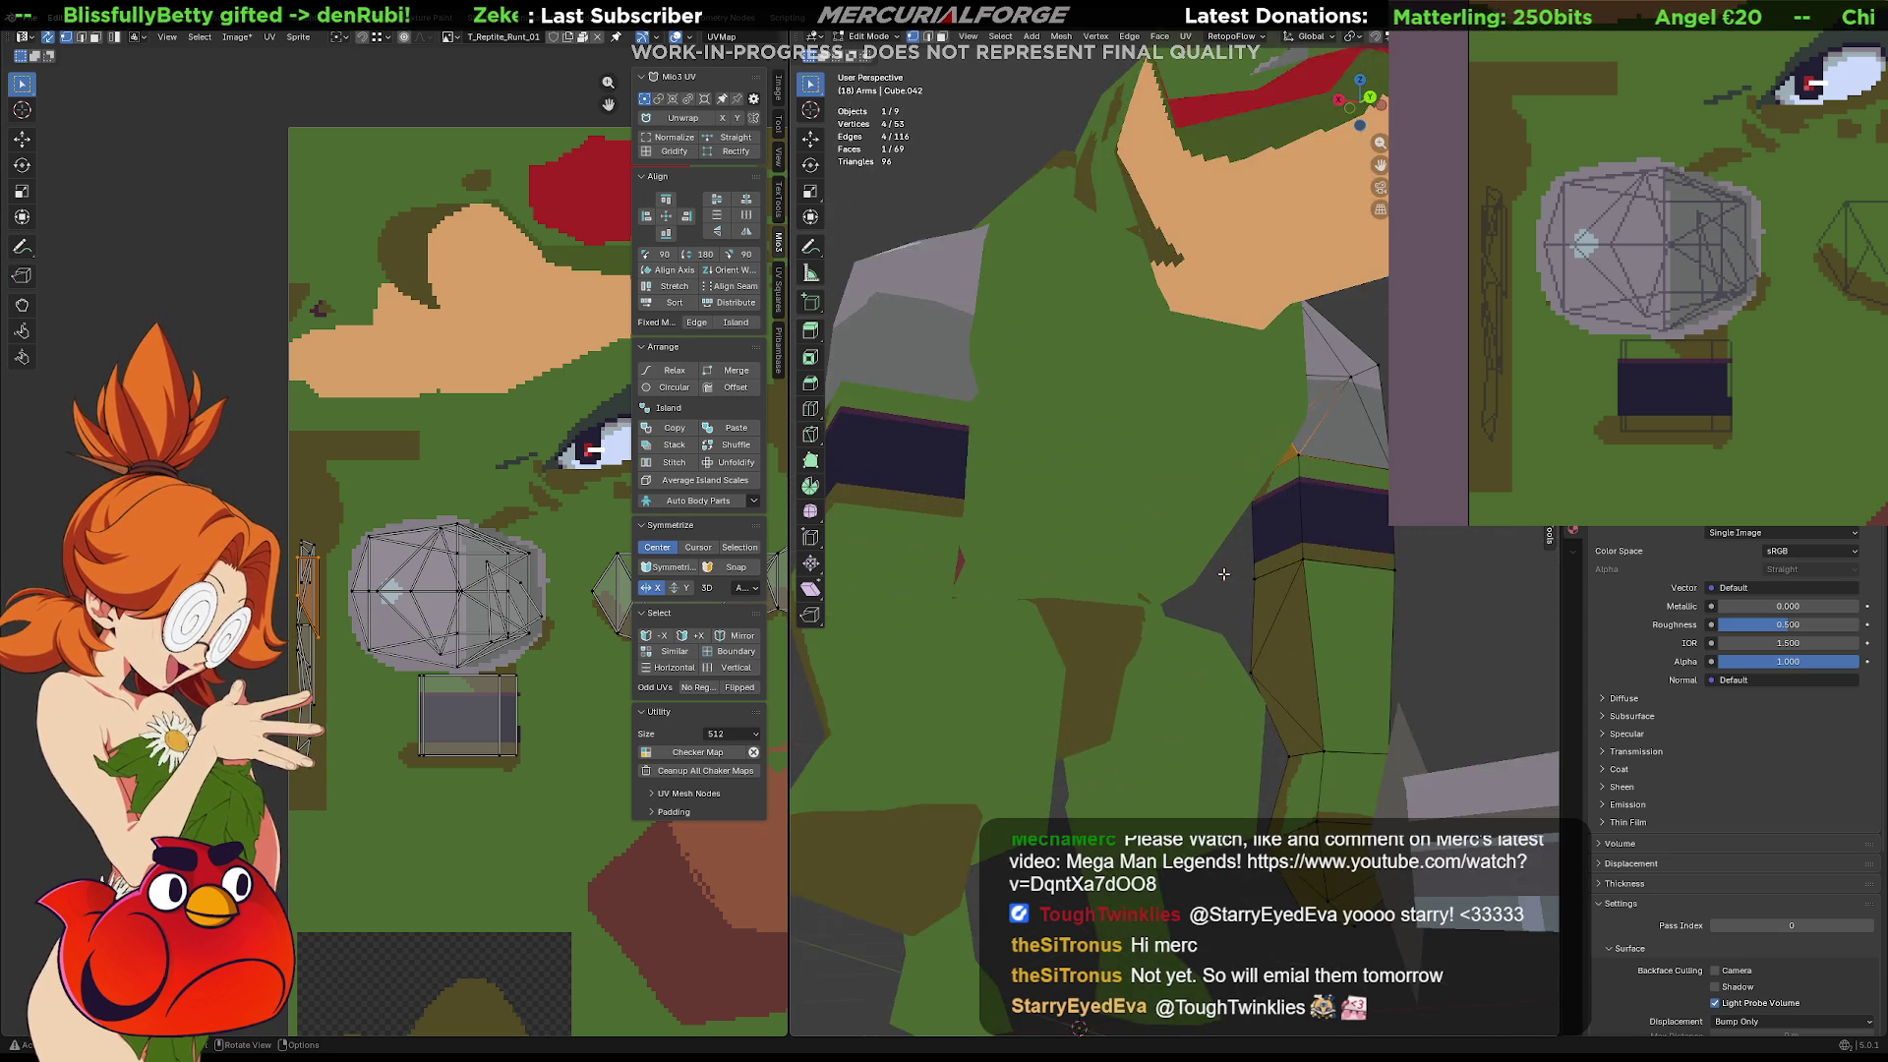
pyautogui.press('g')
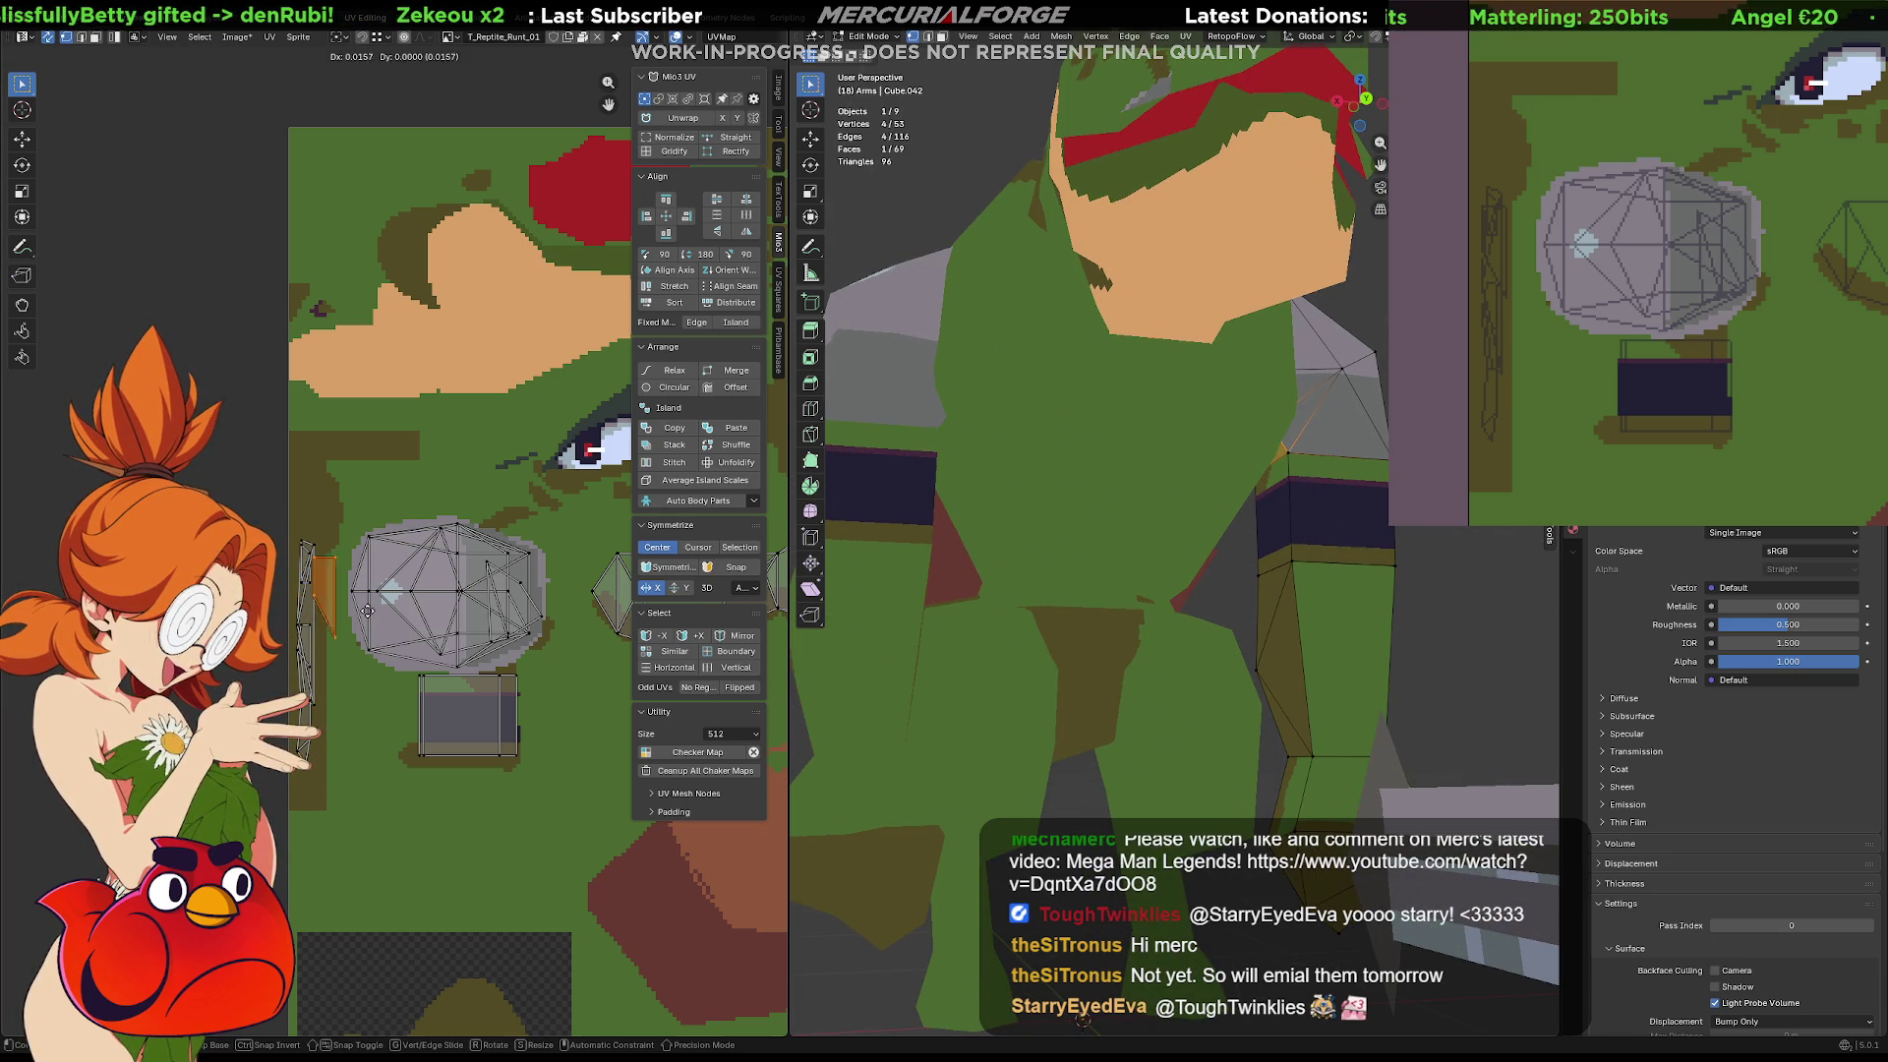
pyautogui.click(531, 607)
# Shift another arm UV piece right onto the patch and check the whole reptile
pyautogui.click(312, 588)
pyautogui.press('KP_Decimal')
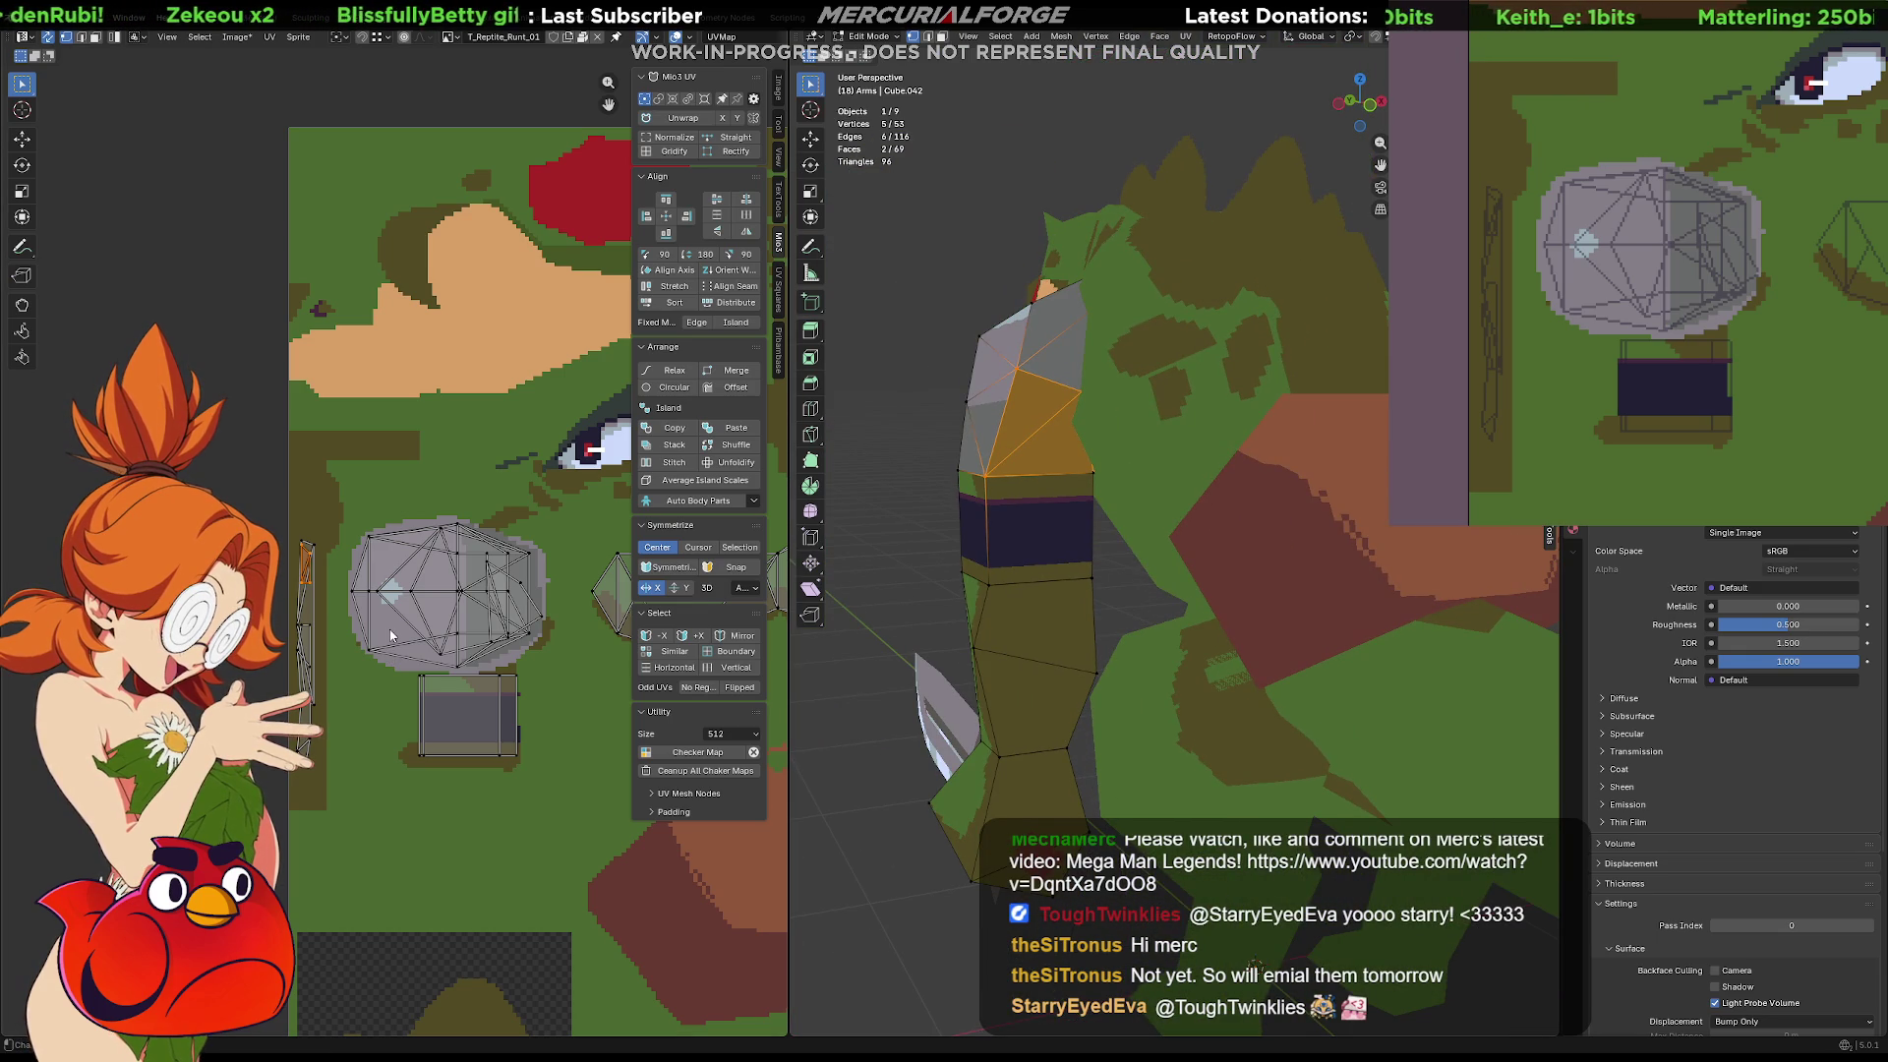
pyautogui.press('g')
pyautogui.click(564, 656)
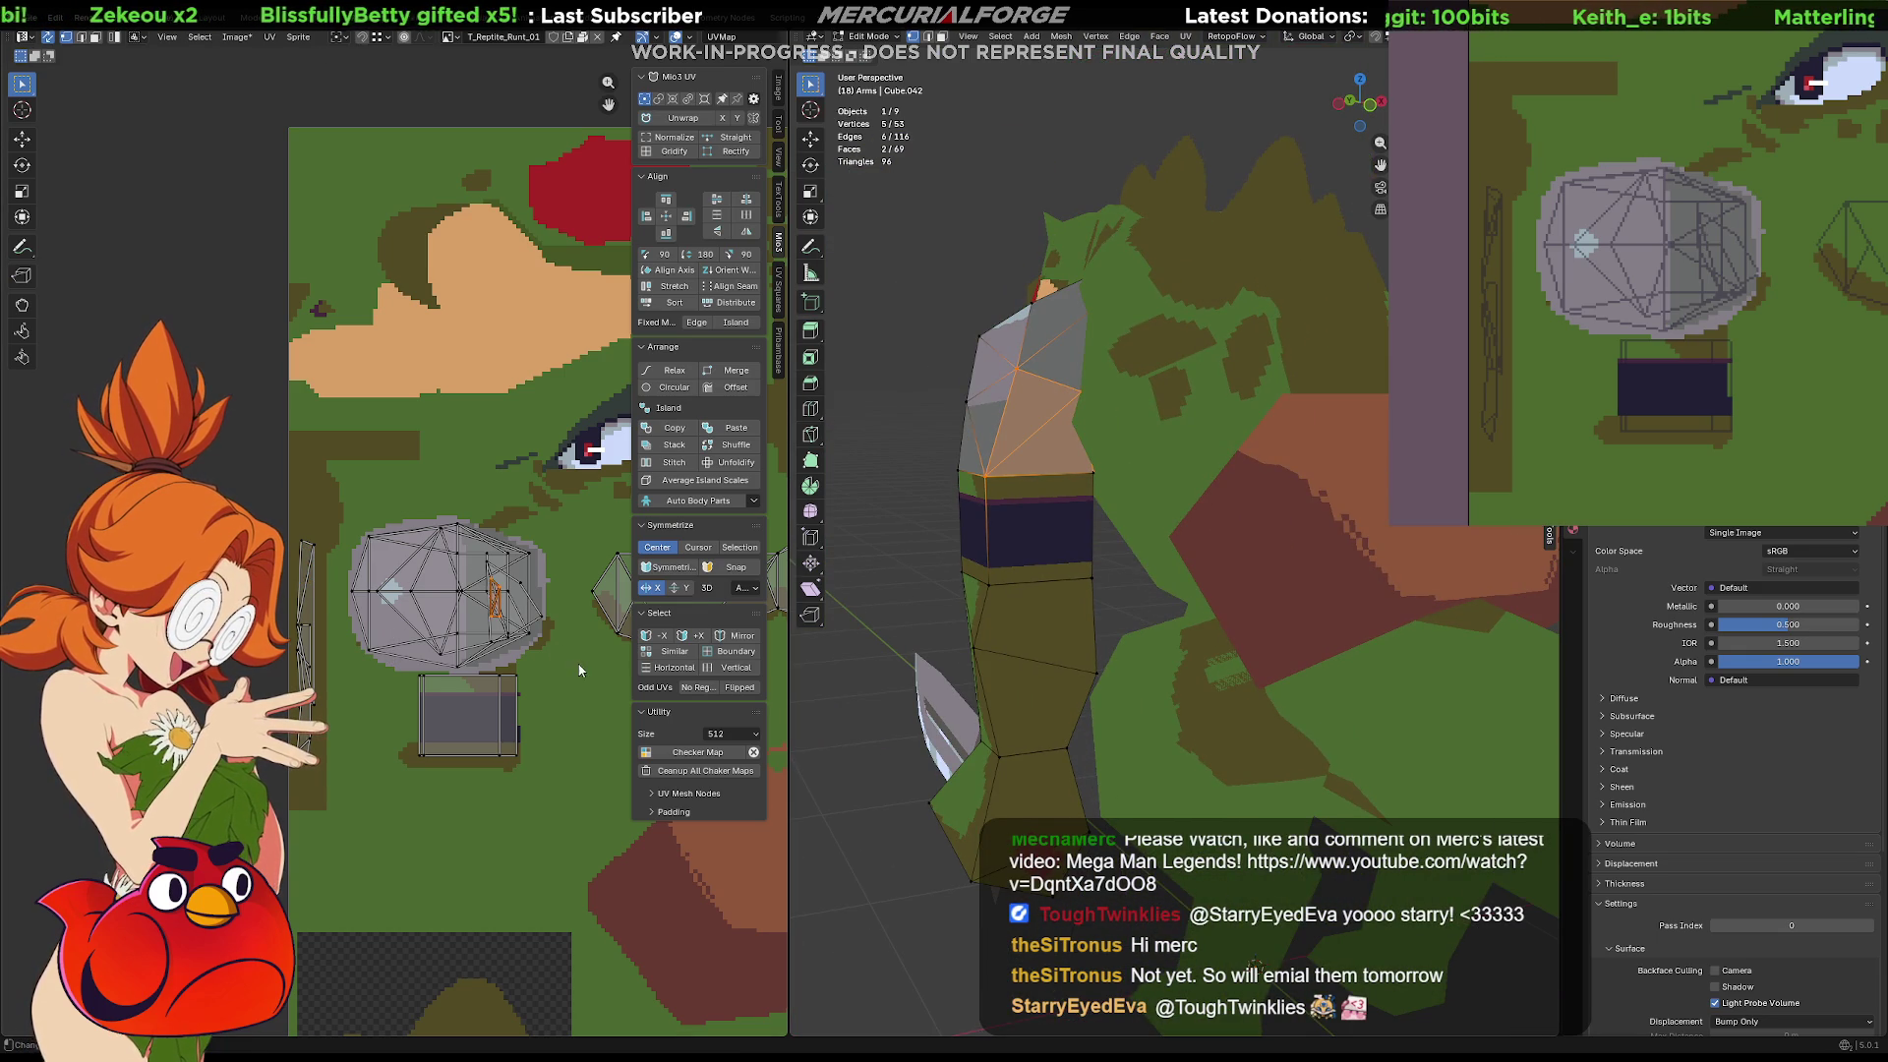
pyautogui.press('Tab')
pyautogui.scroll(-5, 928, 470)
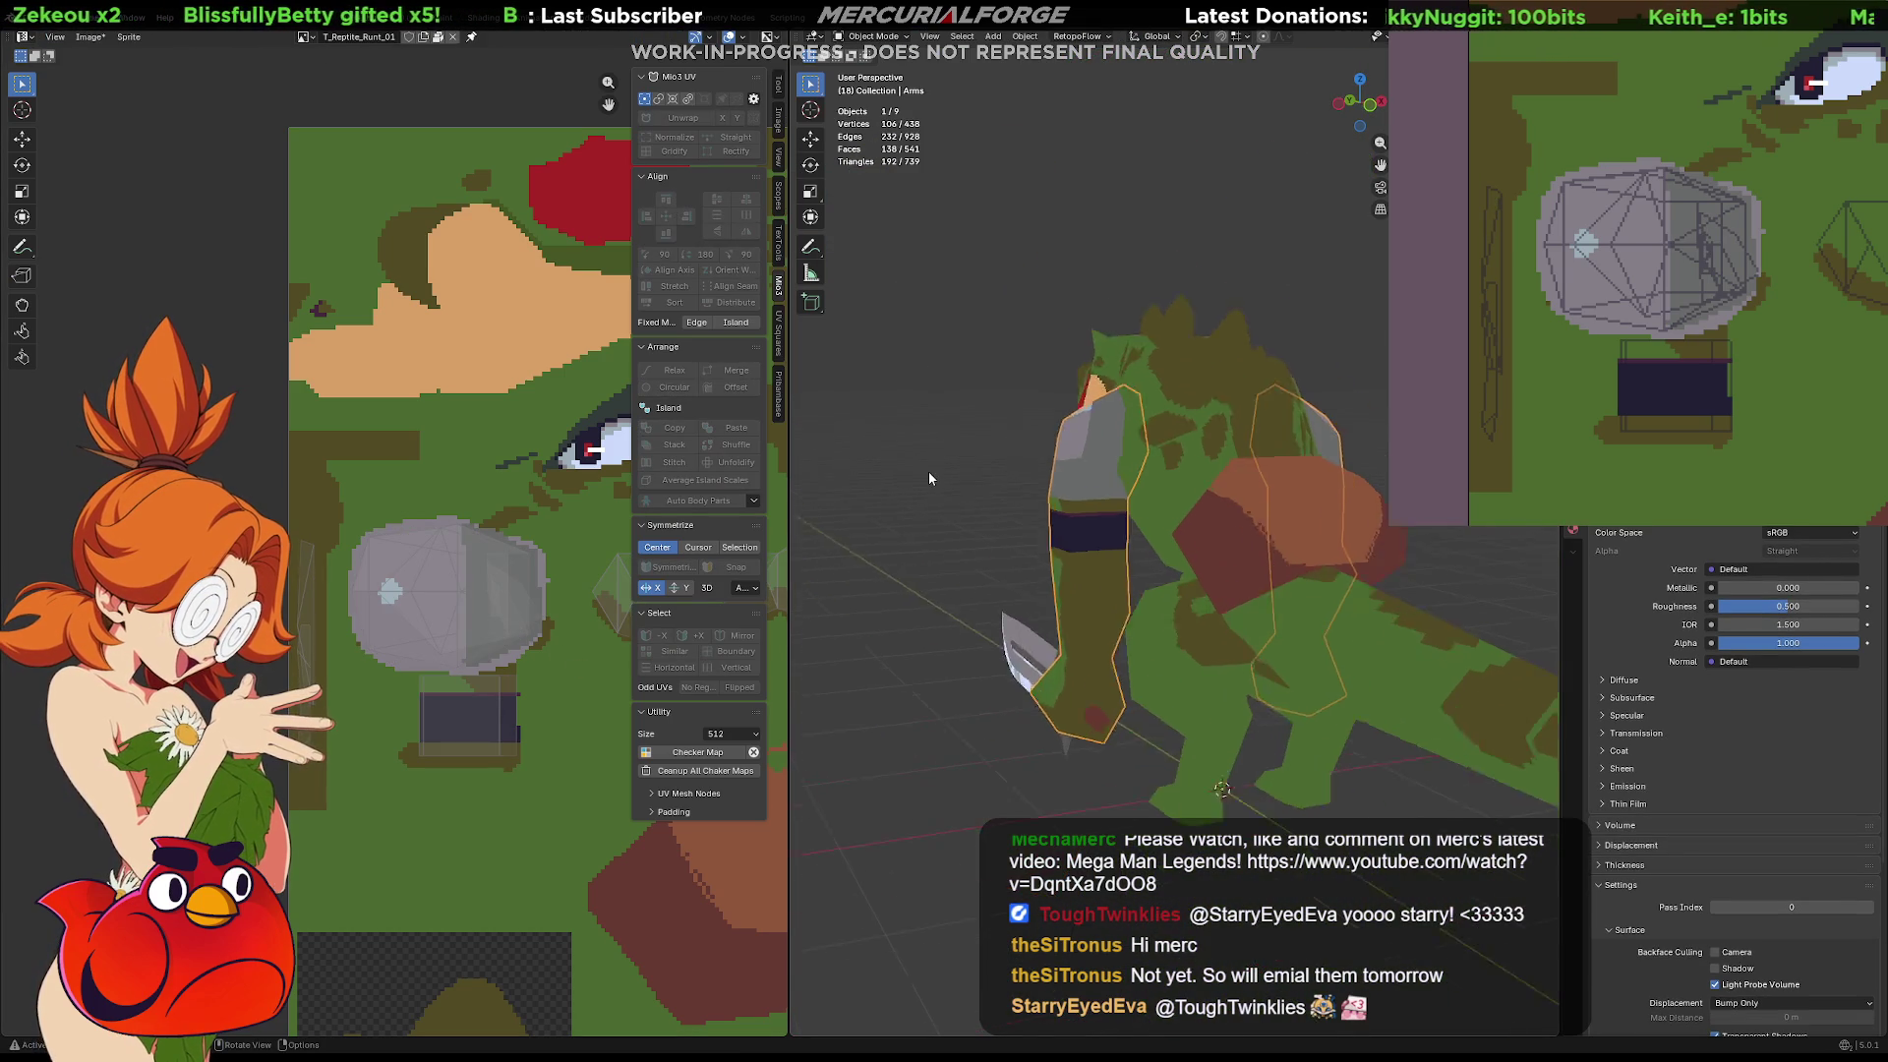
pyautogui.moveTo(1052, 488)
pyautogui.mouseDown(button='middle')
pyautogui.moveTo(1336, 493)
pyautogui.moveTo(1249, 501)
pyautogui.moveTo(1353, 516)
pyautogui.moveTo(1207, 509)
pyautogui.mouseUp(button='middle')
pyautogui.press('Tab')
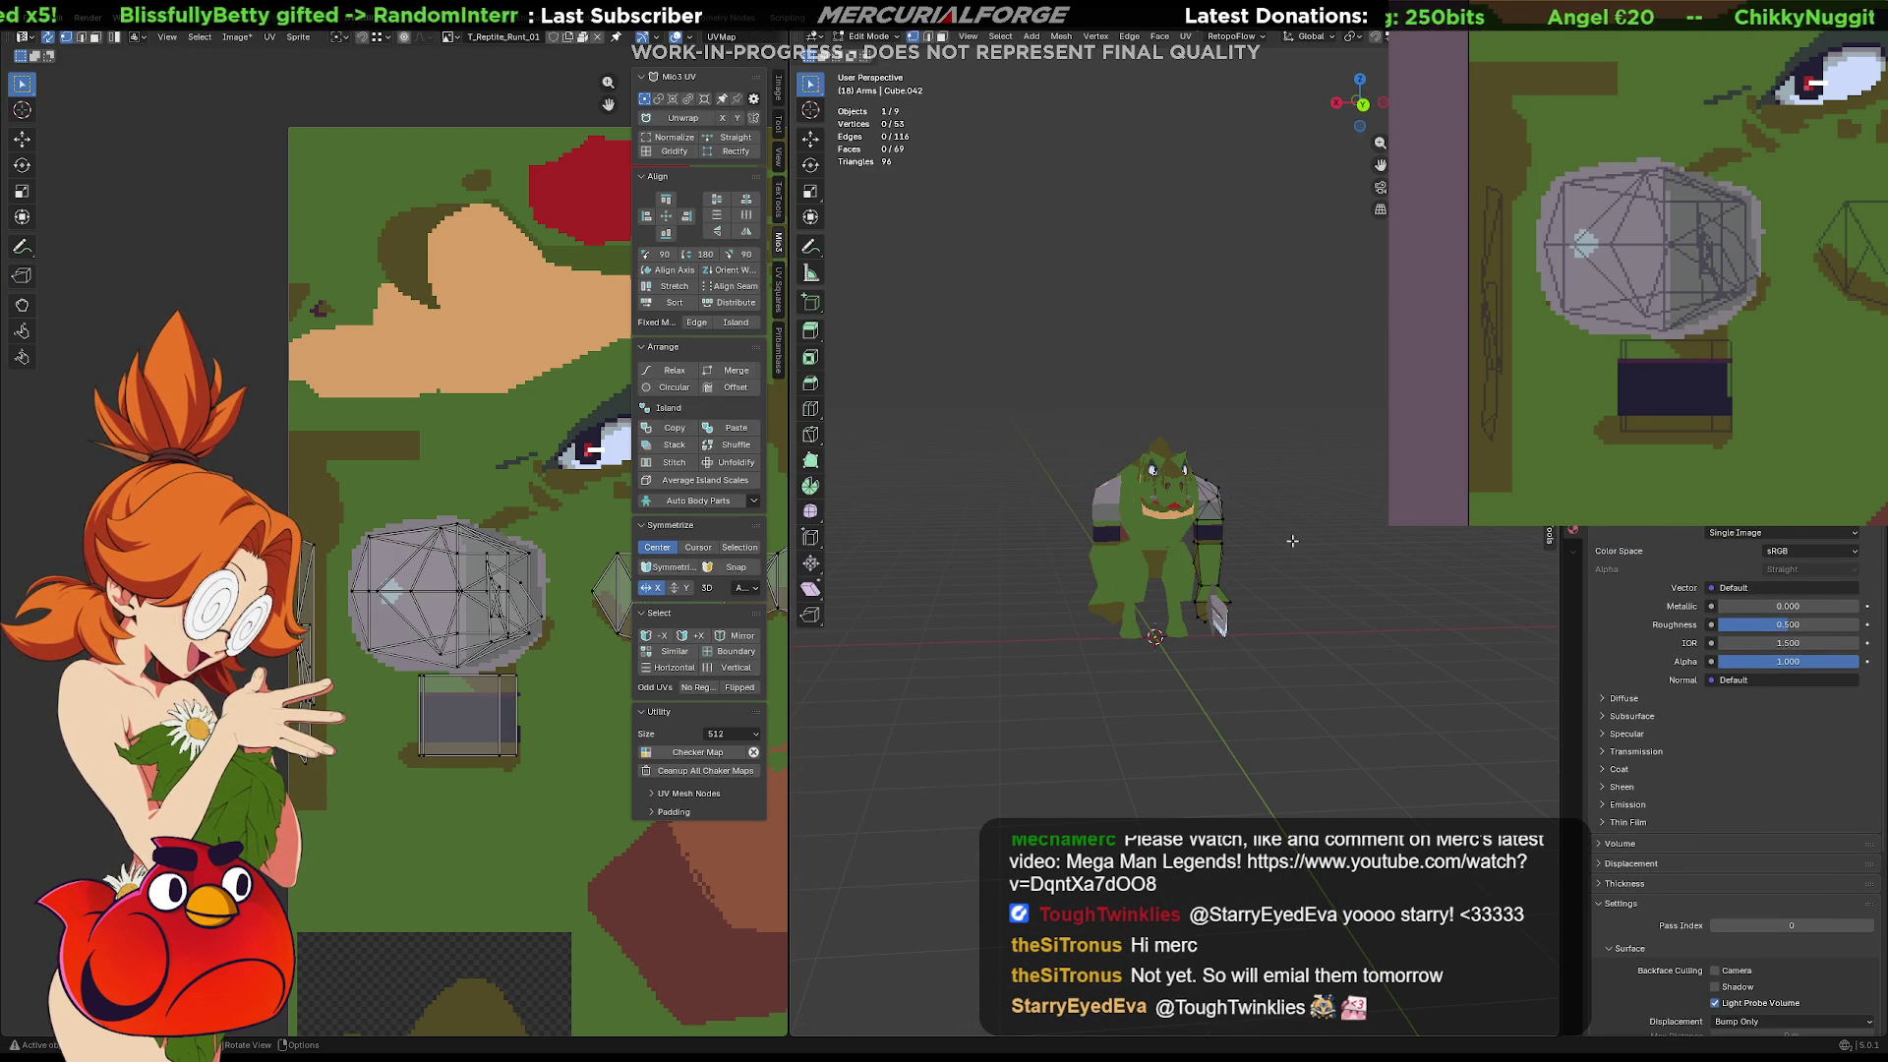
# Unhide objects, then hide the right shoulder-pad sphere and Cube.007
pyautogui.press('Tab')
pyautogui.keyDown('ctrl'); pyautogui.moveTo(1302, 541); pyautogui.dragTo(1276, 528, button='middle'); pyautogui.keyUp('ctrl')
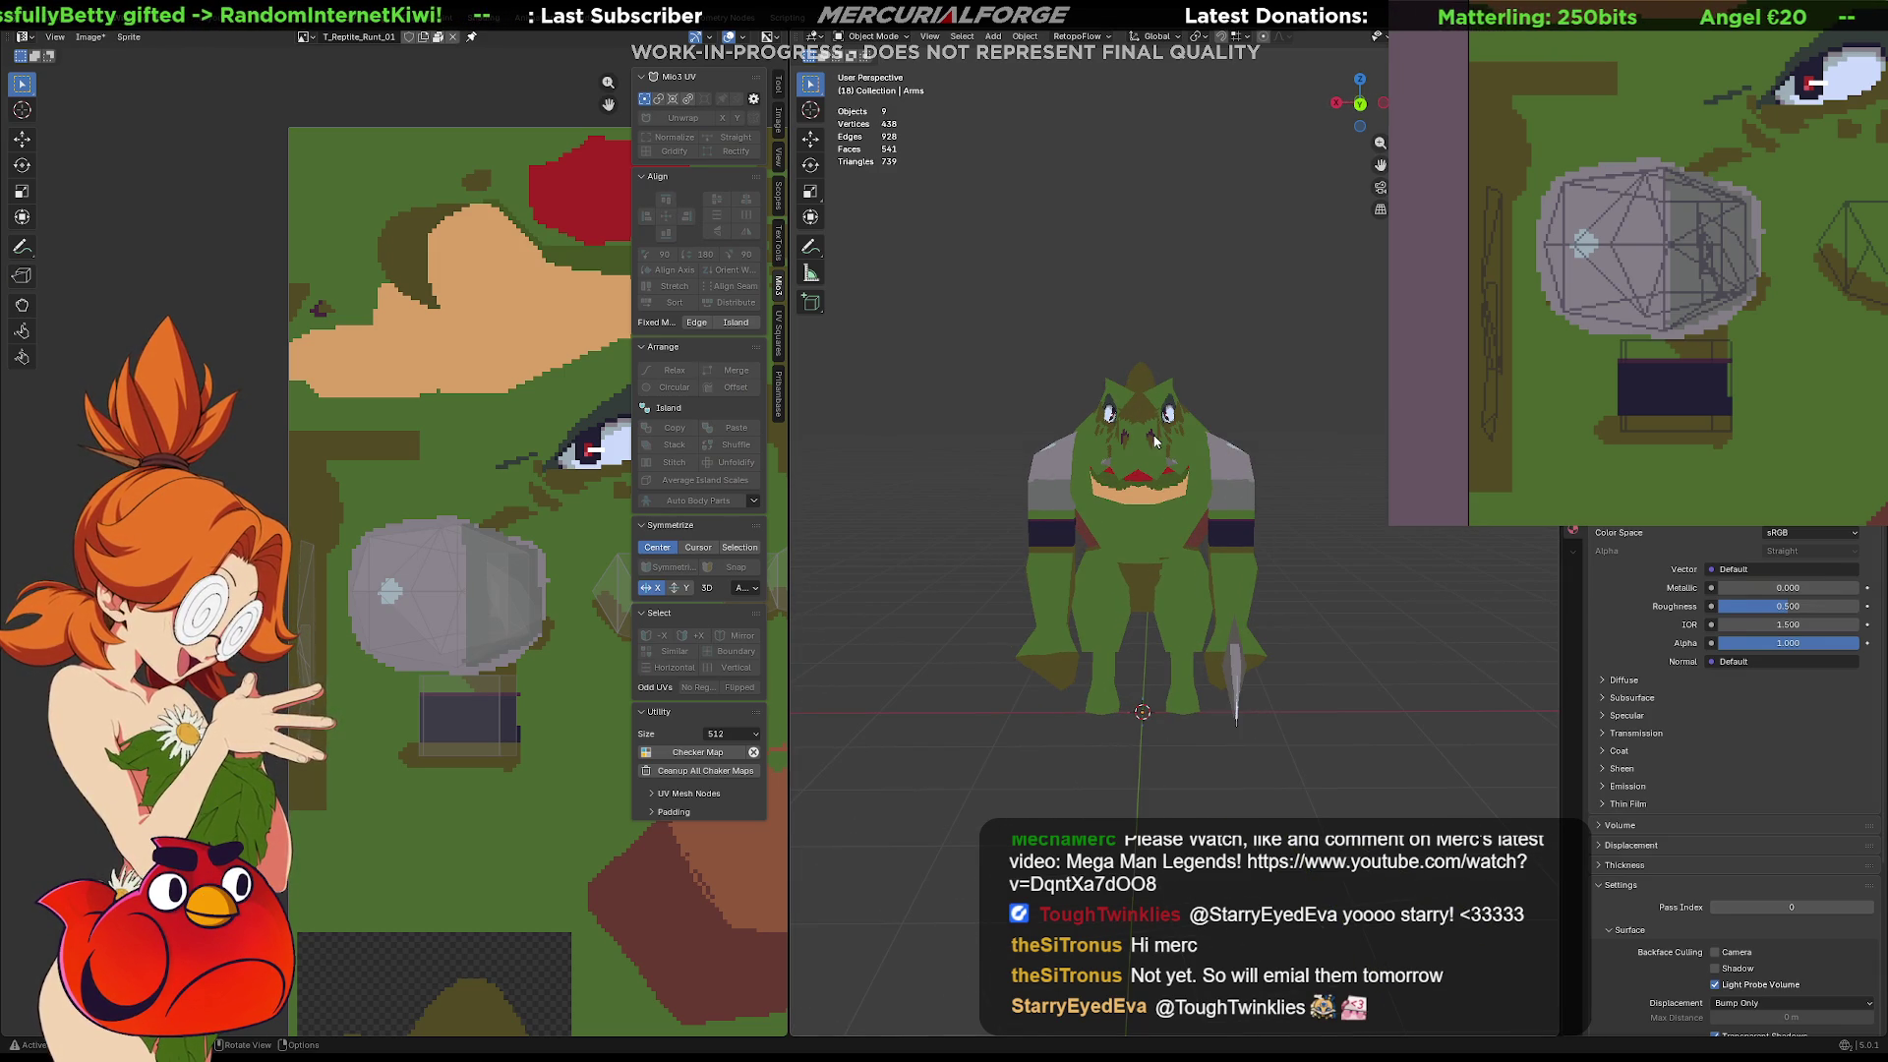
pyautogui.hotkey('alt', 'h')
pyautogui.click(1252, 506)
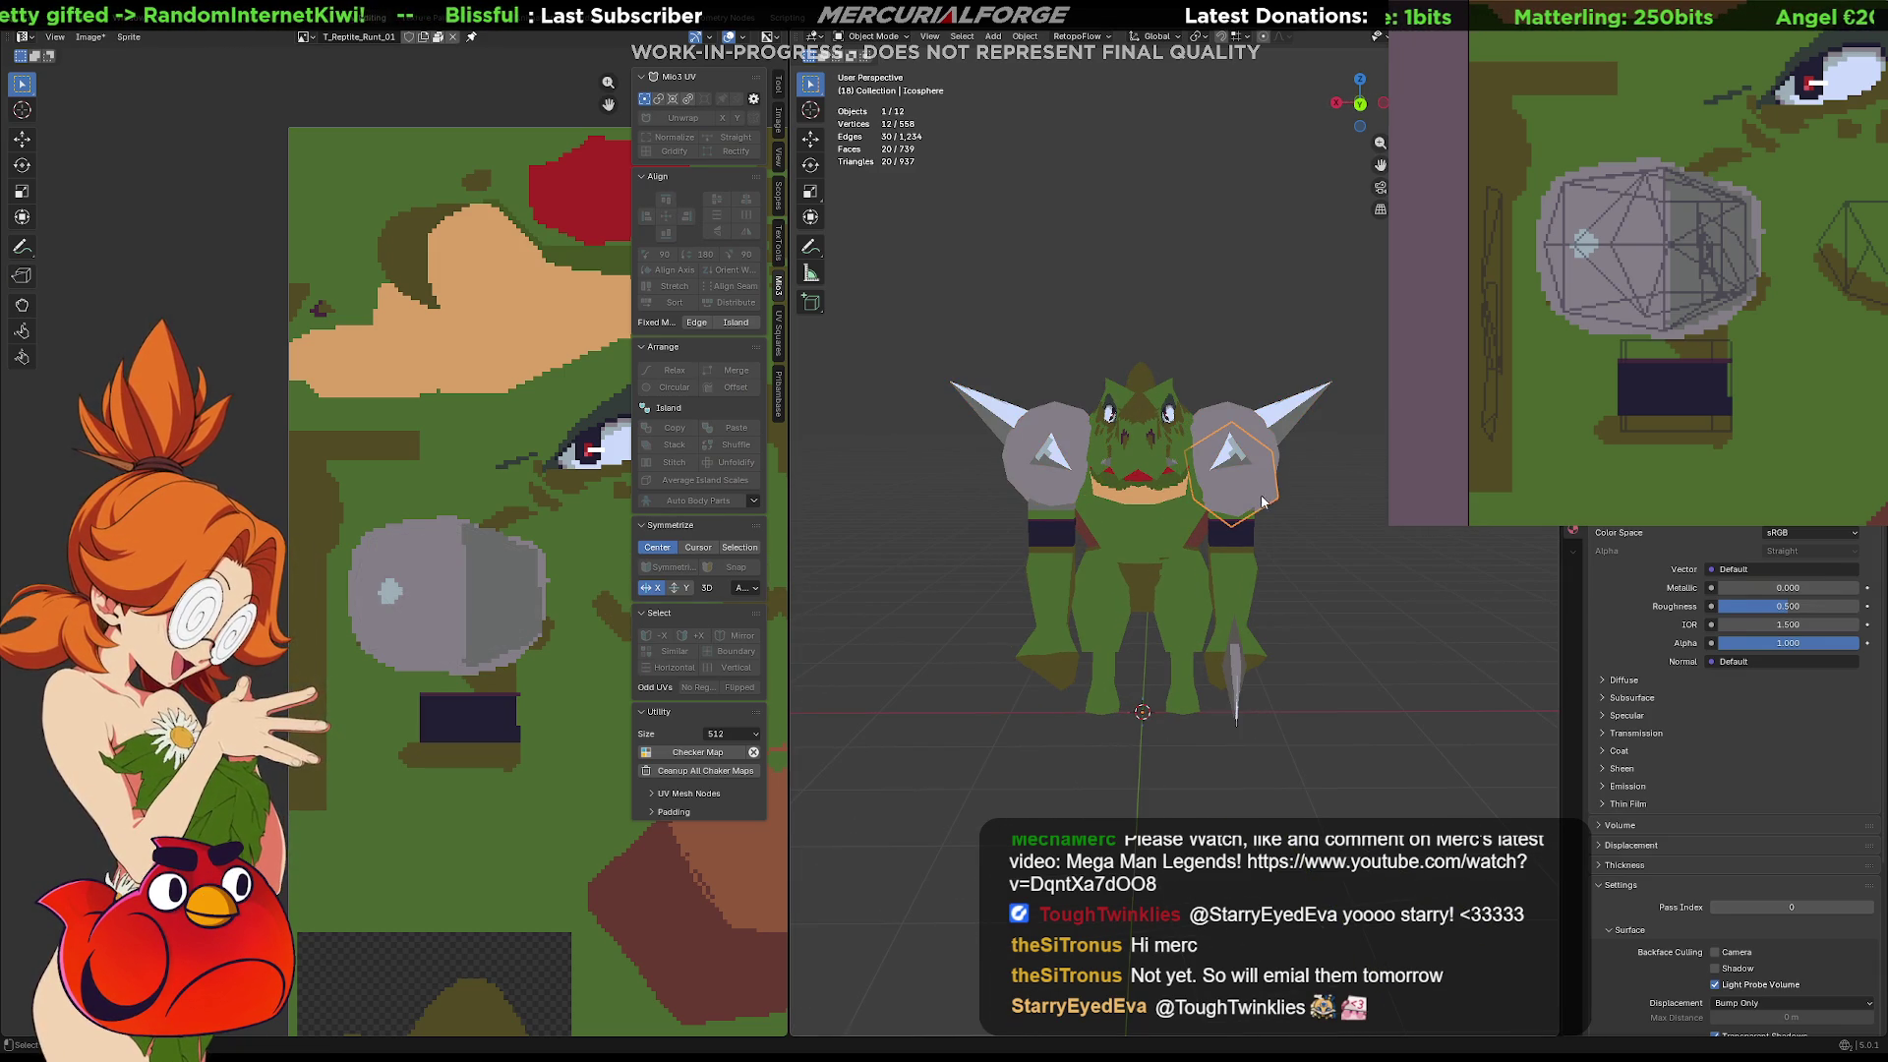
pyautogui.press('h')
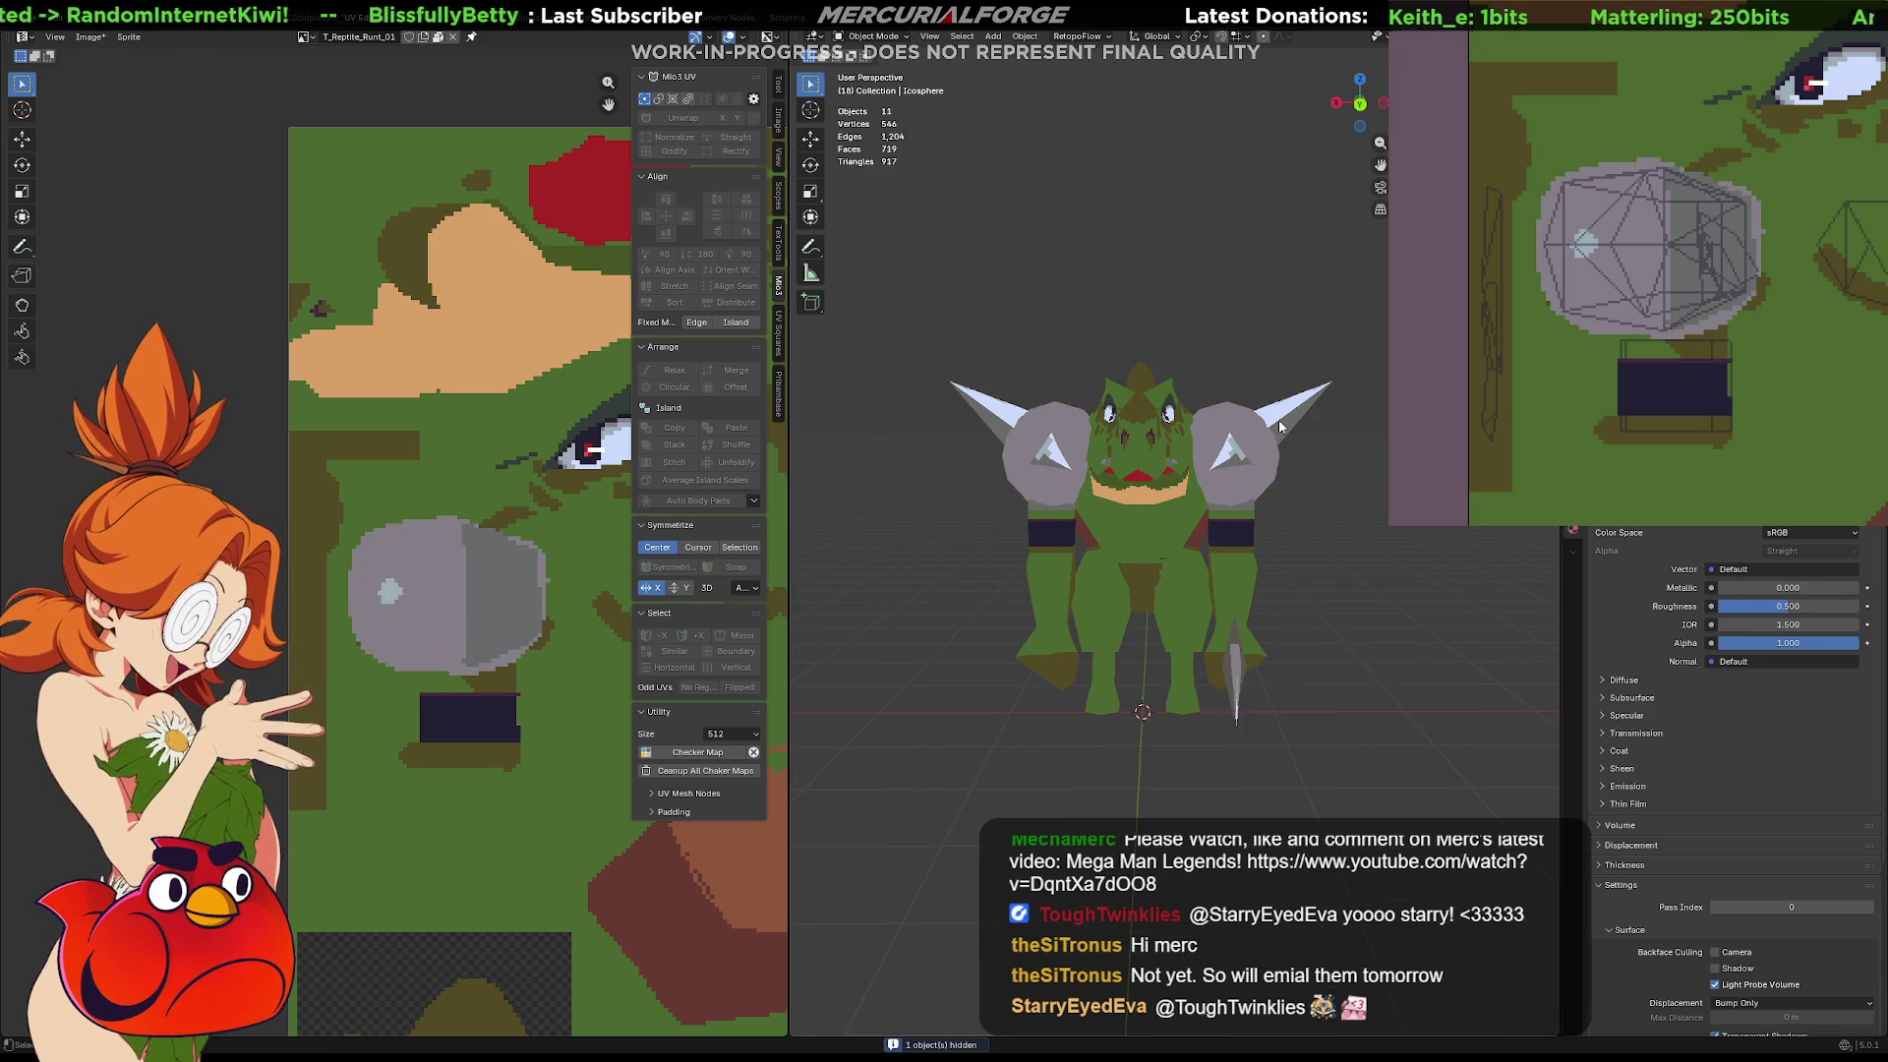
pyautogui.moveTo(1279, 426)
pyautogui.mouseDown(button='middle')
pyautogui.moveTo(1079, 425)
pyautogui.moveTo(1313, 458)
pyautogui.moveTo(1318, 479)
pyautogui.mouseUp(button='middle')
pyautogui.click(1114, 477)
pyautogui.press('h')
# Unhide everything and add a Mirror modifier to the right shoulder pad
pyautogui.hotkey('alt', 'h')
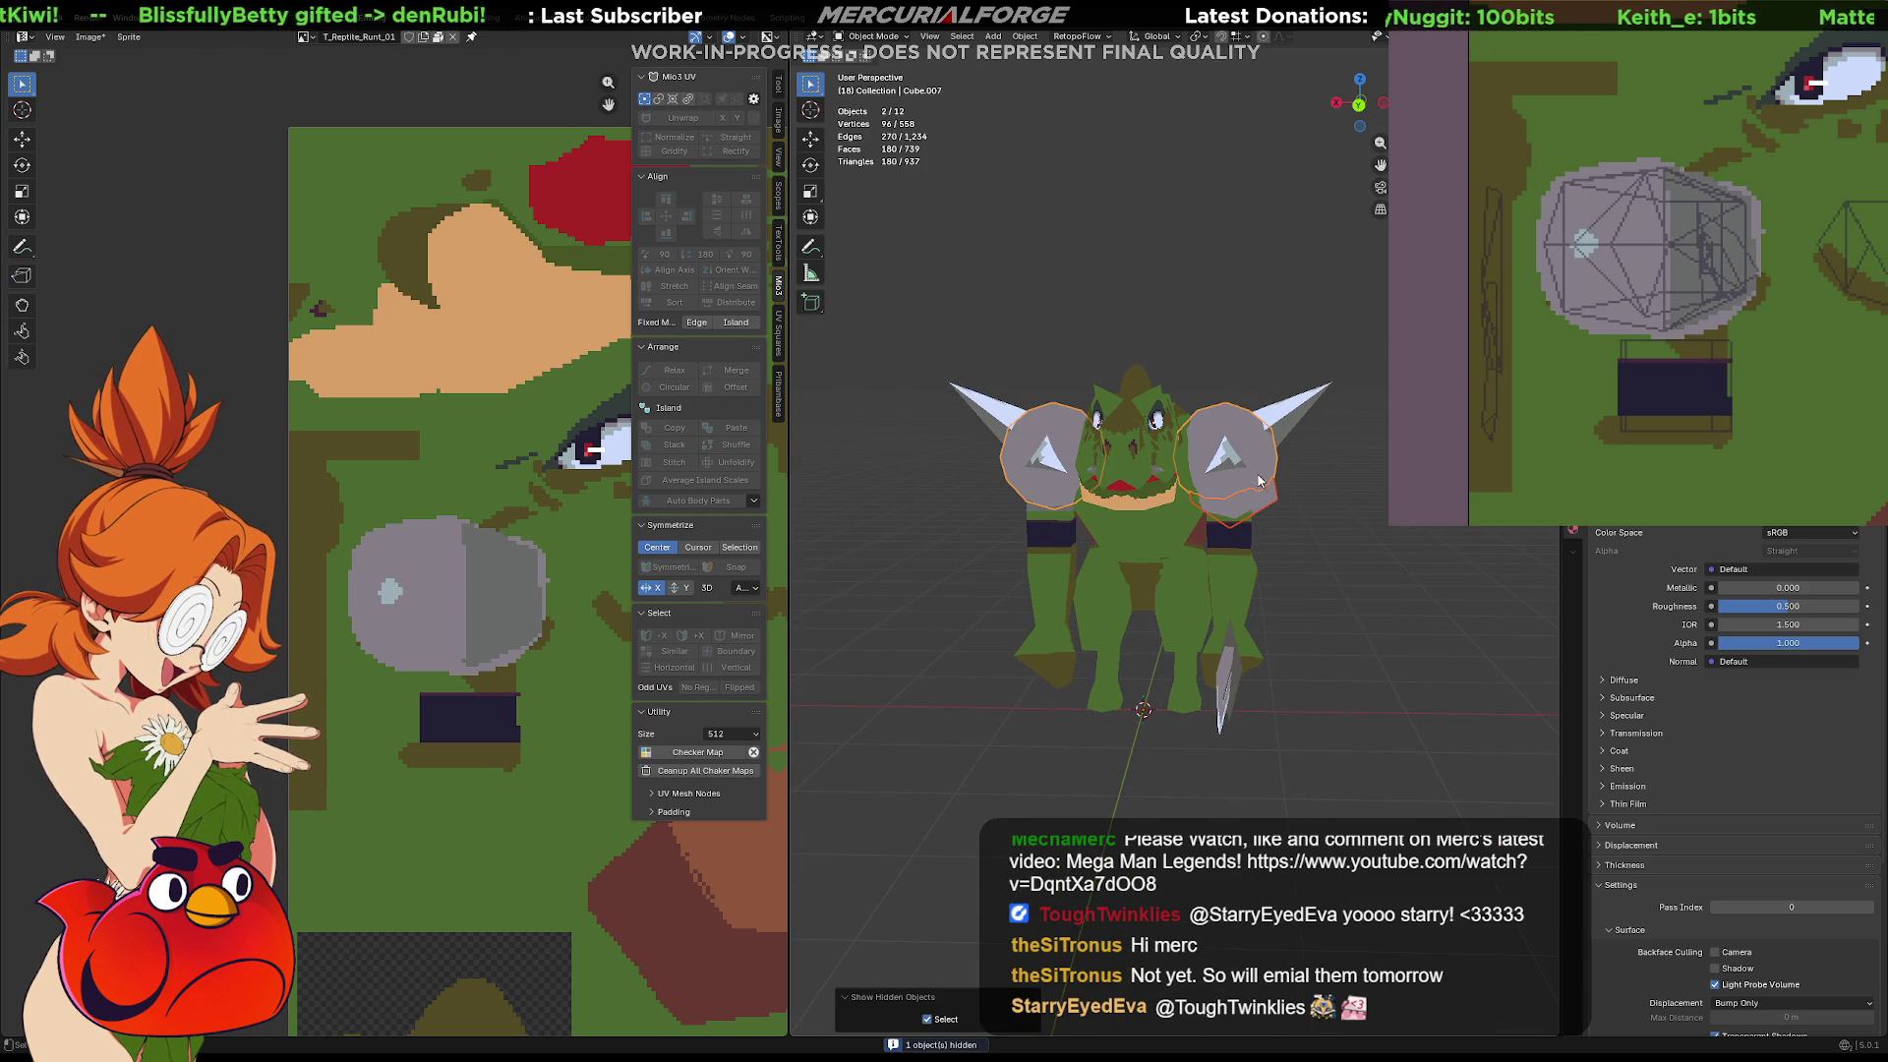
pyautogui.click(1260, 477)
pyautogui.press('q')
pyautogui.press('Return')
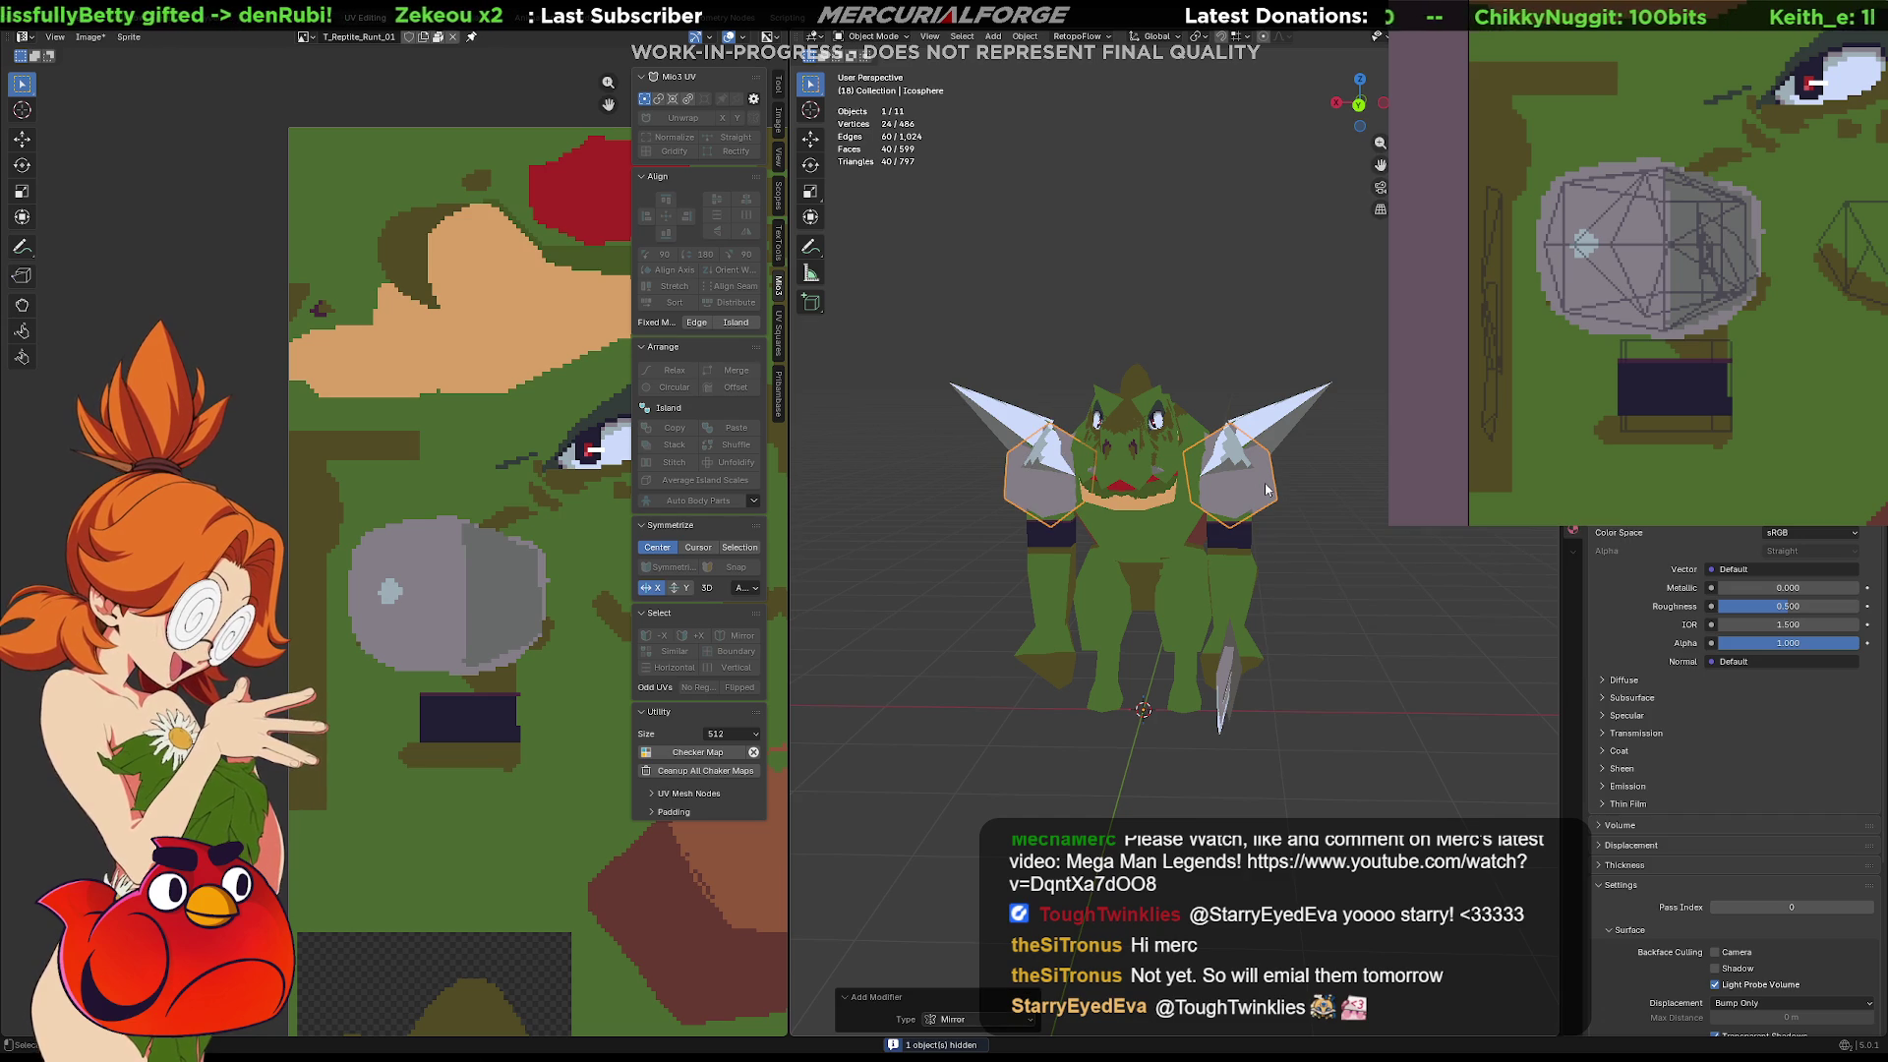
# Lower the Arms.001 spikes vertically and set the pivot to Median Point
pyautogui.click(1269, 415)
pyautogui.press('g')
pyautogui.press('z')
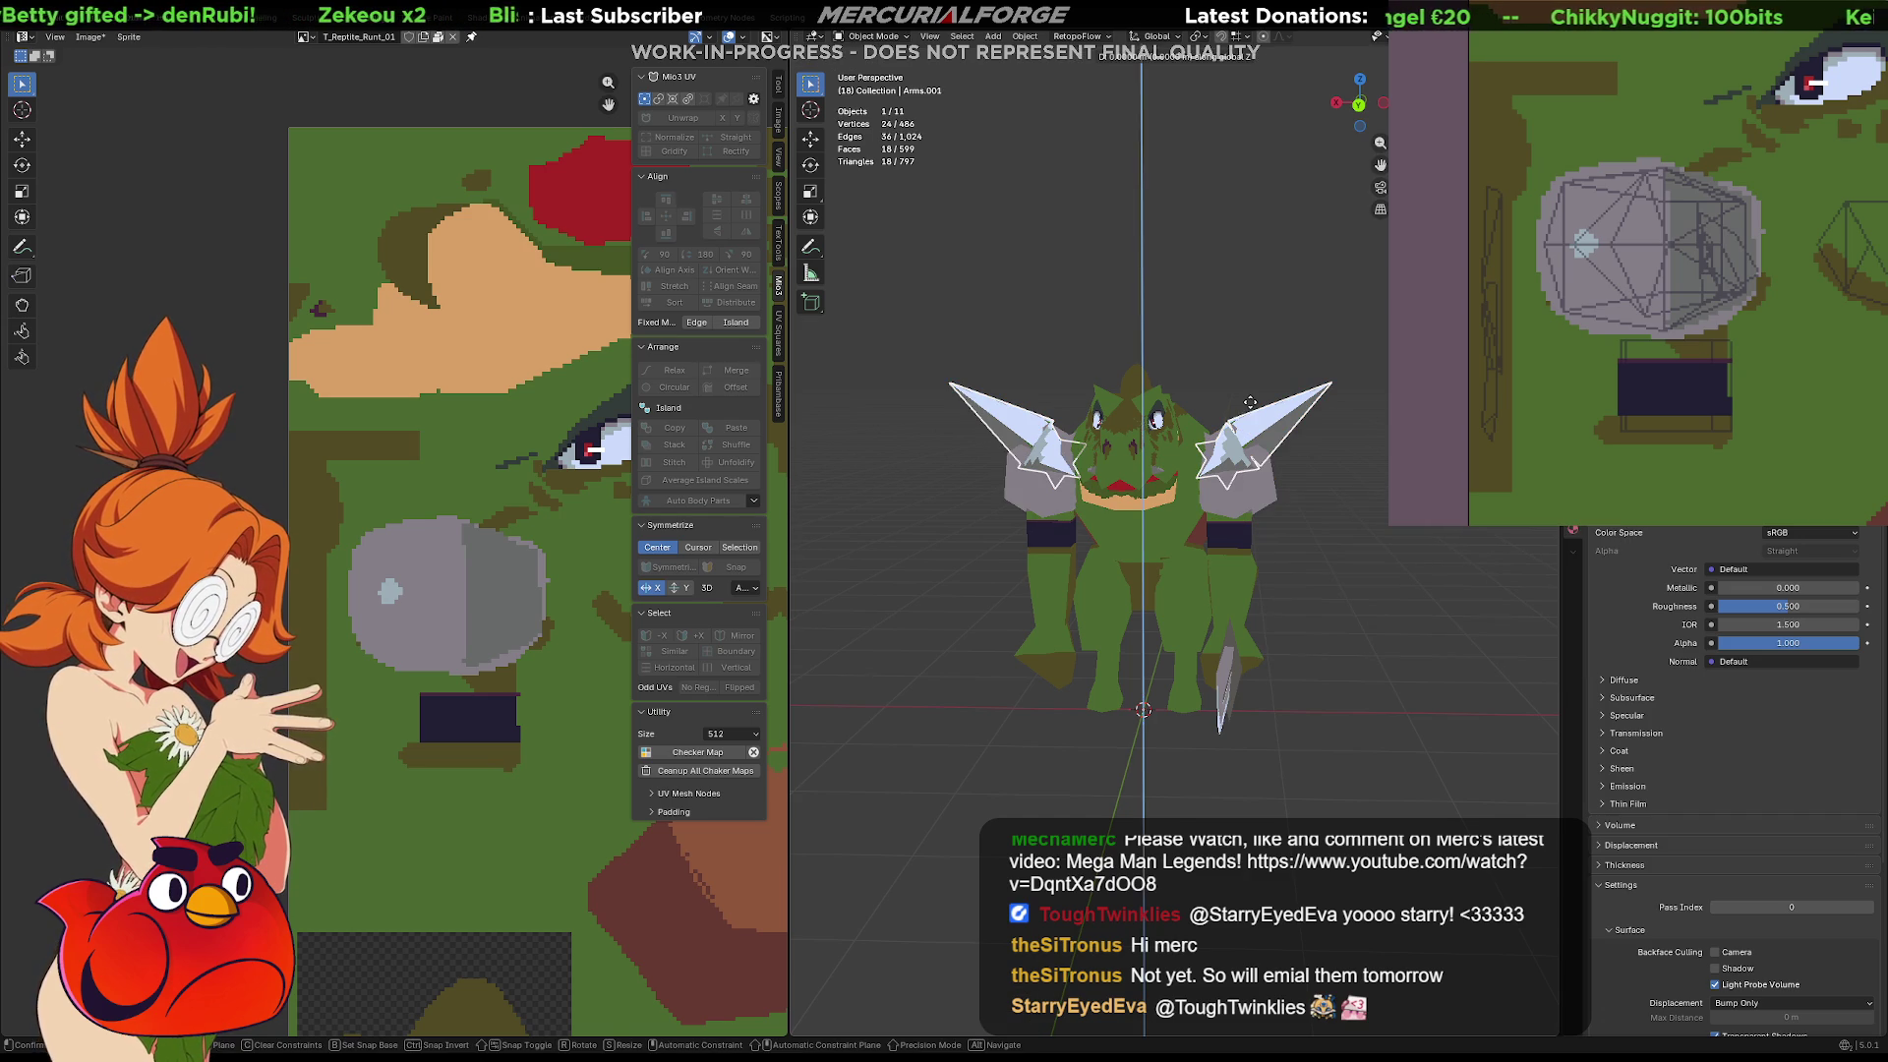
pyautogui.click(1263, 424)
pyautogui.moveTo(1268, 442); pyautogui.dragTo(1277, 593, button='middle')
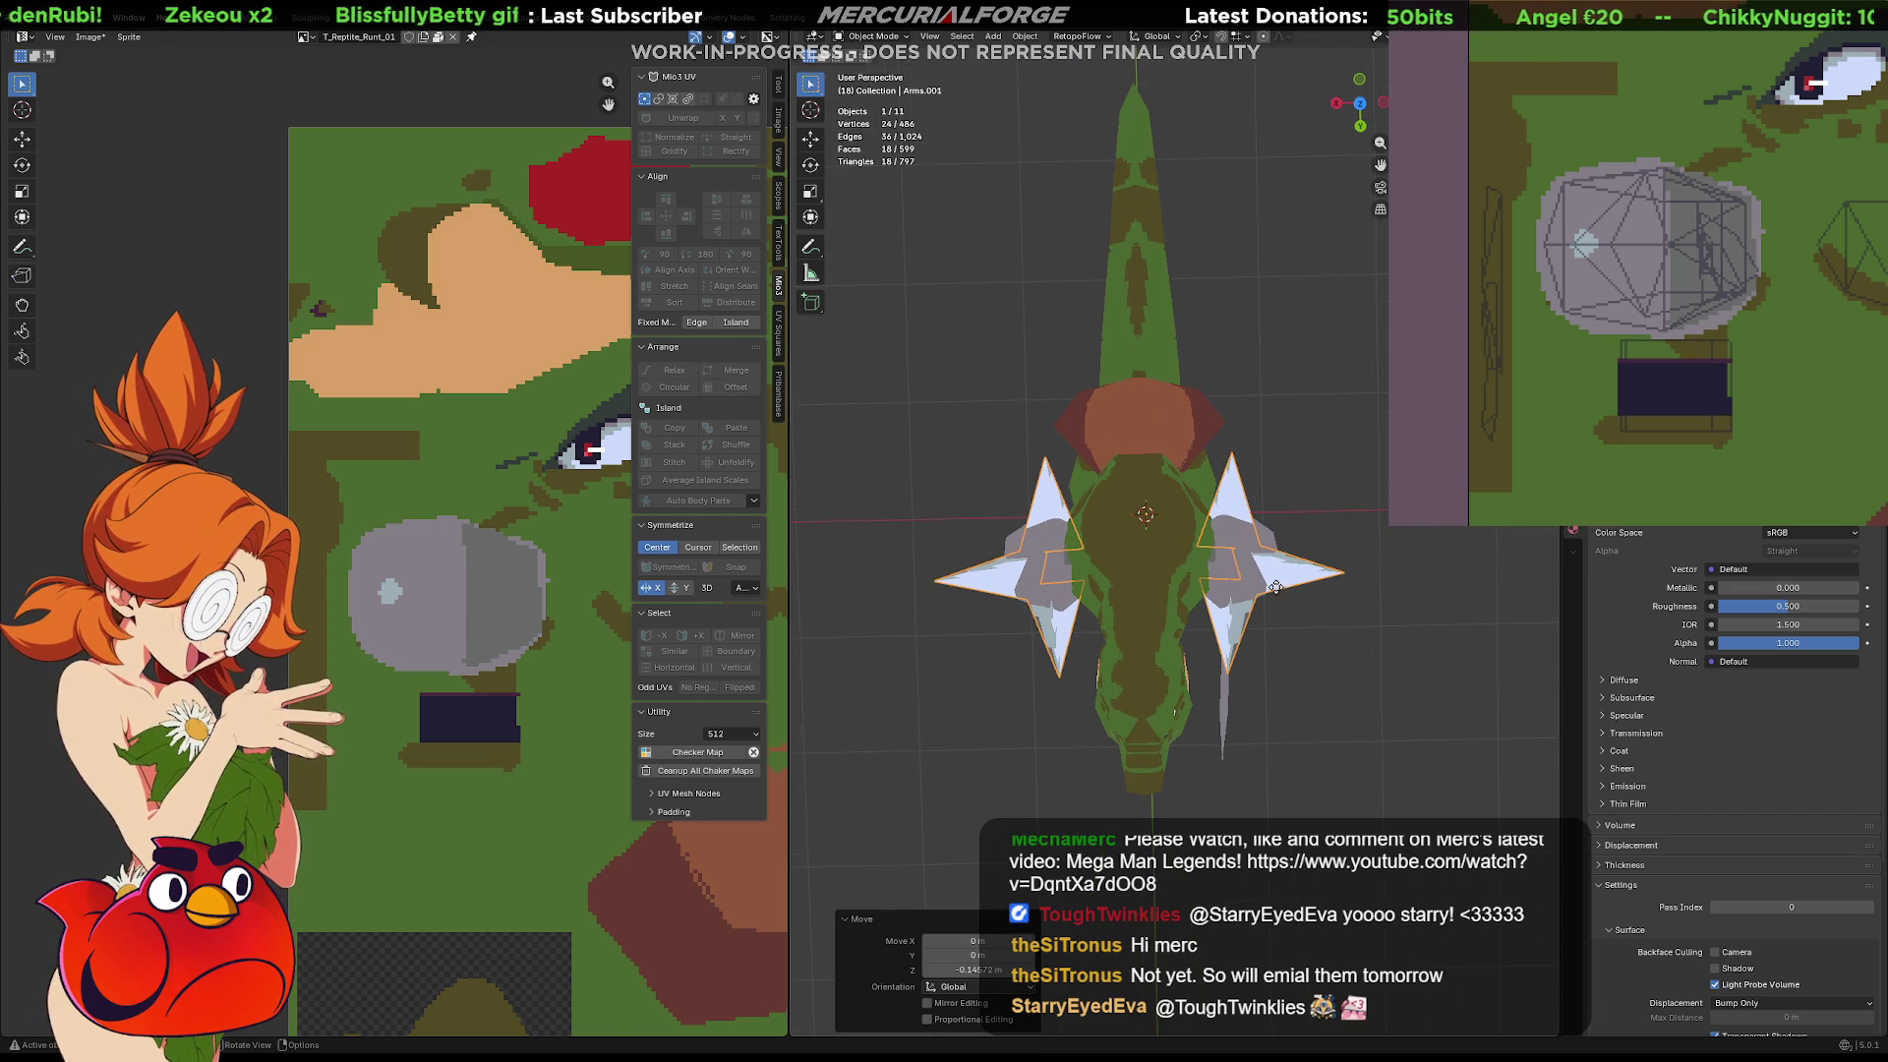
pyautogui.press('g')
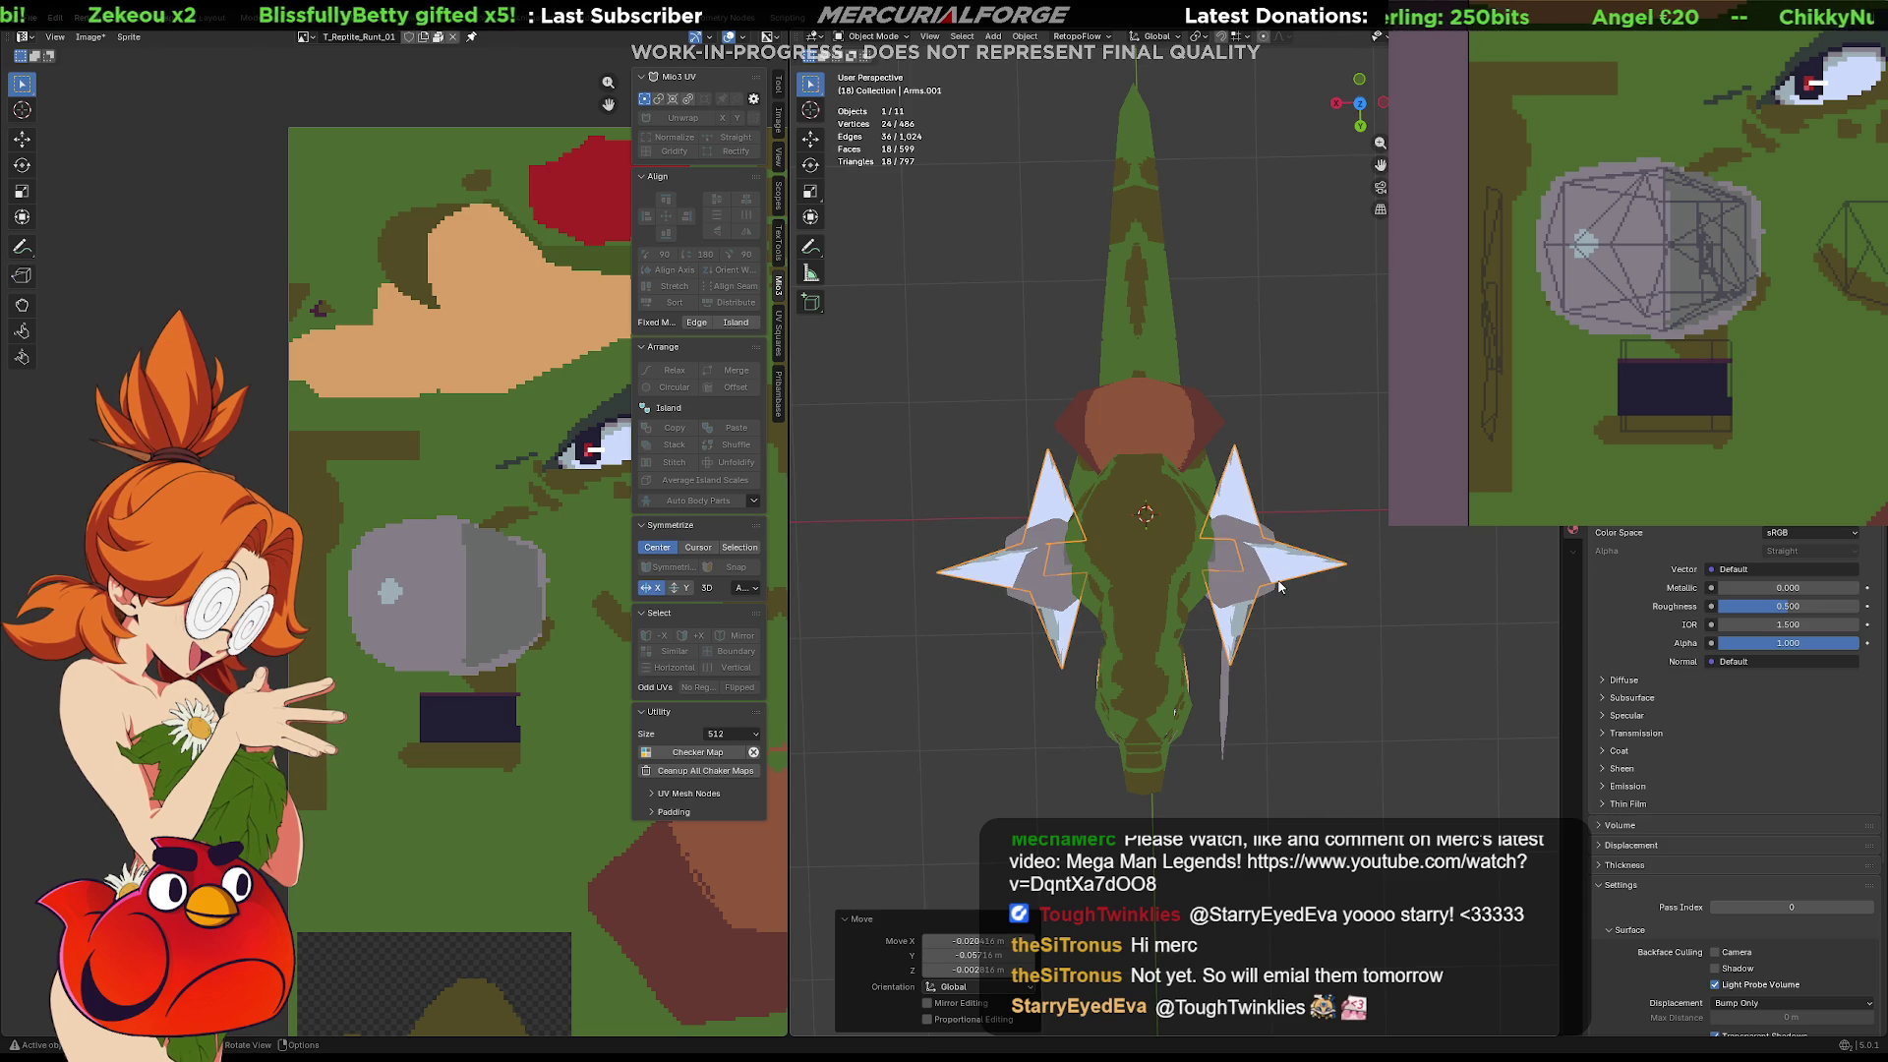
pyautogui.press('s')
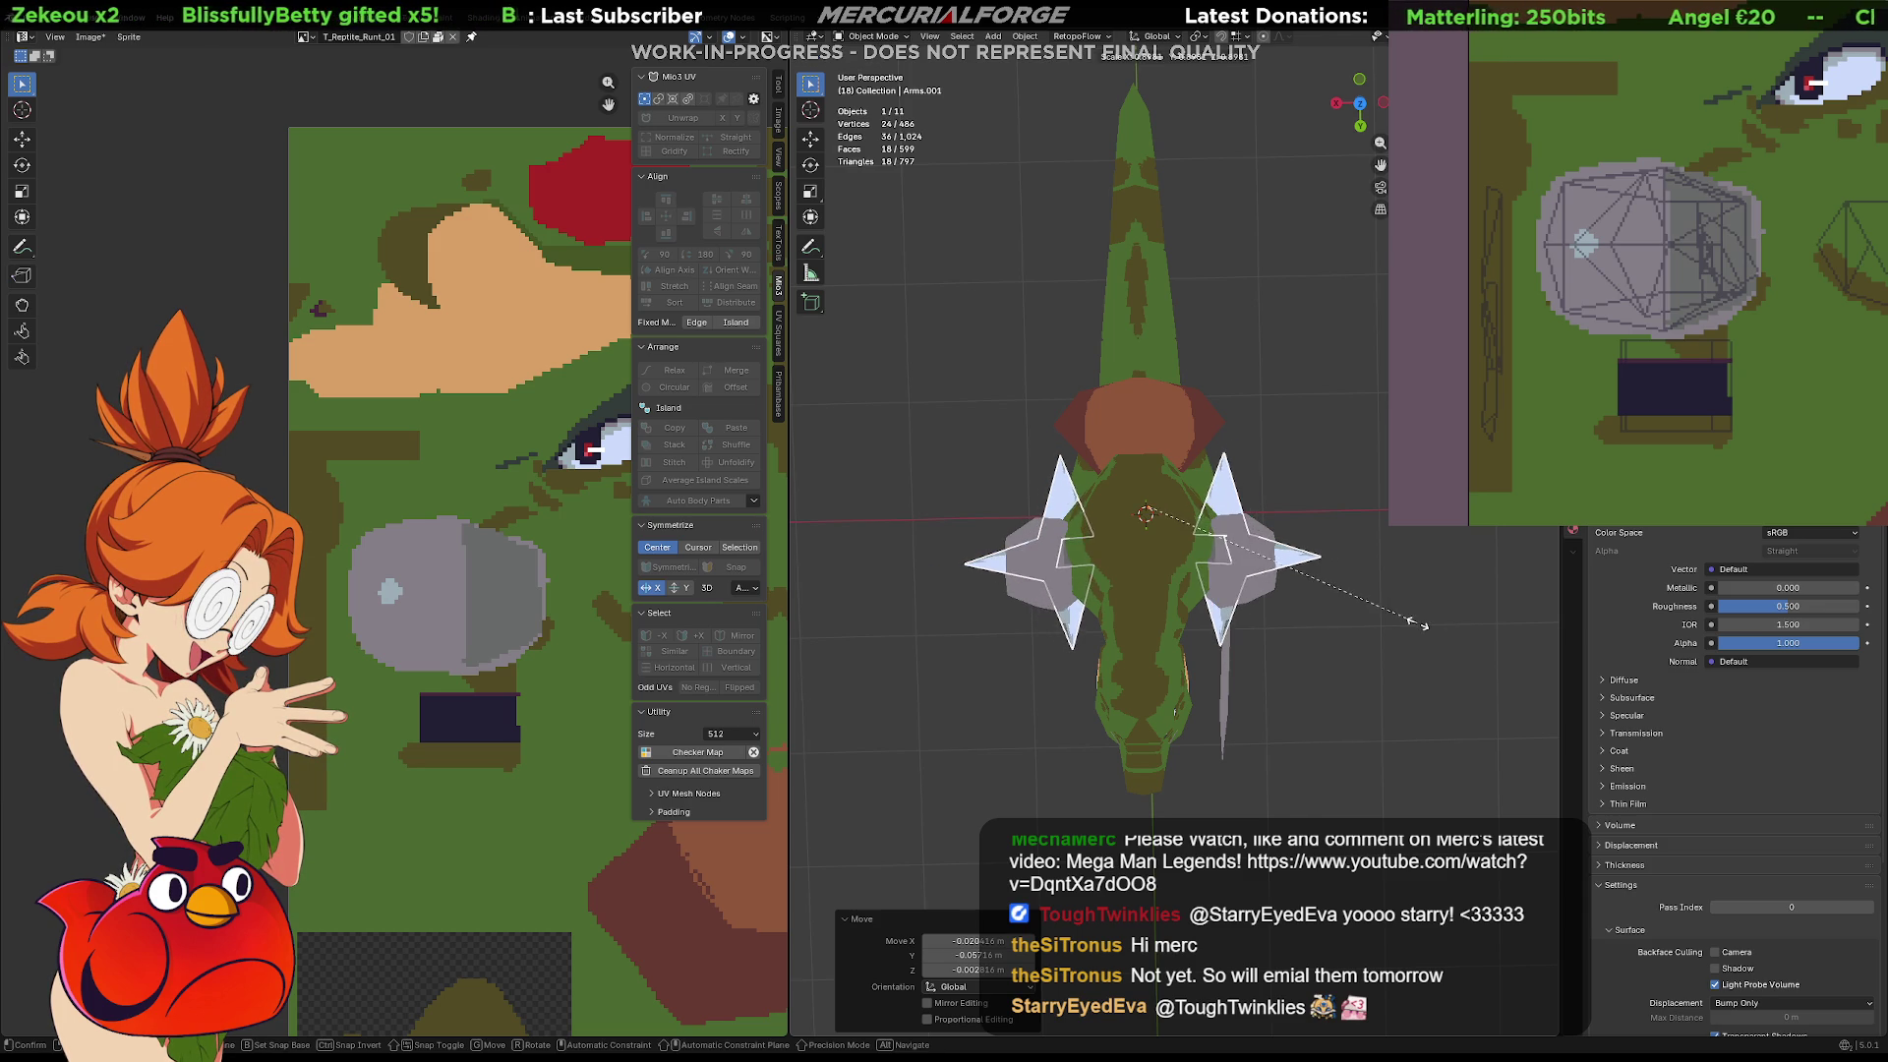
pyautogui.rightClick(1426, 625)
pyautogui.hotkey('shift', 'h')
pyautogui.hotkey('alt', 'h')
pyautogui.press('.')
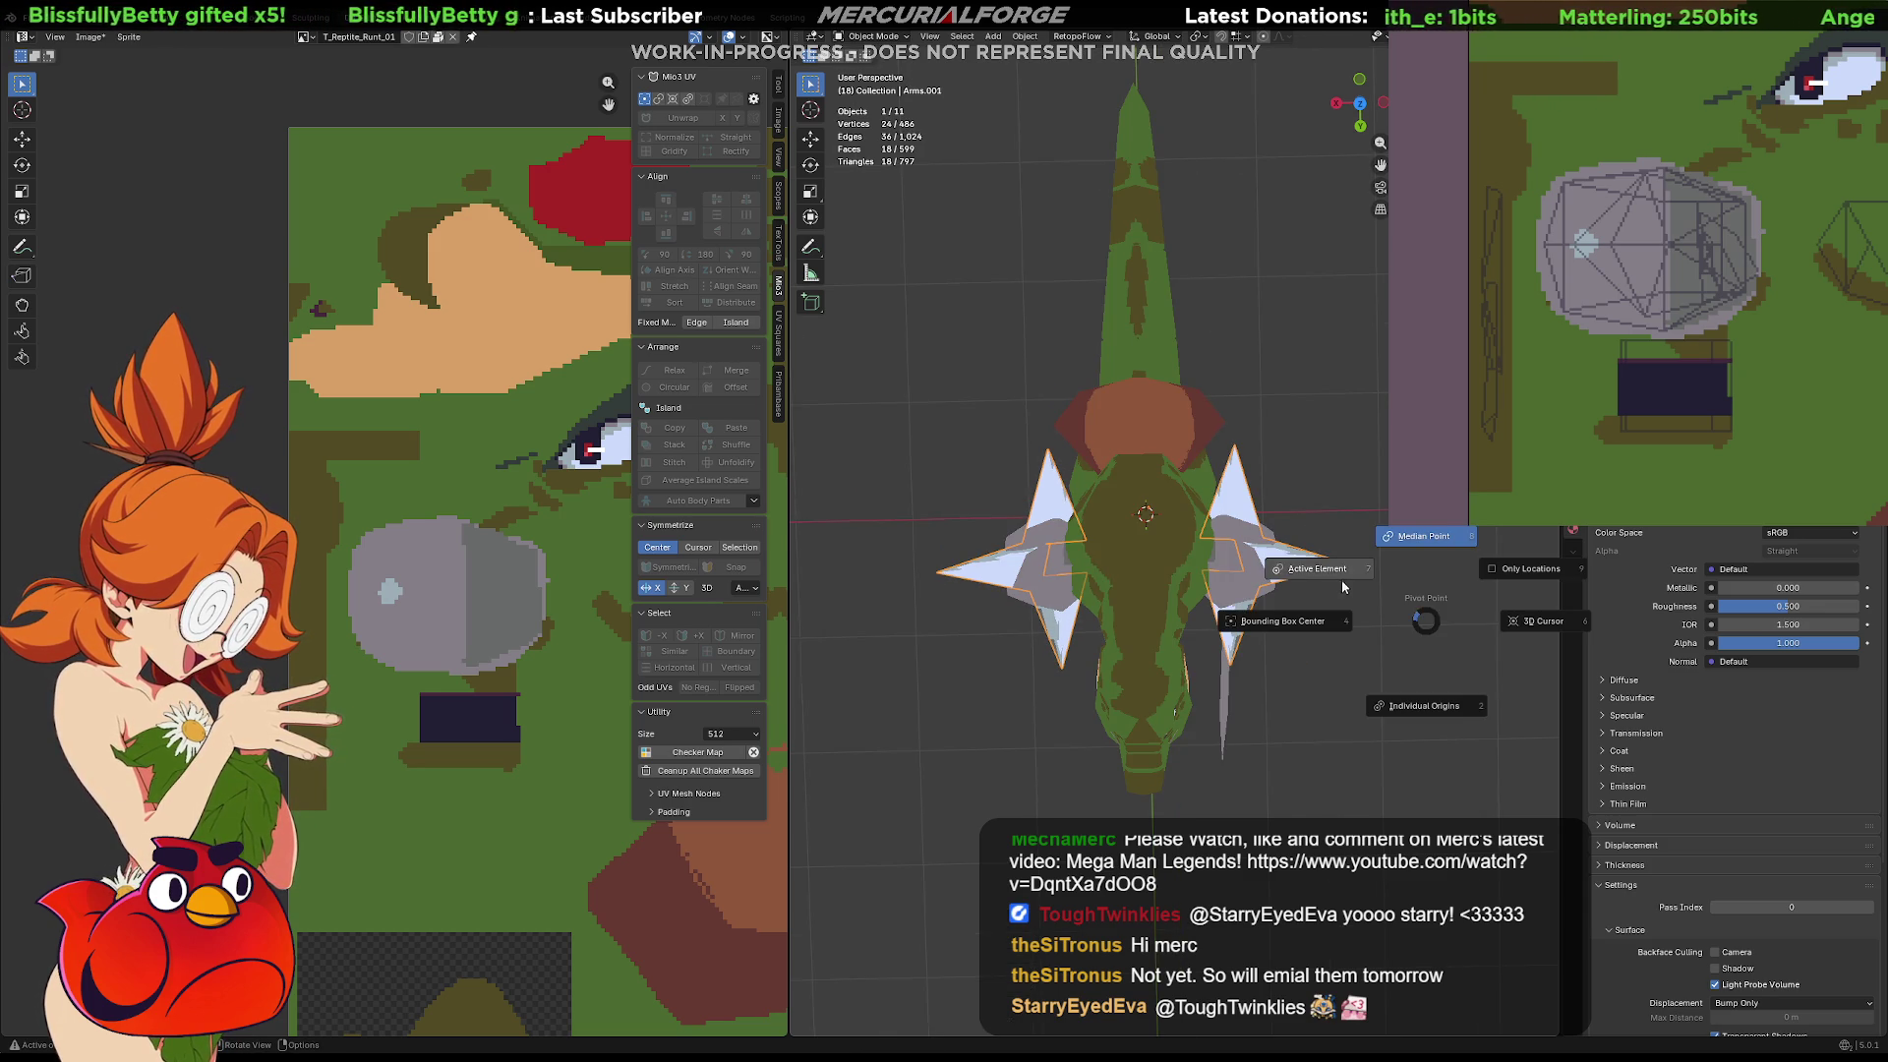
pyautogui.click(1426, 537)
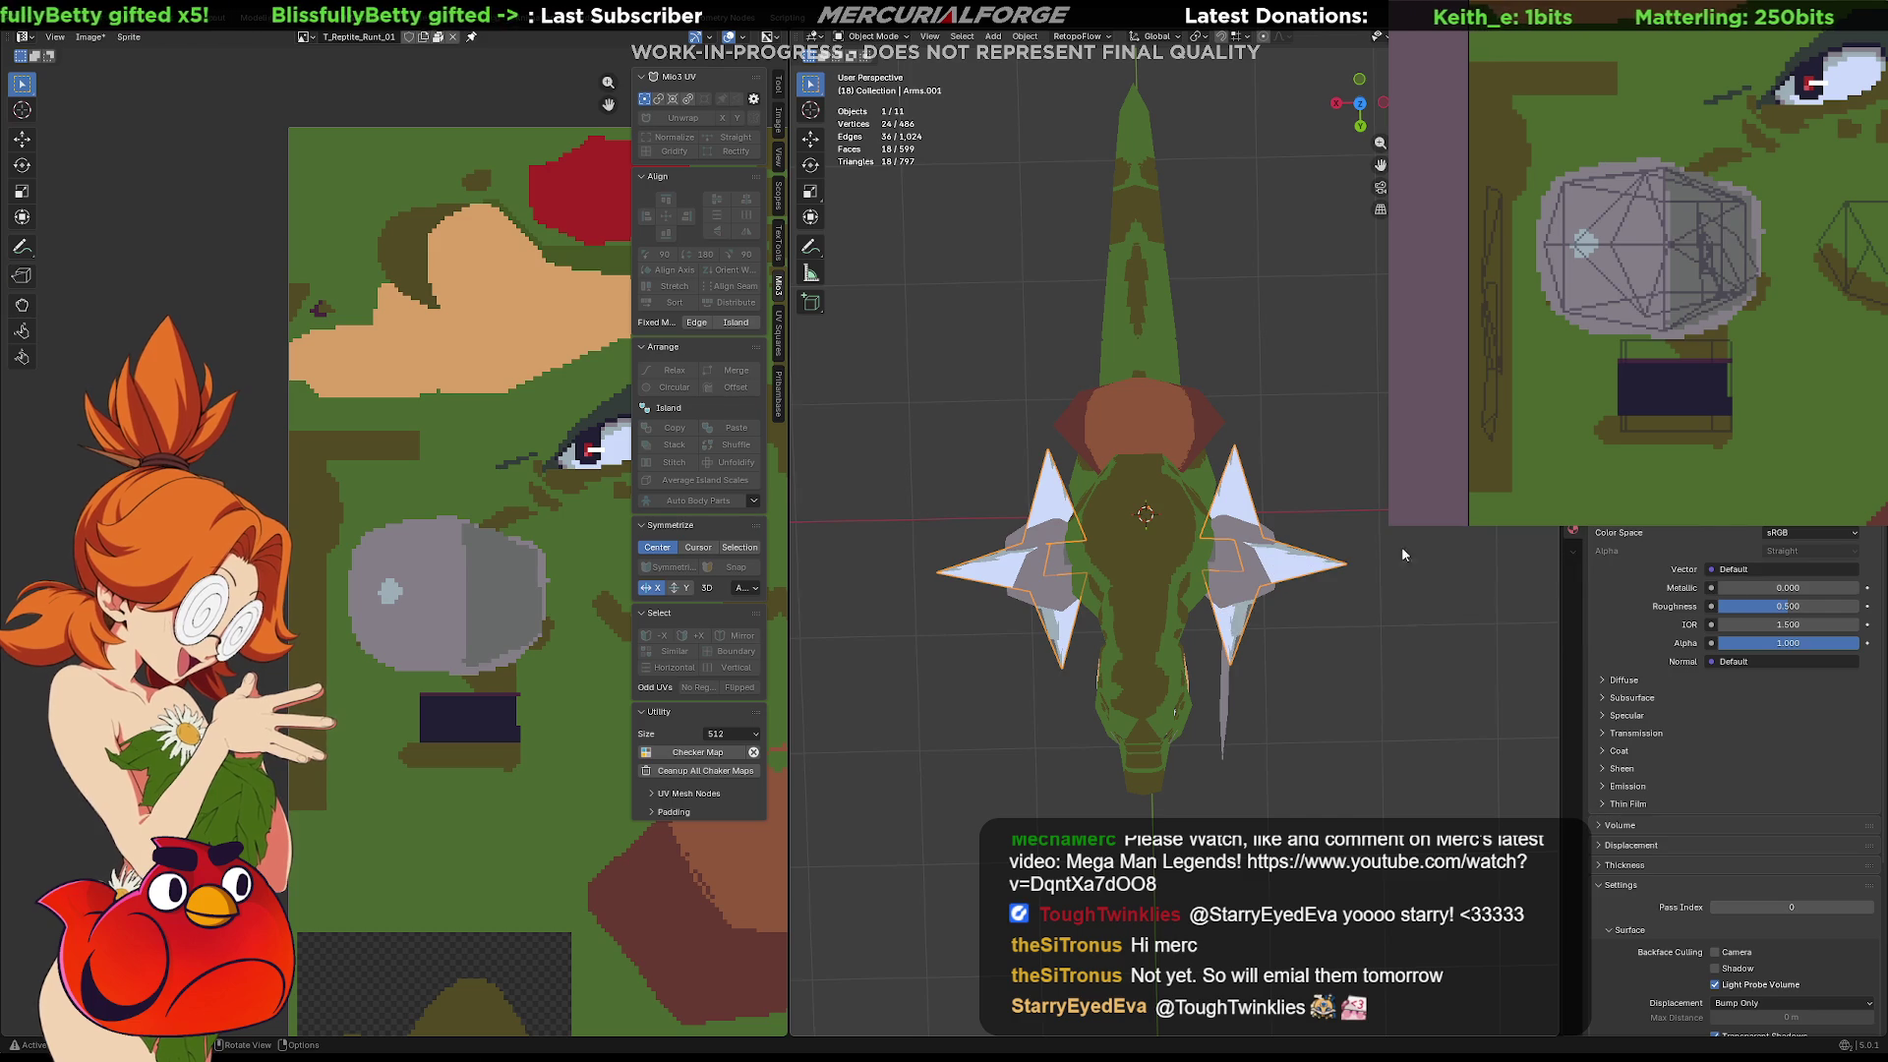
# Scale the spikes to 0.803 in Edit Mode and reposition them
pyautogui.press('Tab')
pyautogui.press('s')
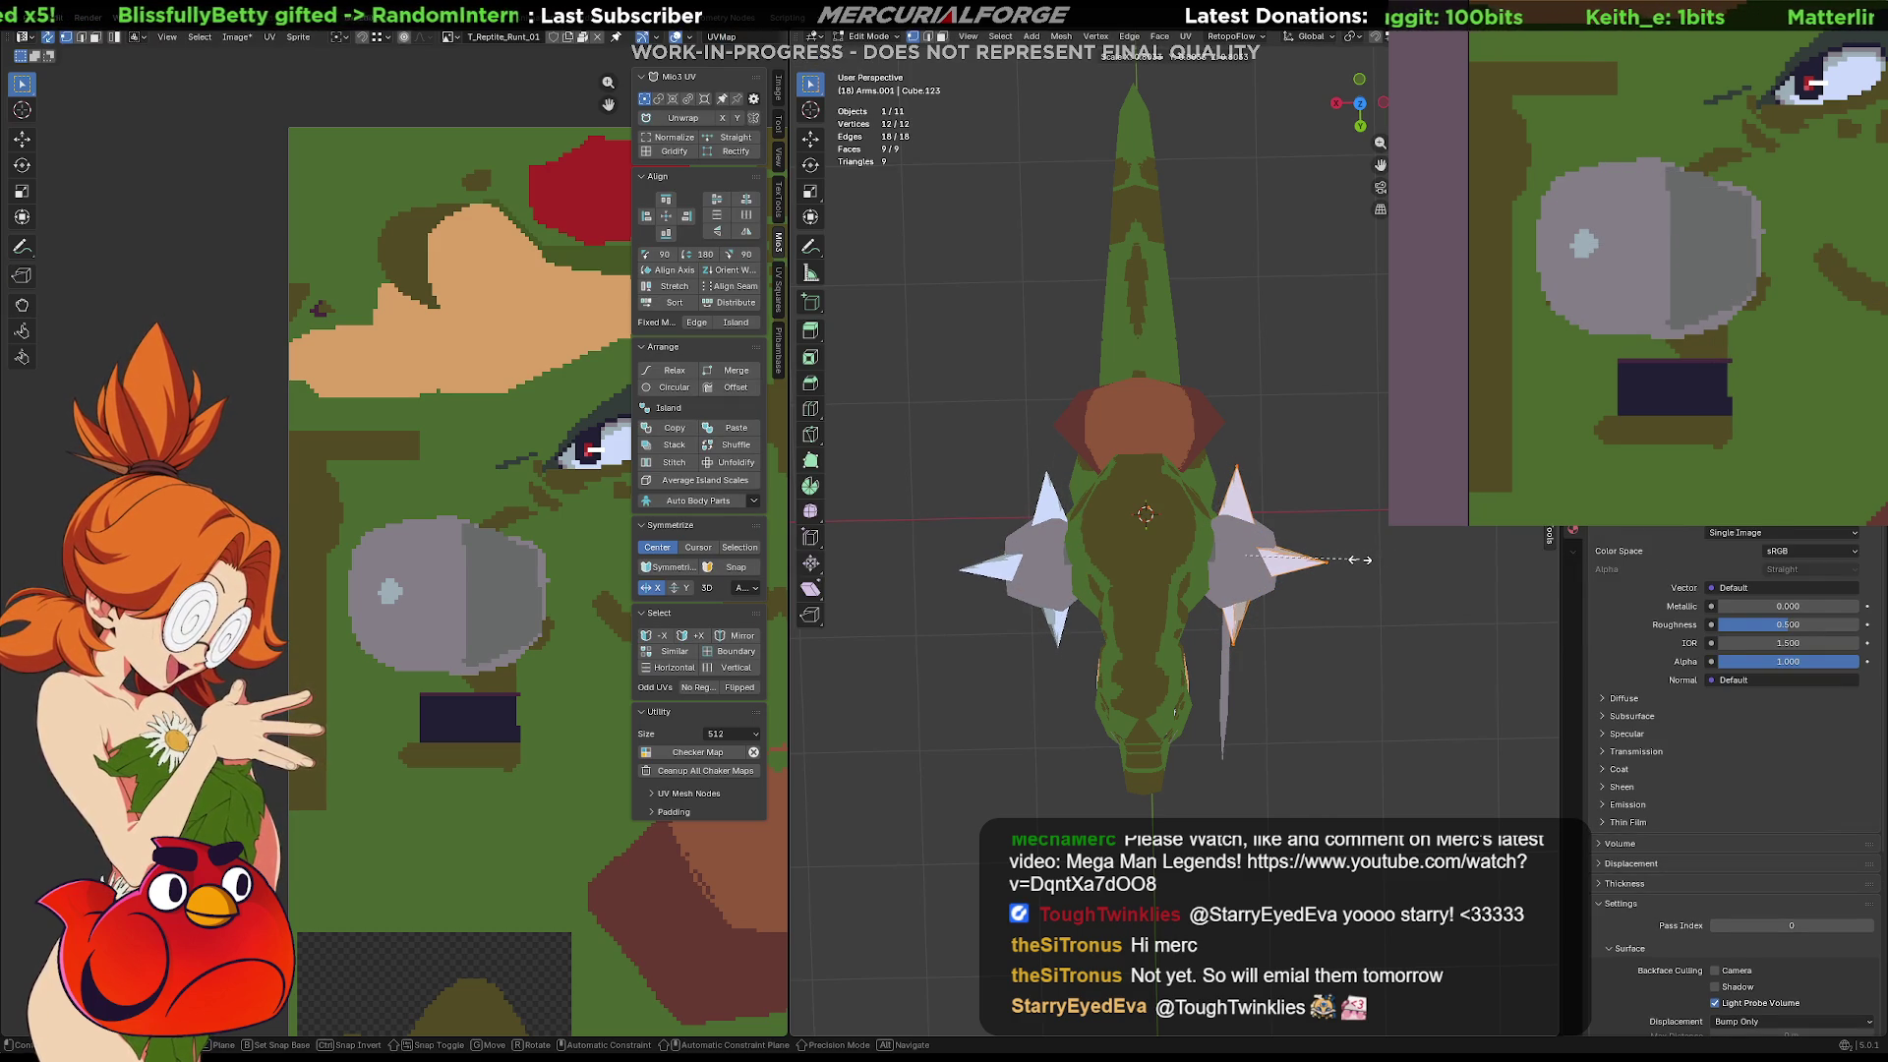
pyautogui.click(1360, 560)
pyautogui.press('g')
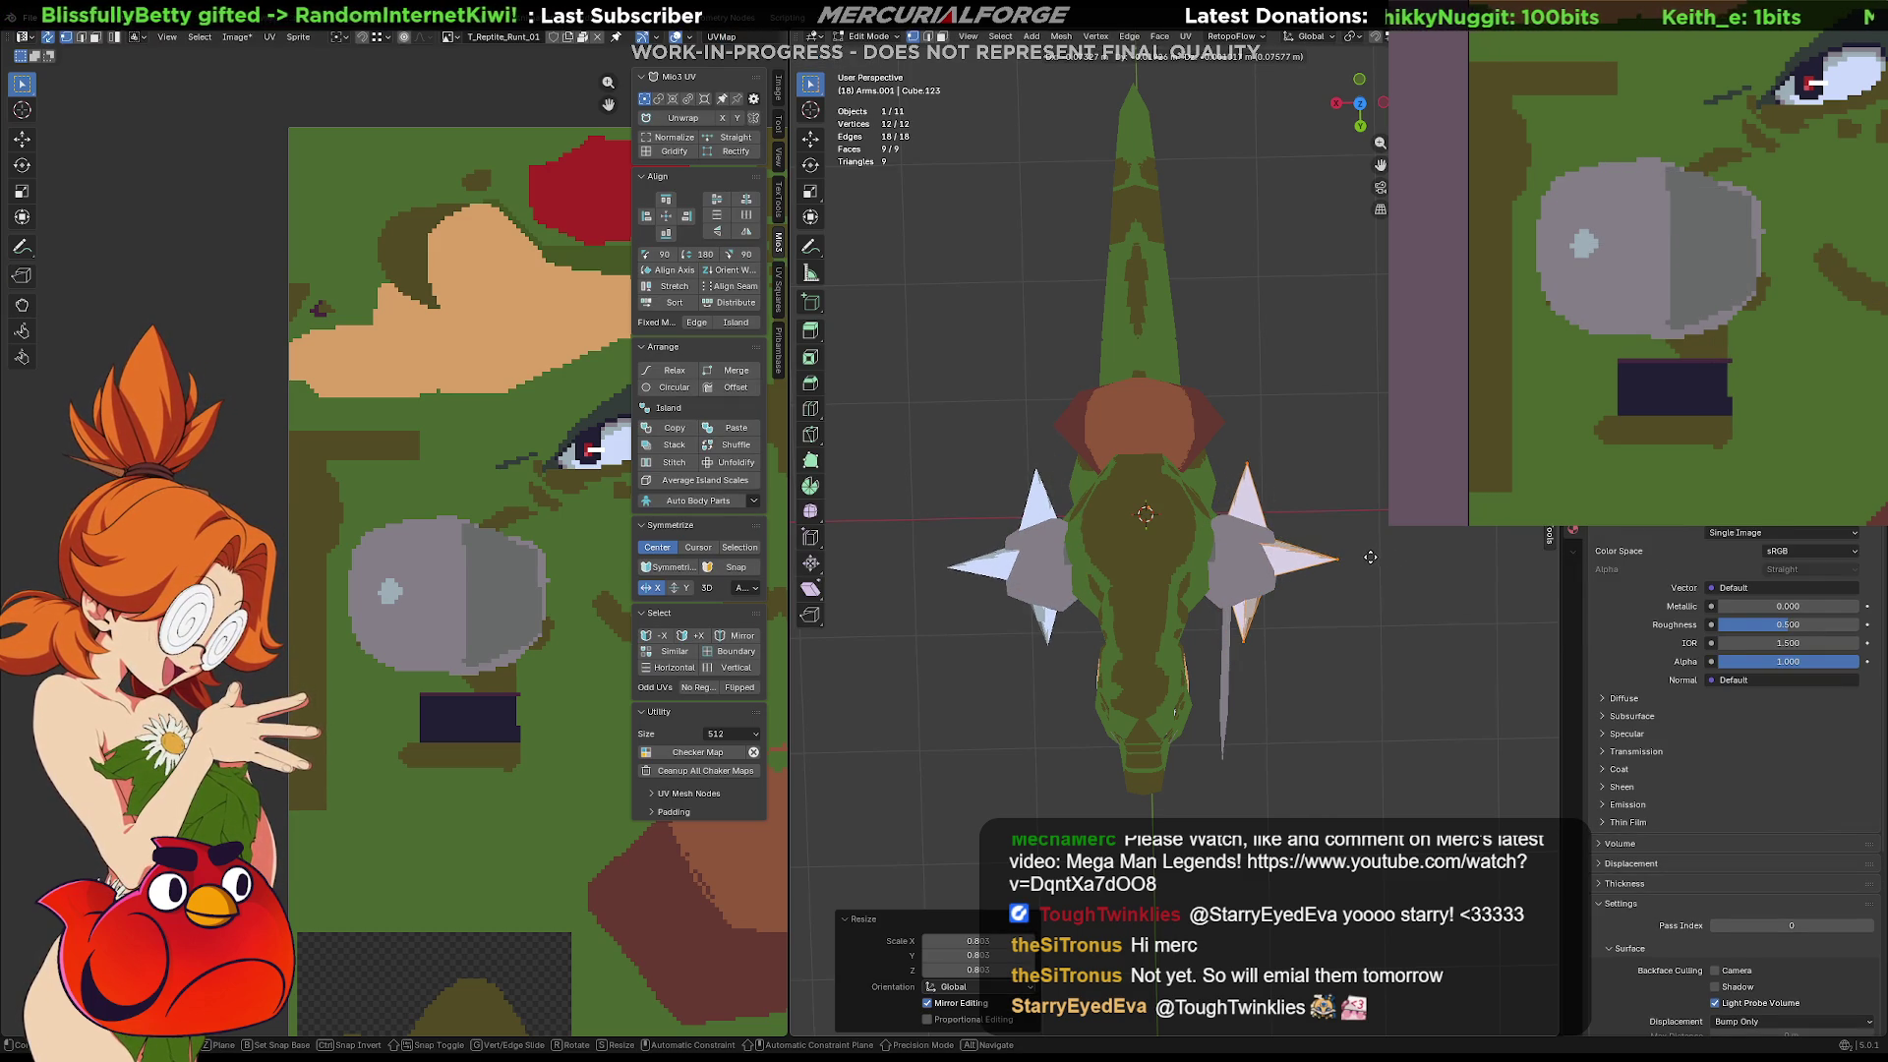
pyautogui.click(1371, 563)
# Tilt the spikes 19.7° and move them into final place on the shoulder pads
pyautogui.moveTo(1357, 580)
pyautogui.mouseDown(button='middle')
pyautogui.moveTo(1355, 472)
pyautogui.moveTo(1229, 447)
pyautogui.moveTo(1287, 497)
pyautogui.mouseUp(button='middle')
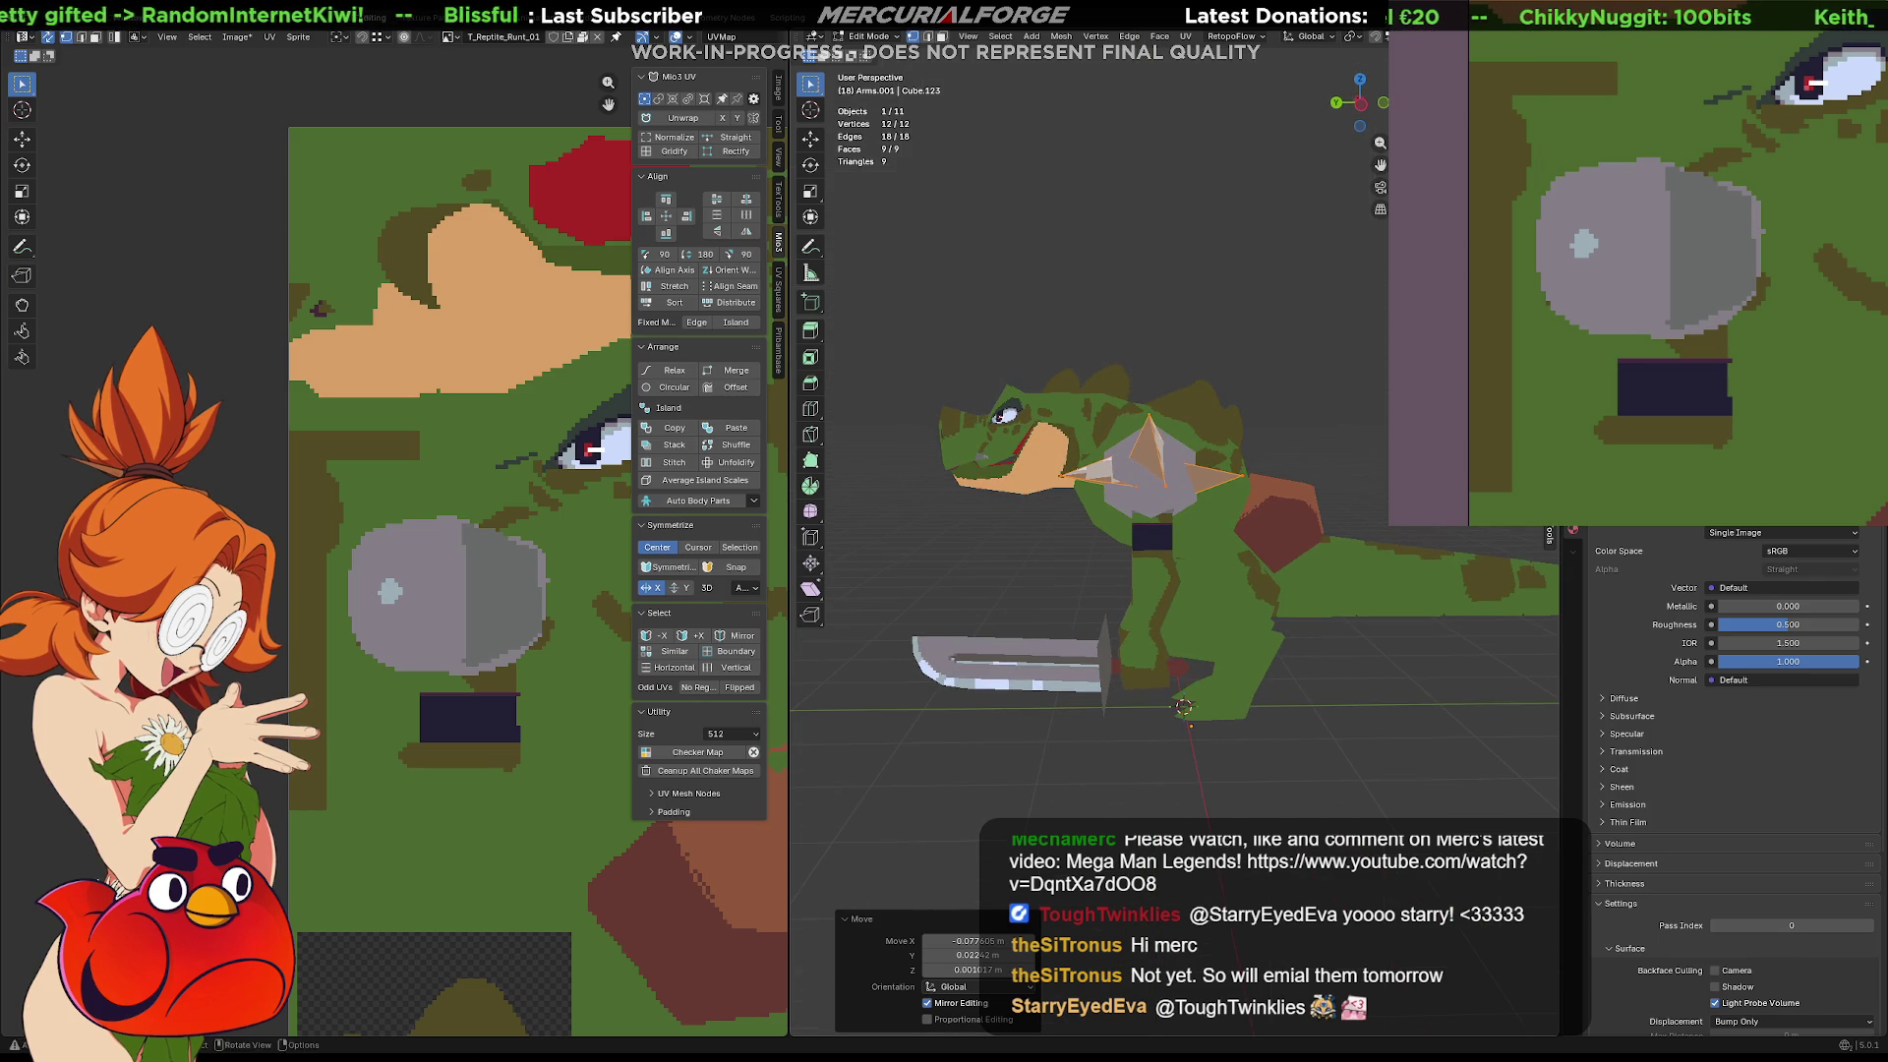
pyautogui.press('r')
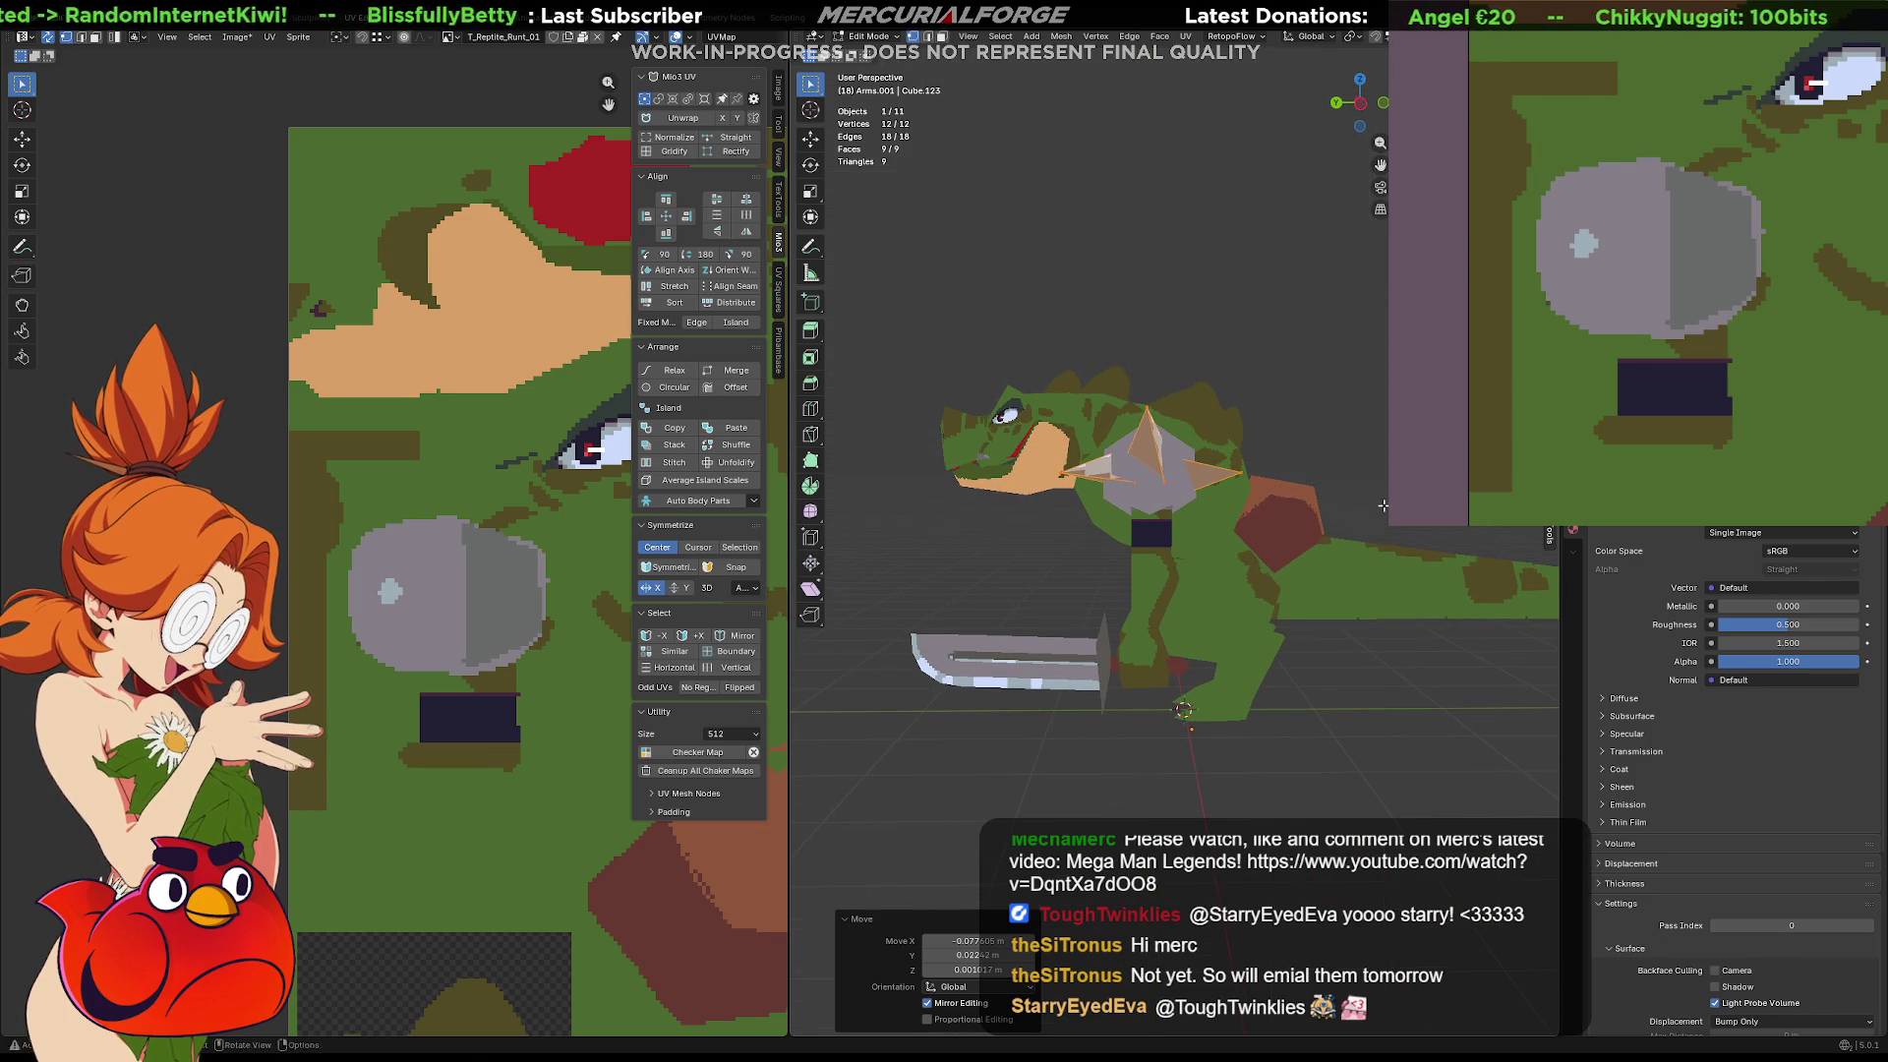
pyautogui.click(1368, 574)
pyautogui.press('g')
pyautogui.click(1362, 581)
pyautogui.moveTo(1362, 581)
pyautogui.mouseDown(button='middle')
pyautogui.moveTo(1307, 453)
pyautogui.moveTo(1210, 472)
pyautogui.moveTo(1263, 349)
pyautogui.moveTo(1322, 369)
pyautogui.mouseUp(button='middle')
pyautogui.click(1268, 344)
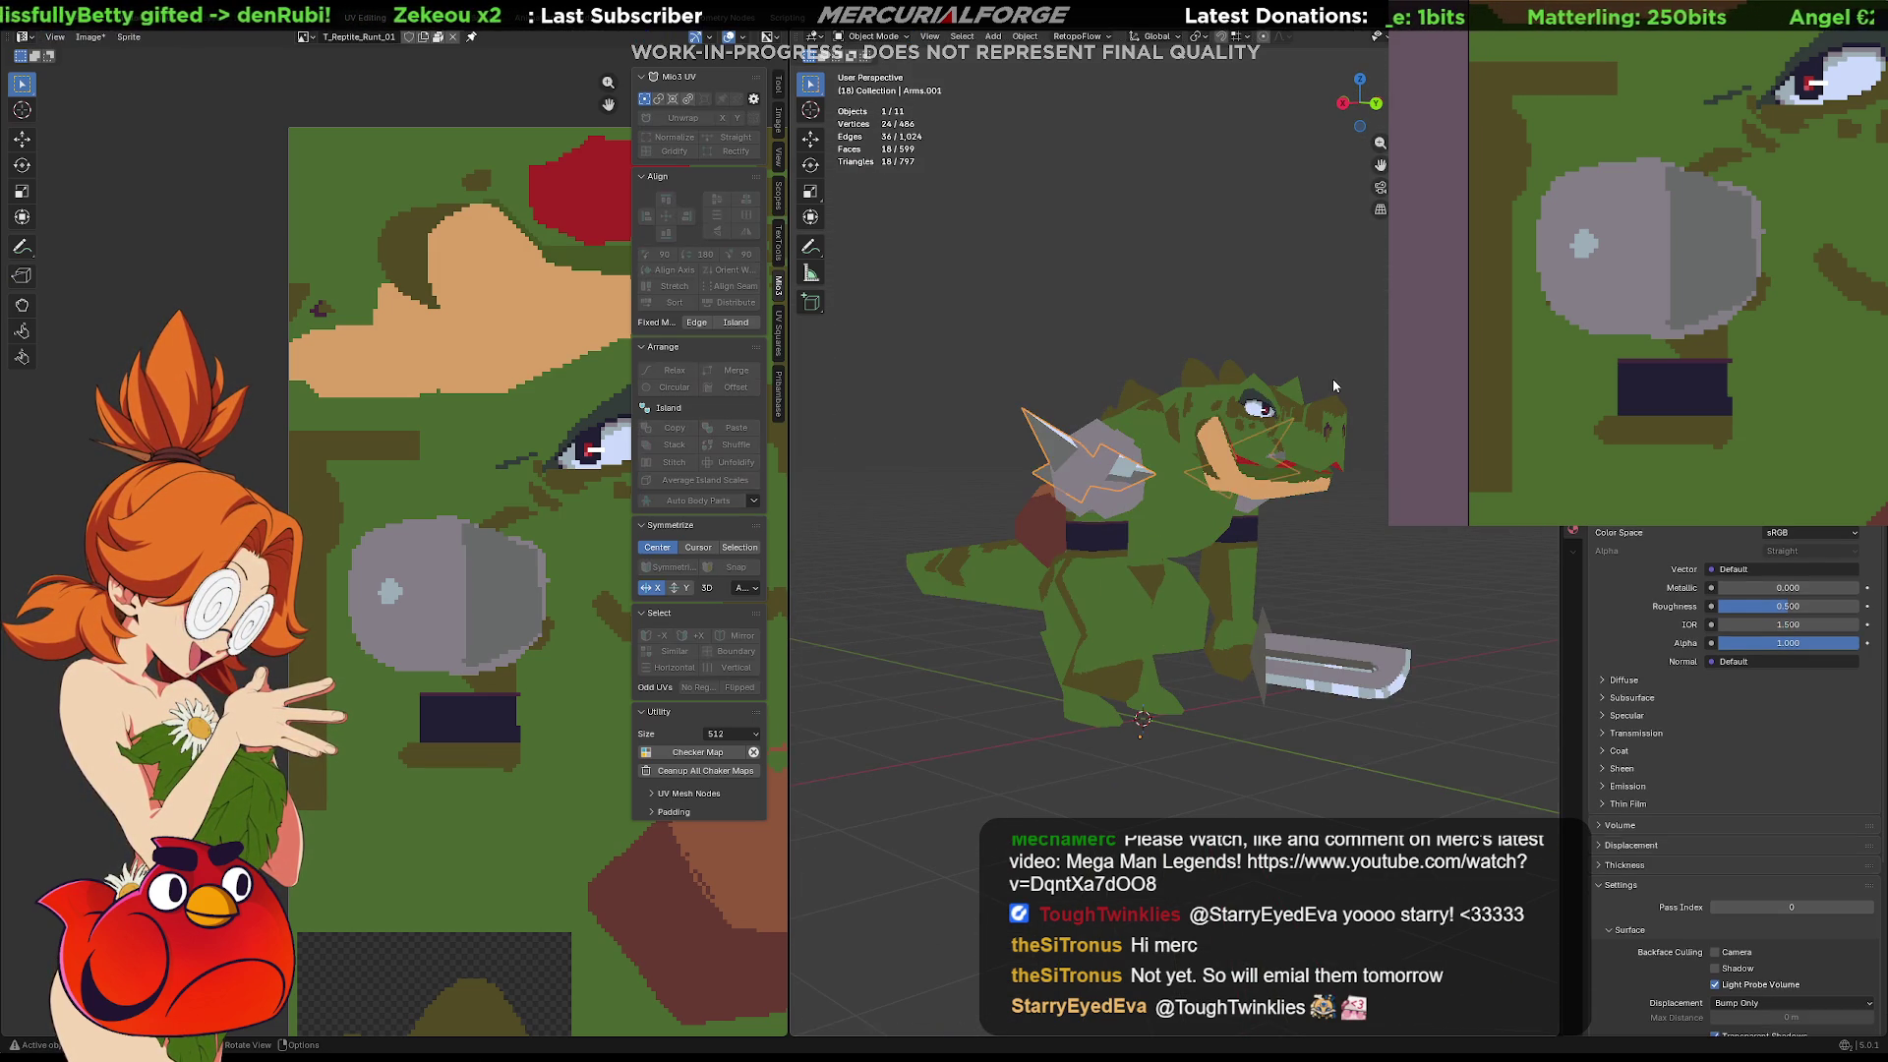
# Select the shoulder pad icosphere and project all its UVs from the side view
pyautogui.scroll(2, 1319, 357)
pyautogui.press('Tab')
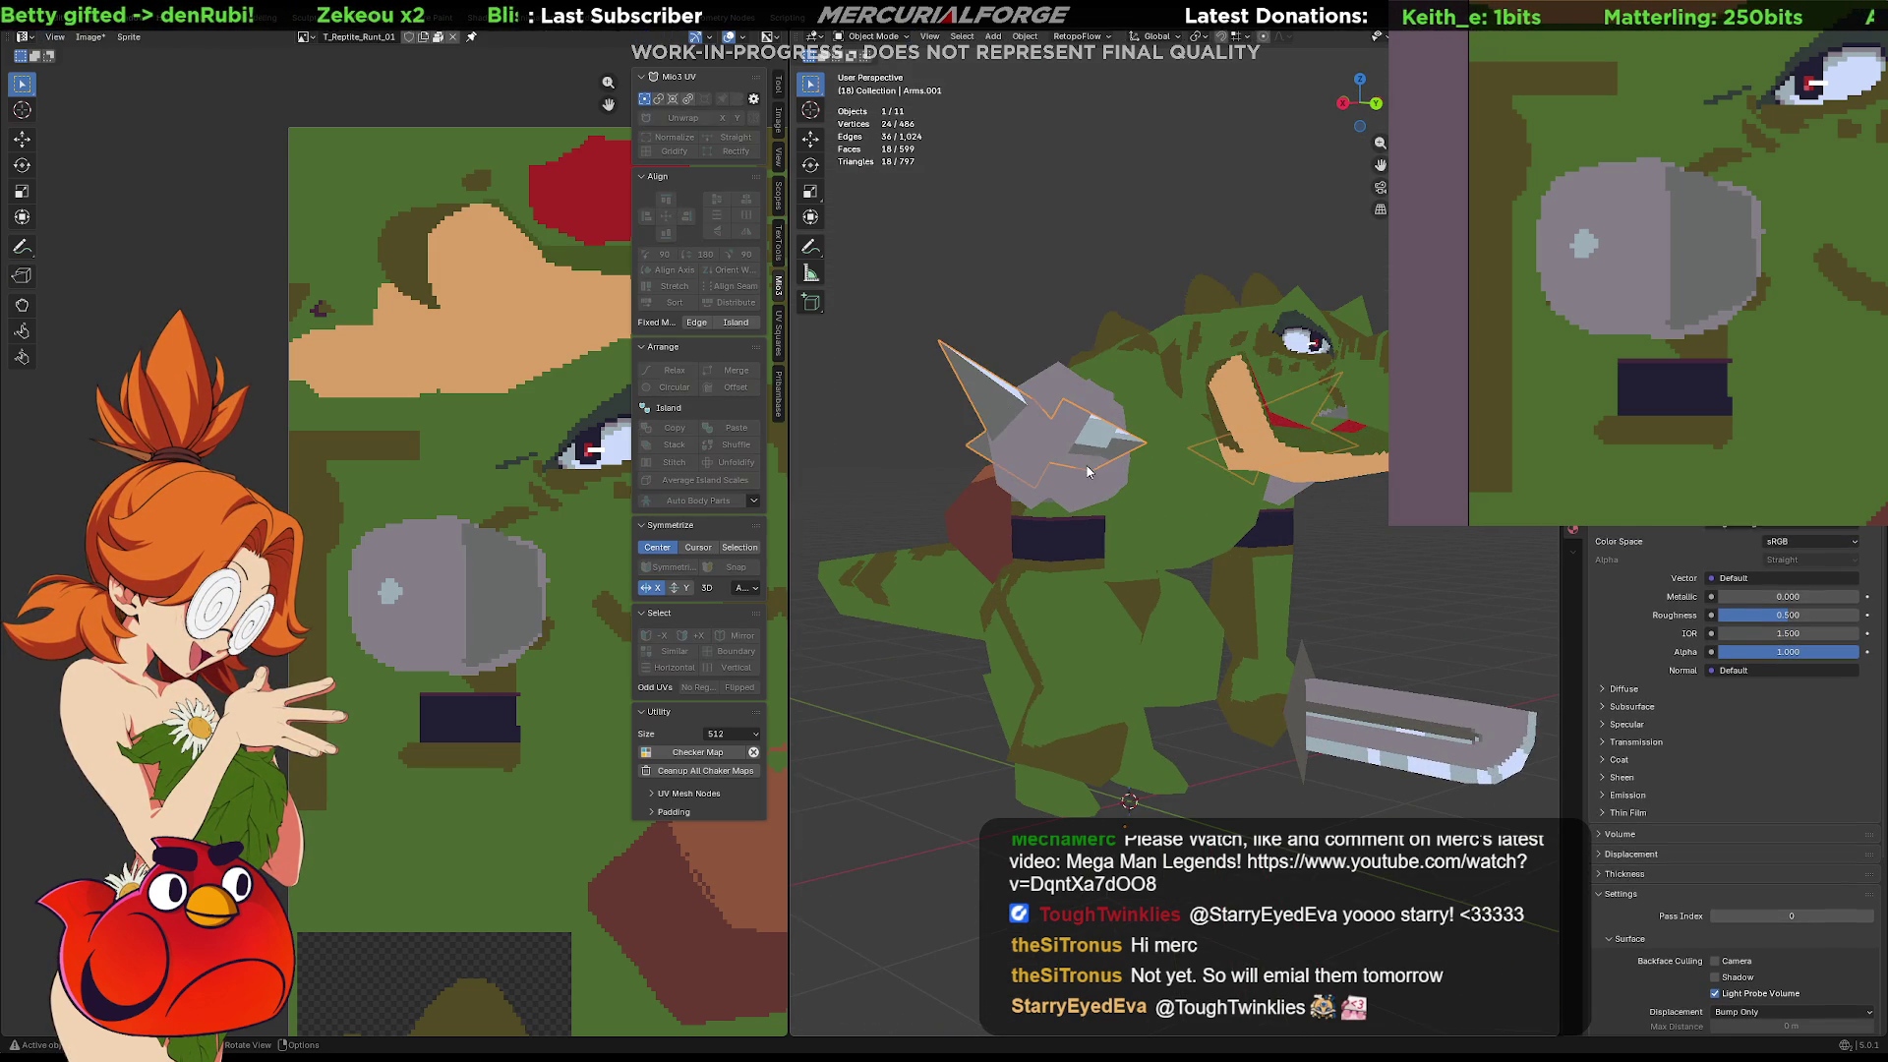
pyautogui.click(1089, 488)
pyautogui.scroll(-3, 474, 604)
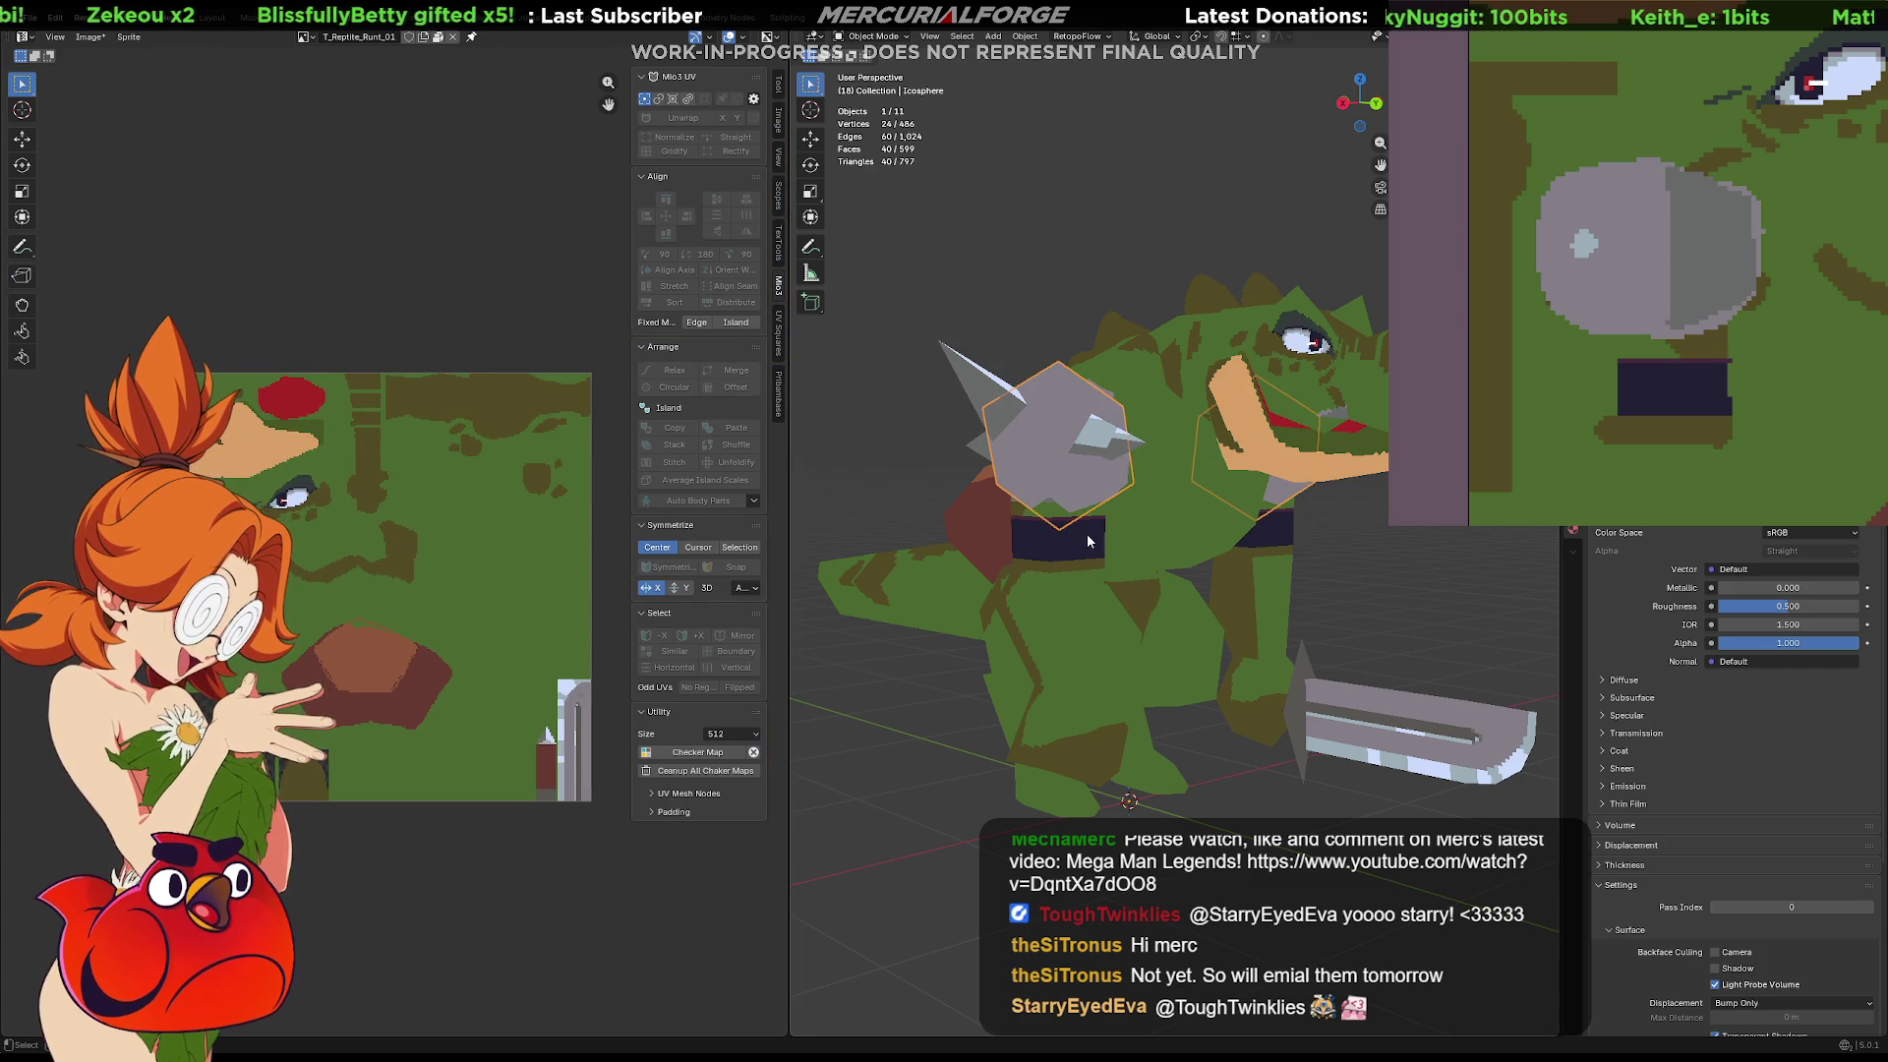
pyautogui.press('KP_3')
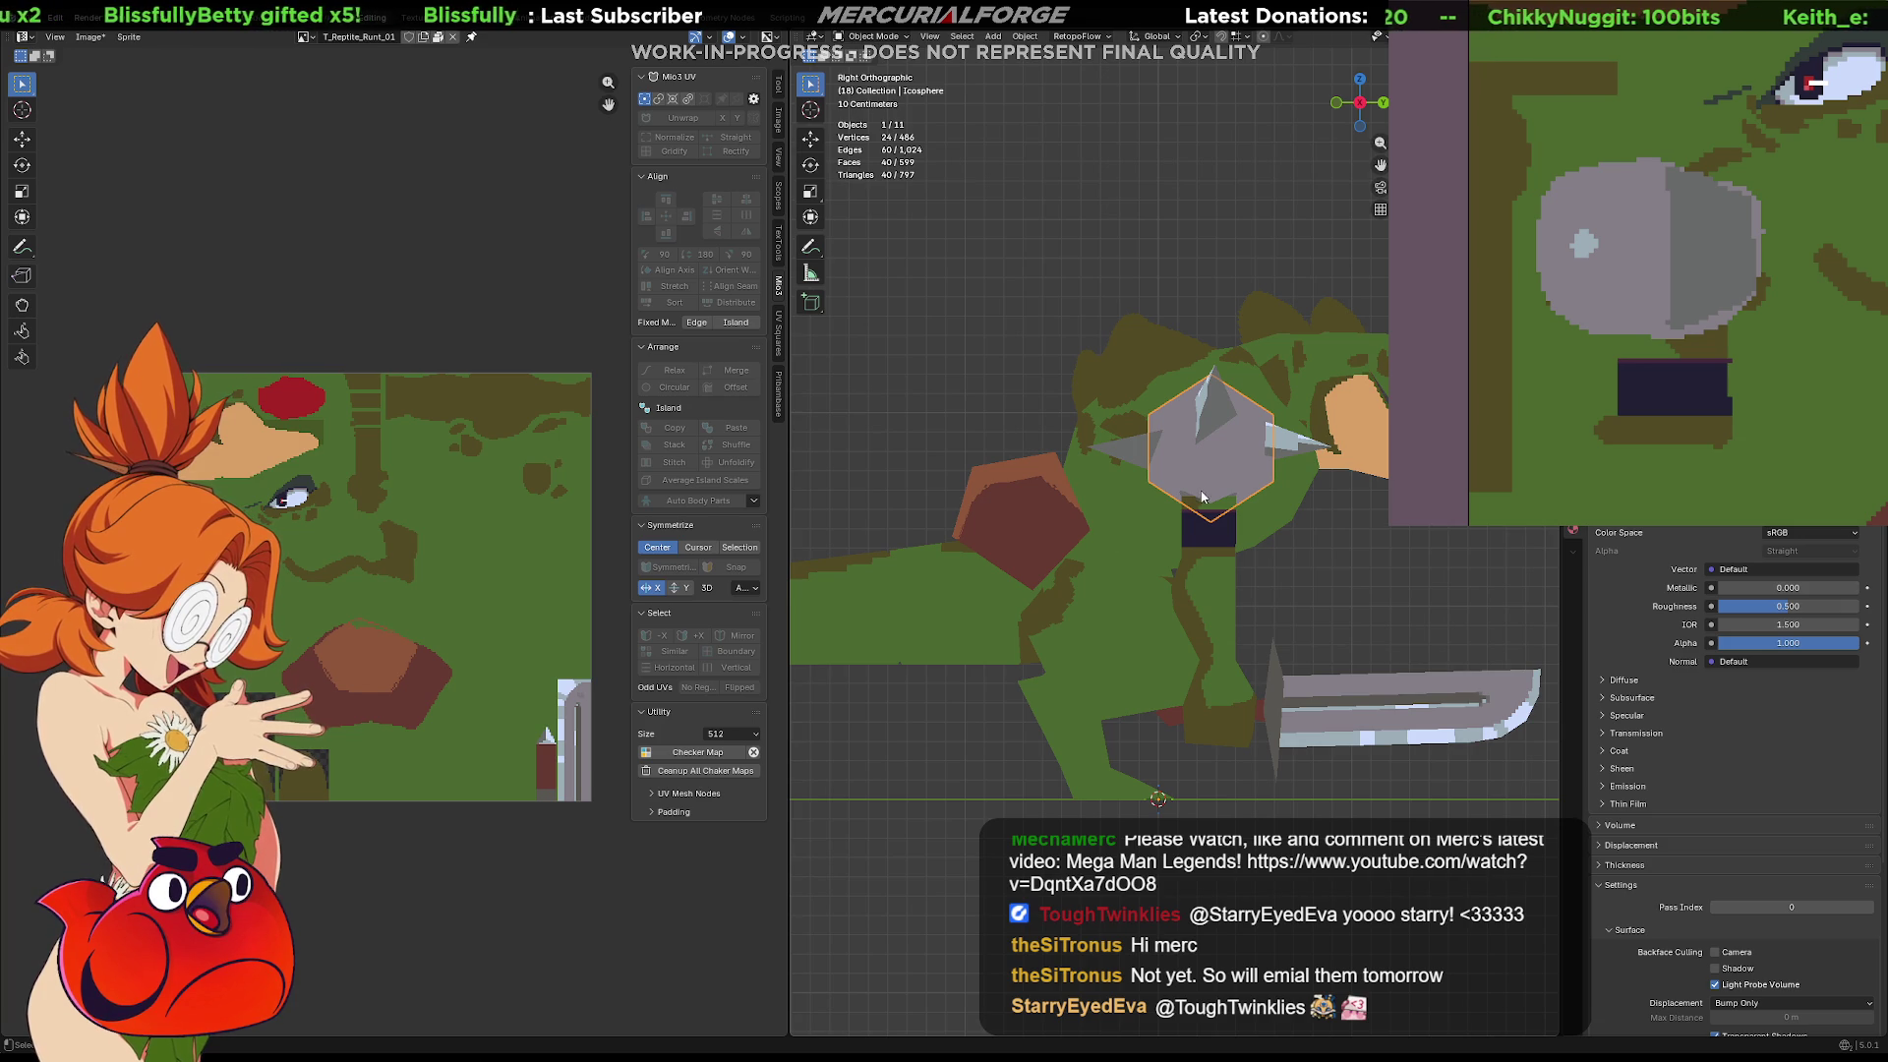
pyautogui.press('Tab')
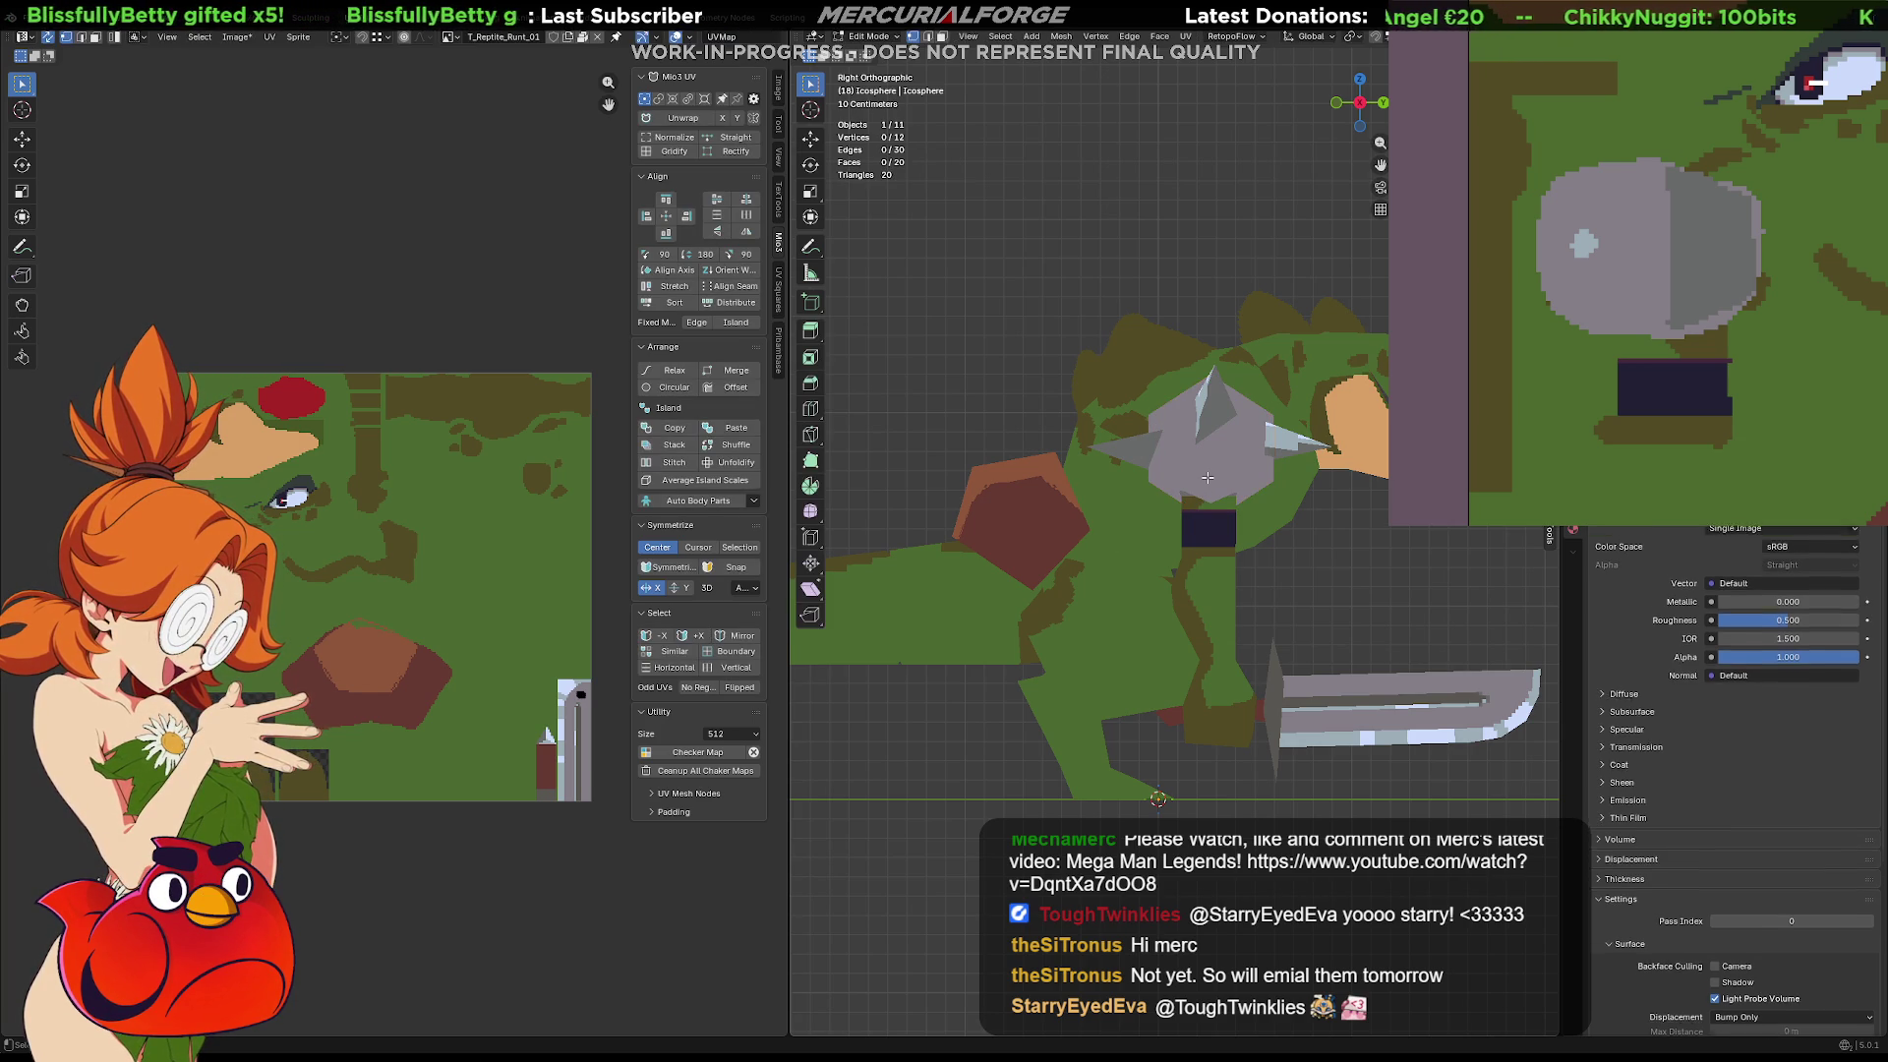
pyautogui.press('a')
pyautogui.press('u')
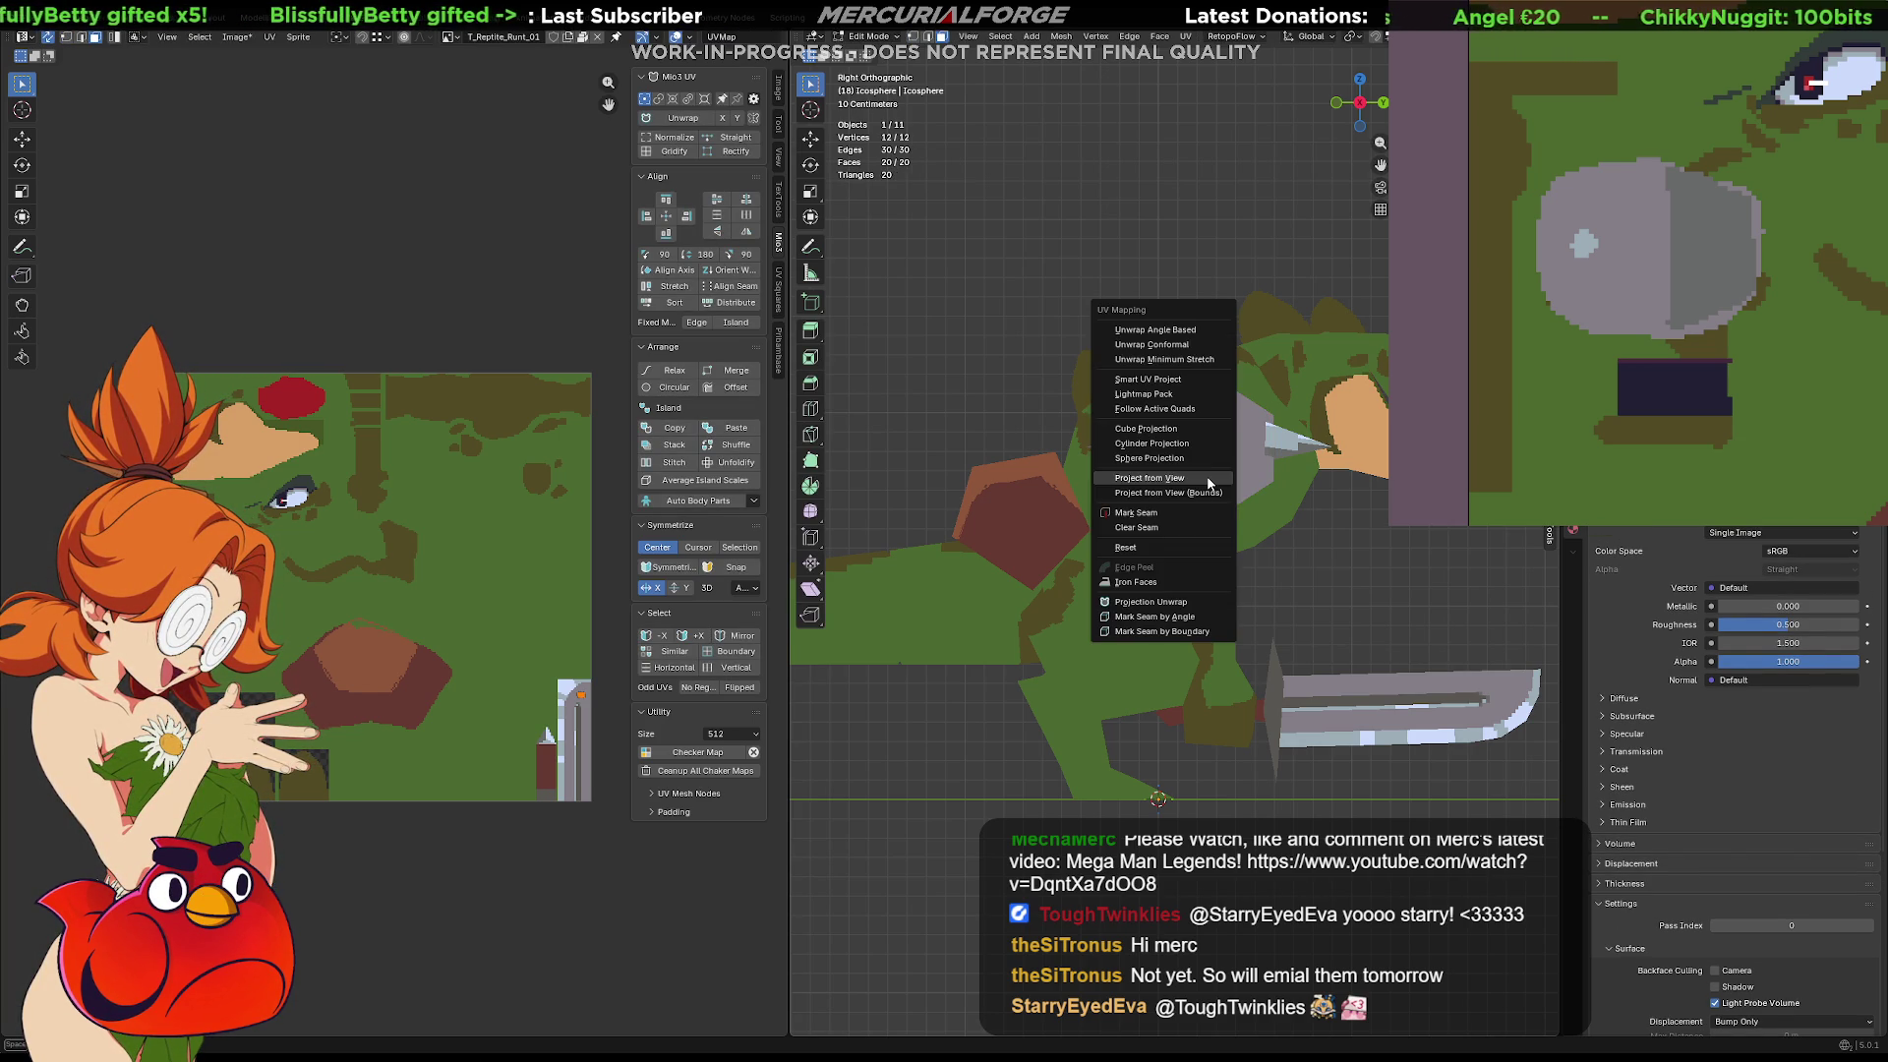
pyautogui.click(1208, 478)
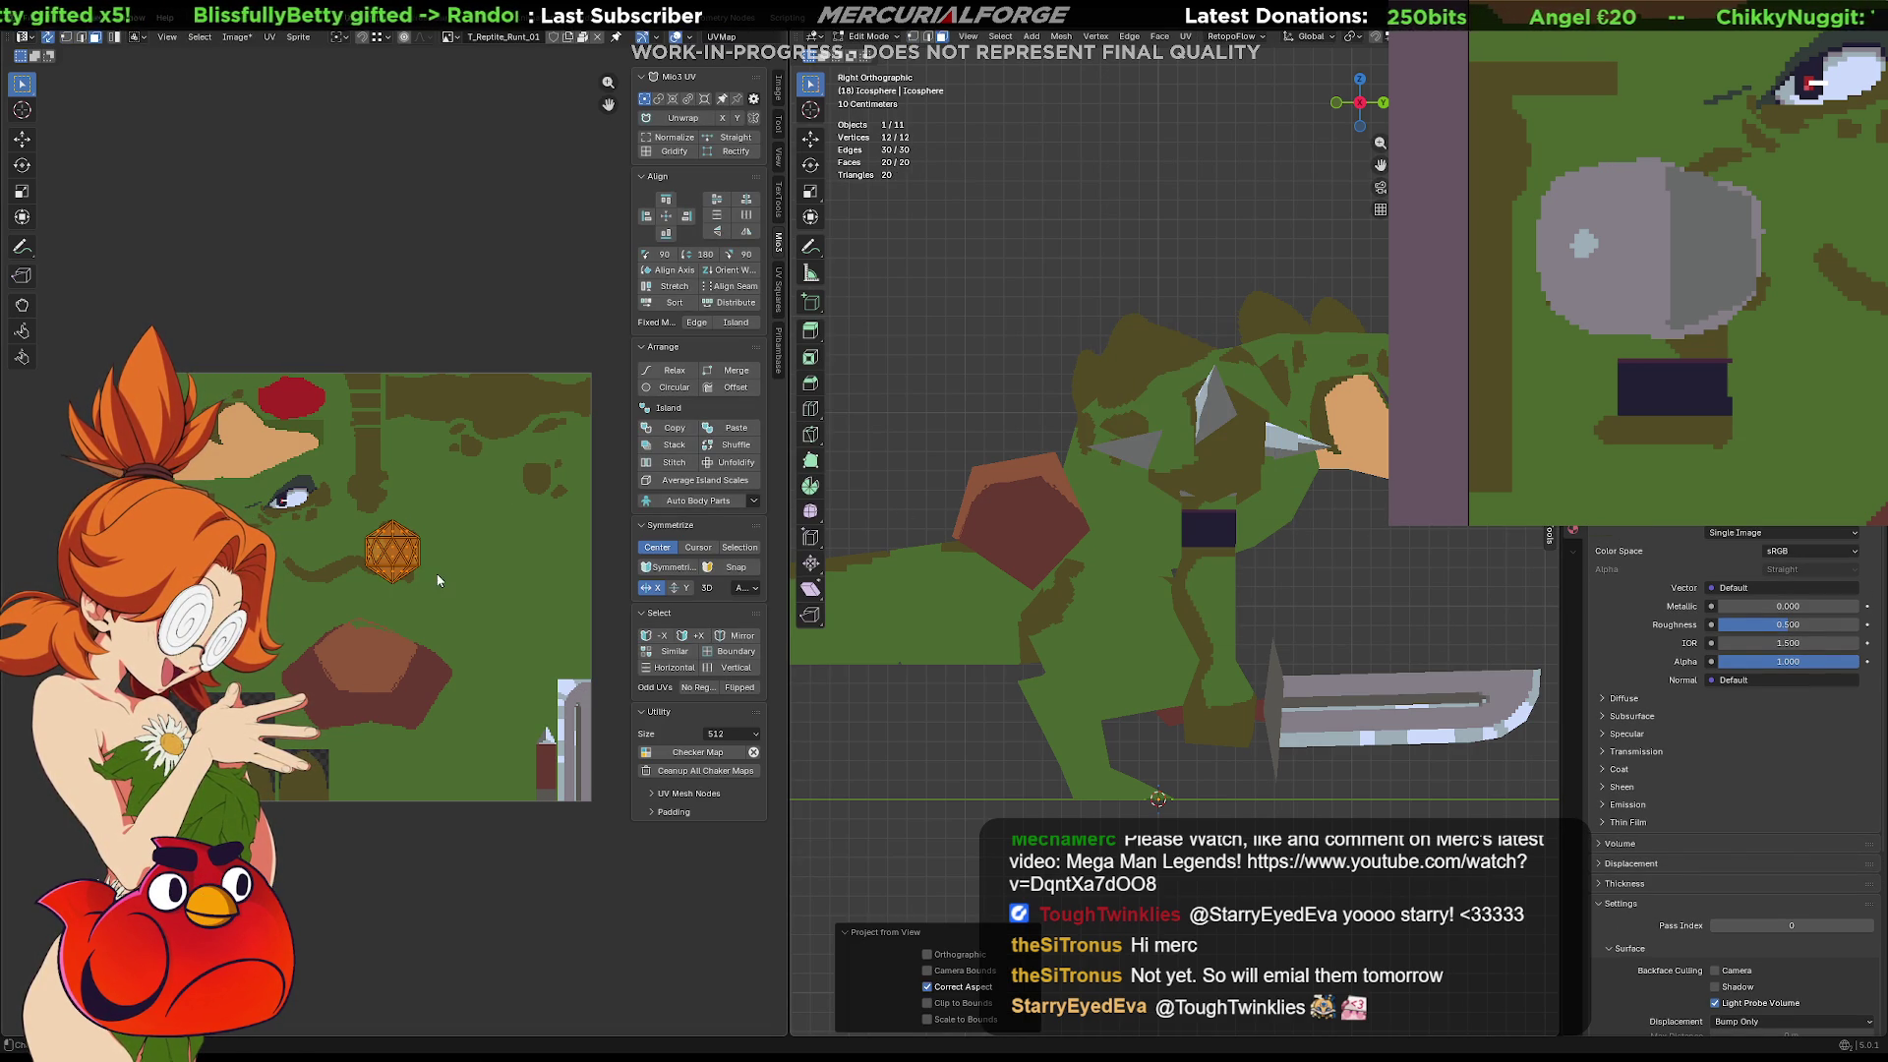
# Move and rotate the pad's UV island onto the grey dome, settling it further left
pyautogui.press('g')
pyautogui.click(288, 586)
pyautogui.scroll(3, 275, 588)
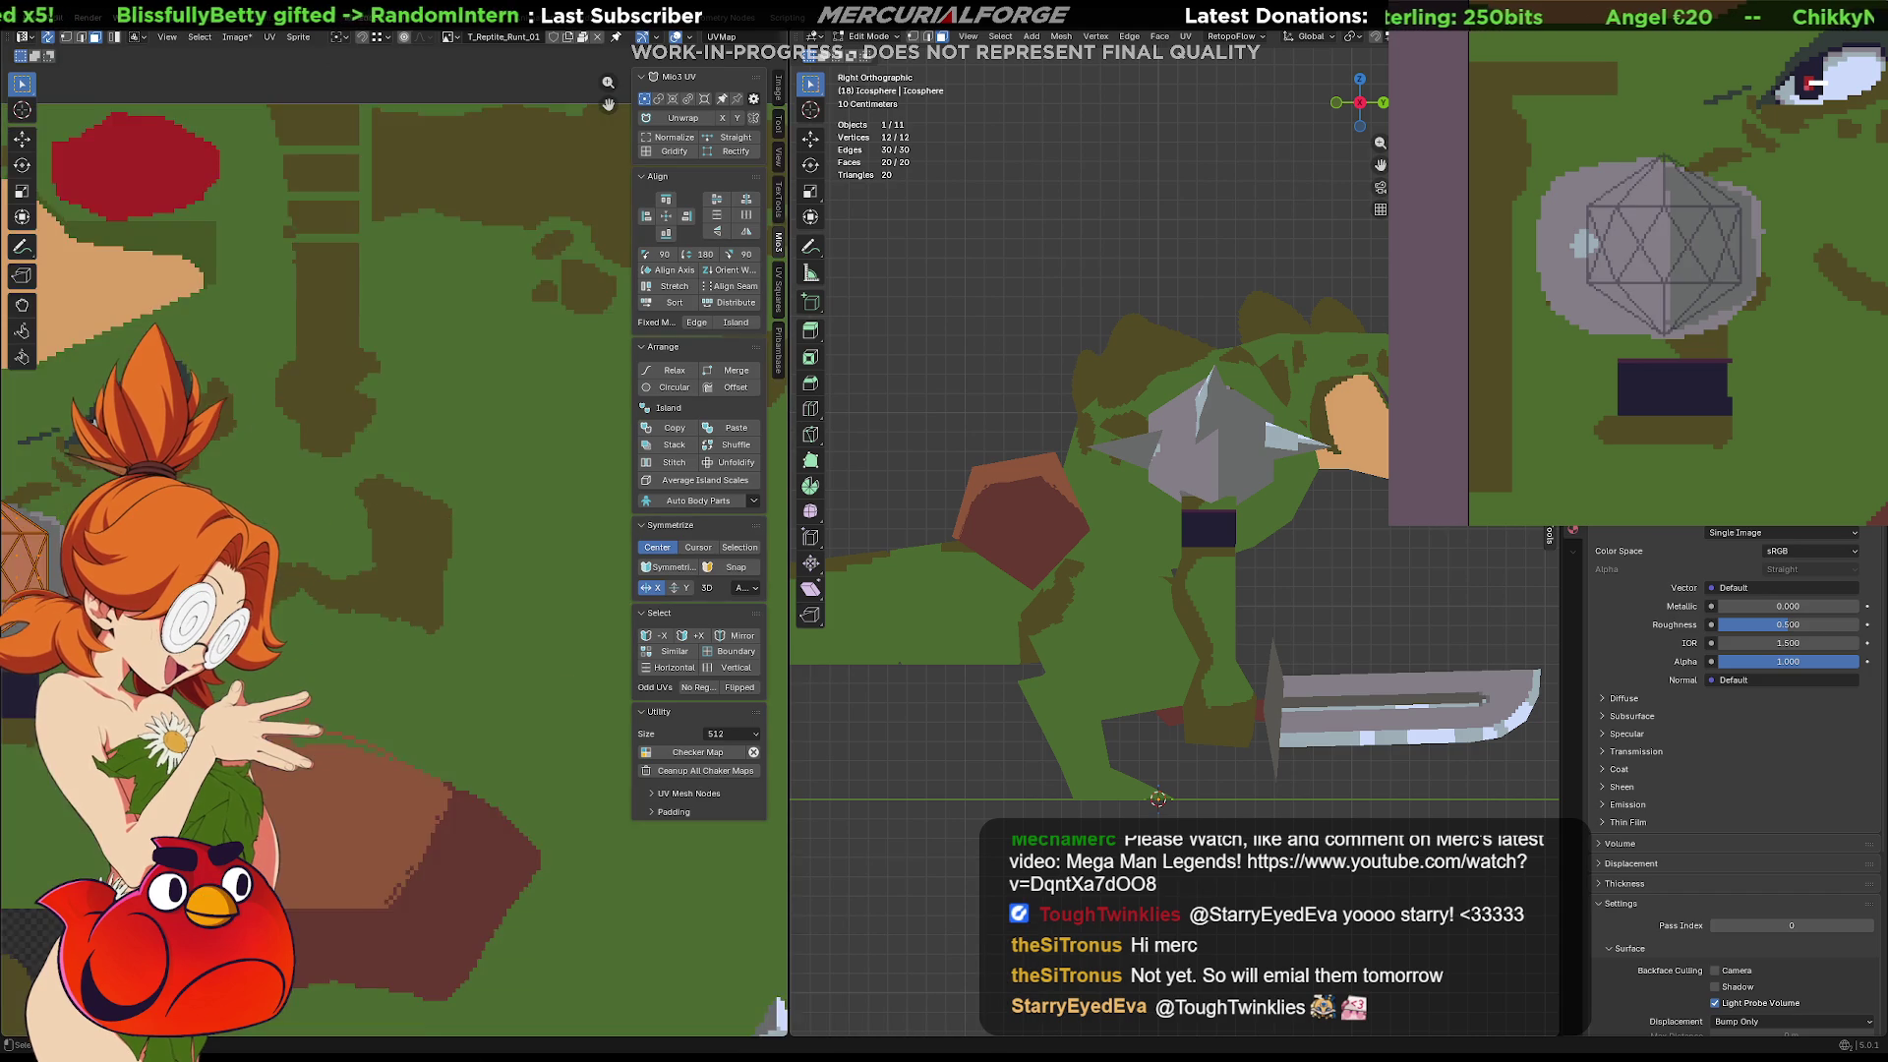
pyautogui.scroll(-3, 274, 588)
pyautogui.scroll(3, 480, 639)
pyautogui.press('r')
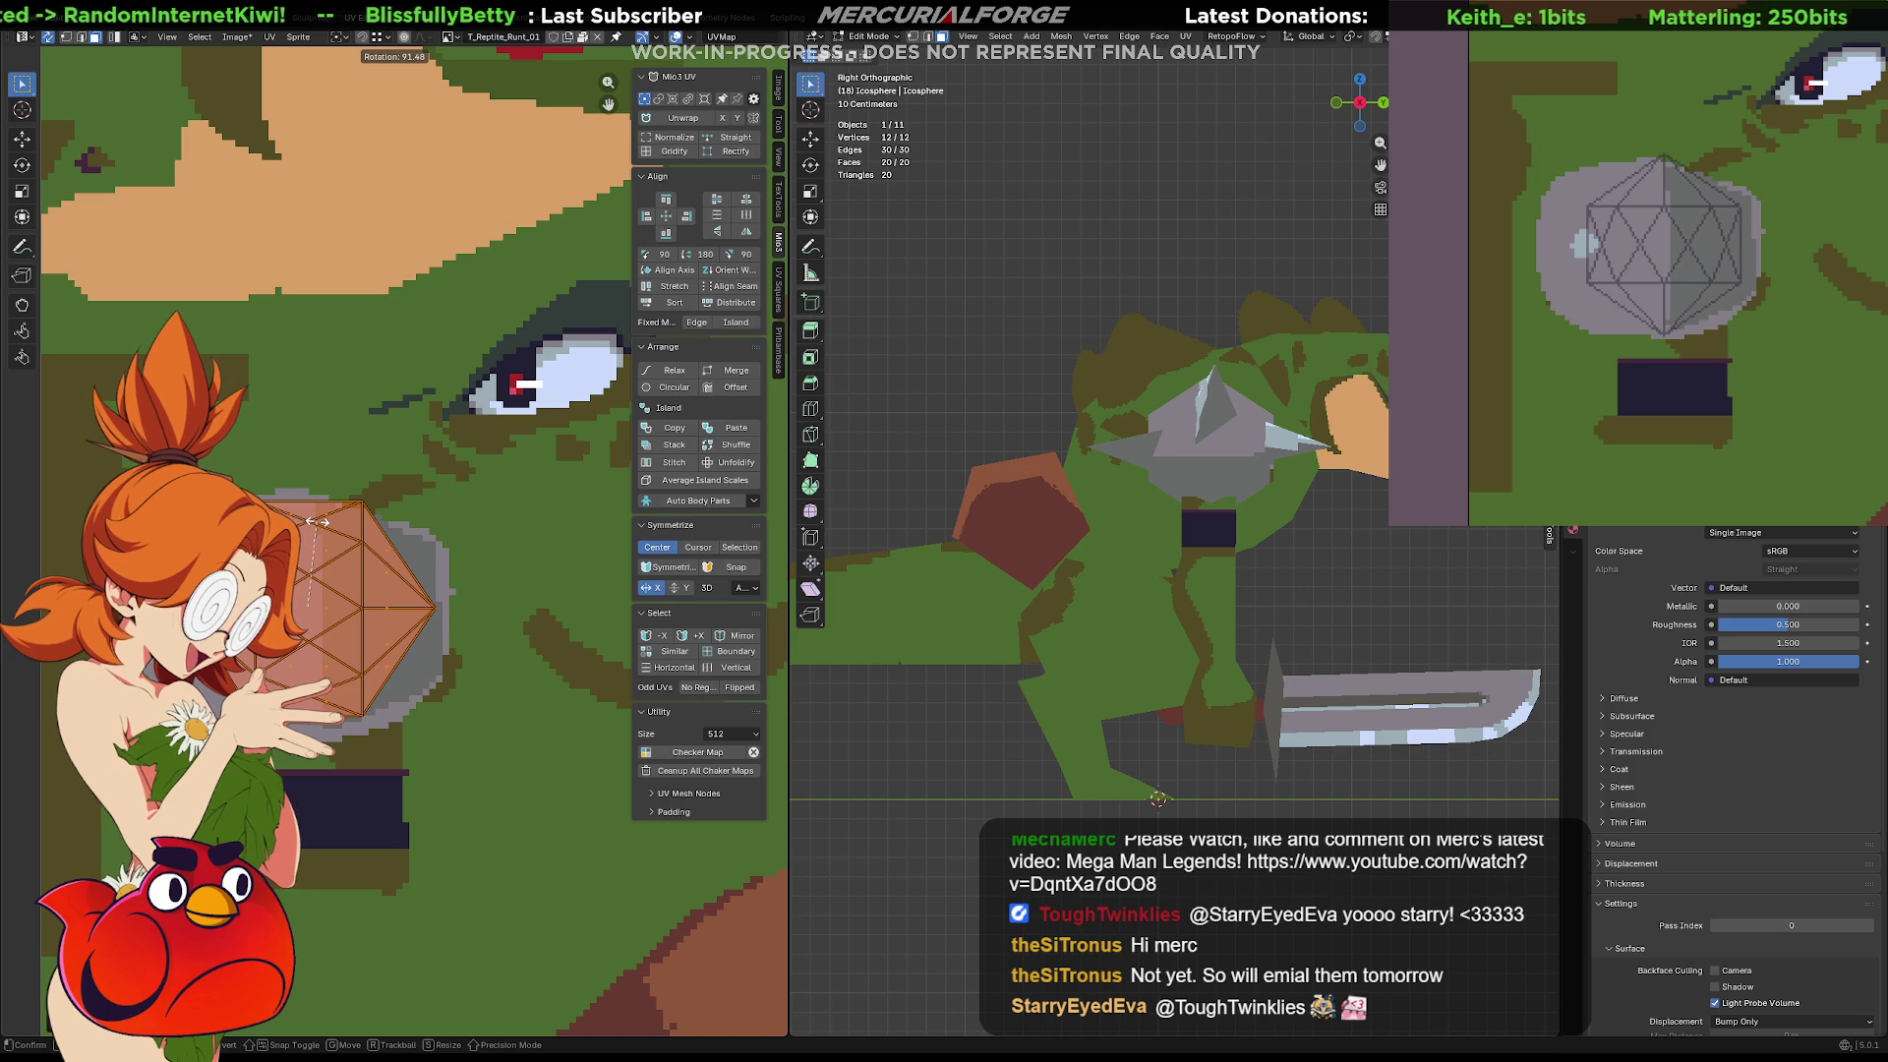
pyautogui.press('g')
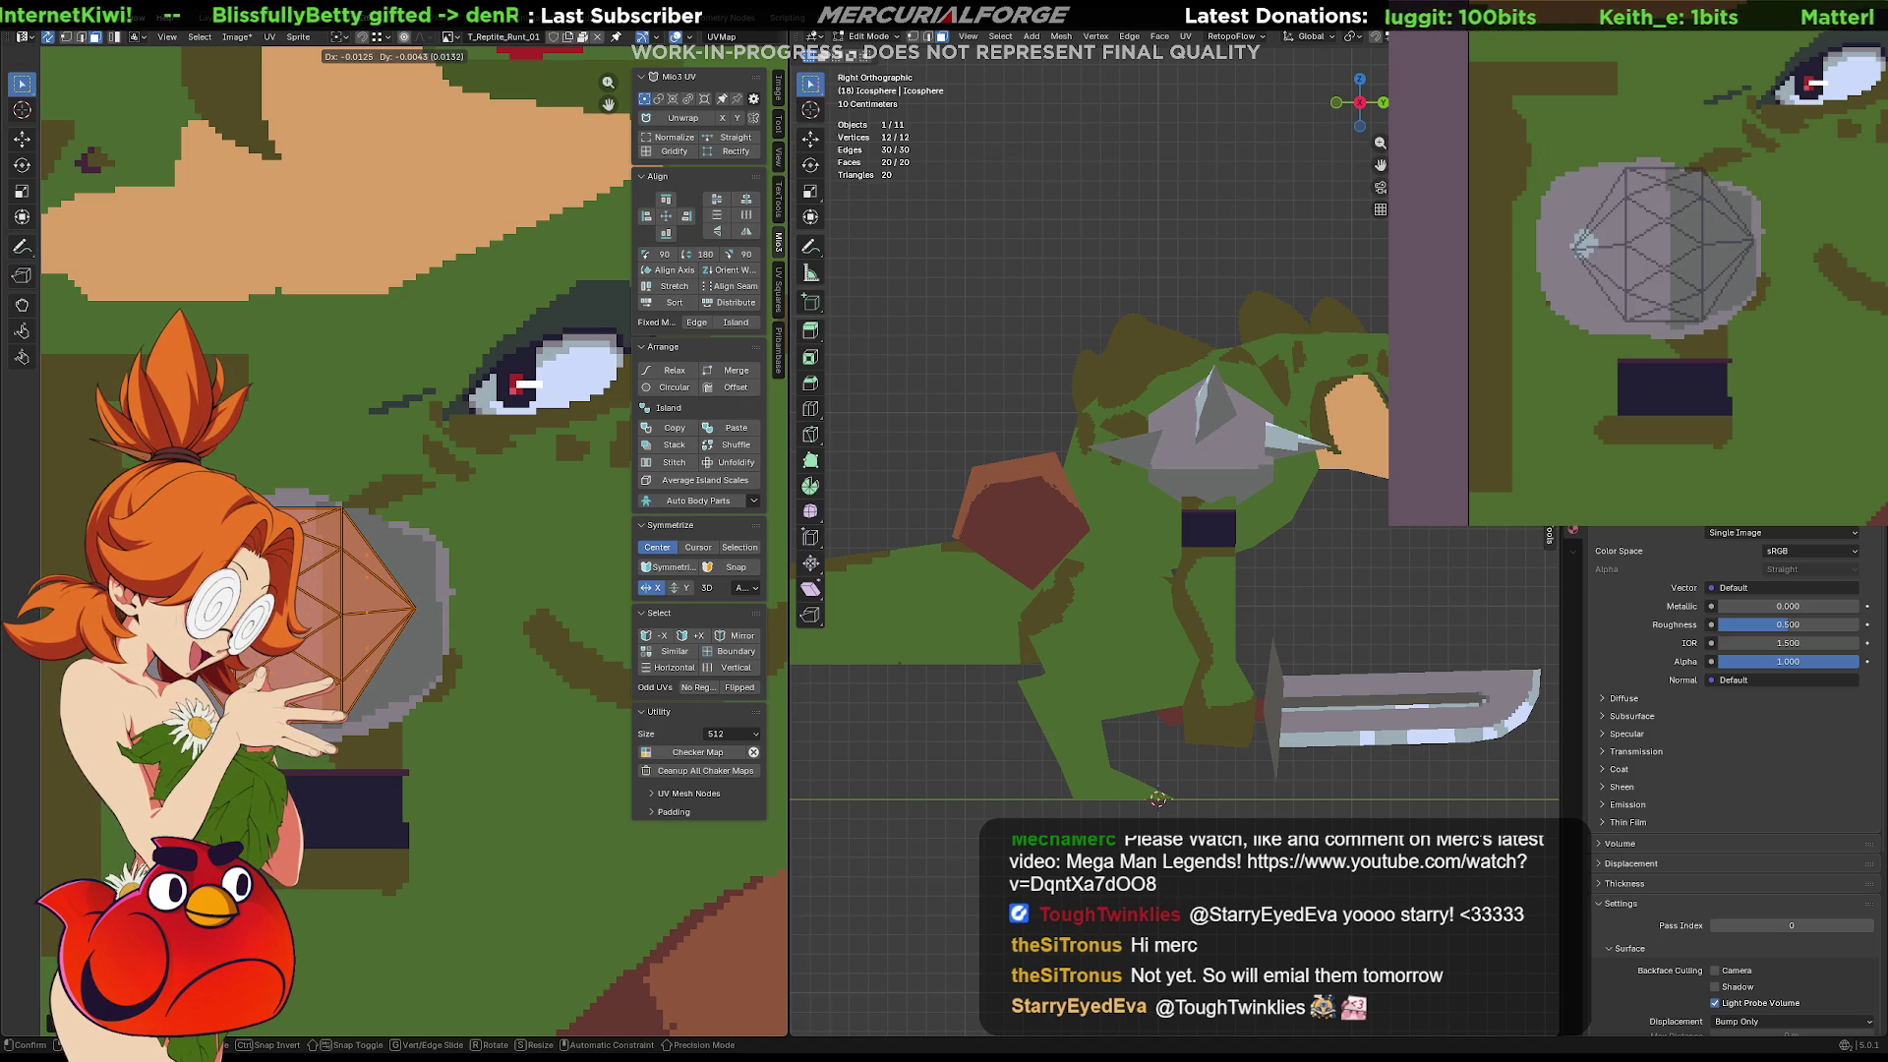
pyautogui.press('Return')
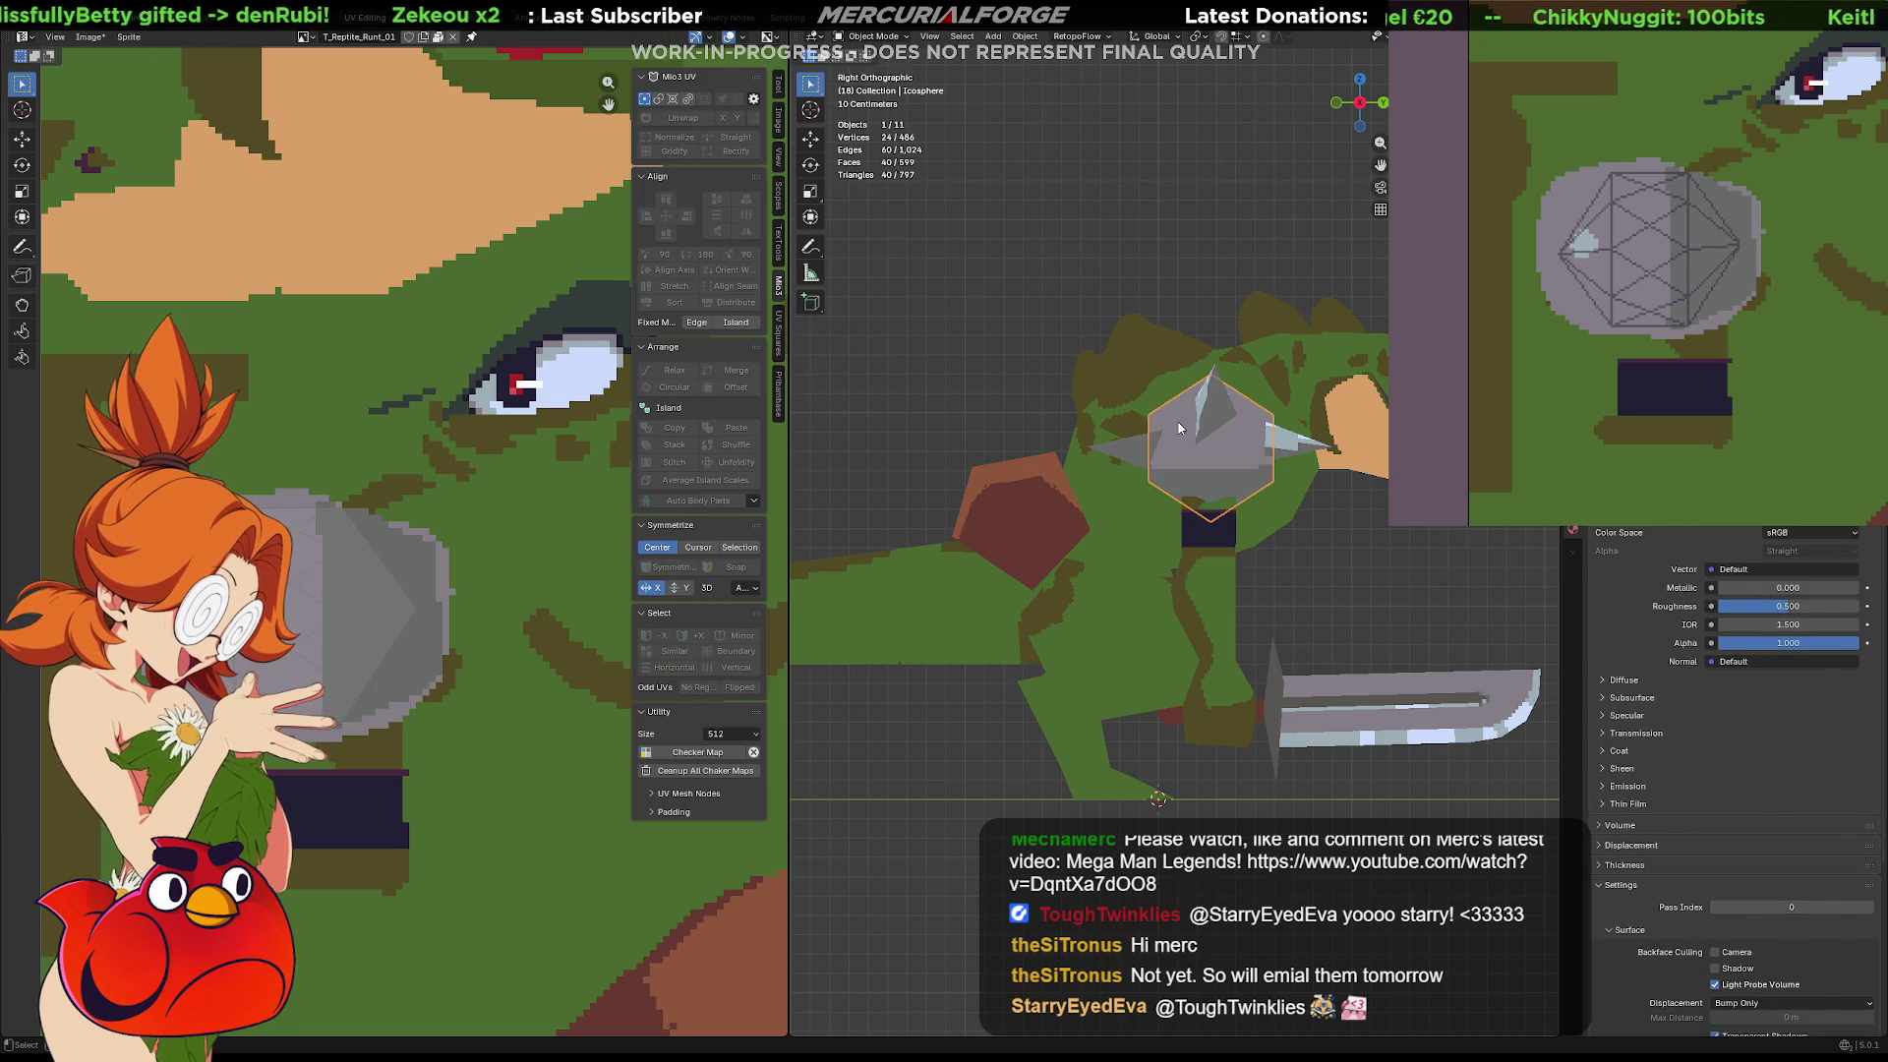
# Check the pad's texture via the overlay options, pick a single face, then view from the front
pyautogui.press('Tab')
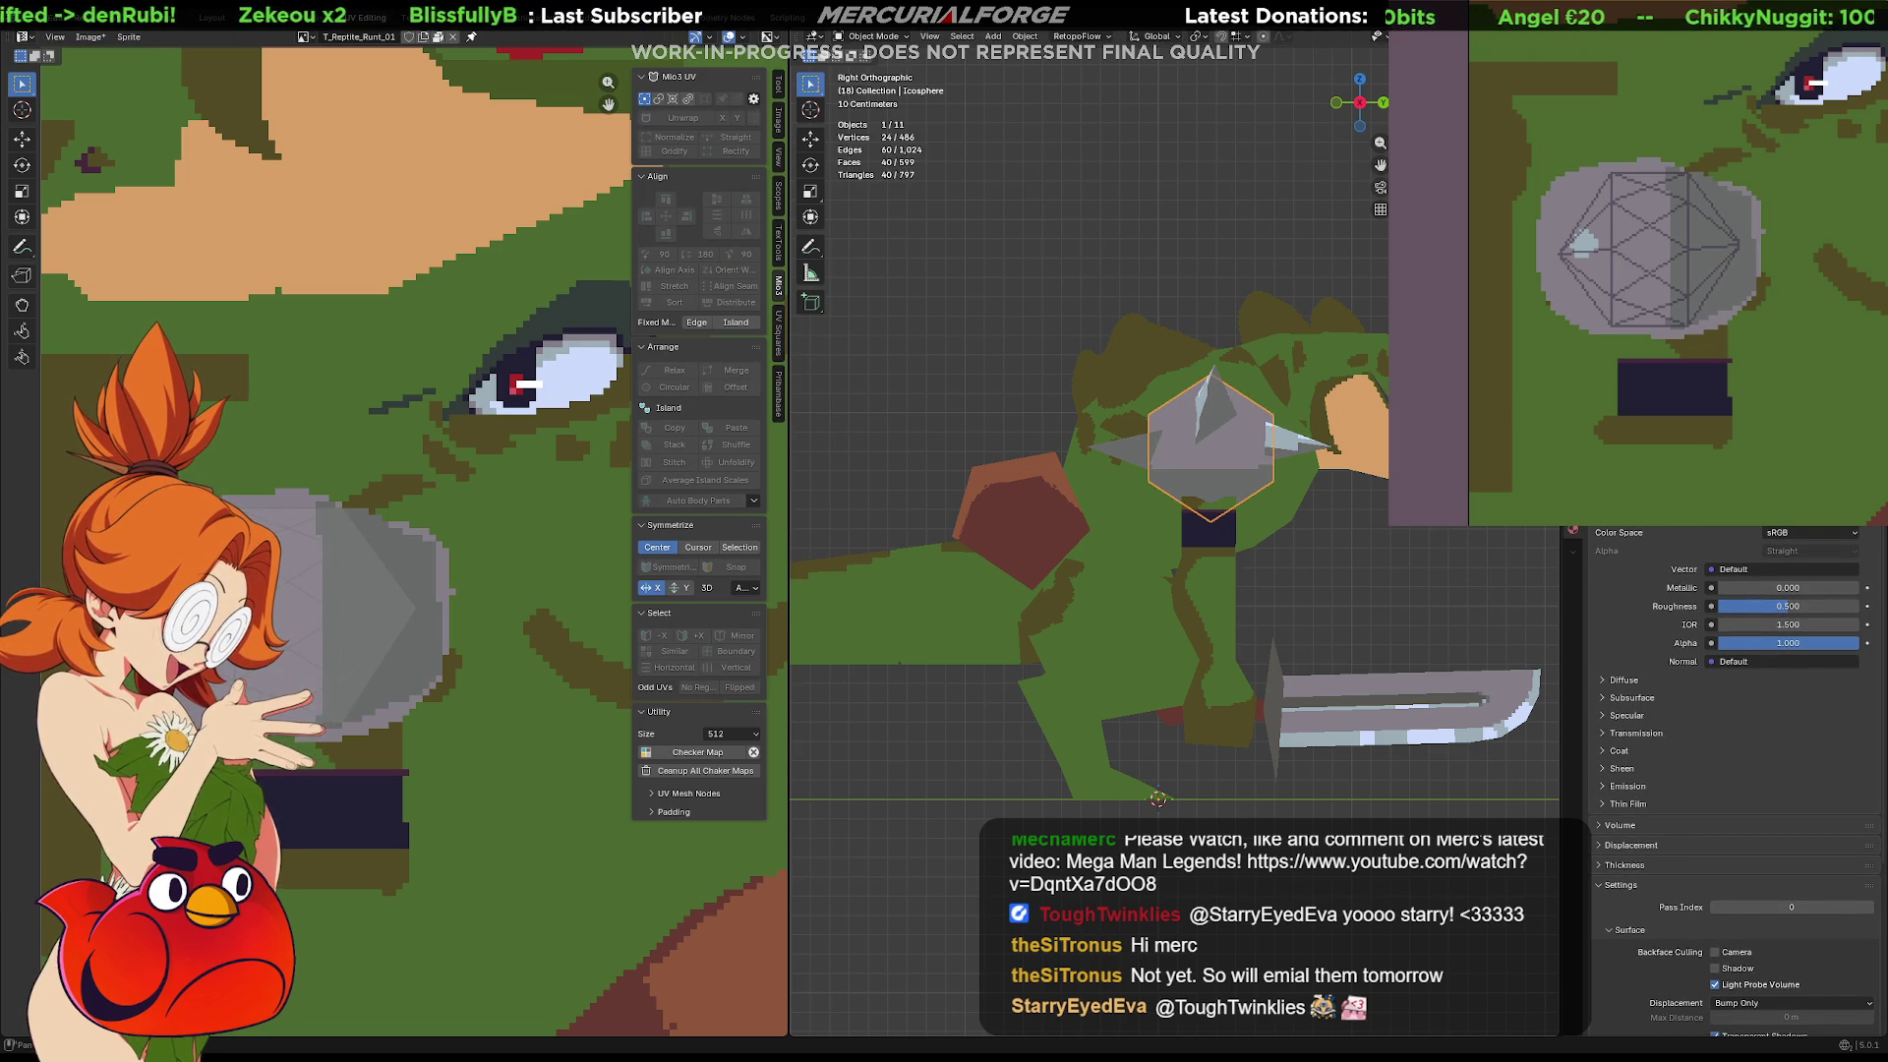
pyautogui.click(1436, 36)
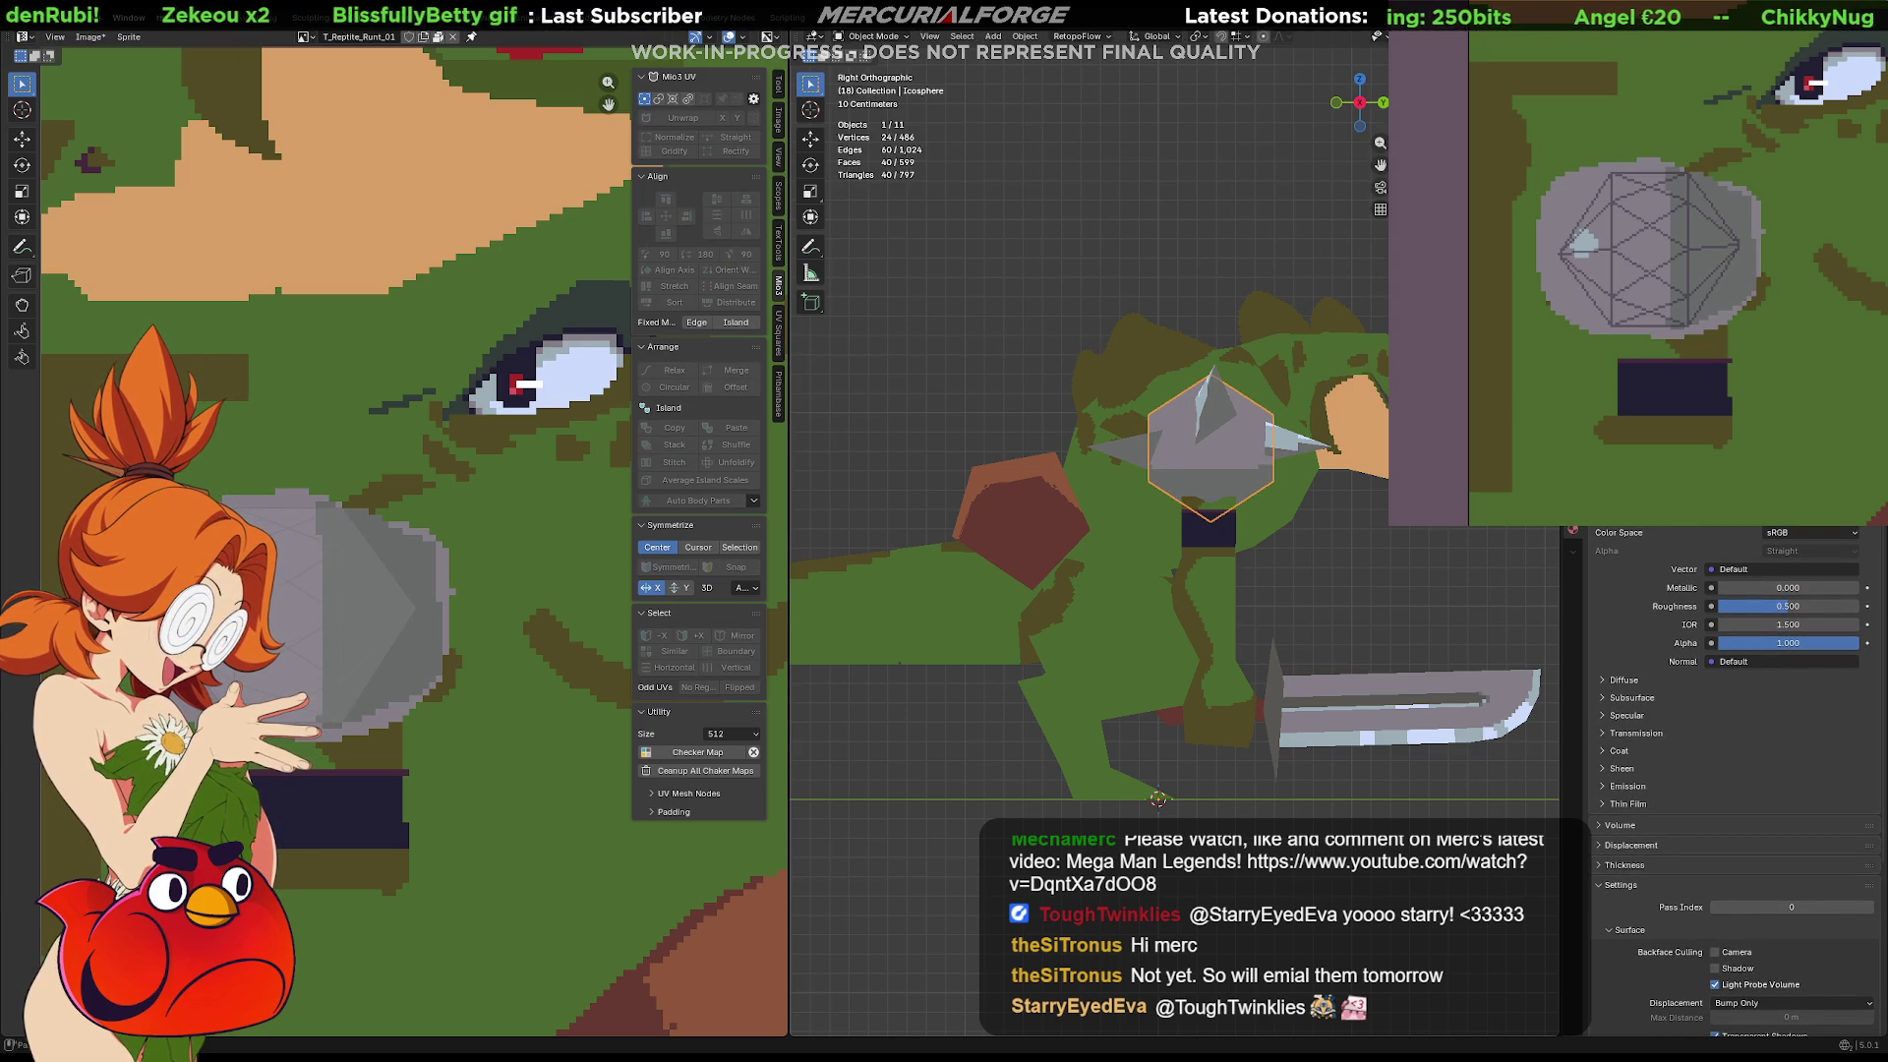
pyautogui.press('Tab')
pyautogui.press('a')
pyautogui.click(1208, 447)
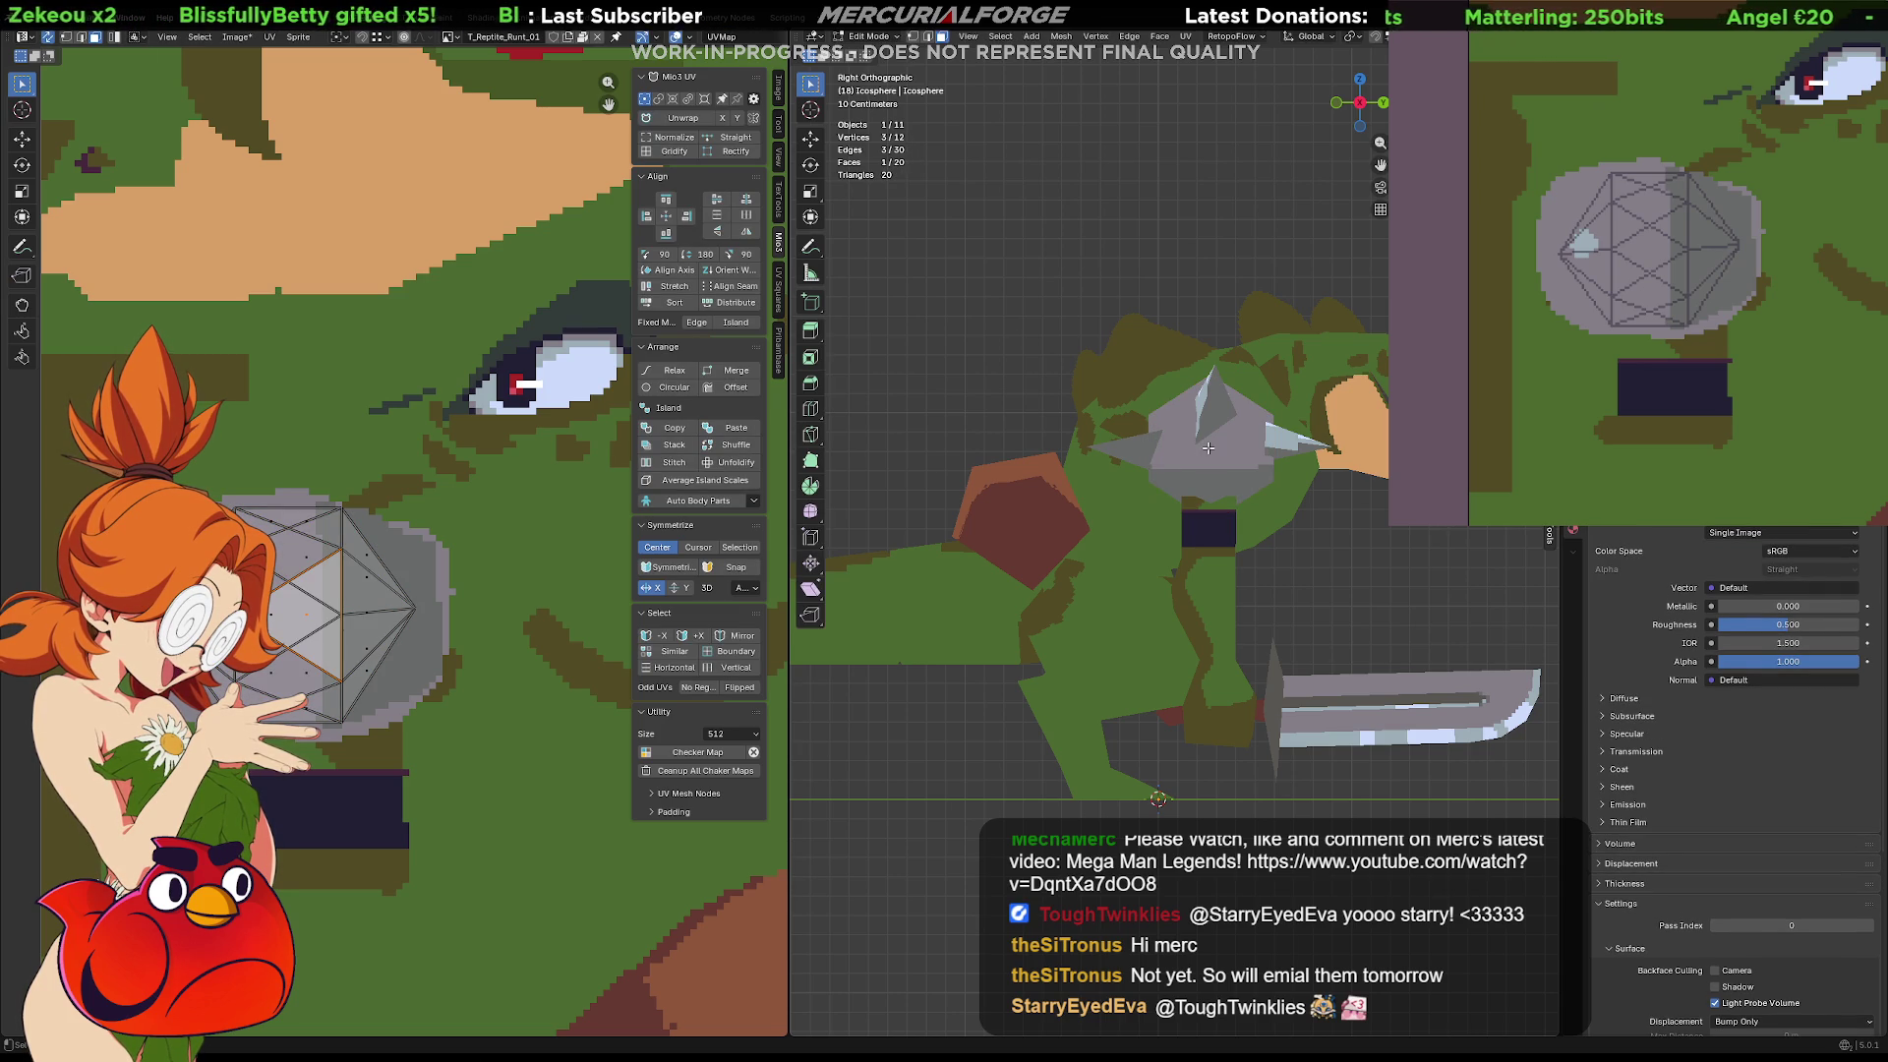
pyautogui.press('Tab')
pyautogui.moveTo(1230, 452)
pyautogui.mouseDown(button='middle')
pyautogui.moveTo(1158, 480)
pyautogui.moveTo(1148, 444)
pyautogui.mouseUp(button='middle')
pyautogui.press('KP_1')
pyautogui.hotkey('ctrl', 'Tab')
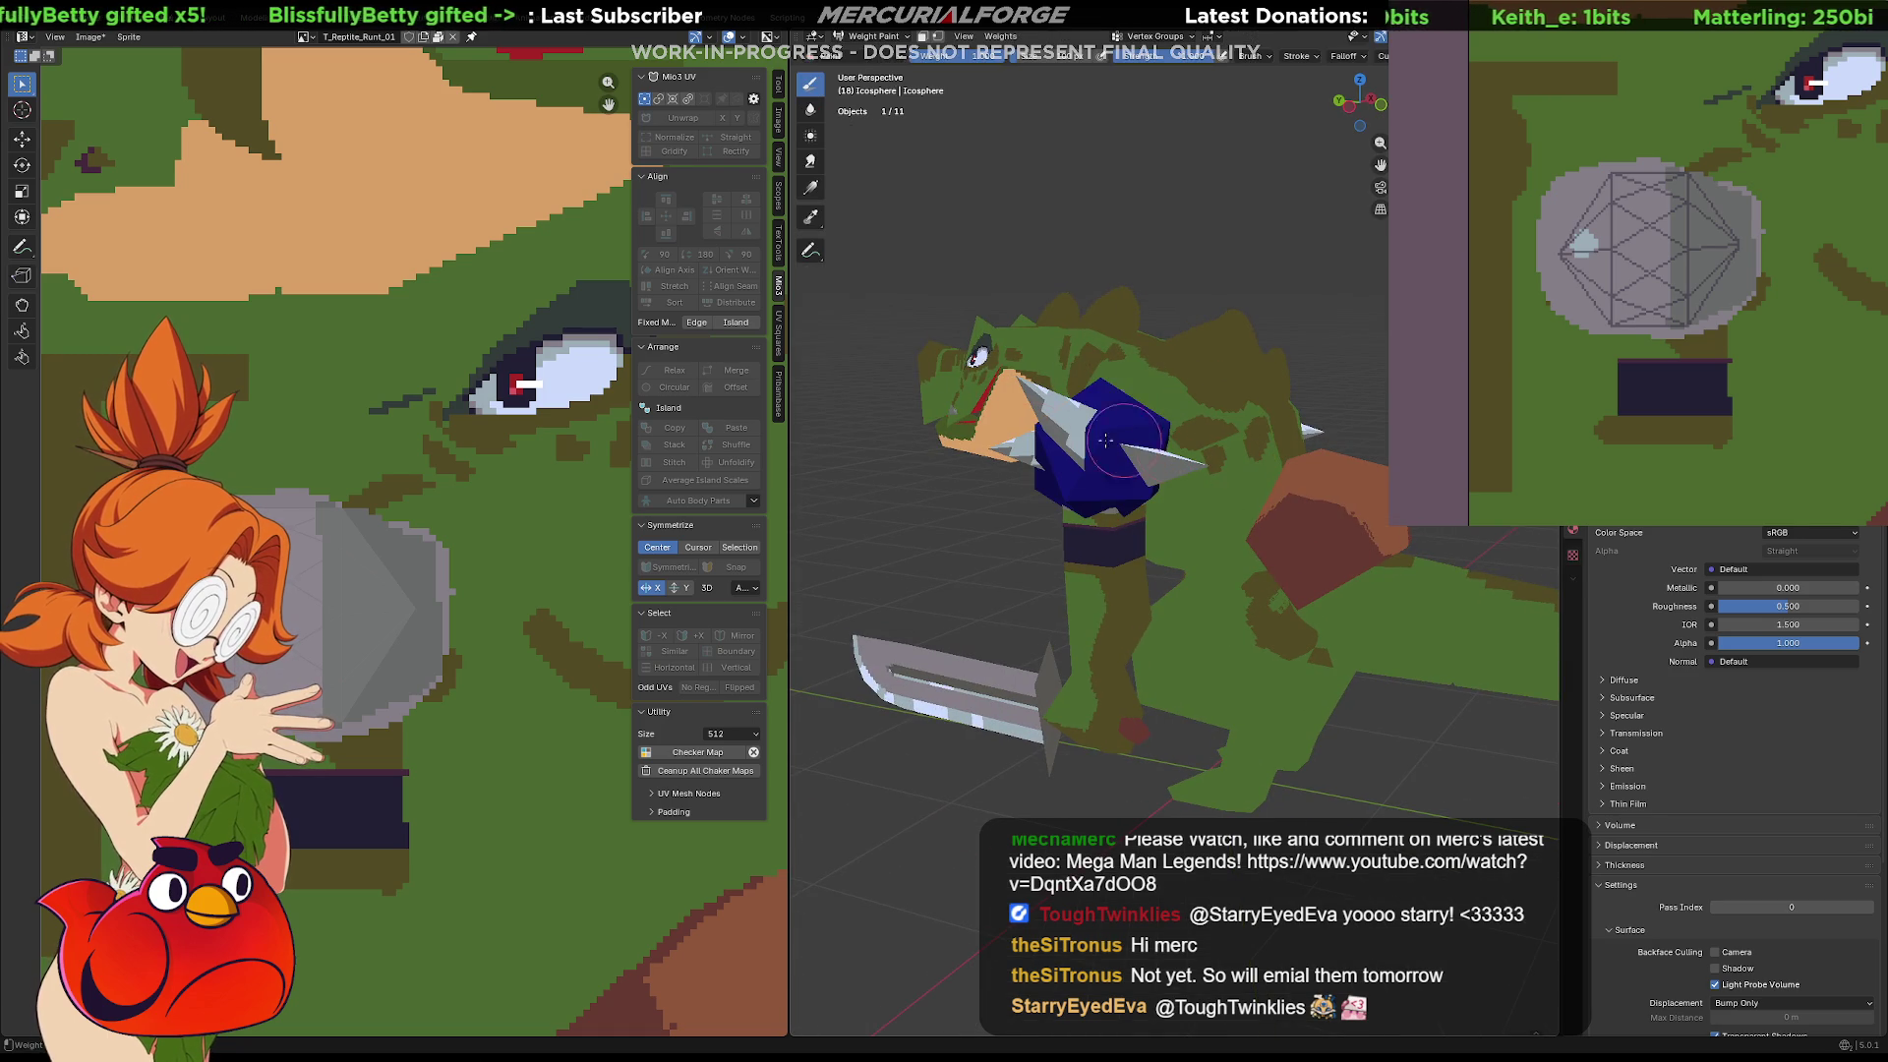
# Switch from Weight Paint to Edit Mode and select the shoulder pad's faces around the model
pyautogui.hotkey('ctrl', 'Tab')
pyautogui.click(1041, 453)
pyautogui.hotkey('ctrl', 'Tab')
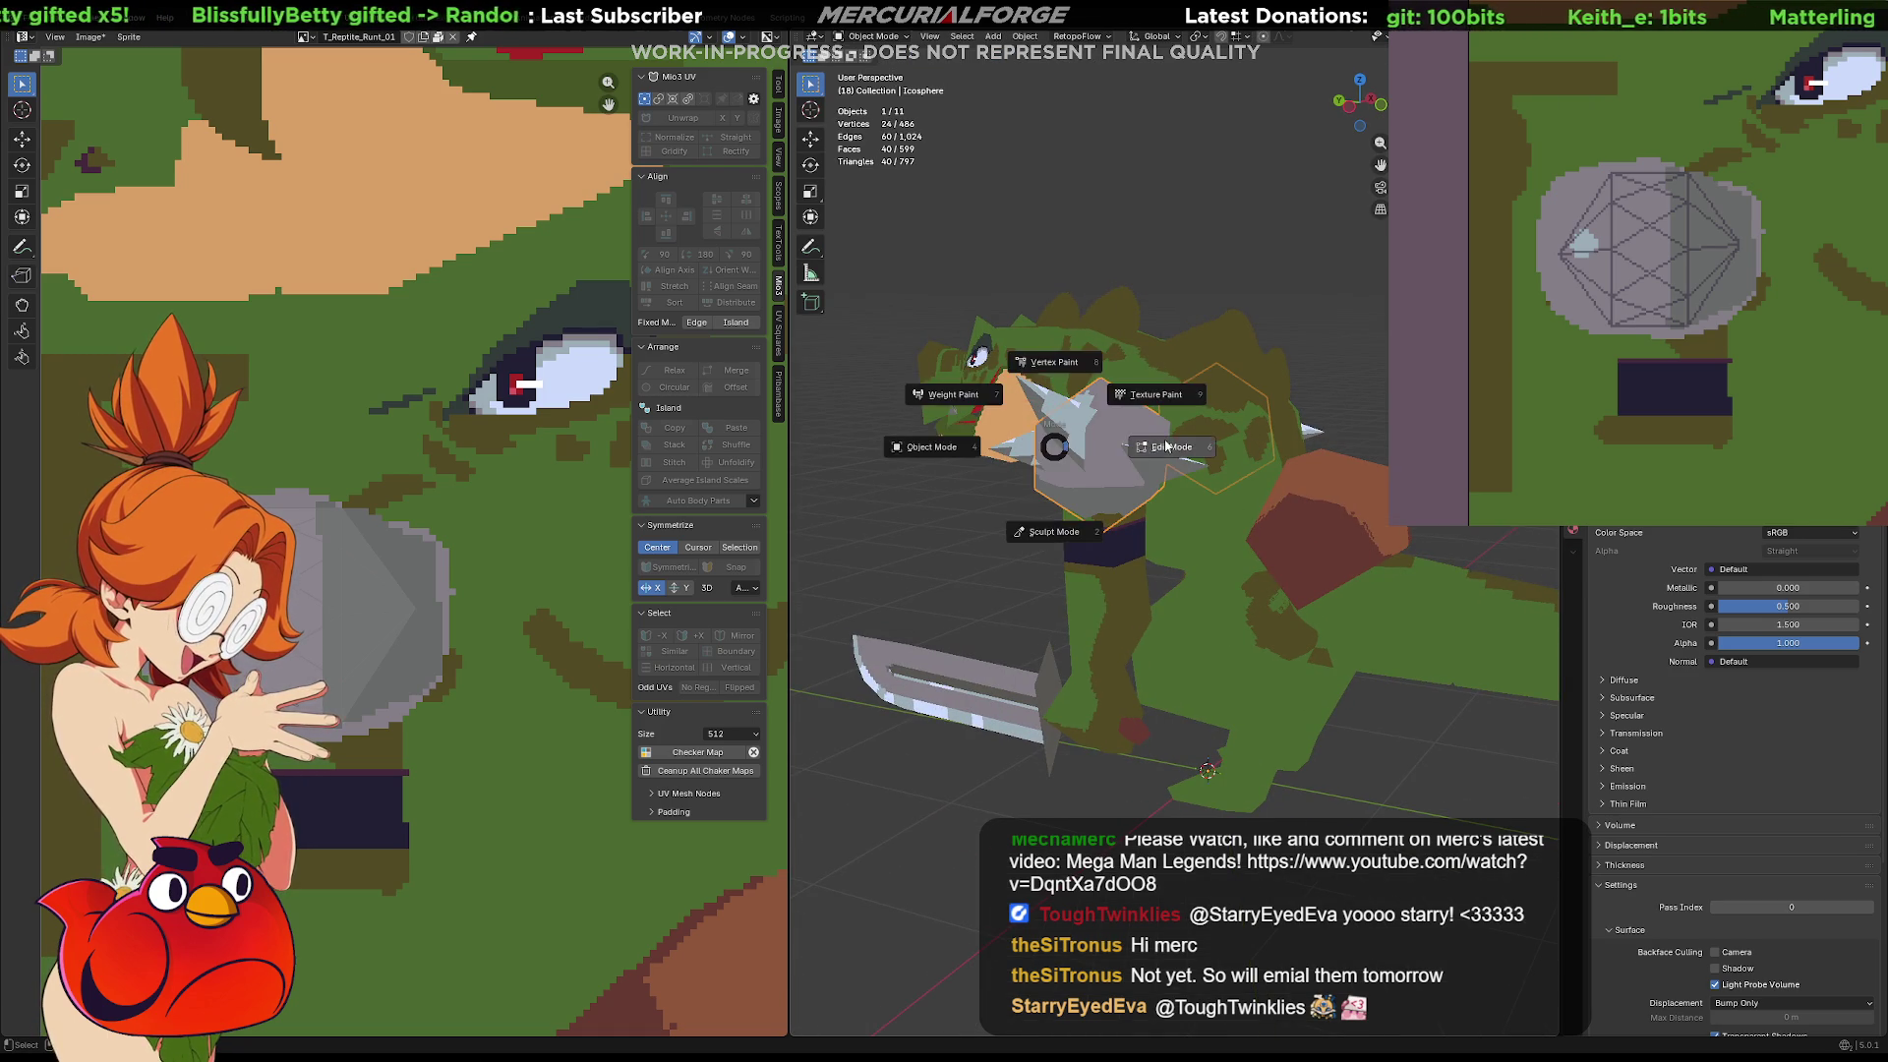
pyautogui.click(1103, 452)
pyautogui.moveTo(1104, 452)
pyautogui.mouseDown(button='middle')
pyautogui.moveTo(1187, 461)
pyautogui.moveTo(1019, 466)
pyautogui.moveTo(1076, 459)
pyautogui.mouseUp(button='middle')
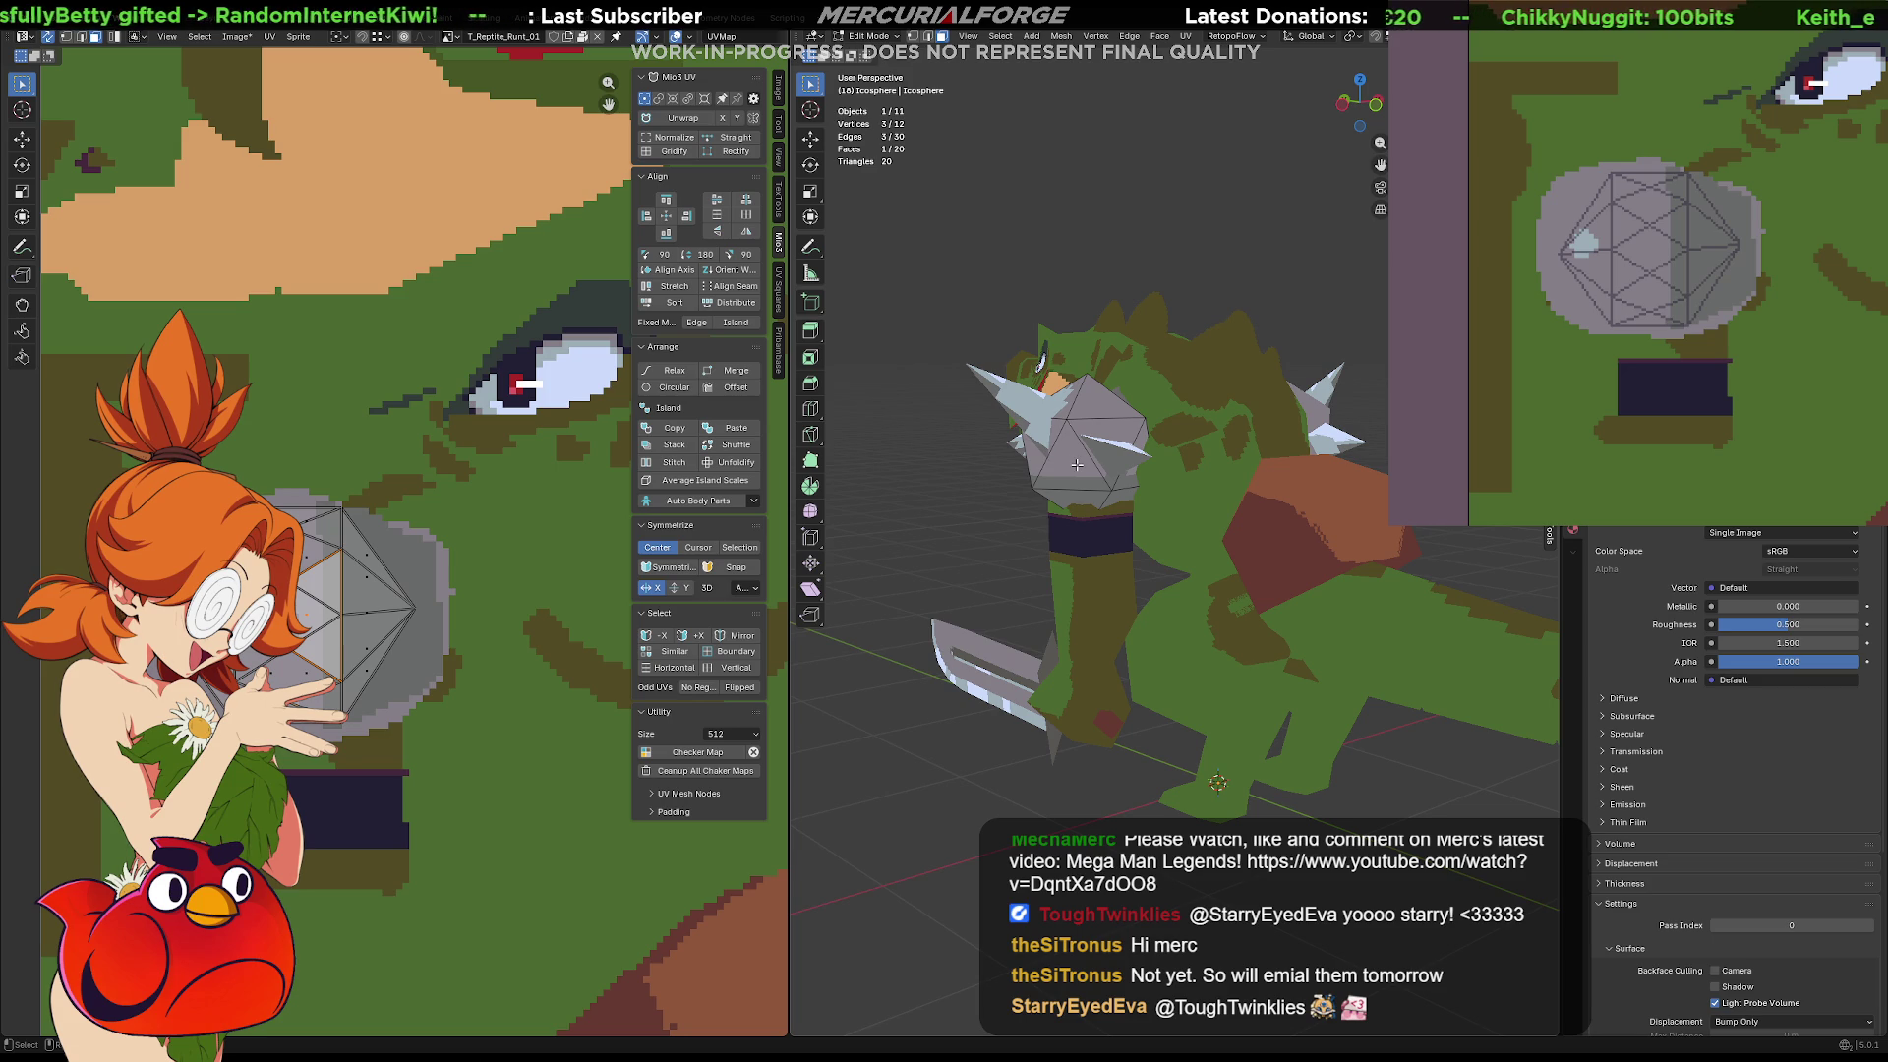
pyautogui.click(1077, 464)
pyautogui.keyDown('shift'); pyautogui.click(1101, 437); pyautogui.keyUp('shift')
pyautogui.keyDown('shift'); pyautogui.click(1100, 413); pyautogui.keyUp('shift')
pyautogui.moveTo(1099, 413)
pyautogui.mouseDown(button='middle')
pyautogui.moveTo(1440, 419)
pyautogui.moveTo(1207, 431)
pyautogui.moveTo(1263, 469)
pyautogui.moveTo(1279, 462)
pyautogui.moveTo(1259, 433)
pyautogui.moveTo(1300, 476)
pyautogui.moveTo(1267, 502)
pyautogui.moveTo(1246, 451)
pyautogui.moveTo(1337, 423)
pyautogui.mouseUp(button='middle')
pyautogui.keyDown('shift'); pyautogui.click(1124, 444); pyautogui.keyUp('shift')
pyautogui.keyDown('shift'); pyautogui.click(1109, 444); pyautogui.keyUp('shift')
pyautogui.keyDown('shift'); pyautogui.click(1119, 399); pyautogui.keyUp('shift')
pyautogui.scroll(6, 1207, 430)
pyautogui.keyDown('shift'); pyautogui.click(1239, 454); pyautogui.keyUp('shift')
pyautogui.scroll(-10, 1239, 453)
# Project the selected faces from view, scale and place the island on the grey metal area, then return to Object Mode
pyautogui.press('u')
pyautogui.click(1316, 436)
pyautogui.scroll(-4, 590, 543)
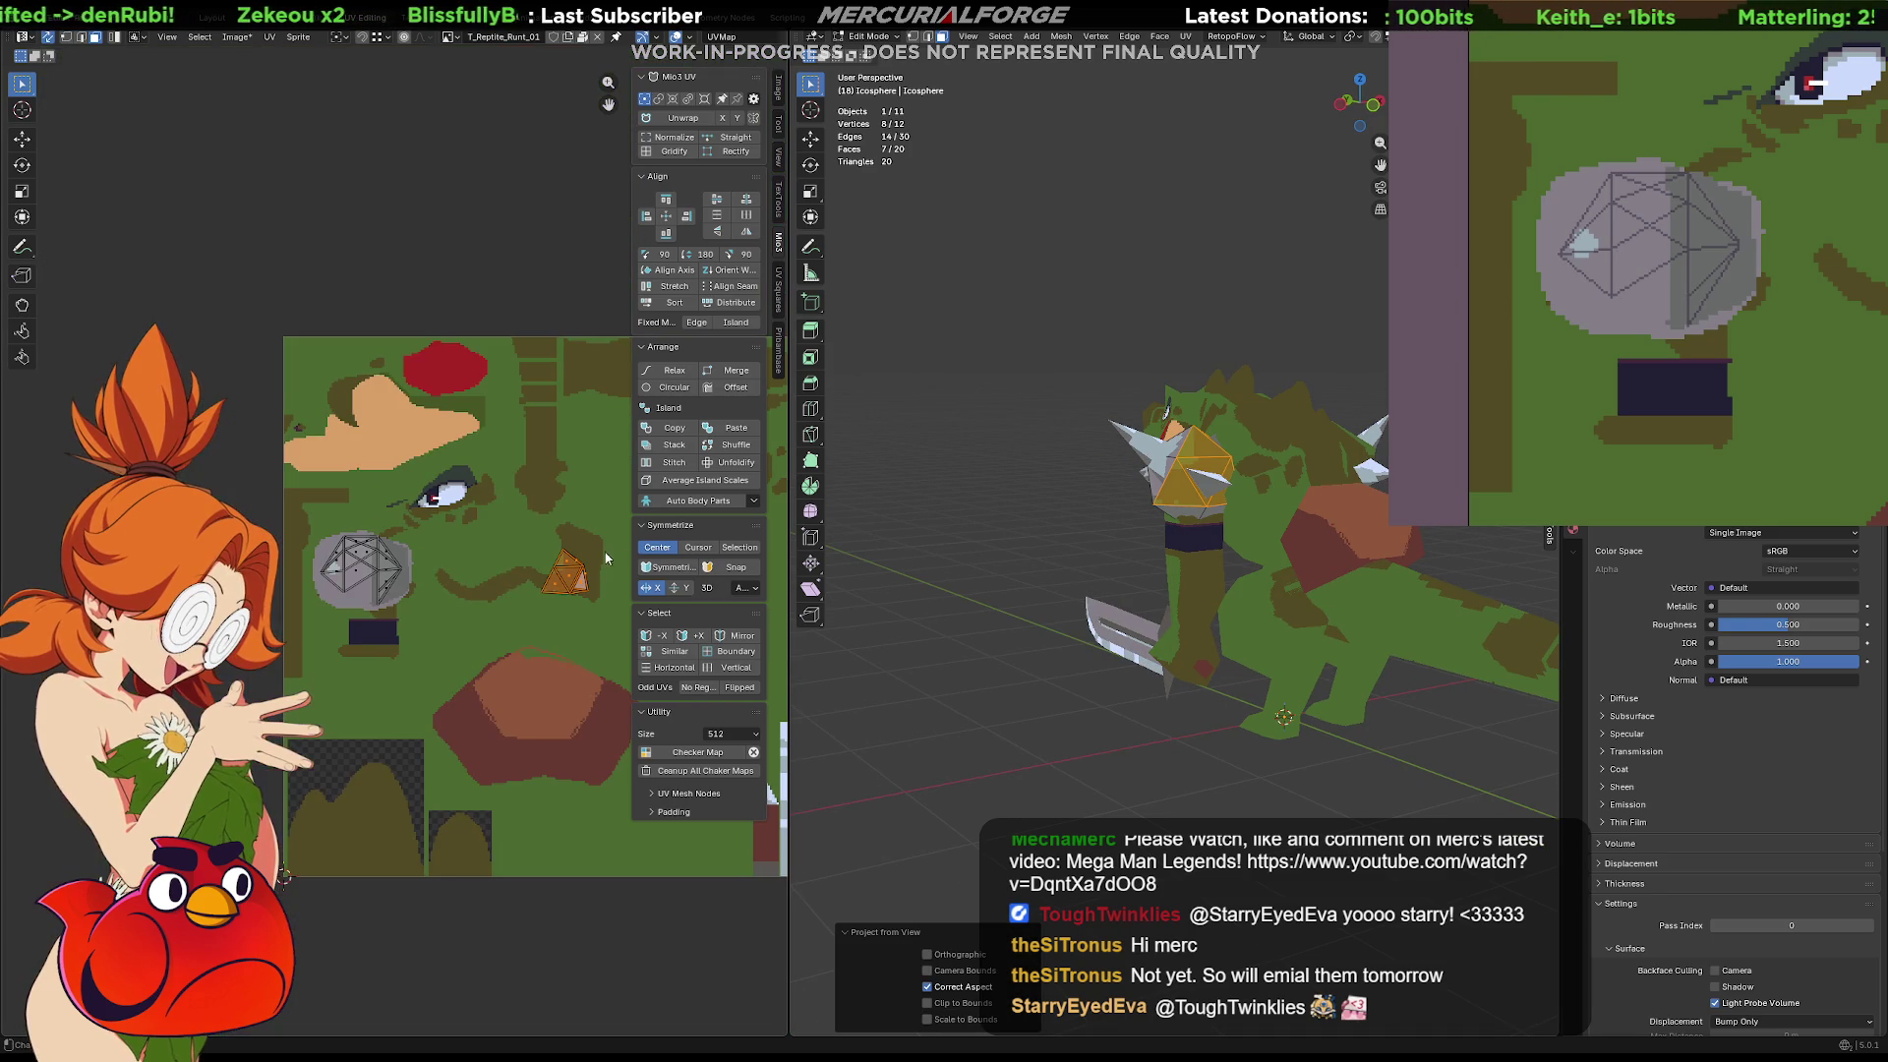
pyautogui.press('g')
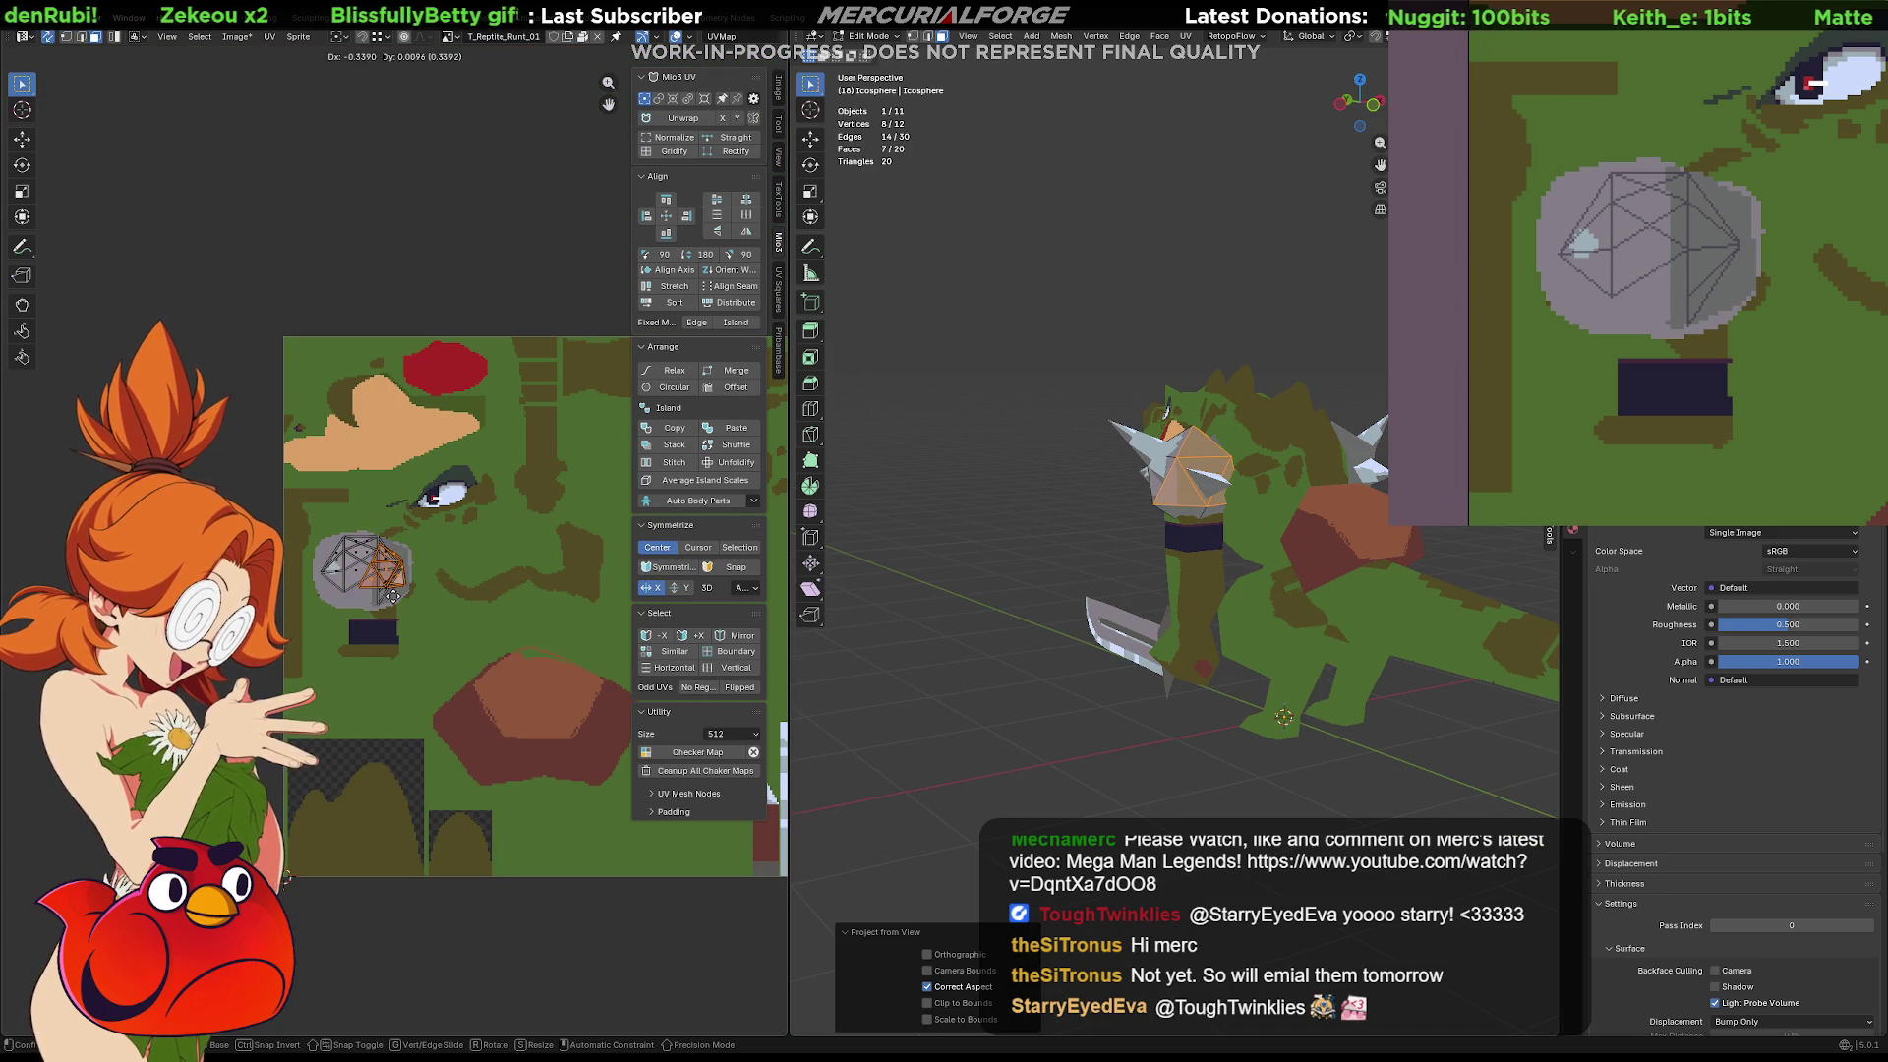
pyautogui.click(388, 600)
pyautogui.scroll(7, 456, 584)
pyautogui.press('s')
pyautogui.click(417, 656)
pyautogui.press('g')
pyautogui.click(418, 657)
pyautogui.press('Tab')
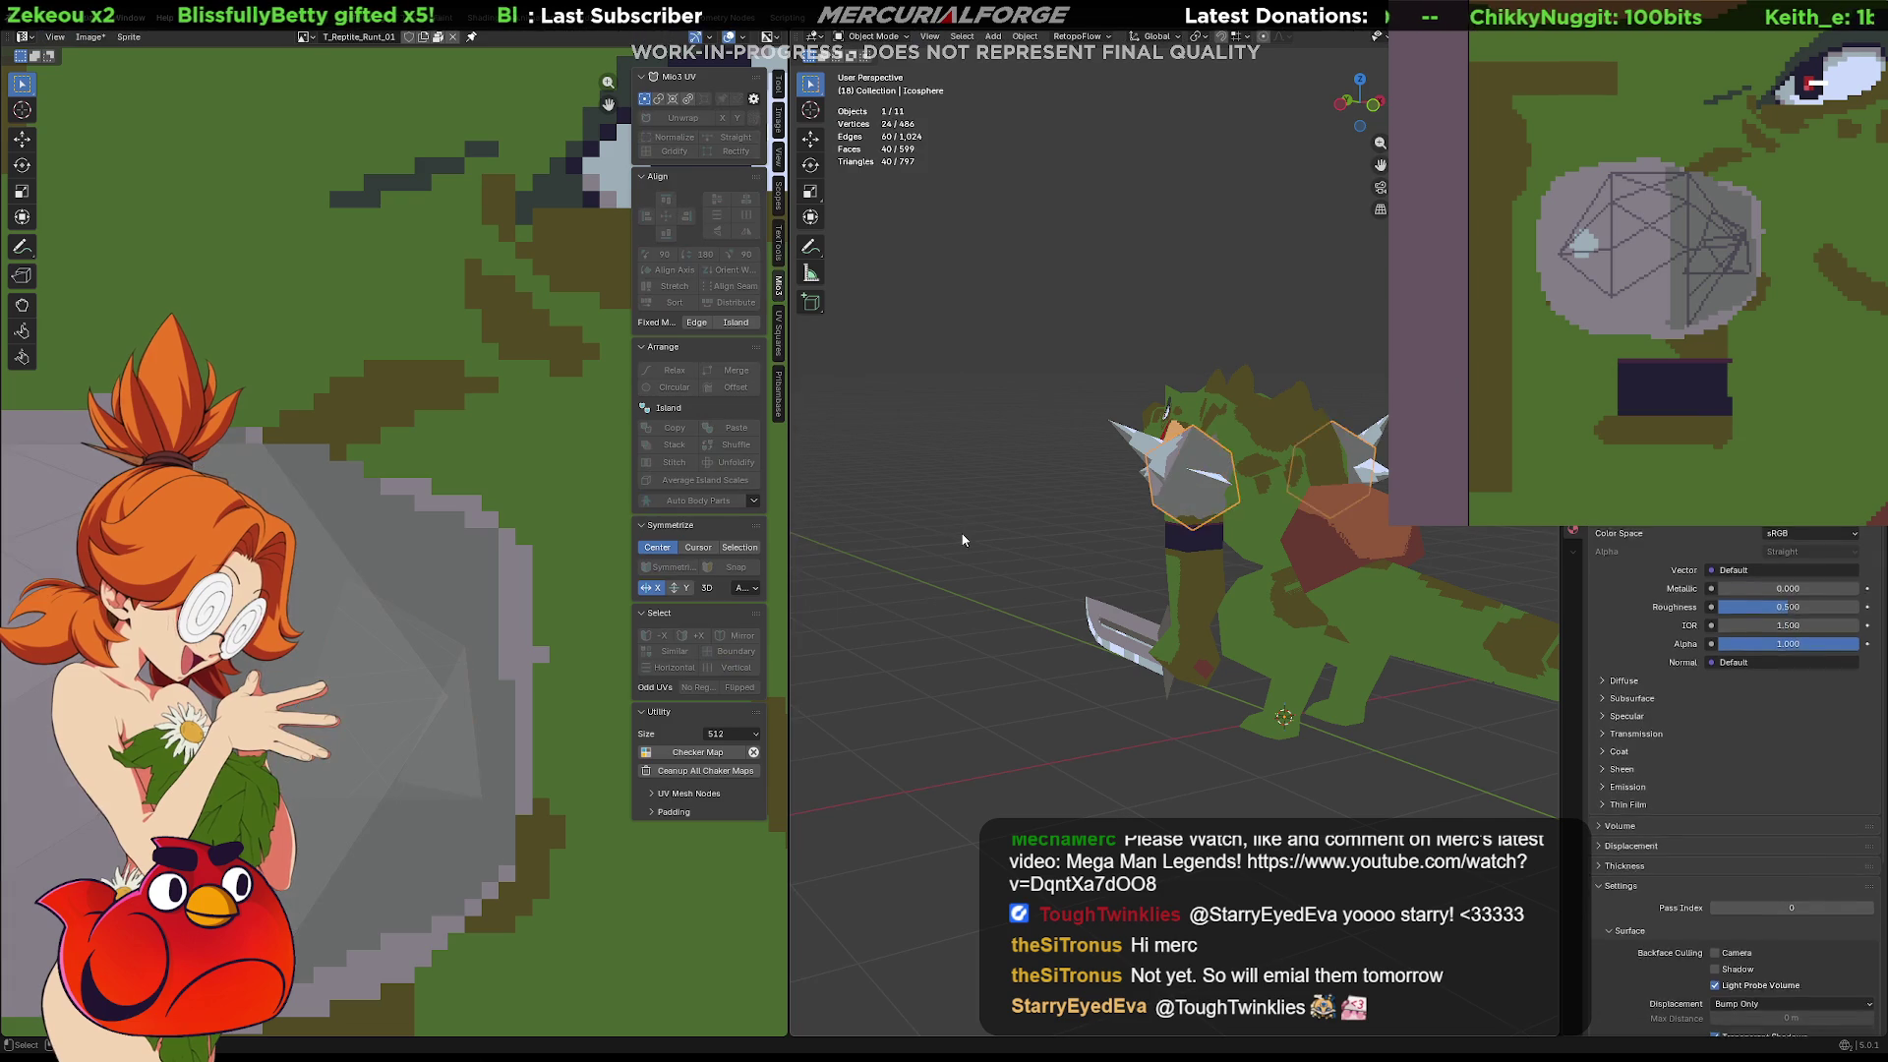
# Move the Arms.001 object and then its whole spike mesh to a new spot on the shoulder pad
pyautogui.moveTo(976, 527)
pyautogui.mouseDown(button='middle')
pyautogui.moveTo(1273, 486)
pyautogui.moveTo(1198, 537)
pyautogui.moveTo(1184, 633)
pyautogui.moveTo(1225, 523)
pyautogui.moveTo(1221, 457)
pyautogui.mouseUp(button='middle')
pyautogui.click(1220, 457)
pyautogui.press('g')
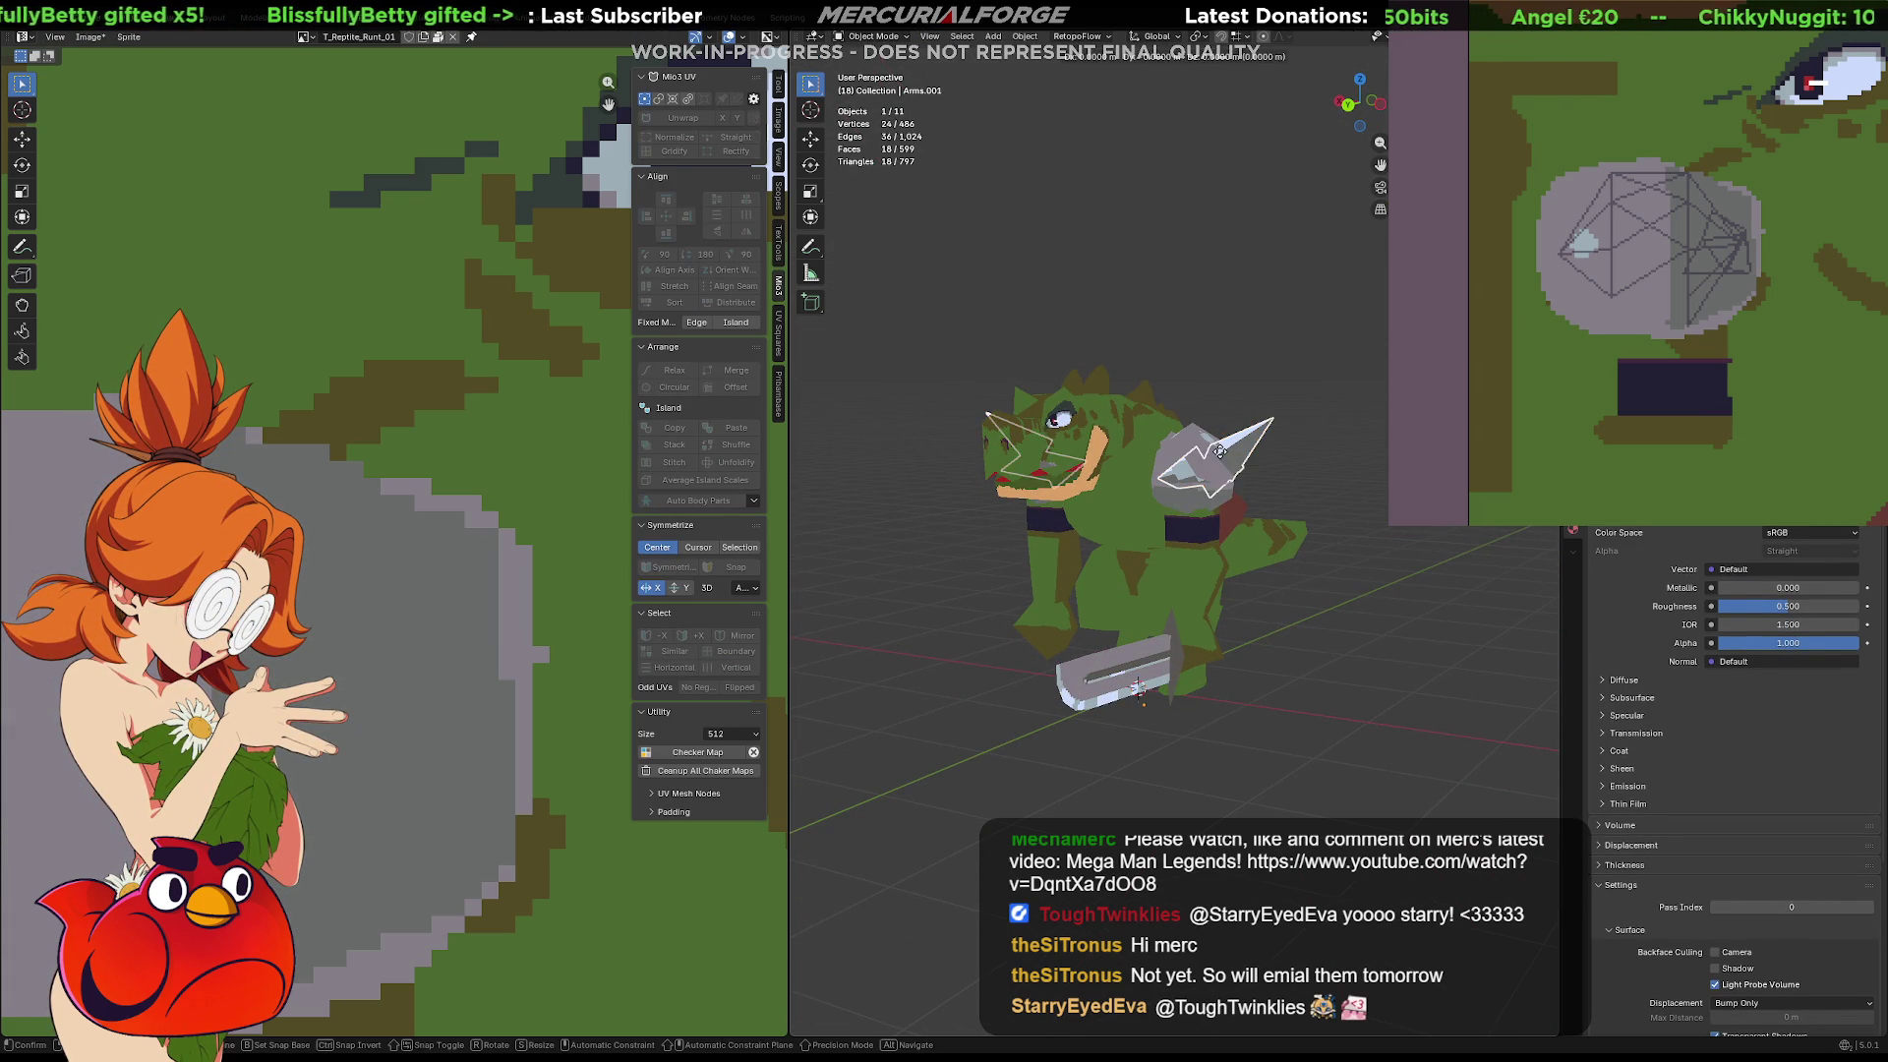
pyautogui.click(1216, 451)
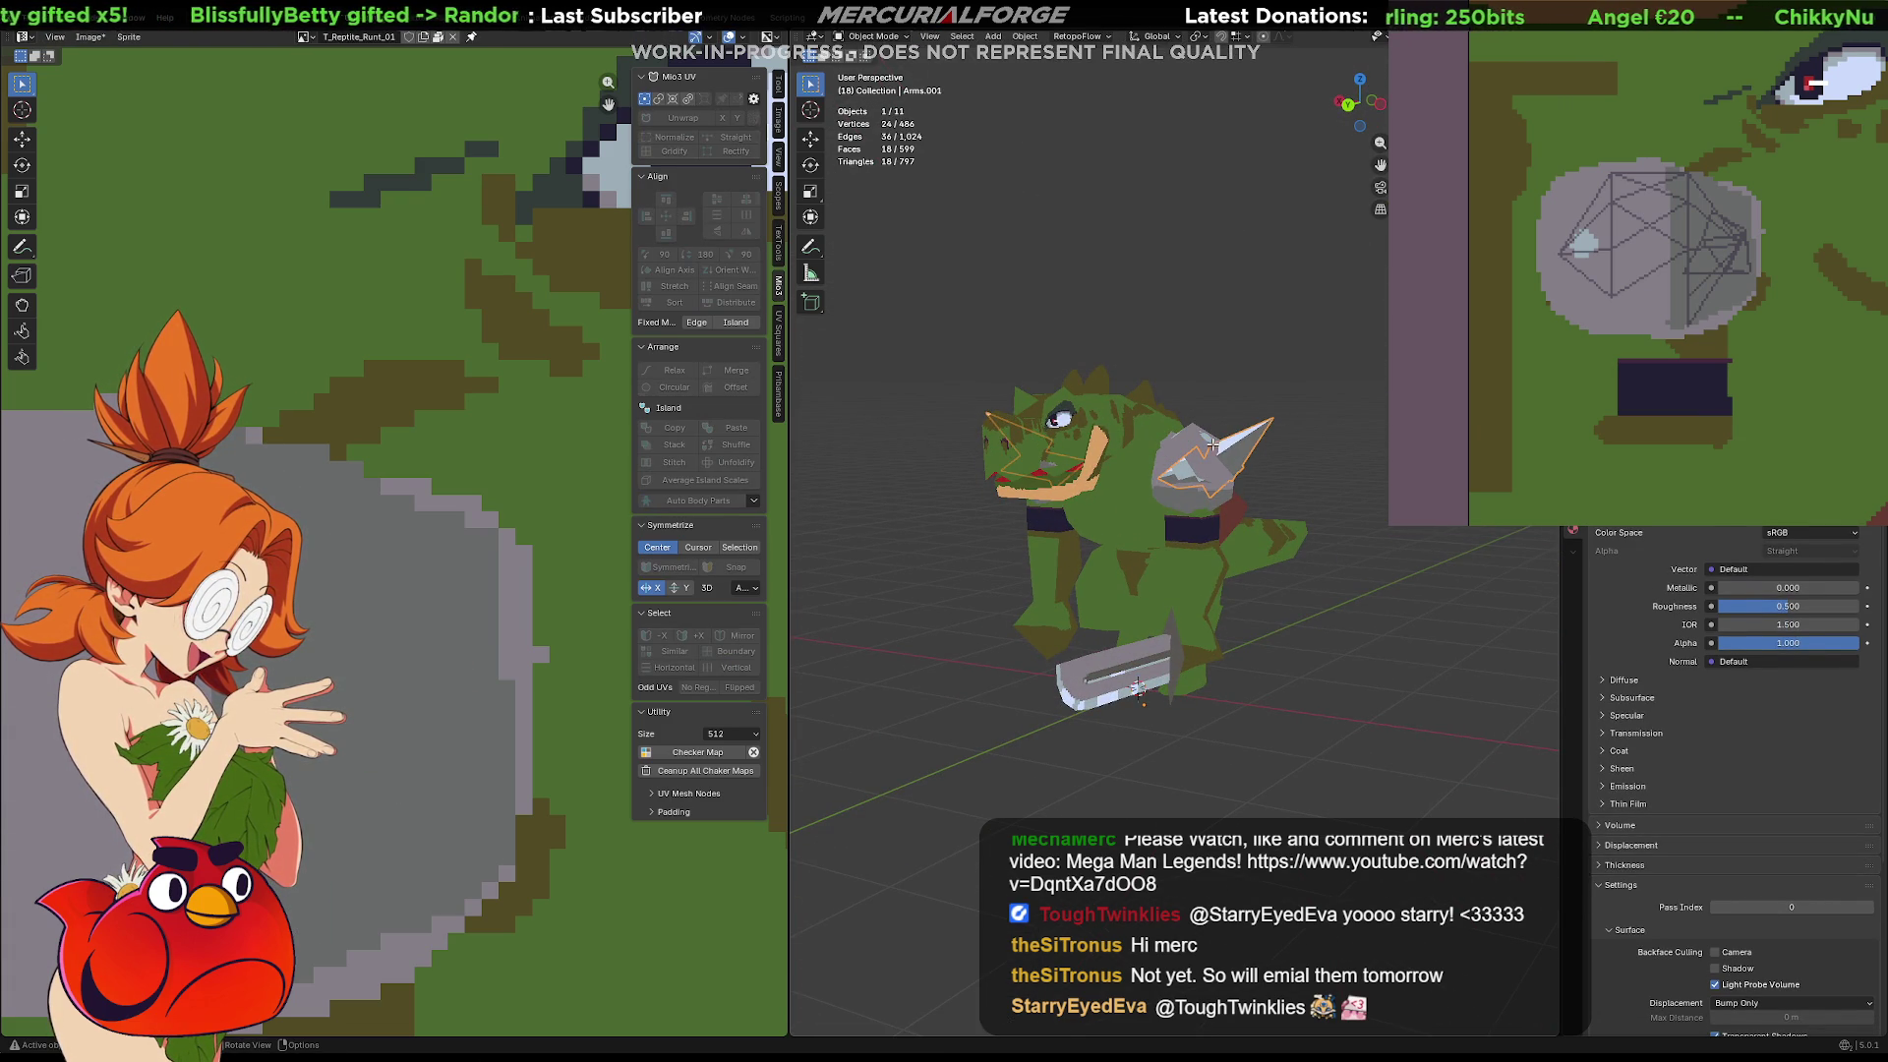
pyautogui.press('Tab')
pyautogui.press('a')
pyautogui.press('g')
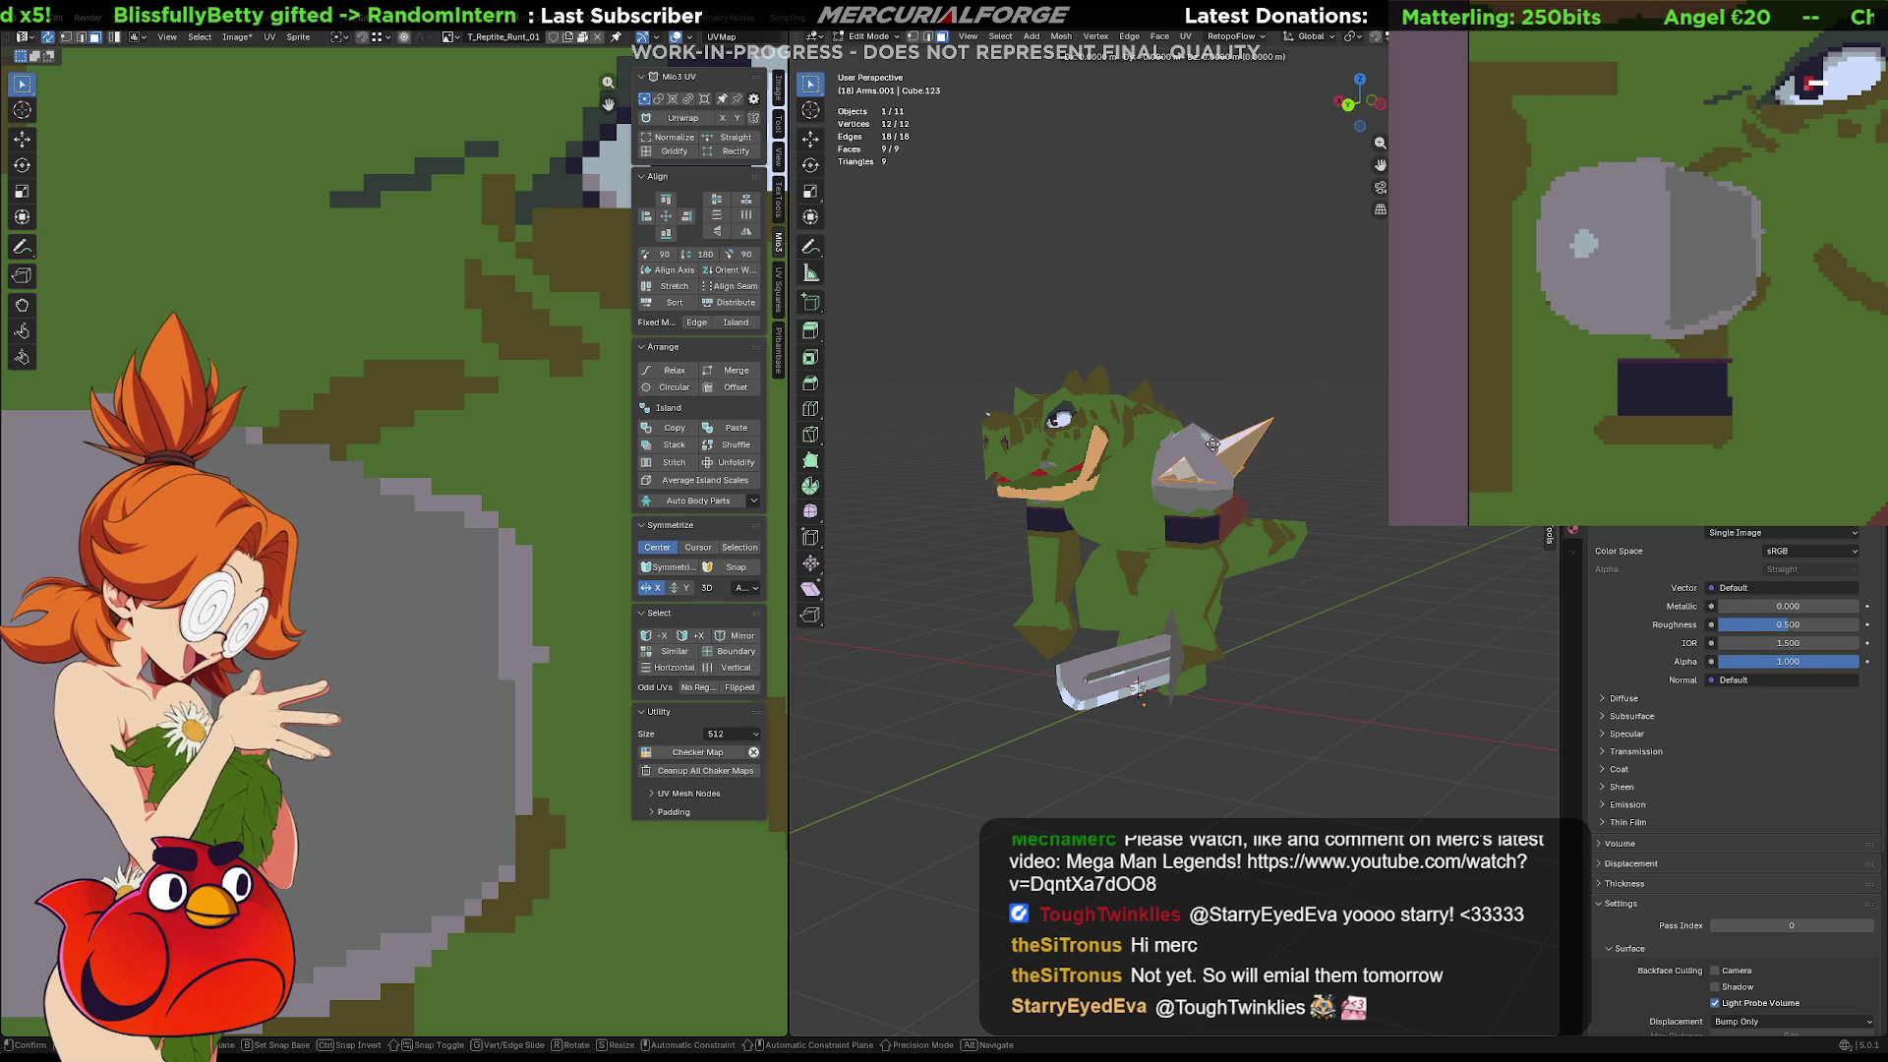
pyautogui.click(1208, 439)
# Undo the last spike edit and inspect the grey shoulder pads from rear and three-quarter views
pyautogui.moveTo(1207, 439)
pyautogui.mouseDown(button='middle')
pyautogui.moveTo(1101, 430)
pyautogui.moveTo(1089, 476)
pyautogui.moveTo(1274, 451)
pyautogui.mouseUp(button='middle')
pyautogui.hotkey('ctrl', 'z')
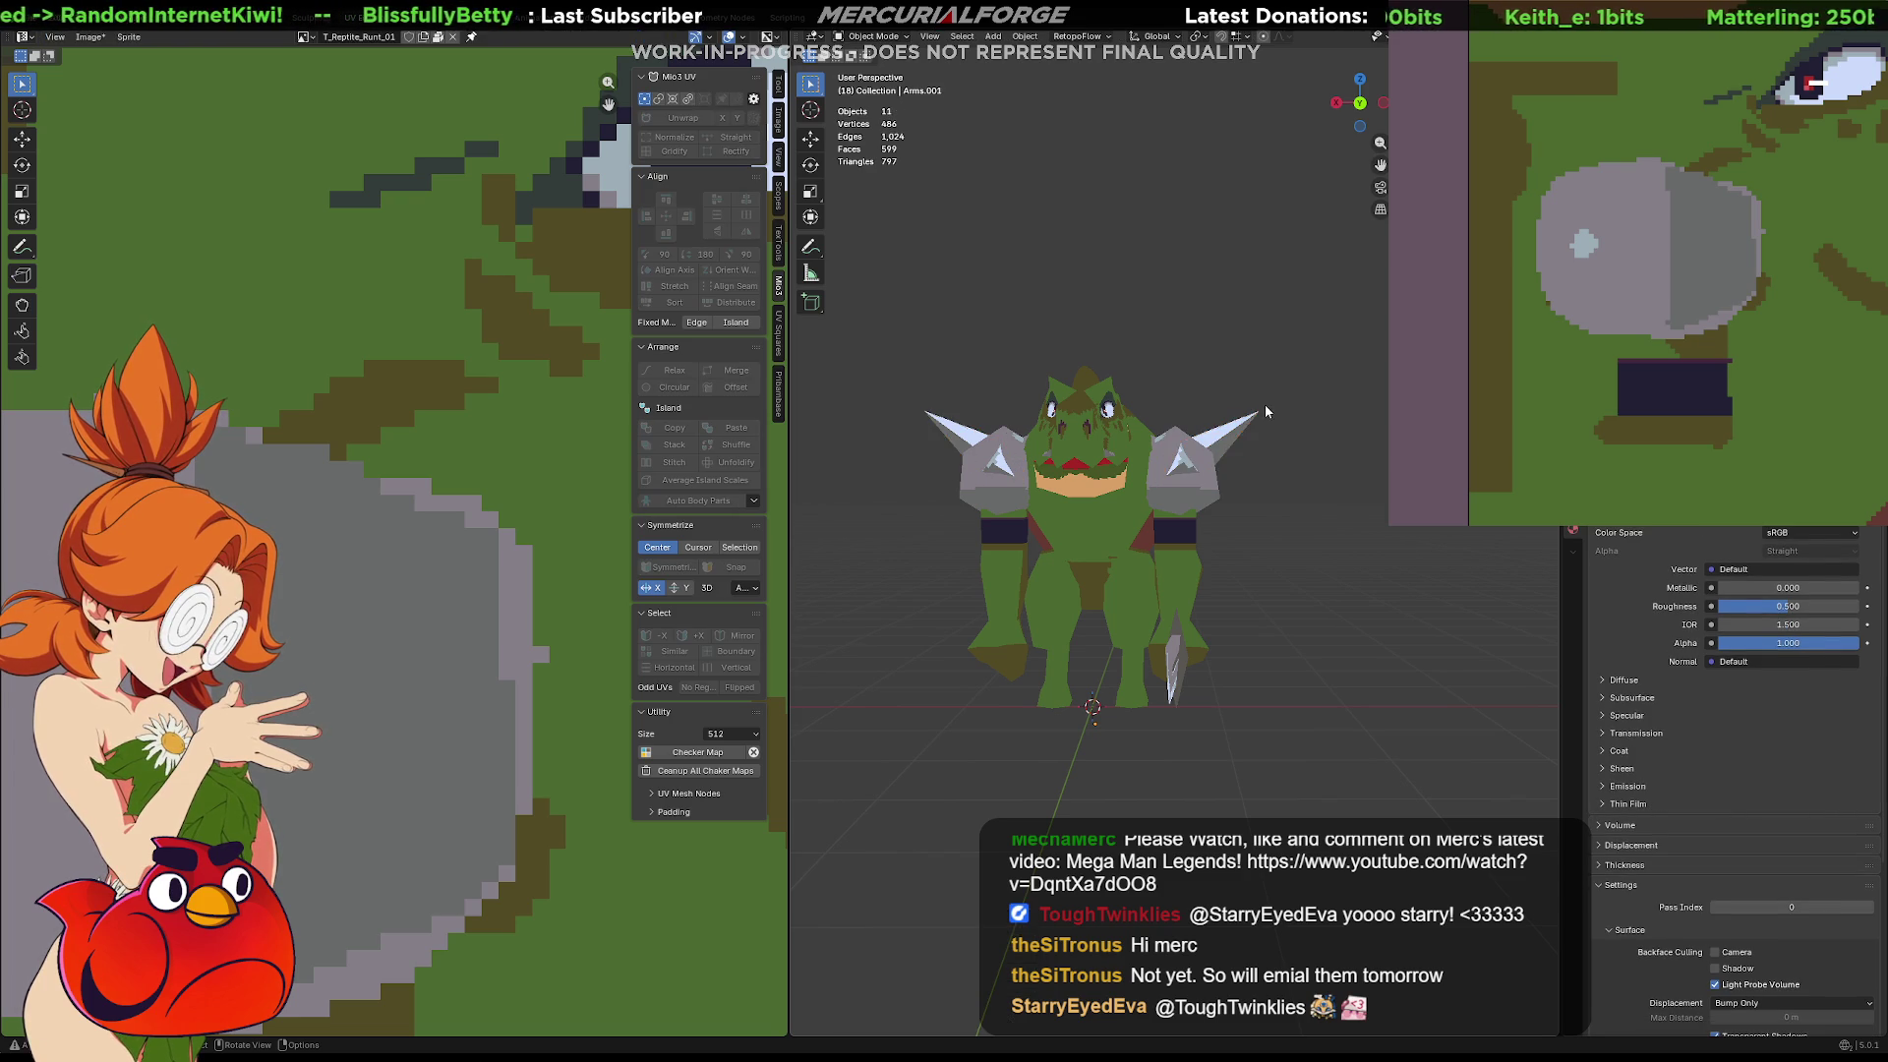
pyautogui.click(1258, 412)
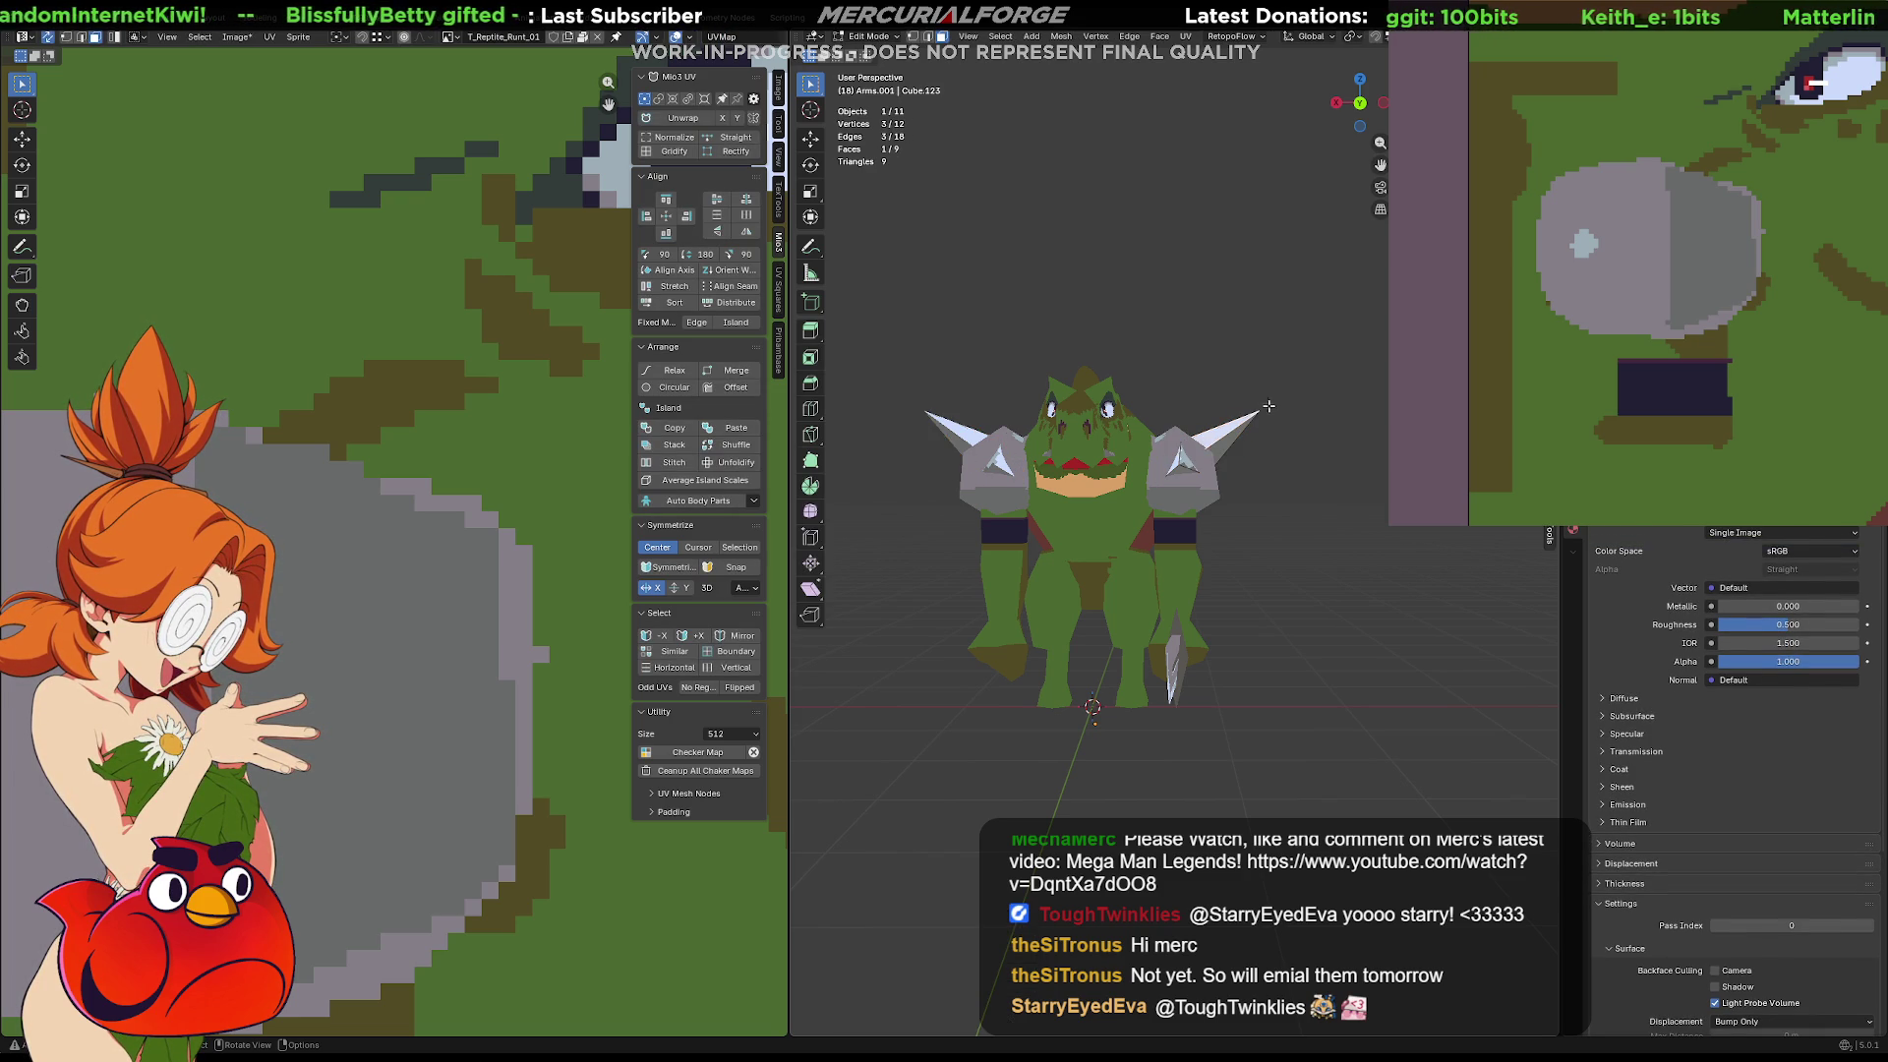
pyautogui.hotkey('alt', 'a')
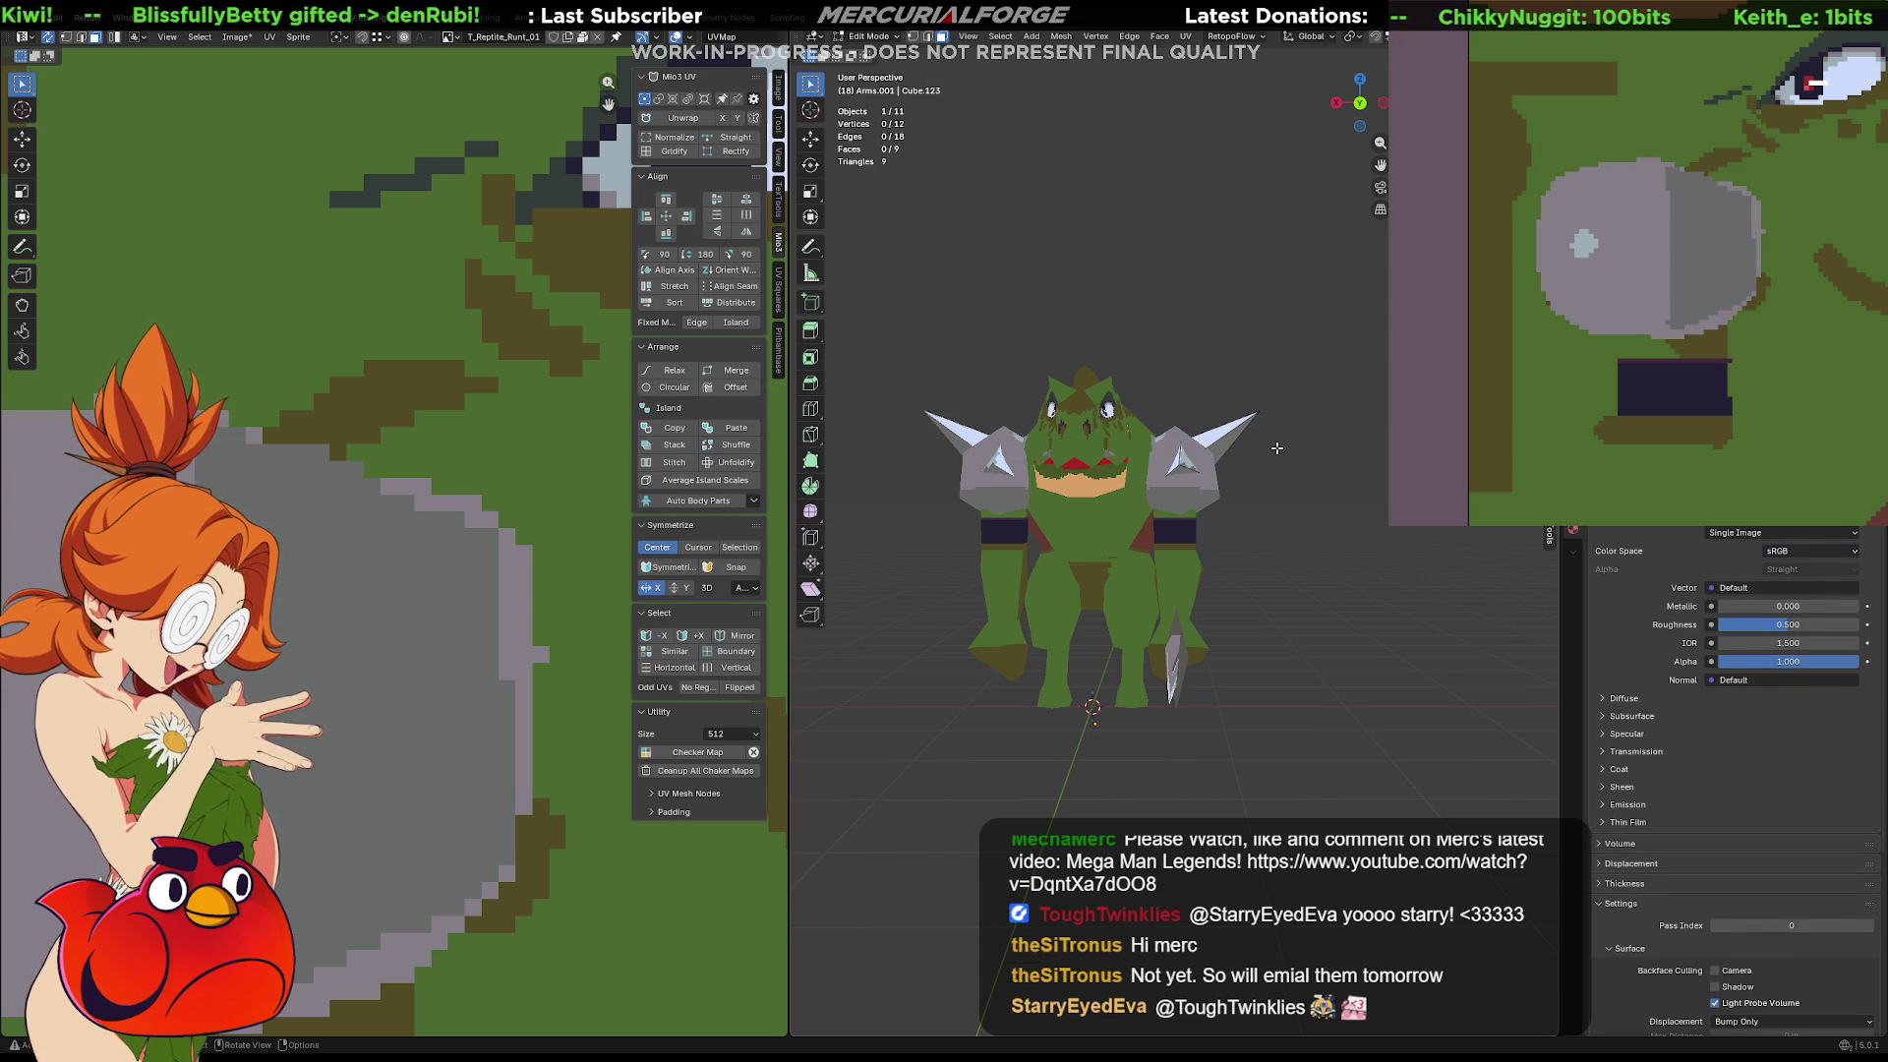
pyautogui.press('Tab')
pyautogui.scroll(2, 1272, 451)
pyautogui.click(1220, 462)
pyautogui.moveTo(1220, 462)
pyautogui.mouseDown(button='middle')
pyautogui.moveTo(886, 476)
pyautogui.moveTo(1023, 458)
pyautogui.moveTo(1046, 552)
pyautogui.moveTo(1071, 551)
pyautogui.moveTo(1013, 534)
pyautogui.moveTo(1225, 473)
pyautogui.mouseUp(button='middle')
pyautogui.click(1280, 452)
pyautogui.scroll(-3, 1278, 452)
pyautogui.moveTo(1277, 413)
pyautogui.mouseDown(button='middle')
pyautogui.moveTo(958, 413)
pyautogui.moveTo(1214, 430)
pyautogui.moveTo(1308, 410)
pyautogui.moveTo(1197, 528)
pyautogui.mouseUp(button='middle')
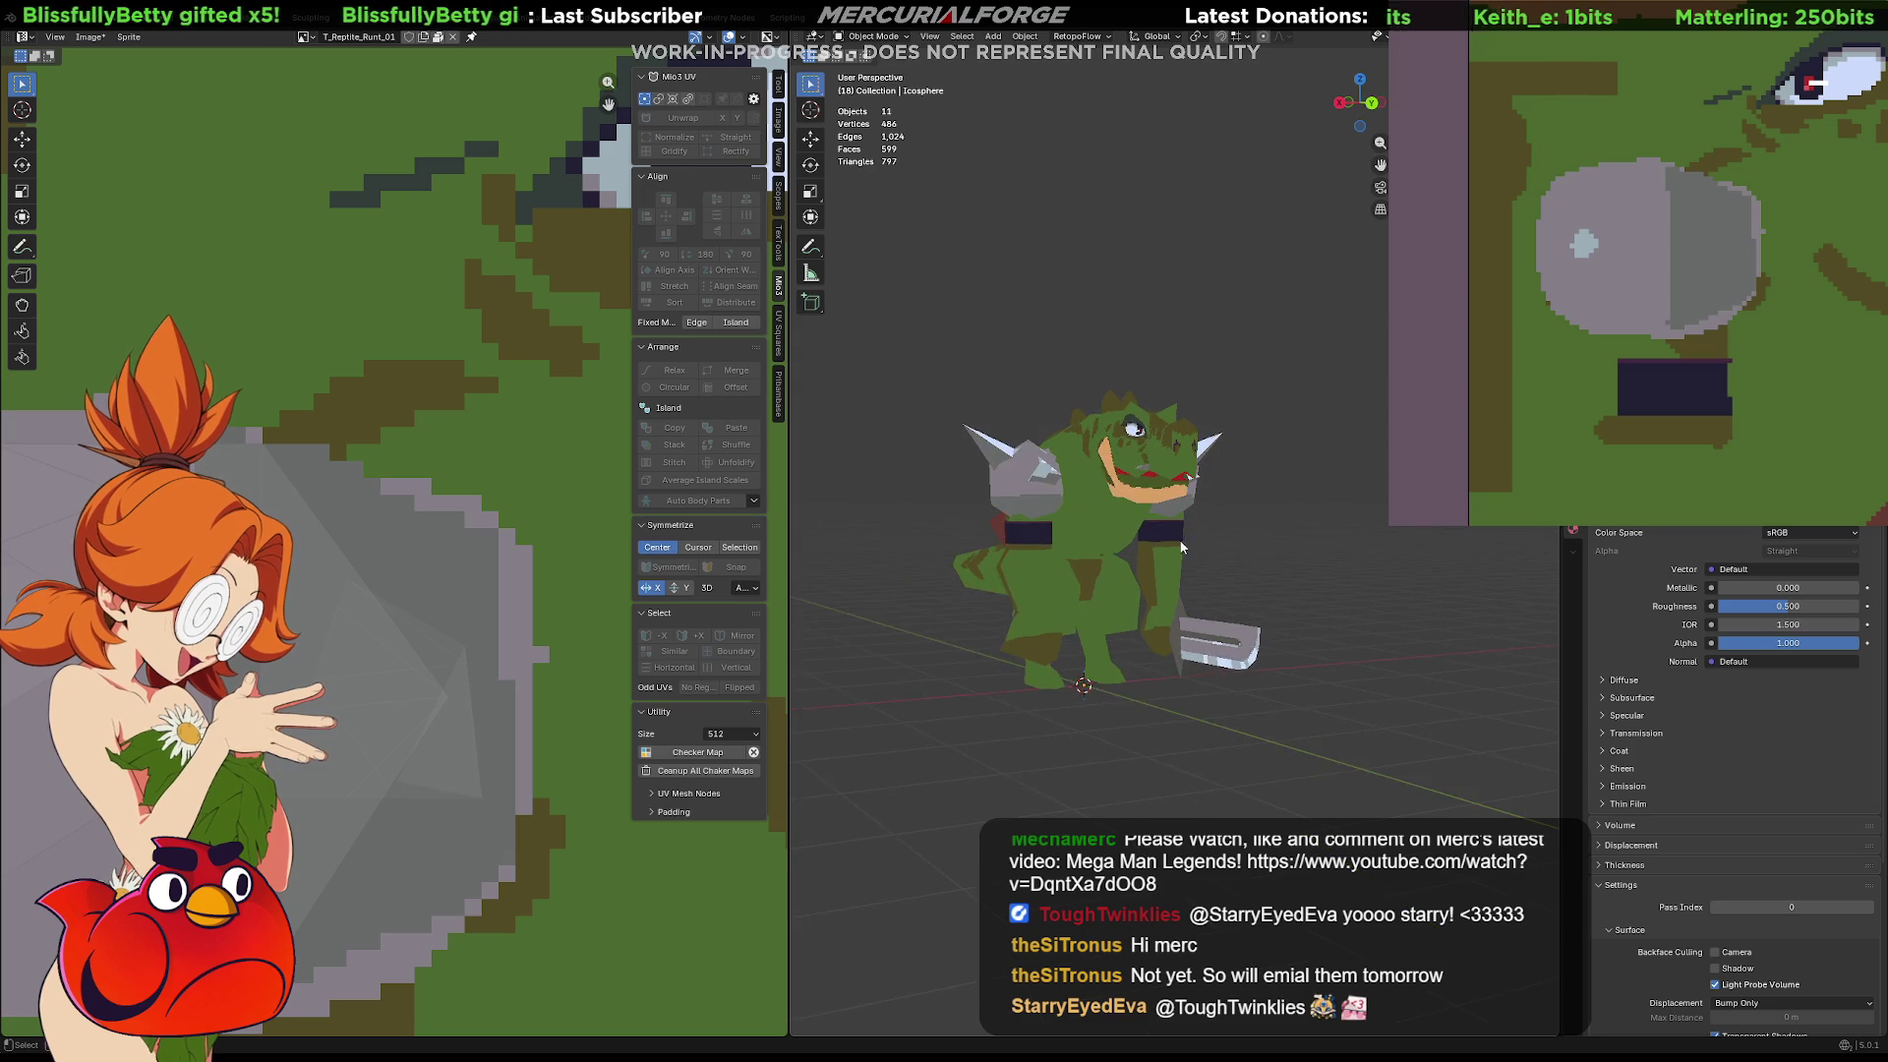
# Select the body mesh and head together and enter Edit Mode on both
pyautogui.scroll(4, 1164, 529)
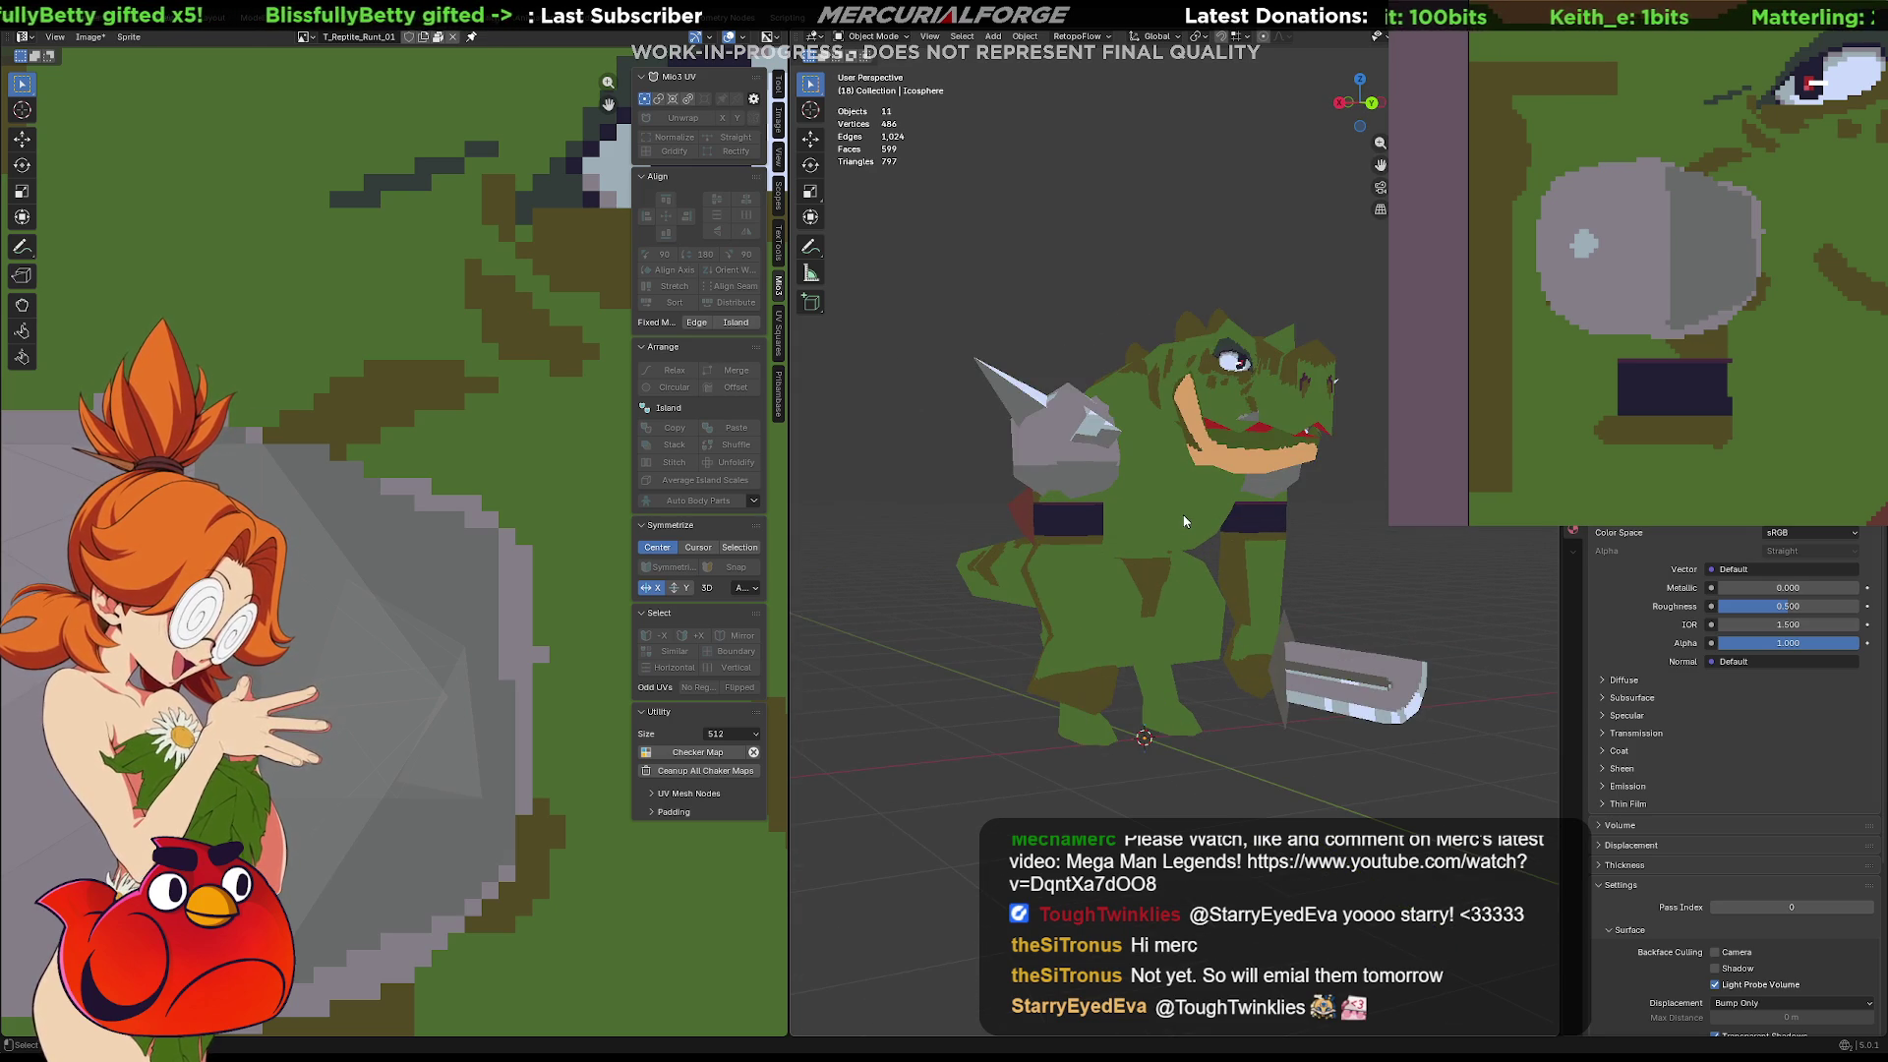
pyautogui.press('Tab')
pyautogui.press('Tab')
pyautogui.click(1171, 515)
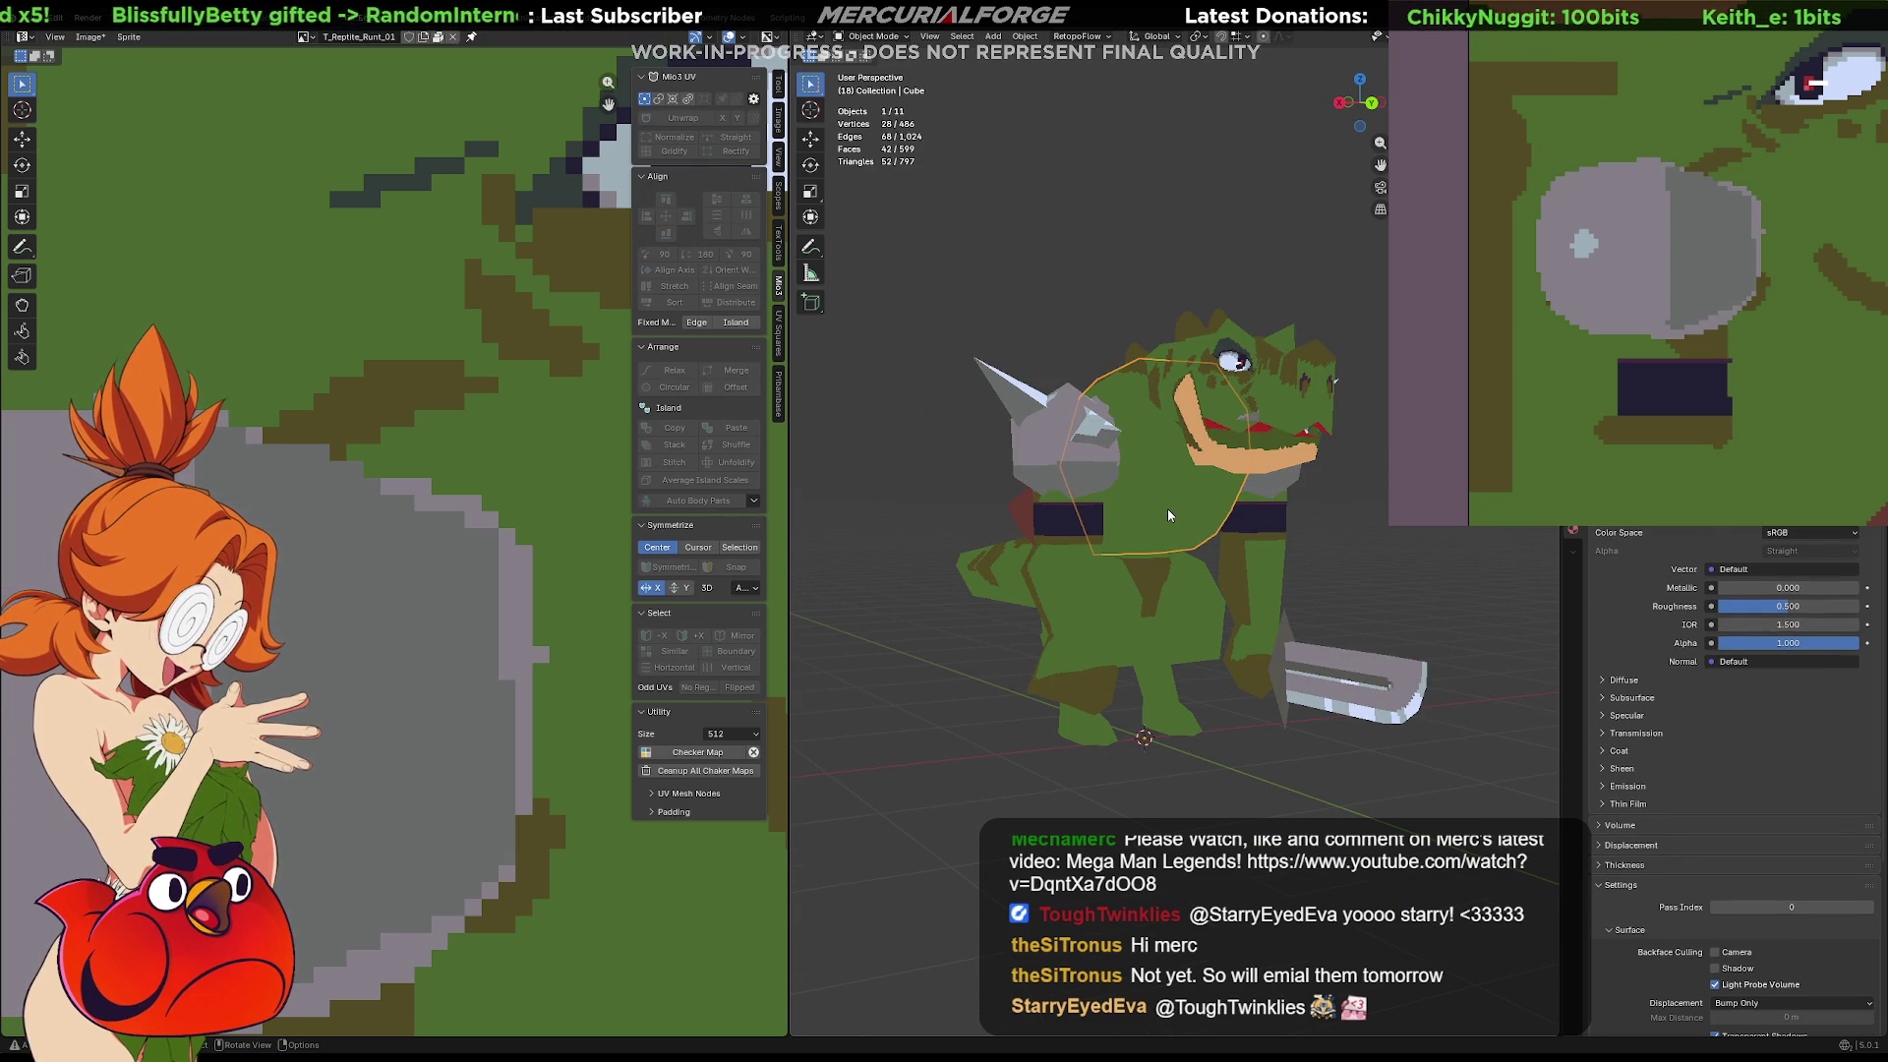
pyautogui.scroll(-5, 476, 551)
pyautogui.scroll(-2, 476, 558)
pyautogui.moveTo(476, 557); pyautogui.dragTo(480, 532, button='middle')
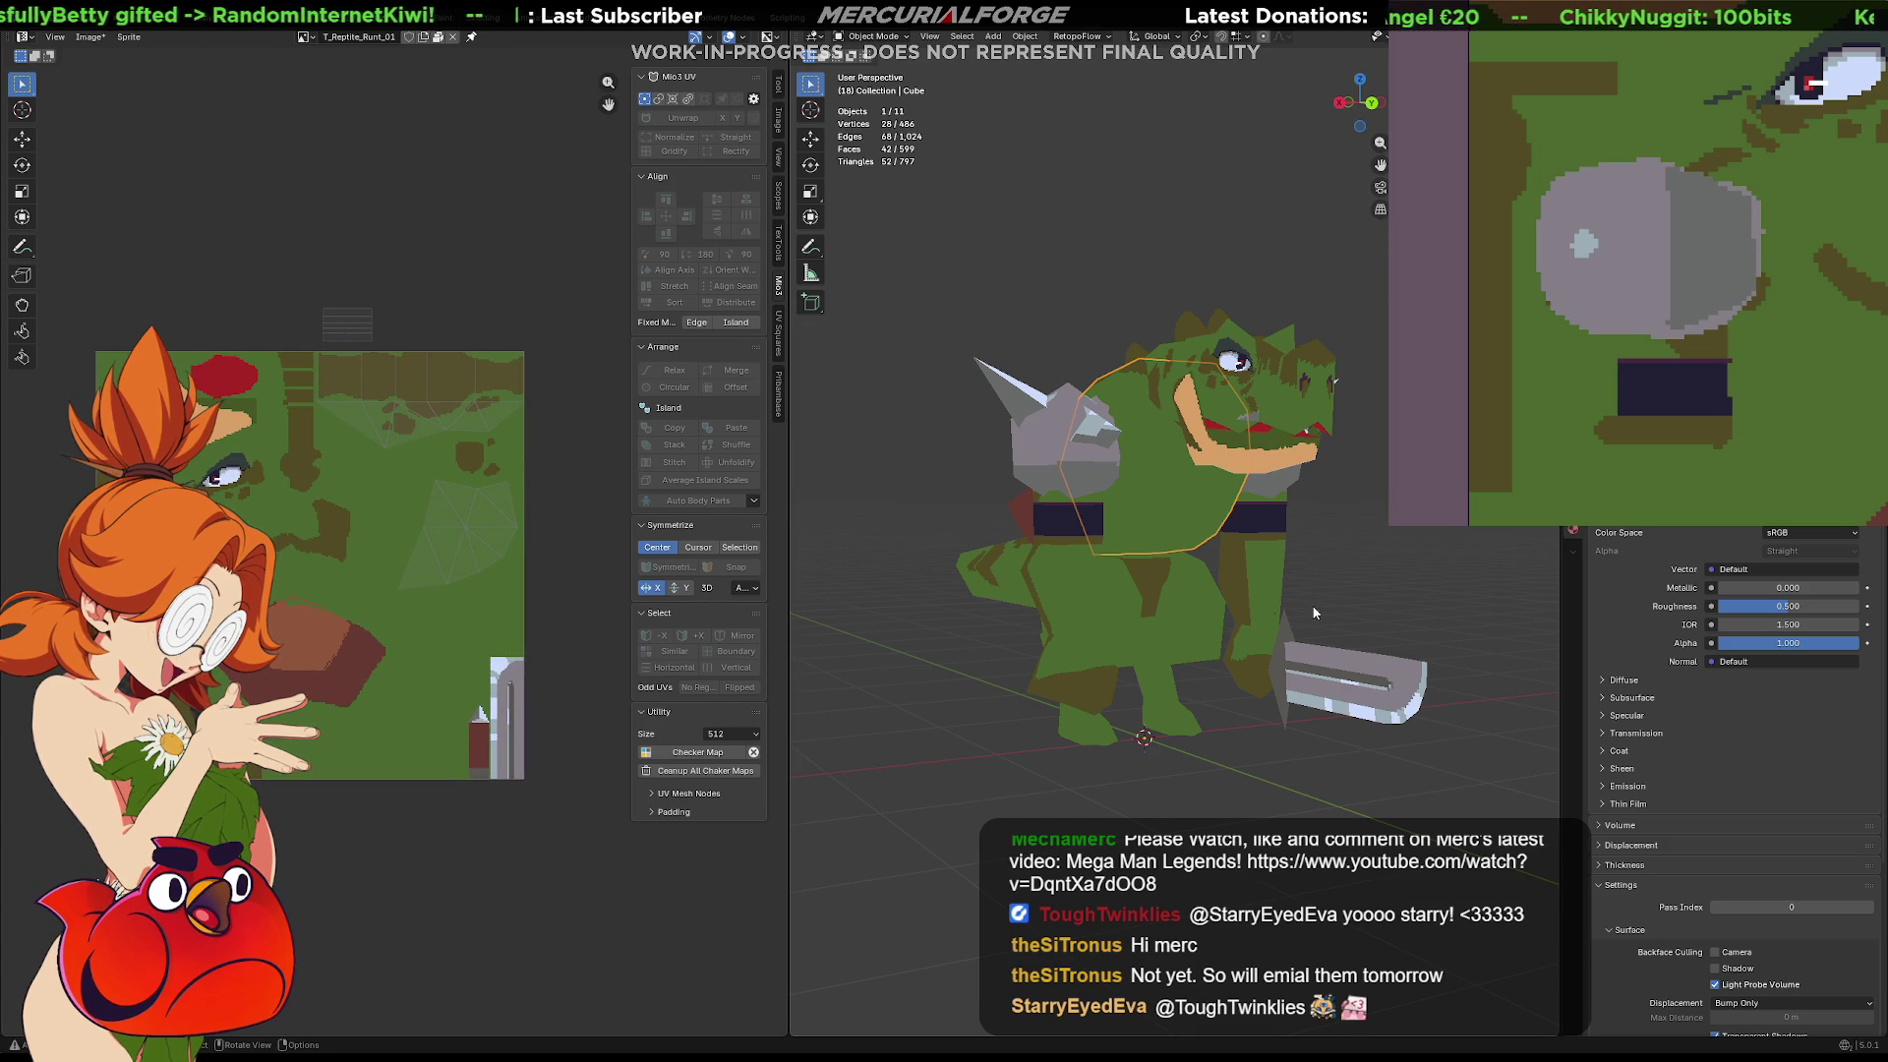
pyautogui.keyDown('shift'); pyautogui.click(1242, 457); pyautogui.keyUp('shift')
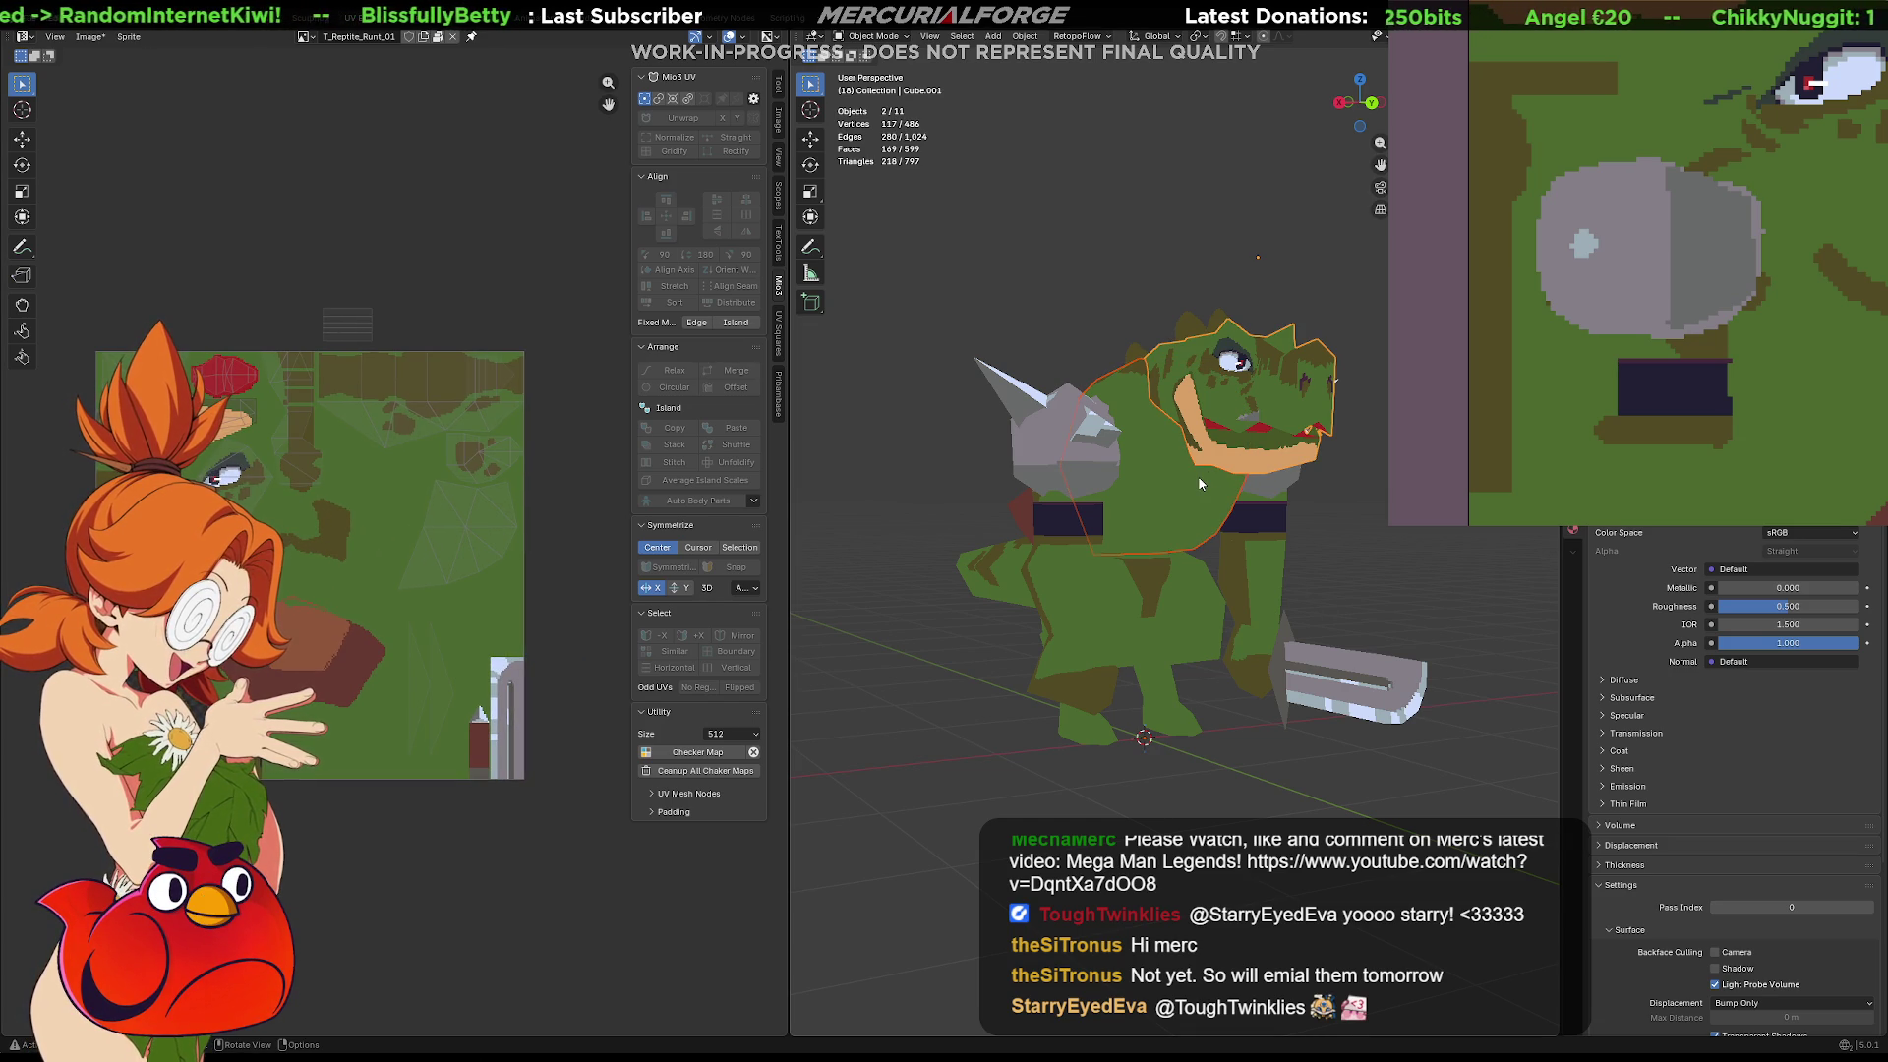
pyautogui.press('Tab')
# Pick four chest faces and box-select the fan-shaped belly island in the UV editor
pyautogui.scroll(2, 1220, 502)
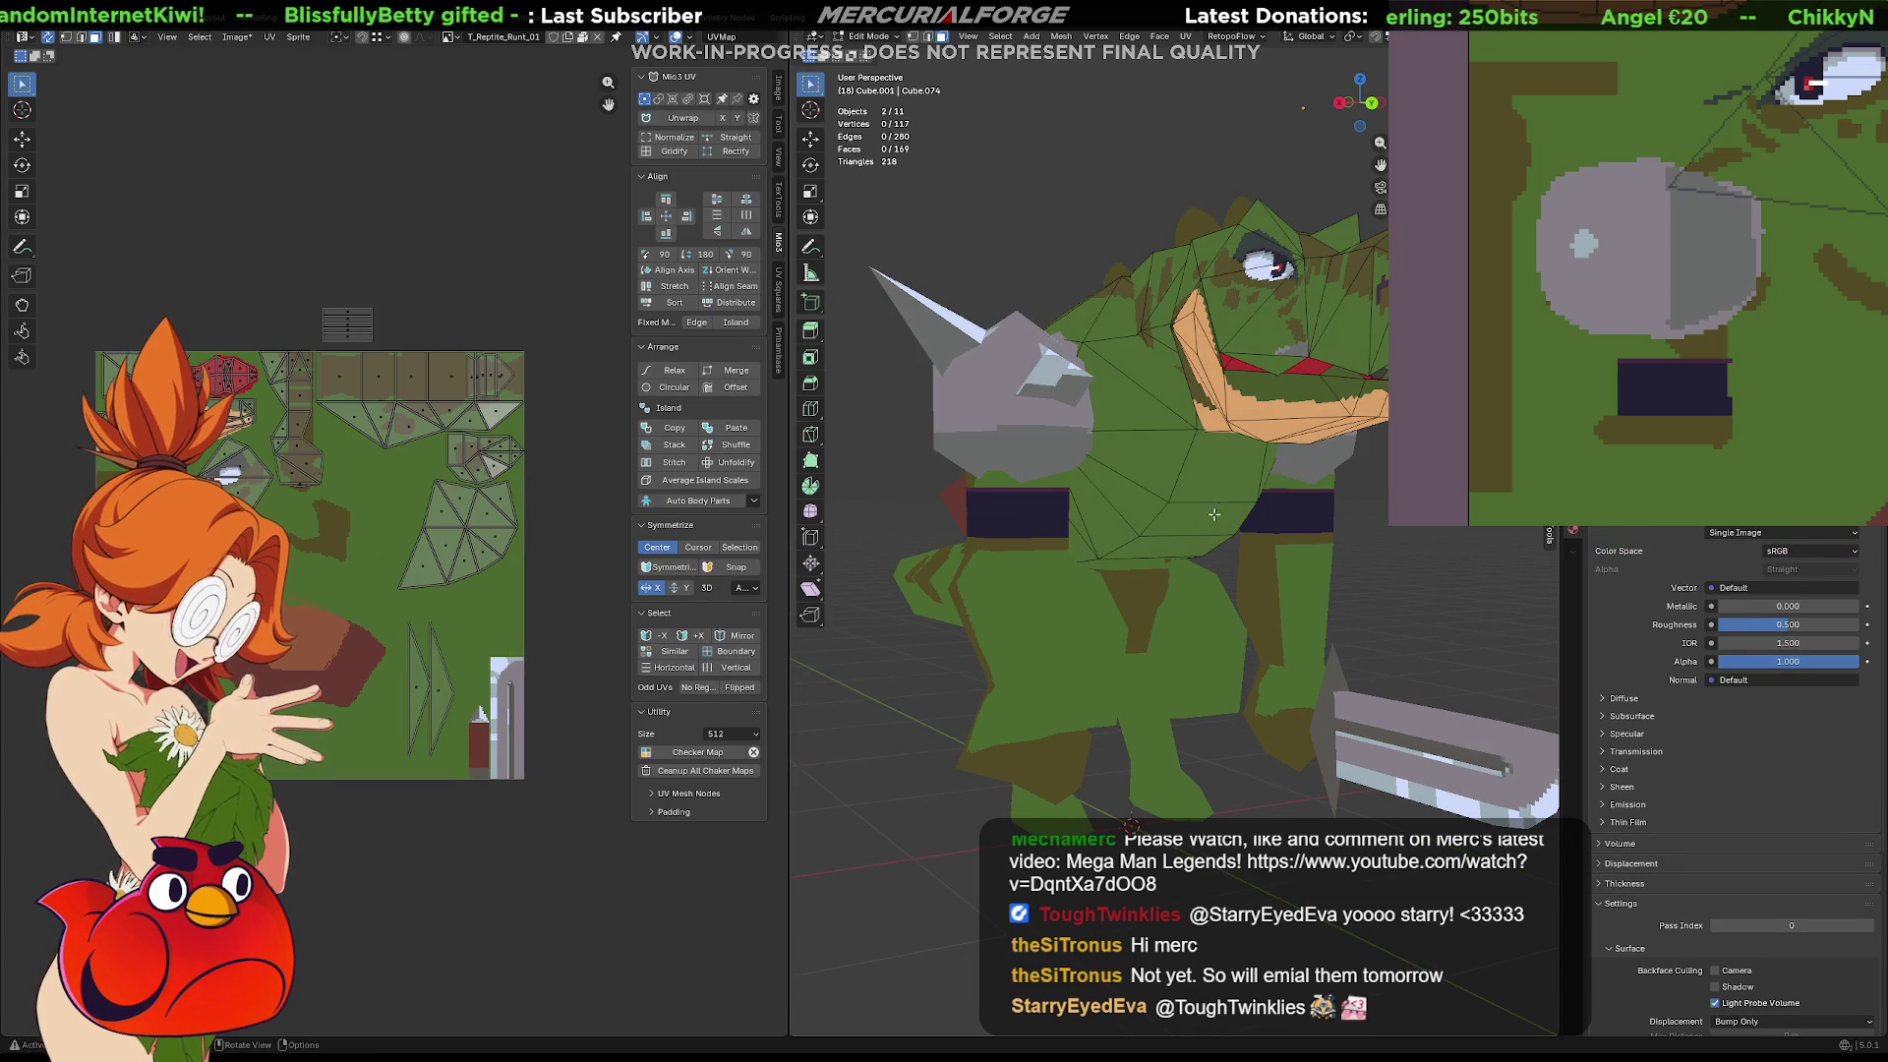
pyautogui.click(1220, 499)
pyautogui.click(1192, 534)
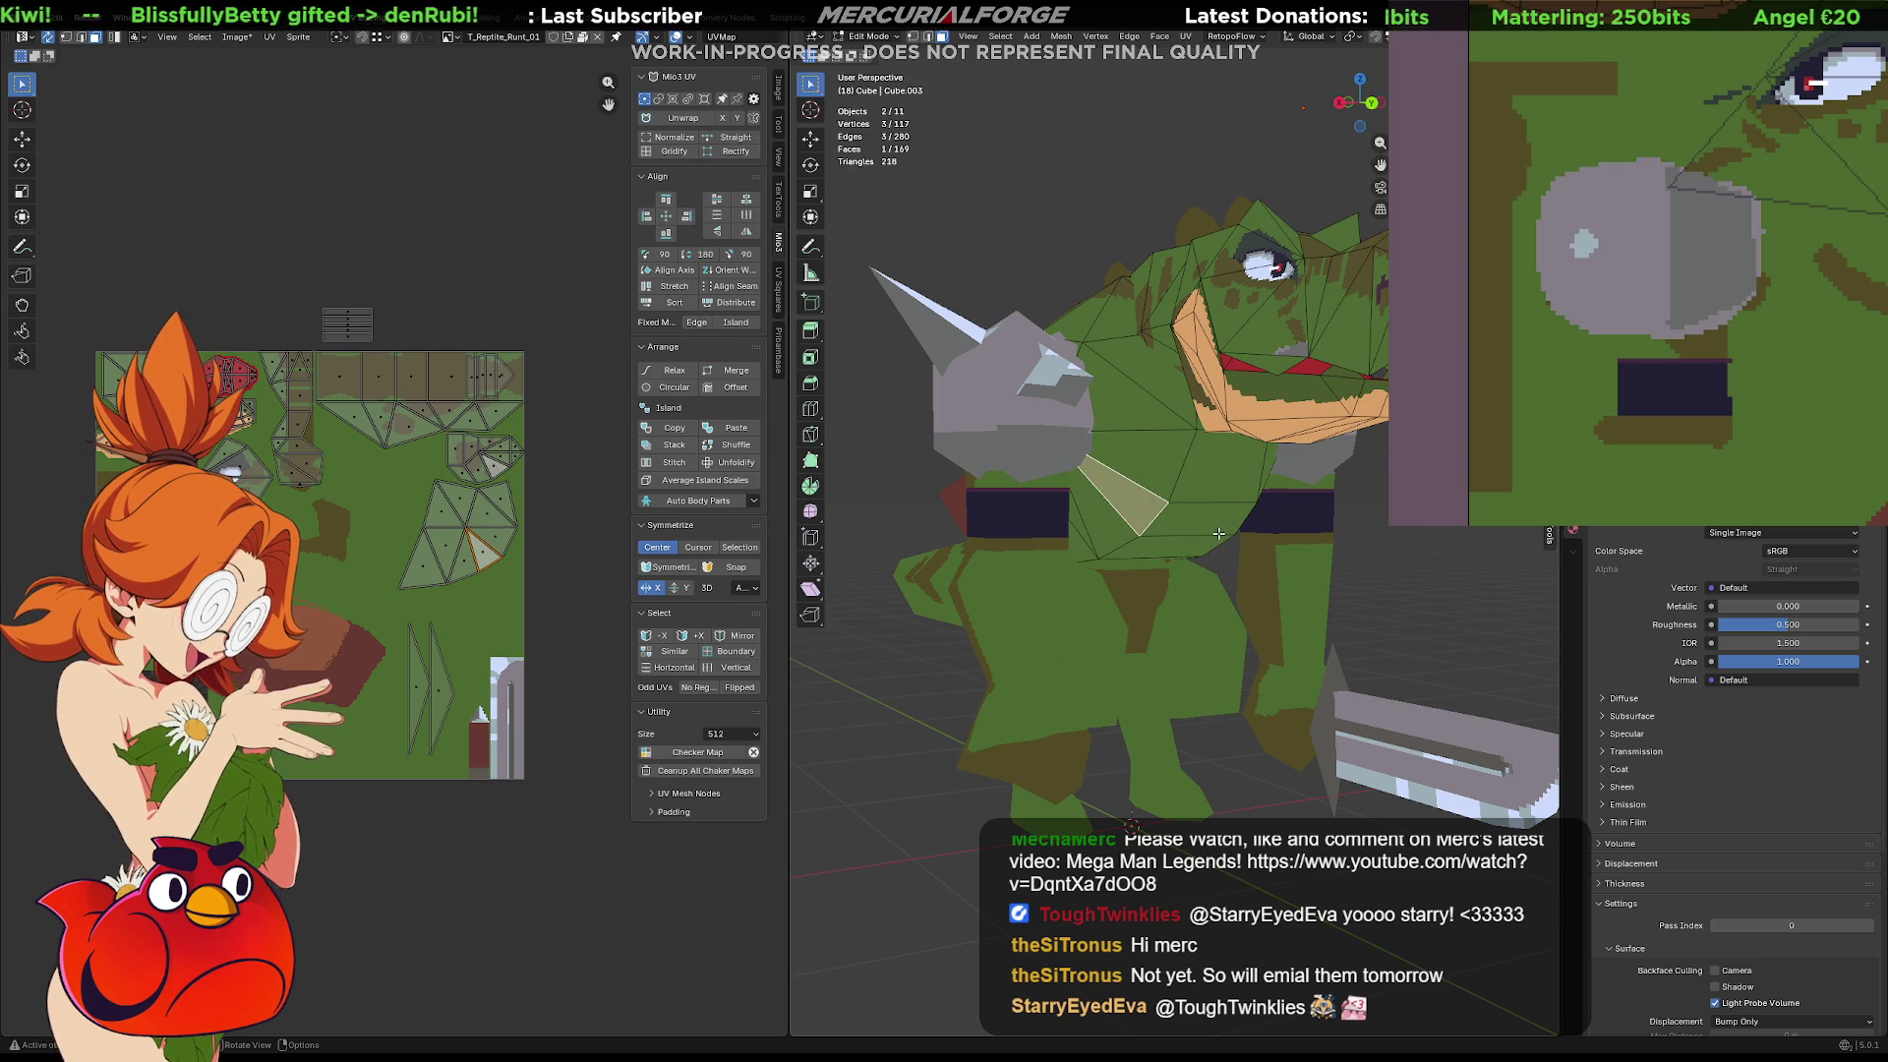
pyautogui.click(1220, 486)
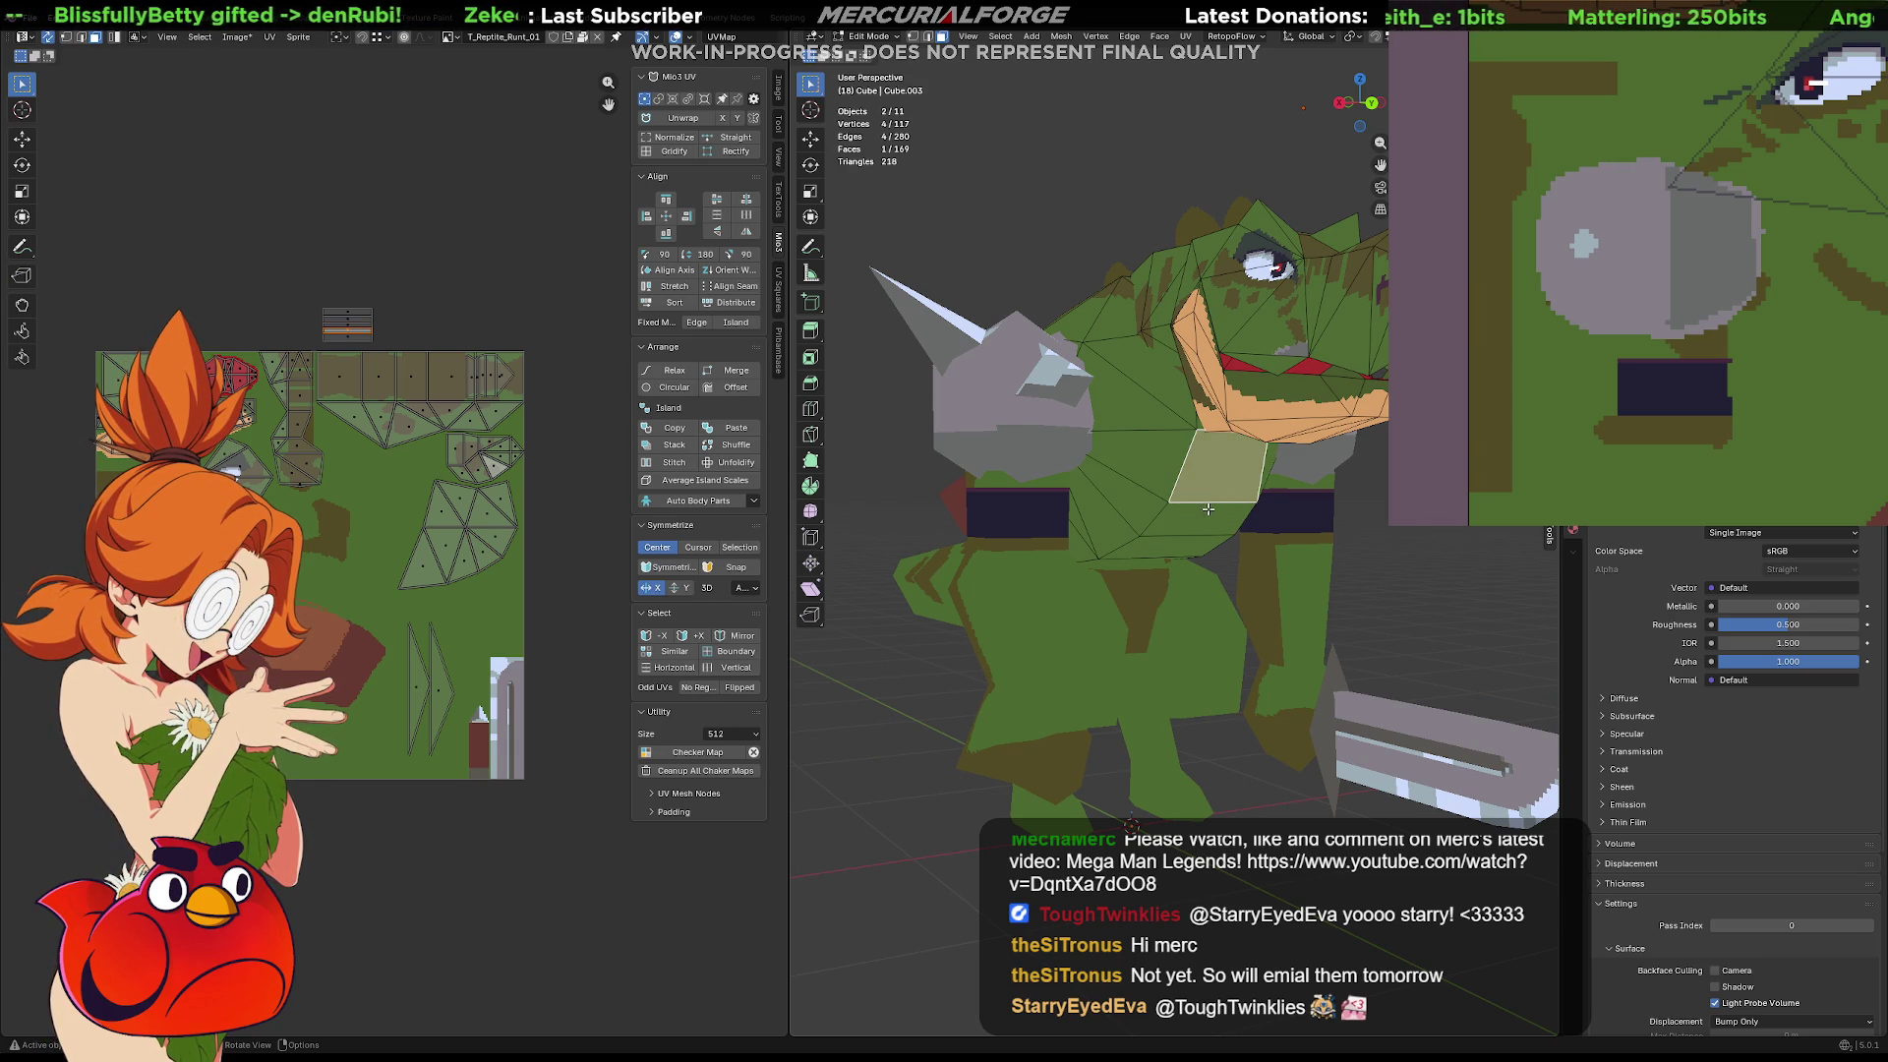
pyautogui.click(1180, 544)
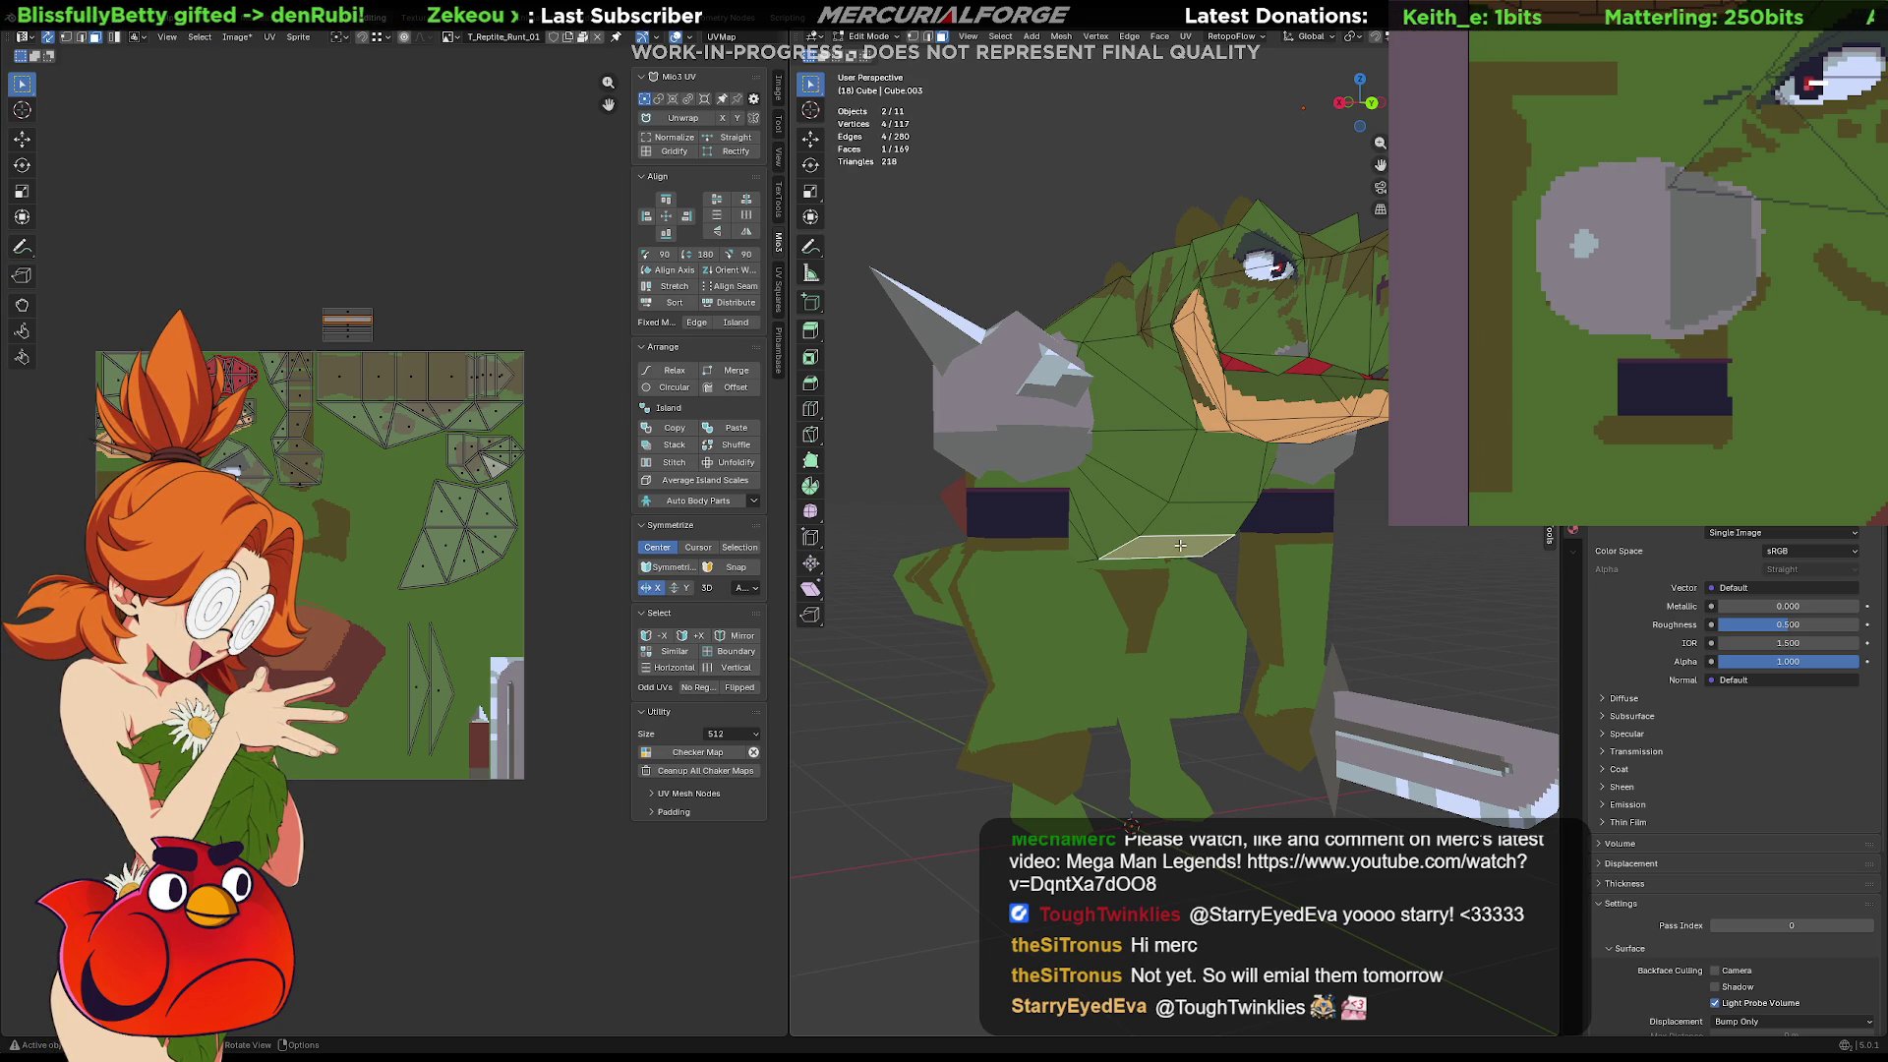
pyautogui.click(447, 504)
pyautogui.moveTo(413, 274); pyautogui.dragTo(299, 344)
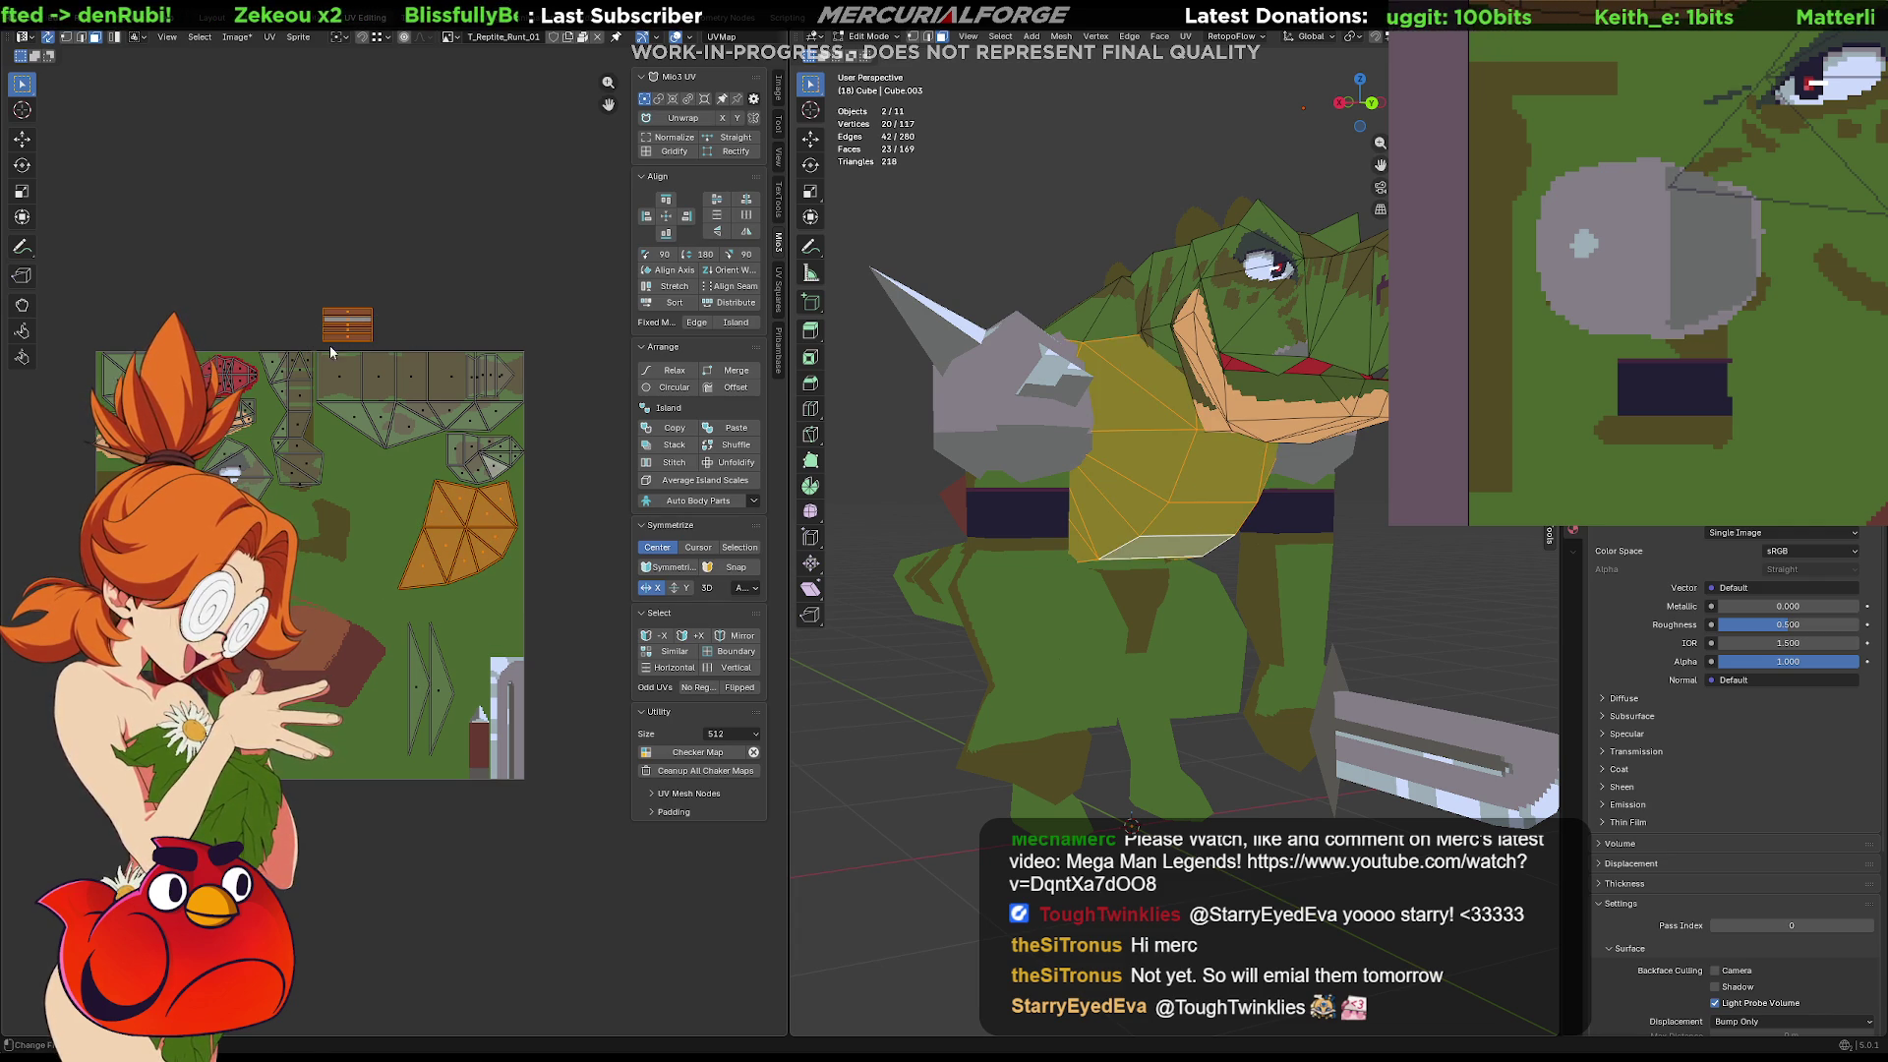
pyautogui.moveTo(1135, 568); pyautogui.dragTo(1165, 506, button='middle')
# Project the chest faces from the front, unwrap, rotate the island and move it beside the texture
pyautogui.press('u')
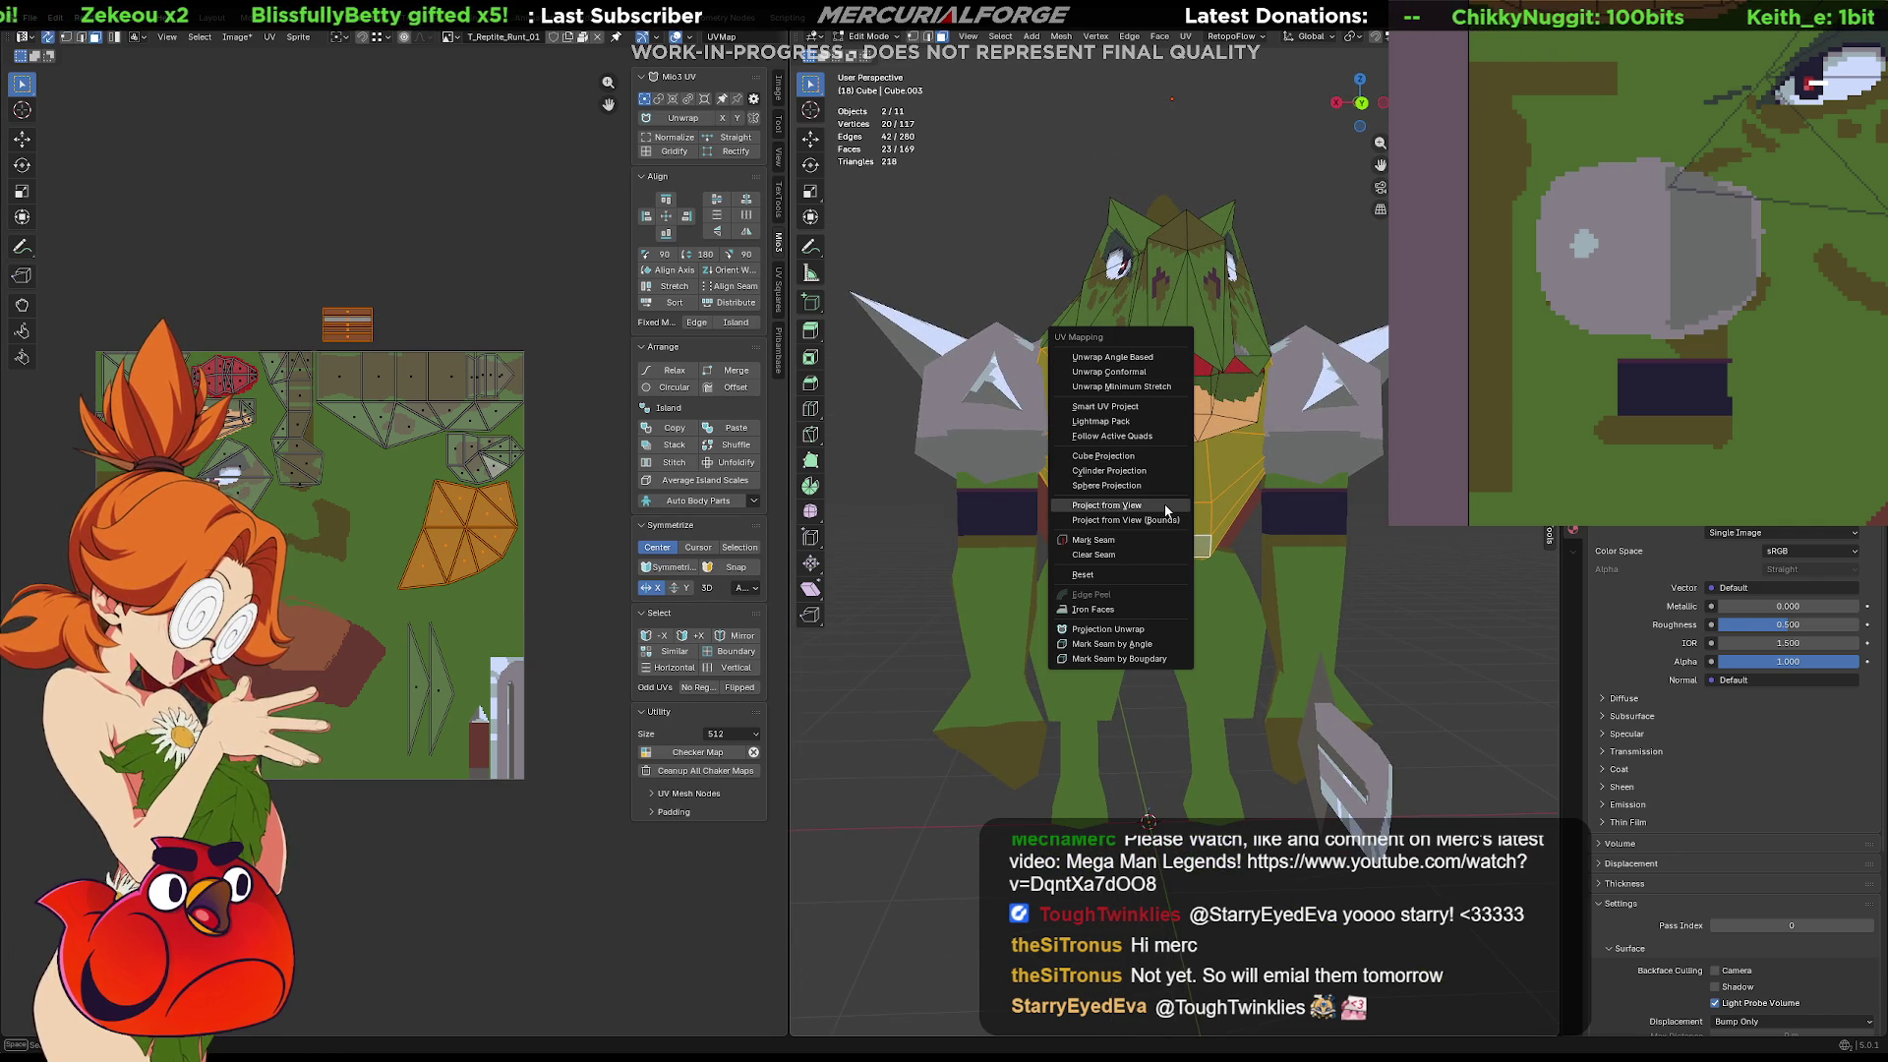
pyautogui.click(1165, 506)
pyautogui.press('u')
pyautogui.click(439, 571)
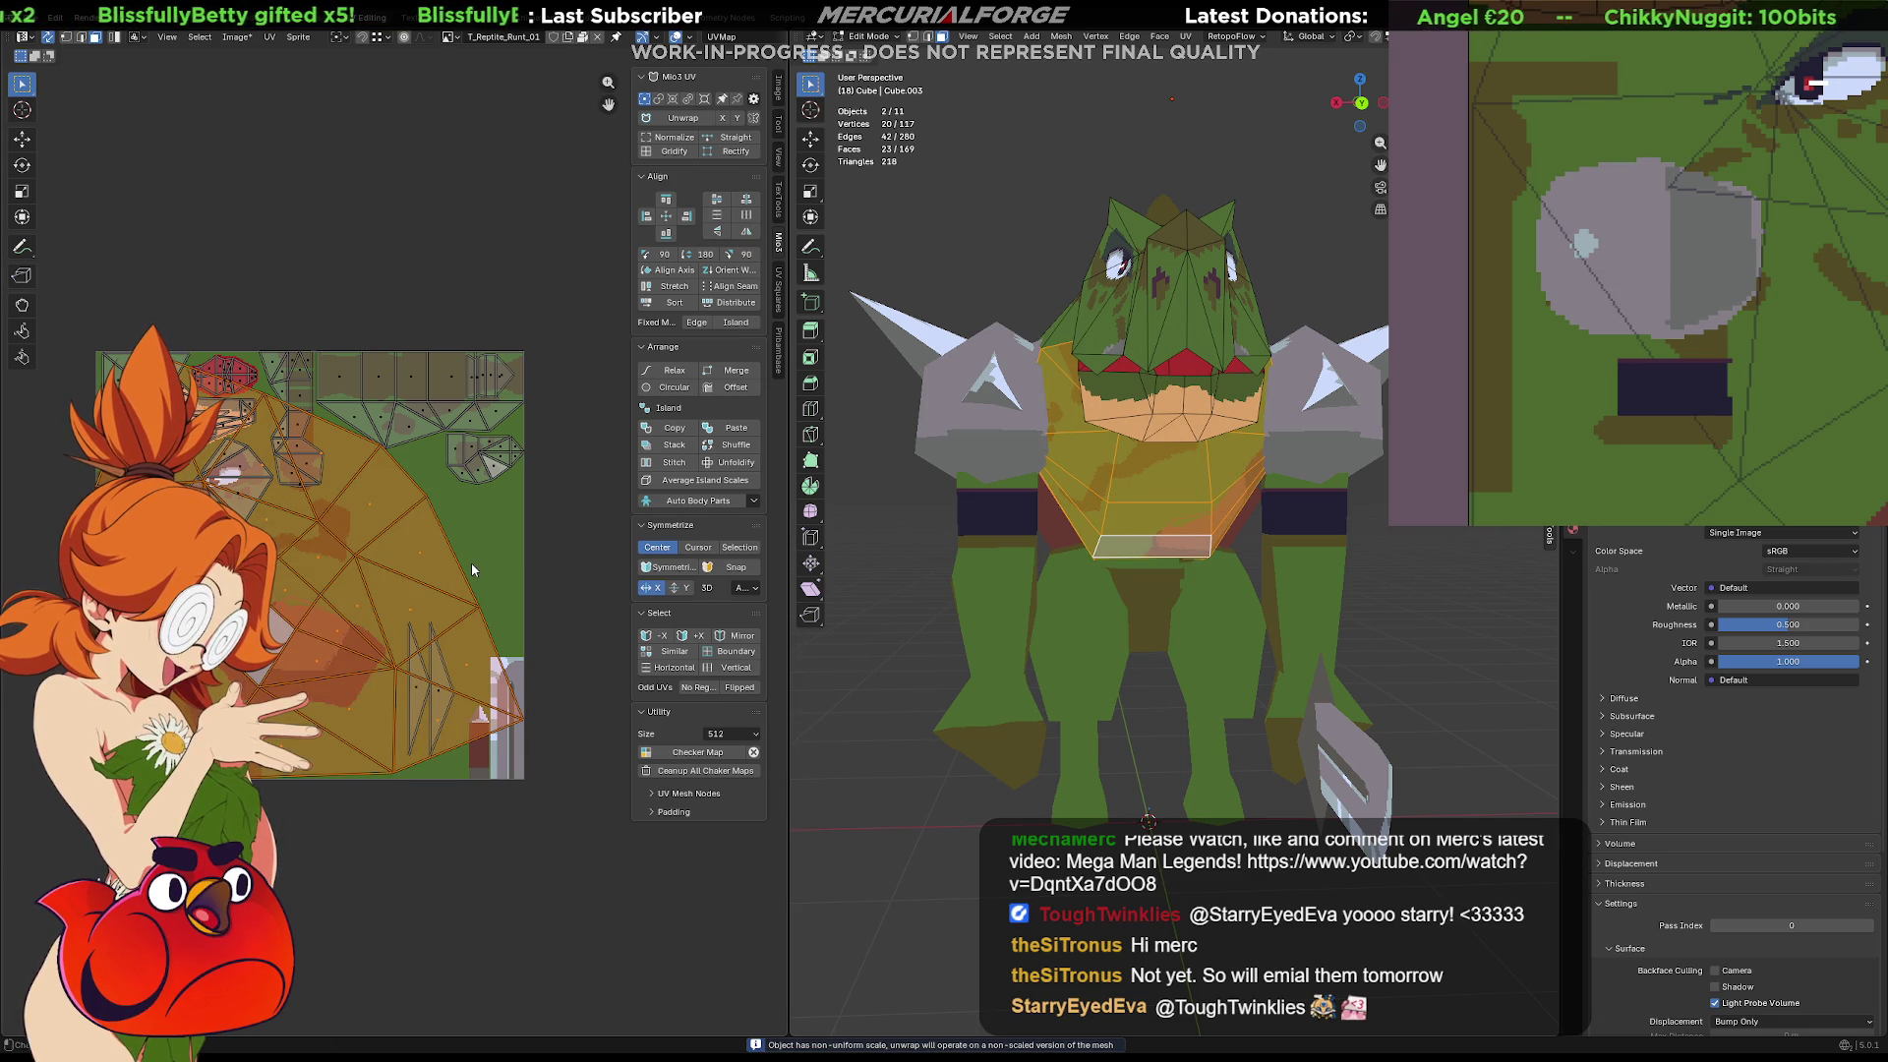
pyautogui.press('r')
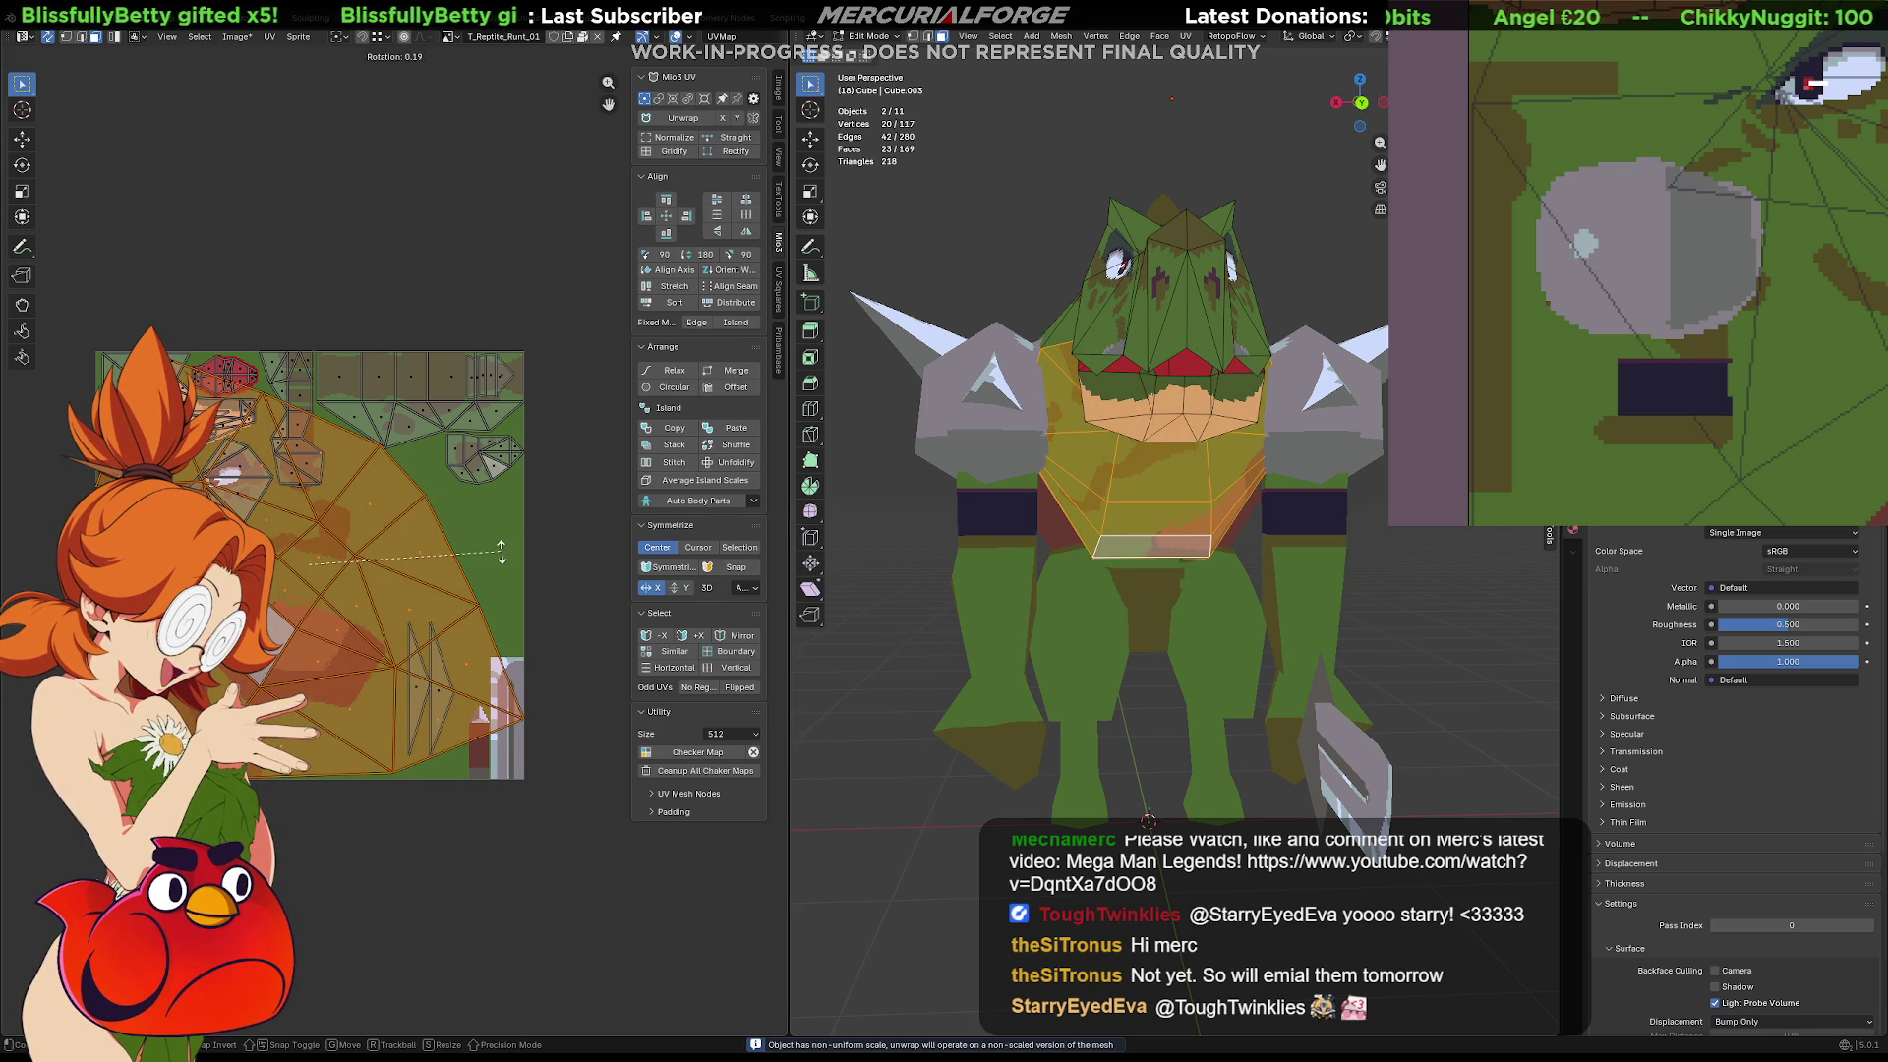
pyautogui.click(392, 475)
pyautogui.scroll(-3, 392, 531)
pyautogui.moveTo(382, 540); pyautogui.dragTo(629, 521)
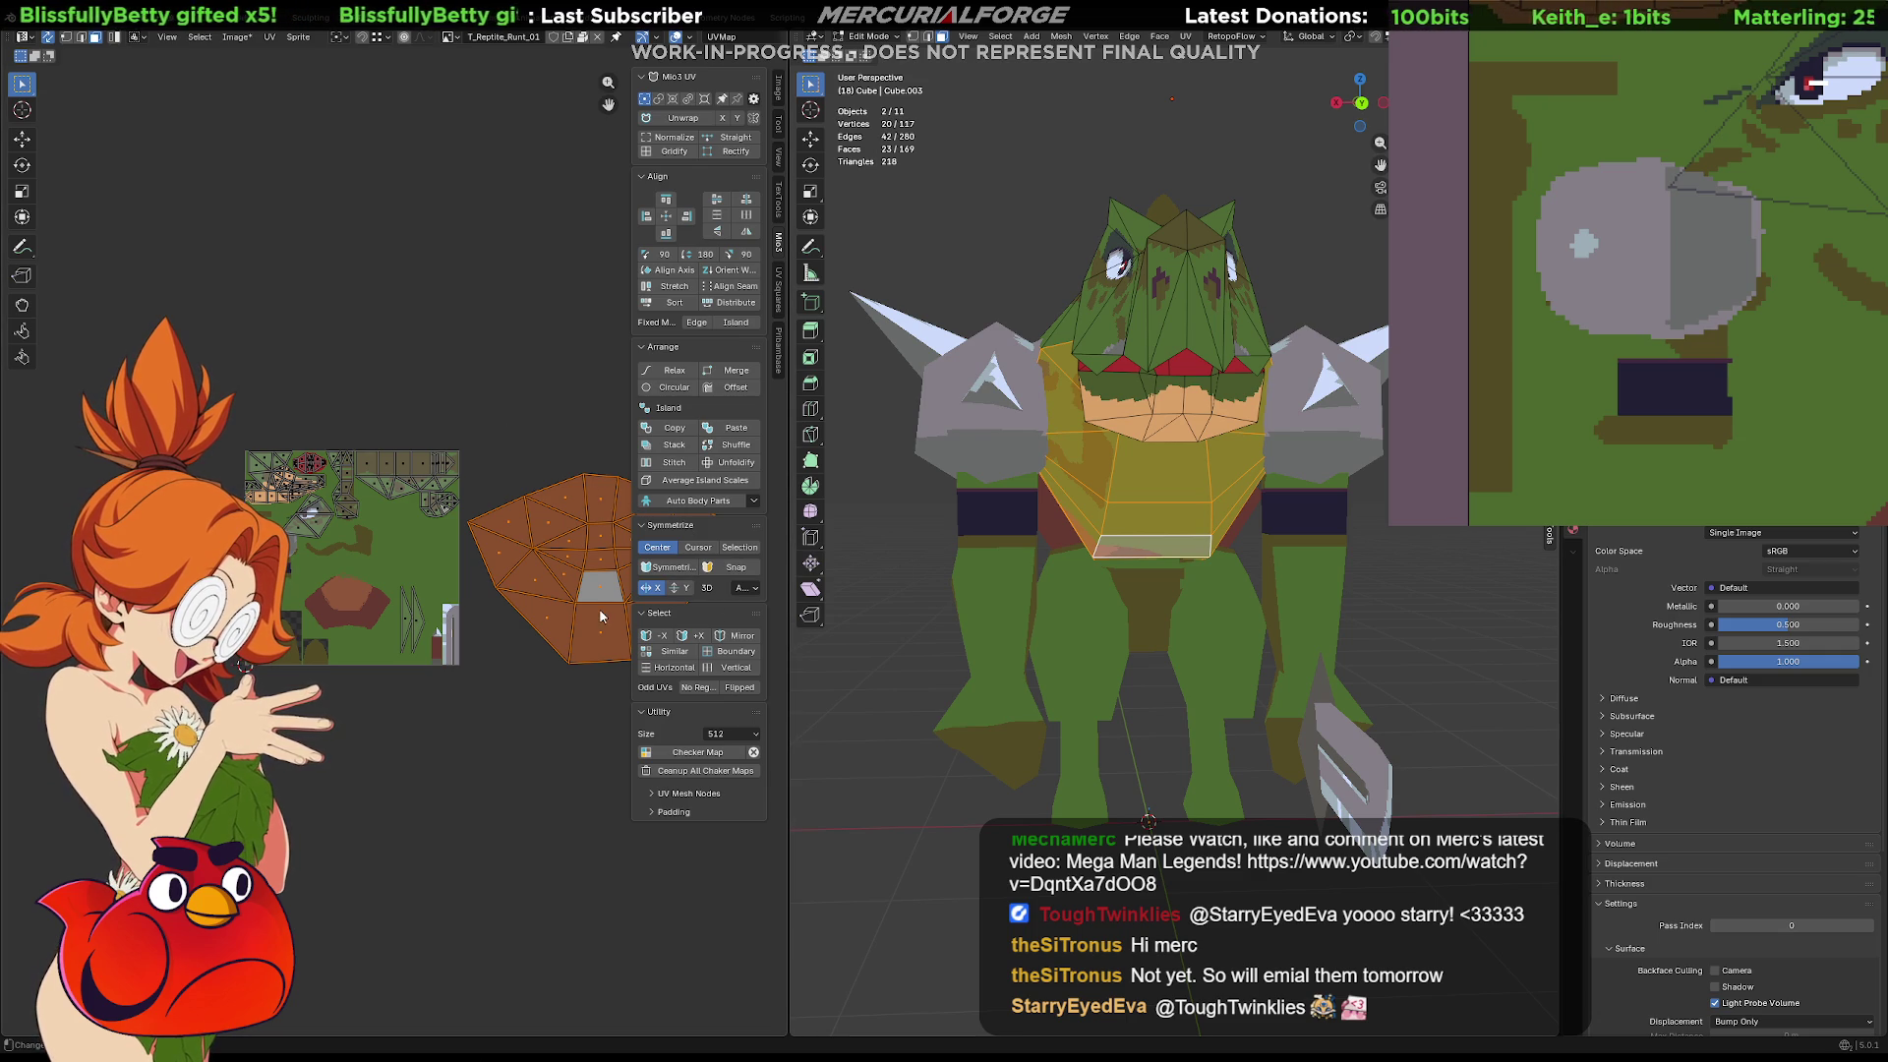
# Re-unwrap the chest faces with Angle Based into an even fan, then switch to Front Orthographic
pyautogui.moveTo(560, 576); pyautogui.dragTo(529, 576, button='middle')
pyautogui.scroll(5, 528, 576)
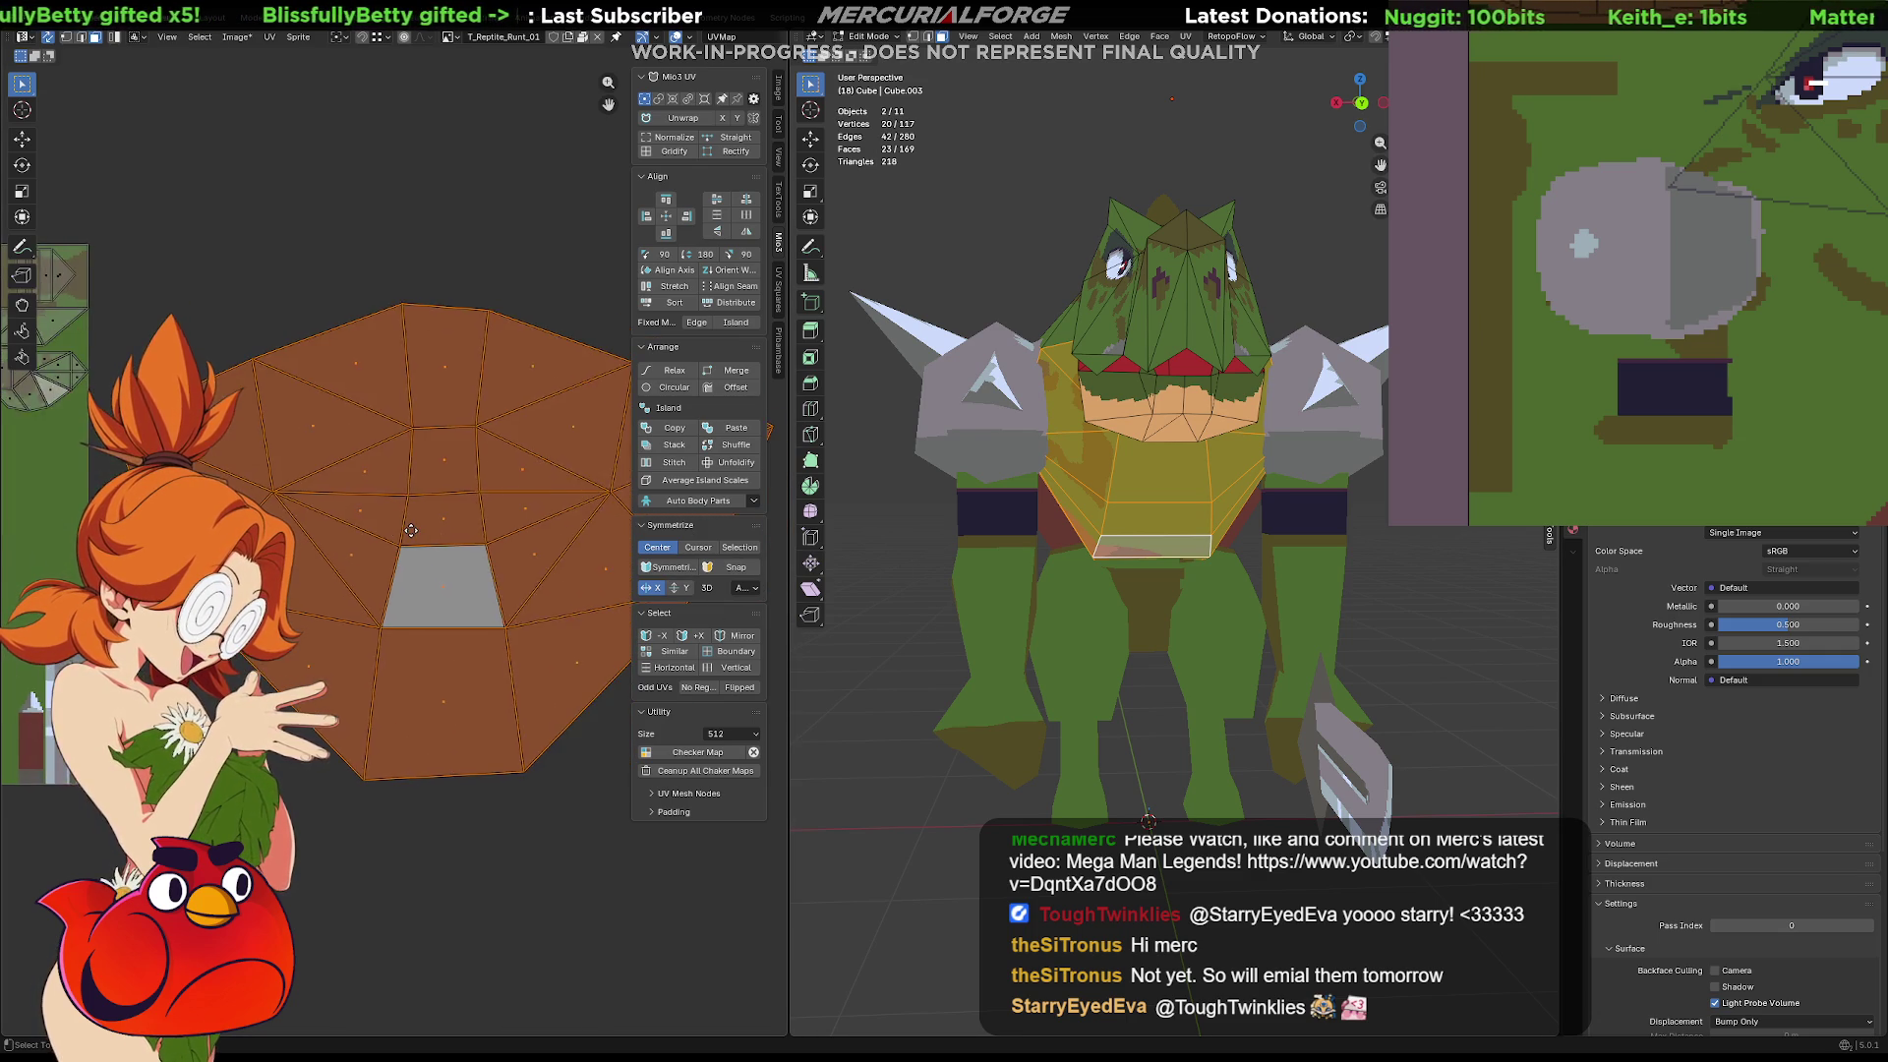
pyautogui.press('u')
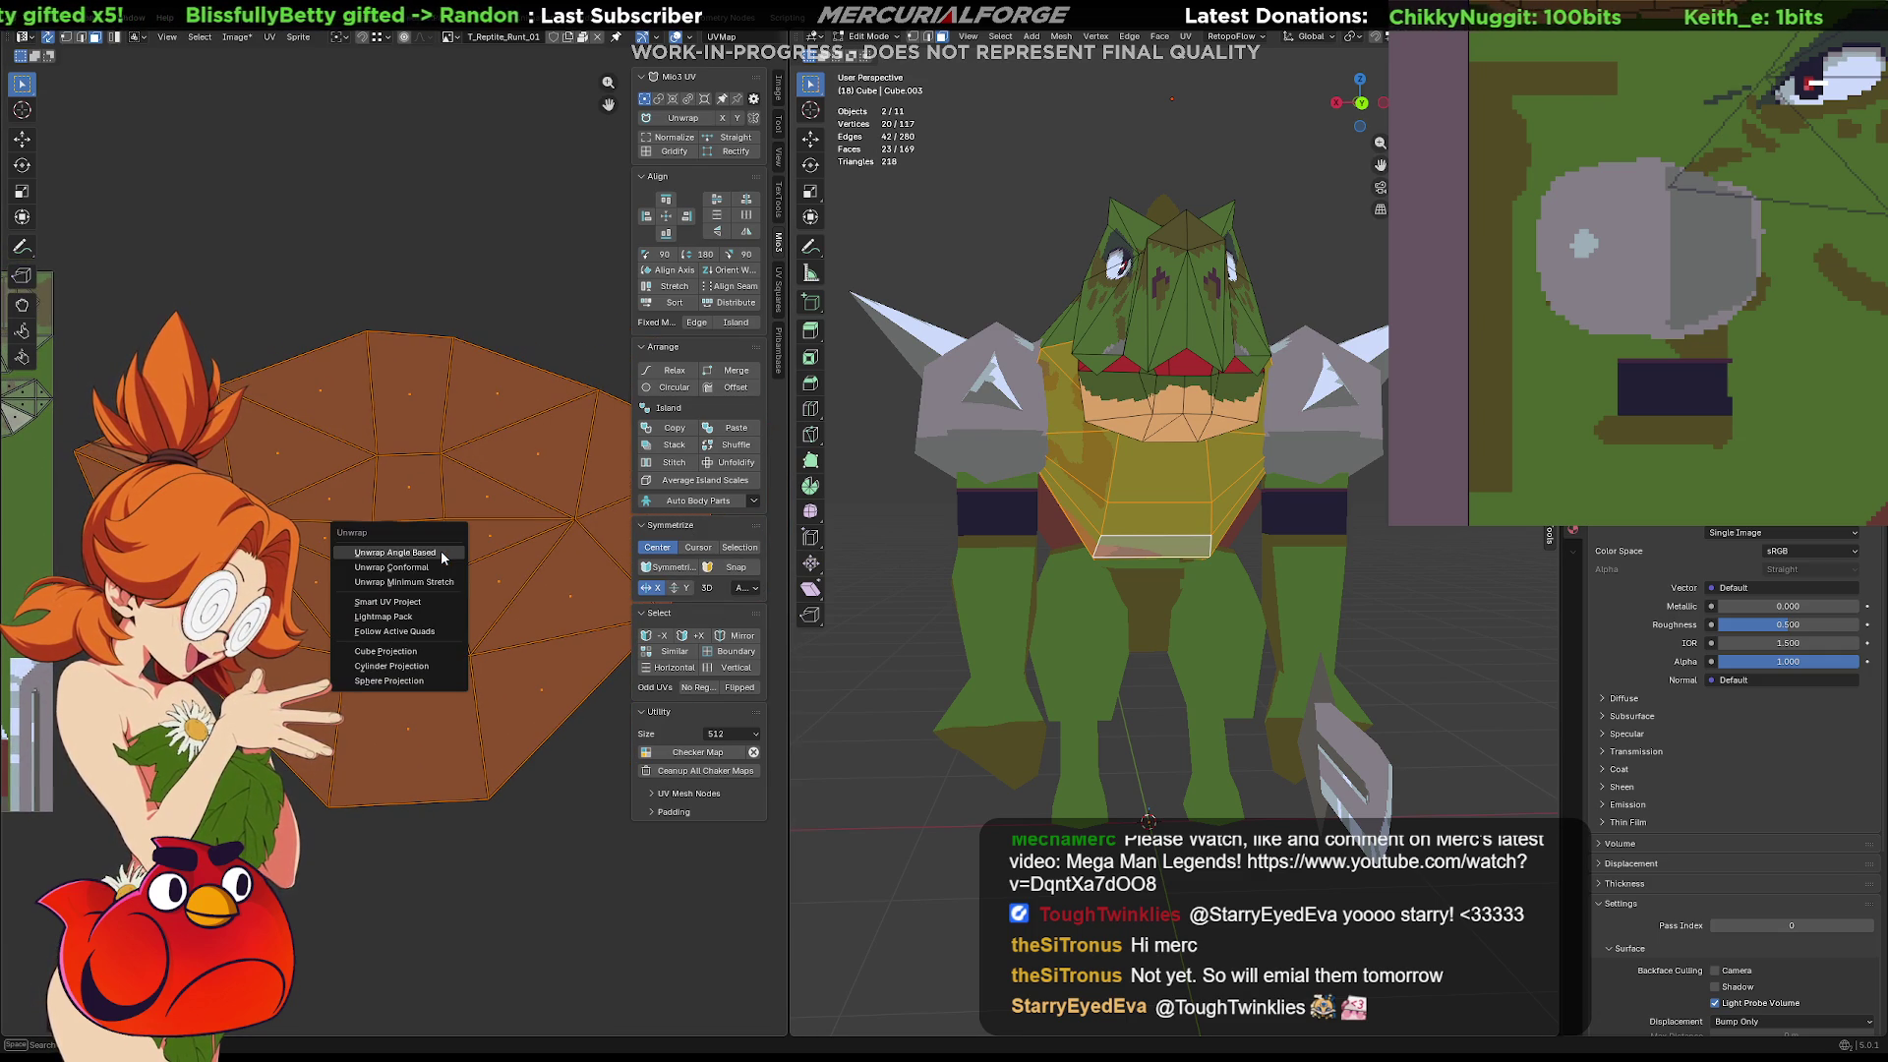
pyautogui.click(440, 557)
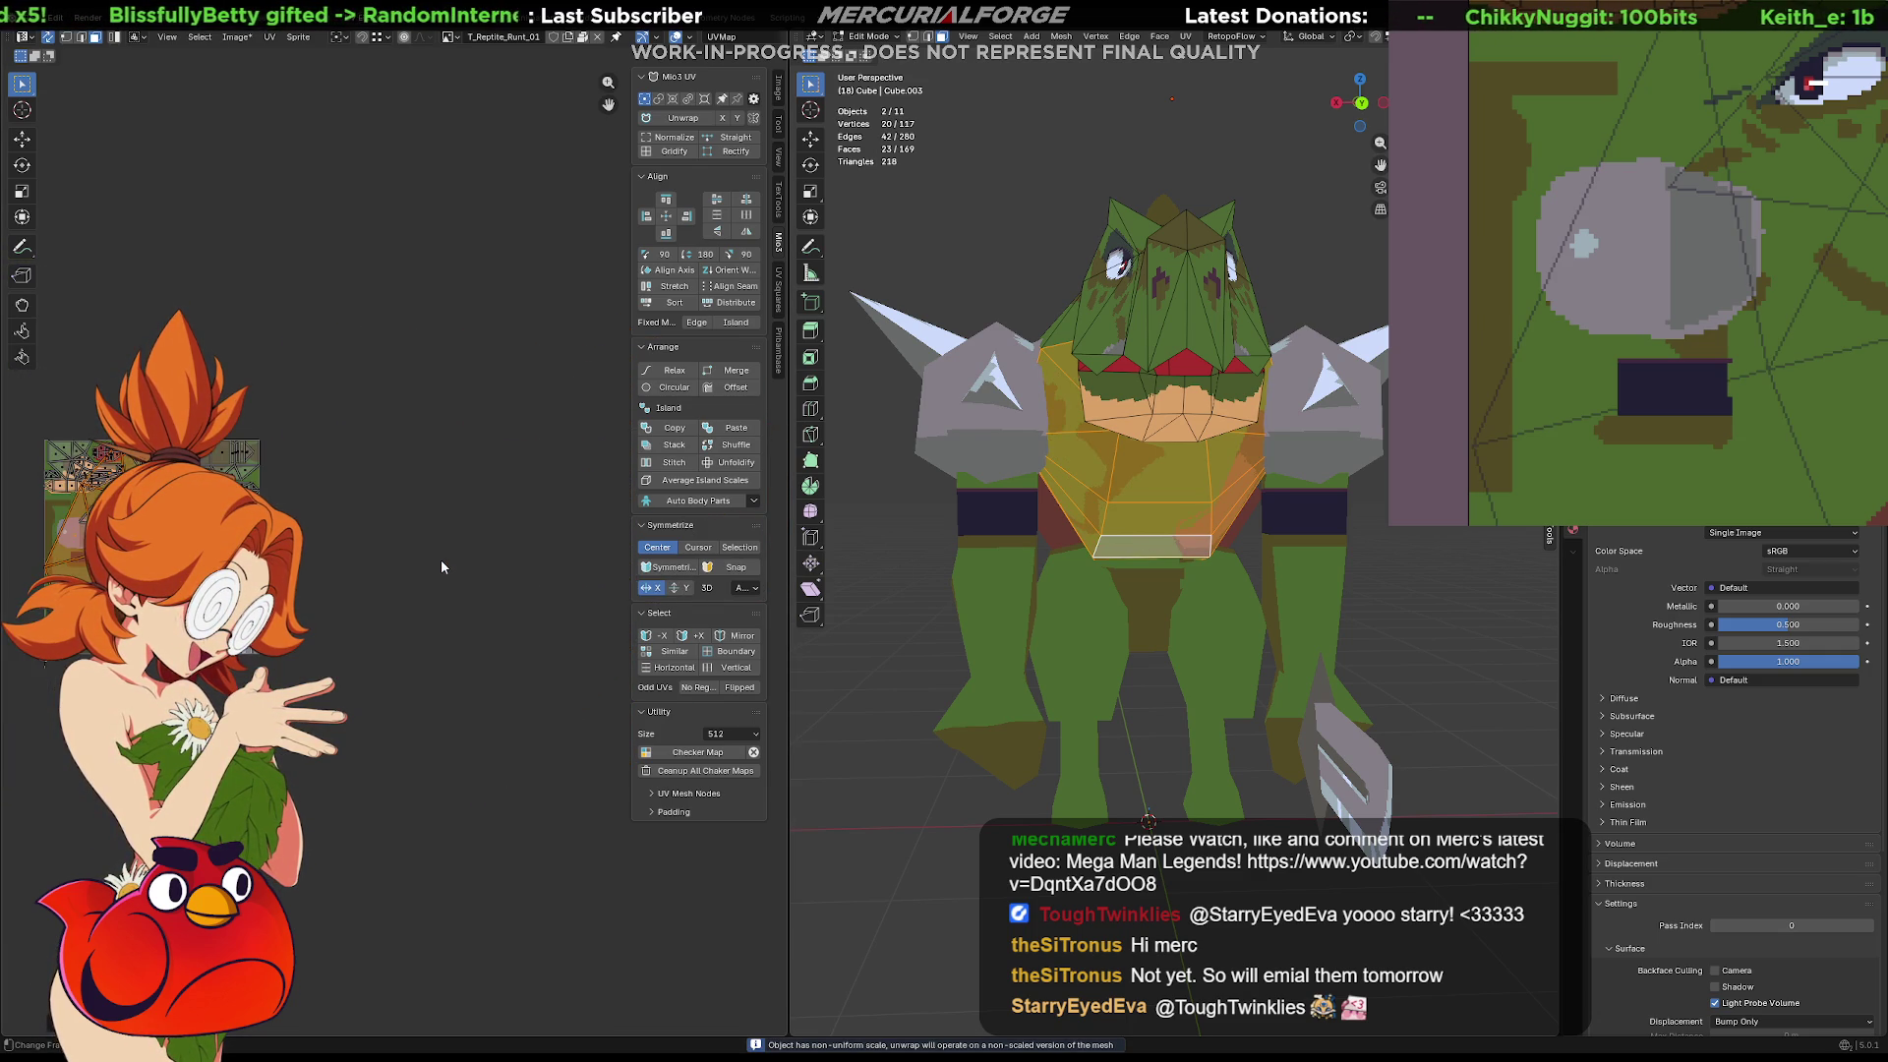
pyautogui.scroll(2, 484, 552)
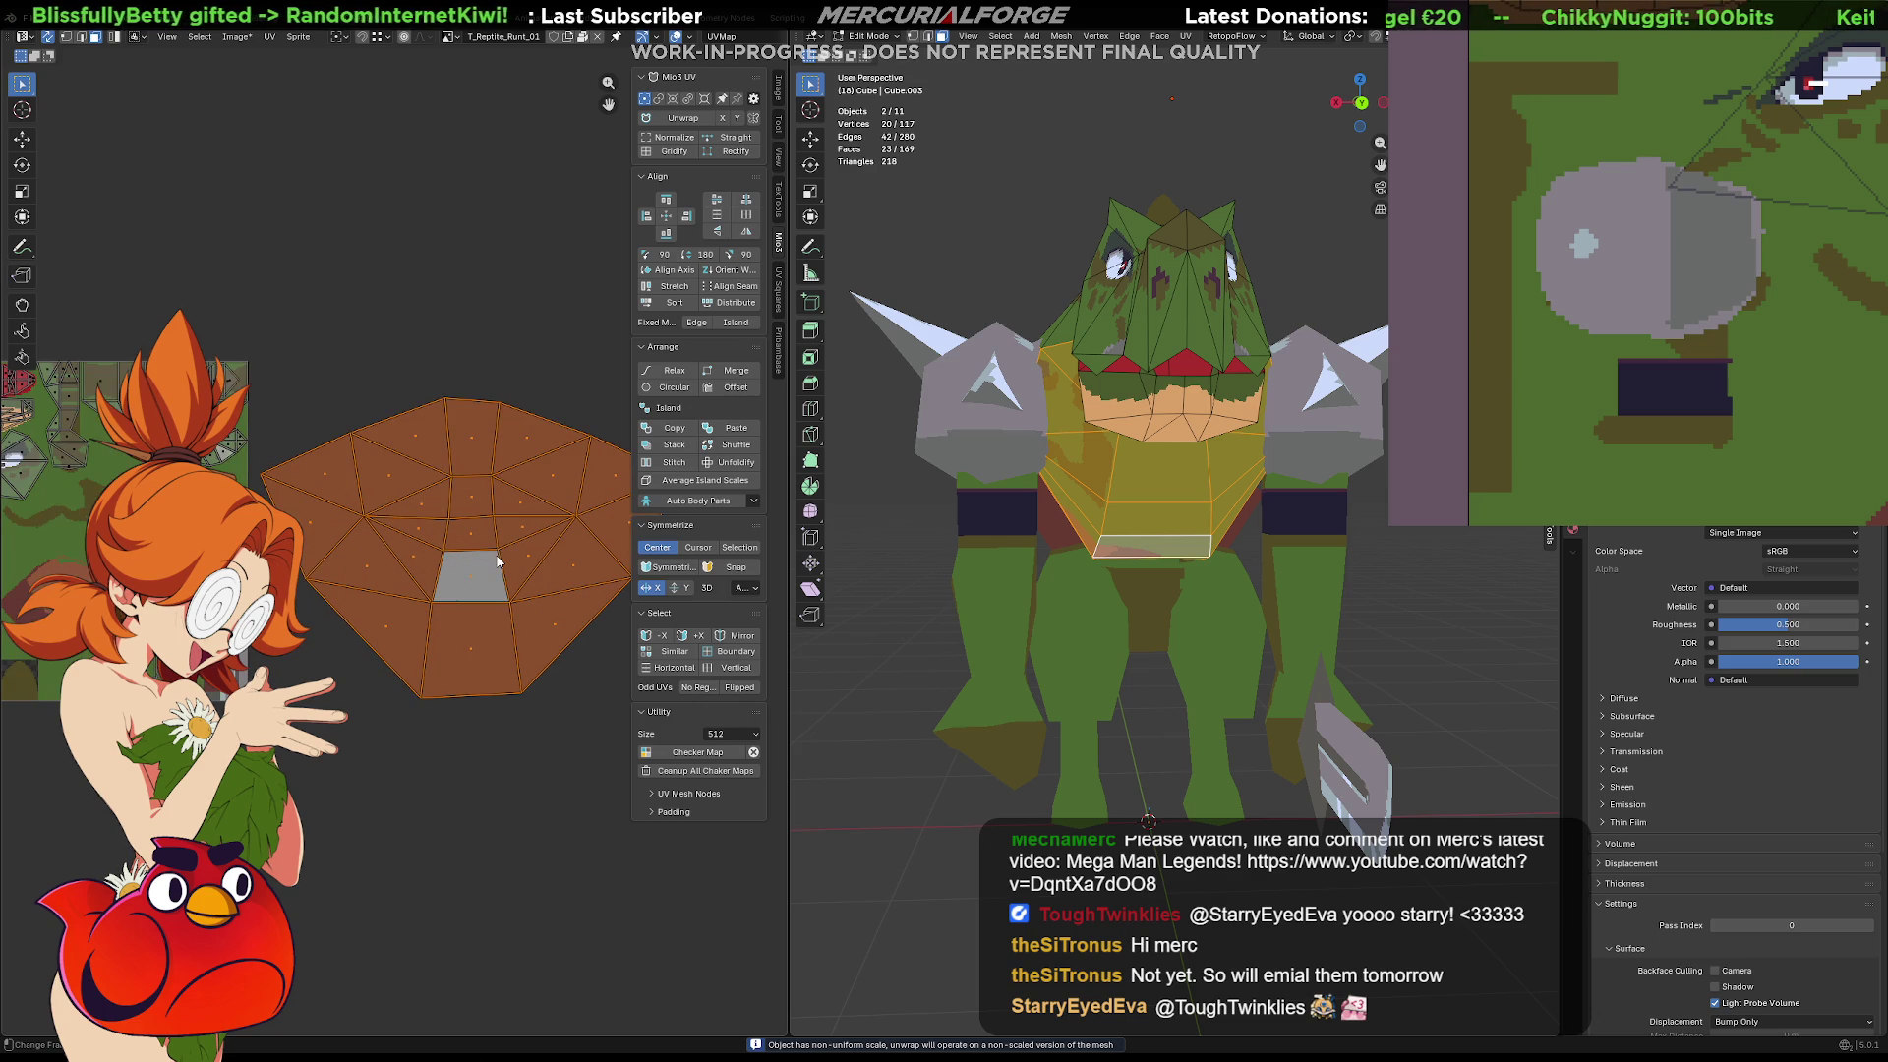
pyautogui.press('u')
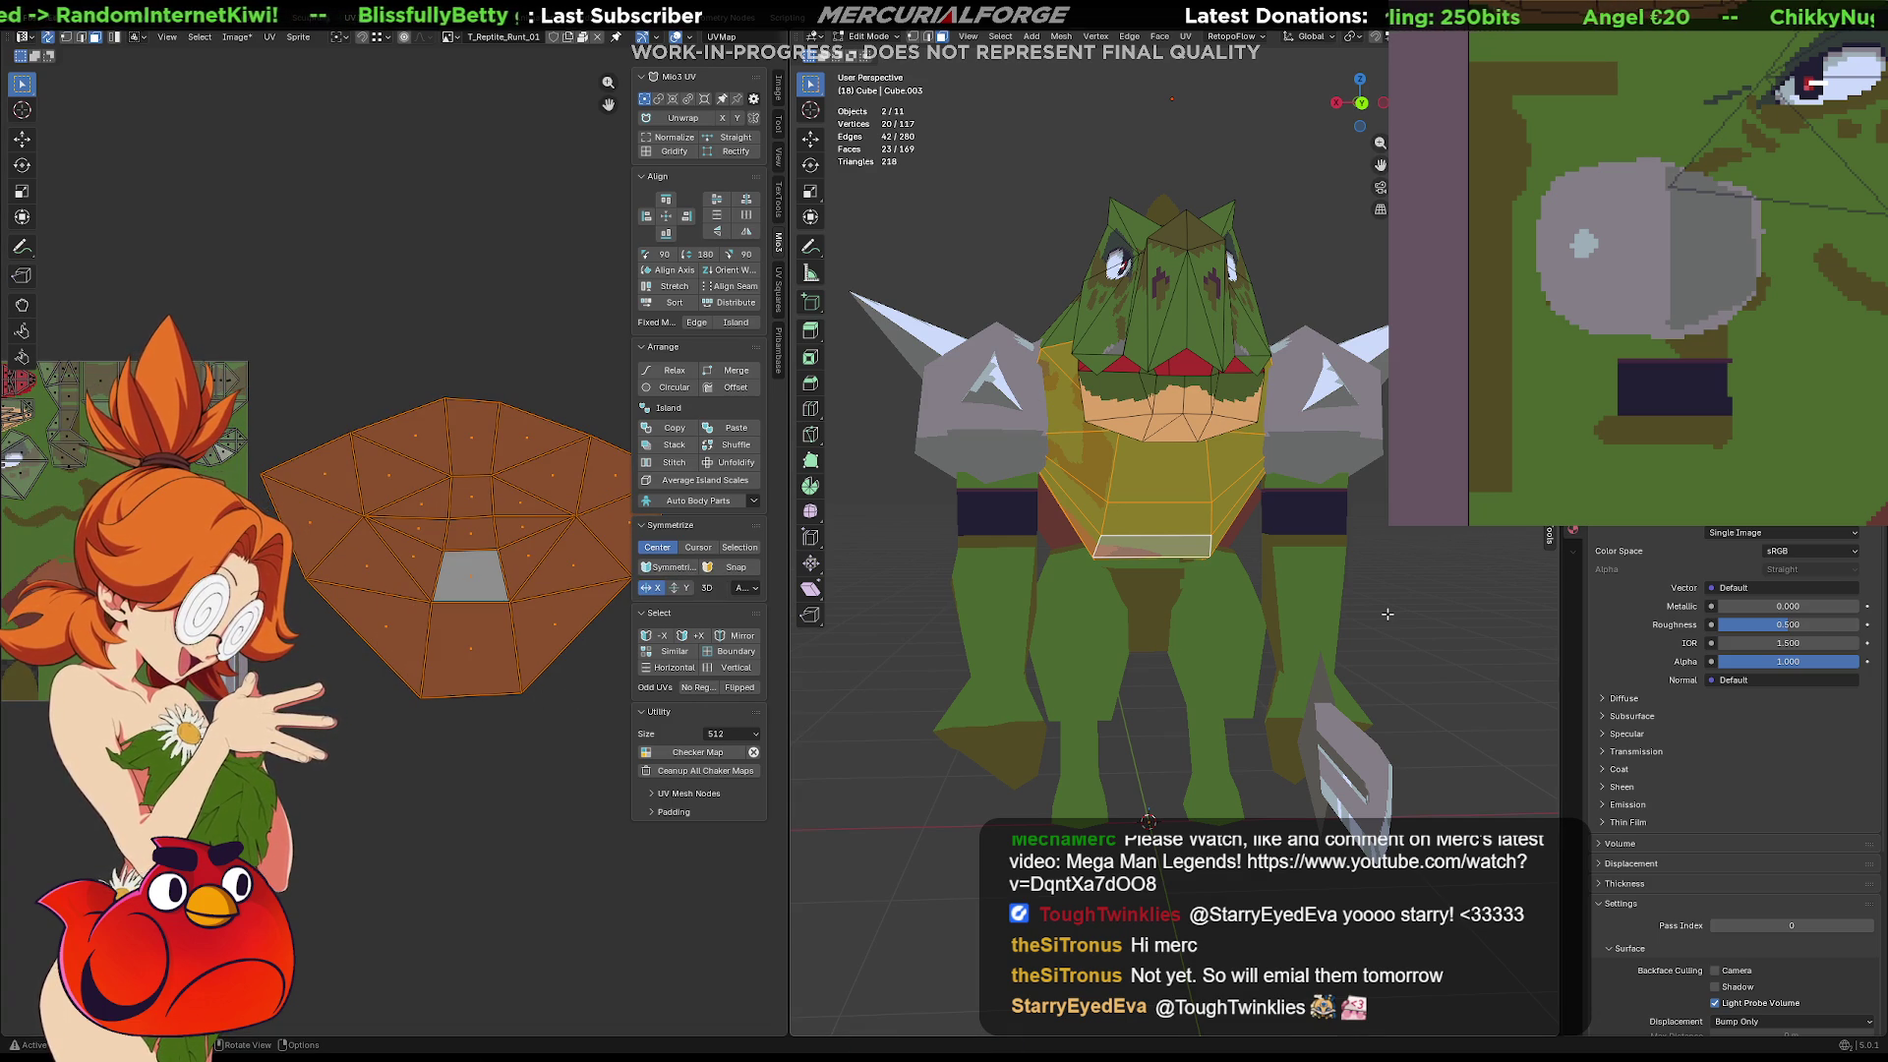
pyautogui.press('KP_1')
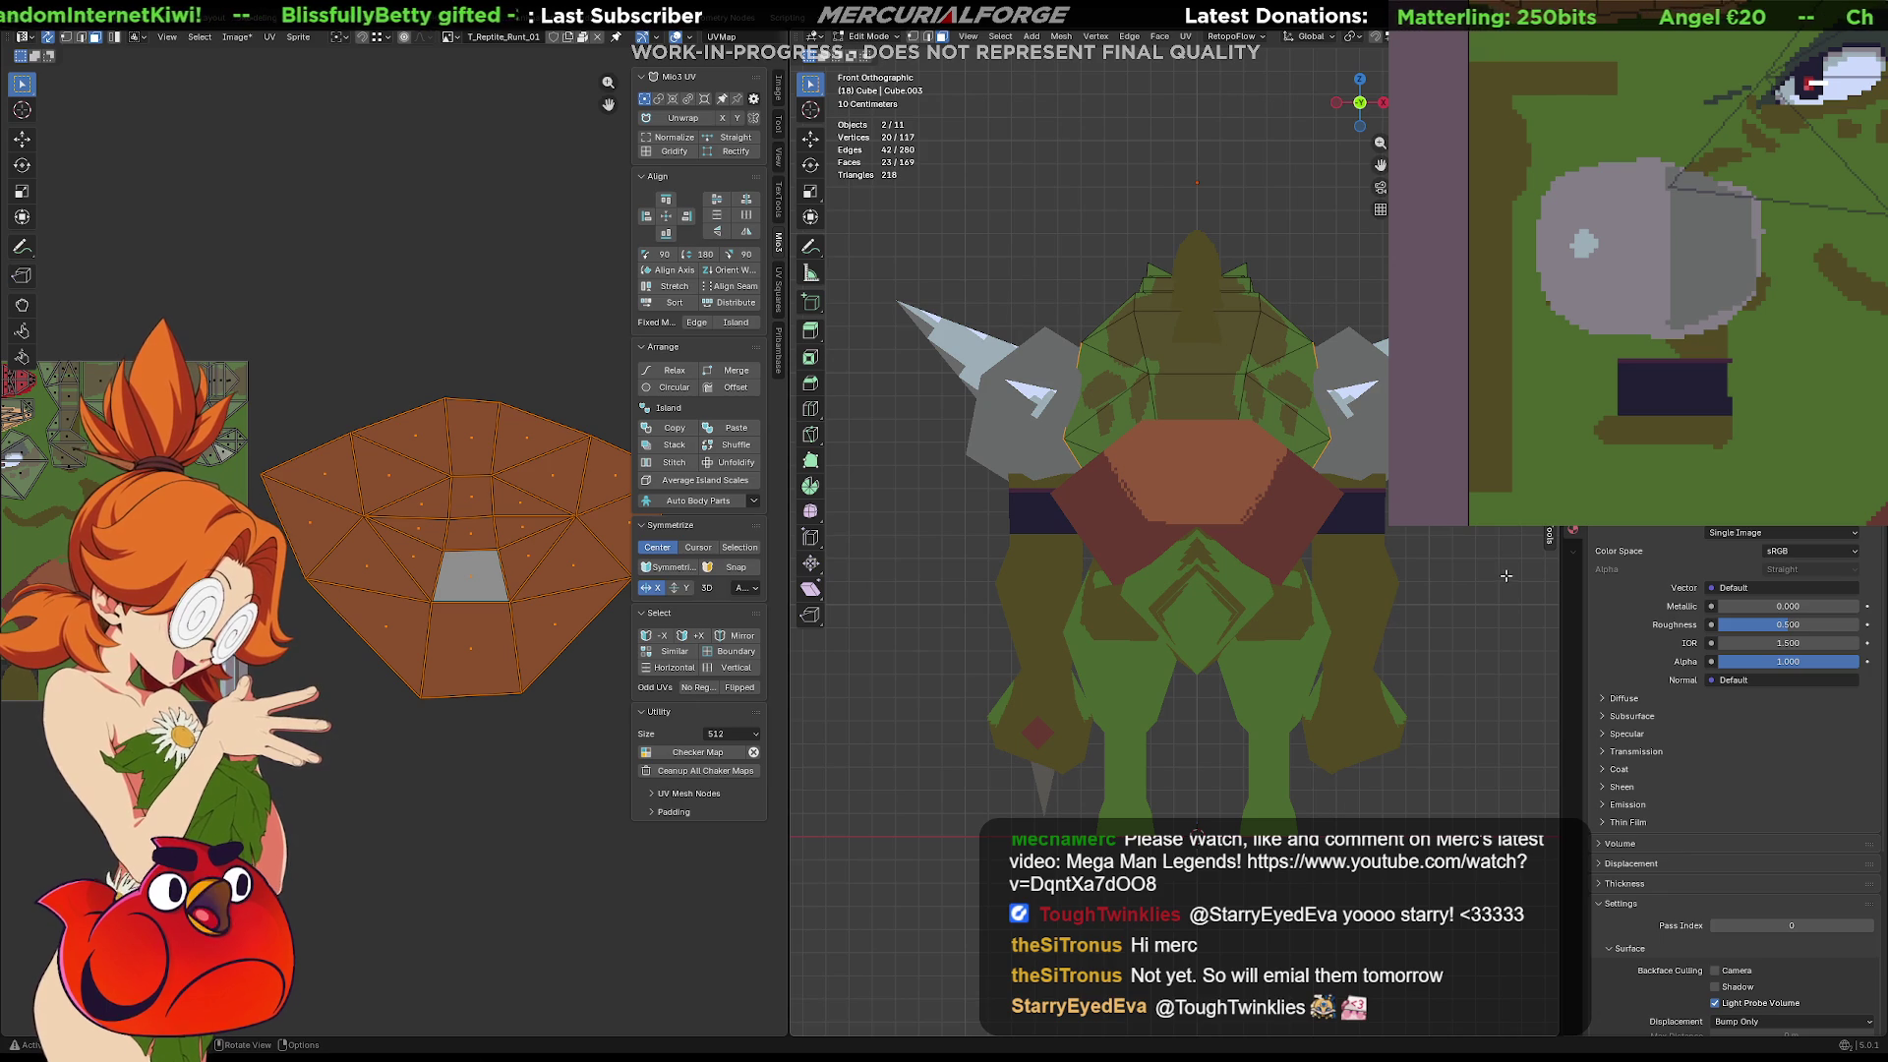
# Project the chest selection from the front view and try narrowing the UV selection, then undo
pyautogui.press('u')
pyautogui.click(1036, 619)
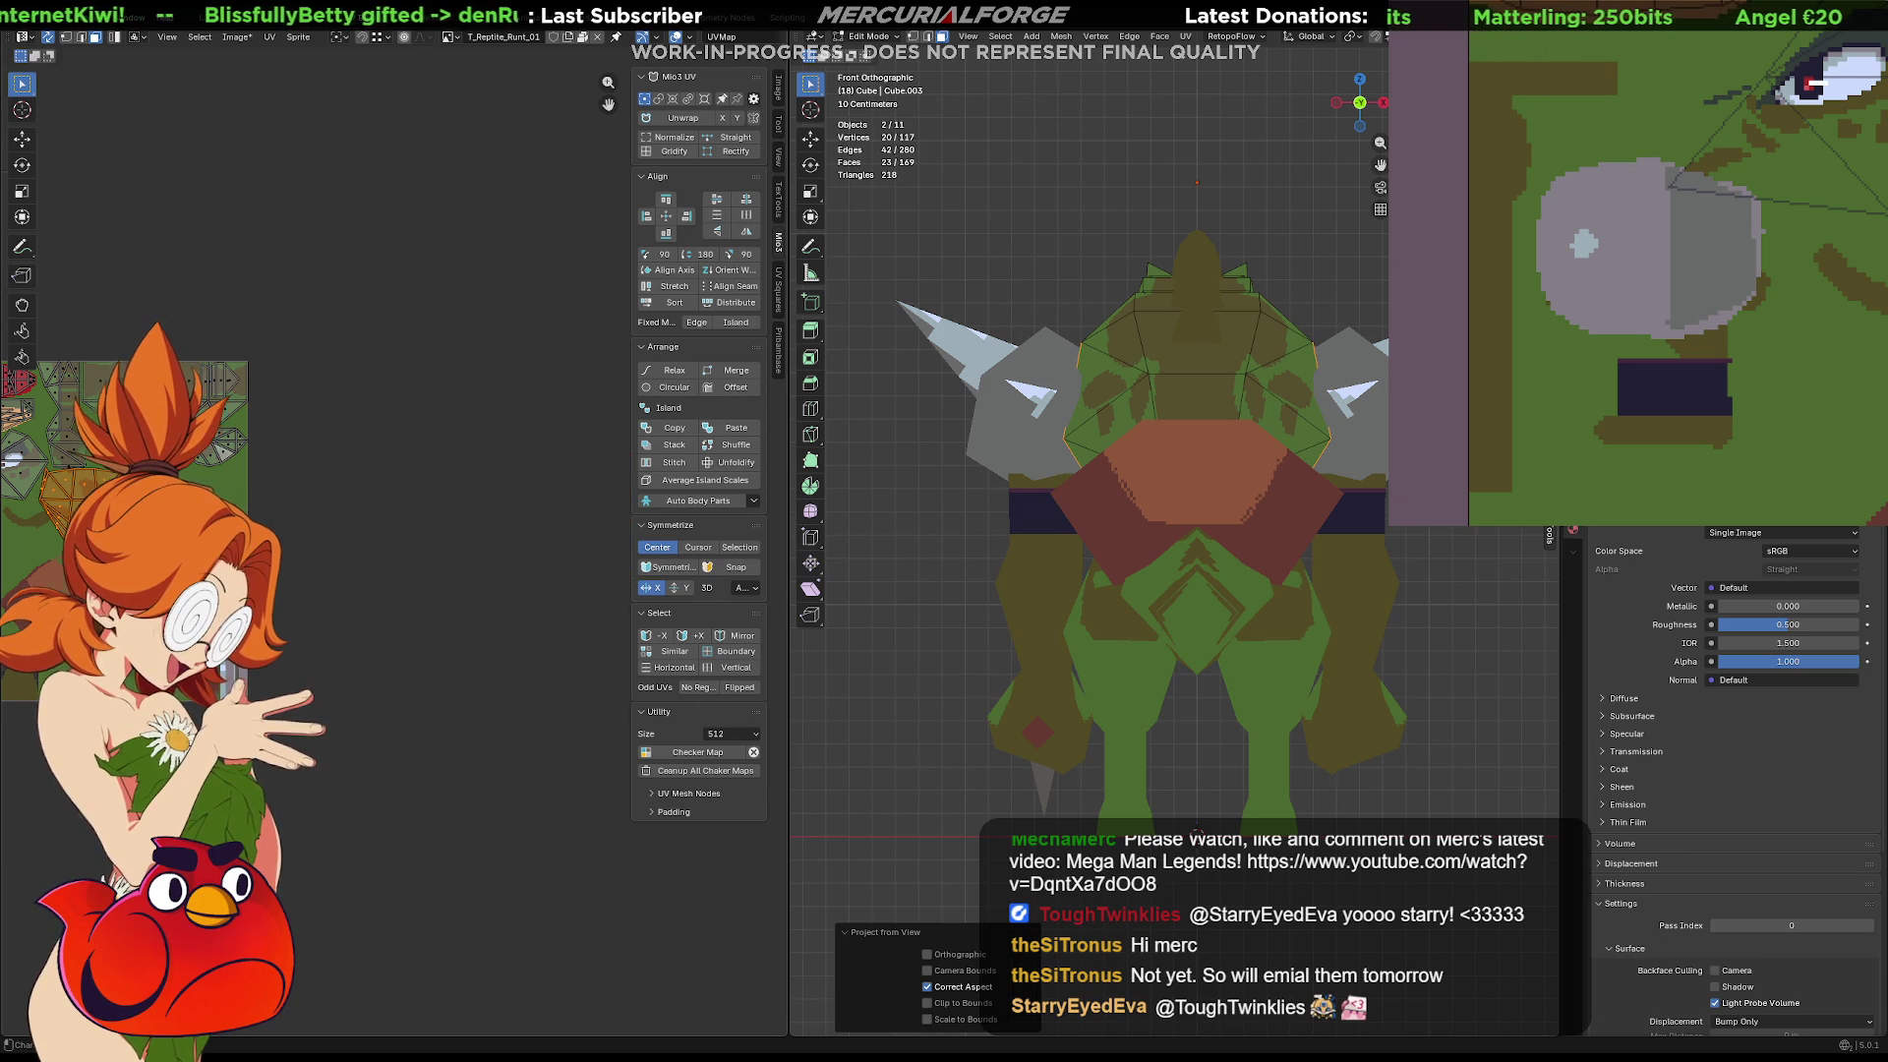
pyautogui.scroll(8, 459, 402)
pyautogui.moveTo(556, 352); pyautogui.dragTo(436, 654)
pyautogui.press('u')
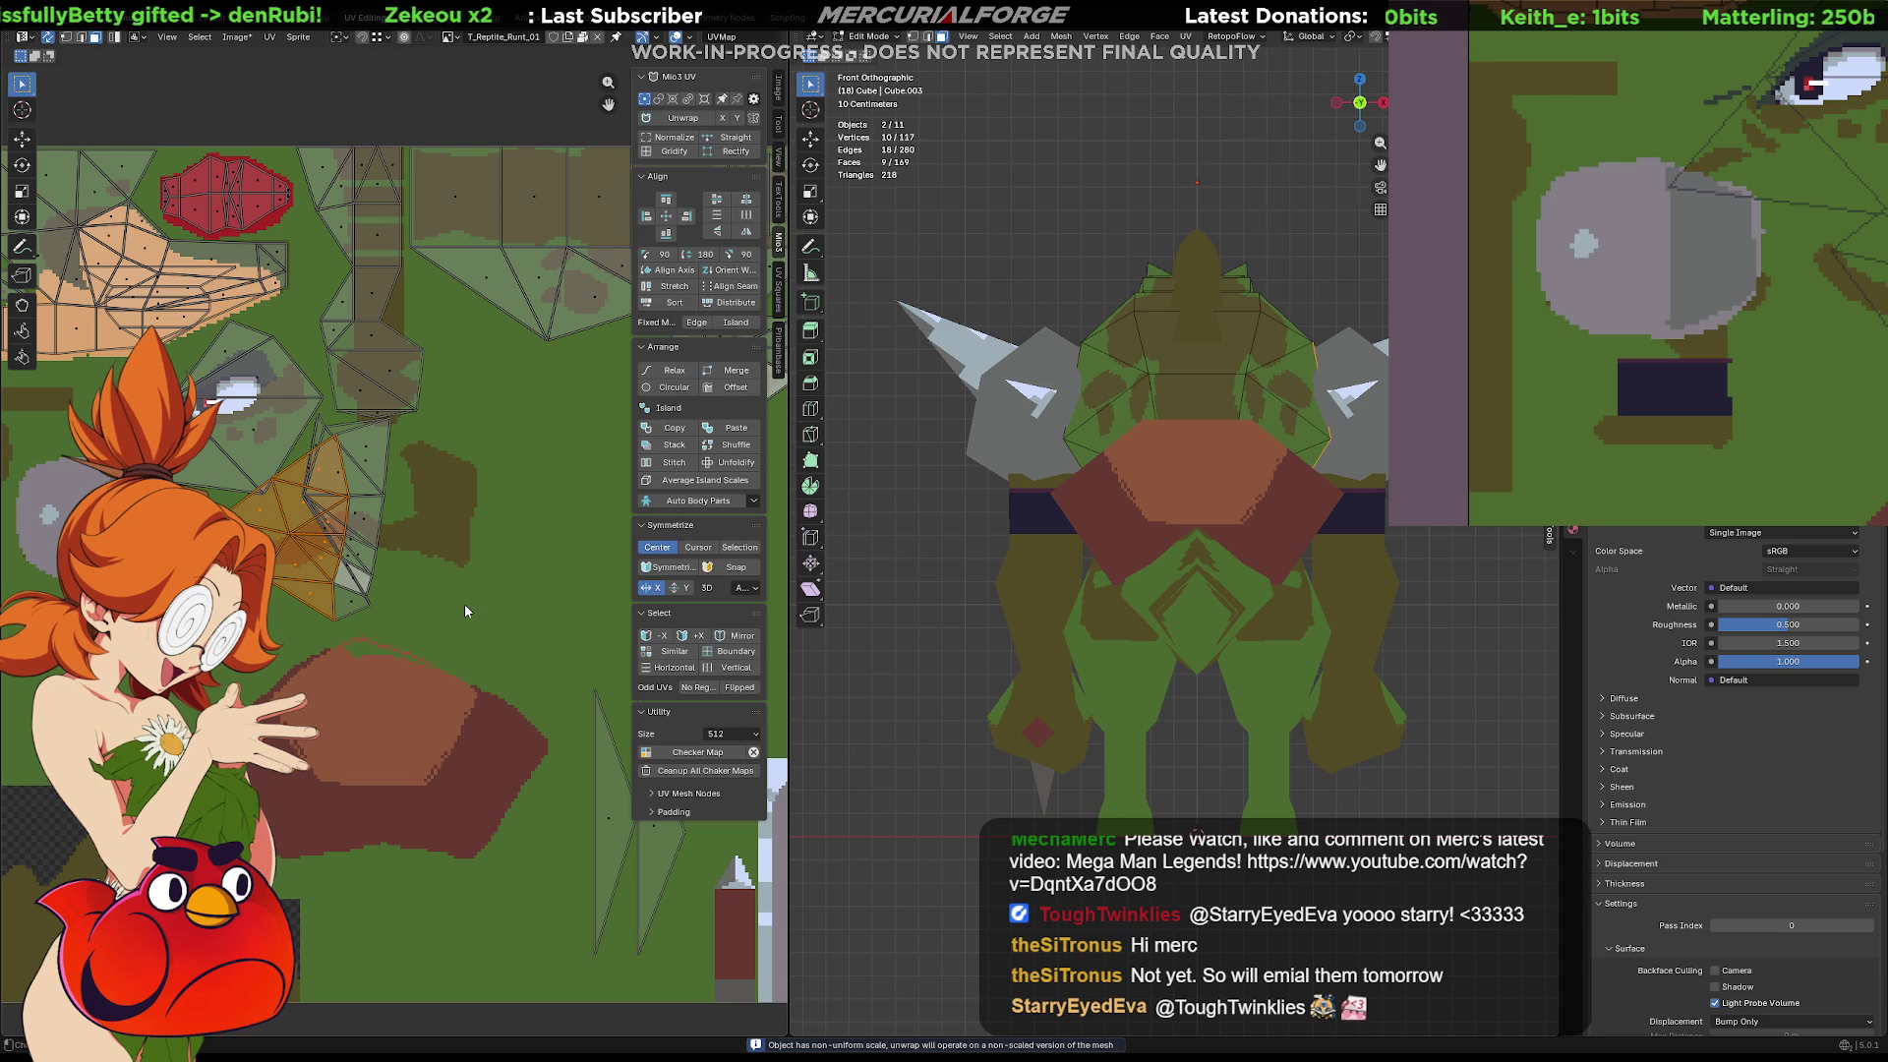
pyautogui.hotkey('ctrl', 'z')
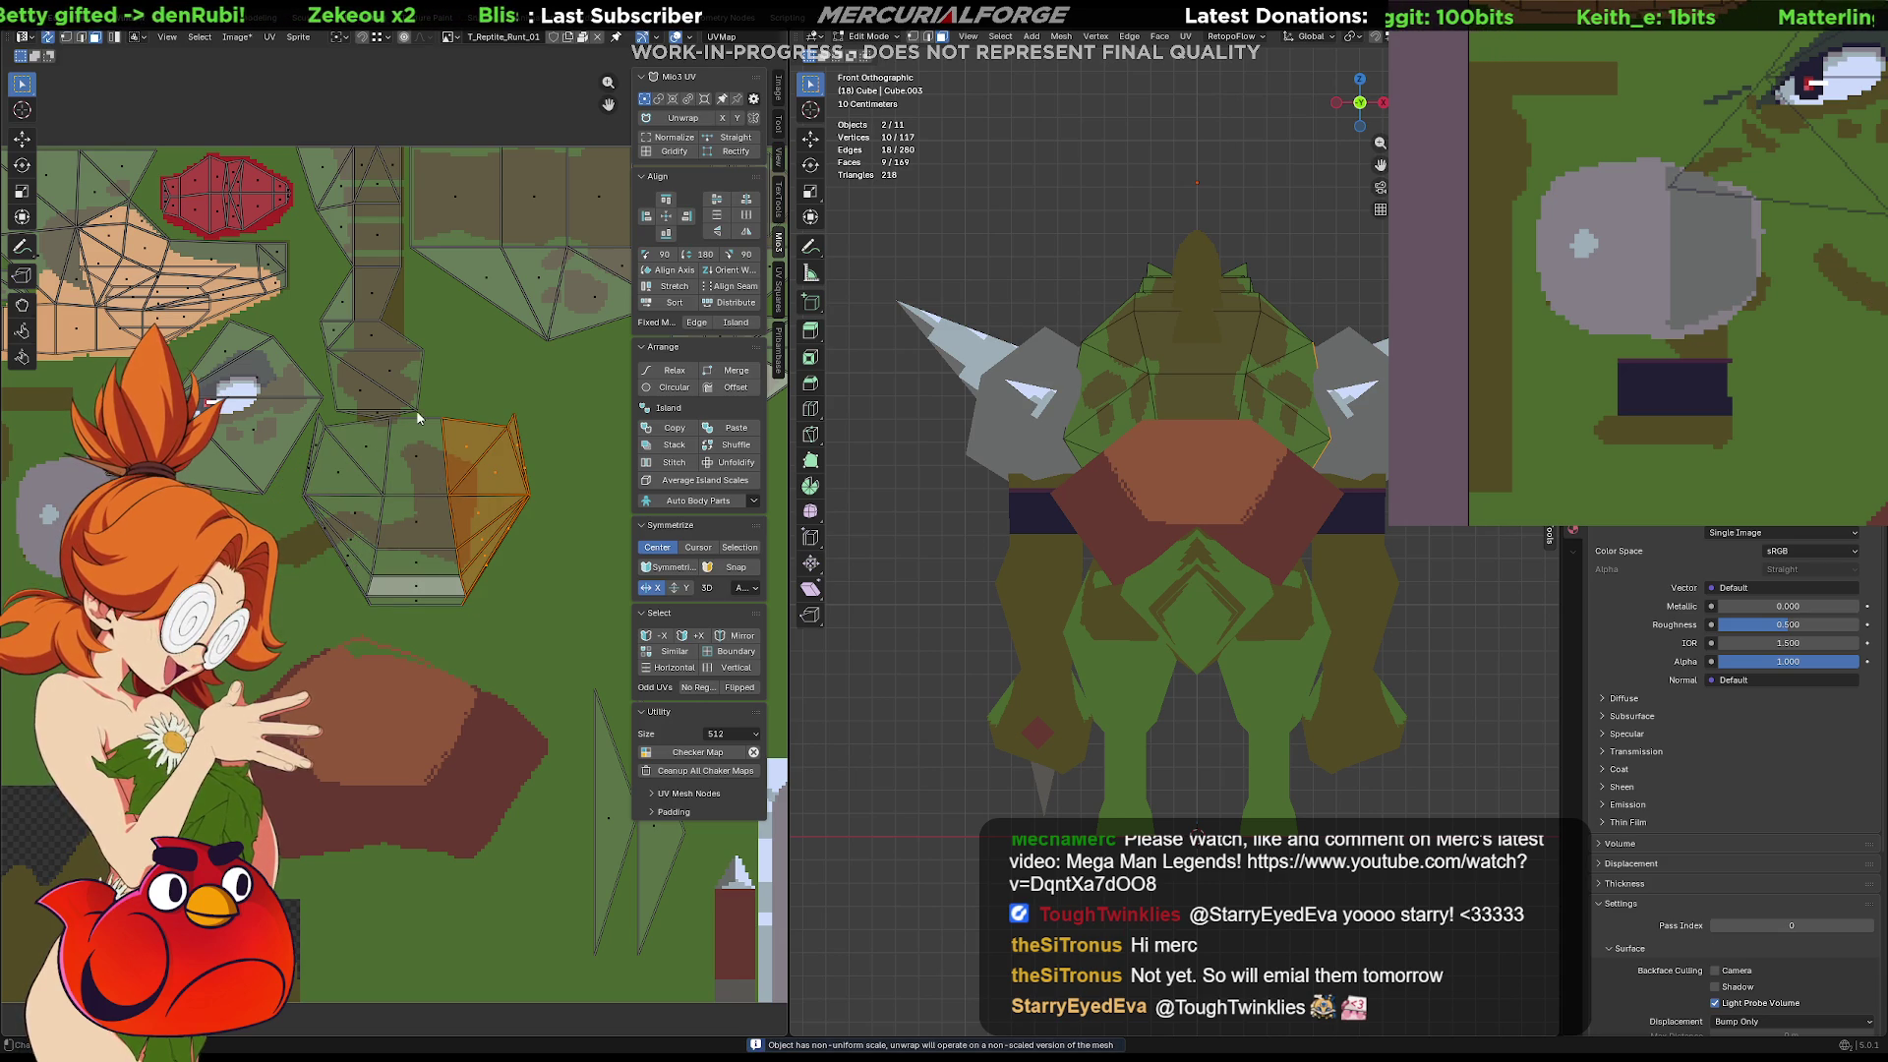
# Box-select a group of UV faces, unwrap them angle-based, and select and frame the linked island
pyautogui.moveTo(402, 379); pyautogui.dragTo(254, 657)
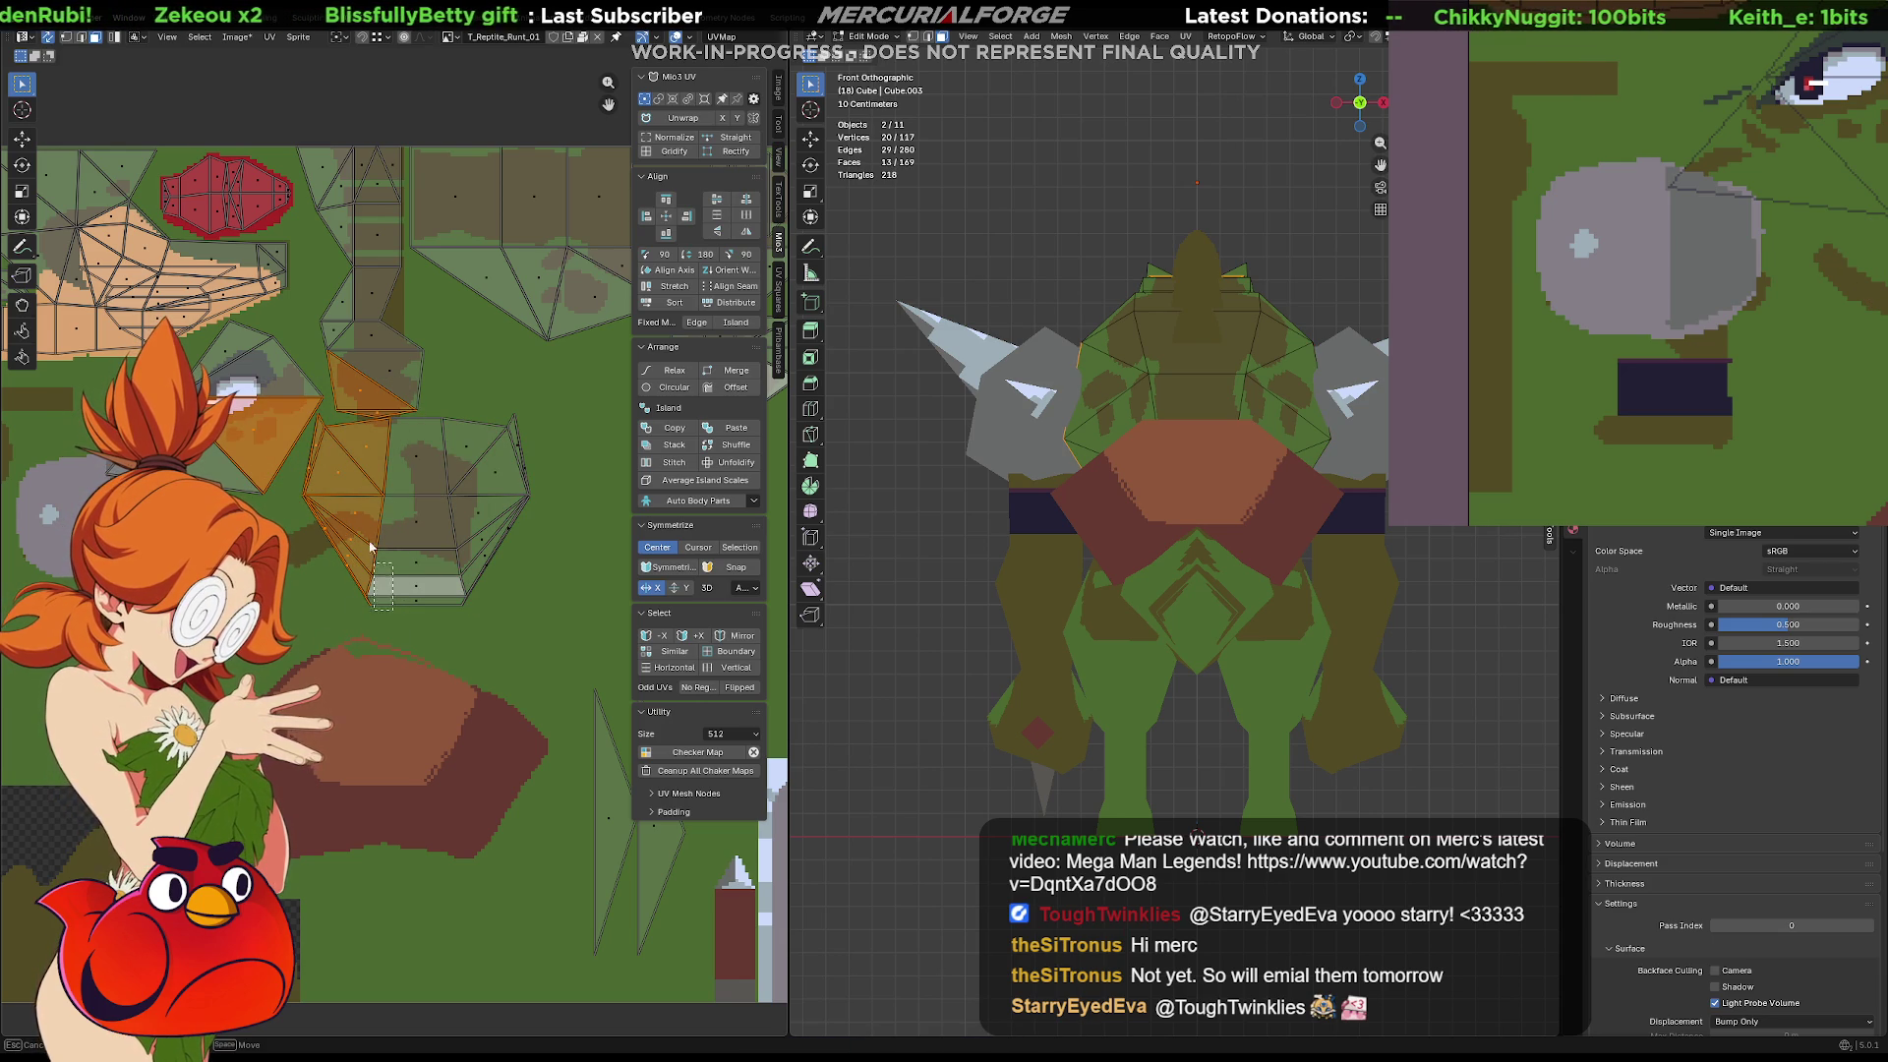
pyautogui.keyDown('shift'); pyautogui.click(355, 411); pyautogui.keyUp('shift')
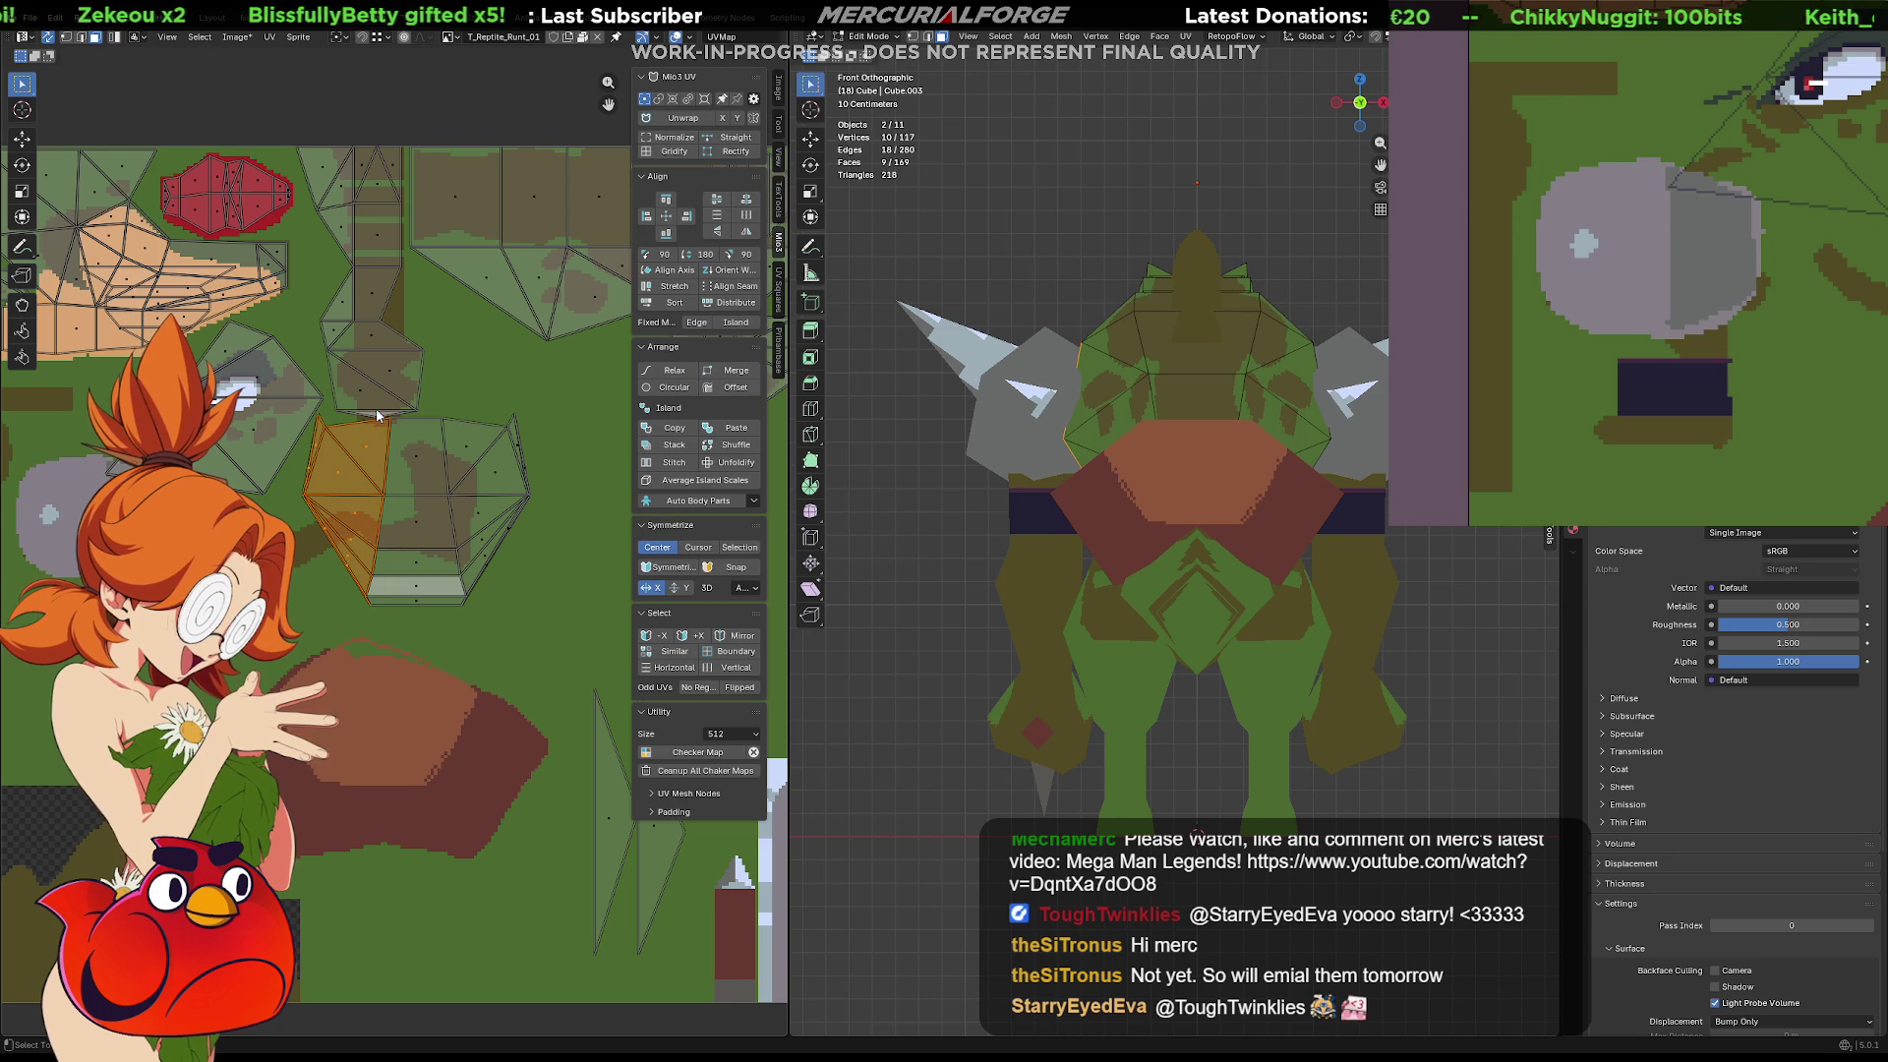
pyautogui.press('u')
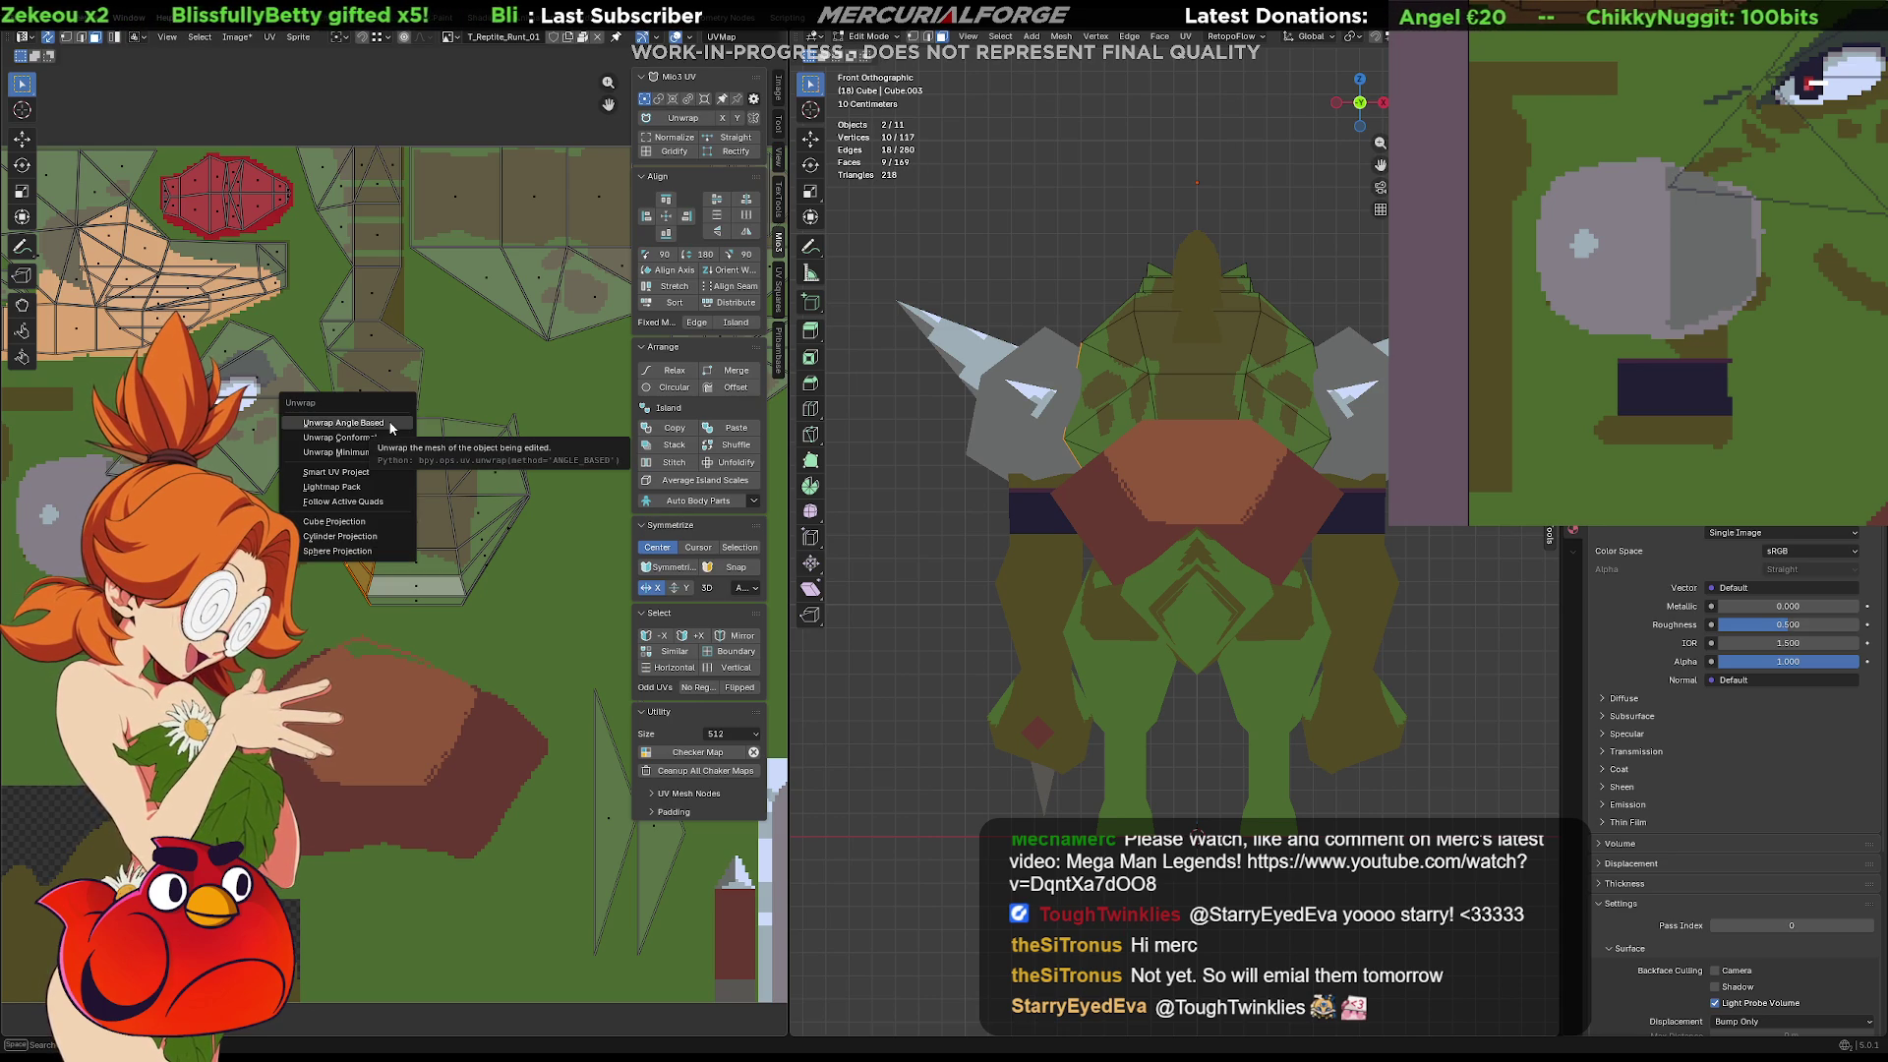
pyautogui.click(376, 435)
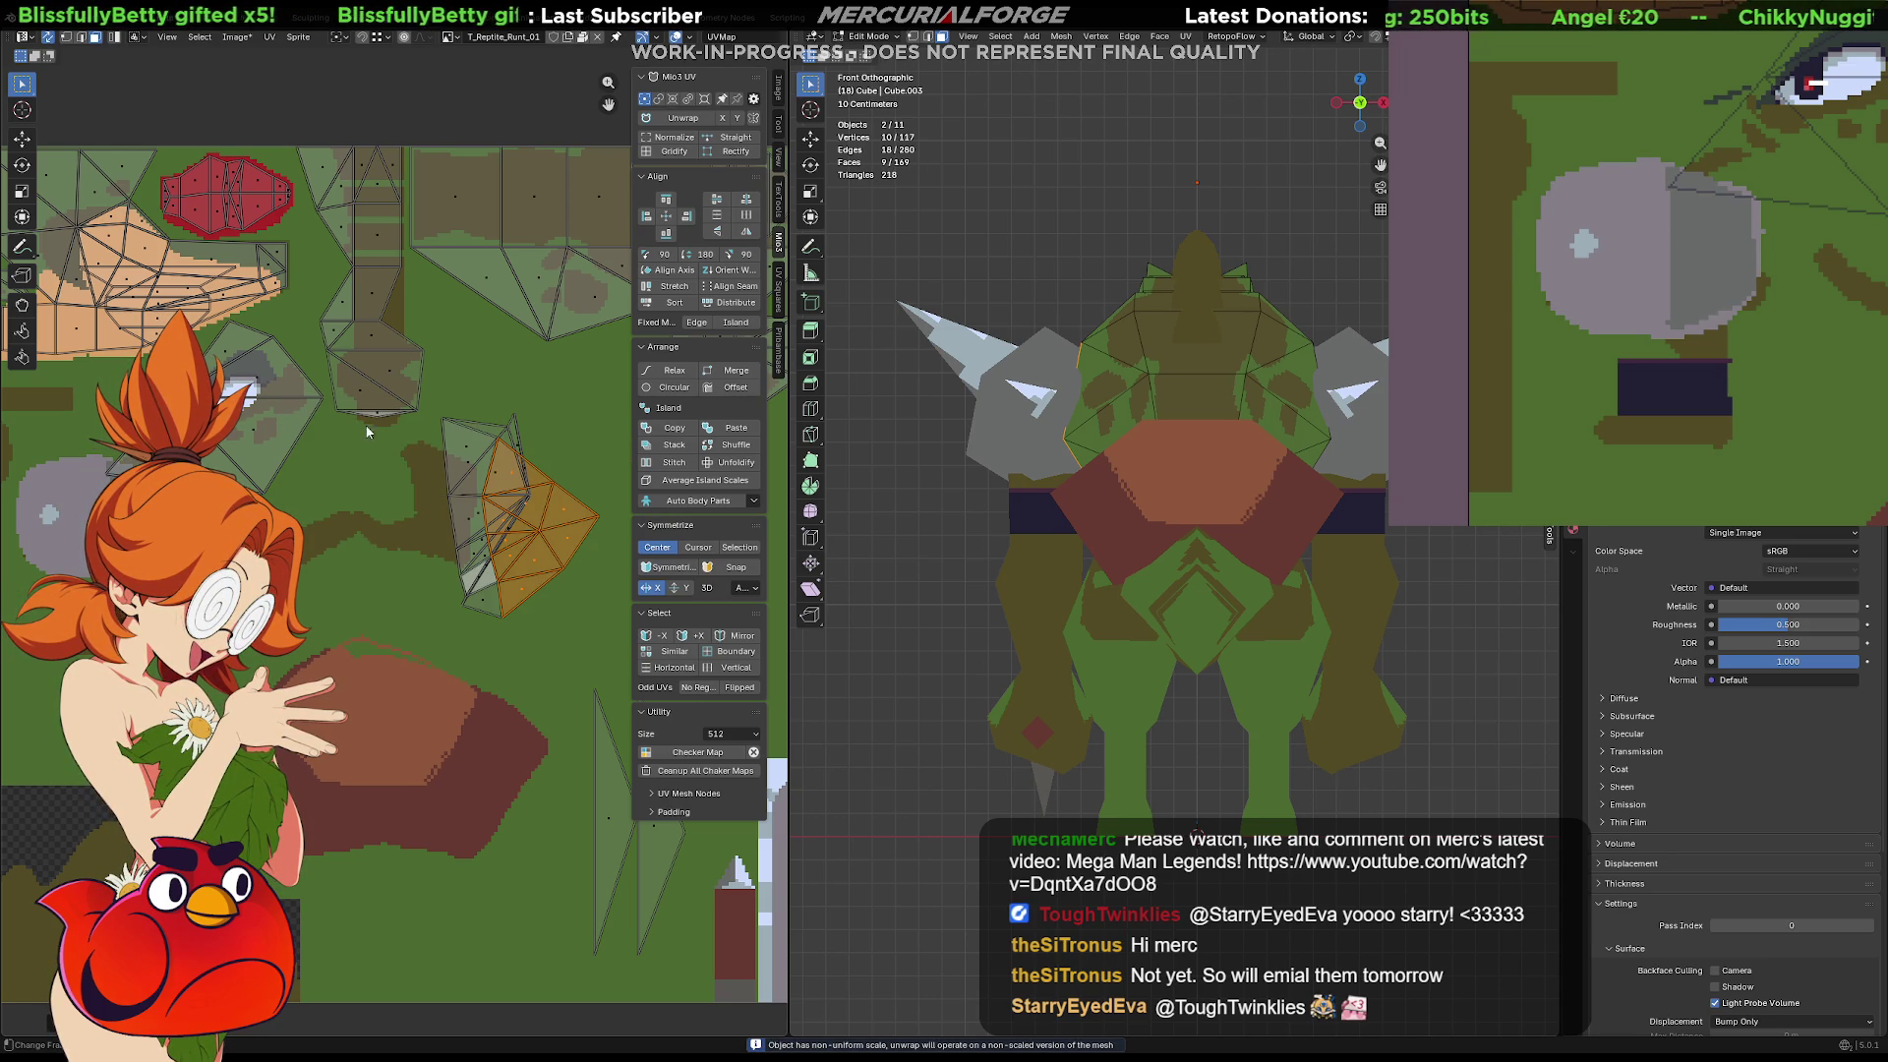
pyautogui.hotkey('ctrl', 'l')
pyautogui.press('KP_Decimal')
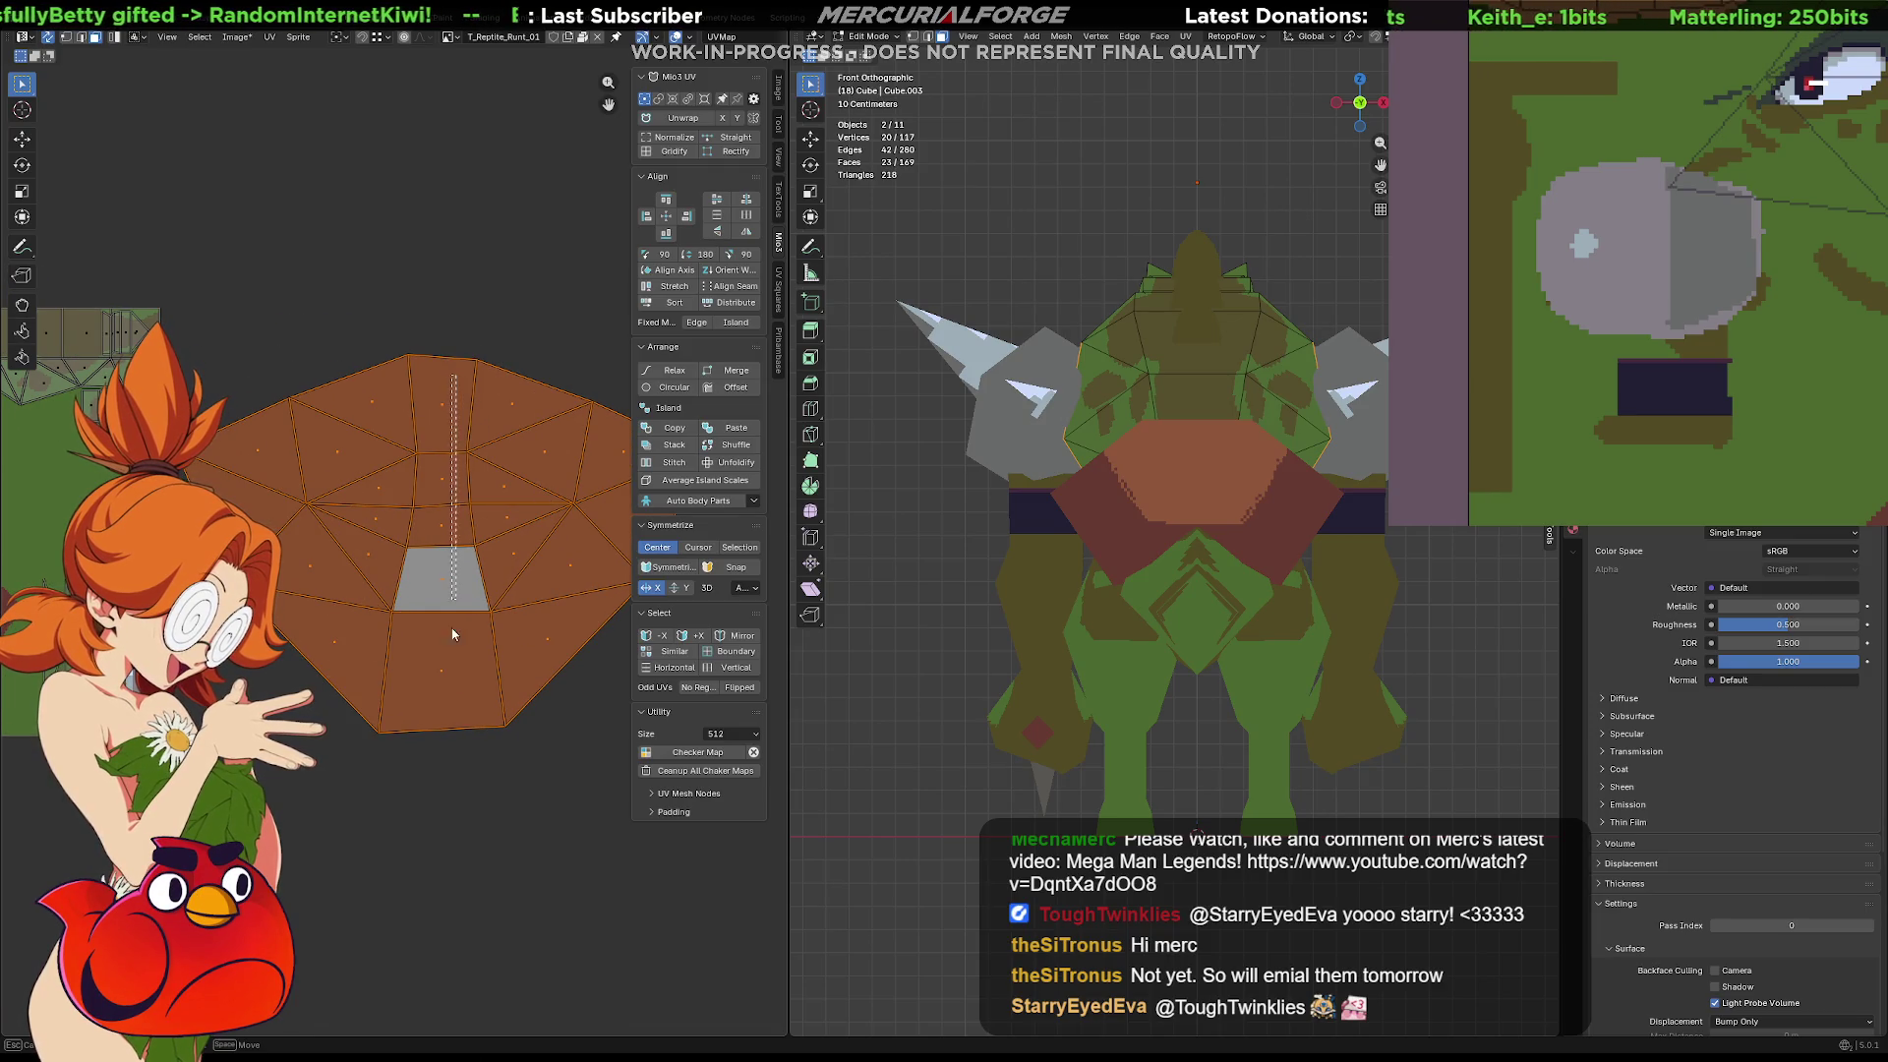
# Unwrap from one vertical face strip, then mirror the fan horizontally and move it left
pyautogui.keyDown('alt'); pyautogui.click(442, 453); pyautogui.keyUp('alt')
pyautogui.press('u')
pyautogui.click(433, 716)
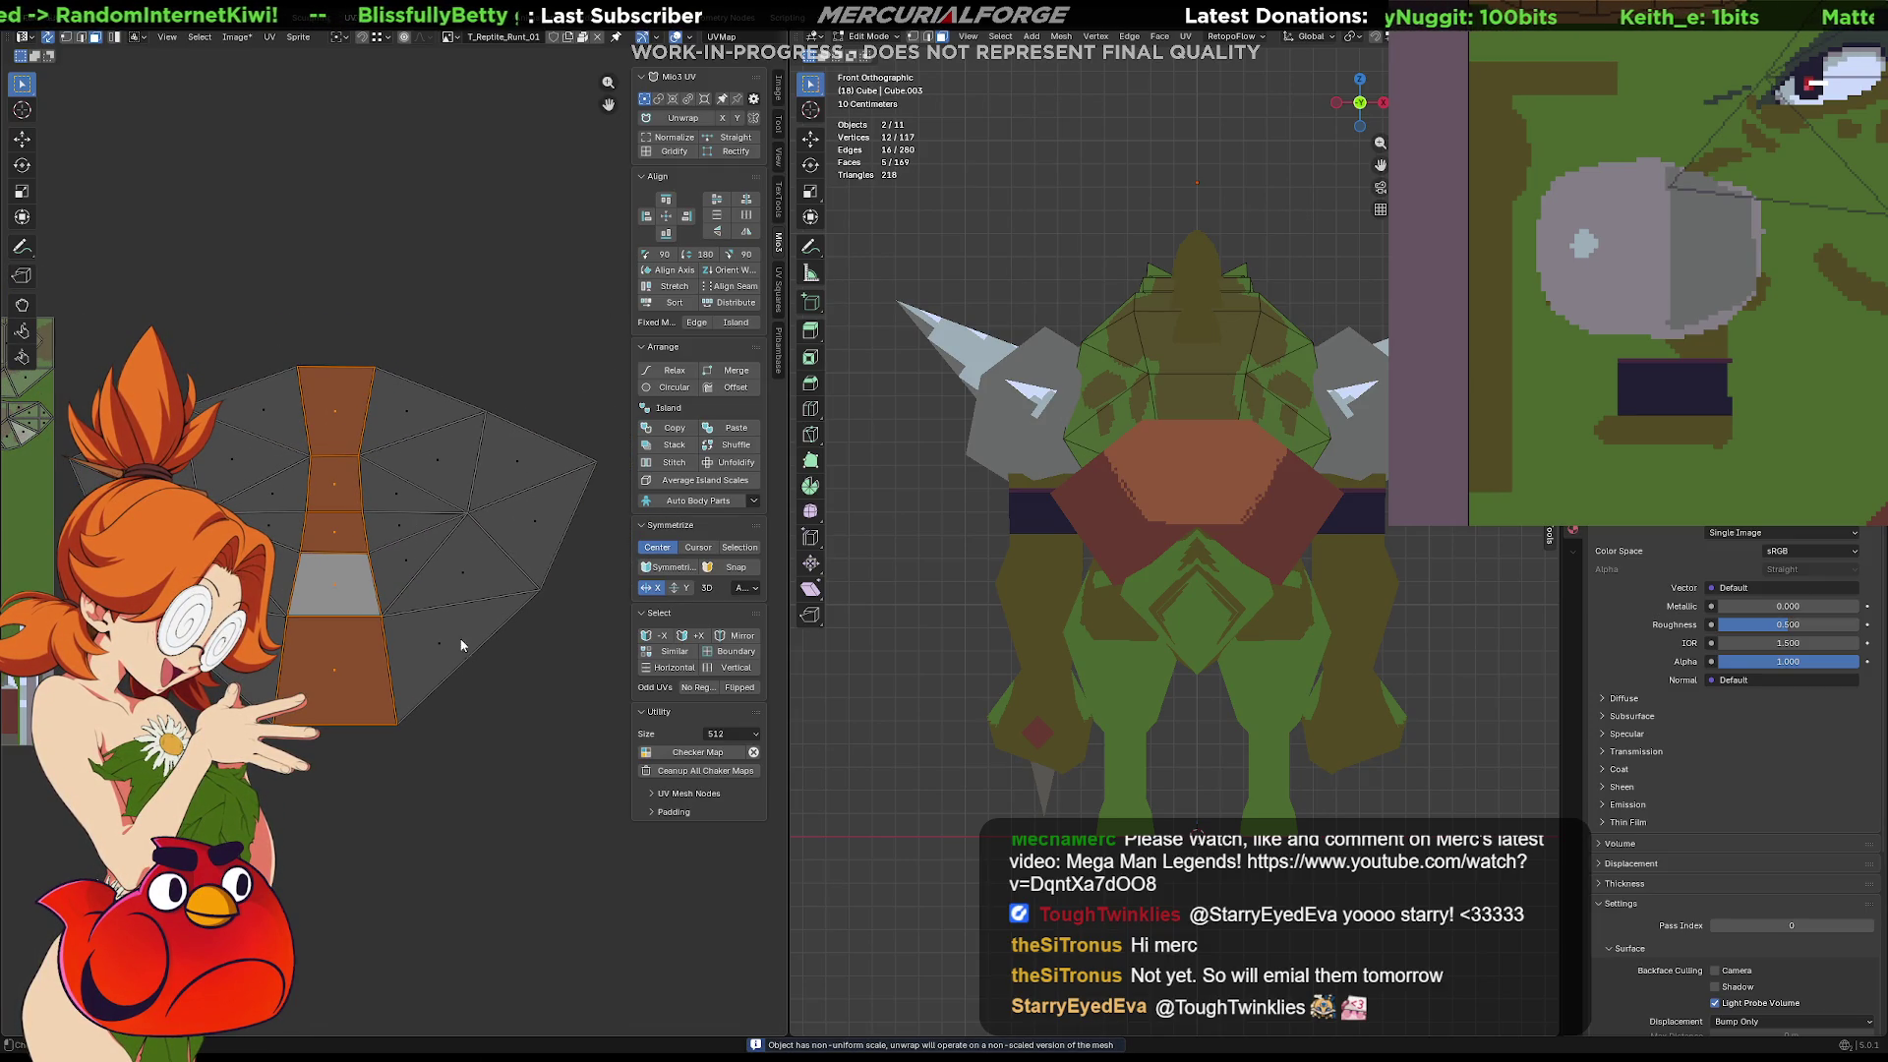
pyautogui.moveTo(392, 353)
pyautogui.mouseDown()
pyautogui.moveTo(397, 604)
pyautogui.moveTo(543, 654)
pyautogui.mouseUp()
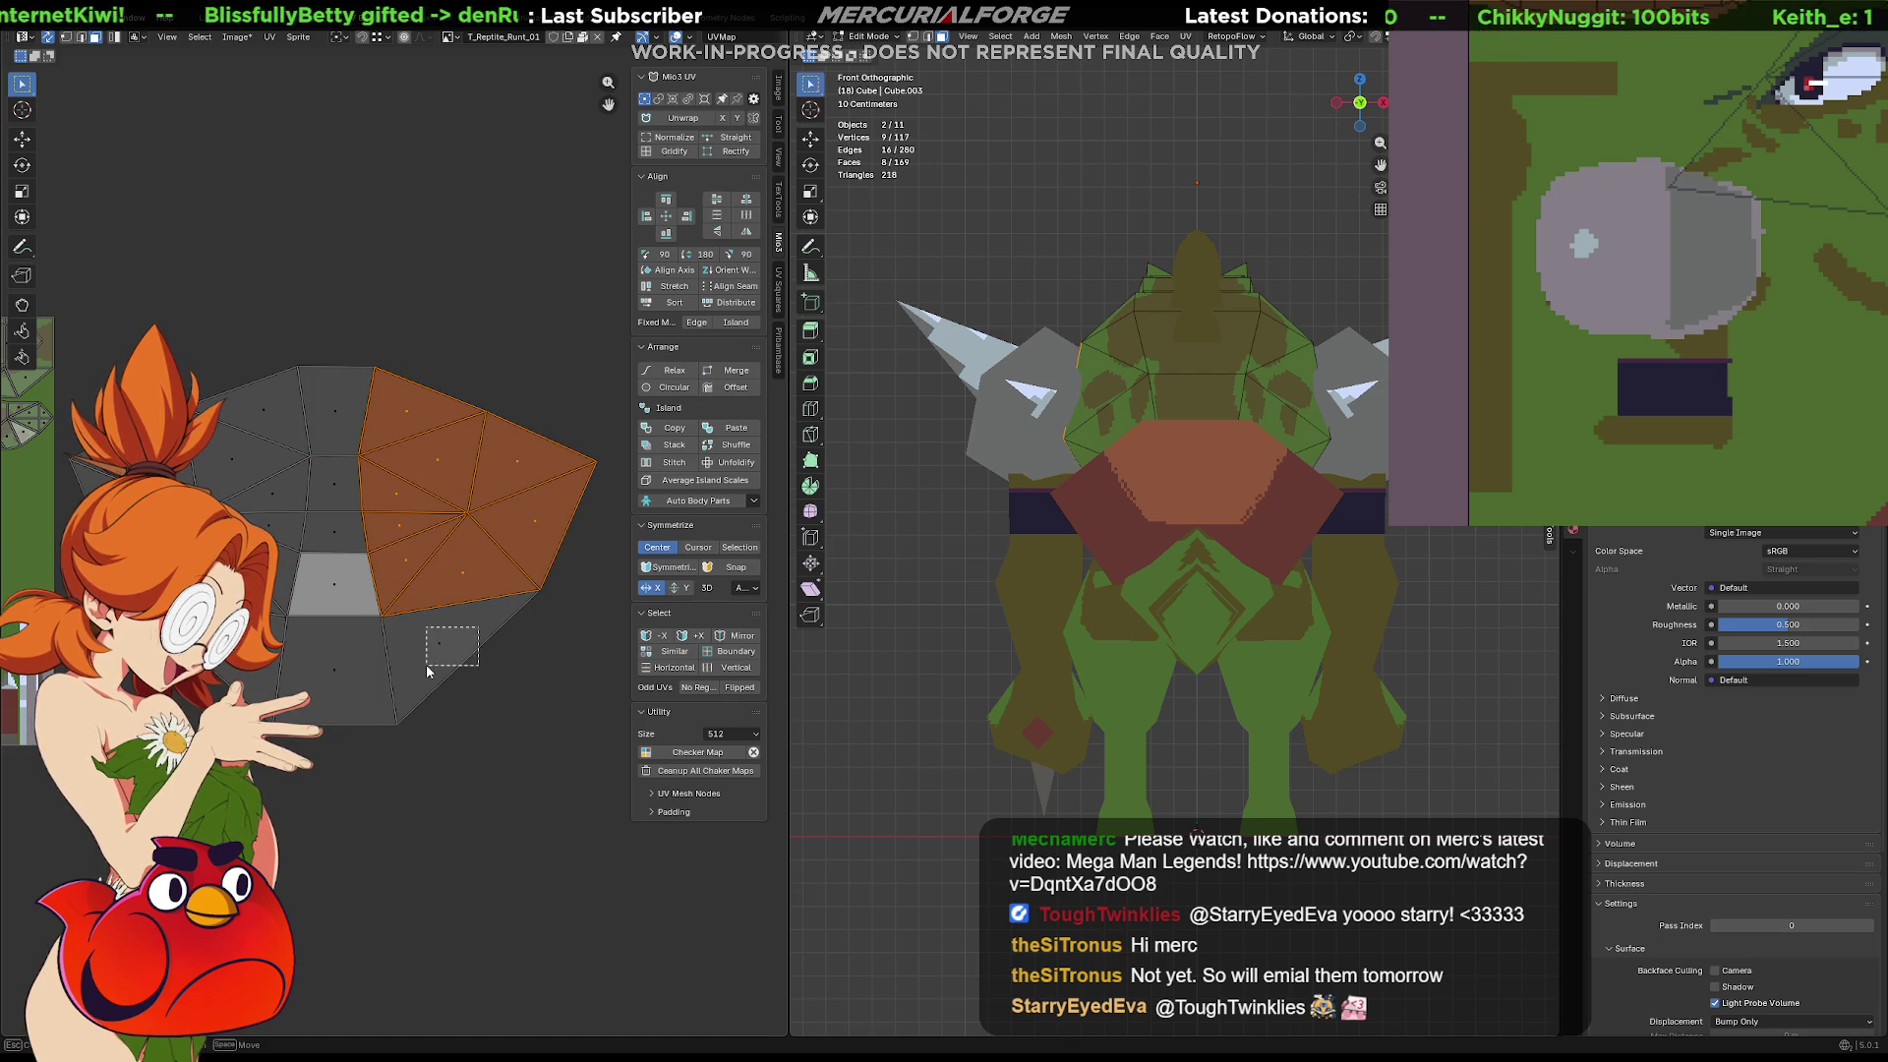
pyautogui.moveTo(443, 648); pyautogui.dragTo(467, 645, button='middle')
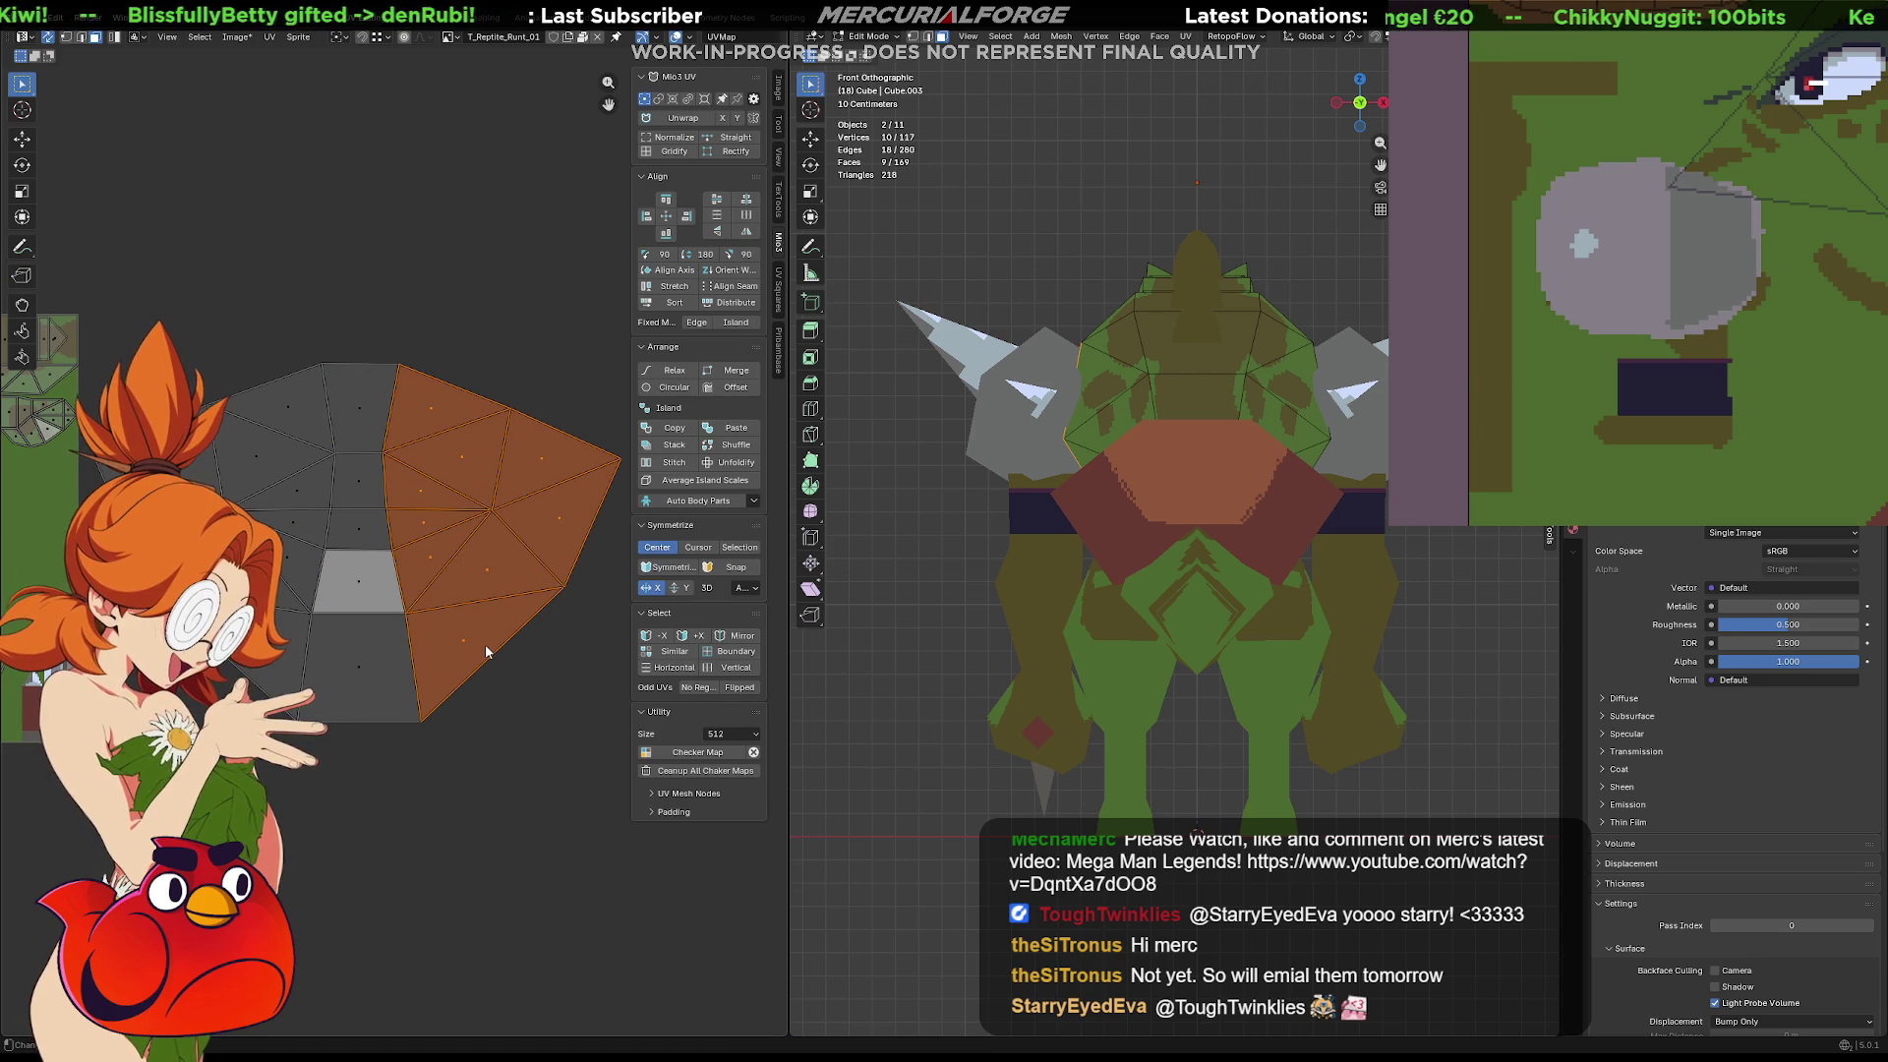
pyautogui.press('g')
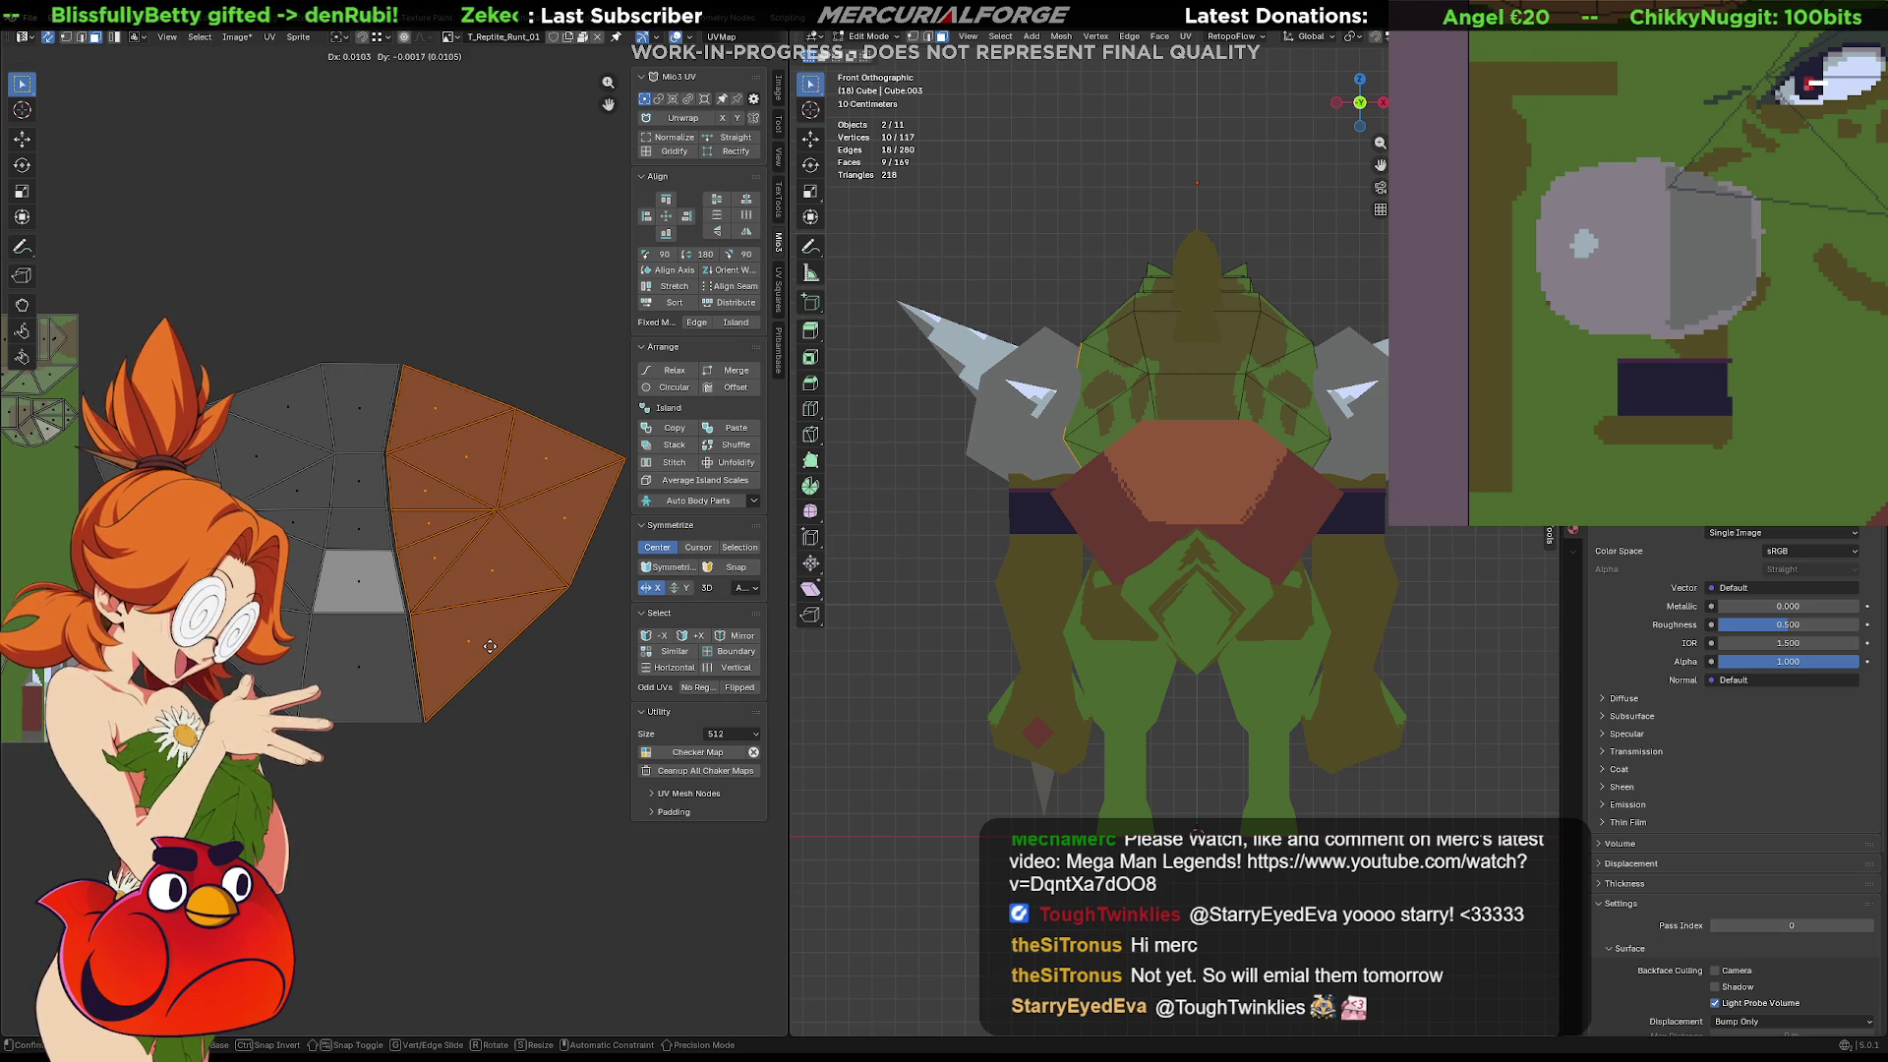
pyautogui.click(747, 233)
pyautogui.press('g')
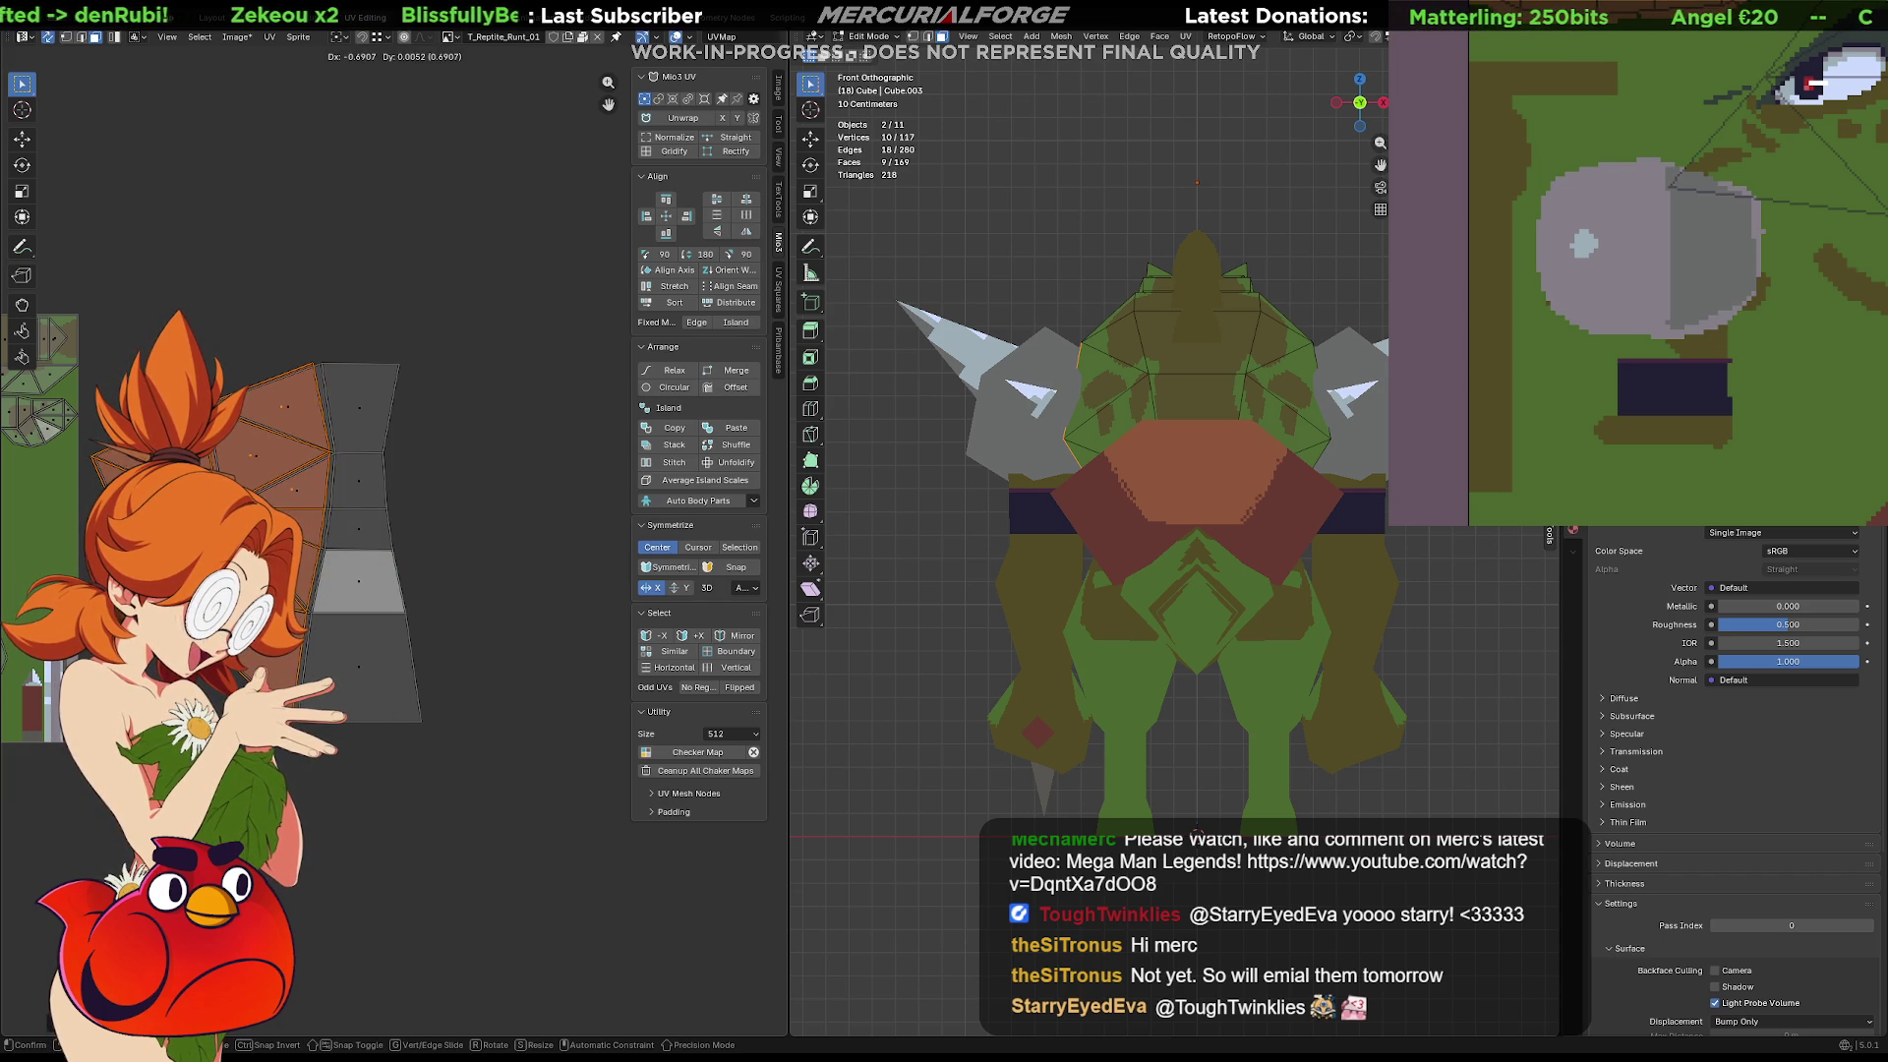
pyautogui.press('Return')
# Reposition the island's top vertex slightly upward
pyautogui.scroll(4, 622, 521)
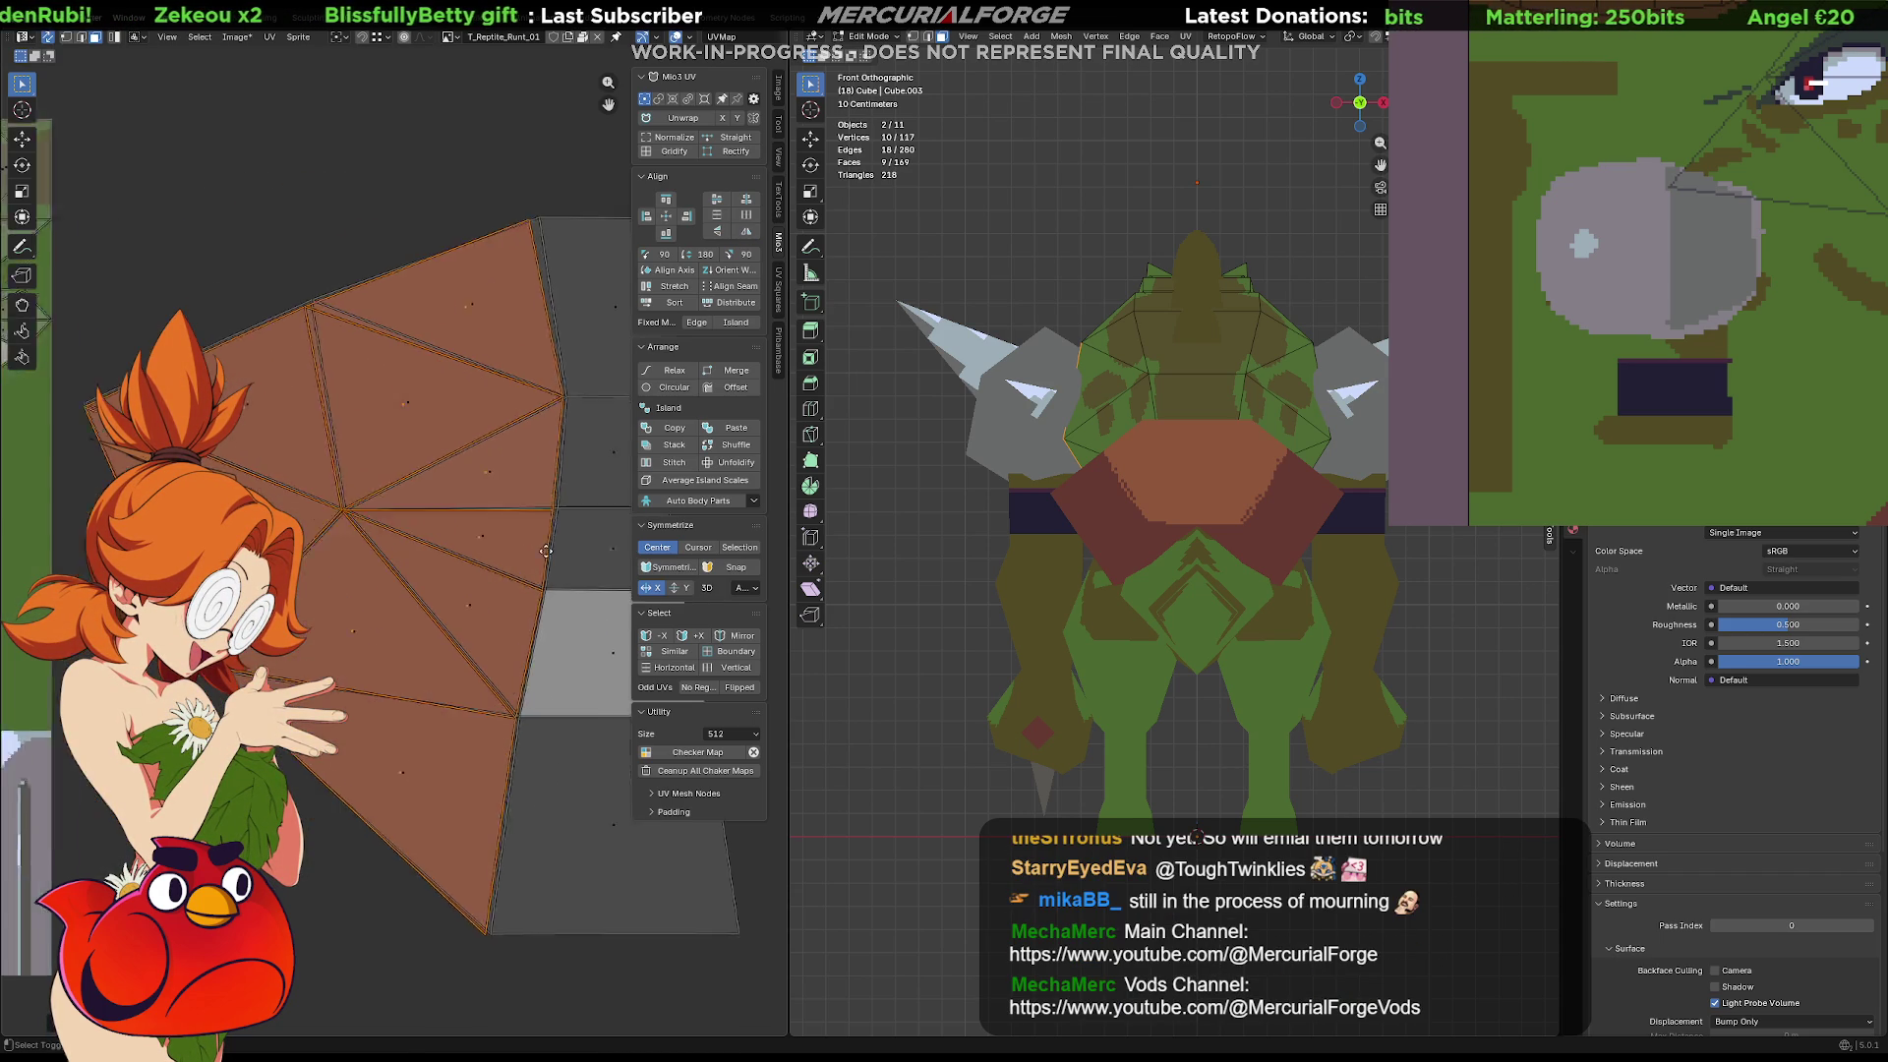
pyautogui.moveTo(598, 293); pyautogui.dragTo(460, 300, button='middle')
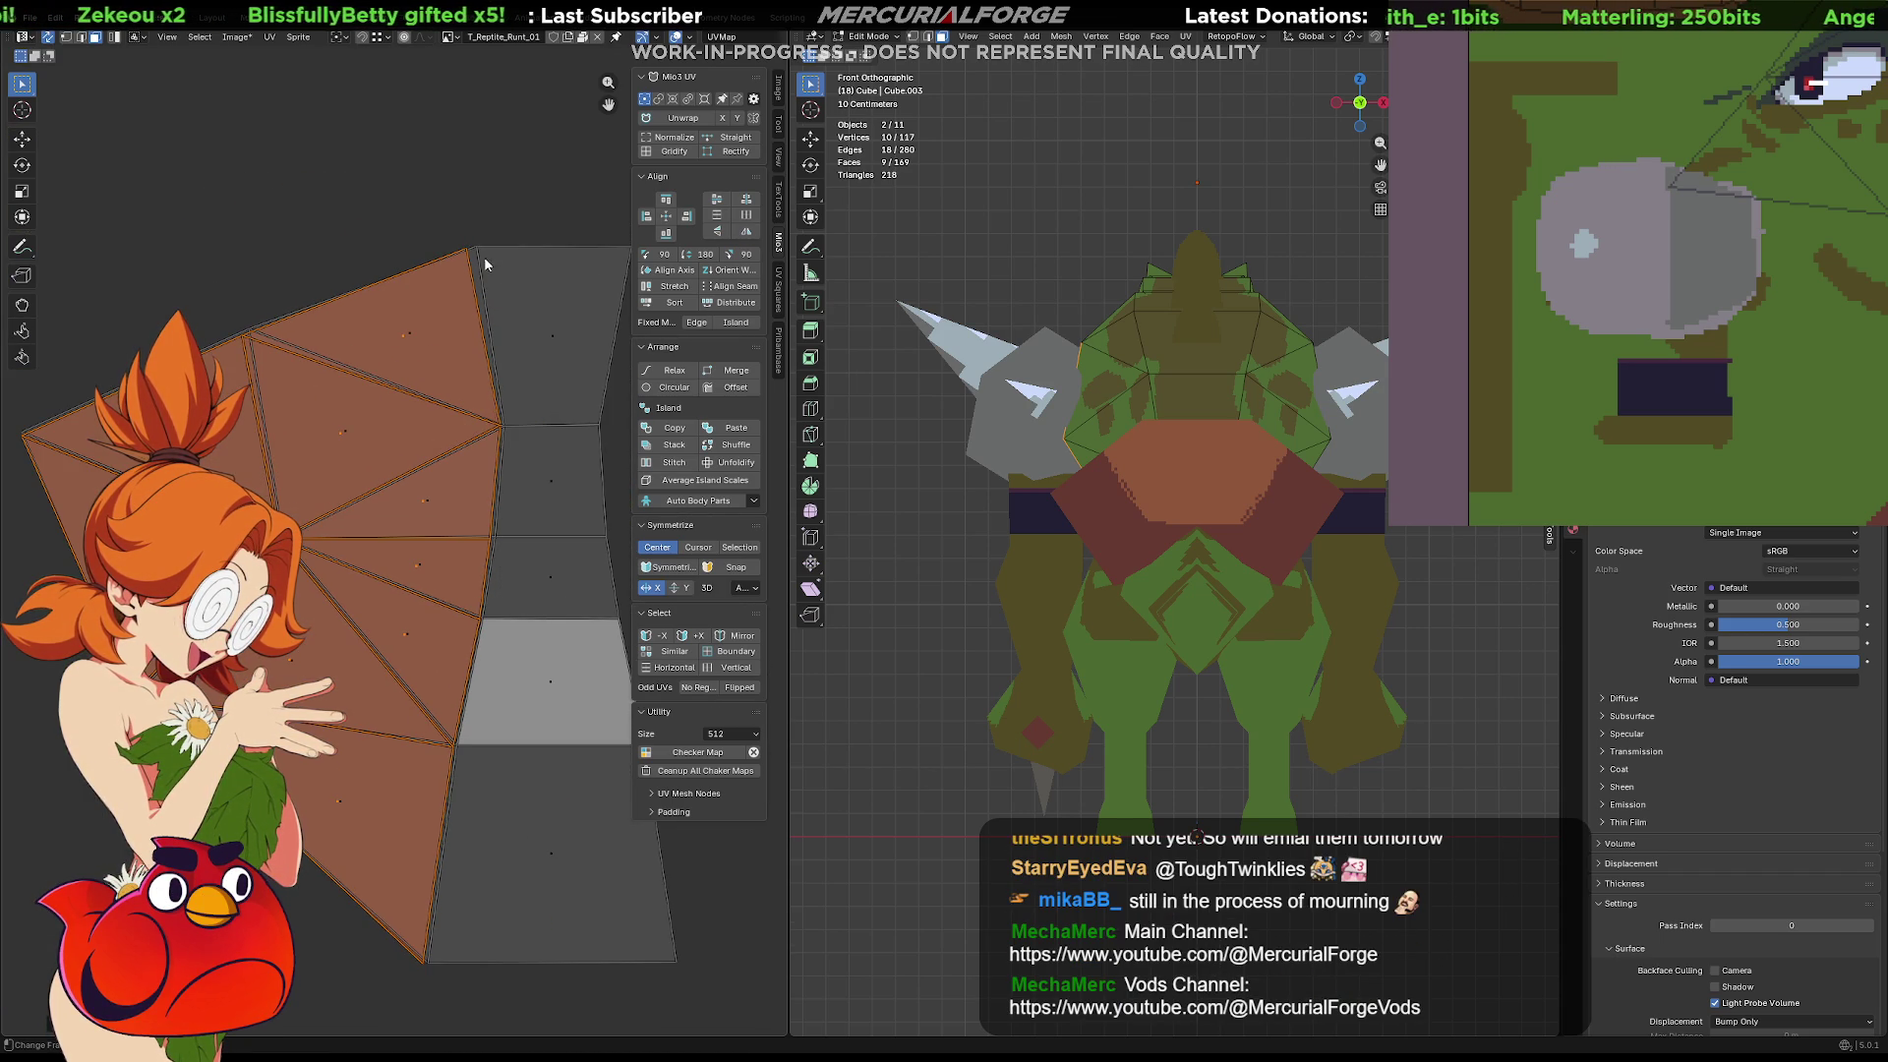
pyautogui.click(455, 254)
pyautogui.press('g')
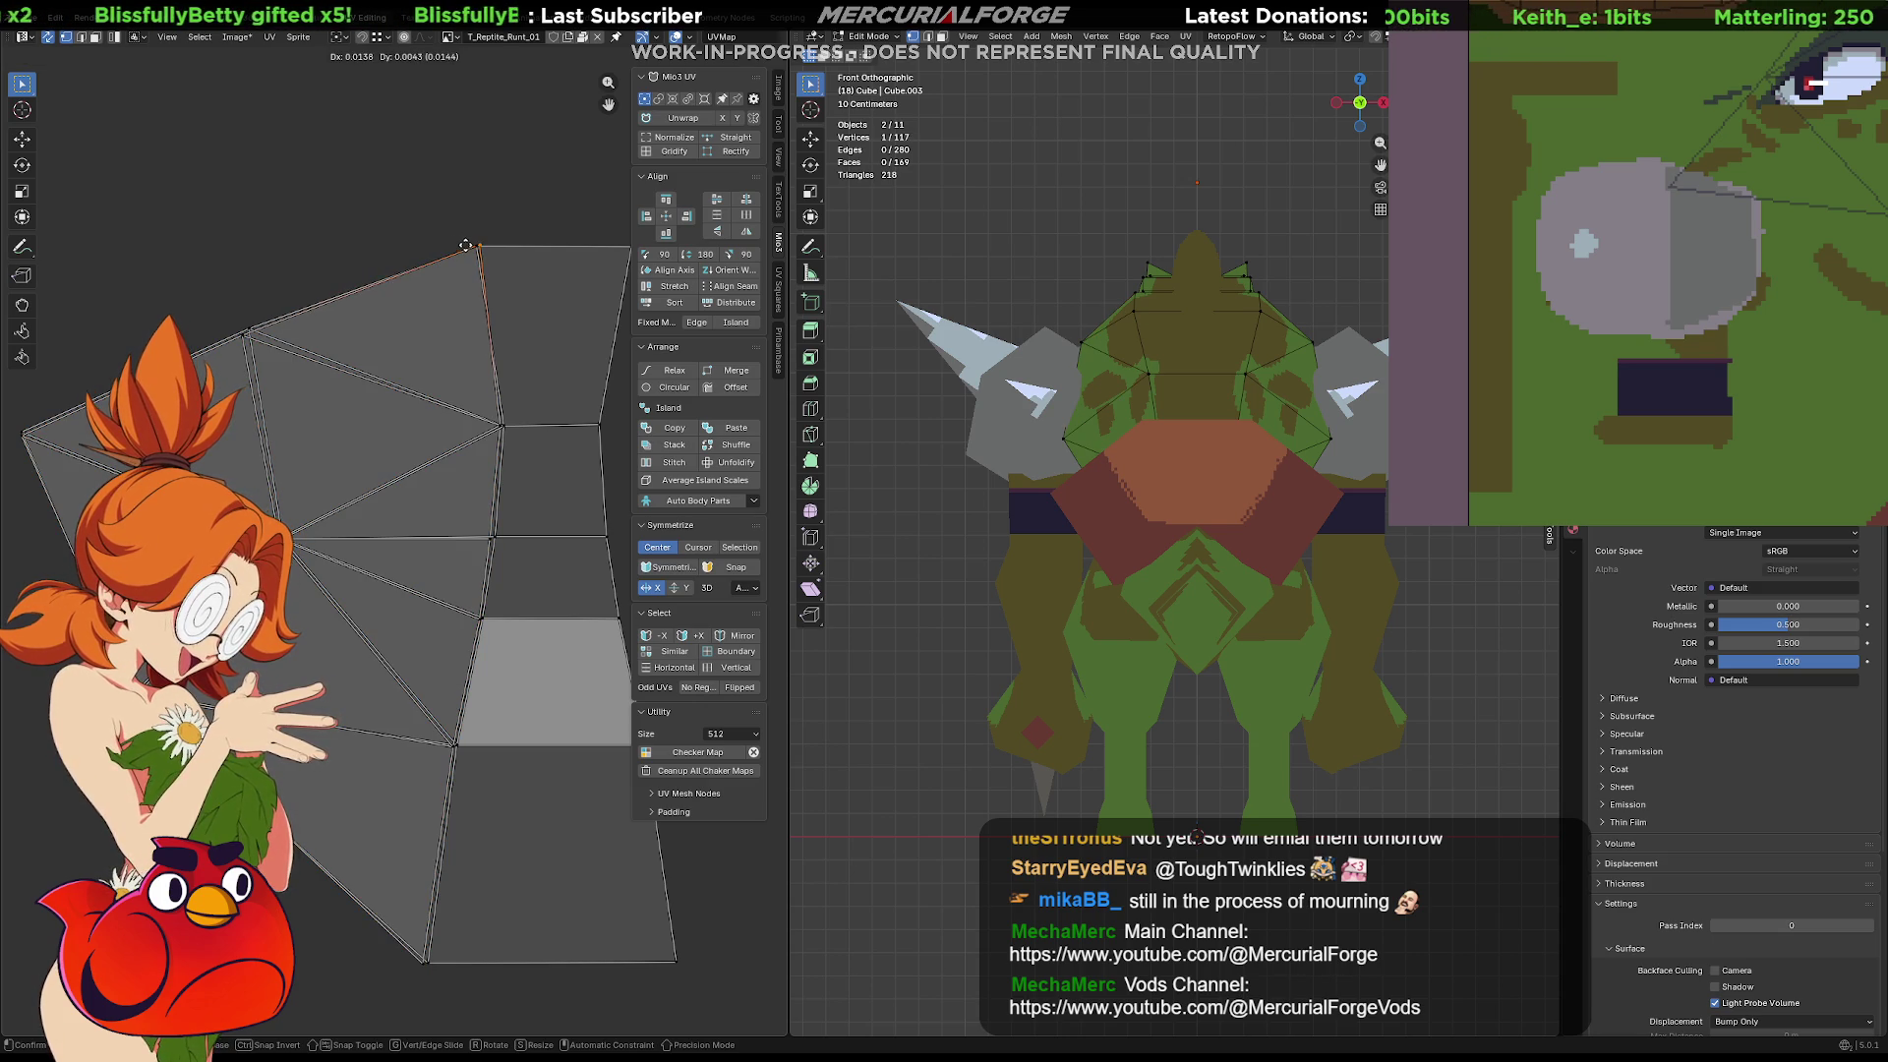
pyautogui.click(463, 246)
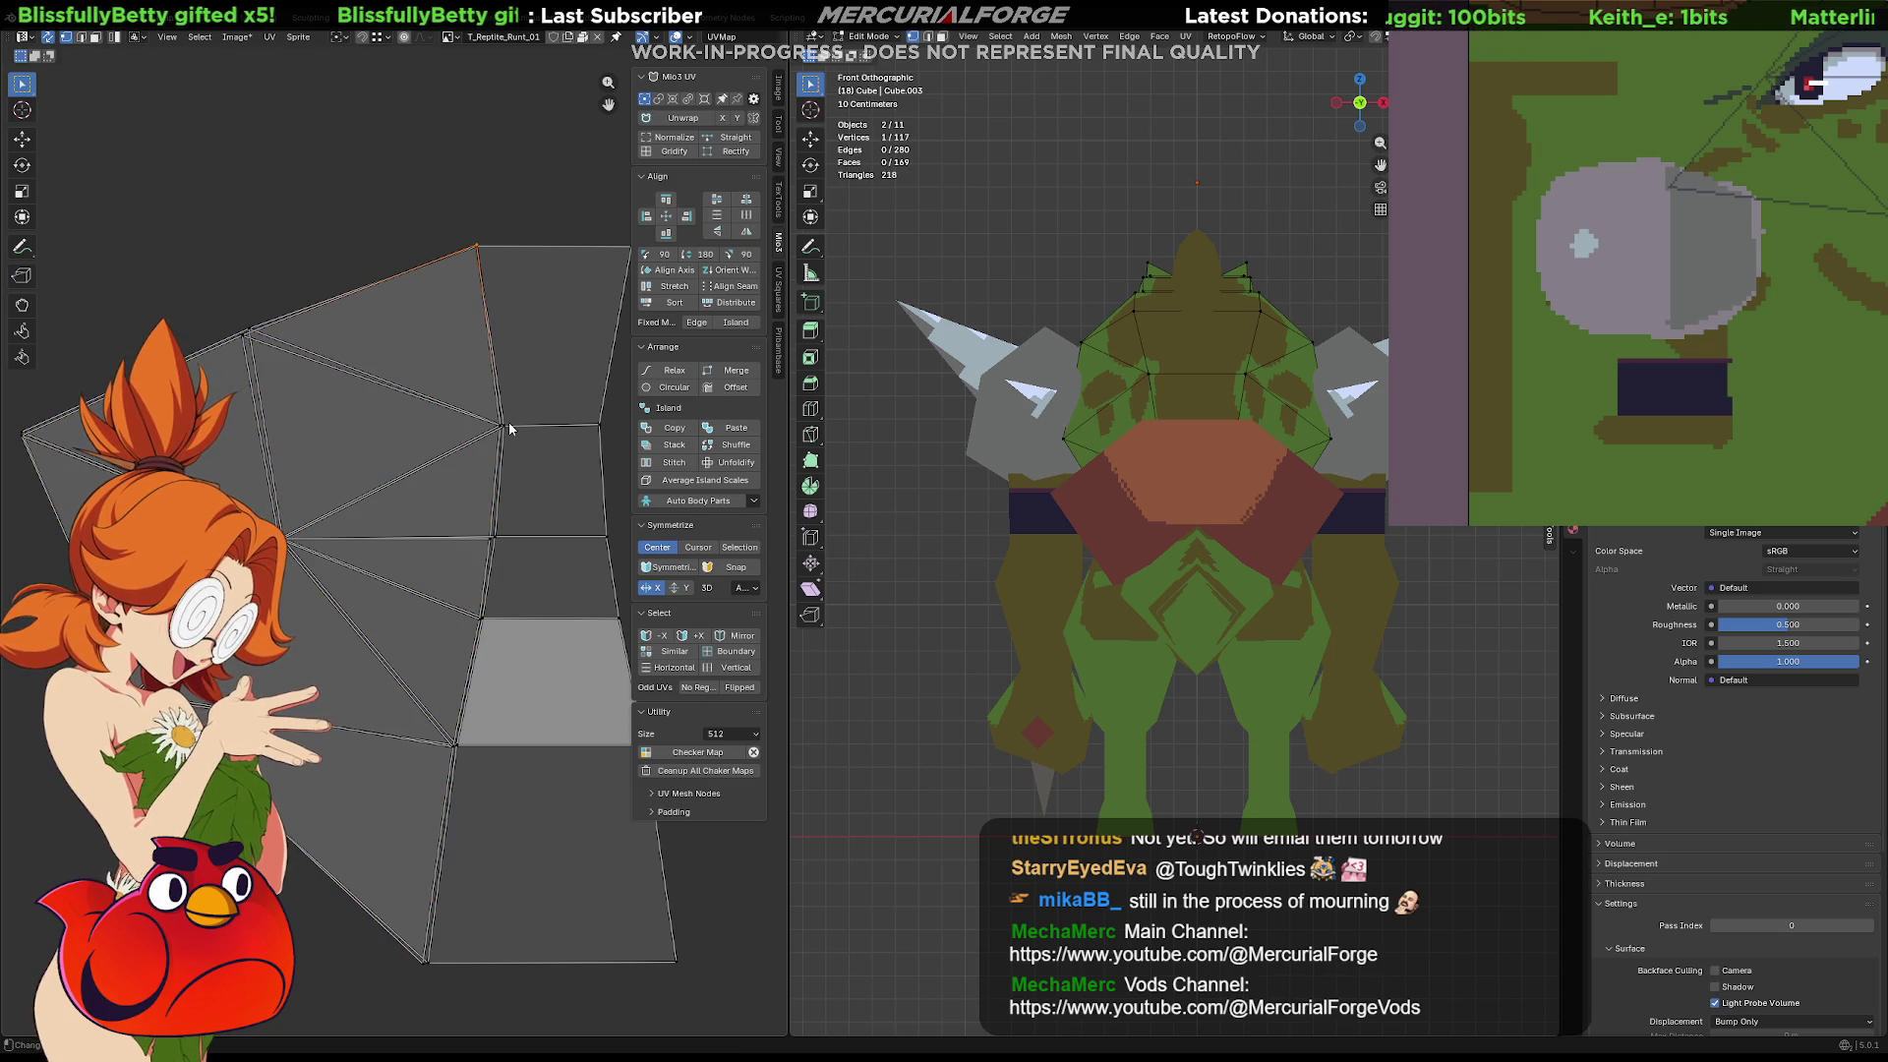
pyautogui.moveTo(509, 427); pyautogui.dragTo(508, 427)
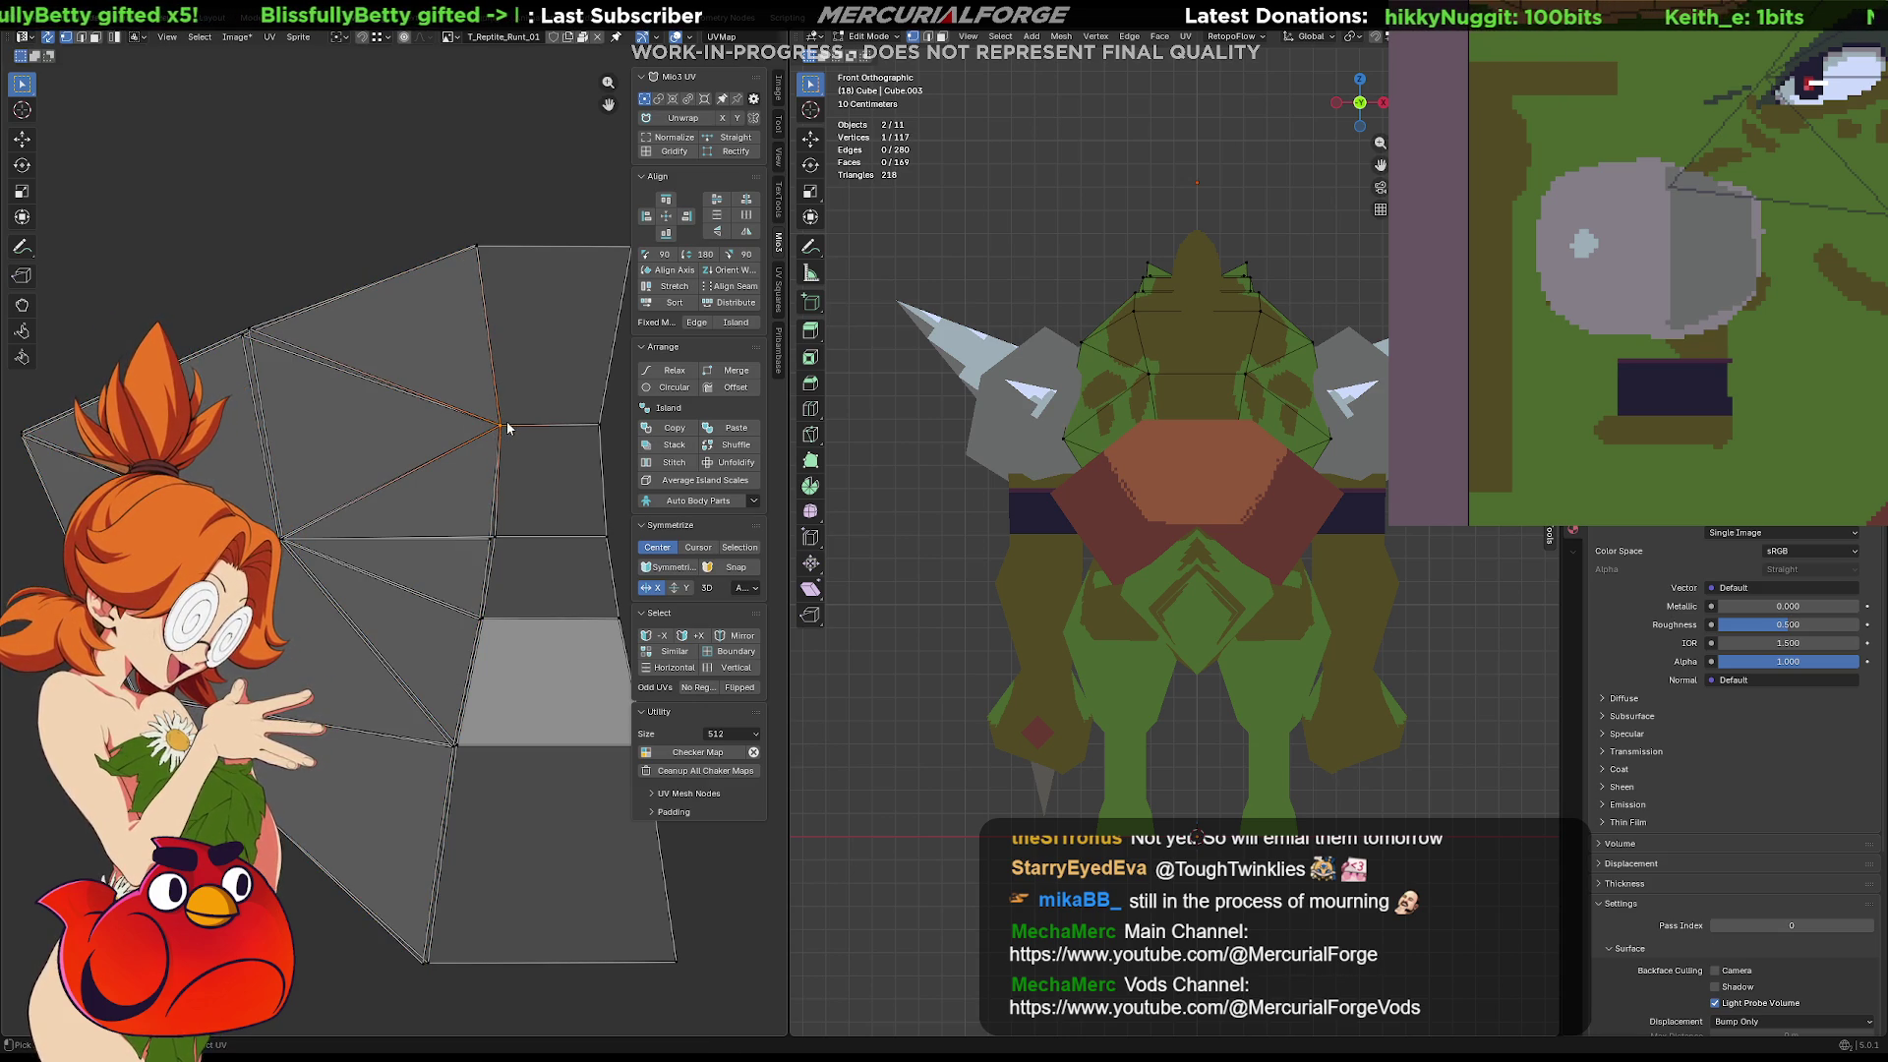
# Select vertices down the seam and fan edge, cancel a trial move, and pick a shortest path to the outer corner
pyautogui.click(496, 544)
pyautogui.click(487, 619)
pyautogui.press('g')
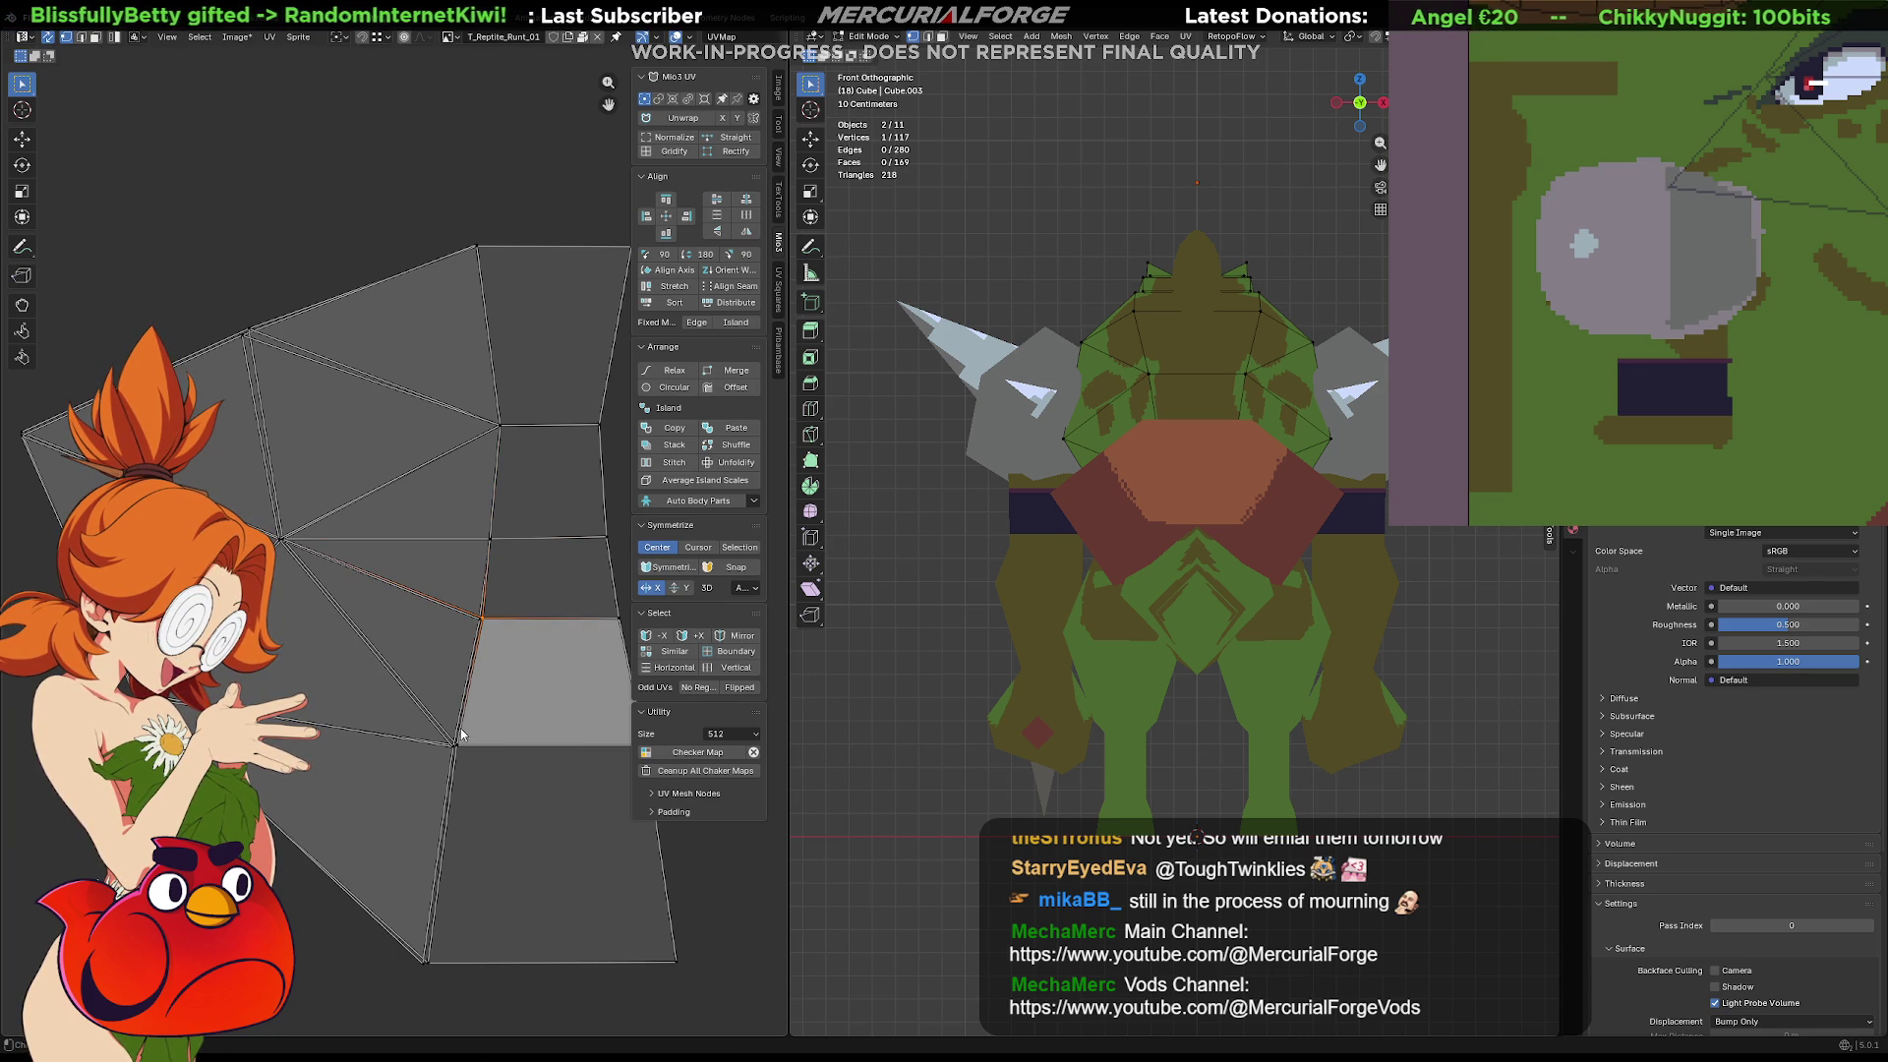
pyautogui.press('g')
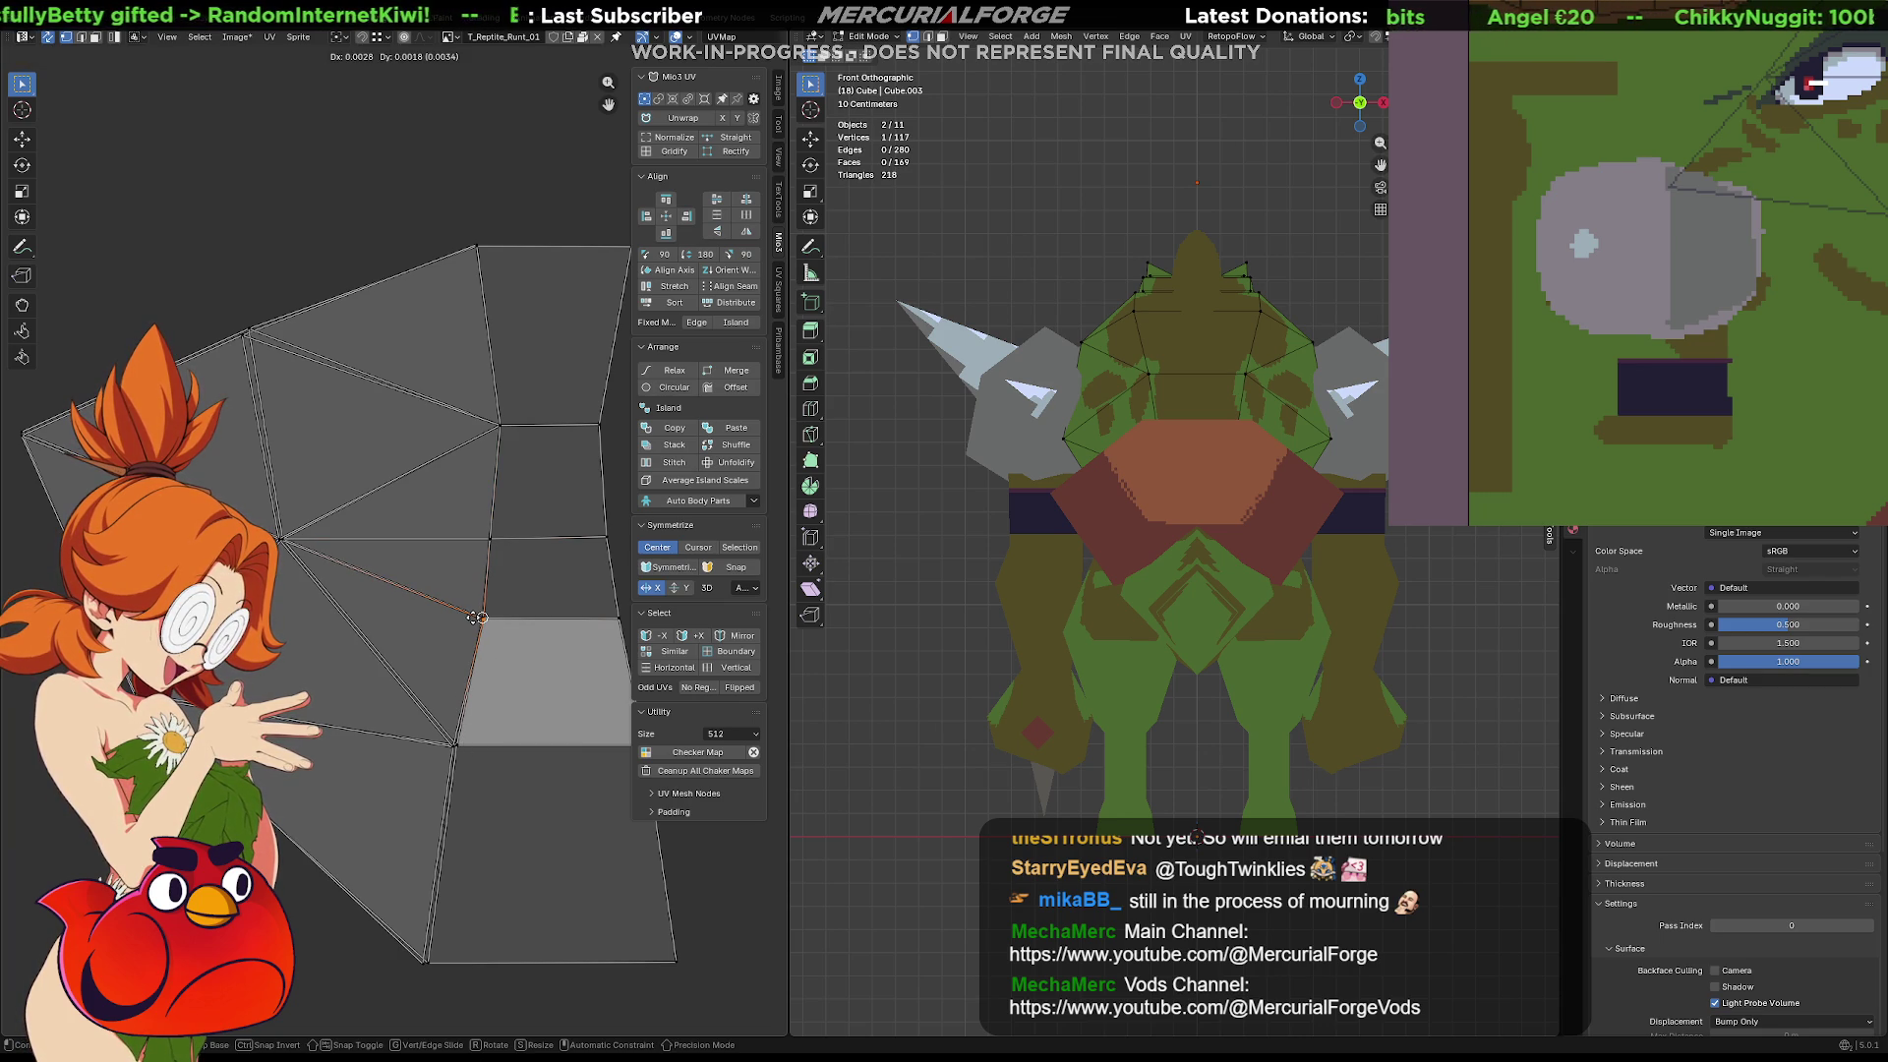
pyautogui.rightClick(472, 625)
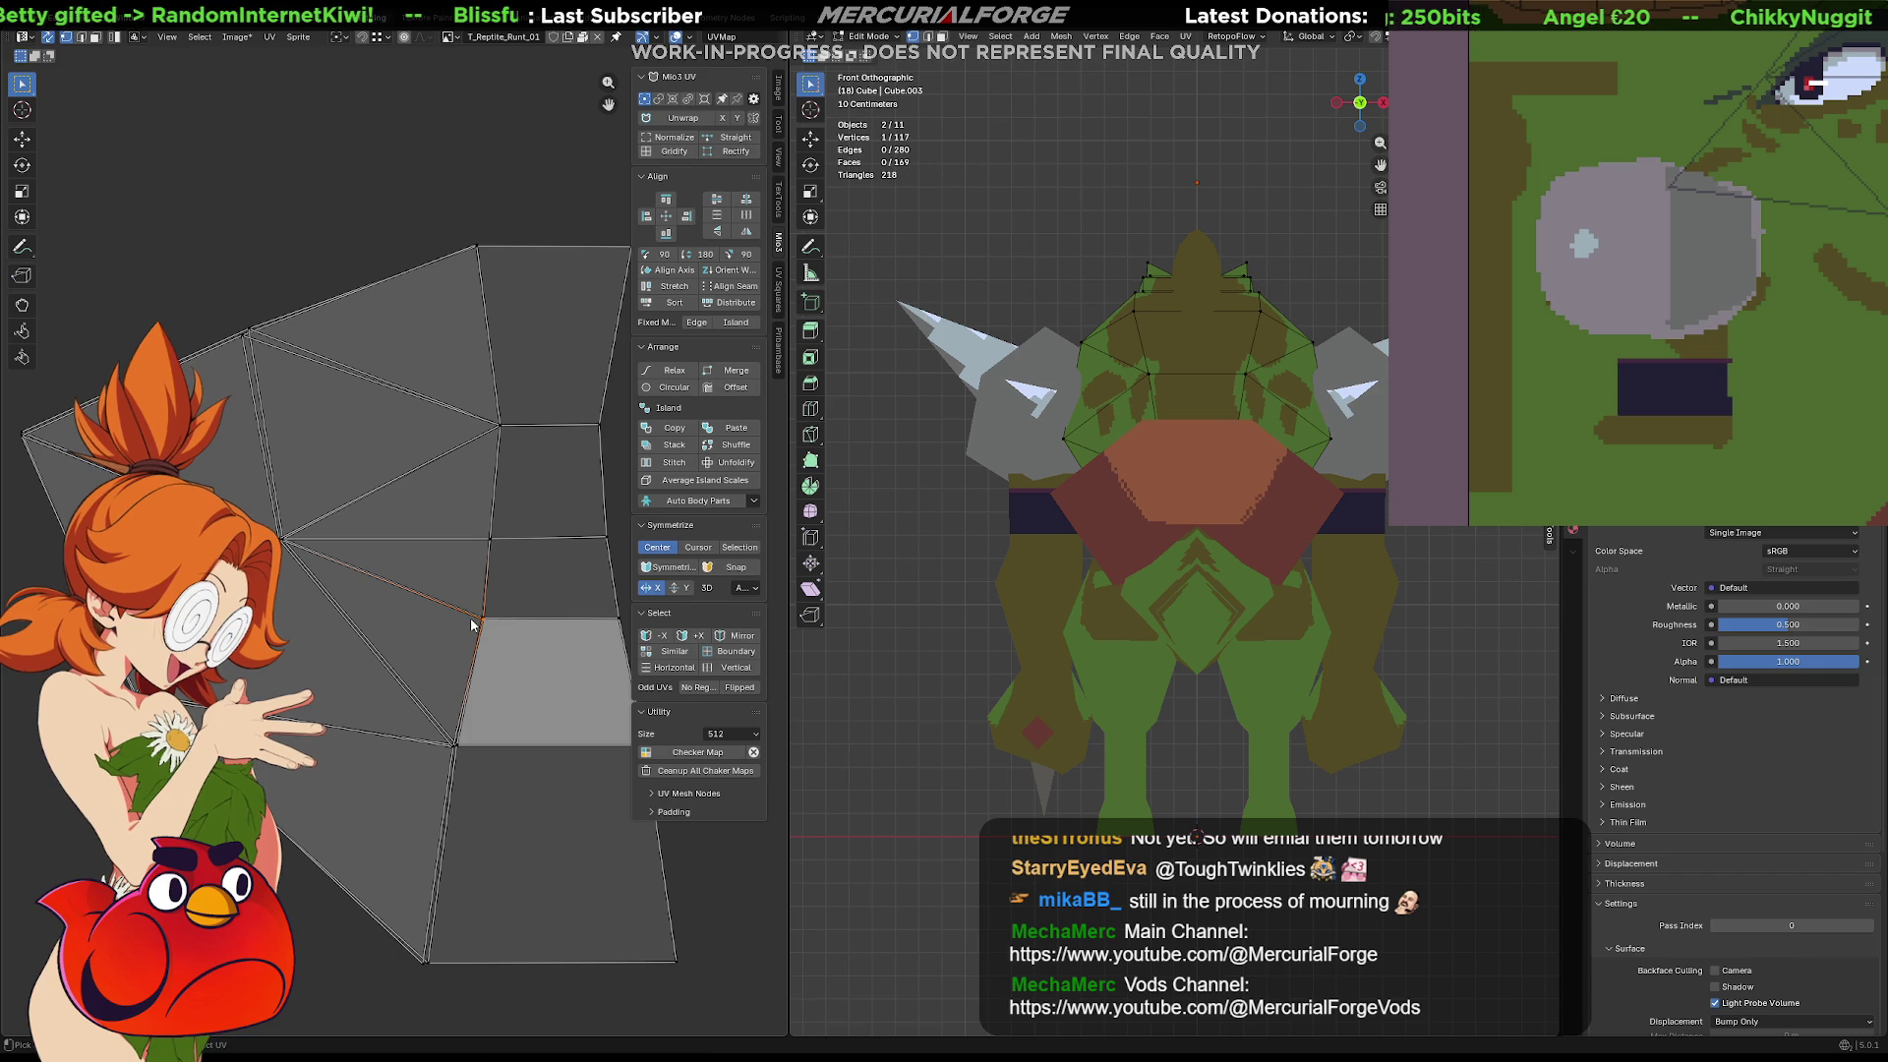
pyautogui.click(454, 744)
pyautogui.keyDown('shift'); pyautogui.click(425, 959); pyautogui.keyUp('shift')
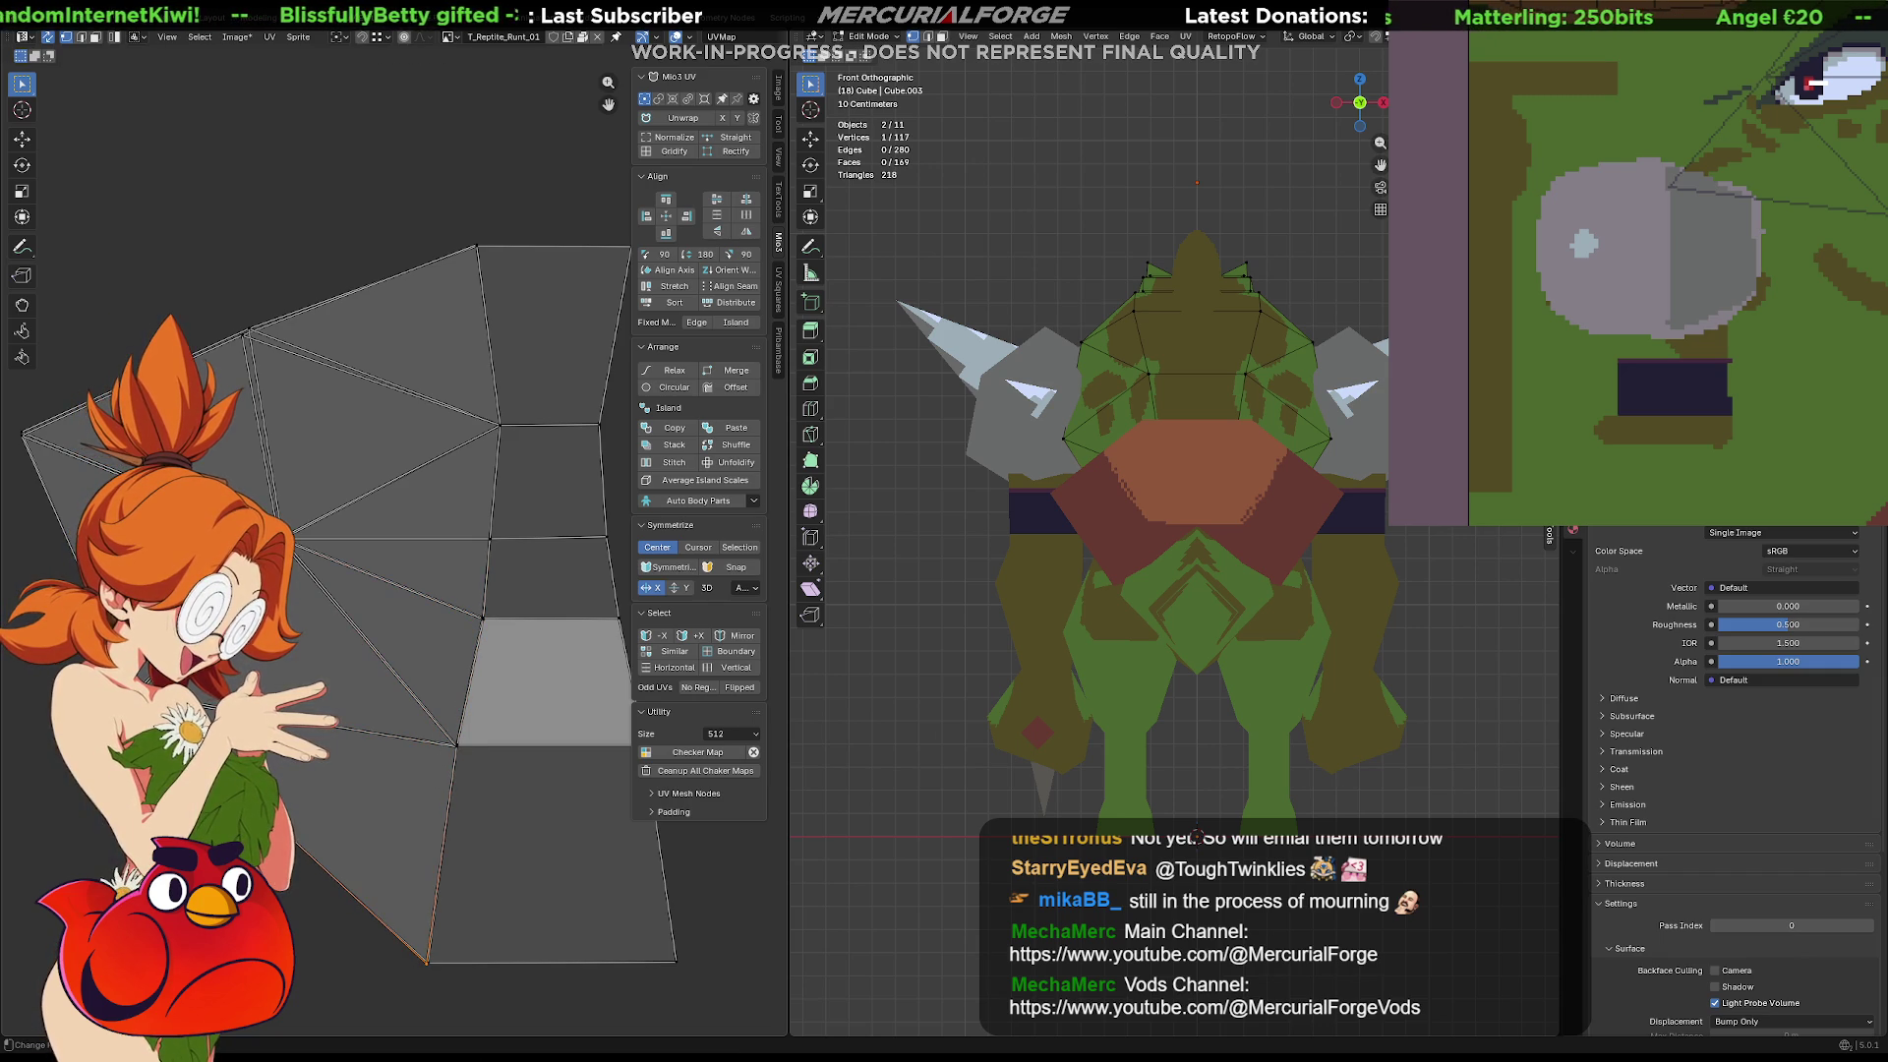
pyautogui.click(304, 528)
pyautogui.keyDown('shift'); pyautogui.click(300, 539); pyautogui.keyUp('shift')
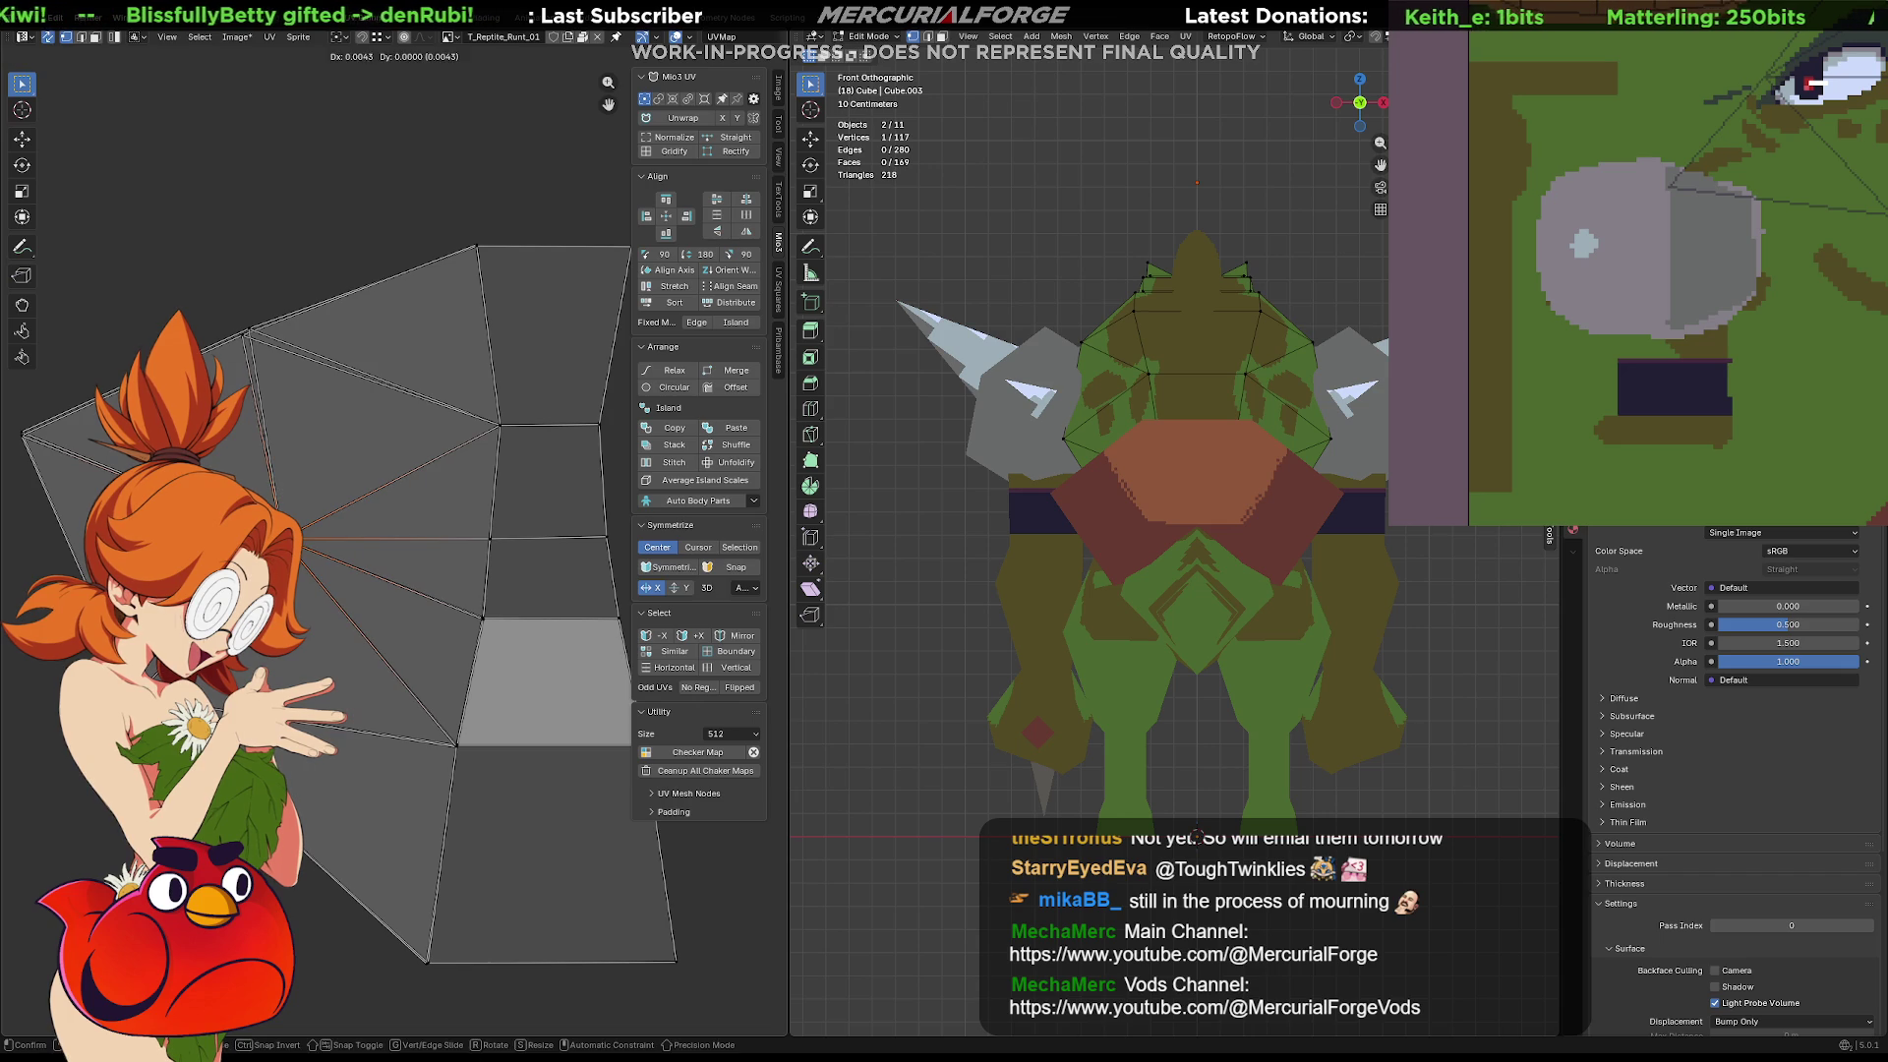
pyautogui.keyDown('ctrl'); pyautogui.click(242, 337); pyautogui.keyUp('ctrl')
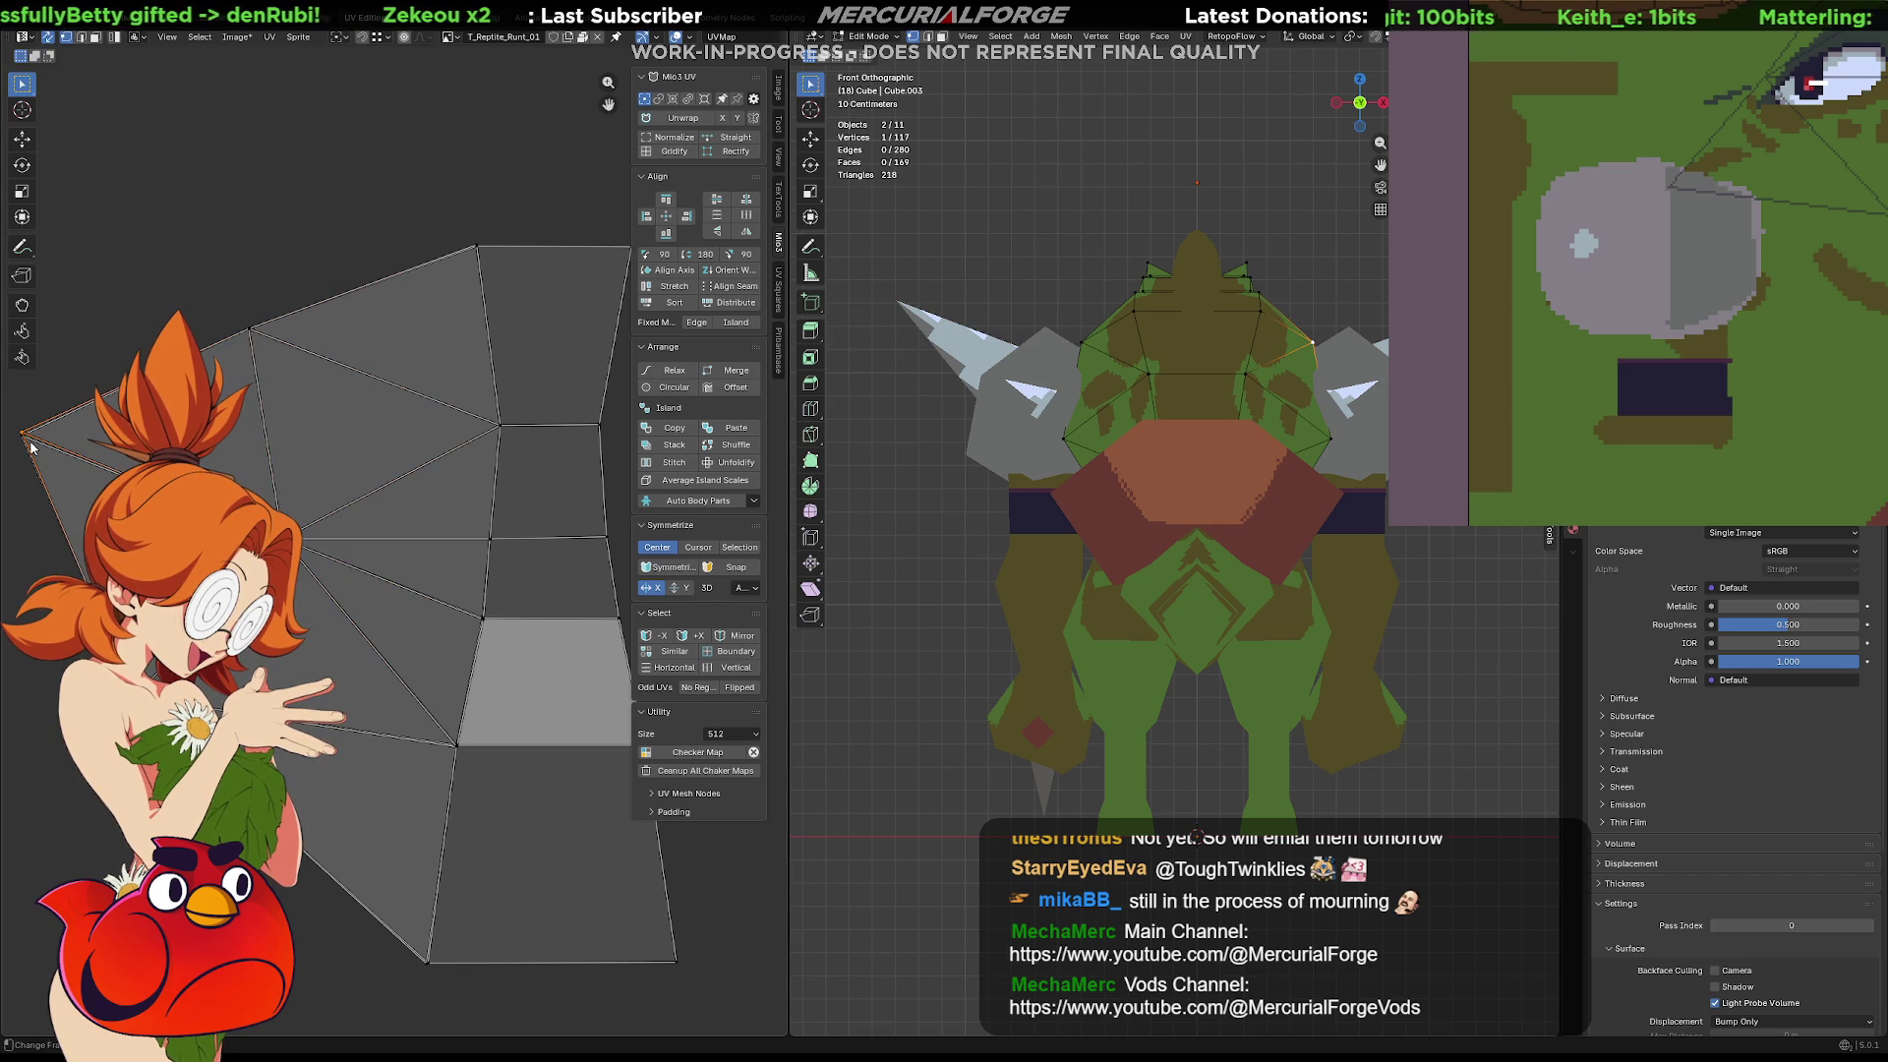
pyautogui.scroll(-3, 31, 447)
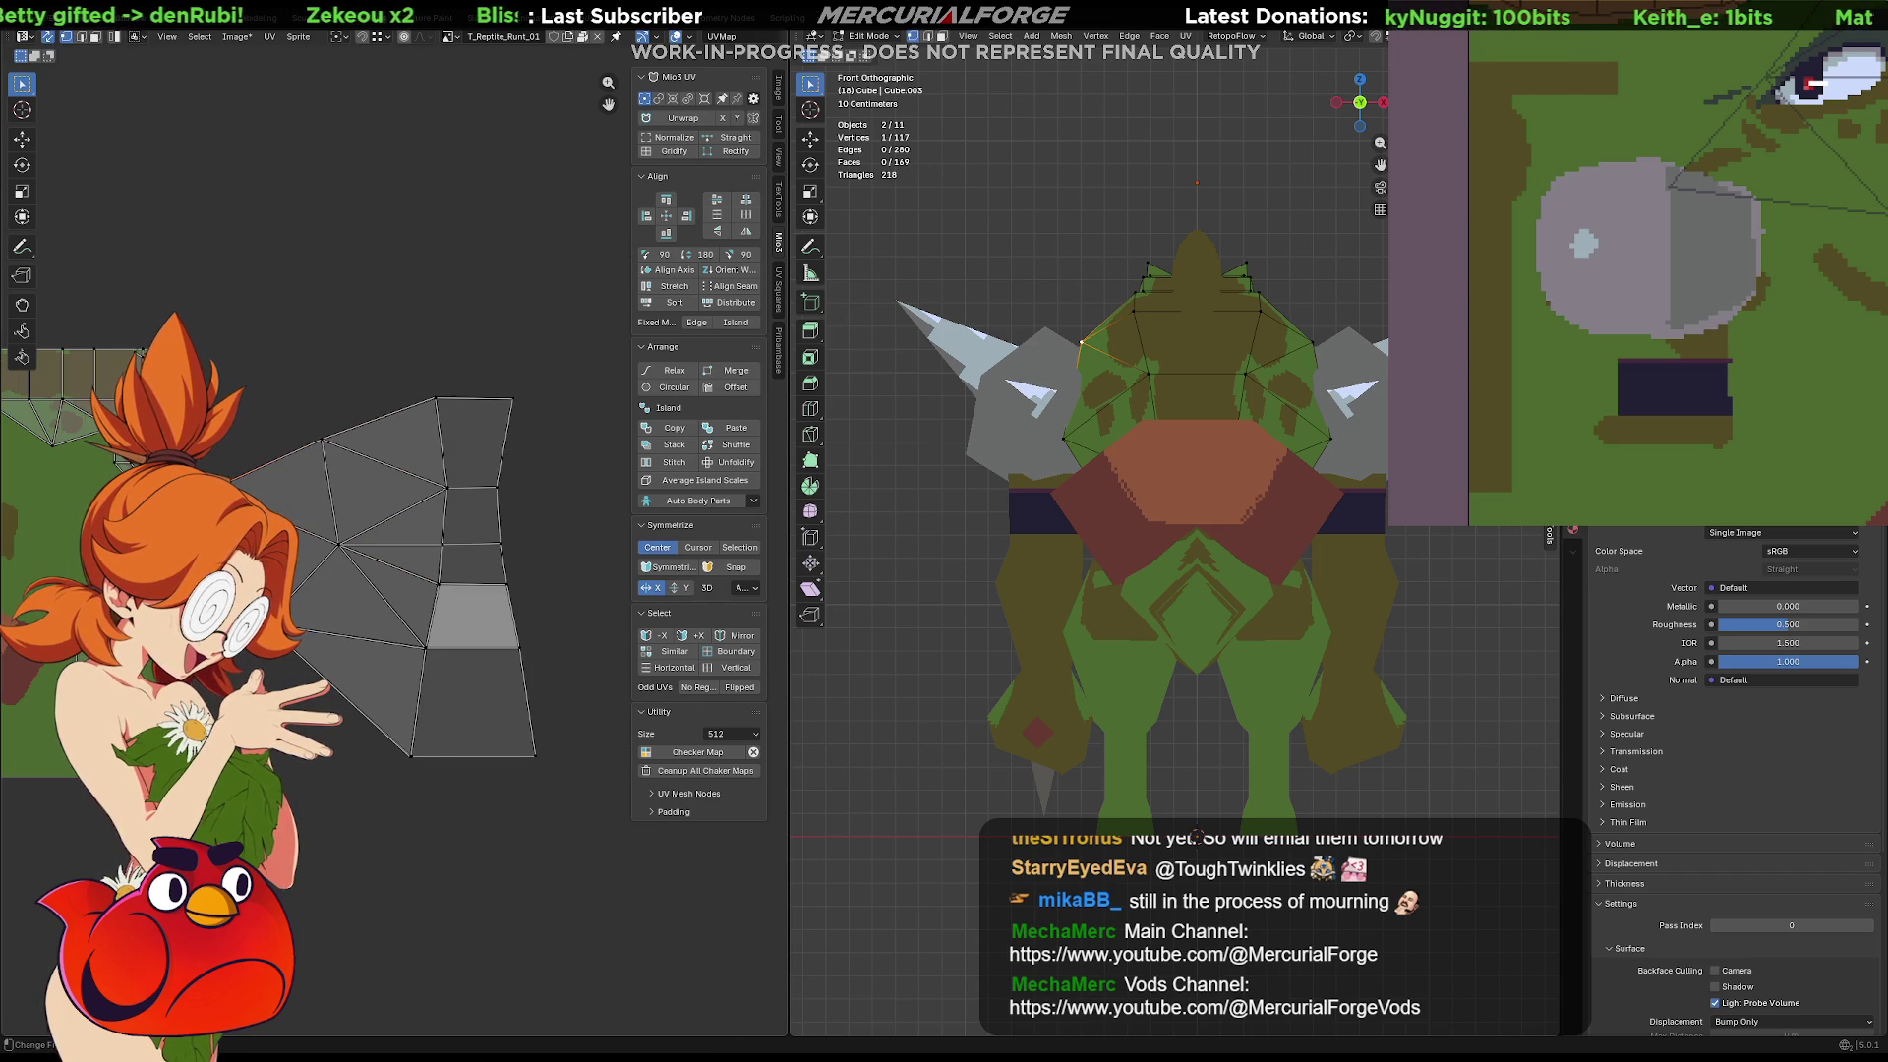
# Select the back UV island, then select its inner vertical edge loop
pyautogui.moveTo(195, 362)
pyautogui.mouseDown()
pyautogui.moveTo(415, 684)
pyautogui.moveTo(561, 753)
pyautogui.moveTo(567, 787)
pyautogui.mouseUp()
pyautogui.scroll(4, 566, 787)
pyautogui.press('g')
pyautogui.rightClick(514, 573)
pyautogui.scroll(-3, 512, 572)
pyautogui.keyDown('alt'); pyautogui.click(448, 569); pyautogui.keyUp('alt')
pyautogui.moveTo(683, 429); pyautogui.dragTo(637, 429, button='middle')
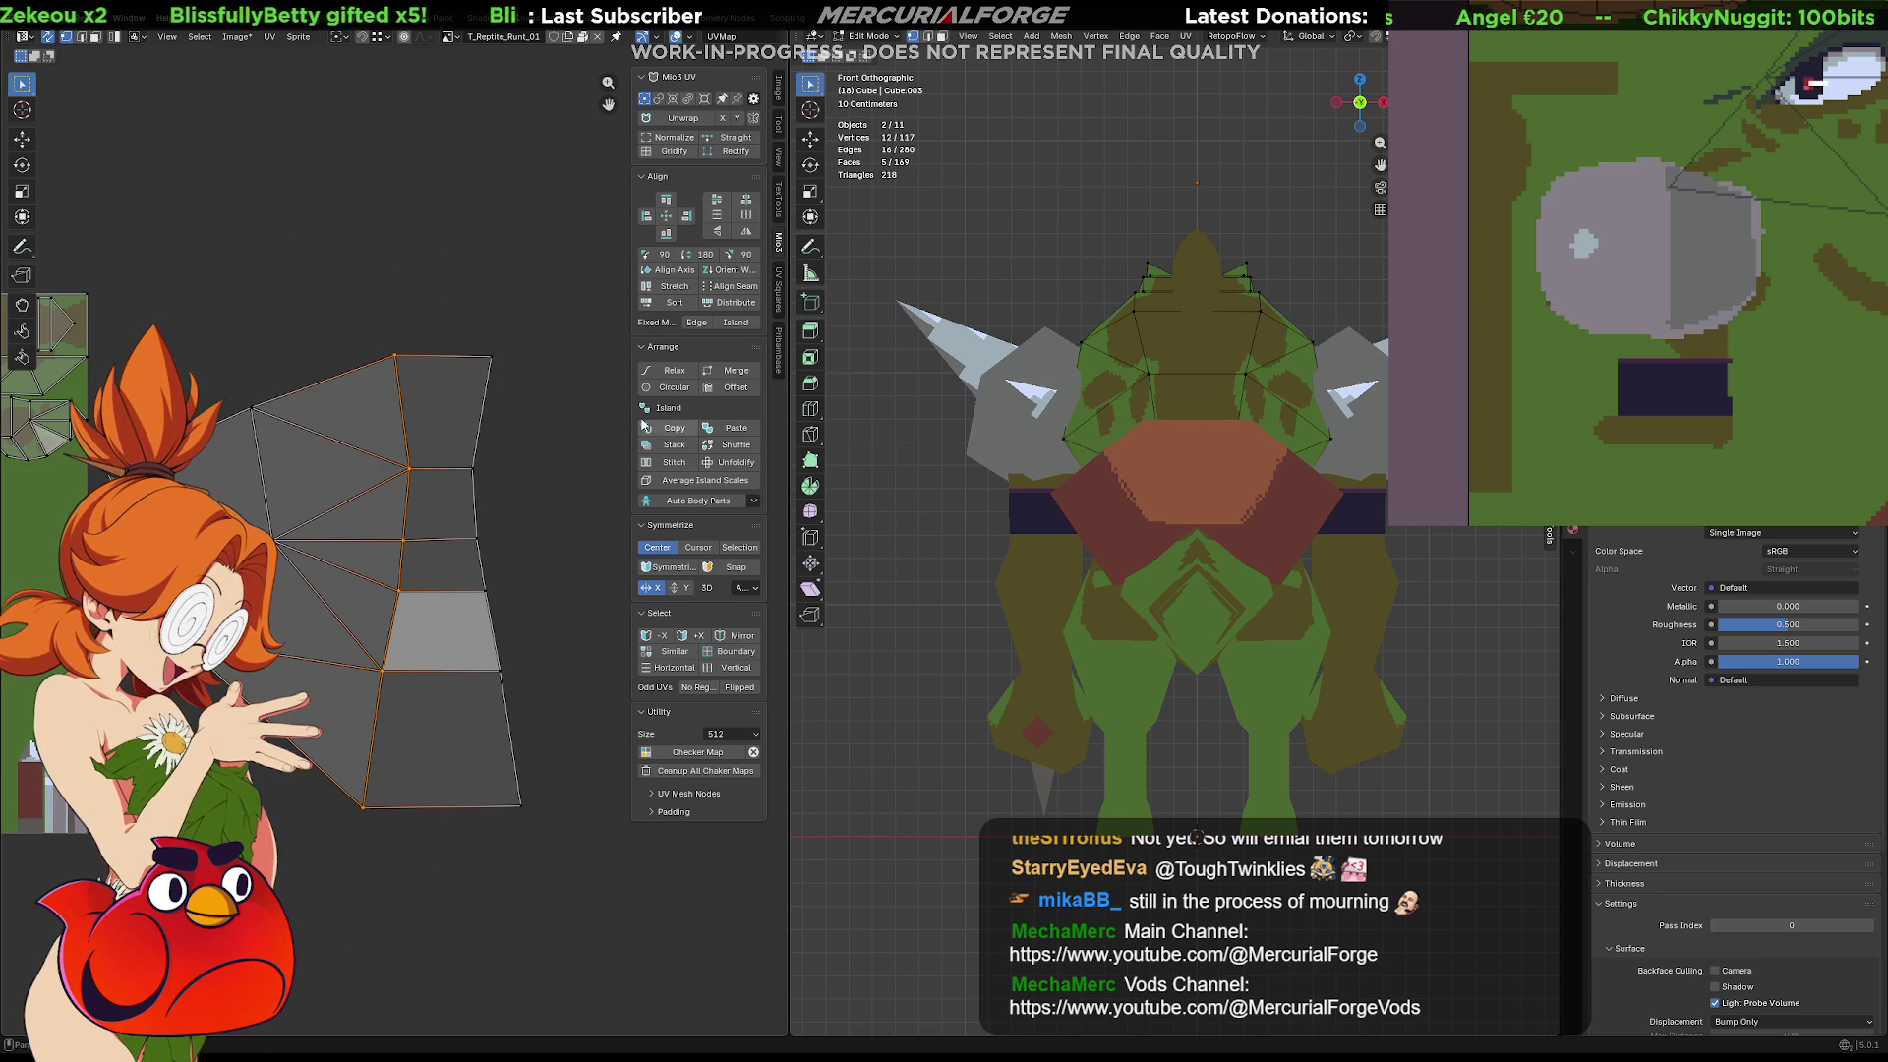
# Straighten the island's right edge and align the inner vertex column with the left column
pyautogui.click(647, 222)
pyautogui.hotkey('ctrl', 'z')
pyautogui.keyDown('alt'); pyautogui.click(489, 630); pyautogui.keyUp('alt')
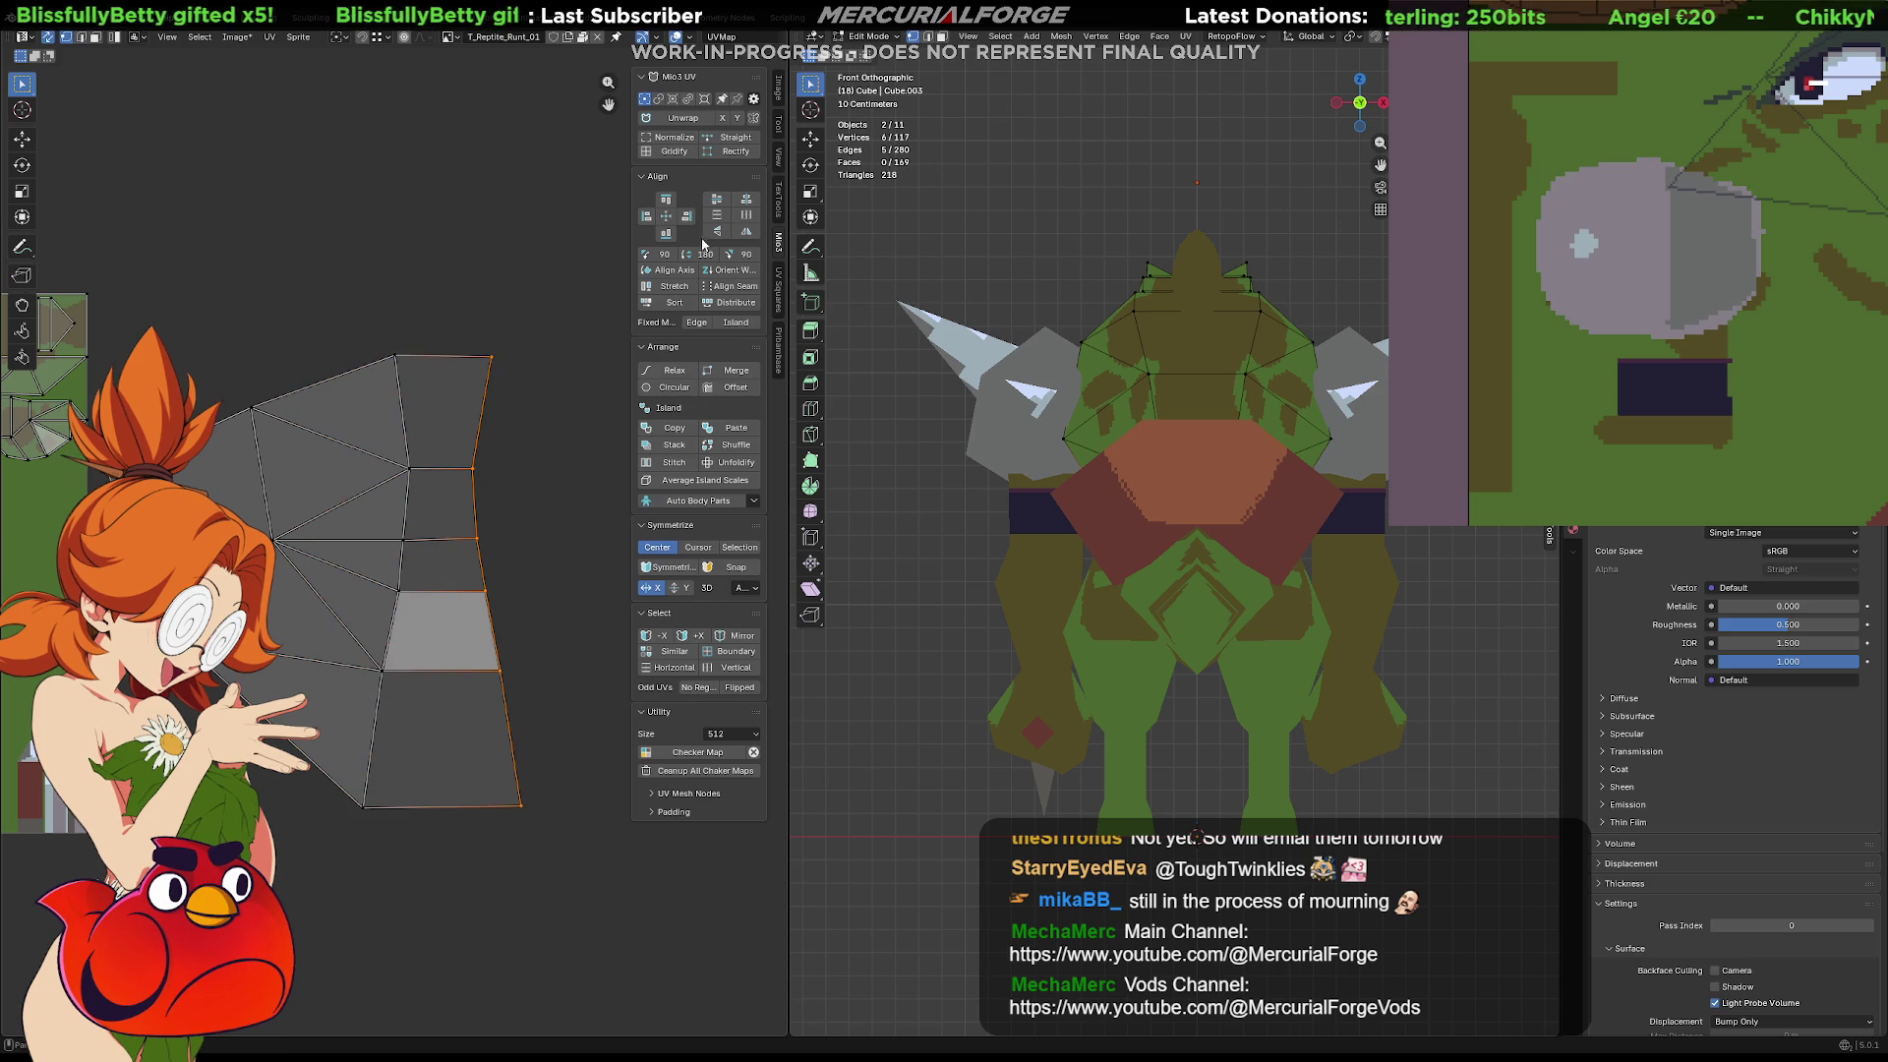
pyautogui.click(686, 218)
pyautogui.moveTo(494, 313); pyautogui.dragTo(354, 826)
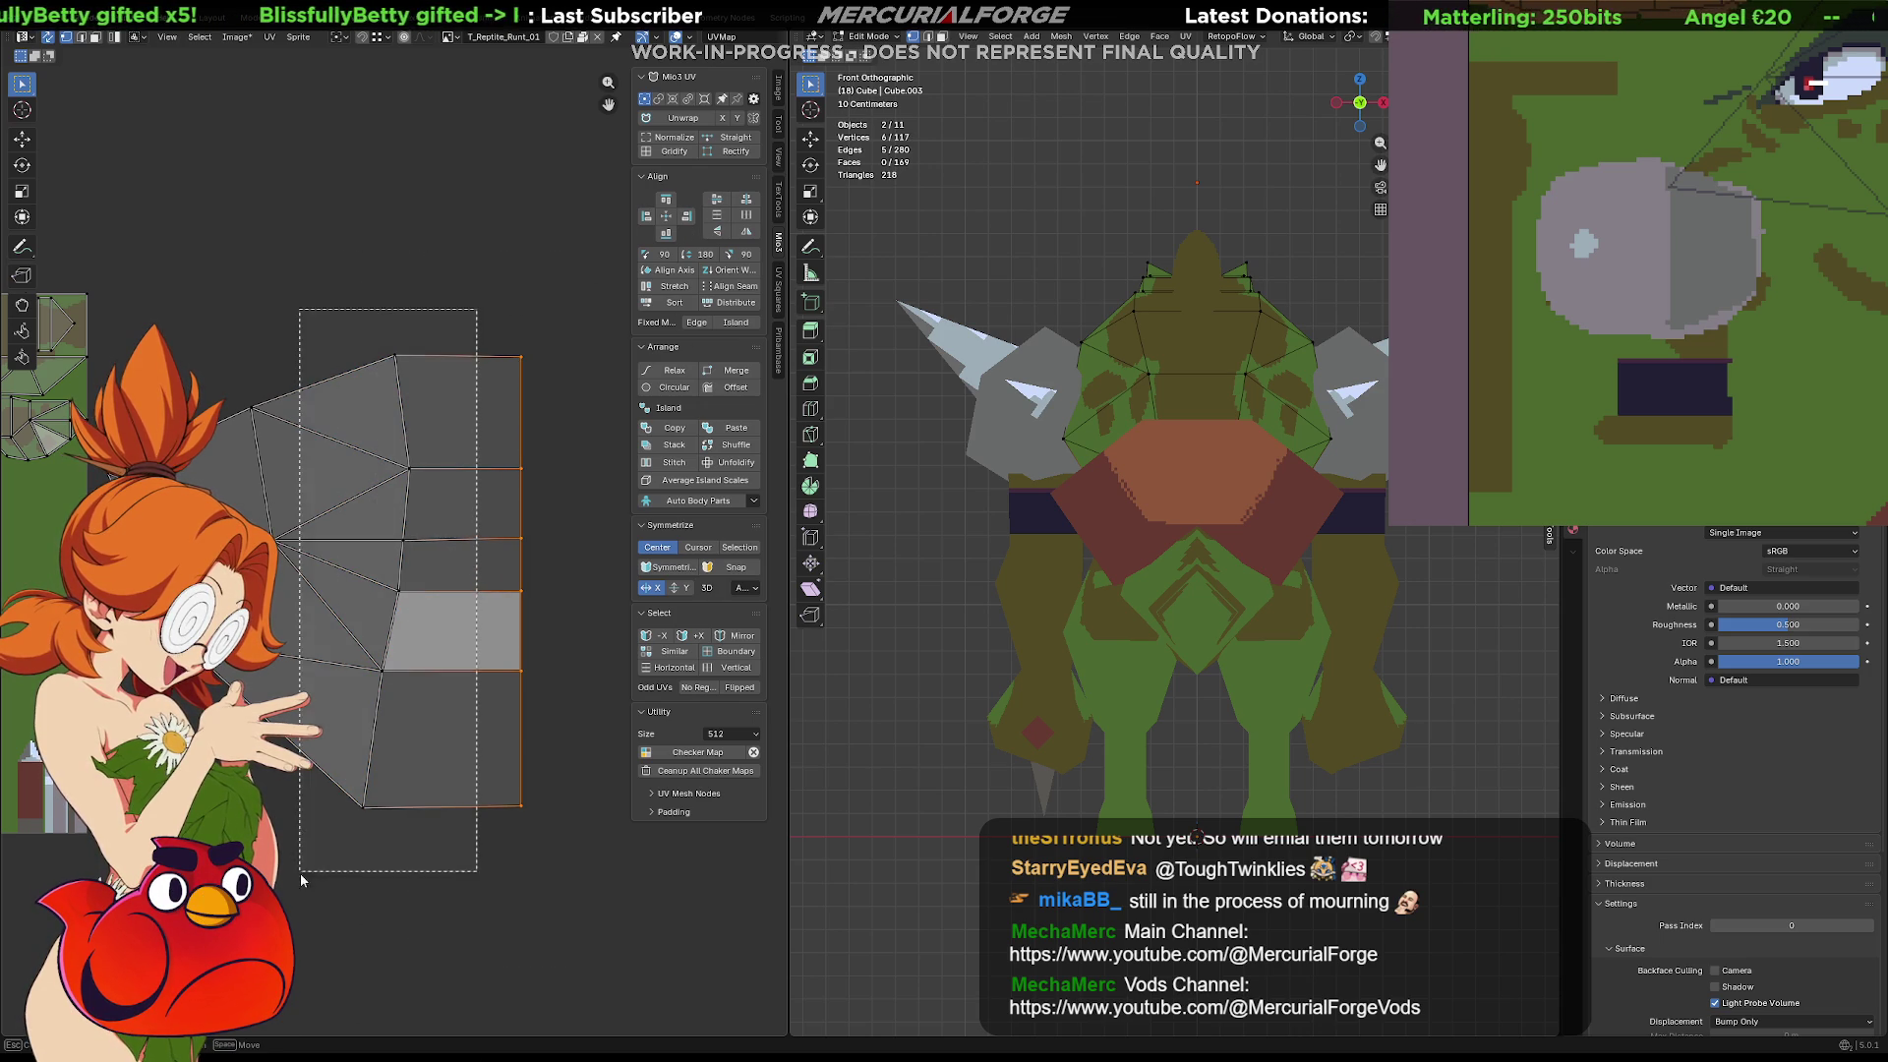
pyautogui.click(661, 220)
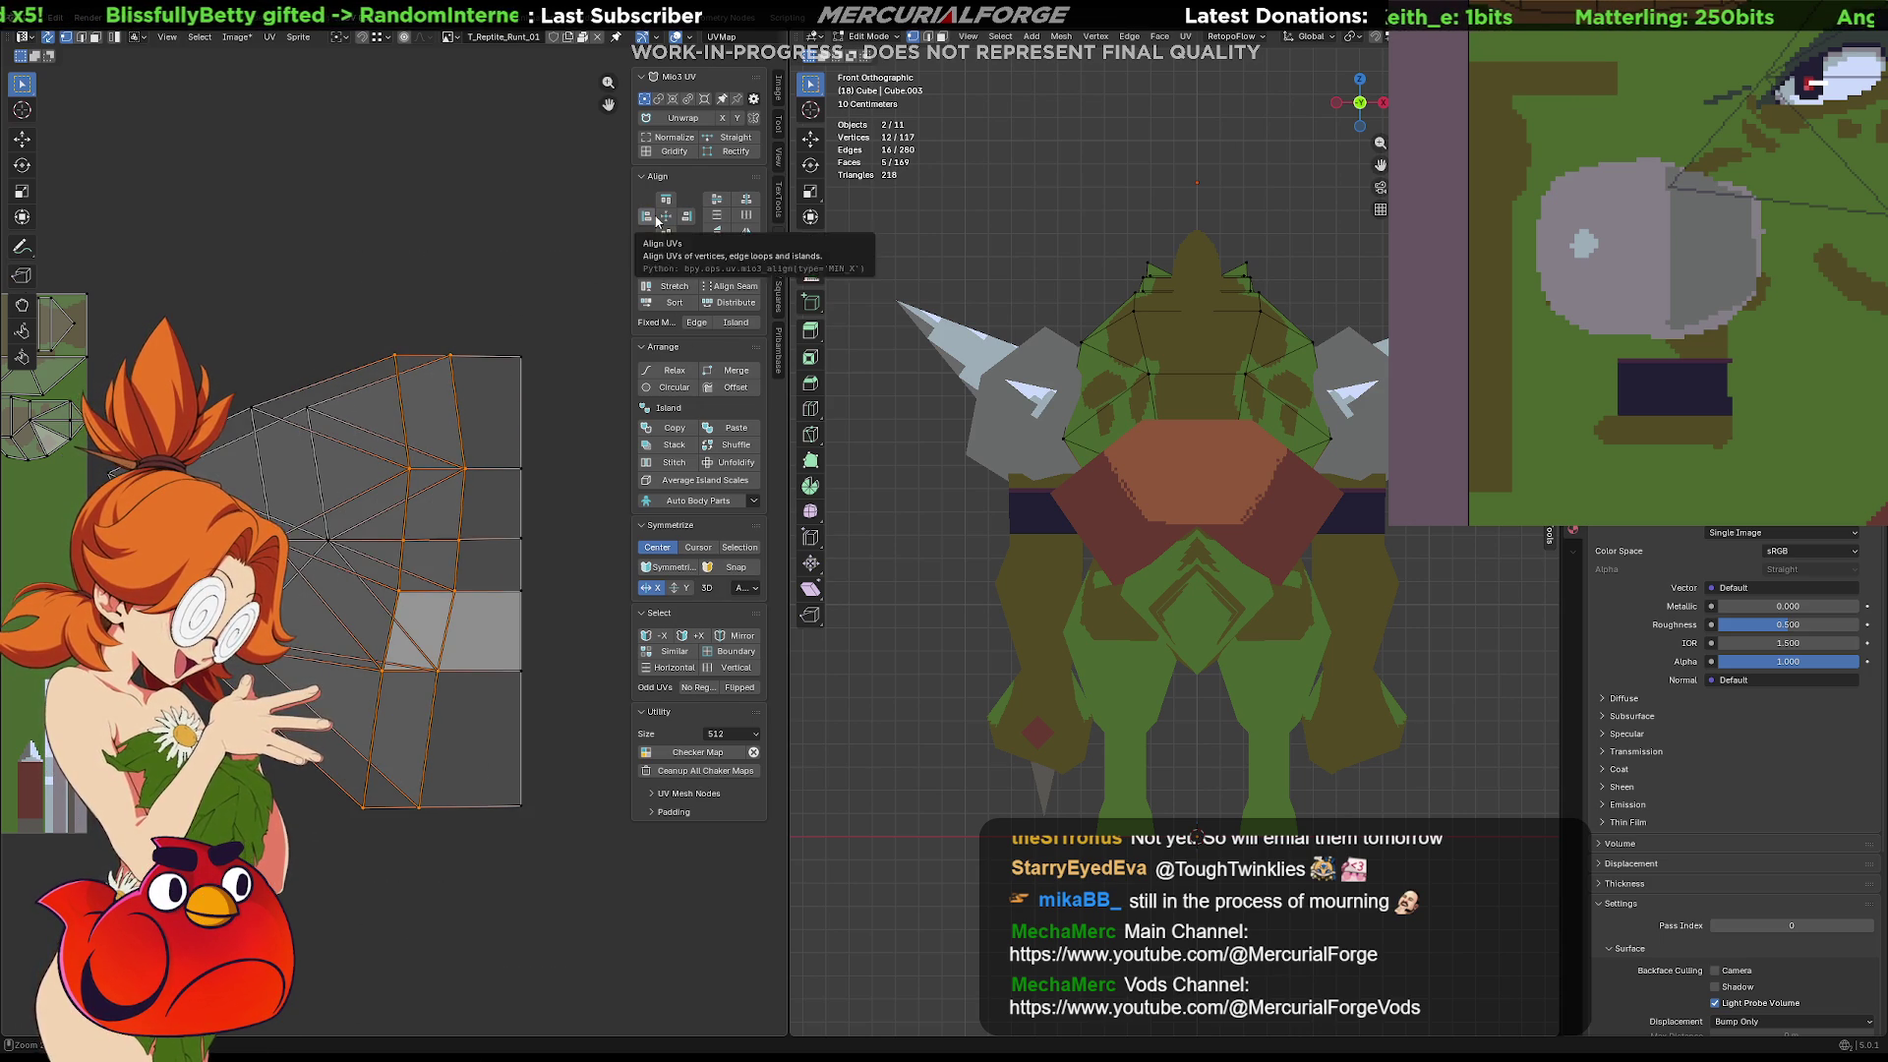
pyautogui.click(645, 217)
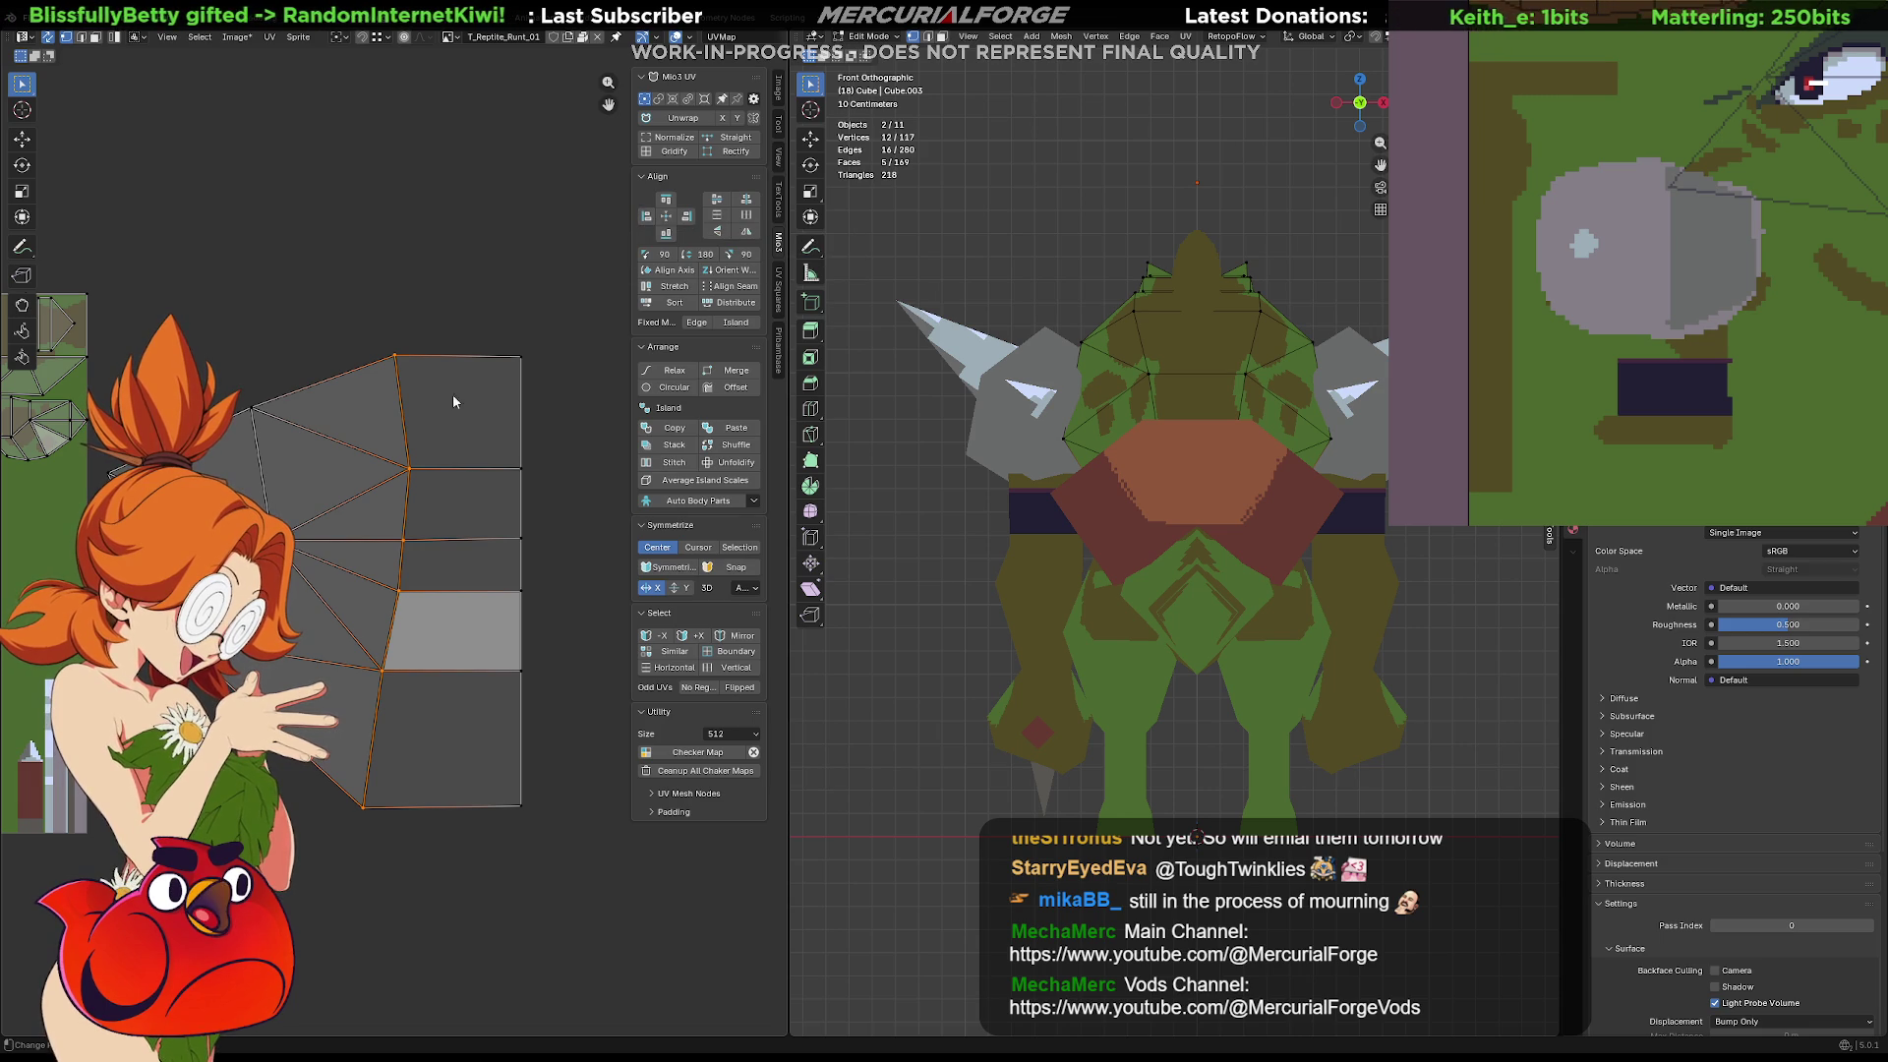
# Flatten the selected vertex column into a straight vertical line with S X 0
pyautogui.press('s')
pyautogui.press('x')
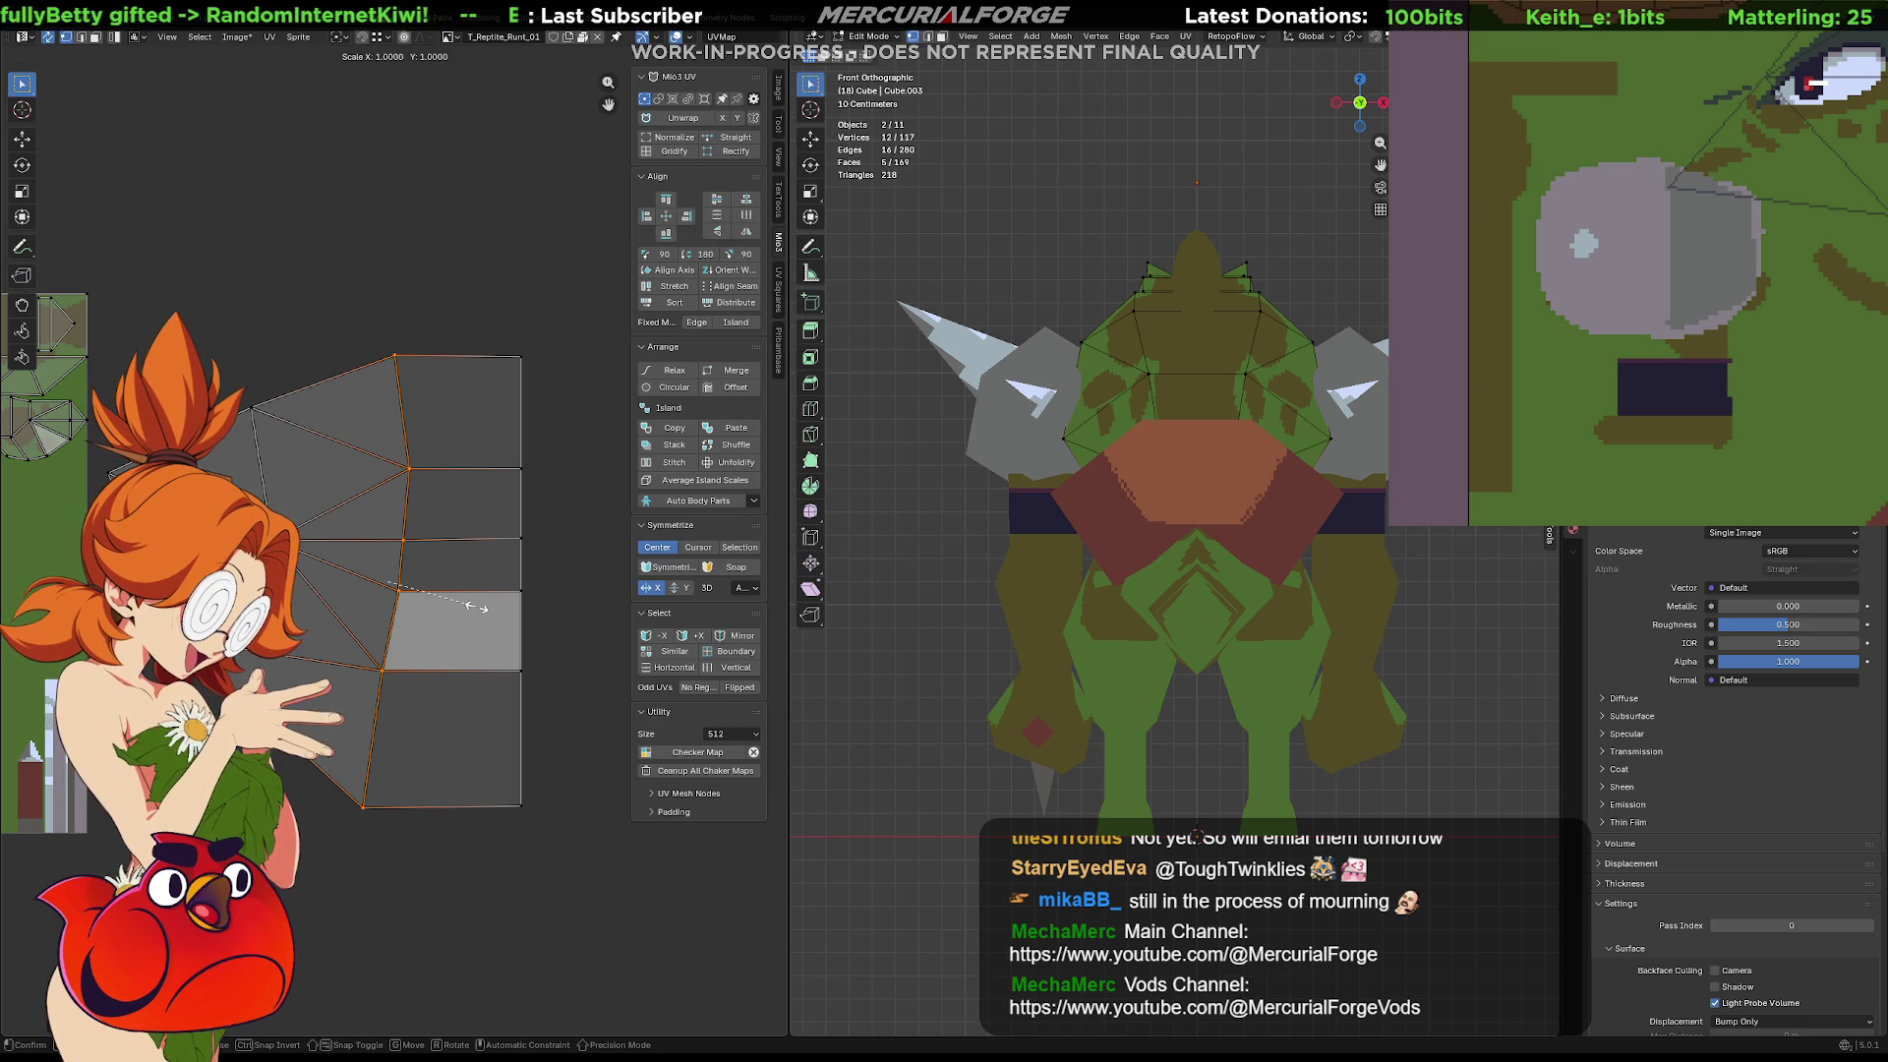
pyautogui.press('0')
pyautogui.press('Return')
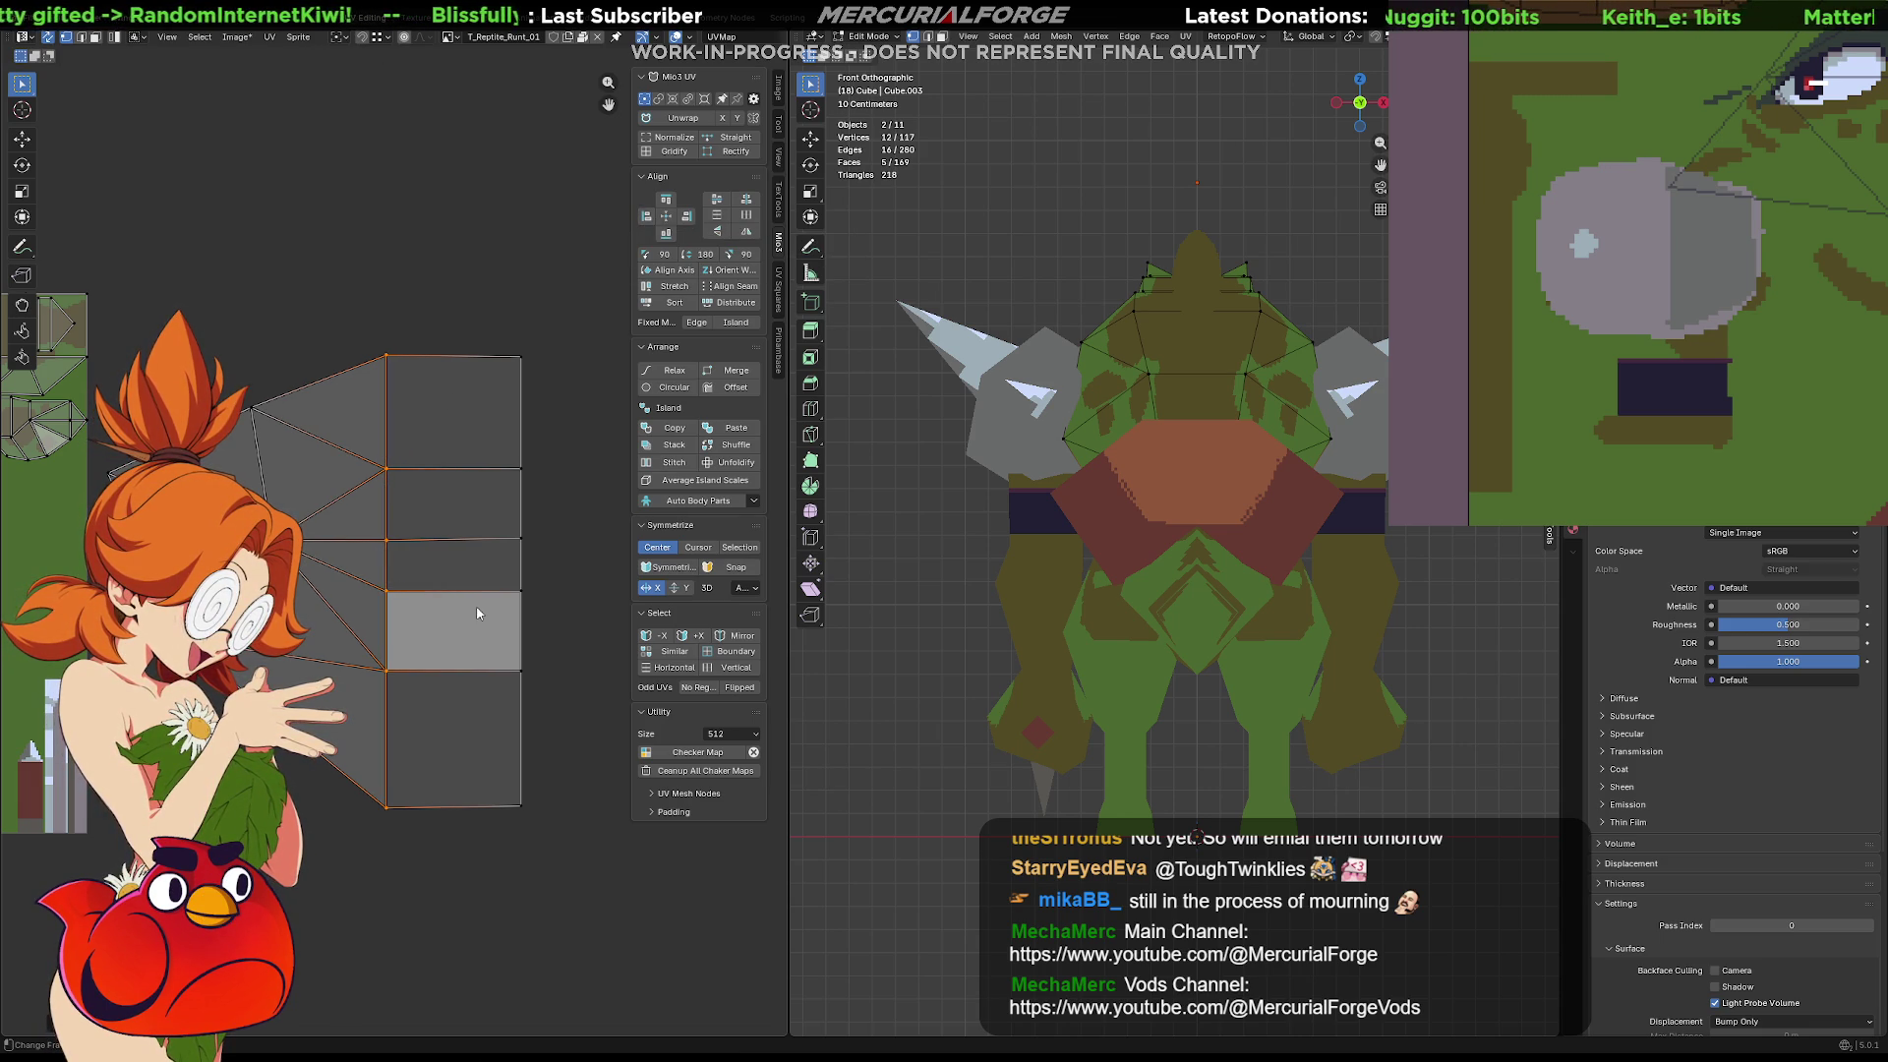
pyautogui.click(562, 624)
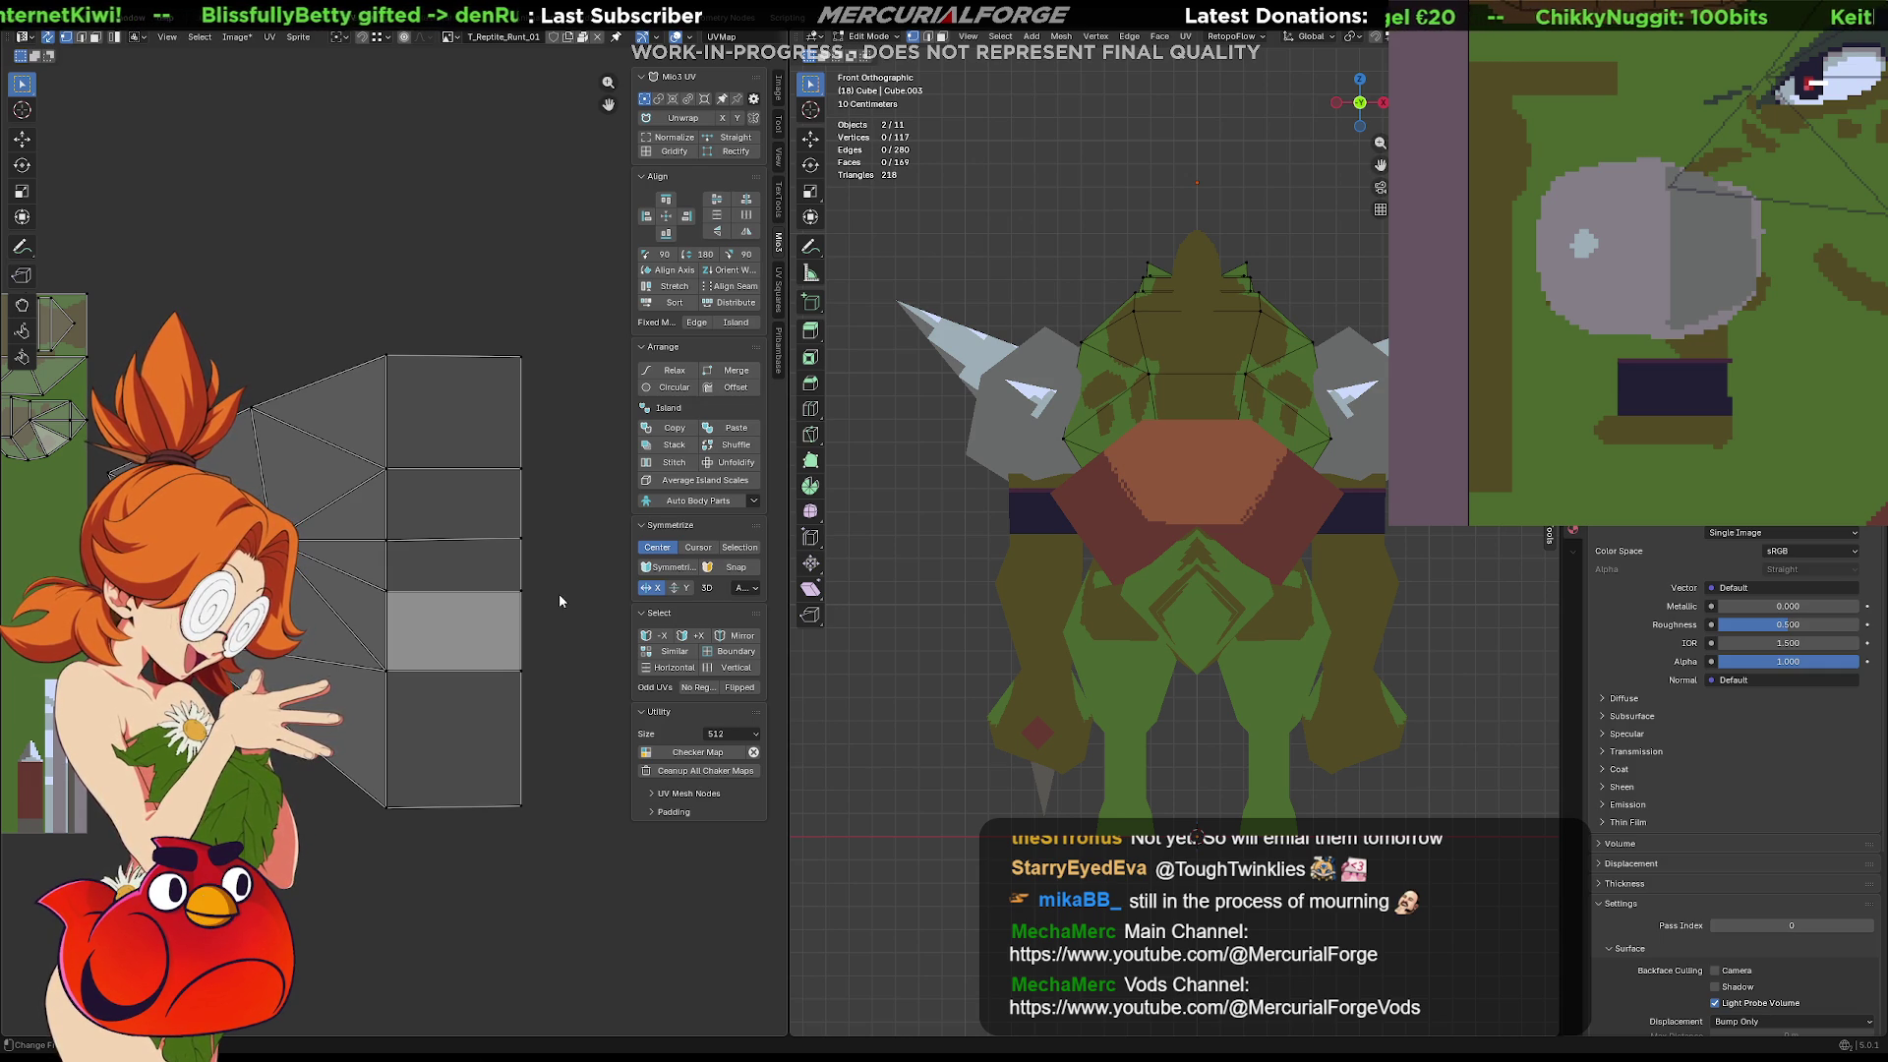
# Shrink the whole back island to about 38% and place it over the texture
pyautogui.moveTo(596, 322); pyautogui.dragTo(115, 829)
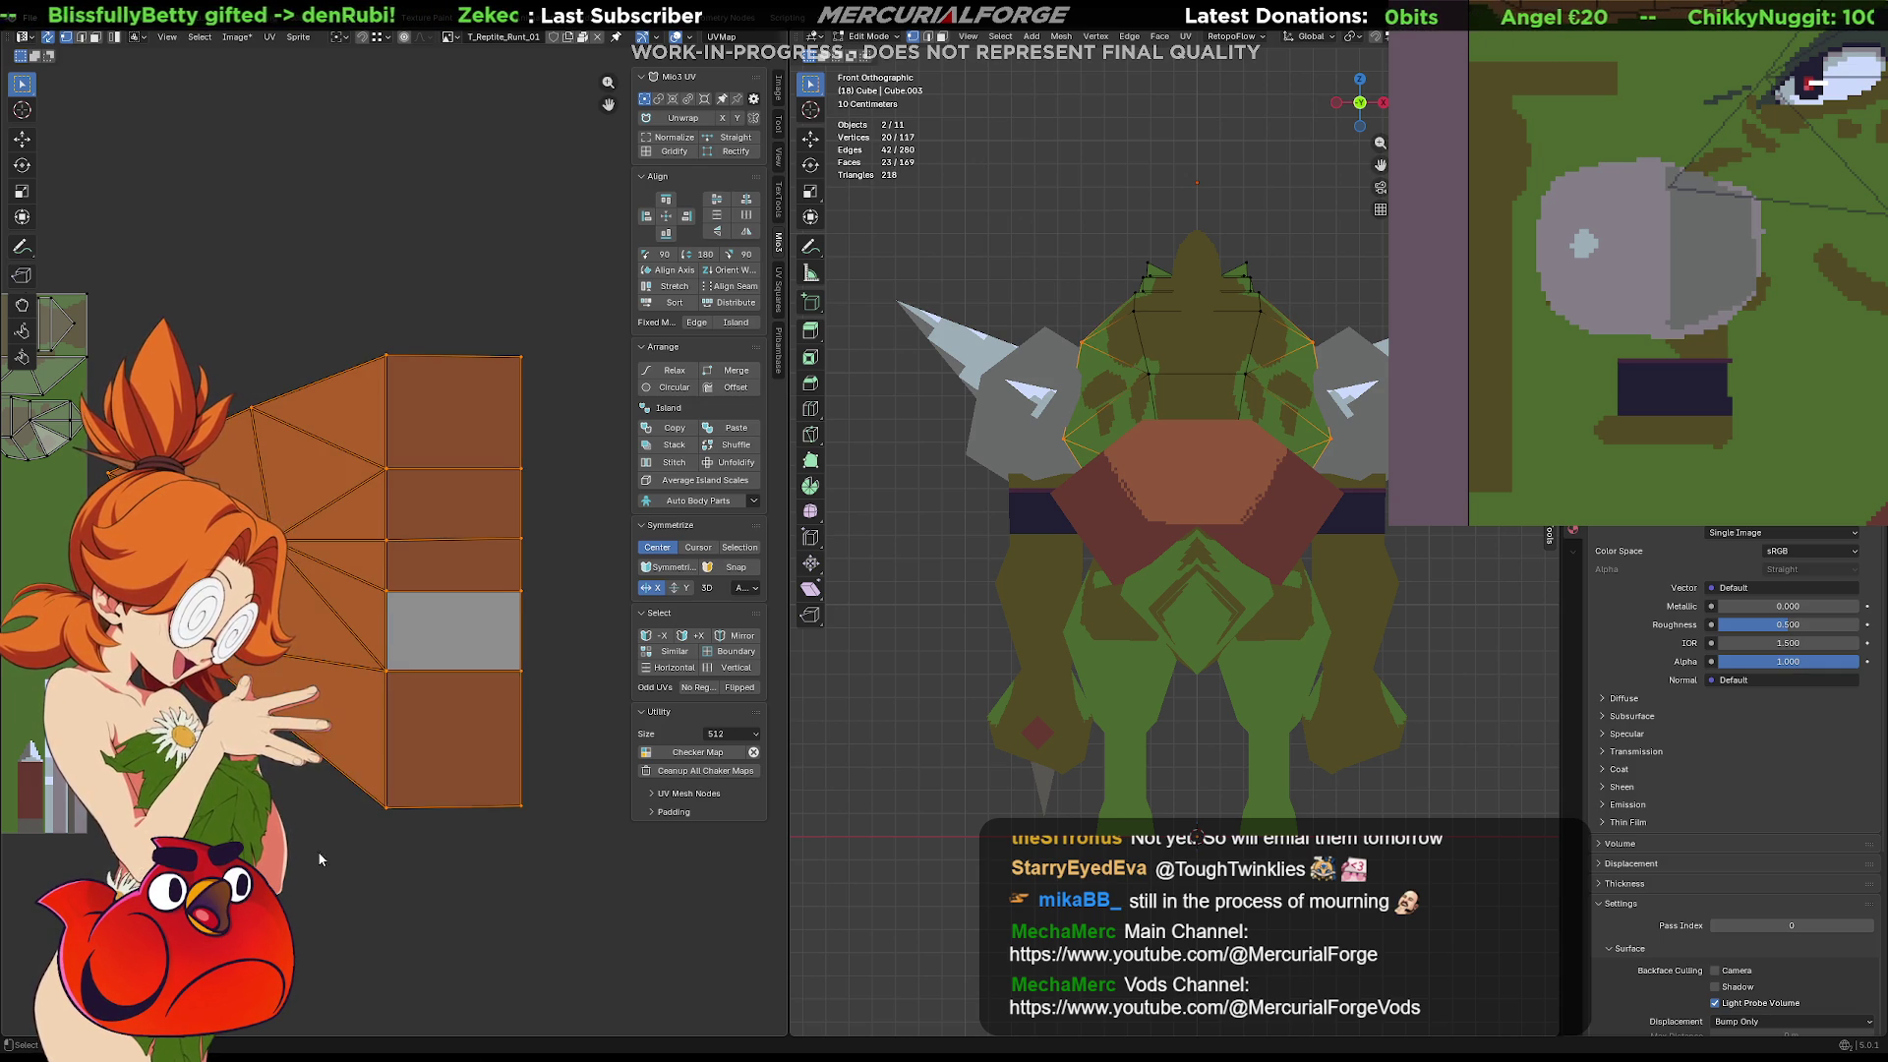
pyautogui.press('g')
pyautogui.click(251, 564)
pyautogui.moveTo(251, 565); pyautogui.dragTo(491, 574, button='middle')
pyautogui.press('s')
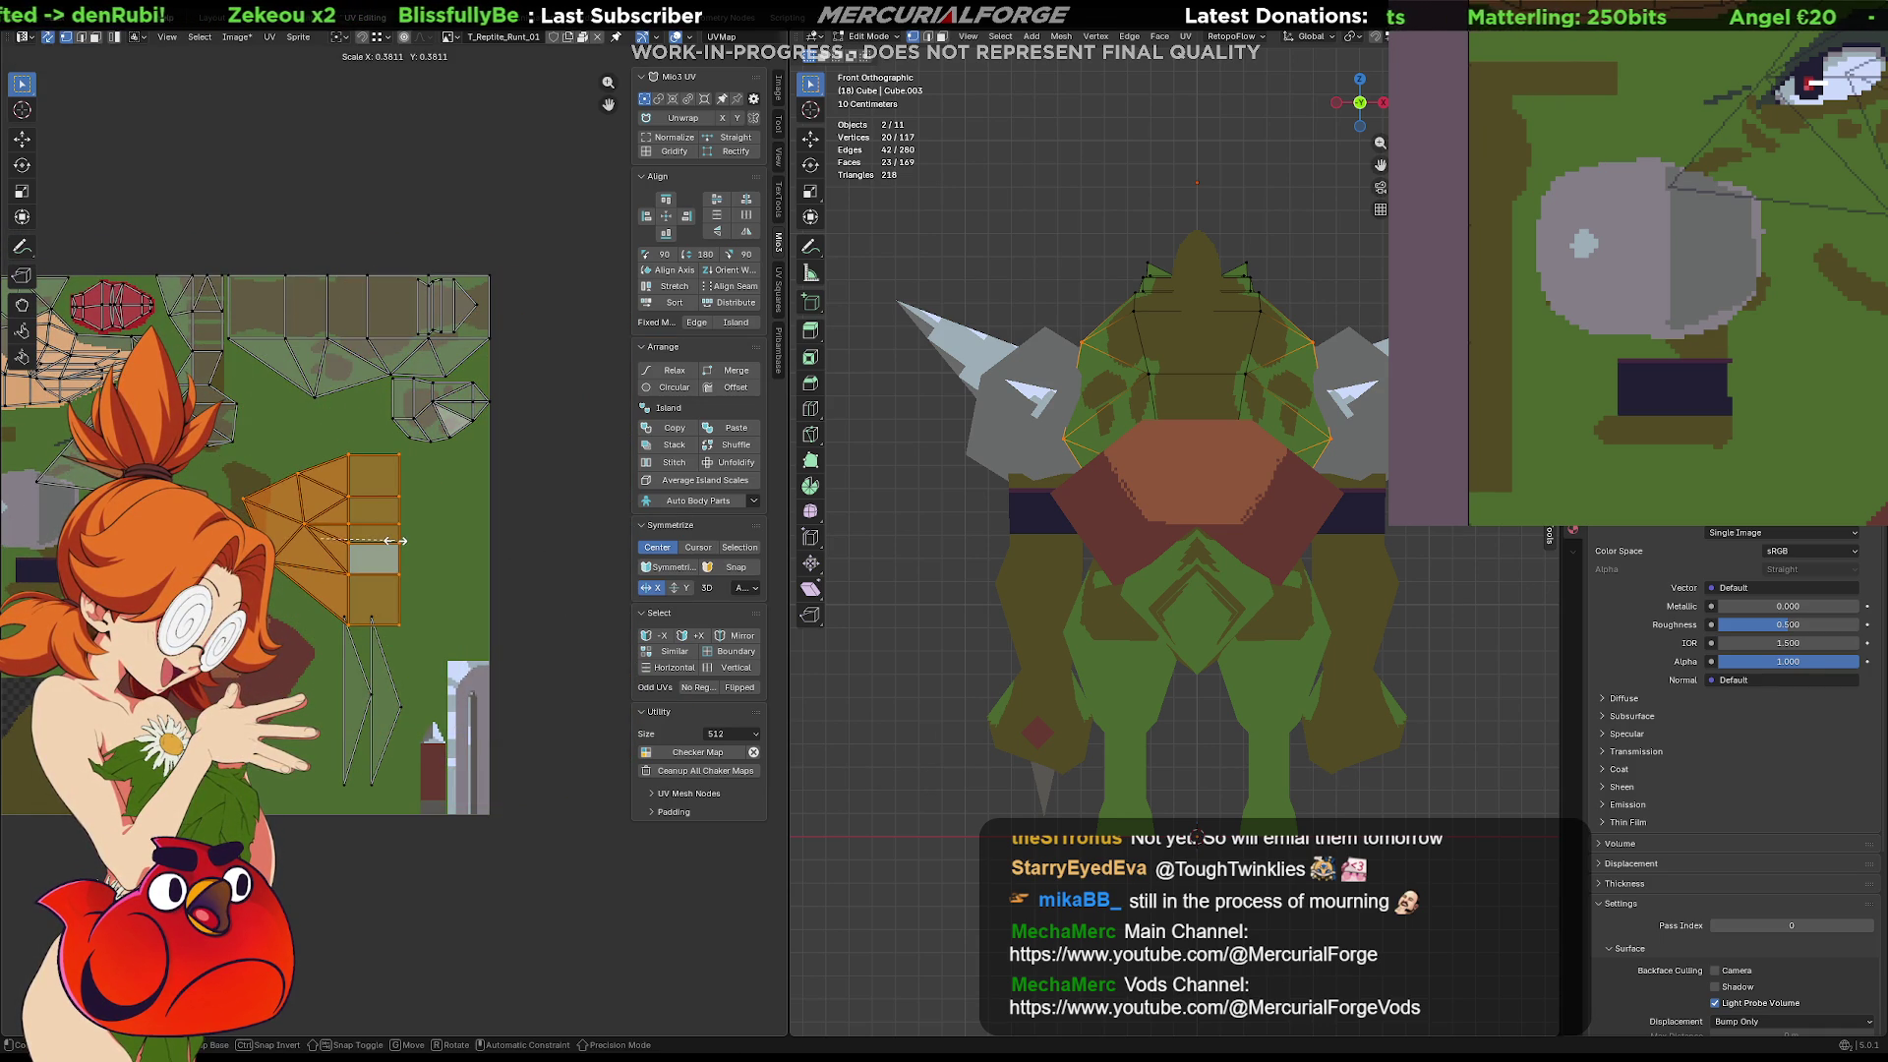
pyautogui.click(393, 539)
pyautogui.press('g')
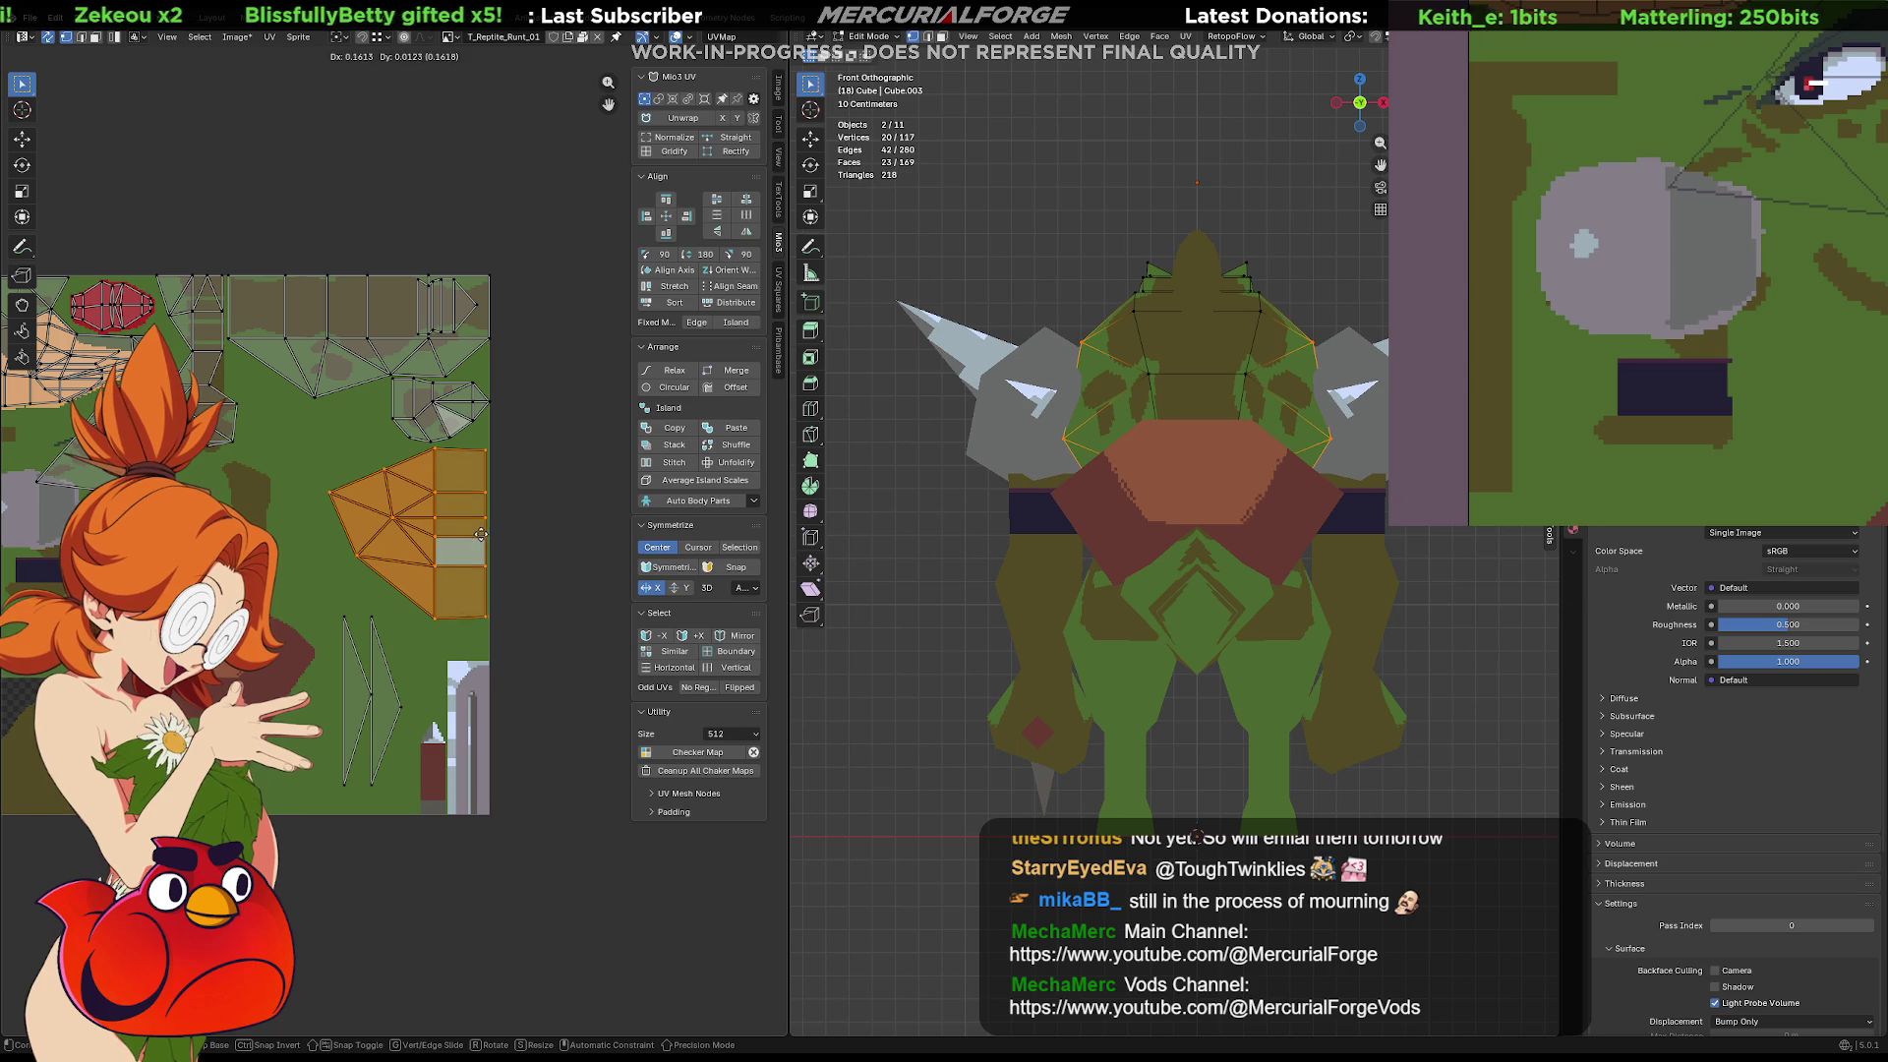
pyautogui.click(482, 532)
# Tidy the island's corner vertices and slide its right vertex column left along X
pyautogui.scroll(6, 477, 521)
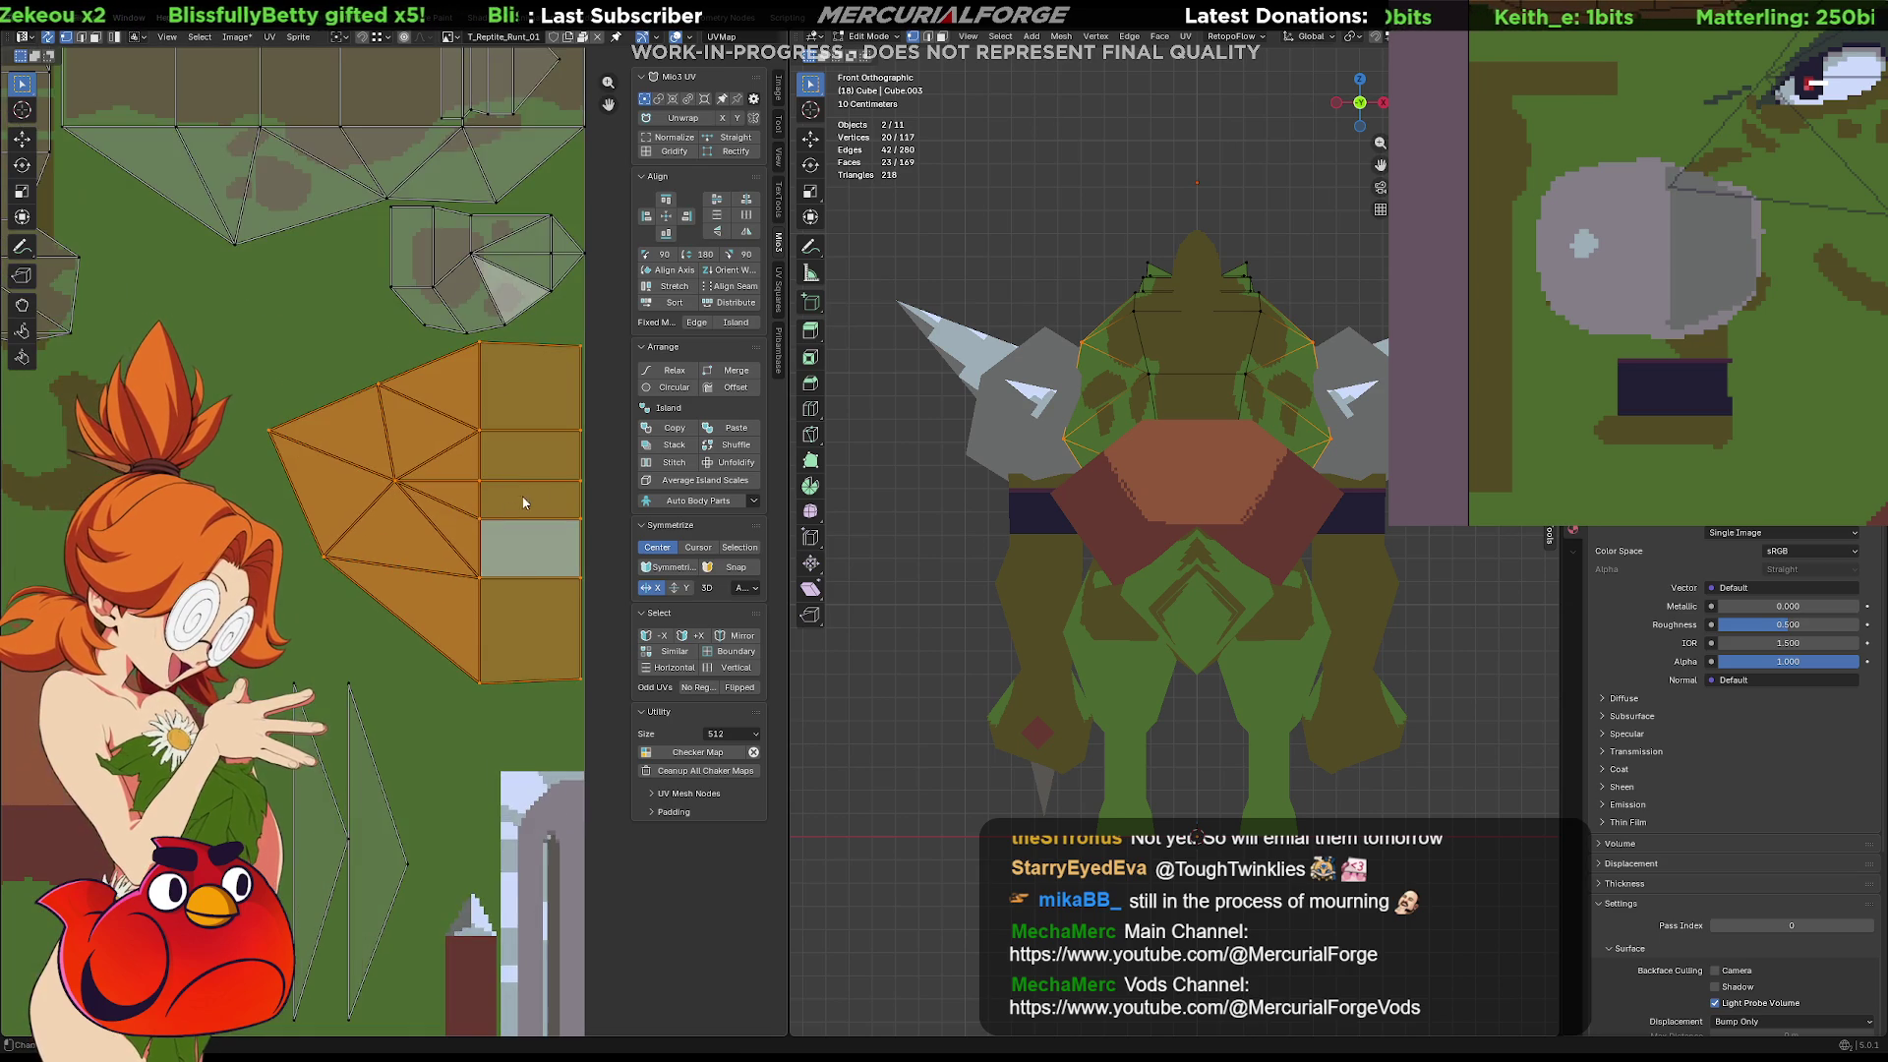
pyautogui.moveTo(467, 501); pyautogui.dragTo(285, 568, button='middle')
pyautogui.click(429, 240)
pyautogui.press('g')
pyautogui.press('g')
pyautogui.press('g')
pyautogui.click(444, 240)
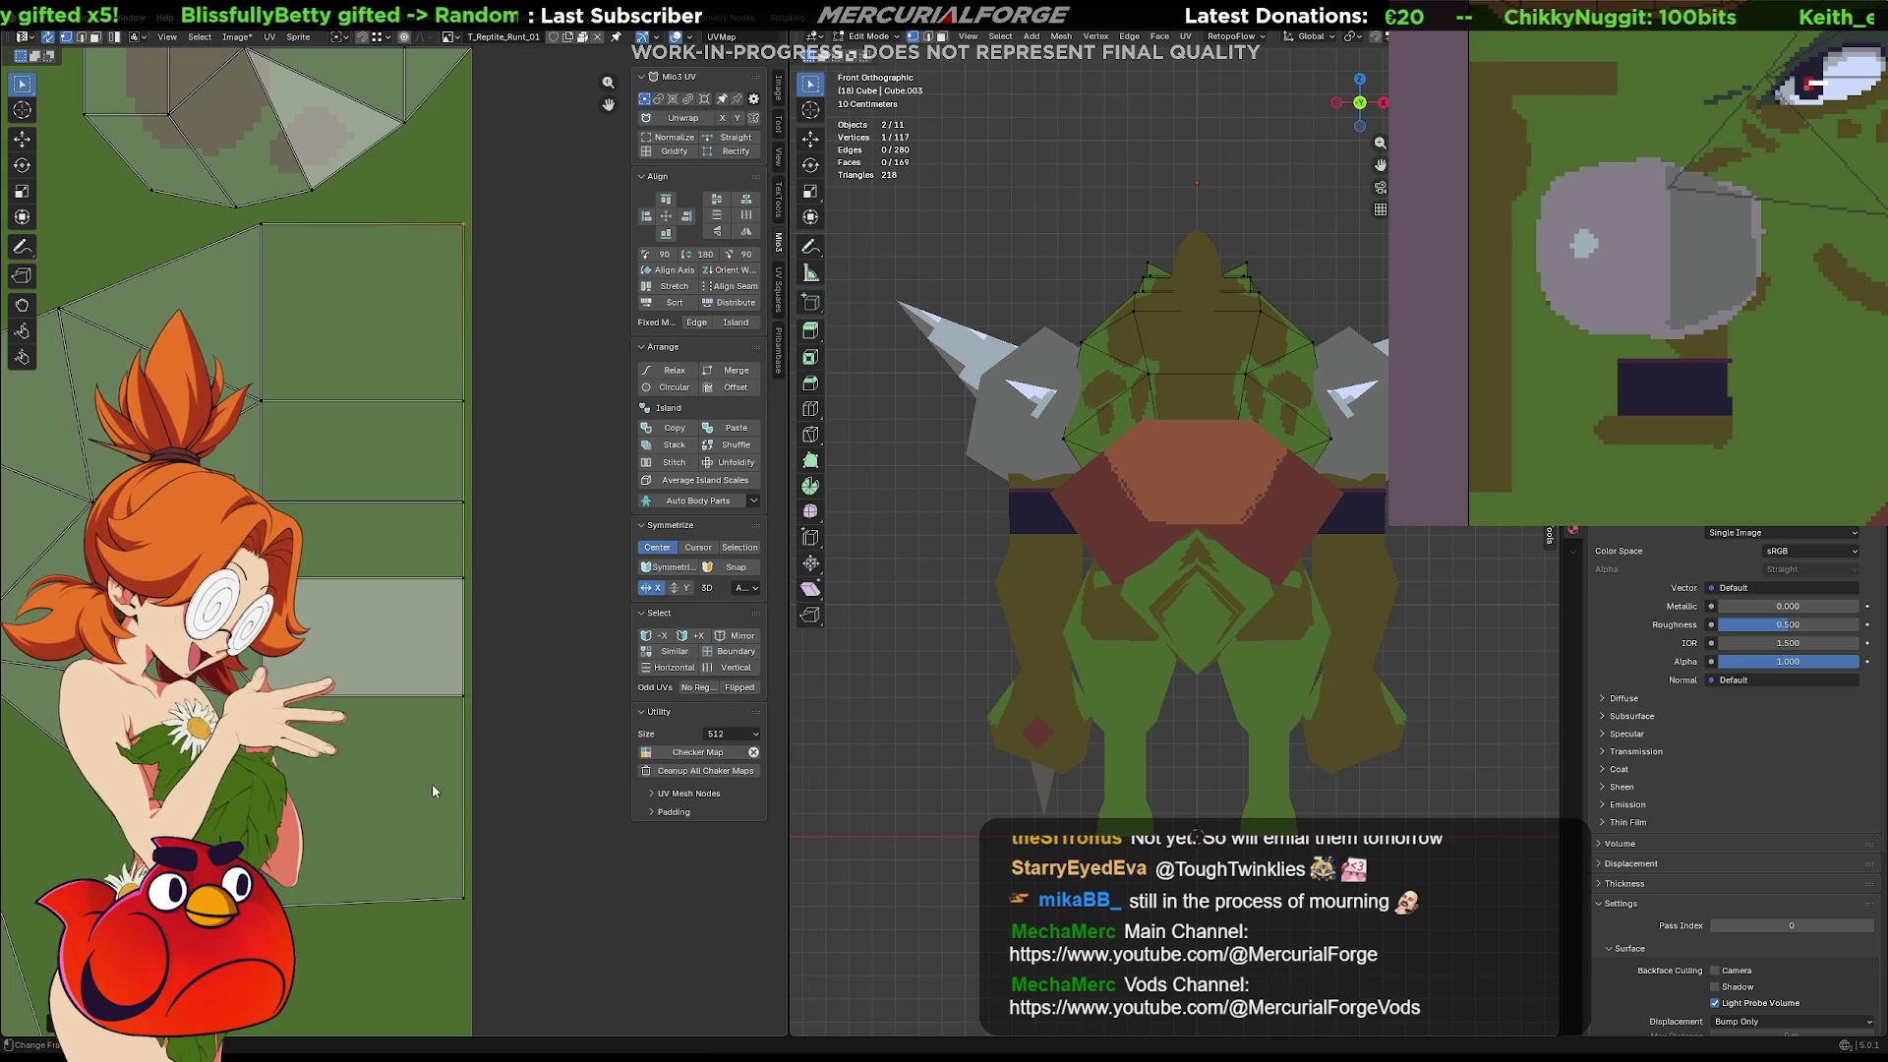
pyautogui.moveTo(451, 897); pyautogui.dragTo(451, 906)
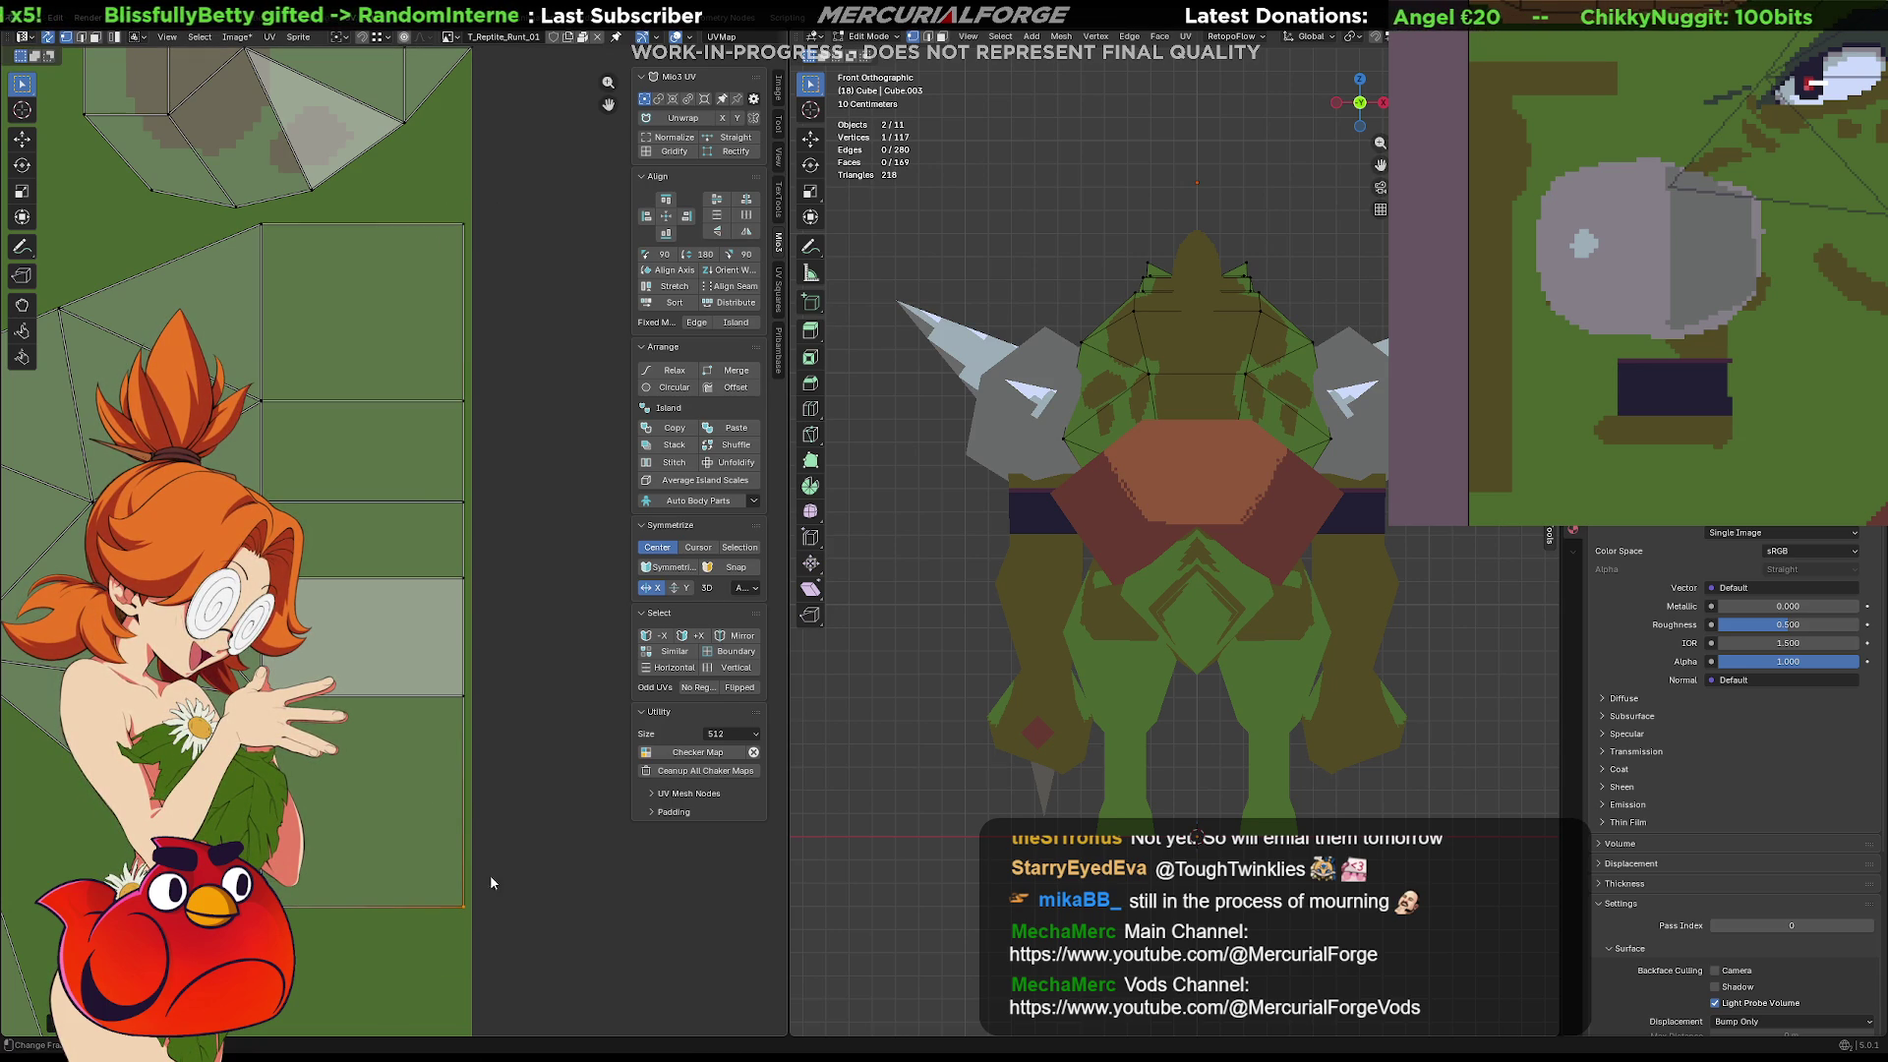
pyautogui.moveTo(539, 946); pyautogui.dragTo(415, 204)
pyautogui.press('g')
pyautogui.press('x')
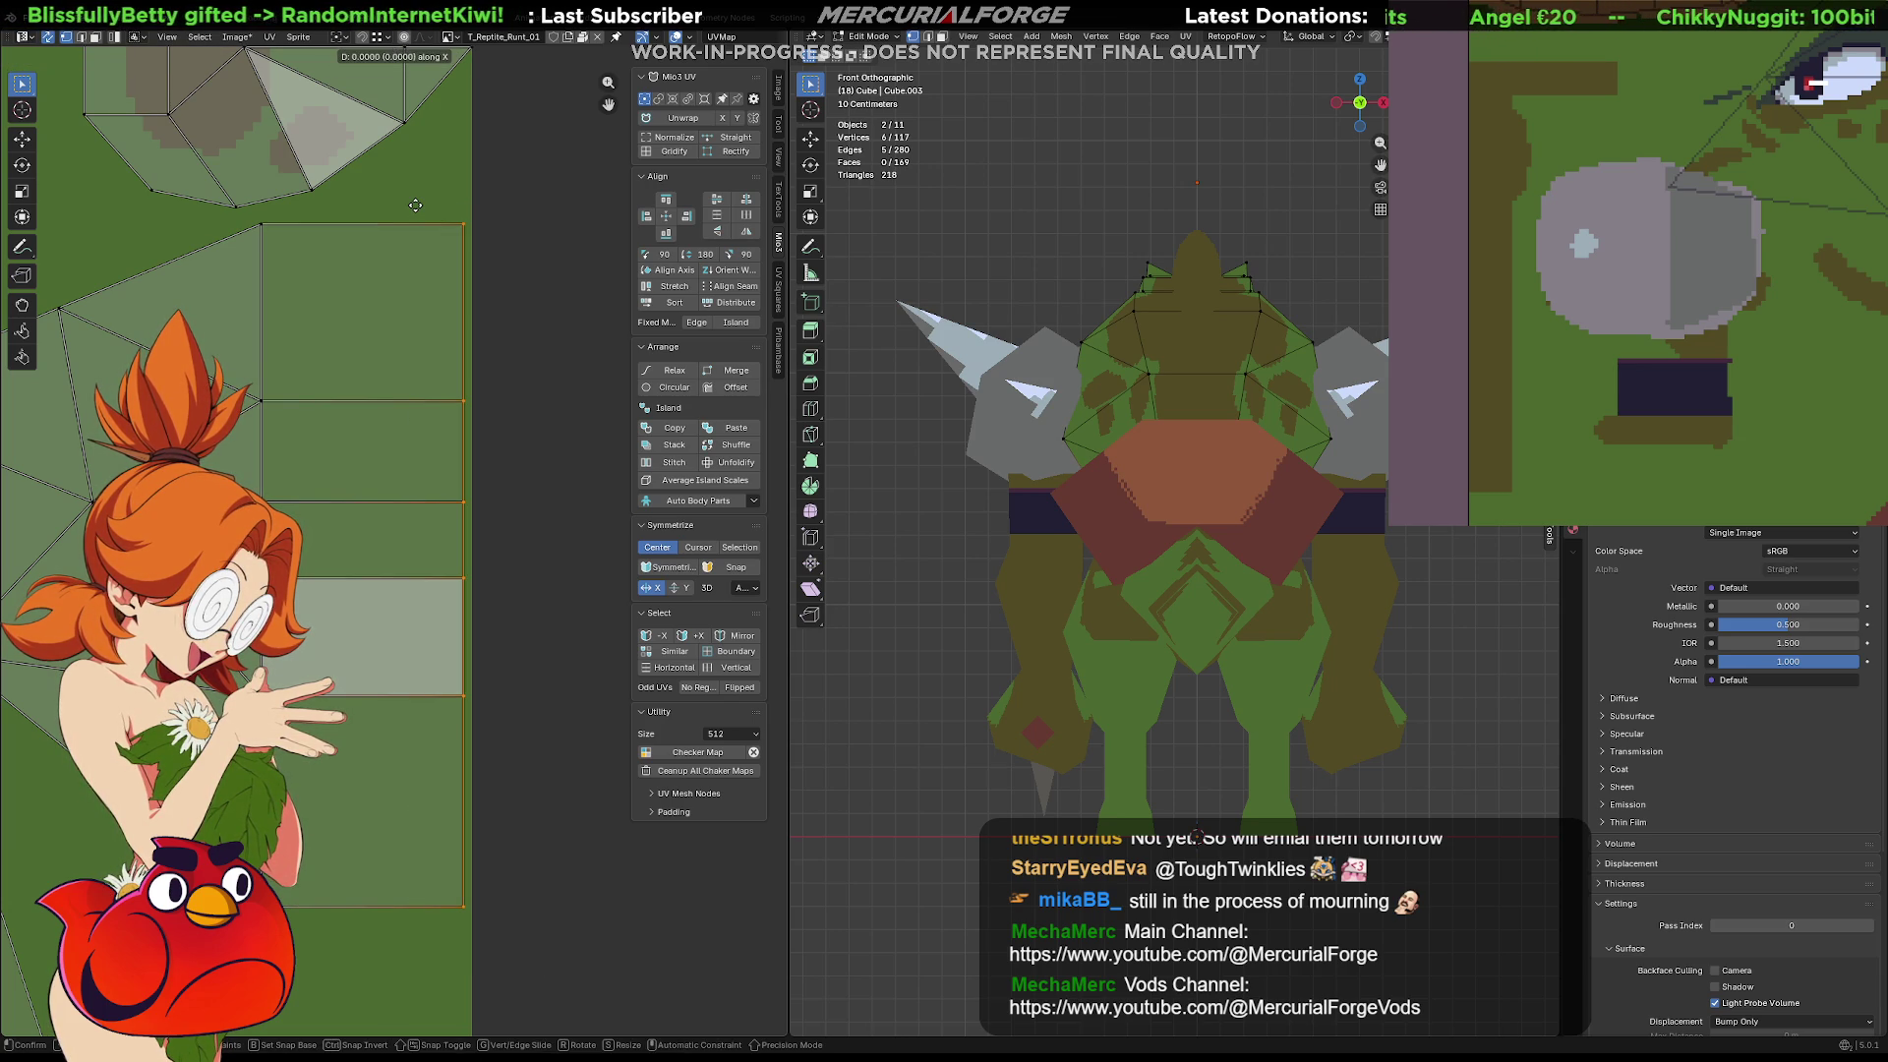
pyautogui.click(347, 216)
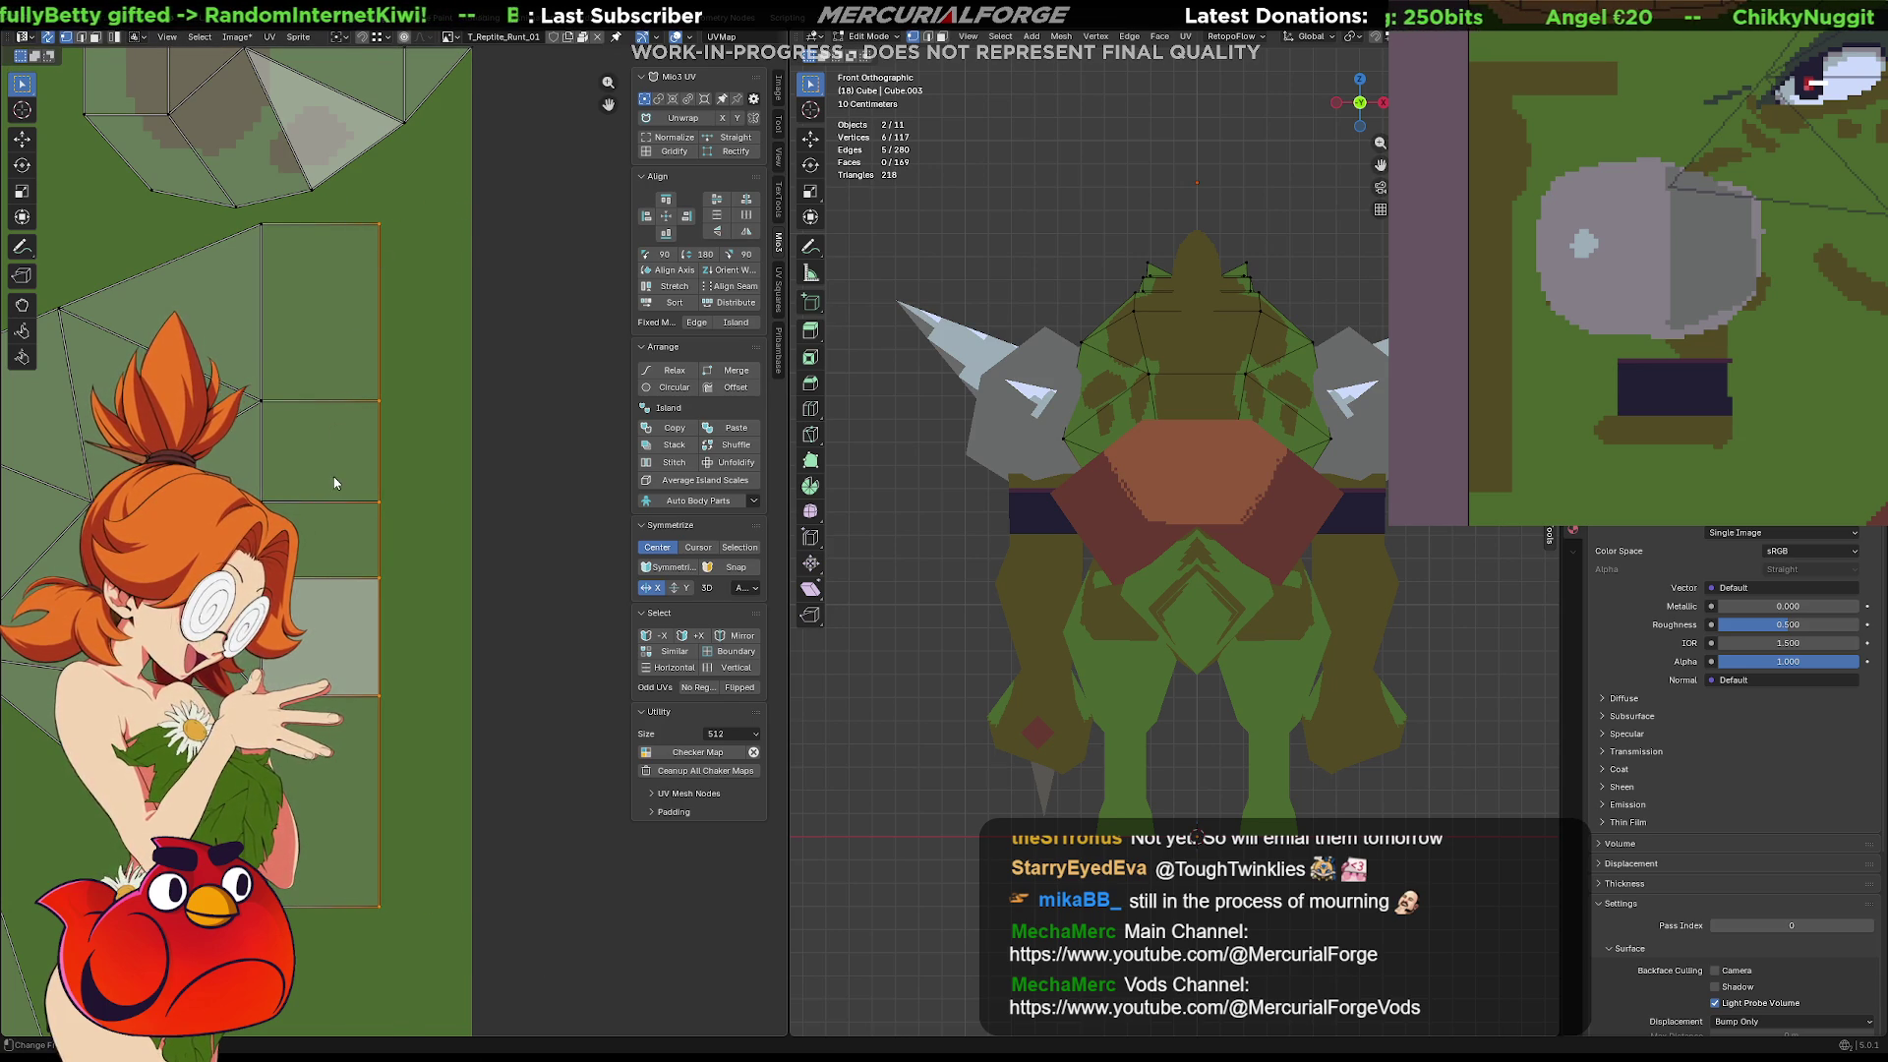
# Reposition the whole island on the green texture area and recentre the UV view
pyautogui.scroll(-2, 374, 474)
pyautogui.hotkey('ctrl', 'l')
pyautogui.press('g')
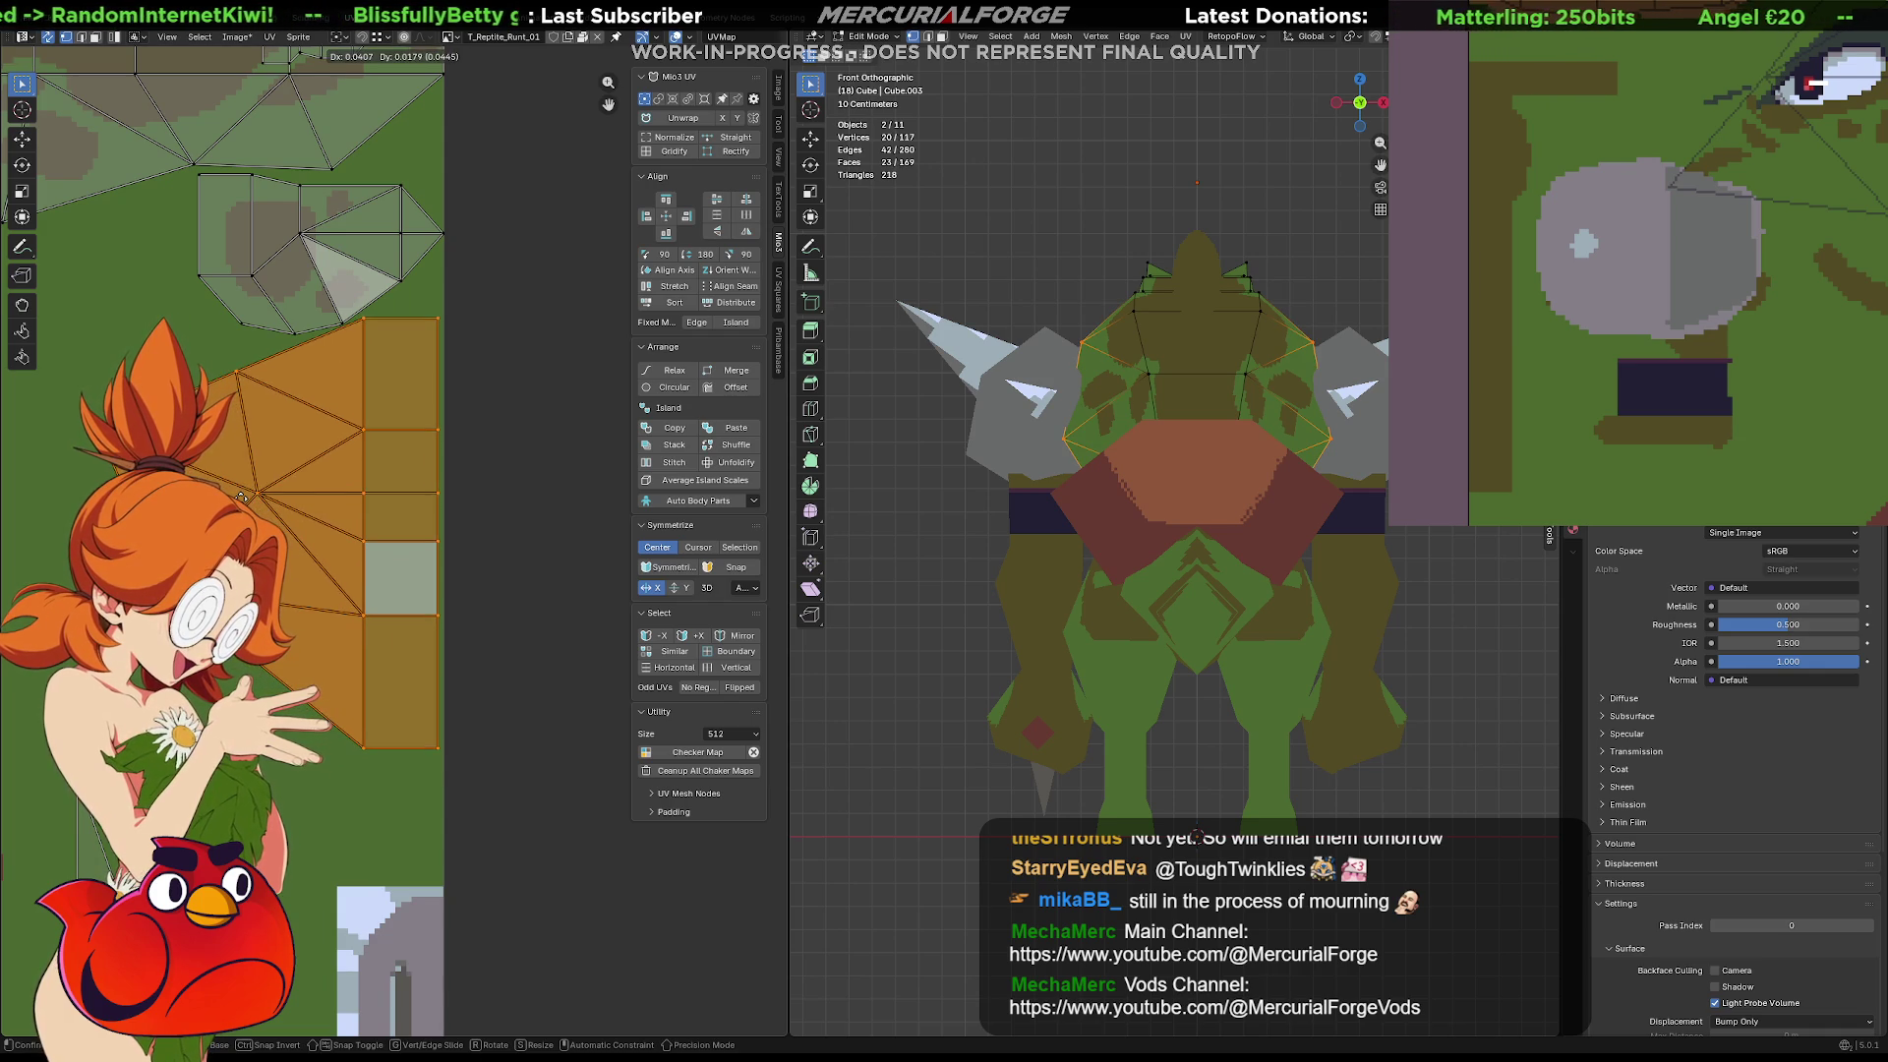
pyautogui.click(241, 500)
pyautogui.scroll(-3, 458, 483)
pyautogui.moveTo(458, 483); pyautogui.dragTo(438, 496, button='middle')
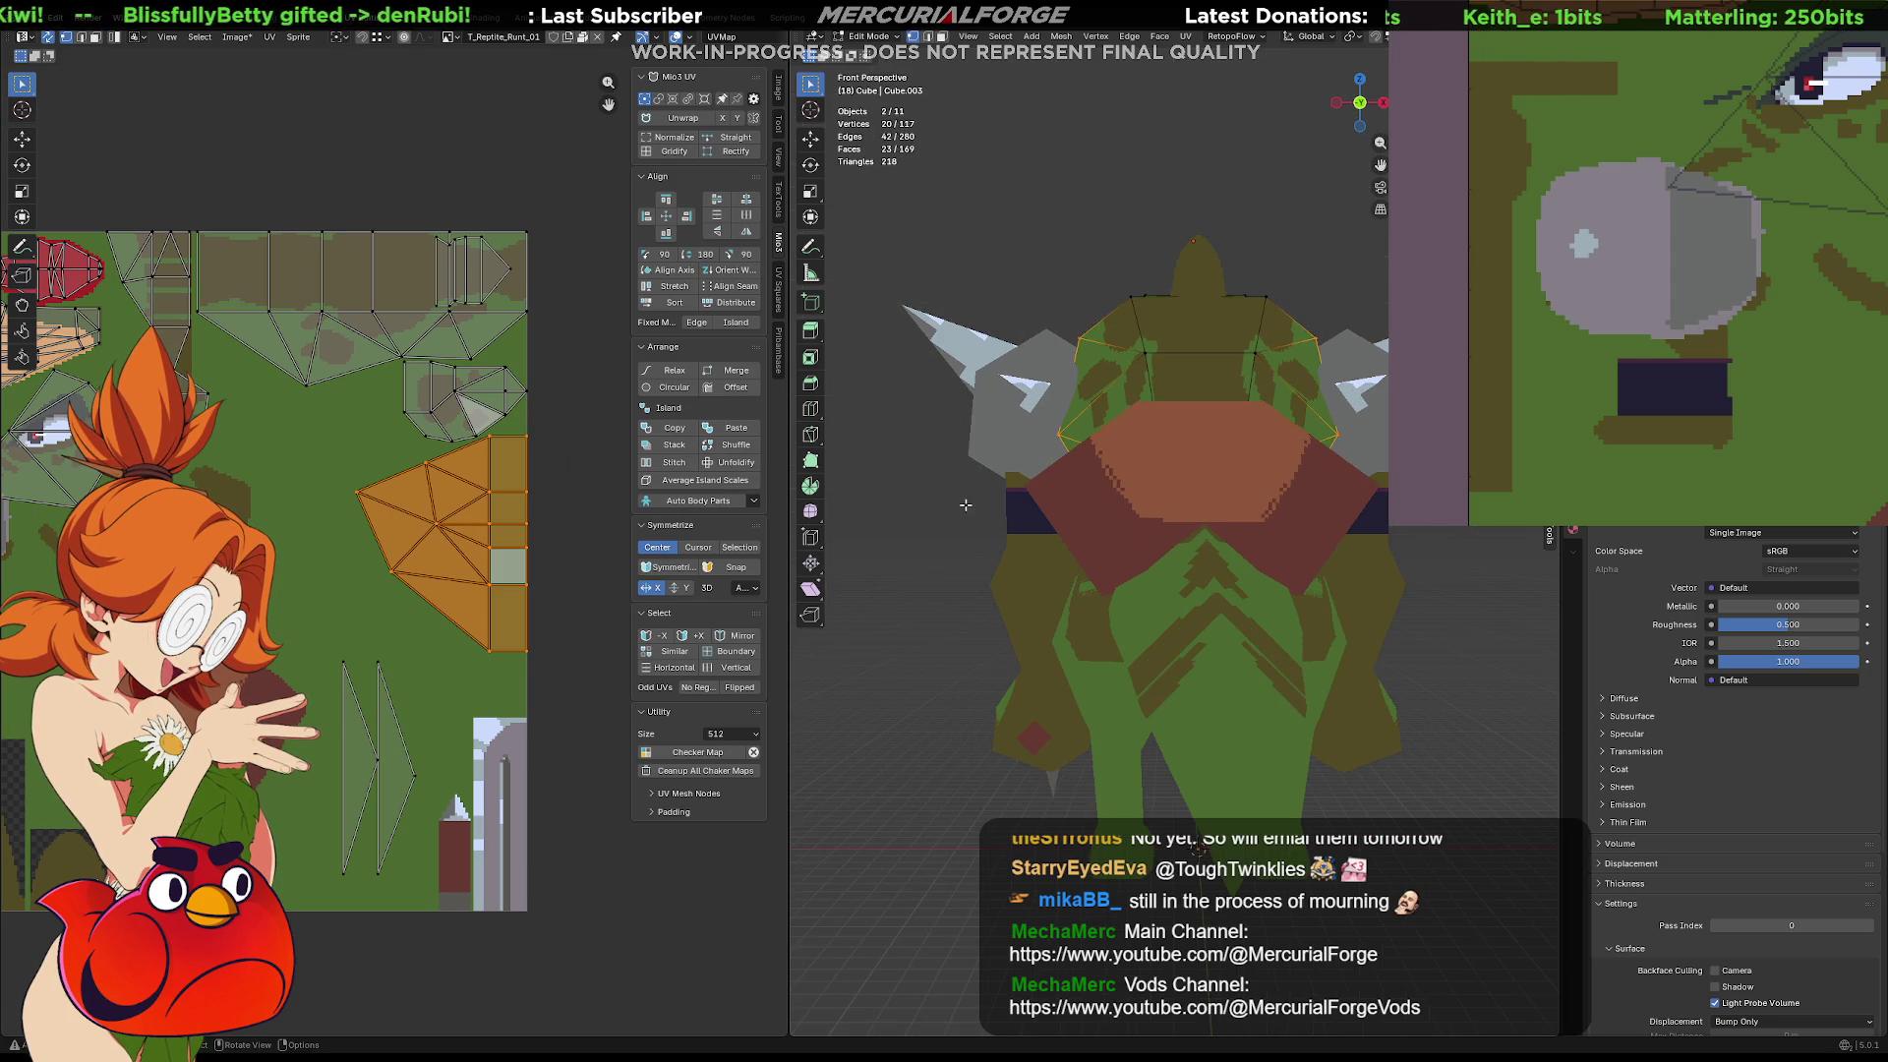
# Switch to Object Mode and try a tan fill on the chest texture, then undo it
pyautogui.moveTo(1000, 511)
pyautogui.mouseDown(button='middle')
pyautogui.moveTo(1411, 539)
pyautogui.moveTo(1242, 549)
pyautogui.mouseUp(button='middle')
pyautogui.press('Tab')
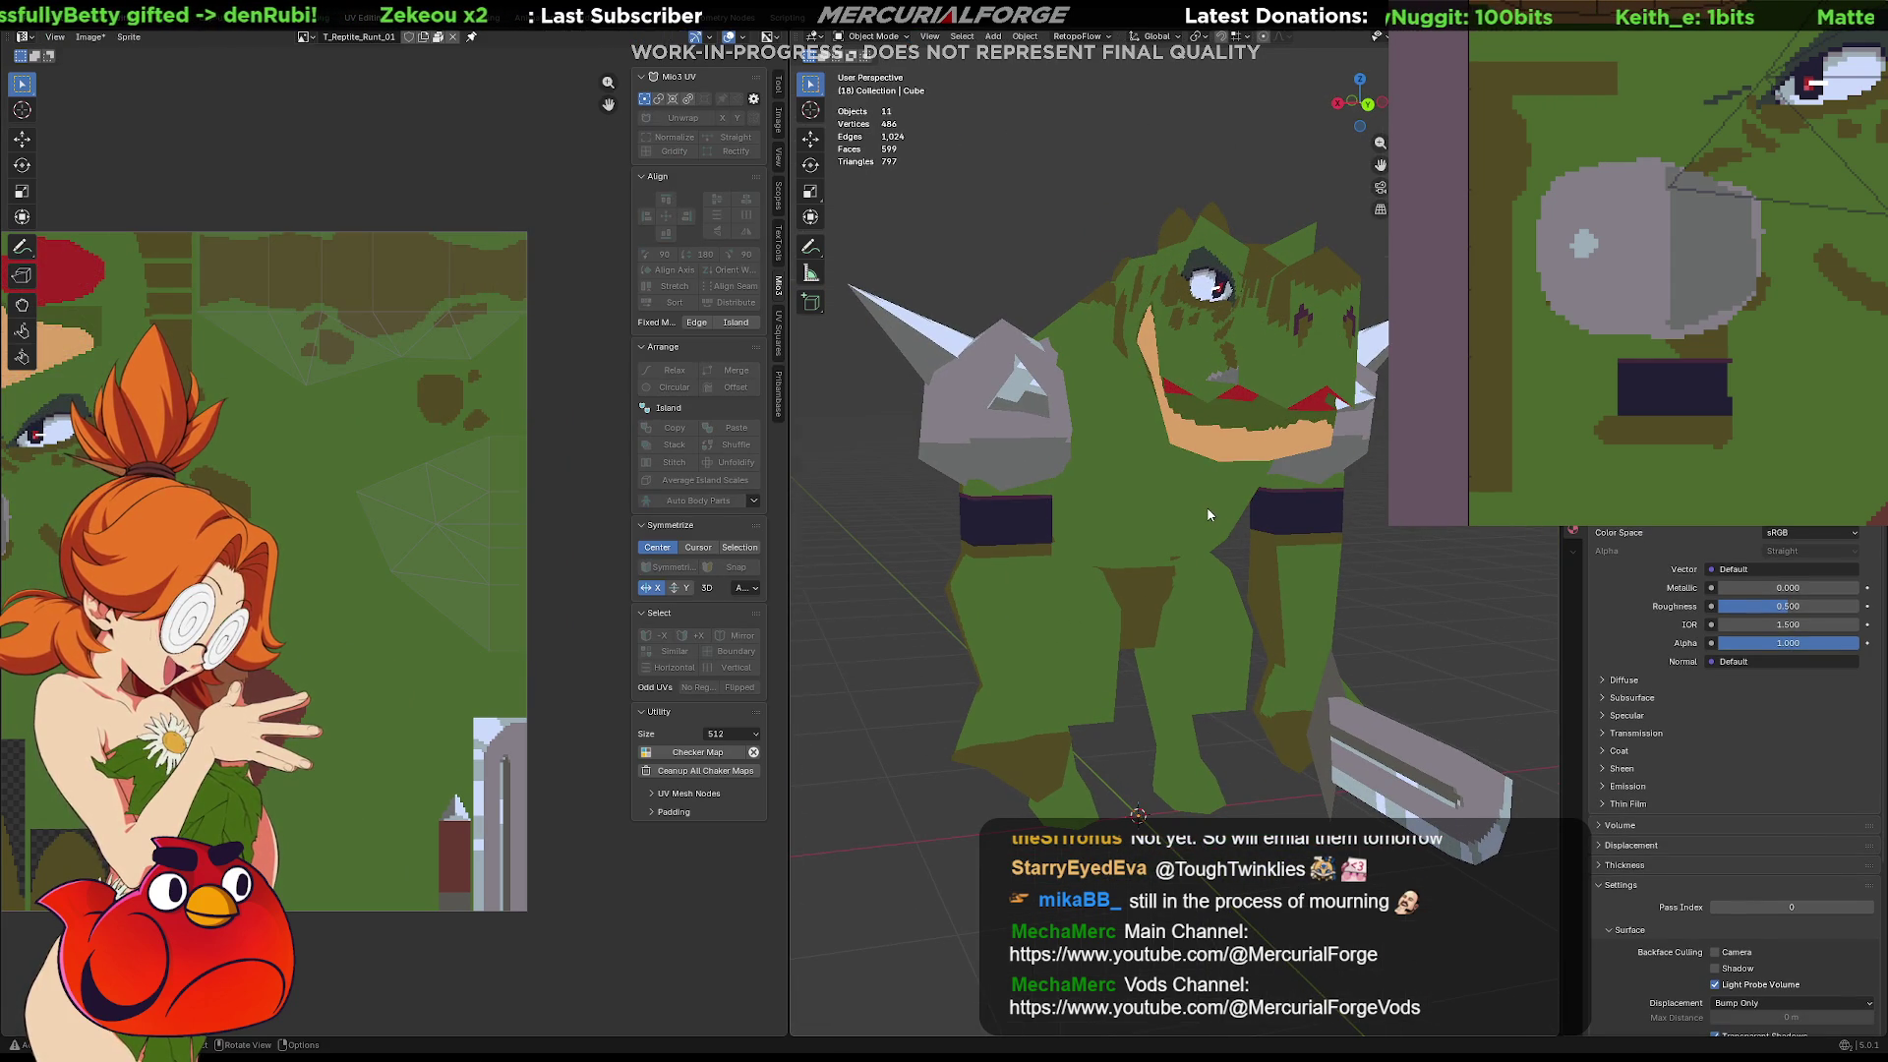
pyautogui.moveTo(1593, 325)
pyautogui.mouseDown(button='middle')
pyautogui.moveTo(1534, 208)
pyautogui.moveTo(1519, 246)
pyautogui.moveTo(1627, 272)
pyautogui.mouseUp(button='middle')
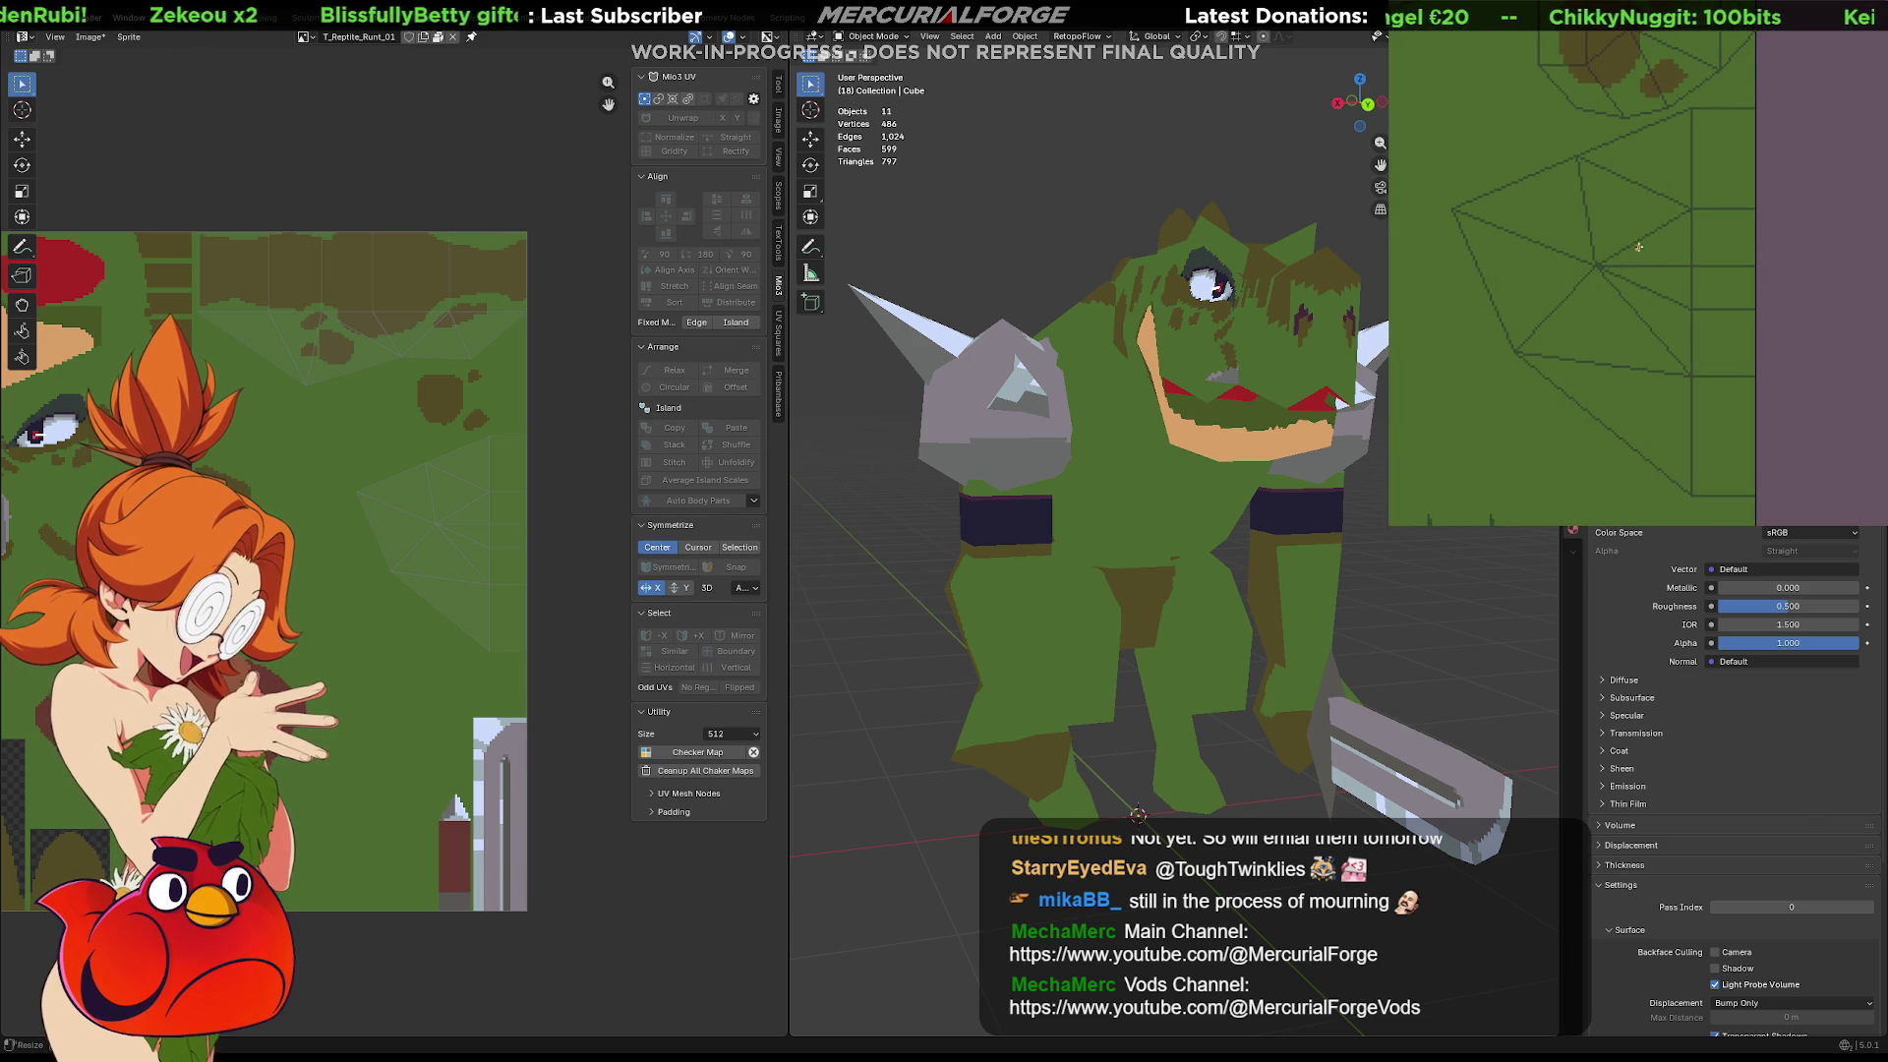
pyautogui.moveTo(1690, 519); pyautogui.dragTo(1700, 518)
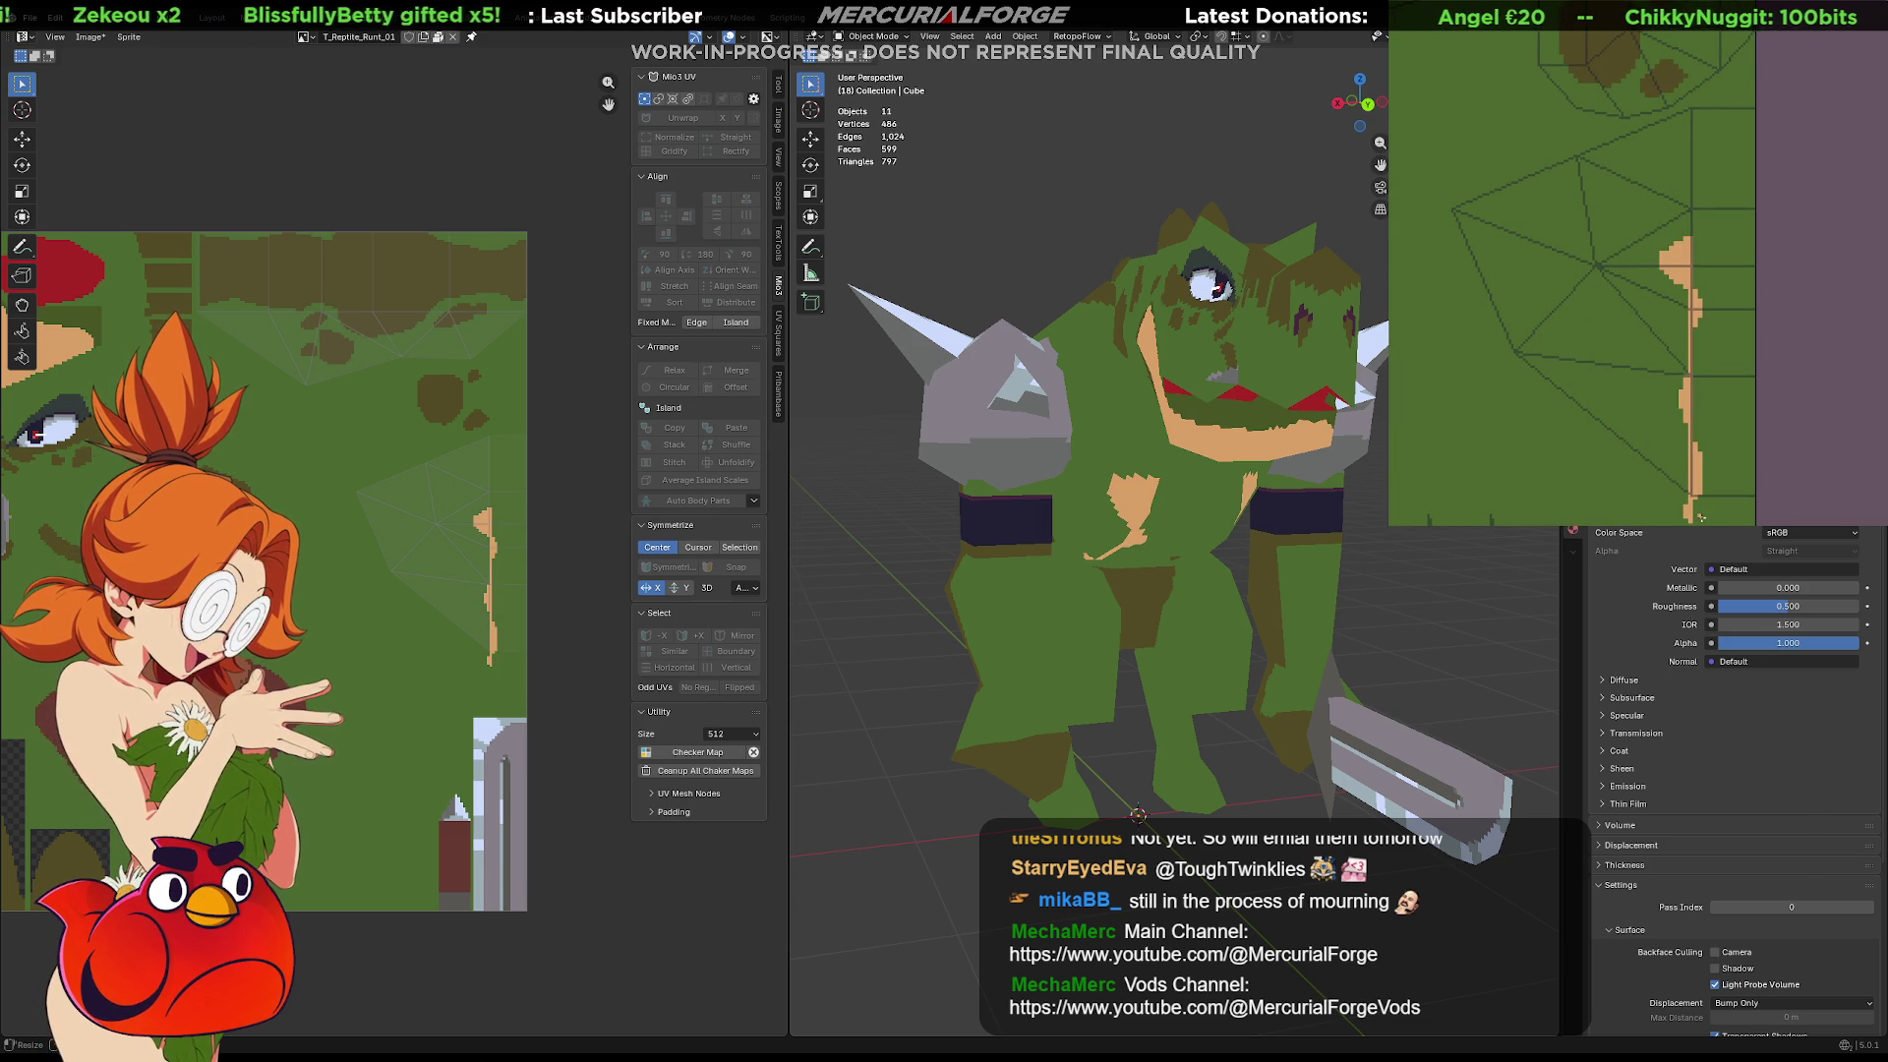
pyautogui.hotkey('ctrl', 'z')
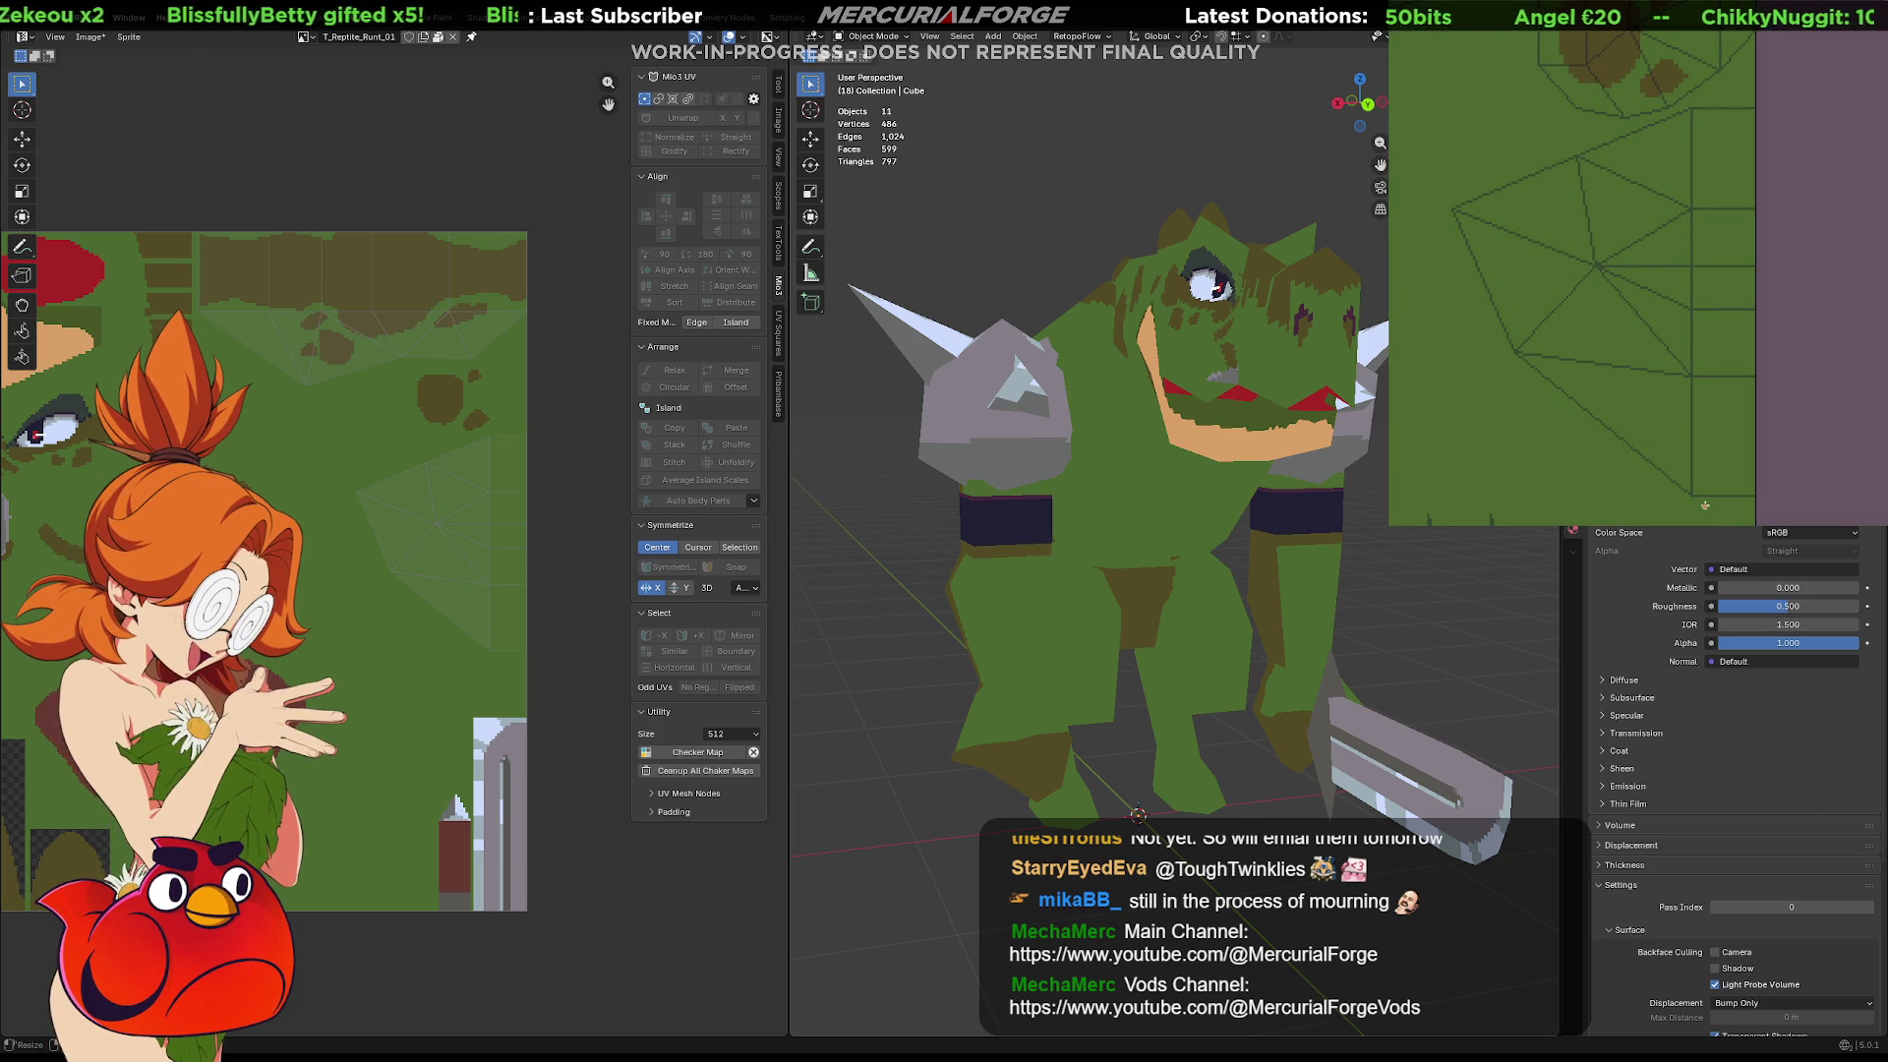
# Outline and fill a tan belly shape, check it from the front, then undo it
pyautogui.moveTo(1736, 482); pyautogui.dragTo(1750, 442, button='middle')
pyautogui.moveTo(1733, 474); pyautogui.dragTo(1722, 265)
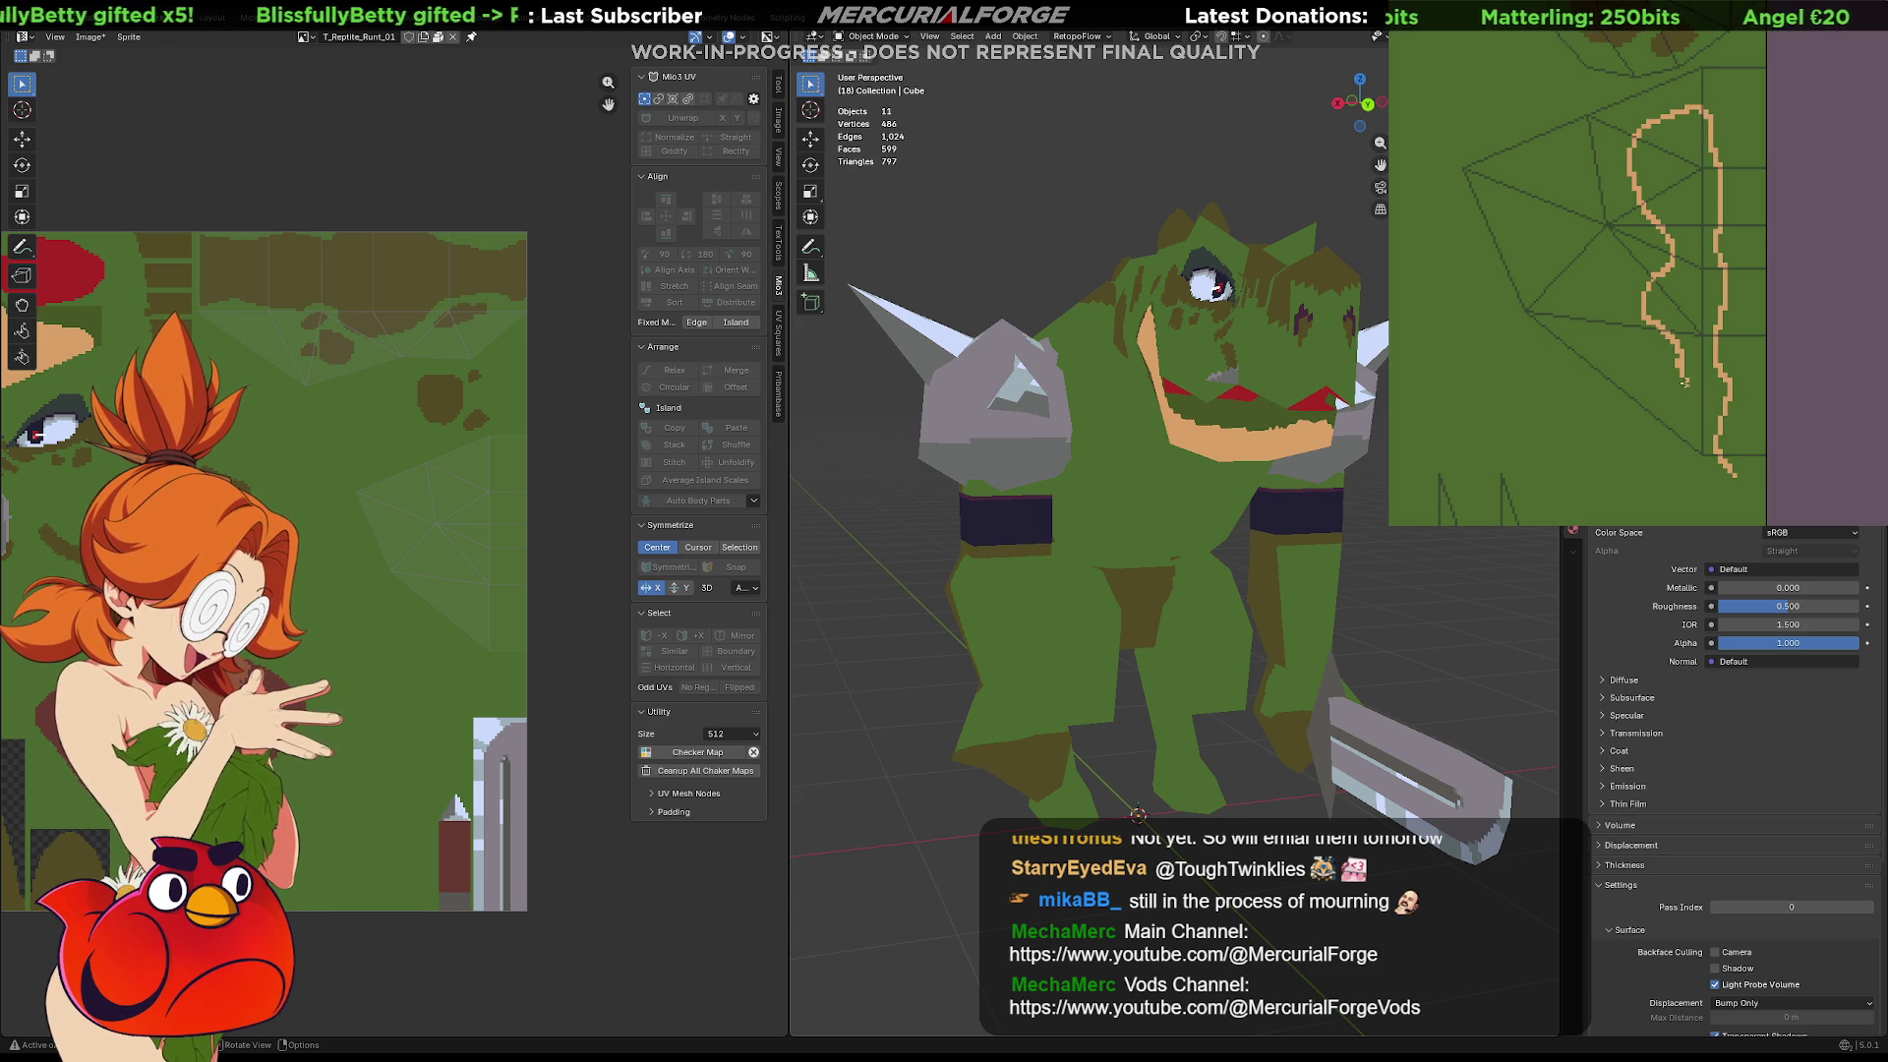
pyautogui.moveTo(1729, 470); pyautogui.dragTo(1732, 473)
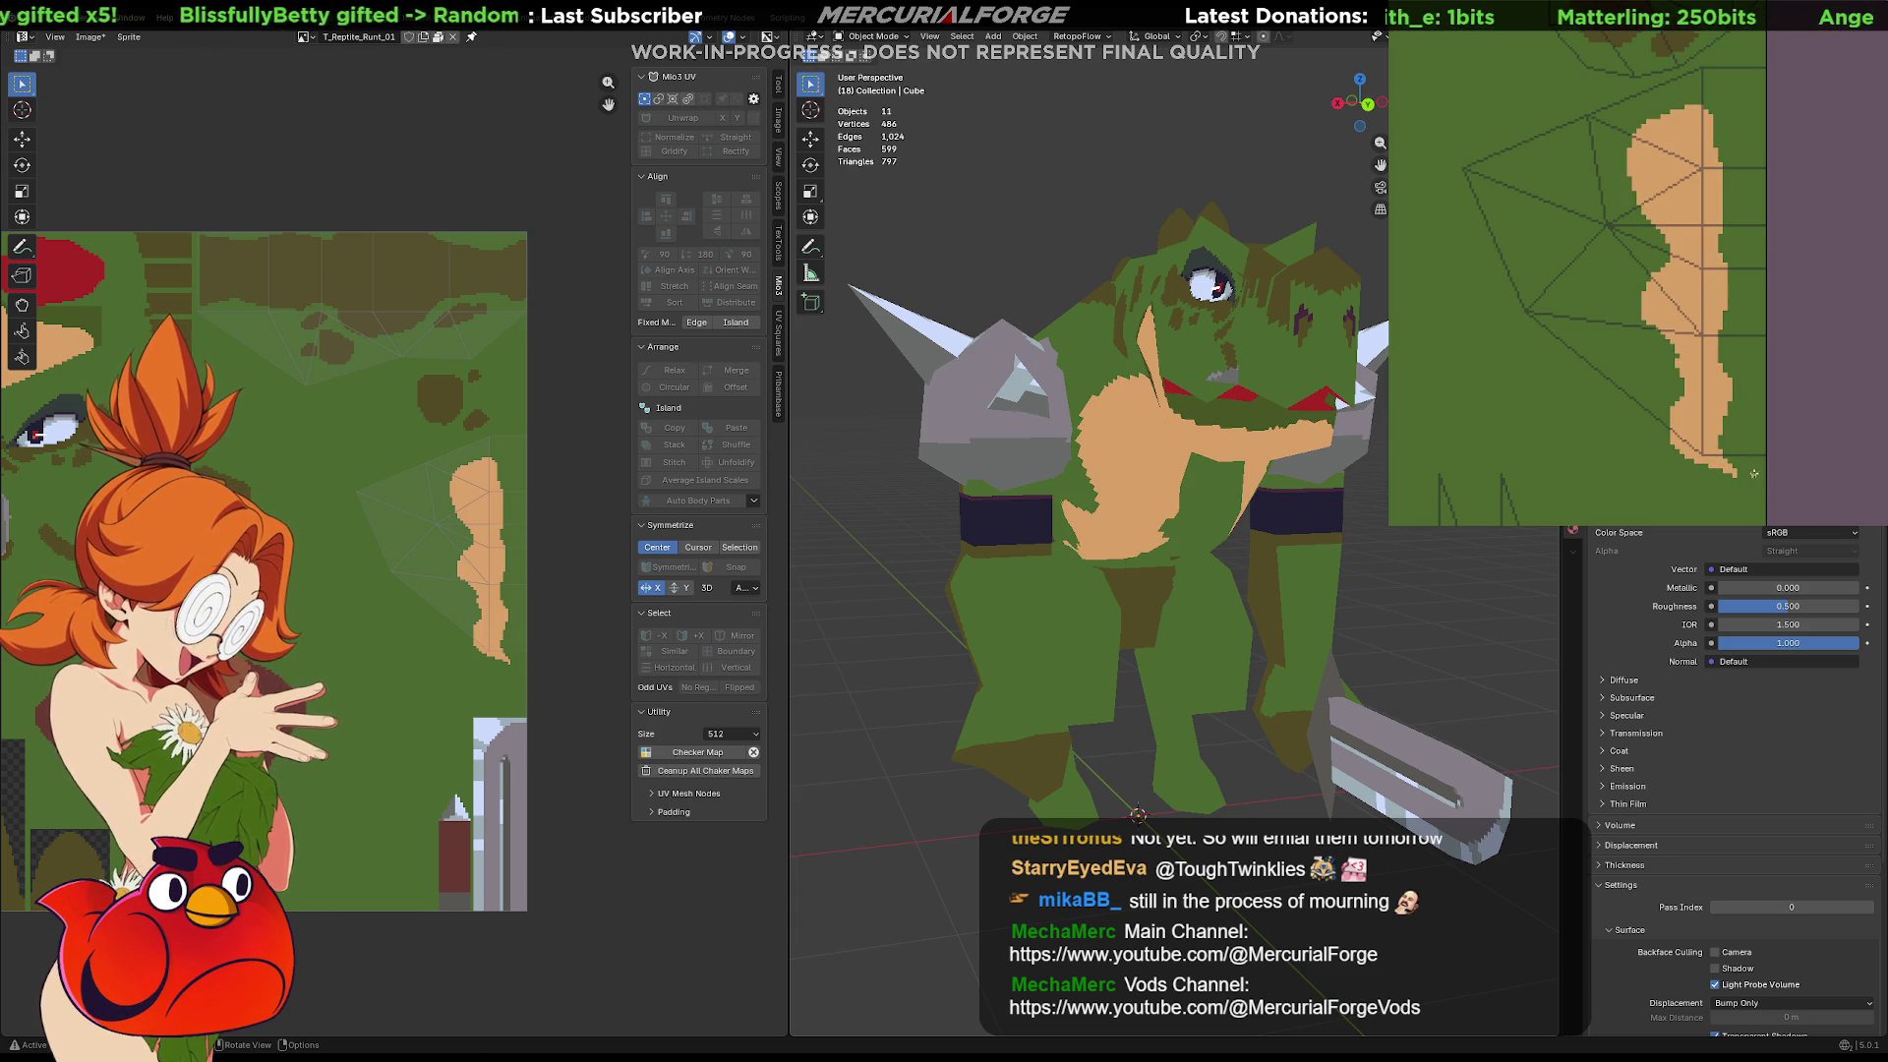
pyautogui.moveTo(1141, 531)
pyautogui.mouseDown(button='middle')
pyautogui.moveTo(1210, 502)
pyautogui.moveTo(1188, 489)
pyautogui.moveTo(1192, 509)
pyautogui.mouseUp(button='middle')
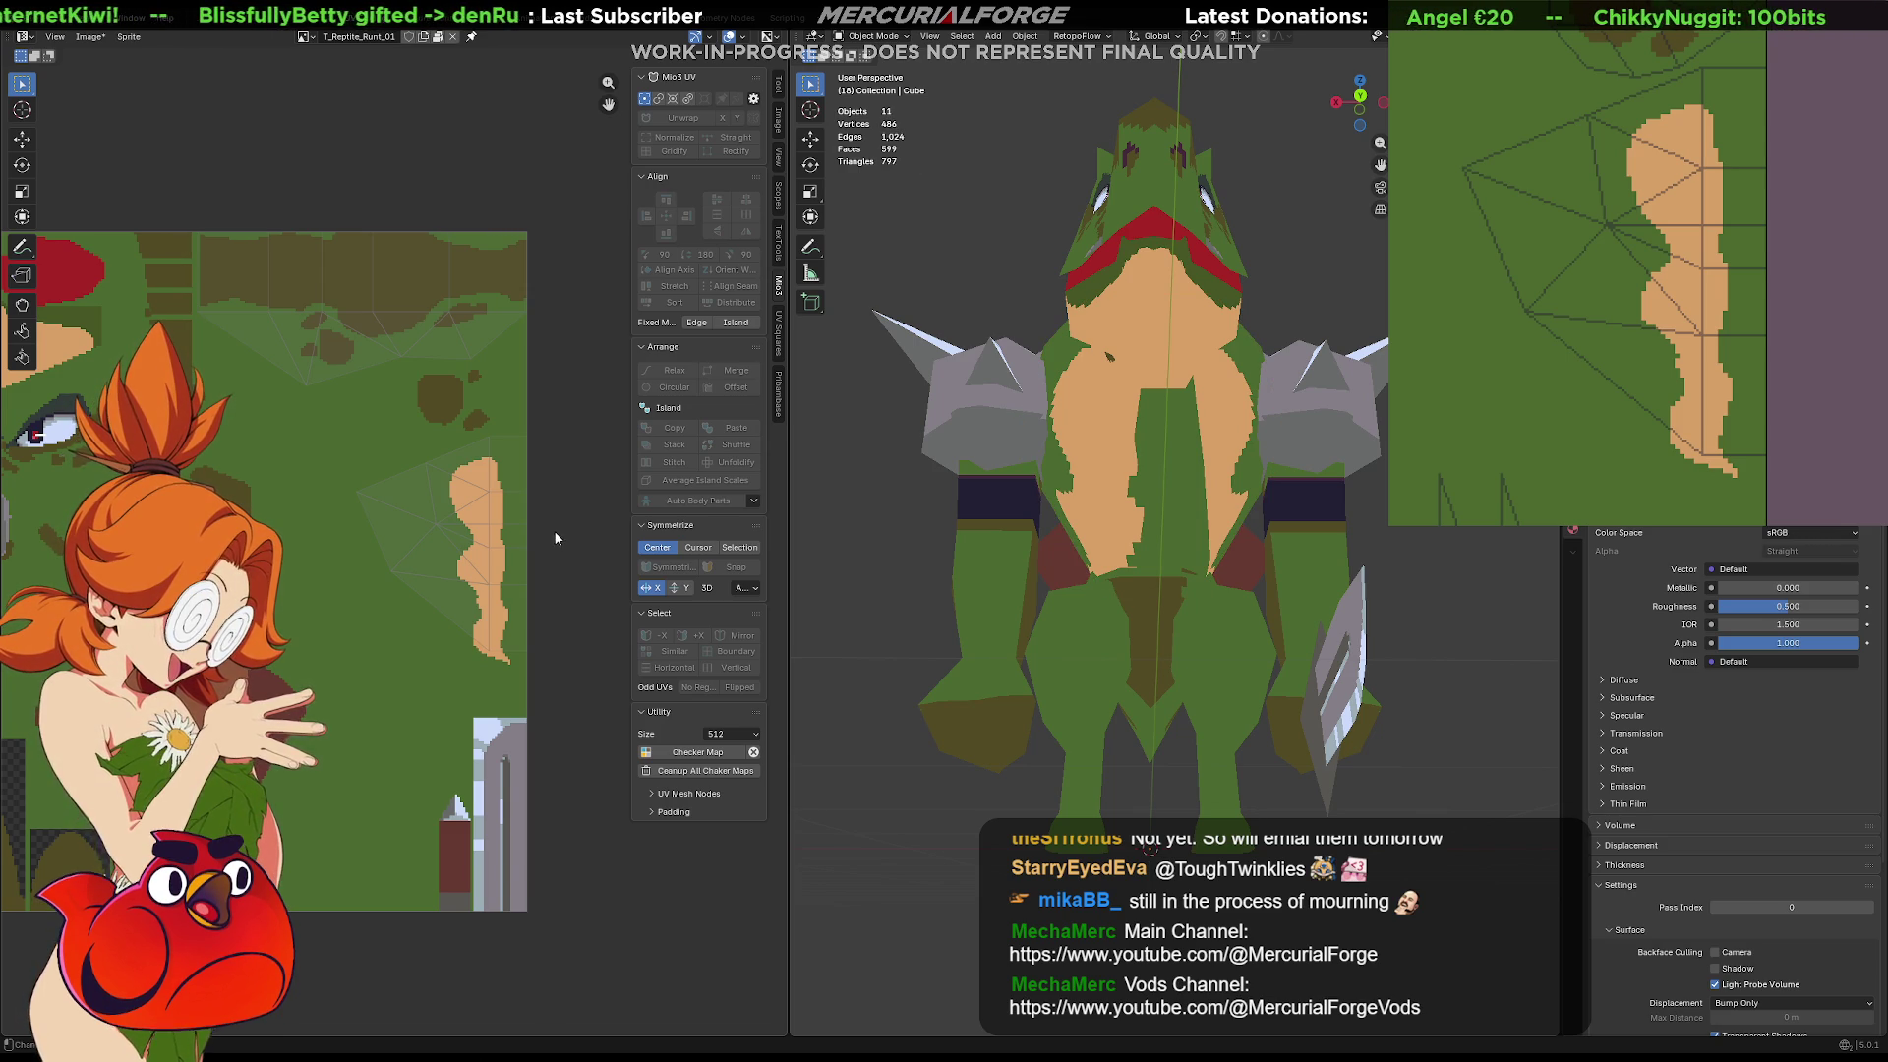
pyautogui.hotkey('ctrl', 'z')
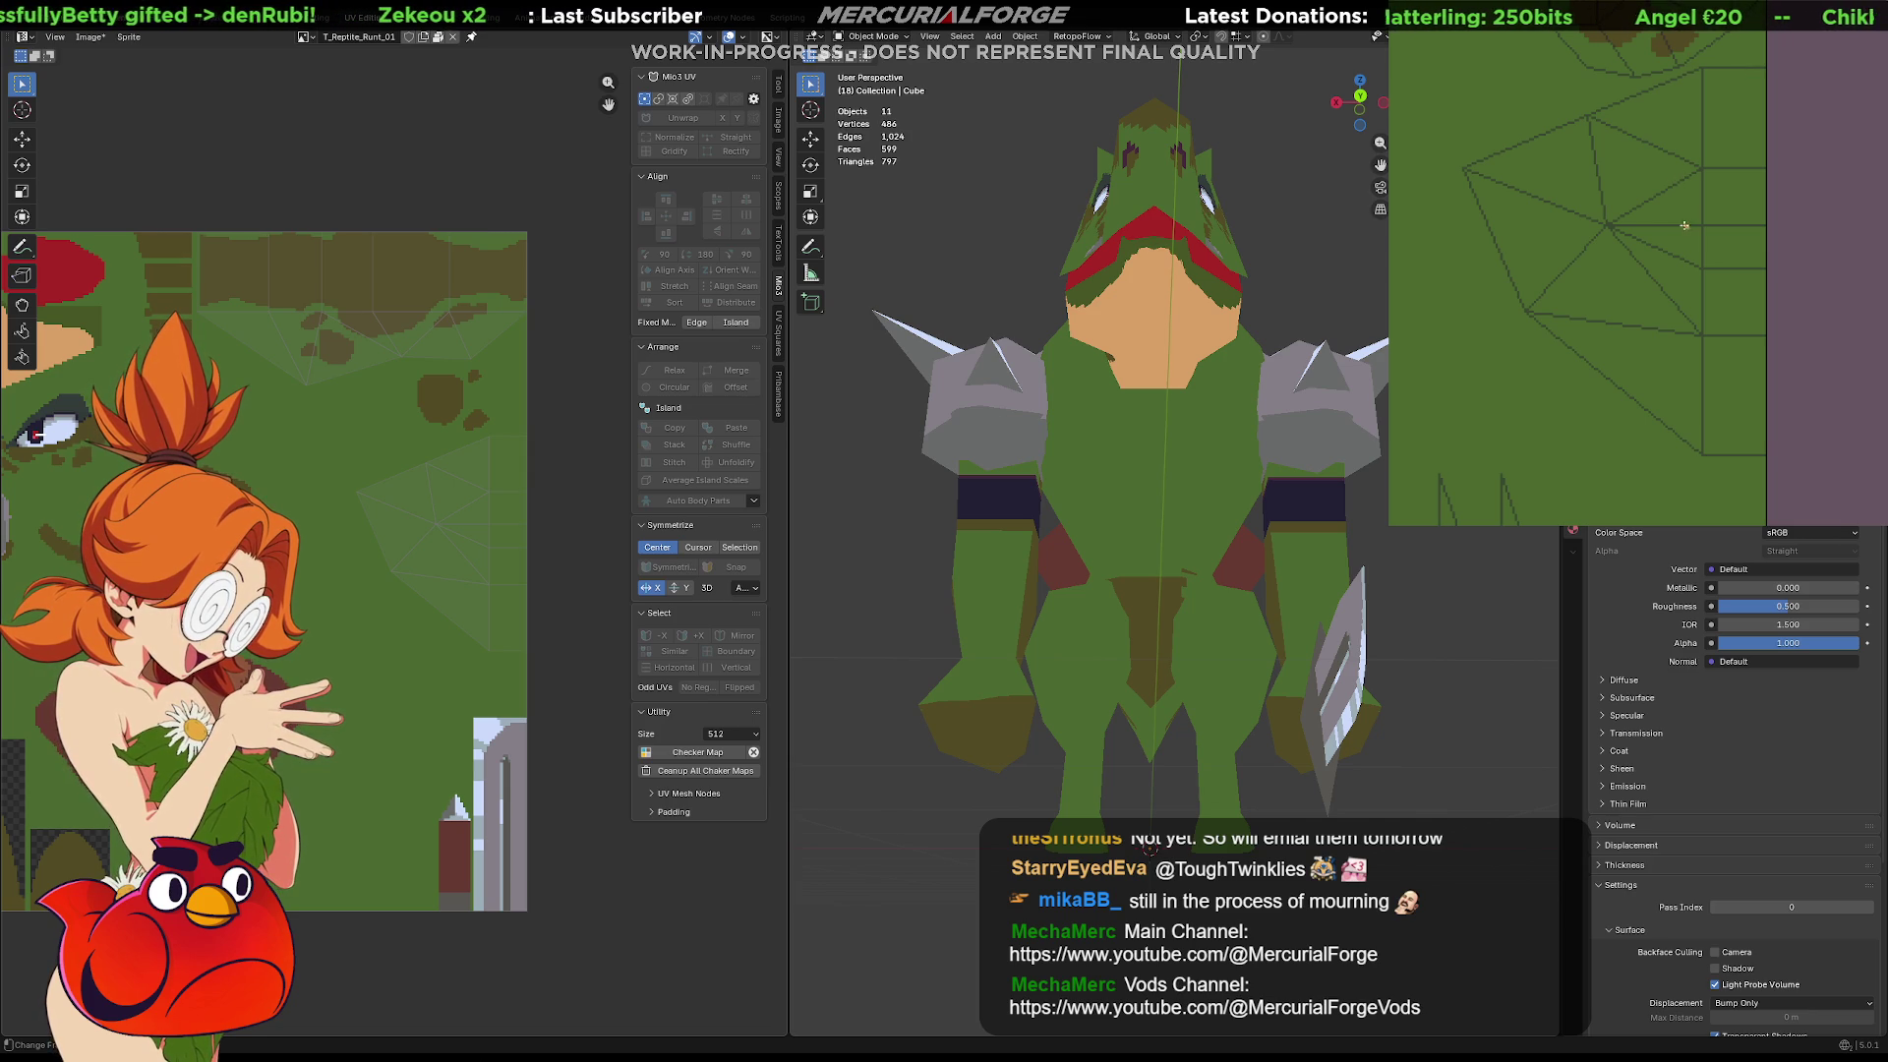
# Position the paint symmetry line near the texture's right edge
pyautogui.scroll(-5, 1677, 246)
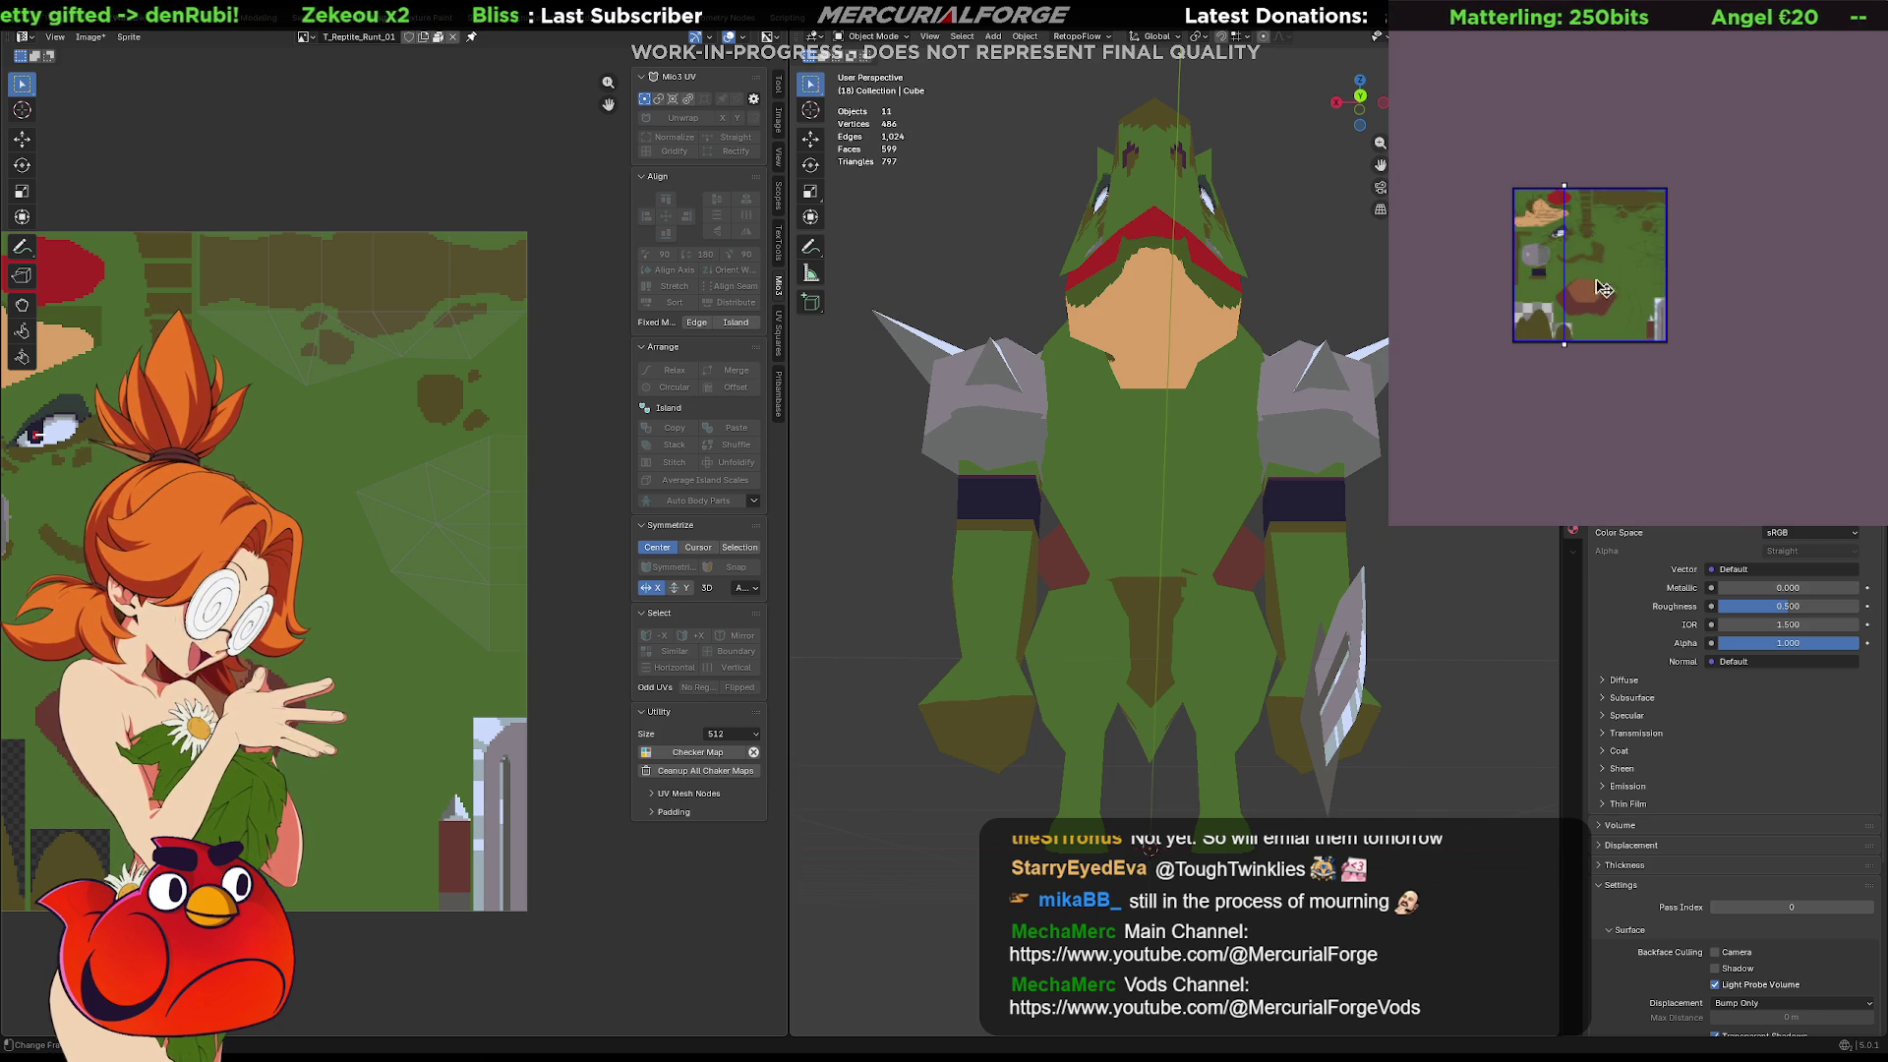
pyautogui.scroll(2, 1557, 260)
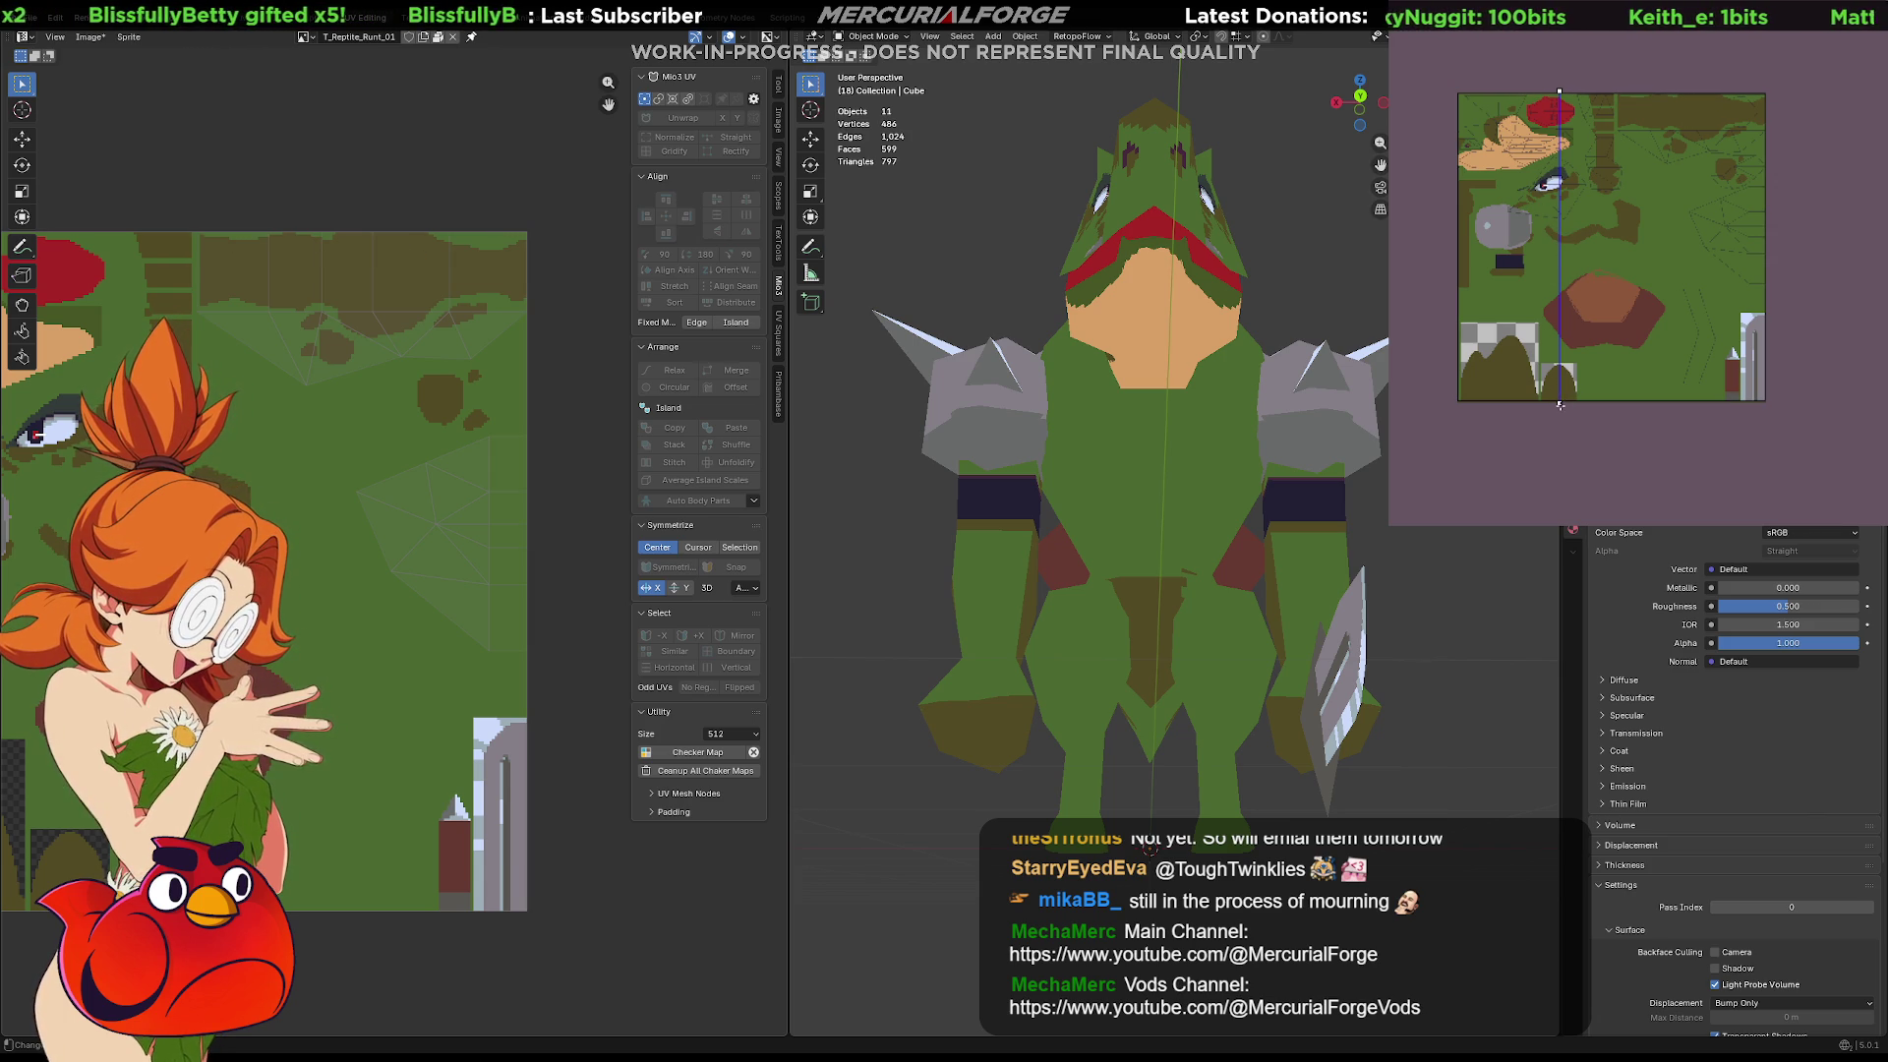
pyautogui.moveTo(1557, 405)
pyautogui.mouseDown()
pyautogui.moveTo(1654, 295)
pyautogui.moveTo(1739, 254)
pyautogui.mouseUp()
pyautogui.moveTo(1749, 226); pyautogui.dragTo(1757, 229)
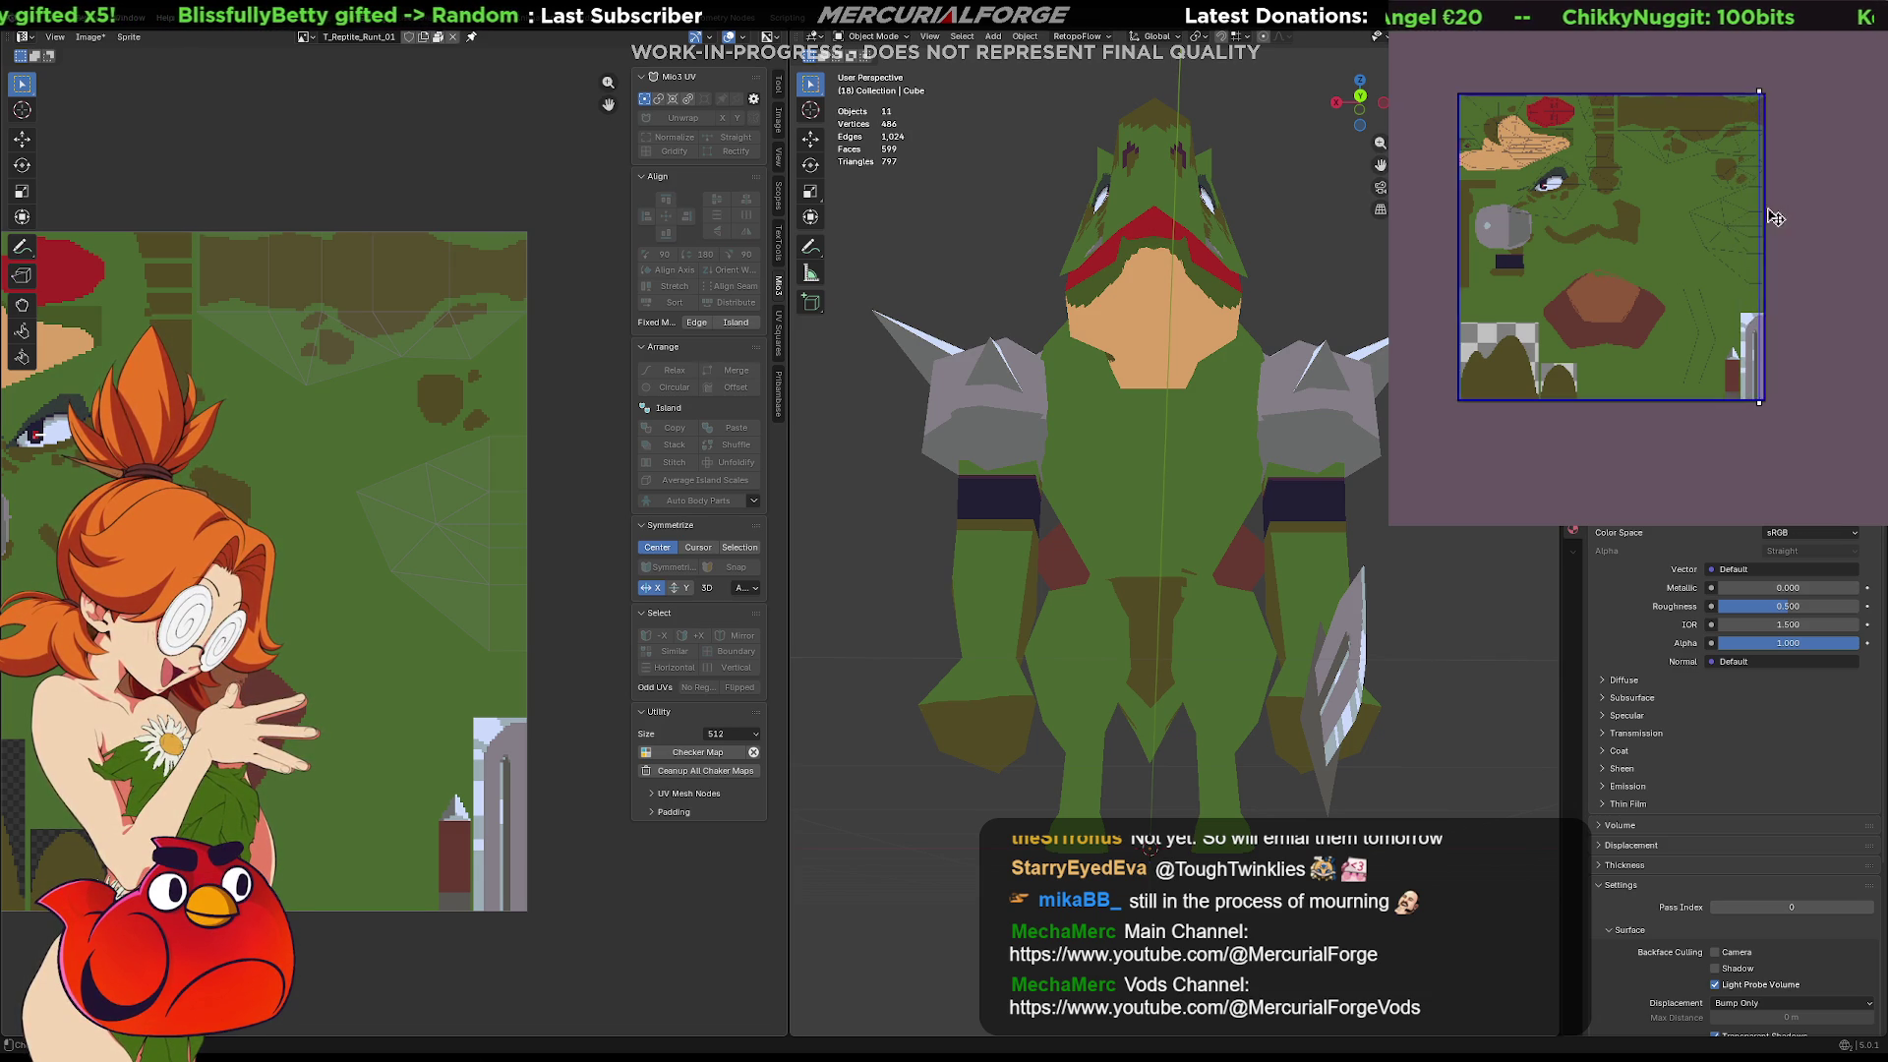
pyautogui.scroll(5, 1765, 216)
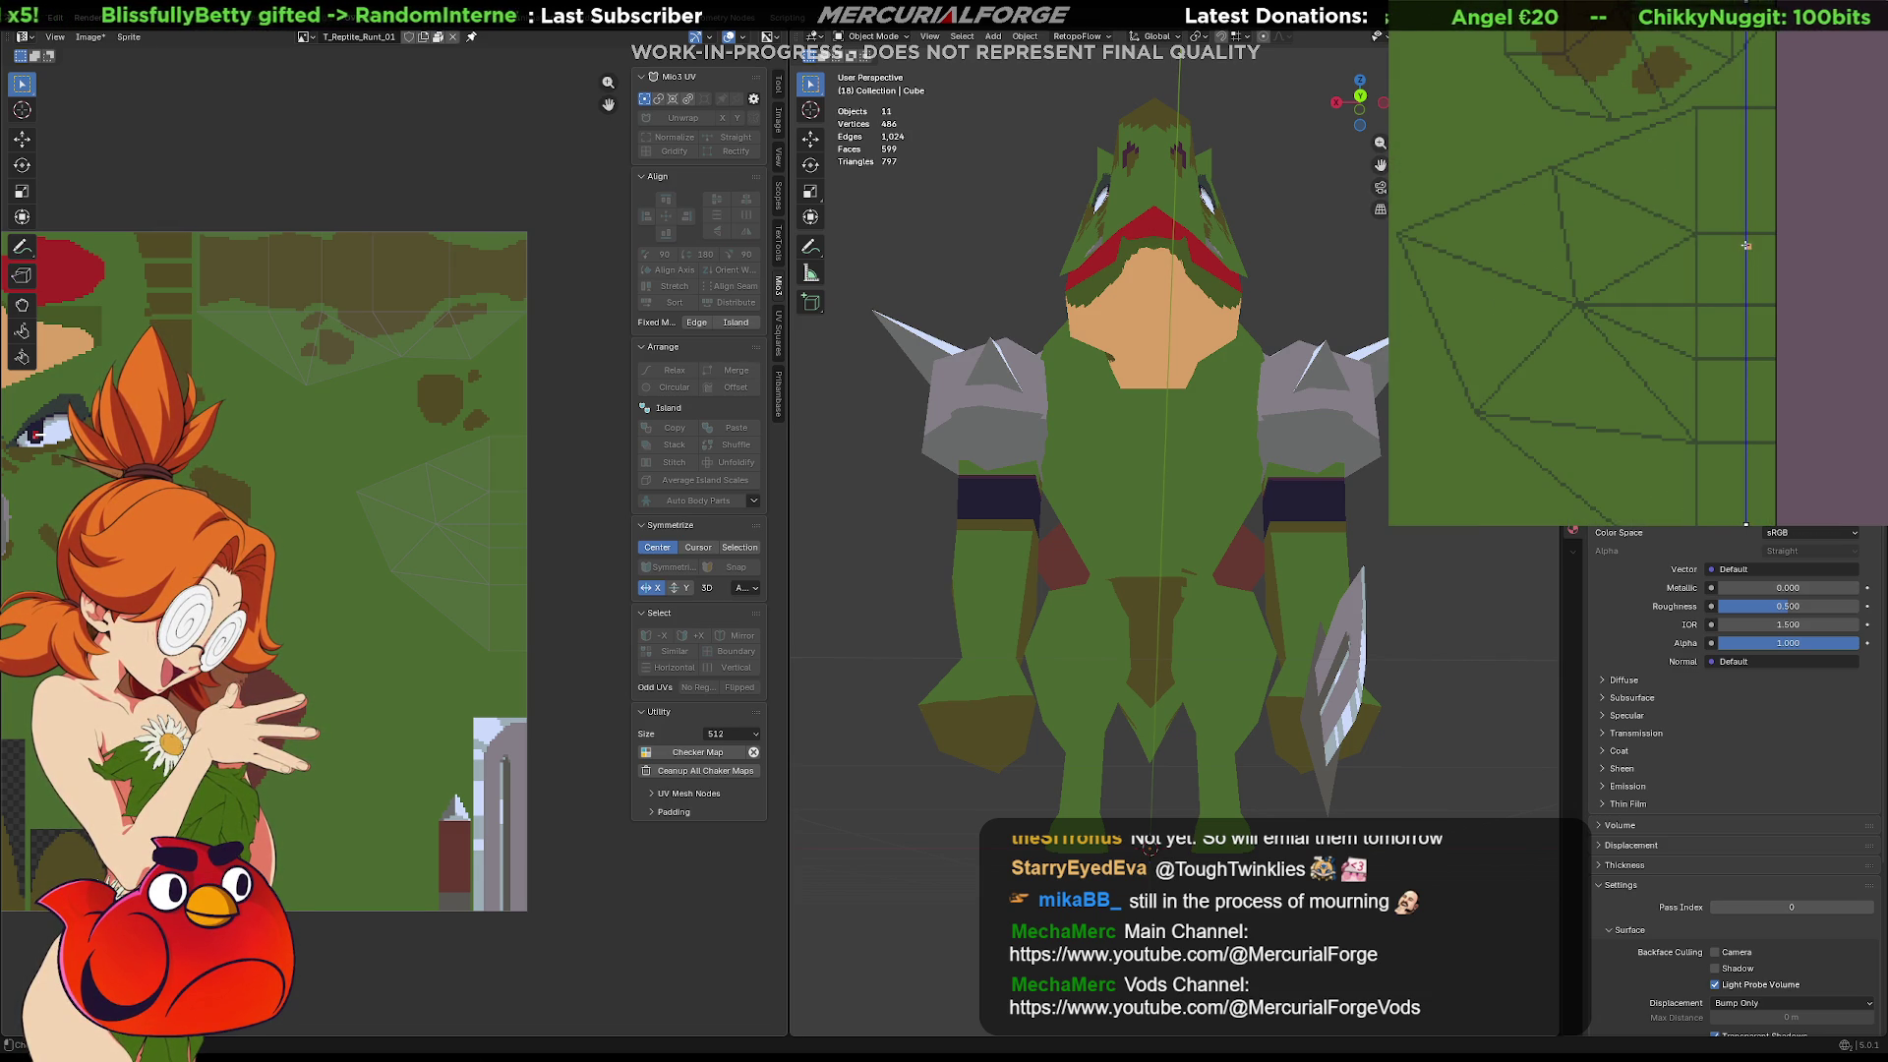
pyautogui.moveTo(1745, 526); pyautogui.dragTo(1737, 528)
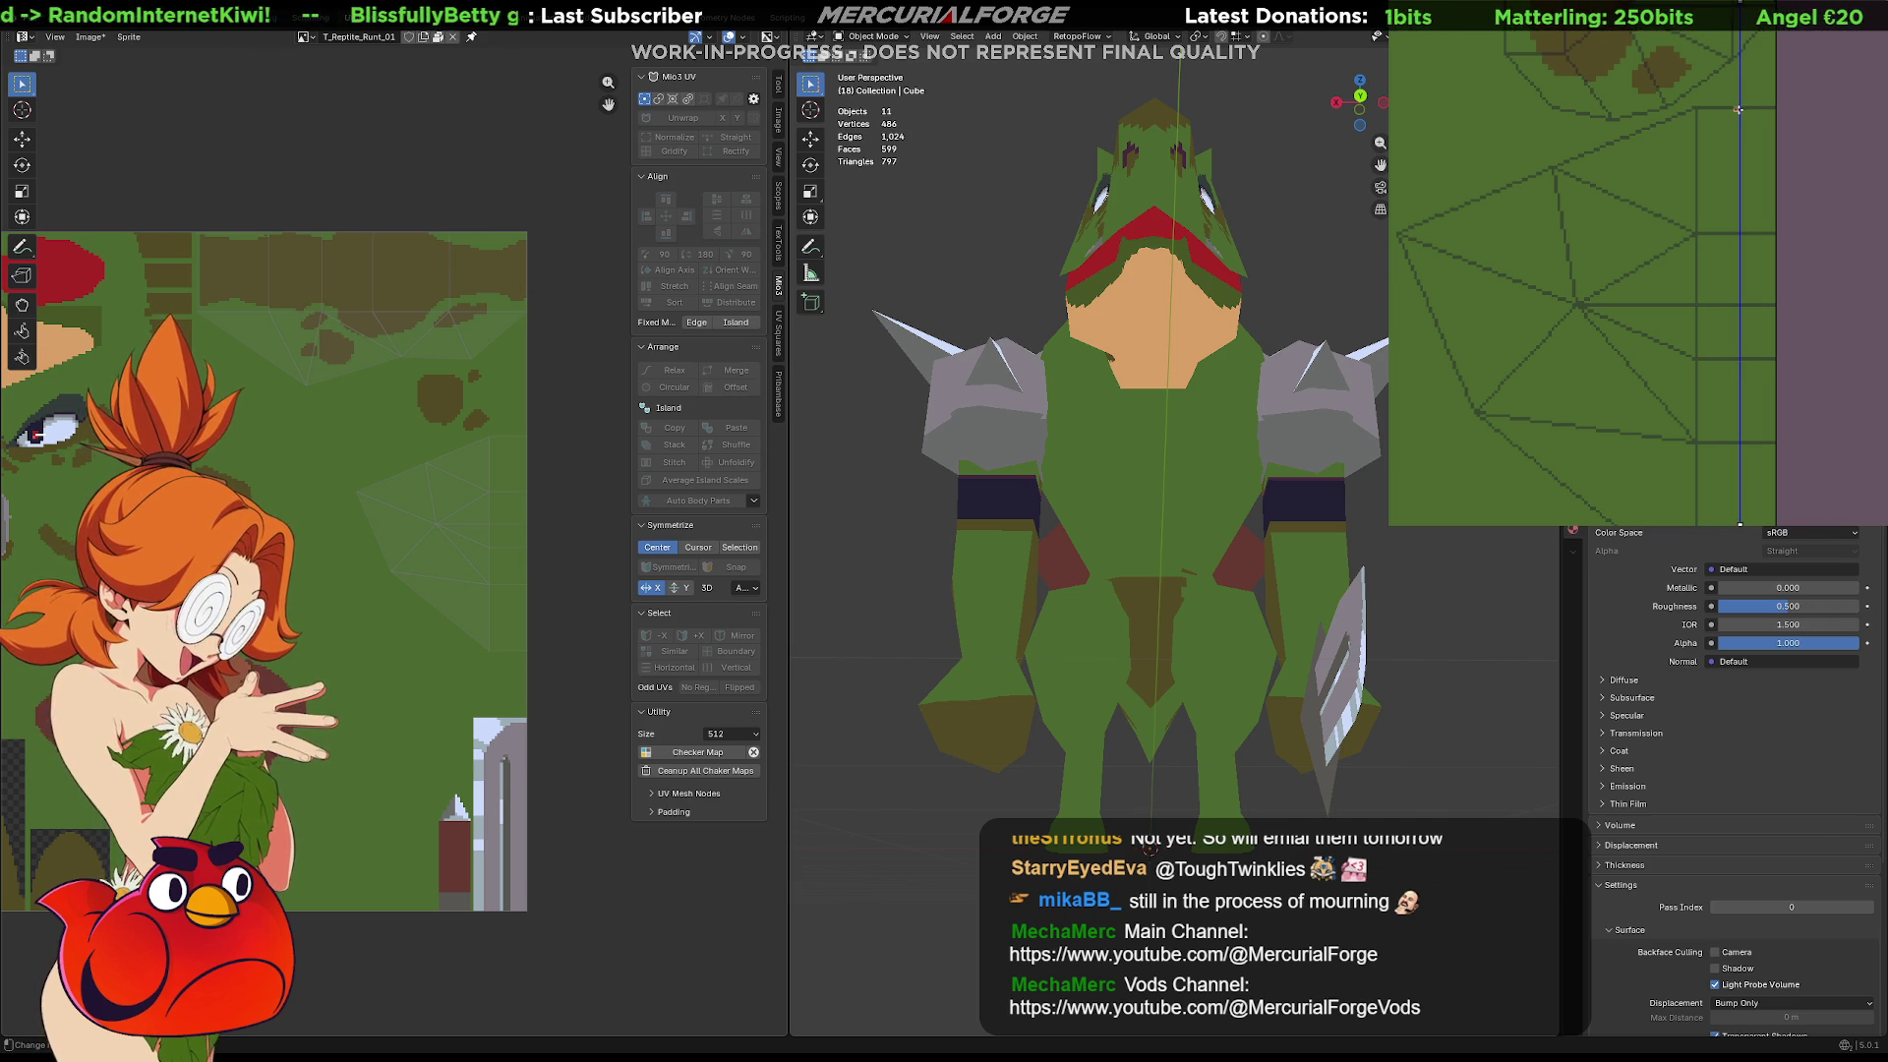
# Paint a mirrored tan belly stroke, inspect its top, then undo it
pyautogui.moveTo(1739, 103)
pyautogui.mouseDown()
pyautogui.moveTo(1672, 172)
pyautogui.moveTo(1635, 264)
pyautogui.moveTo(1644, 482)
pyautogui.moveTo(1686, 526)
pyautogui.mouseUp()
pyautogui.scroll(-5, 1686, 393)
pyautogui.moveTo(1740, 454); pyautogui.dragTo(1740, 313, button='middle')
pyautogui.moveTo(1804, 125)
pyautogui.mouseDown(button='middle')
pyautogui.moveTo(1806, 329)
pyautogui.moveTo(1716, 58)
pyautogui.mouseUp(button='middle')
pyautogui.hotkey('ctrl', 'z')
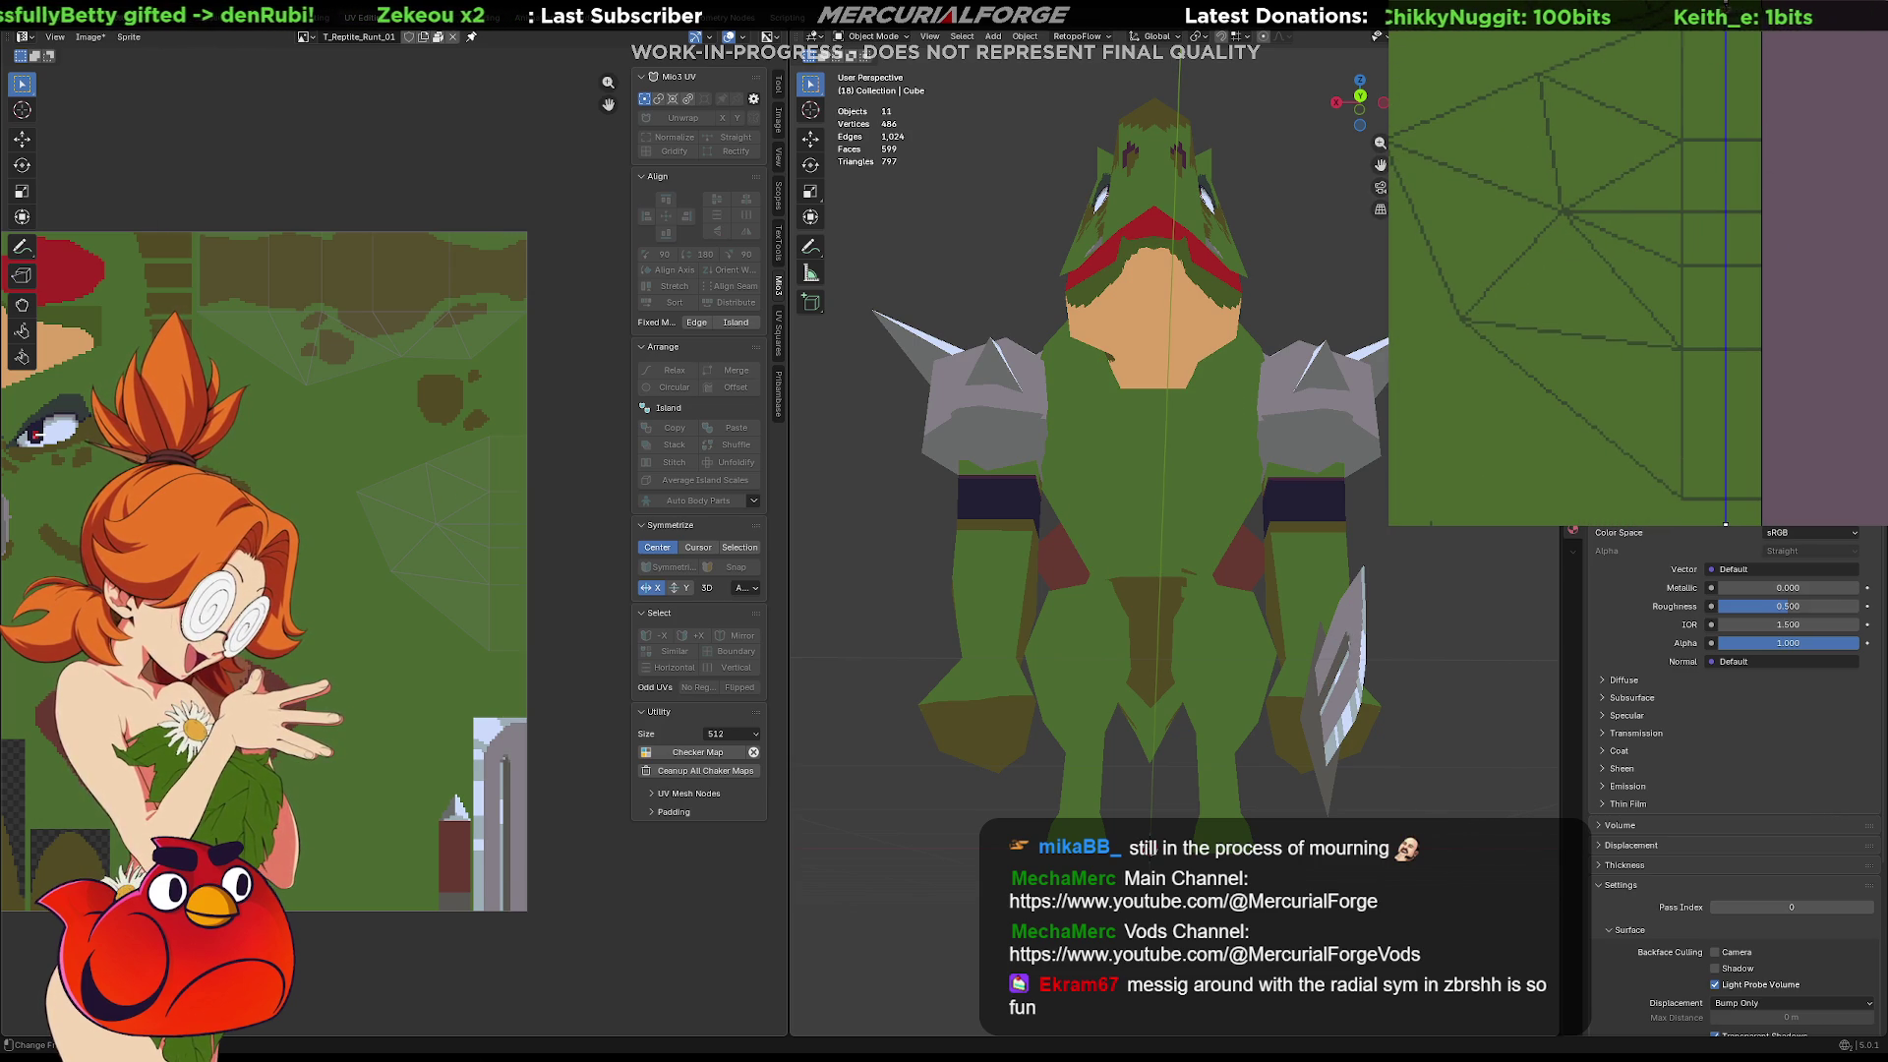
# Try several more tan belly fills and a tan patch, undoing each one
pyautogui.moveTo(1661, 61)
pyautogui.mouseDown()
pyautogui.moveTo(1649, 189)
pyautogui.moveTo(1727, 495)
pyautogui.mouseUp()
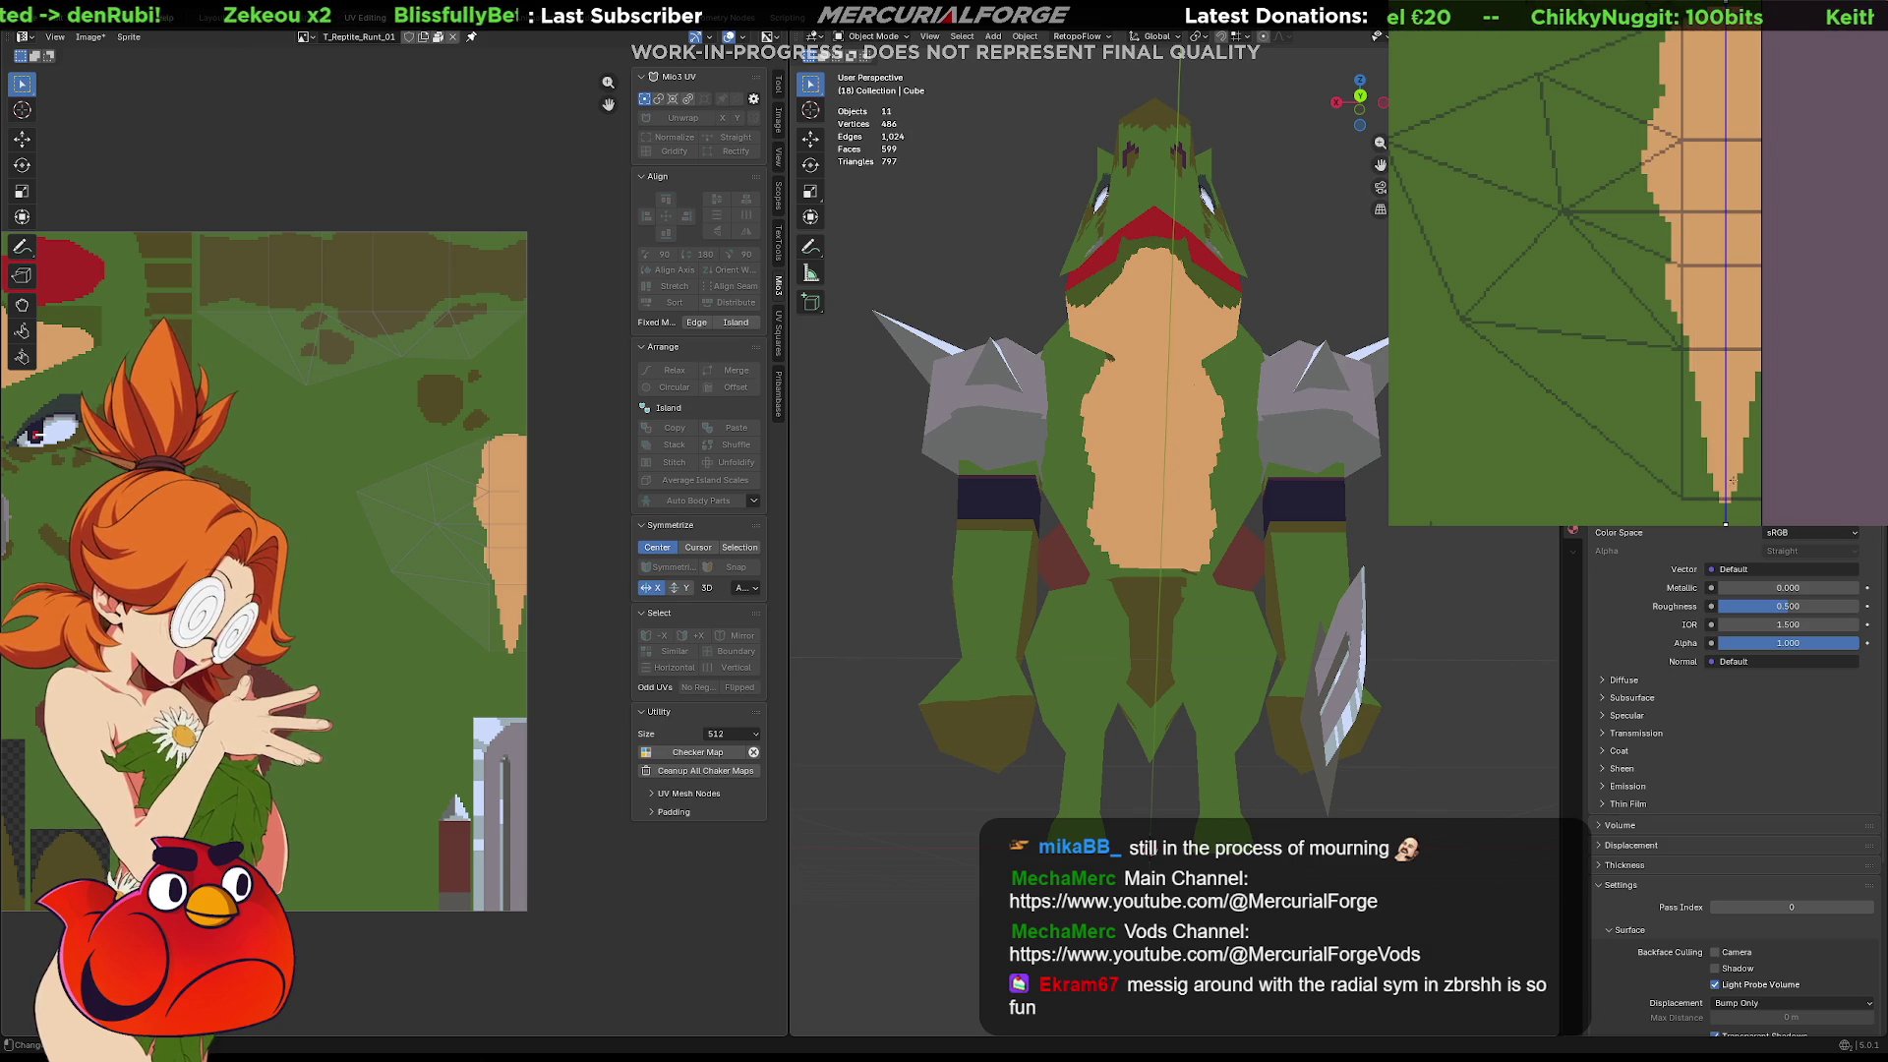
pyautogui.hotkey('ctrl', 'z')
pyautogui.moveTo(1652, 62)
pyautogui.mouseDown()
pyautogui.moveTo(1627, 231)
pyautogui.moveTo(1664, 339)
pyautogui.moveTo(1751, 453)
pyautogui.mouseUp()
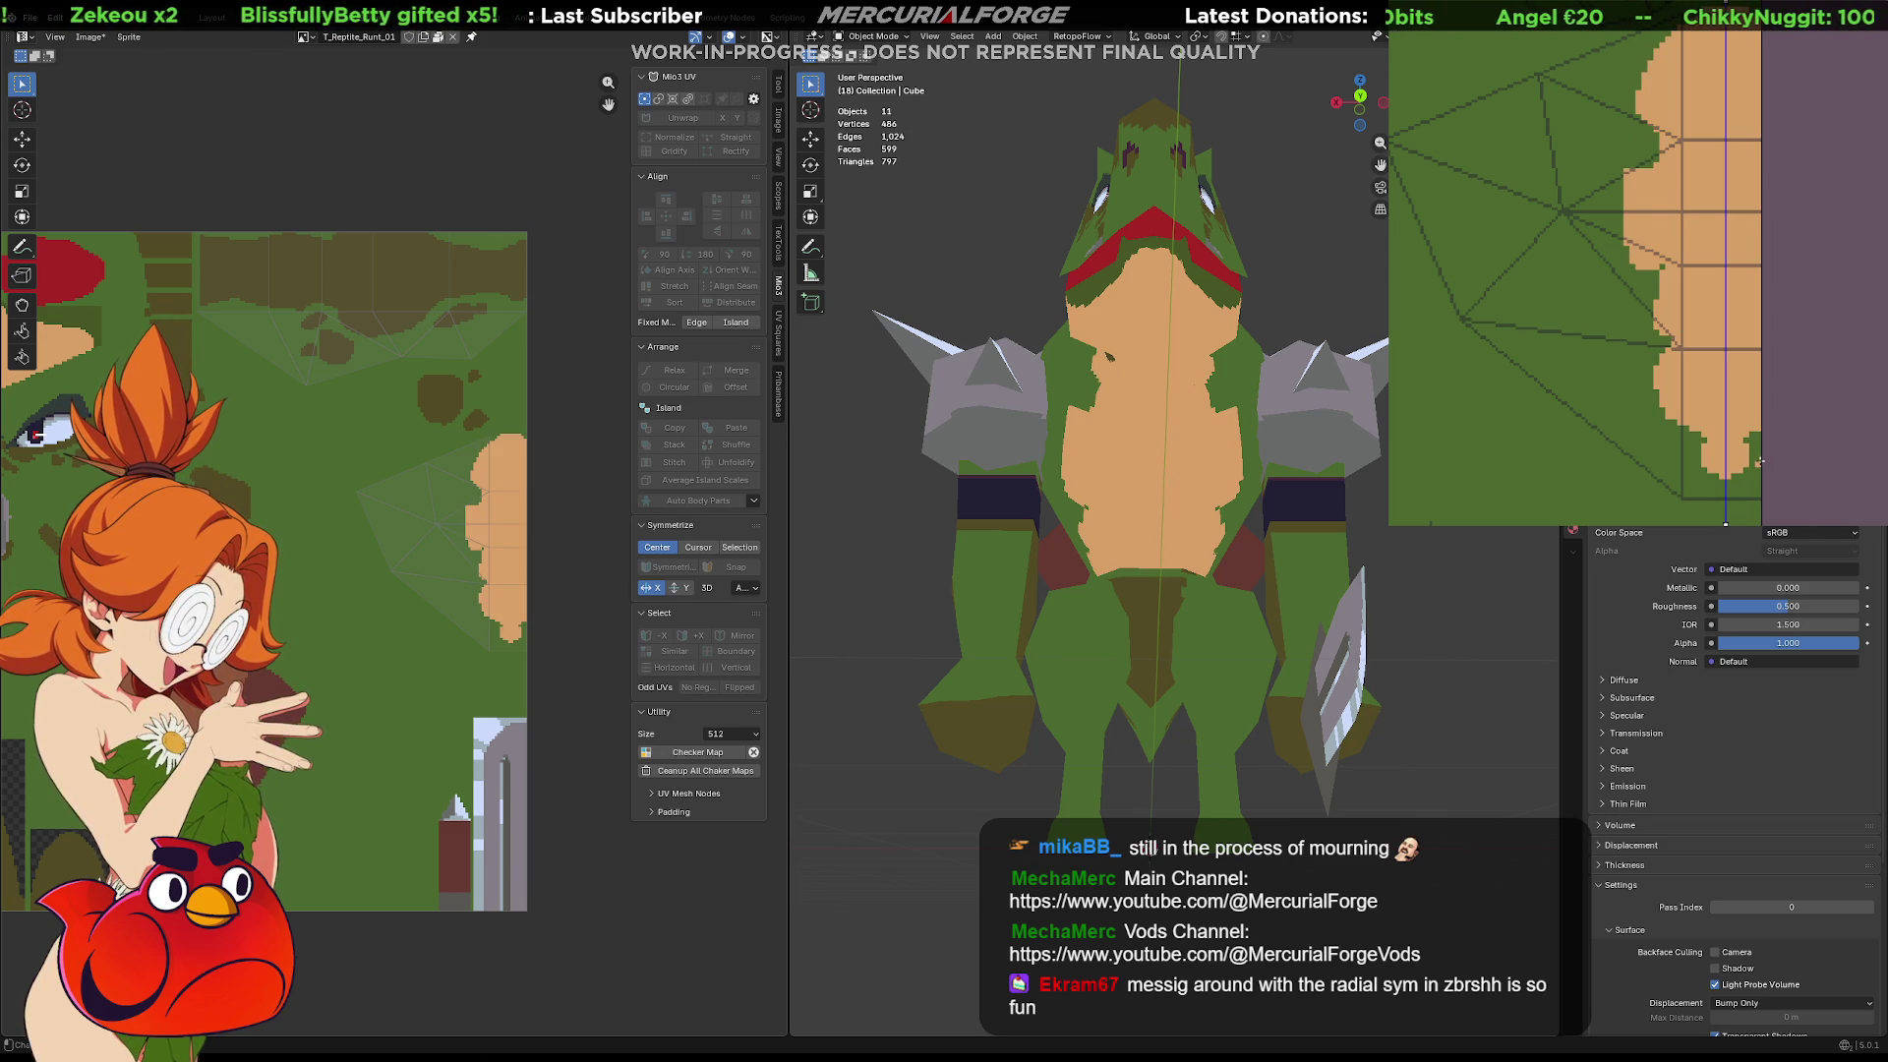
pyautogui.hotkey('ctrl', 'z')
pyautogui.moveTo(1638, 115)
pyautogui.mouseDown()
pyautogui.moveTo(1667, 257)
pyautogui.moveTo(1757, 433)
pyautogui.mouseUp()
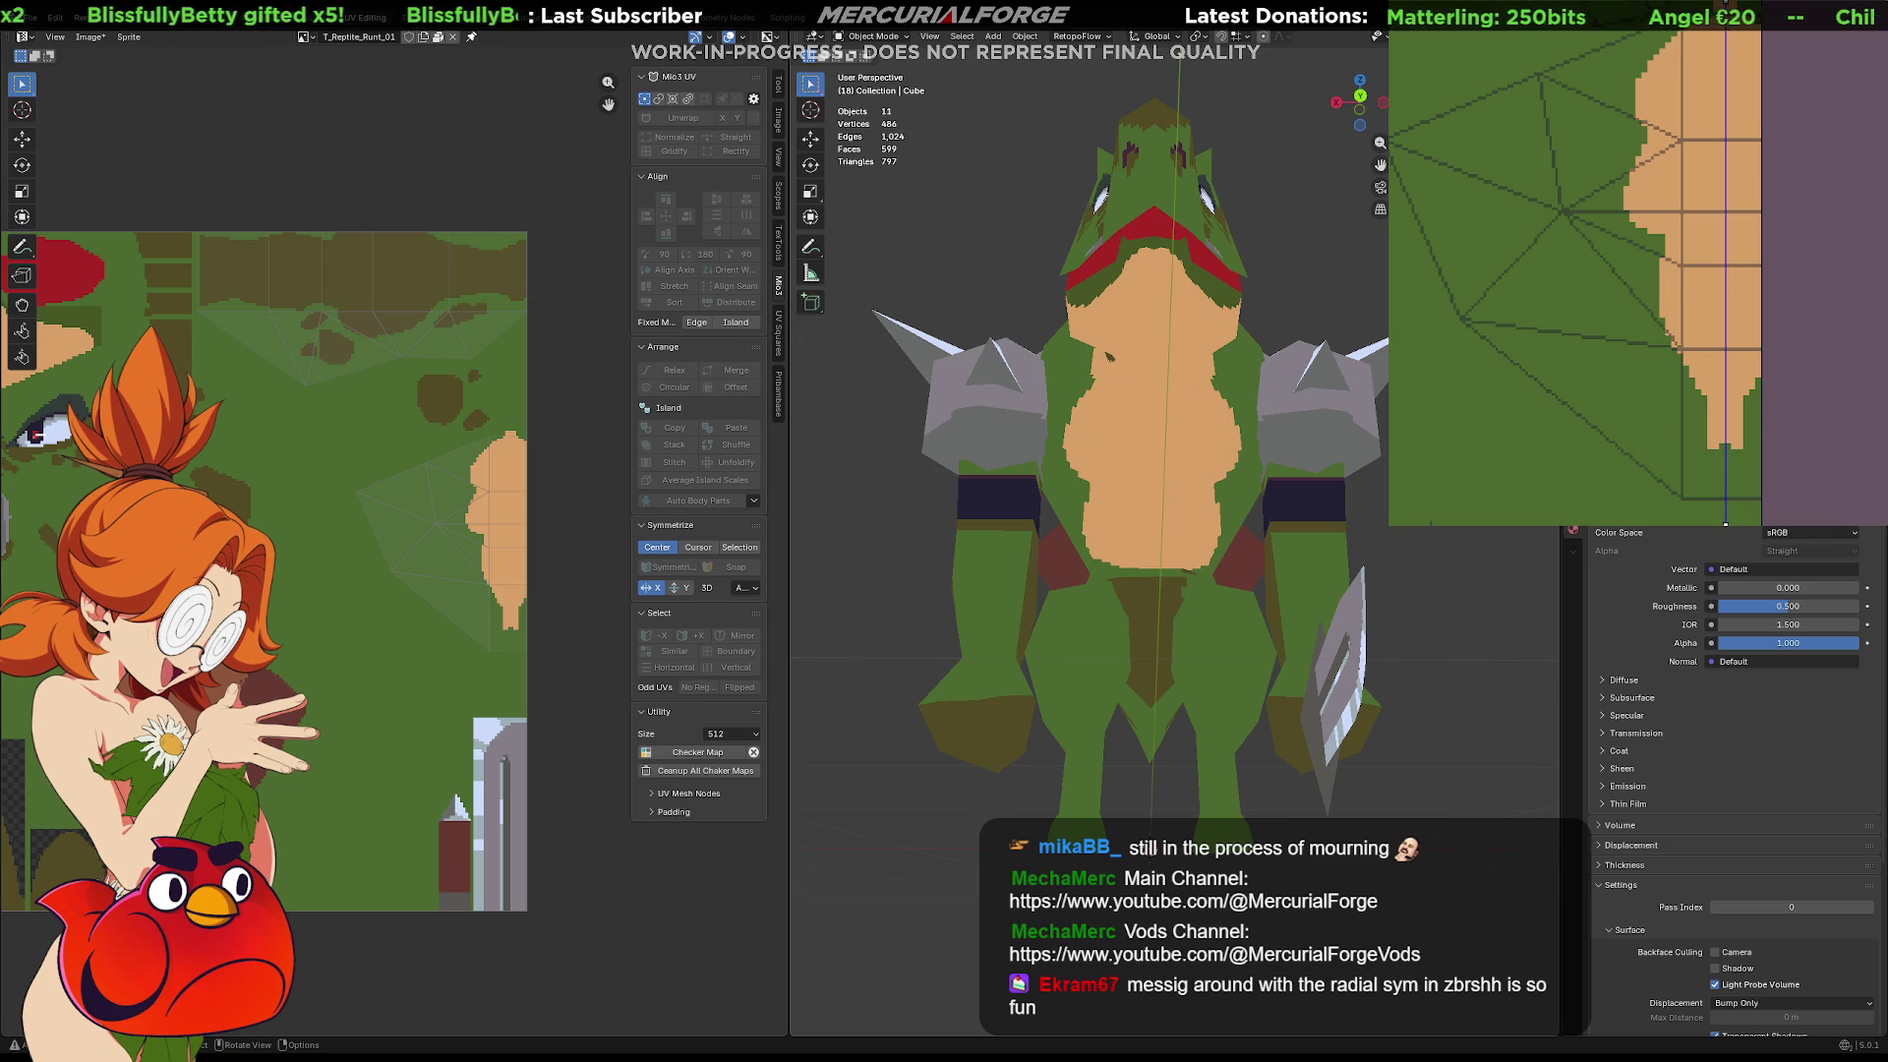
pyautogui.hotkey('ctrl', 'z')
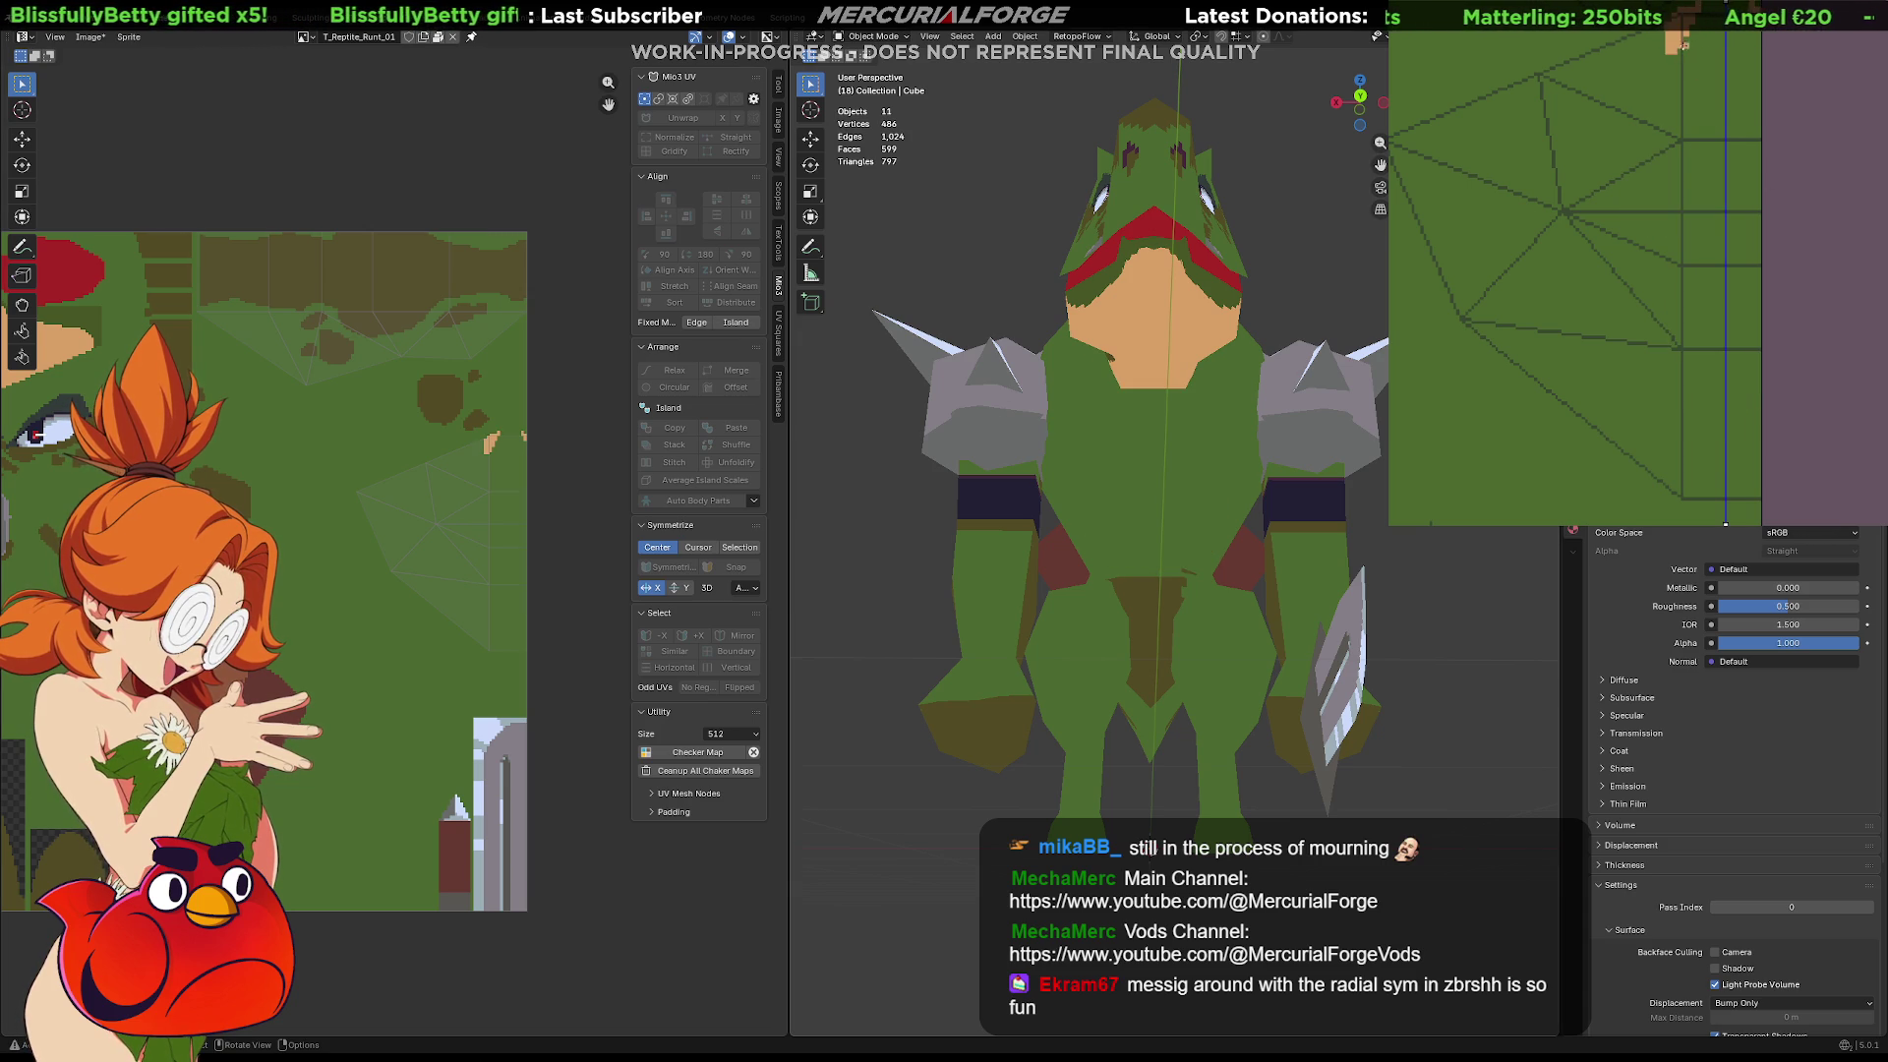
pyautogui.moveTo(1665, 39); pyautogui.dragTo(1684, 113)
pyautogui.hotkey('ctrl', 'z')
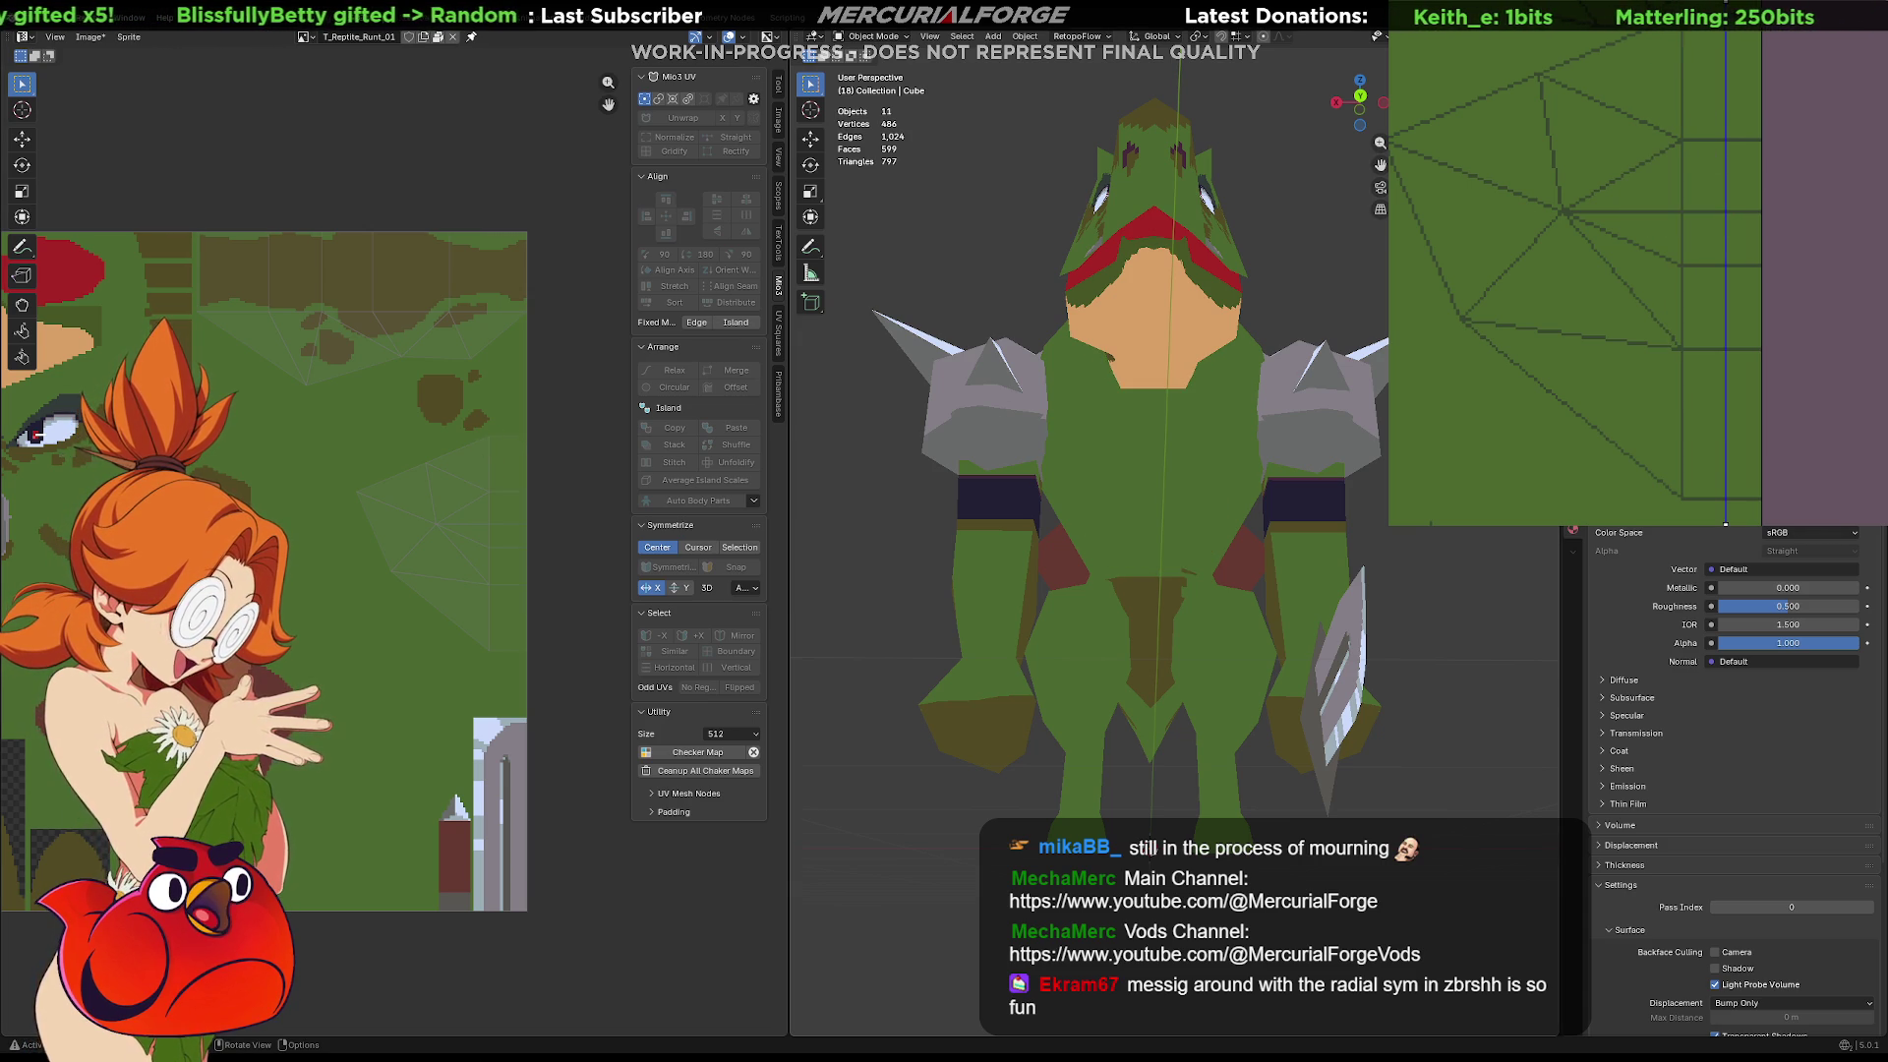
pyautogui.click(1151, 442)
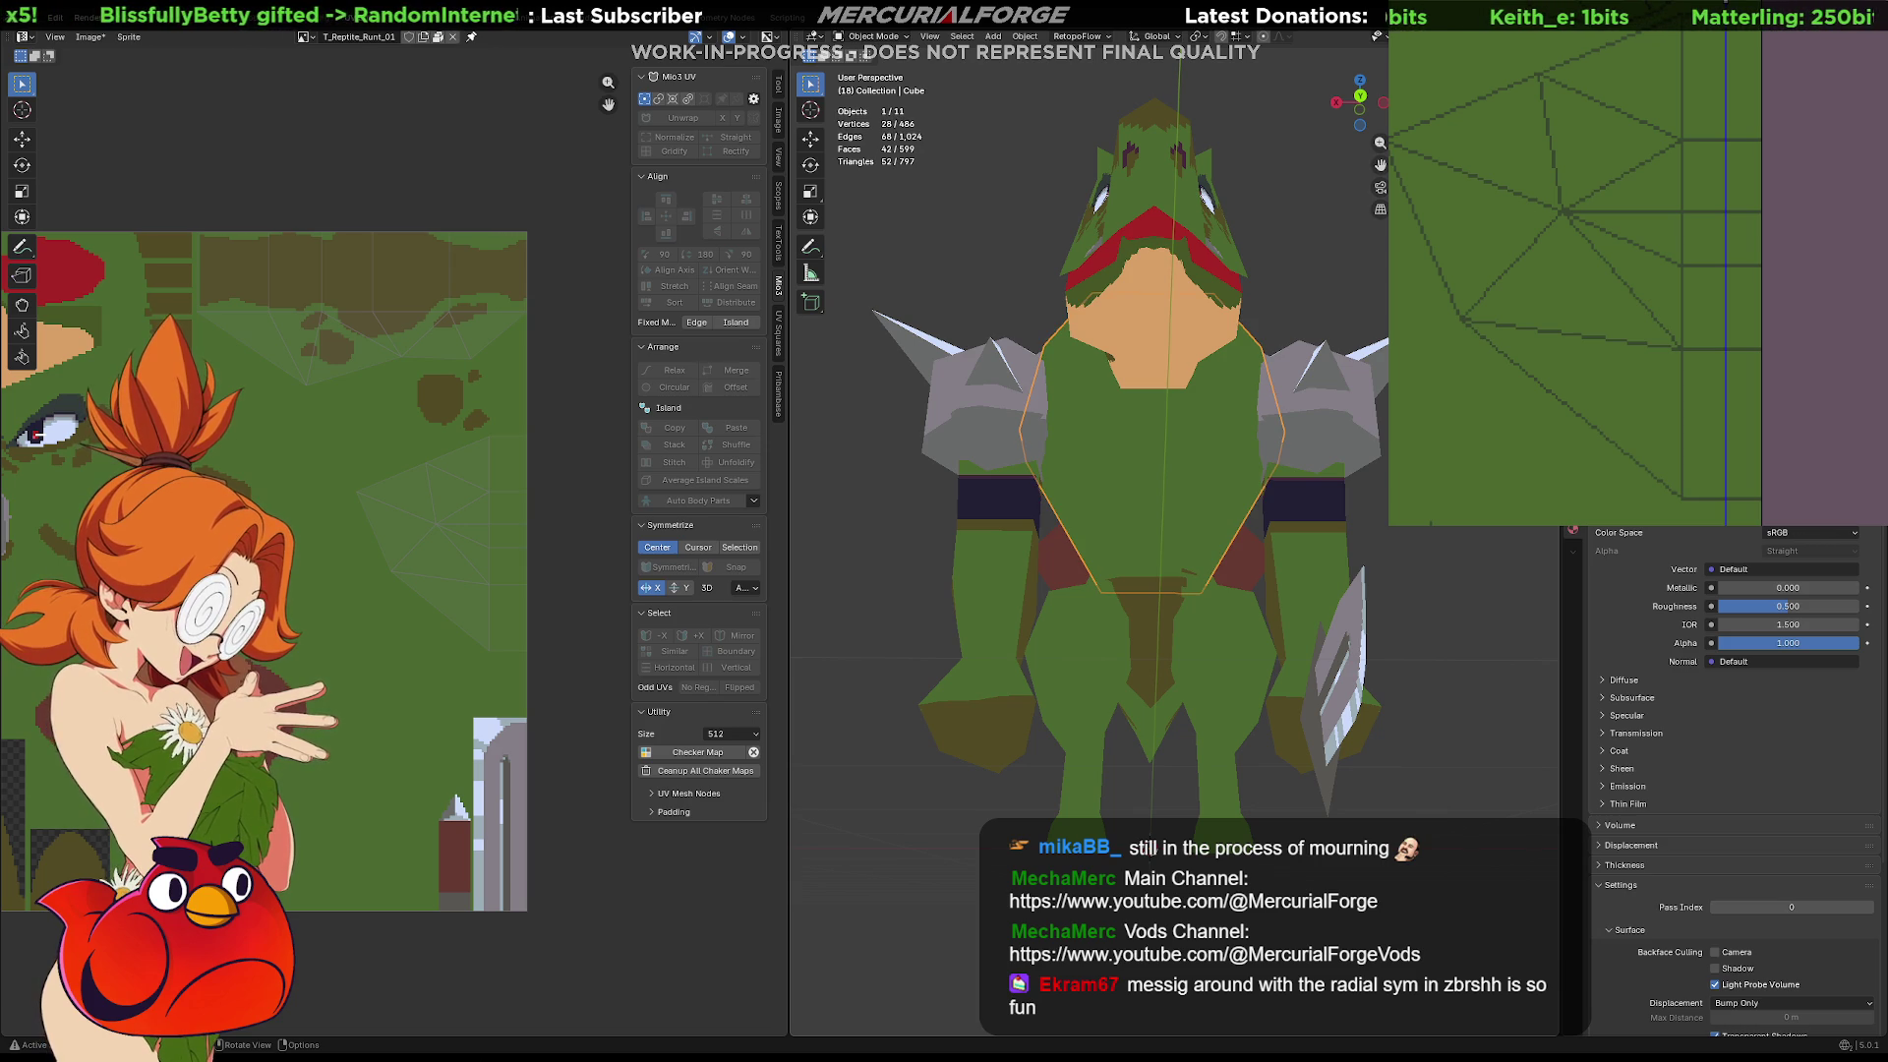
# Enter Edit Mode on the torso and paint the tan belly shape down the chest texture
pyautogui.press('Tab')
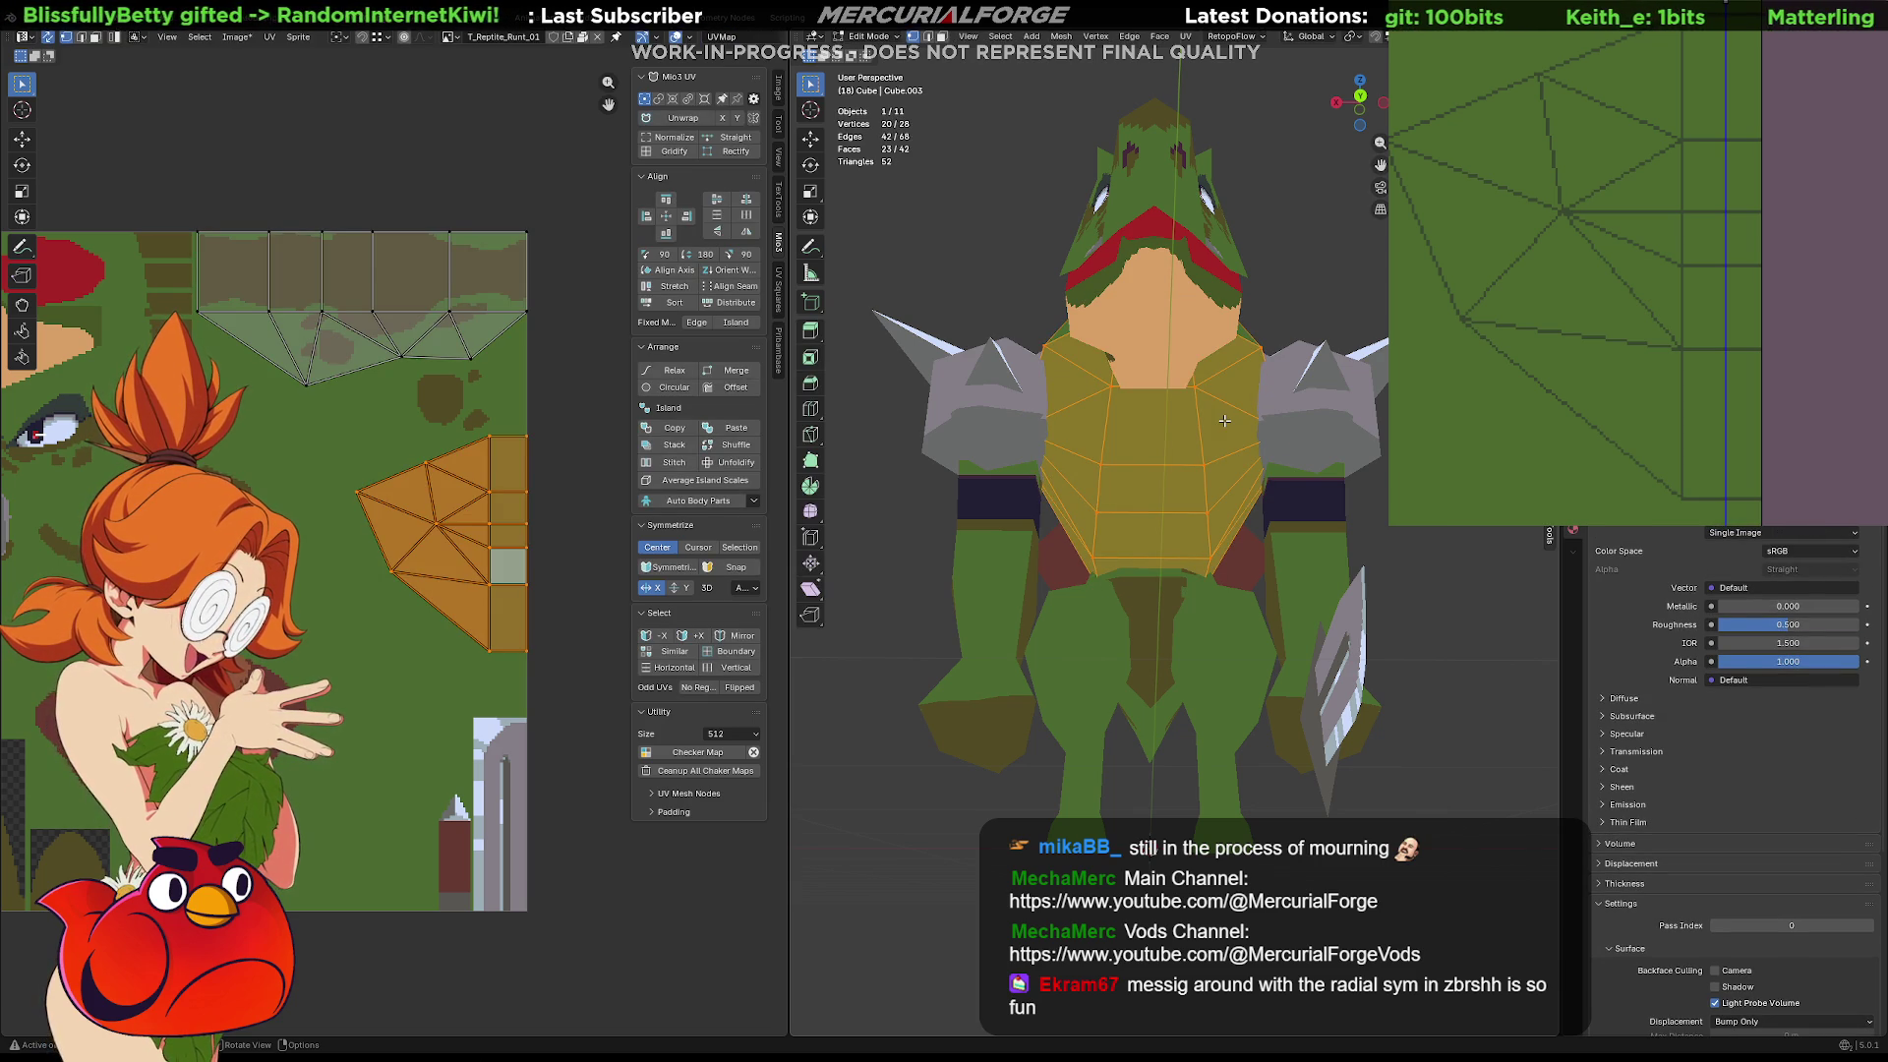
pyautogui.moveTo(1672, 108); pyautogui.dragTo(1671, 123)
pyautogui.hotkey('ctrl', 'z')
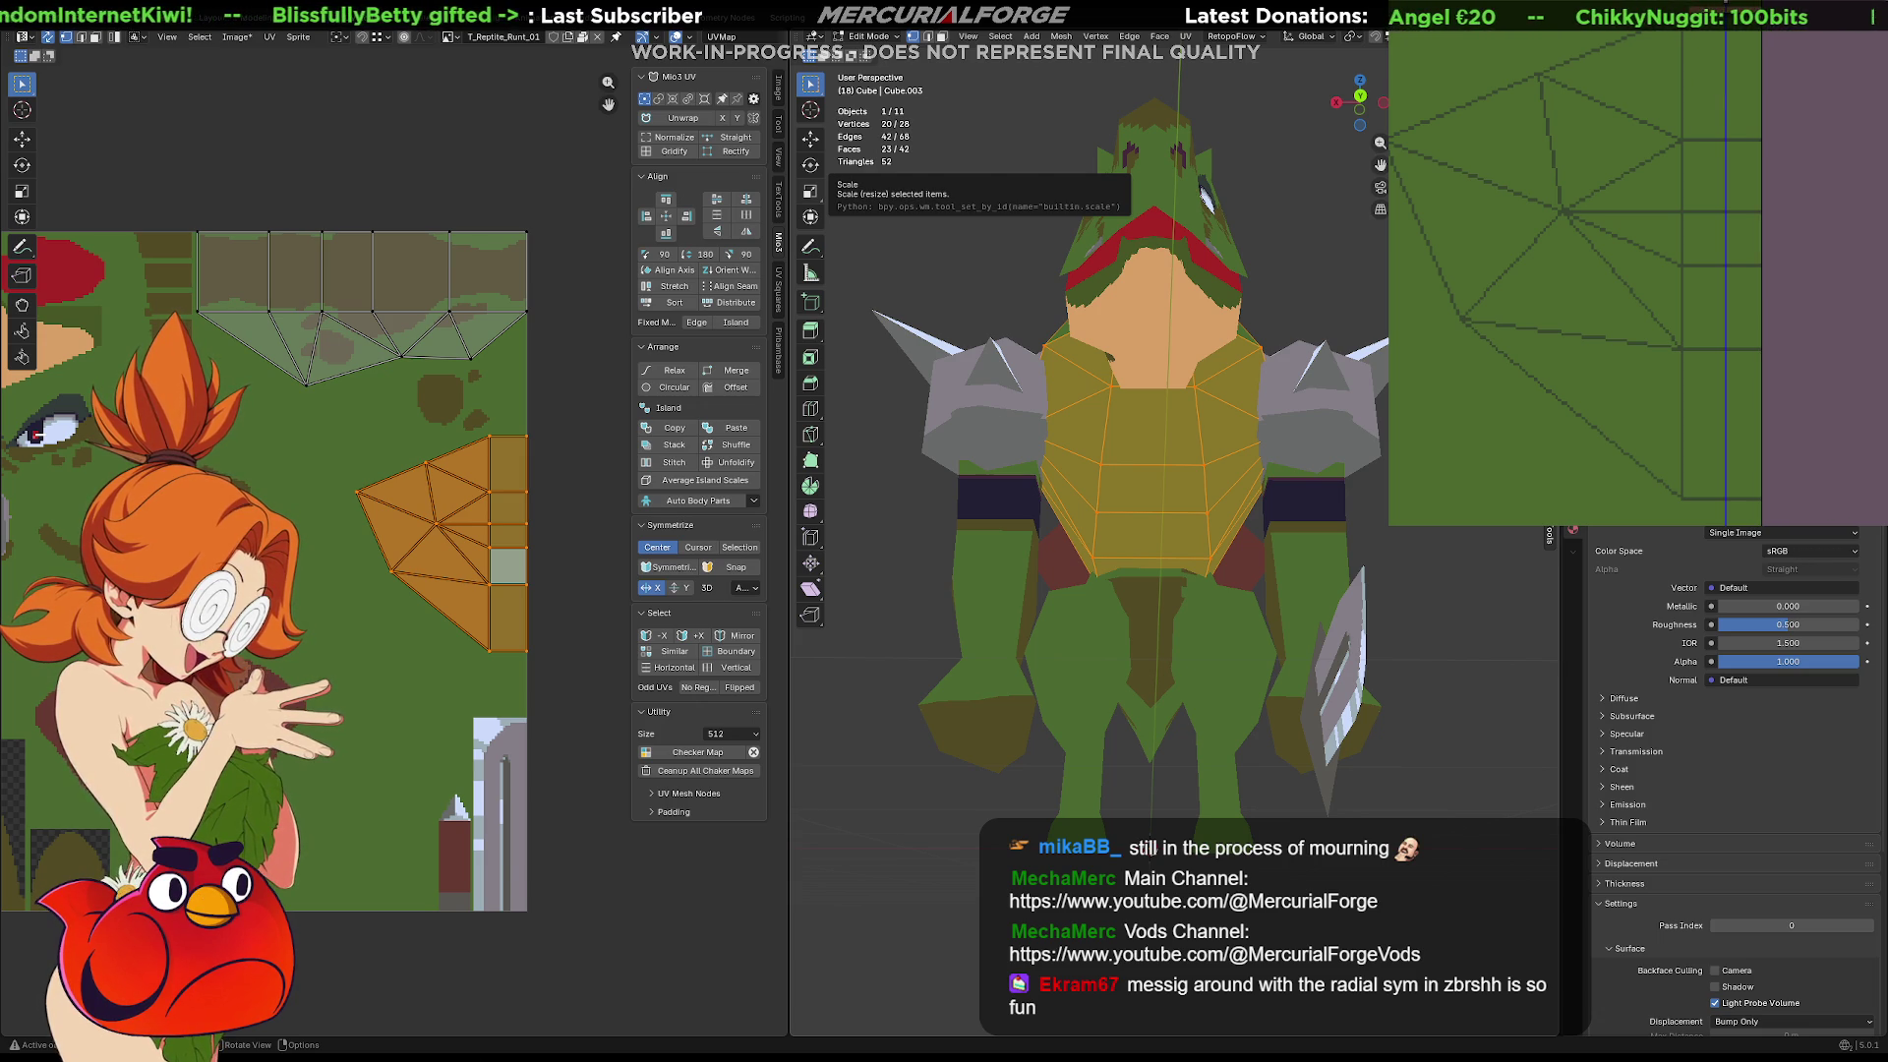
pyautogui.moveTo(1678, 108)
pyautogui.mouseDown()
pyautogui.moveTo(1649, 159)
pyautogui.moveTo(1664, 257)
pyautogui.moveTo(1643, 378)
pyautogui.moveTo(1684, 490)
pyautogui.moveTo(1750, 504)
pyautogui.mouseUp()
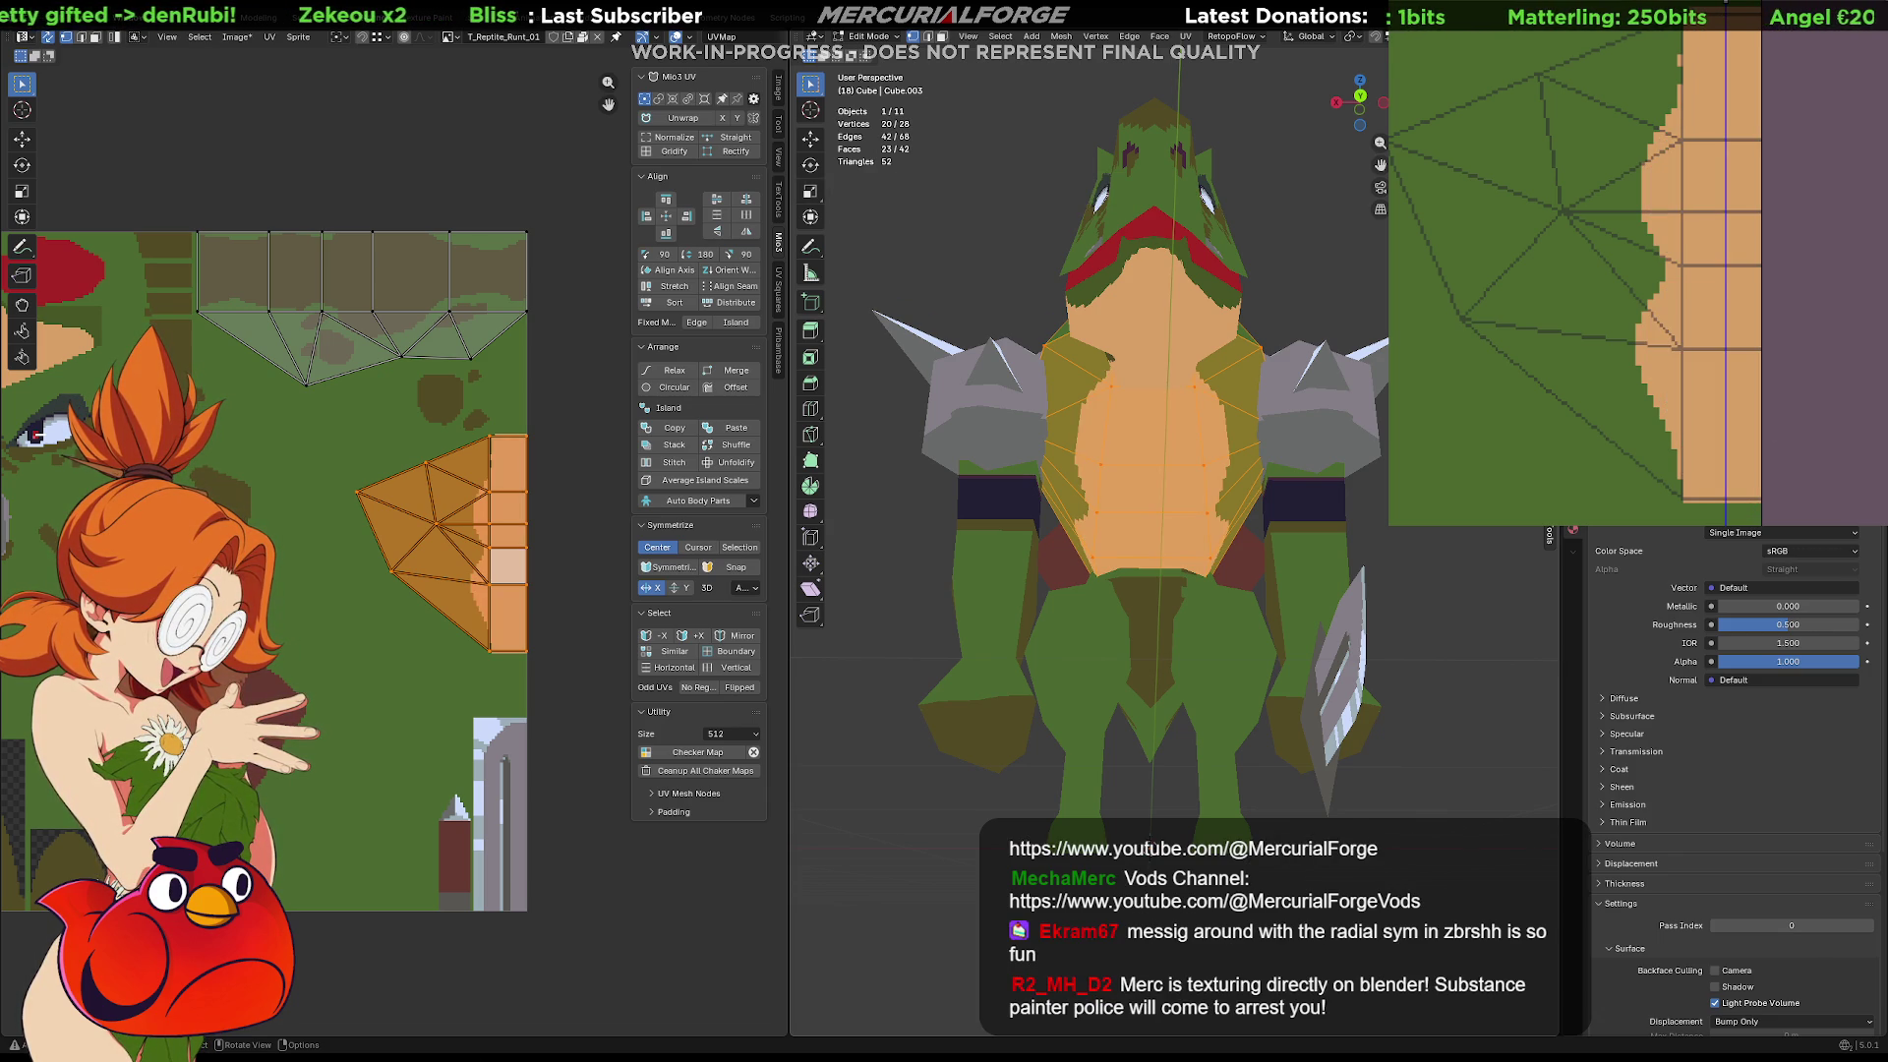
pyautogui.moveTo(1160, 561)
pyautogui.mouseDown(button='middle')
pyautogui.moveTo(1239, 561)
pyautogui.moveTo(984, 546)
pyautogui.mouseUp(button='middle')
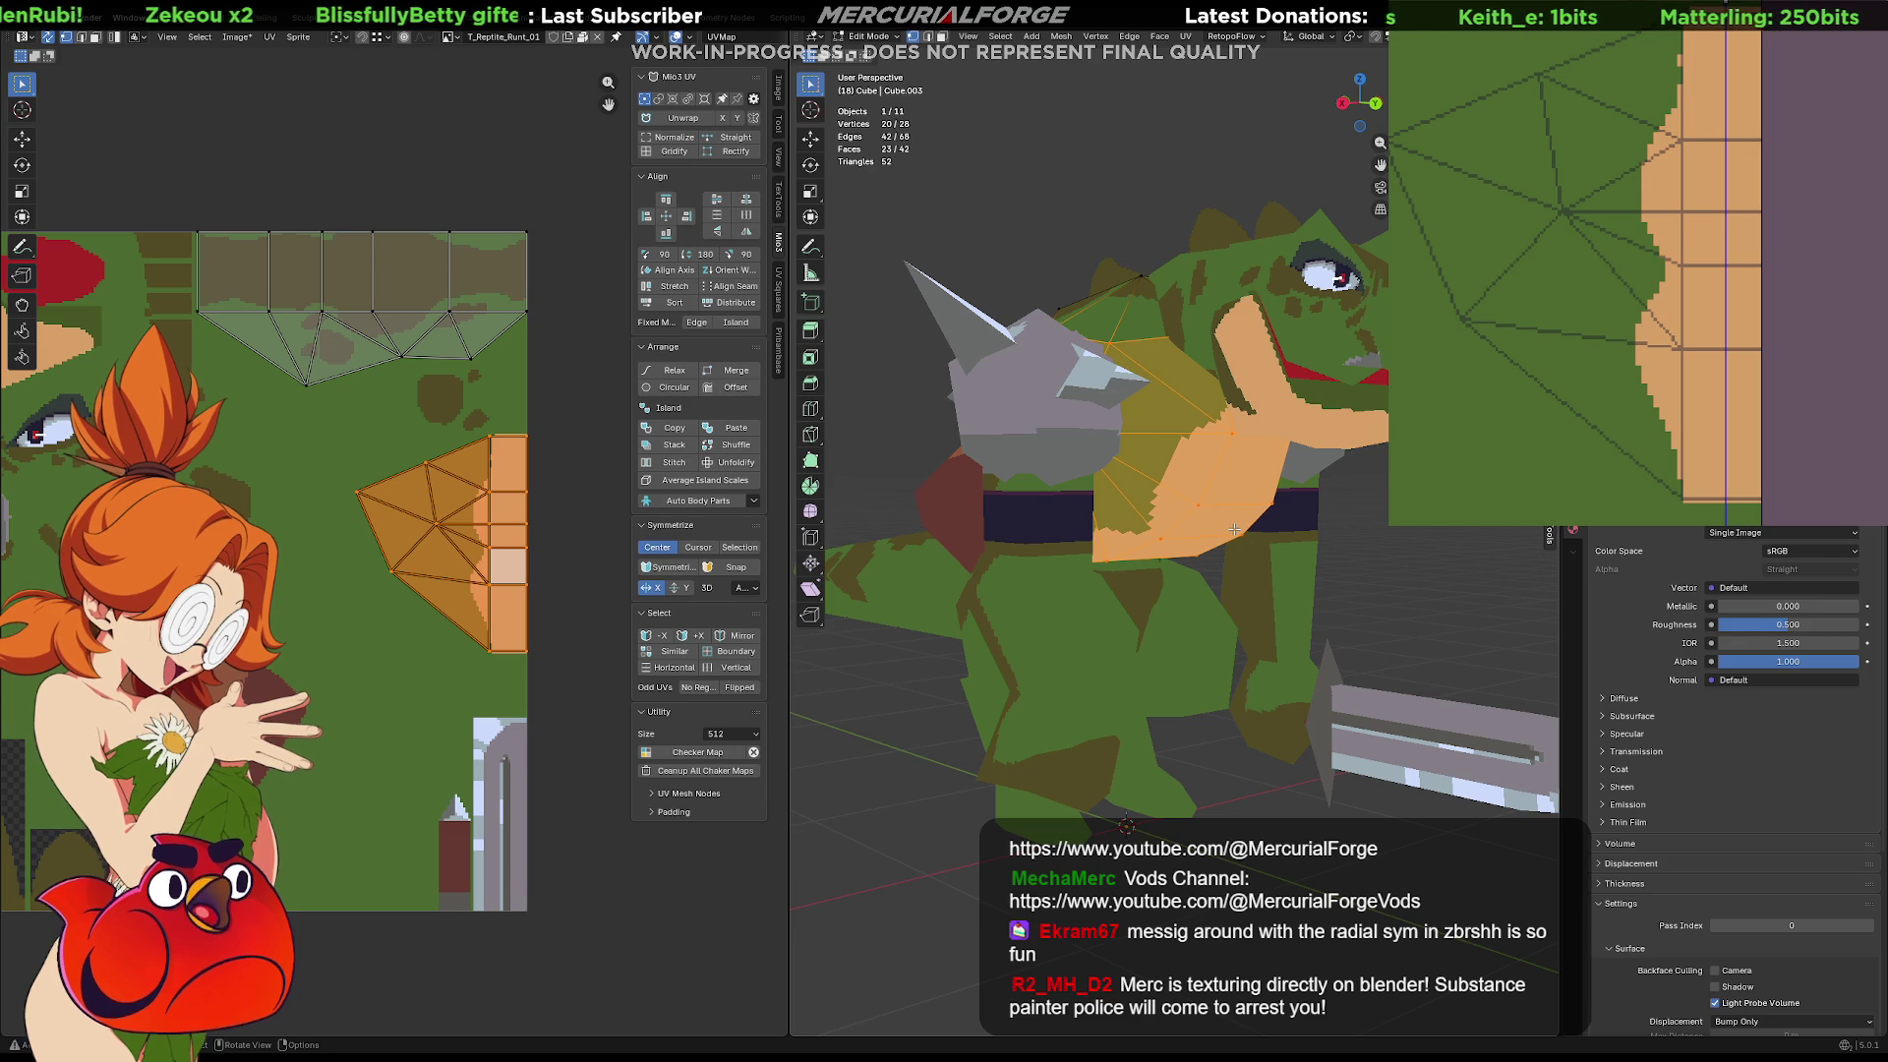
# Paint extra tan pixels along the belly's edge against the green skin
pyautogui.click(1372, 578)
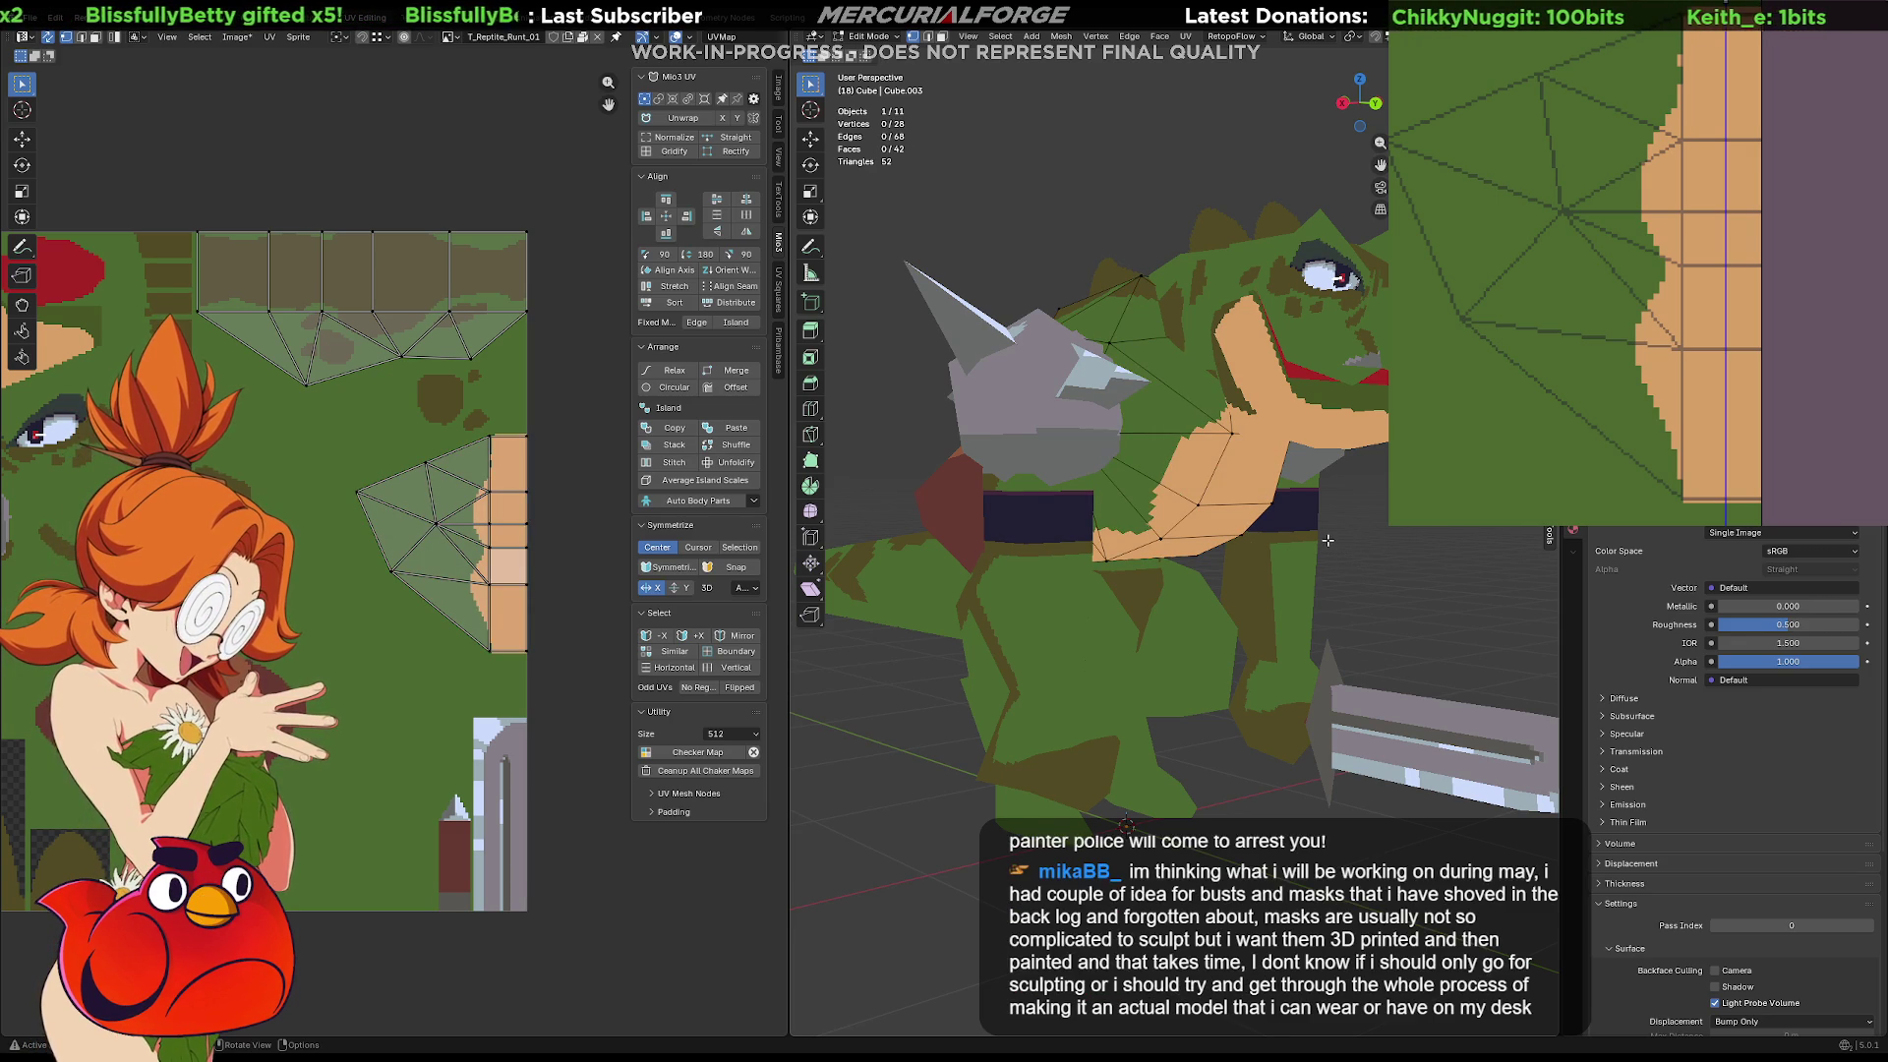
pyautogui.moveTo(1326, 540)
pyautogui.mouseDown(button='middle')
pyautogui.moveTo(1291, 502)
pyautogui.moveTo(1296, 535)
pyautogui.mouseUp(button='middle')
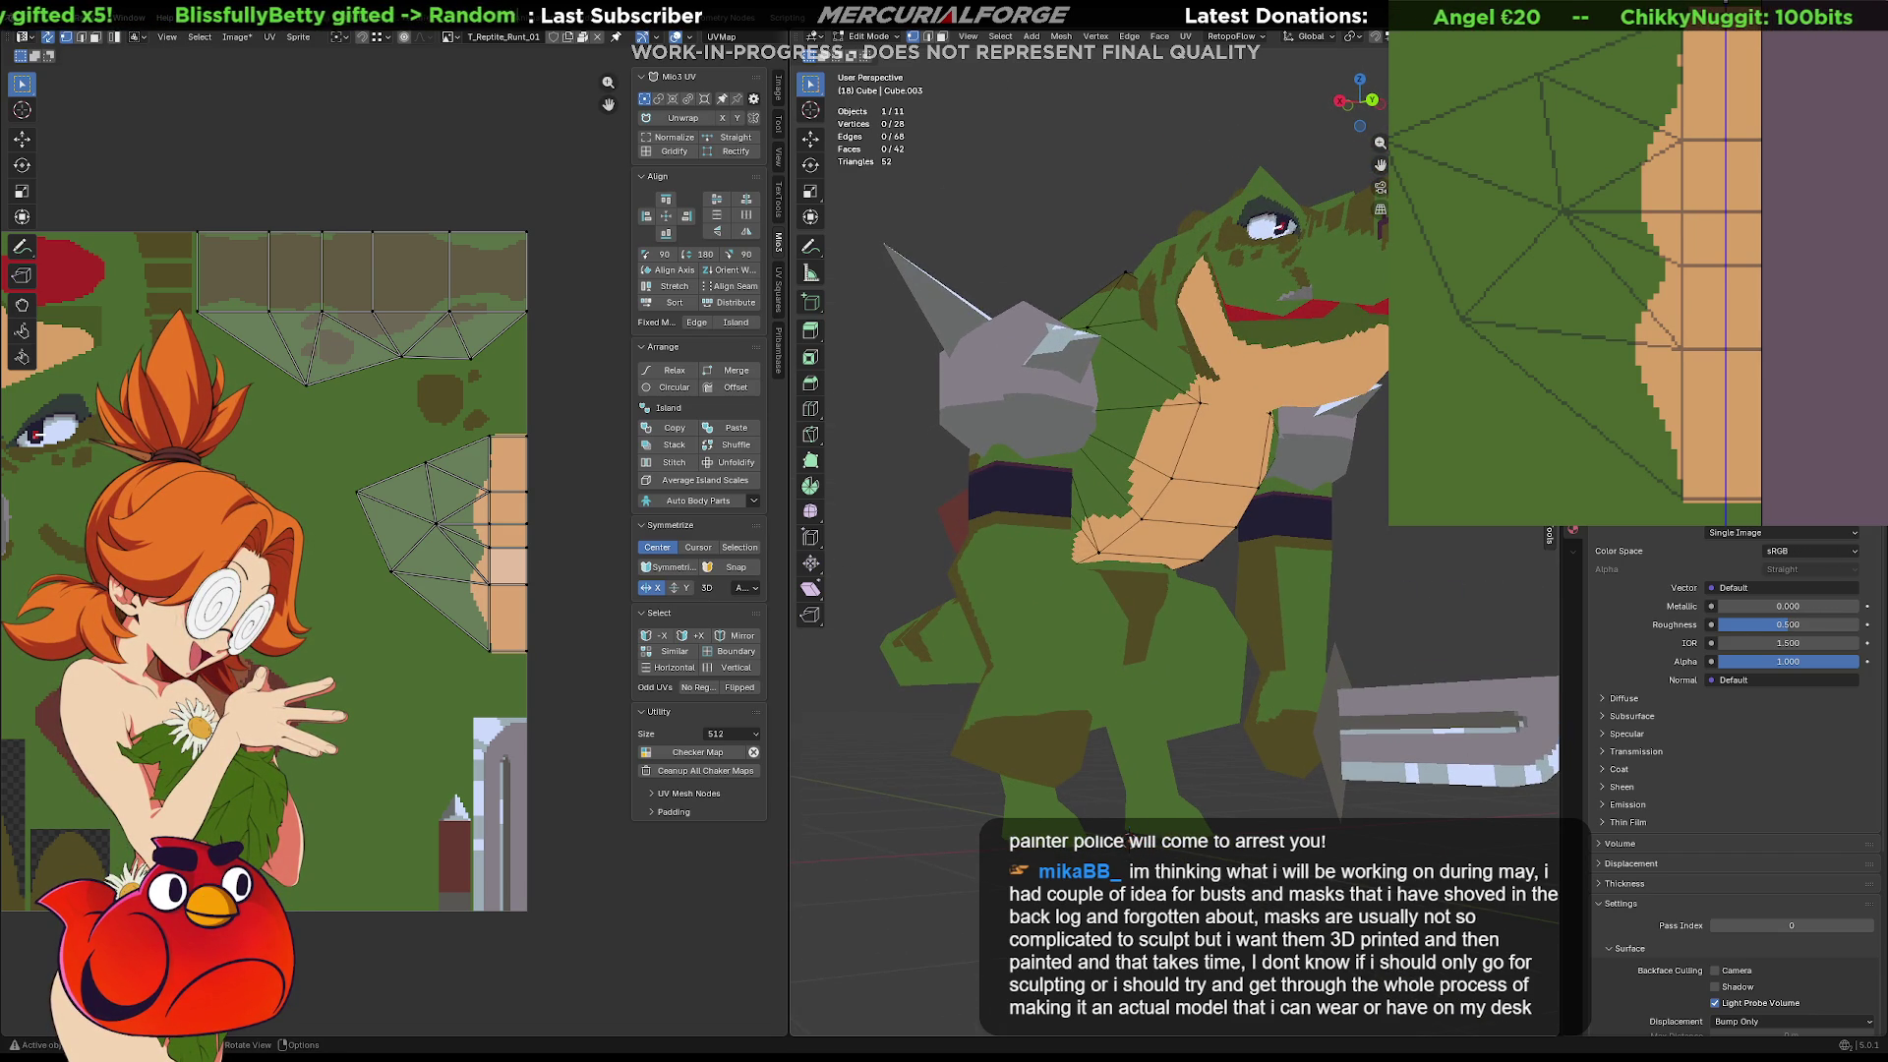
pyautogui.moveTo(1727, 117)
pyautogui.mouseDown(button='middle')
pyautogui.moveTo(1763, 111)
pyautogui.moveTo(1791, 170)
pyautogui.mouseUp(button='middle')
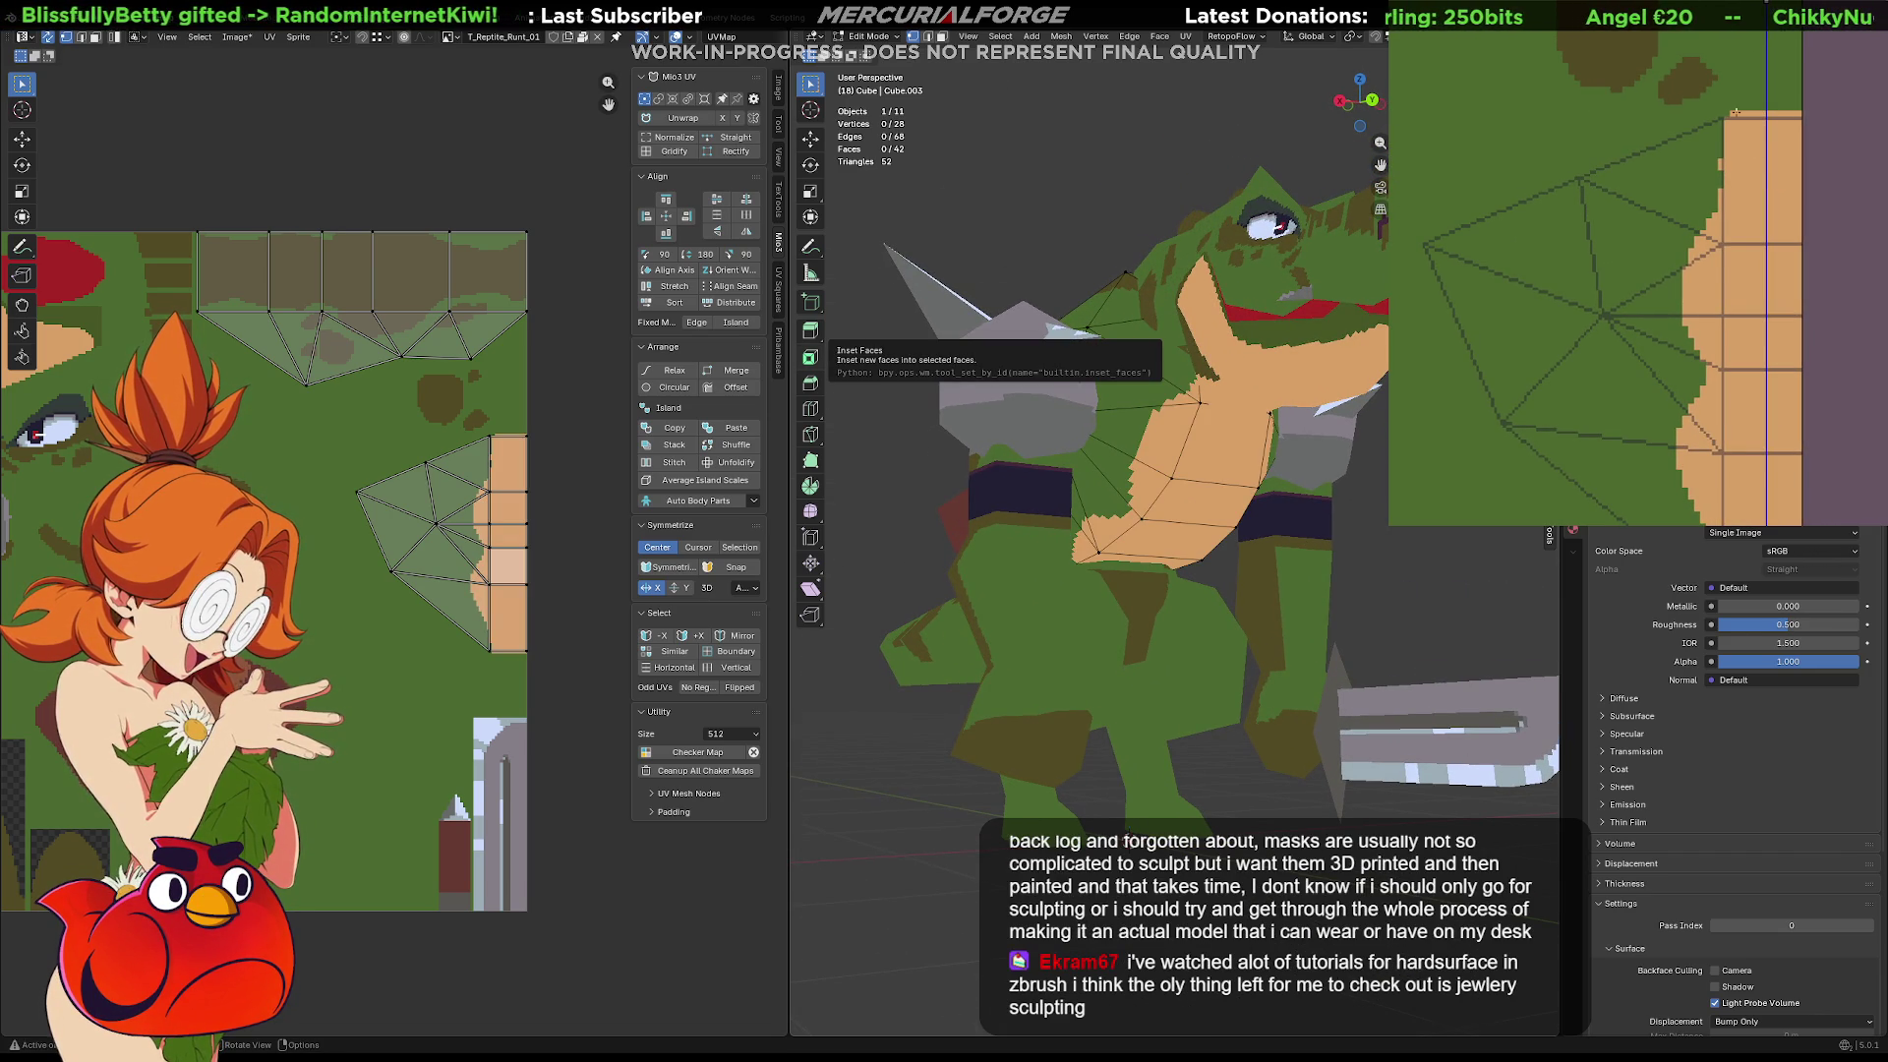
pyautogui.hotkey('ctrl', 'z')
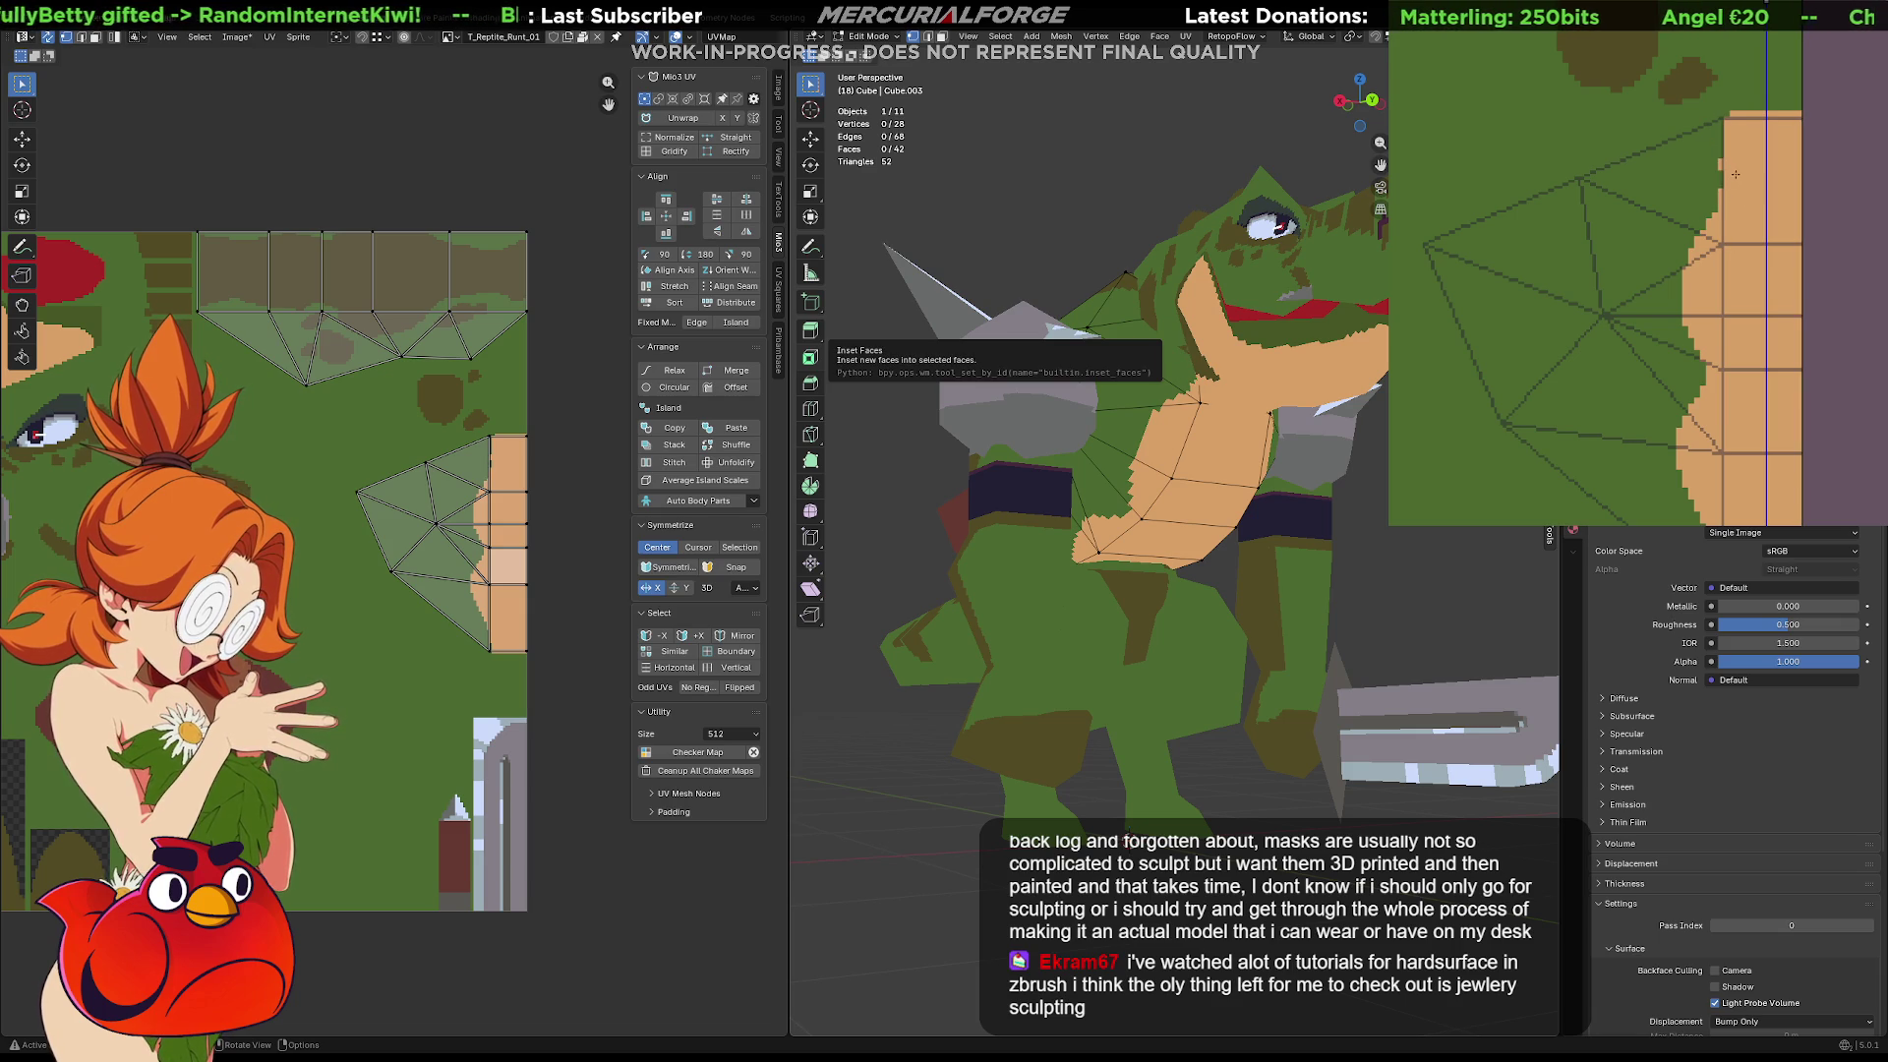
pyautogui.moveTo(1716, 169); pyautogui.dragTo(1713, 234)
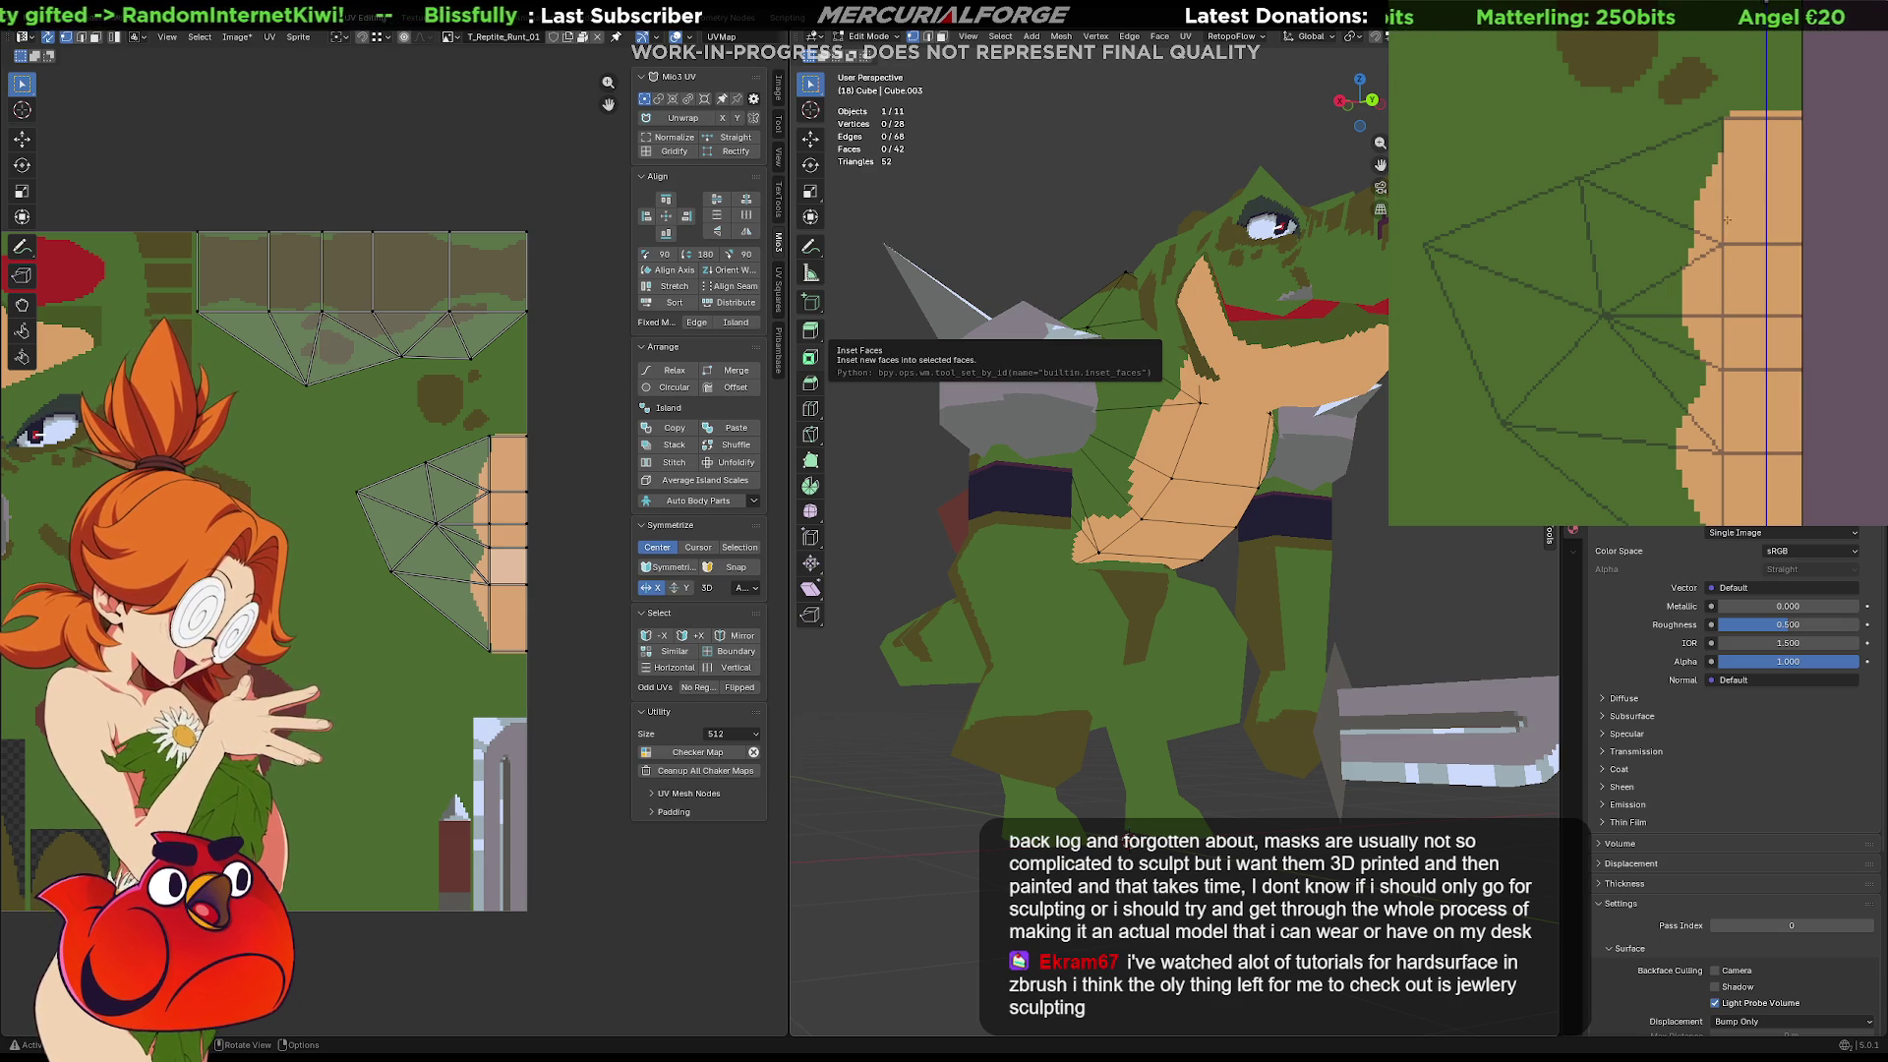
pyautogui.moveTo(1219, 491)
pyautogui.mouseDown(button='middle')
pyautogui.moveTo(1239, 496)
pyautogui.moveTo(1214, 497)
pyautogui.mouseUp(button='middle')
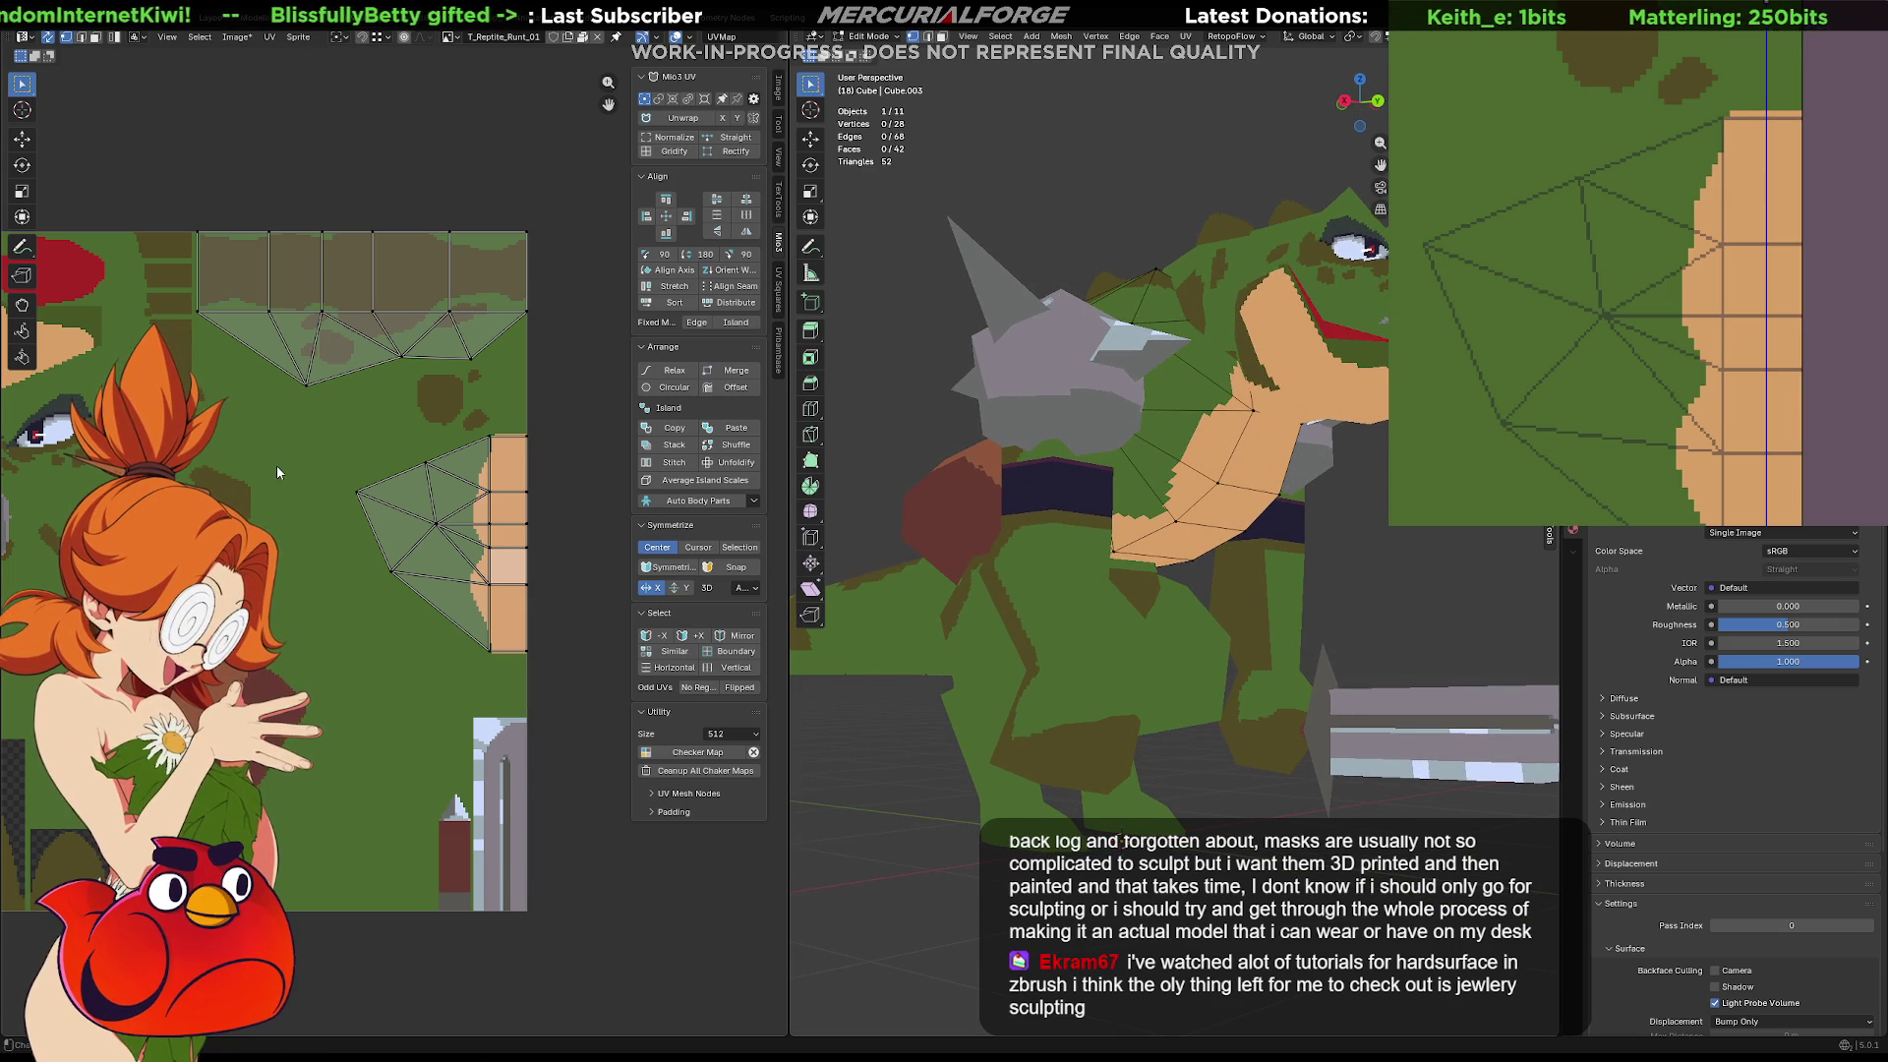
# Check the belly's upper edge, undo a stray dark green stroke, and return to Object Mode
pyautogui.keyDown('alt'); pyautogui.click(403, 454); pyautogui.keyUp('alt')
pyautogui.moveTo(1599, 280); pyautogui.dragTo(1712, 266, button='middle')
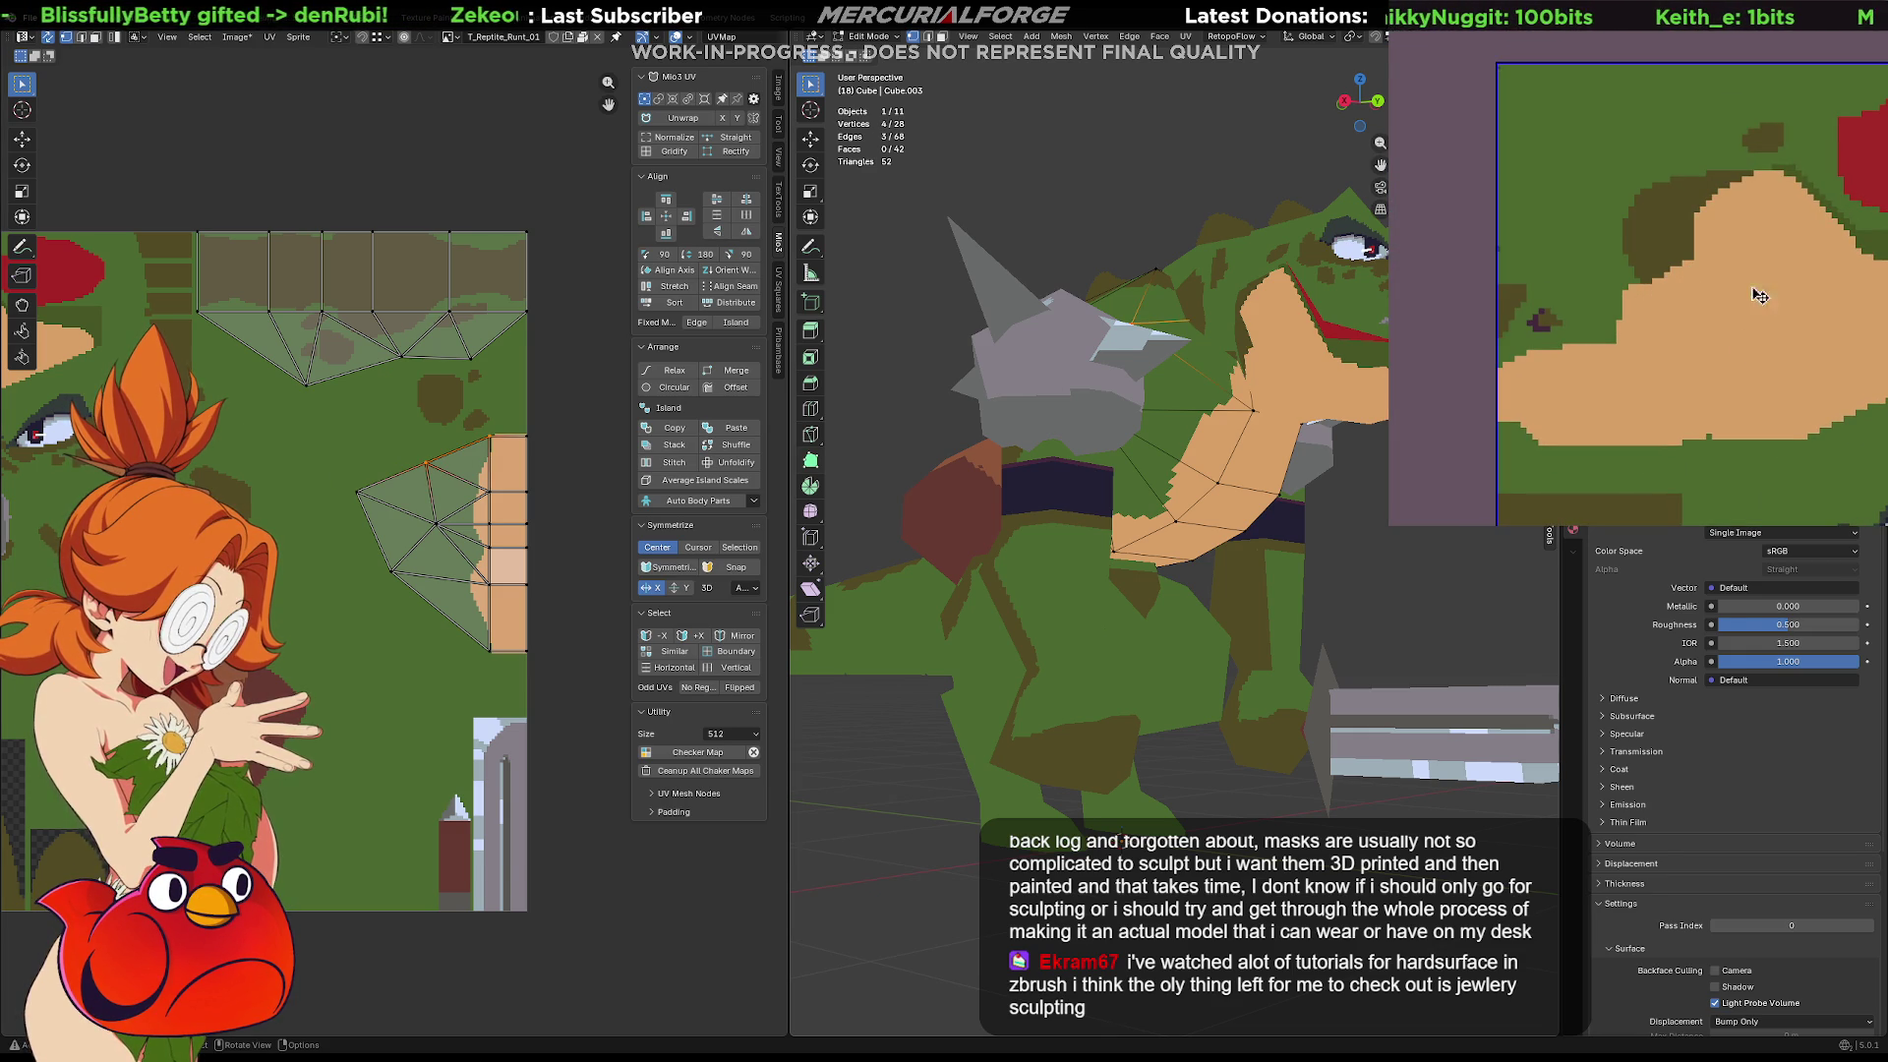
pyautogui.moveTo(1692, 288); pyautogui.dragTo(1706, 313)
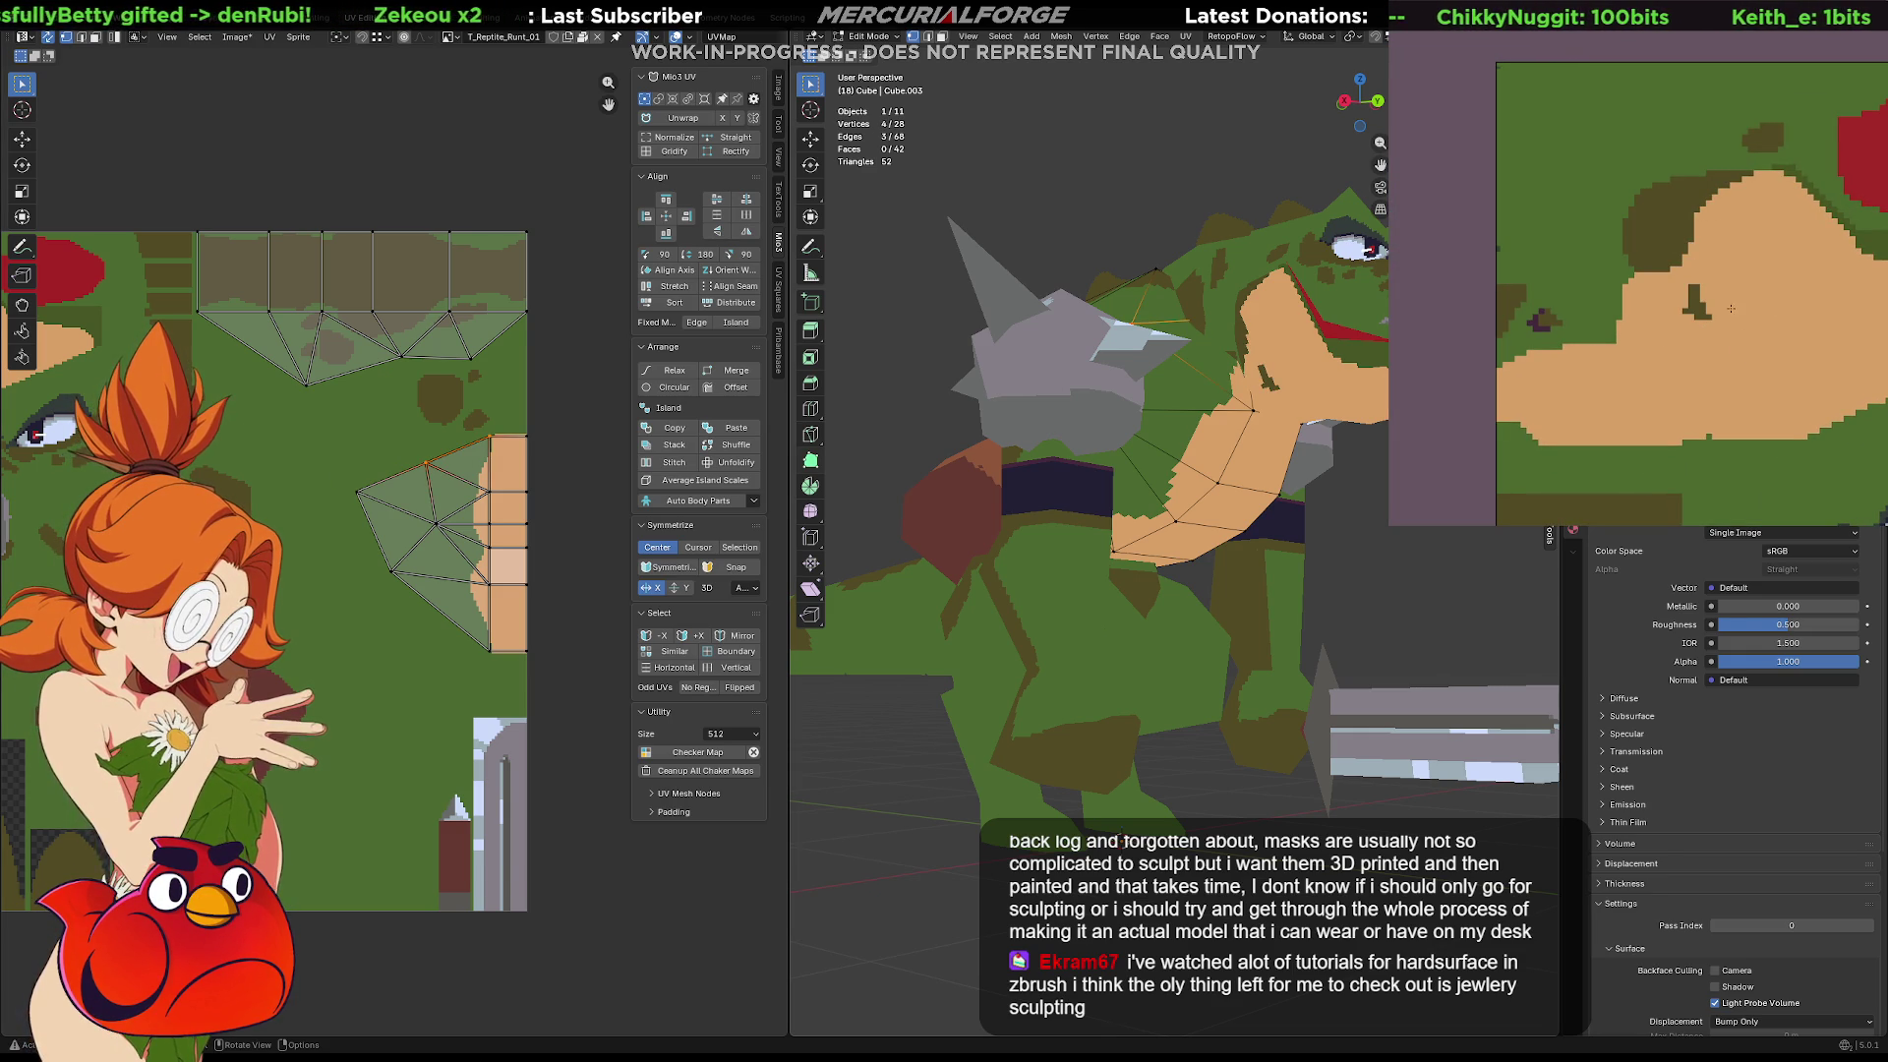
pyautogui.hotkey('ctrl', 'z')
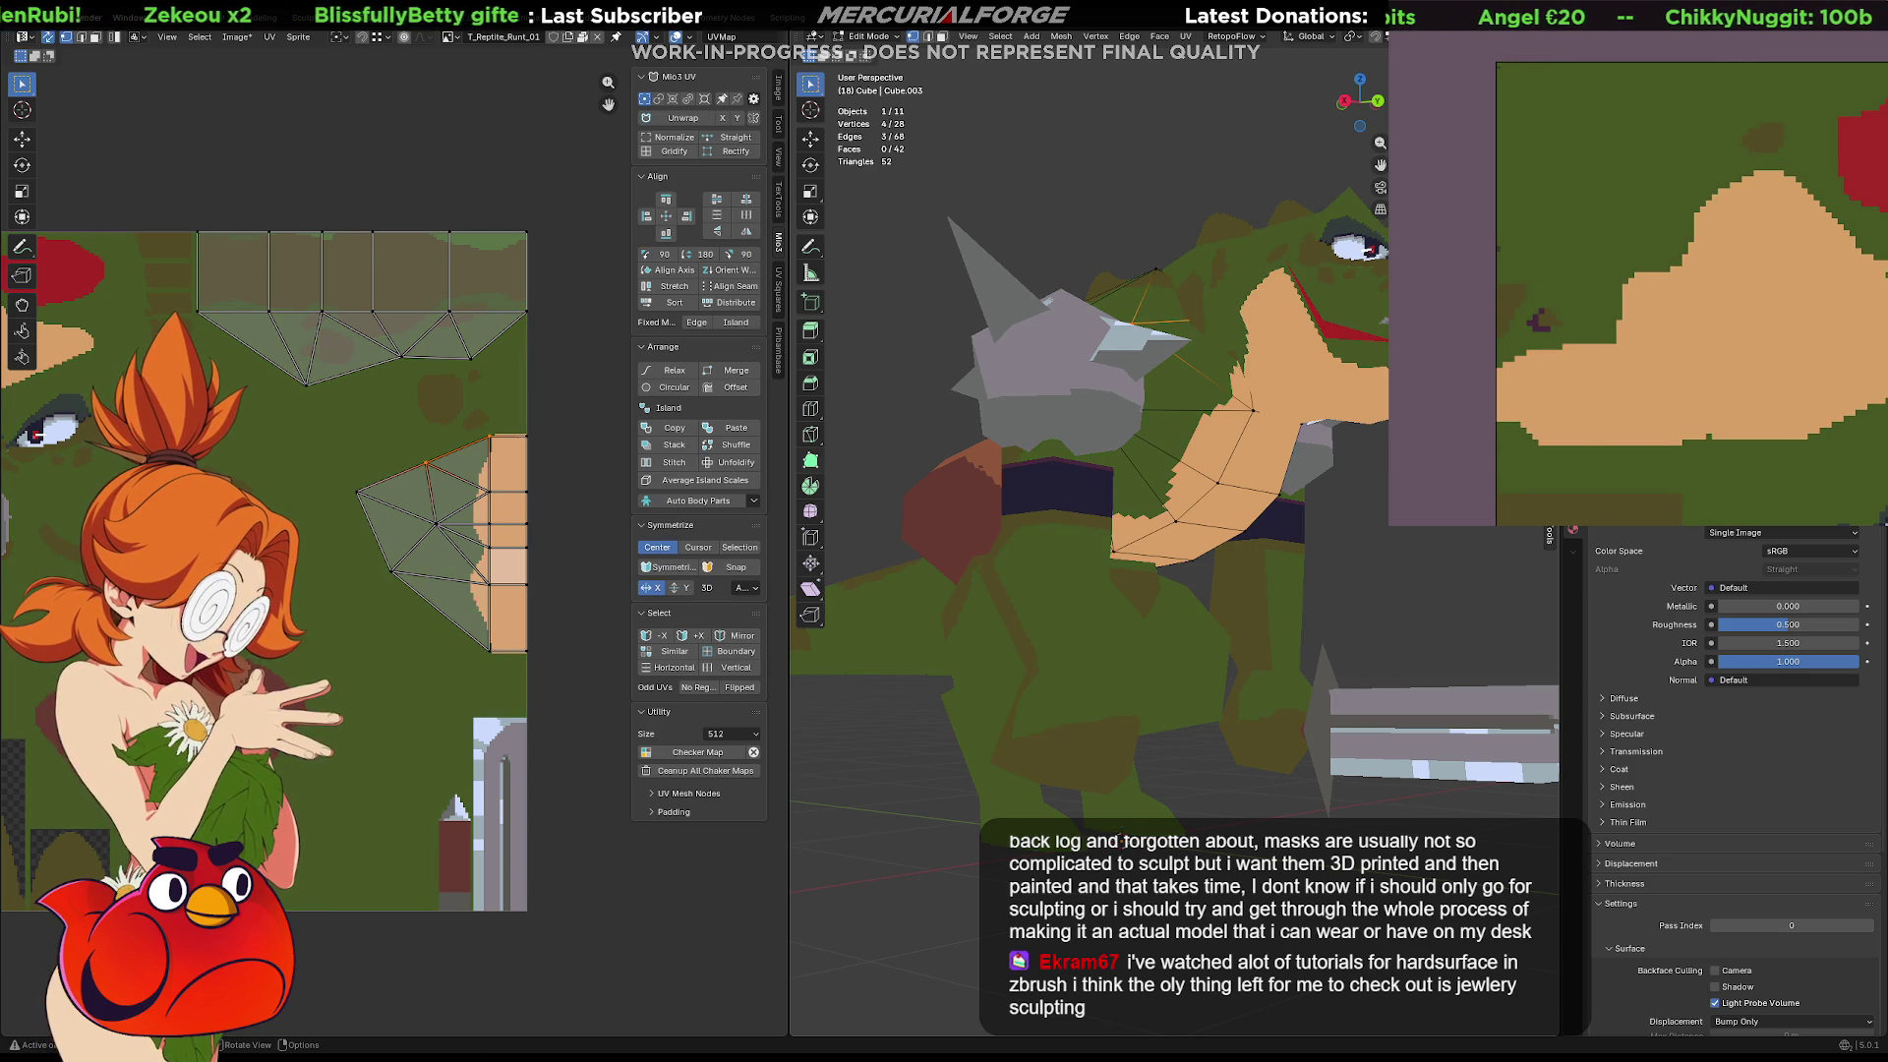
pyautogui.scroll(-3, 1175, 521)
pyautogui.moveTo(1131, 531); pyautogui.dragTo(1270, 532, button='middle')
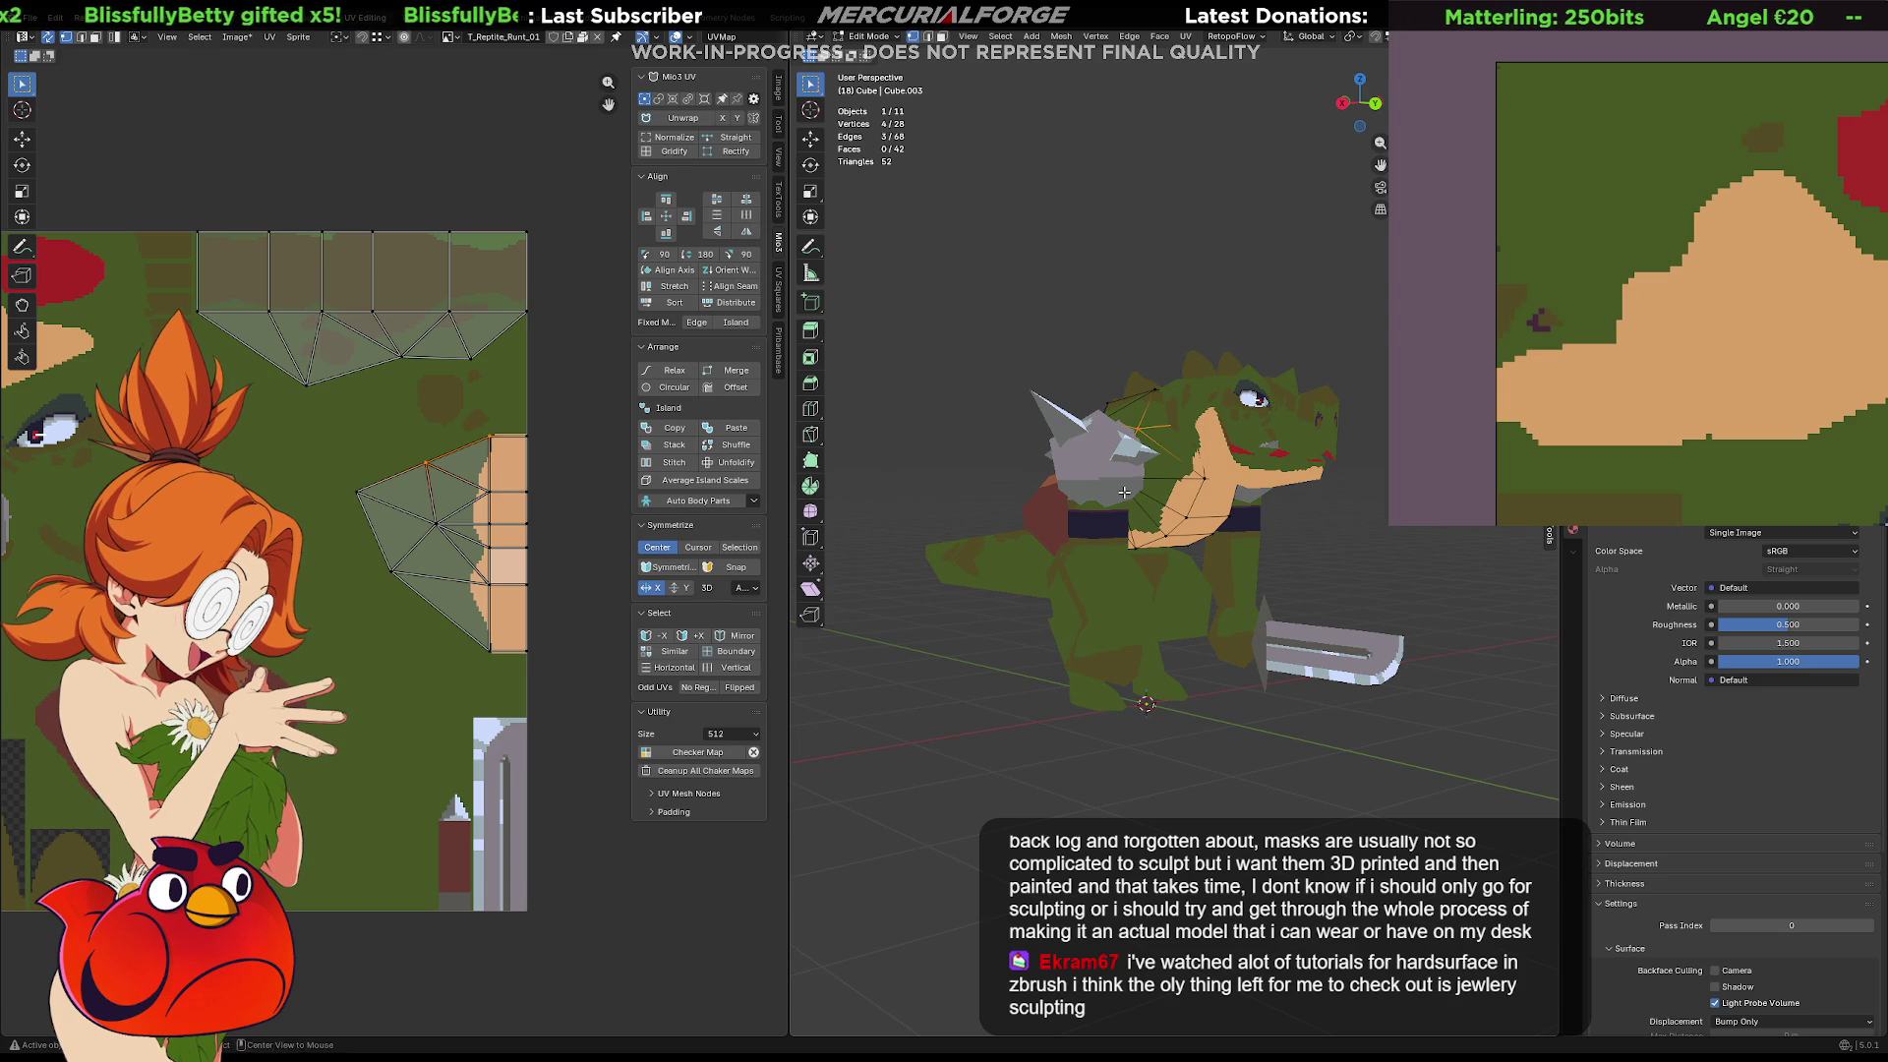
pyautogui.scroll(8, 1201, 556)
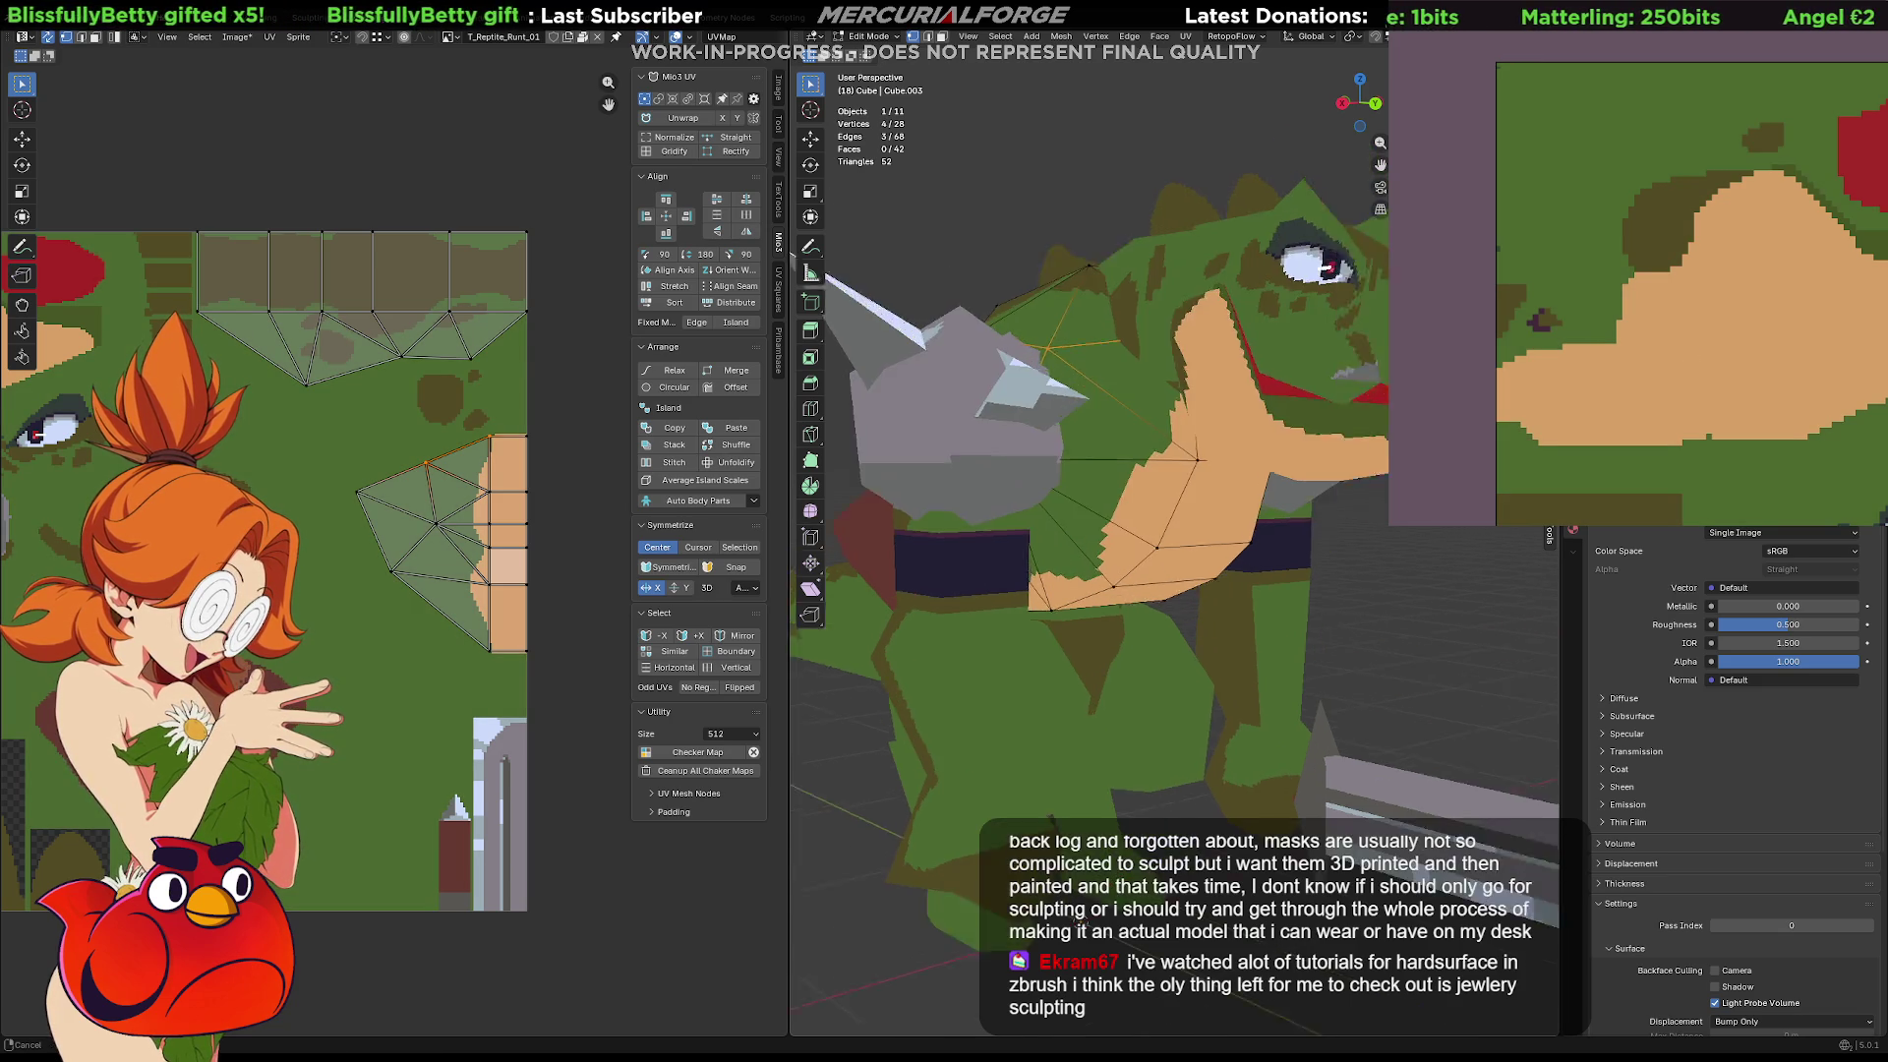
pyautogui.scroll(2, 1201, 556)
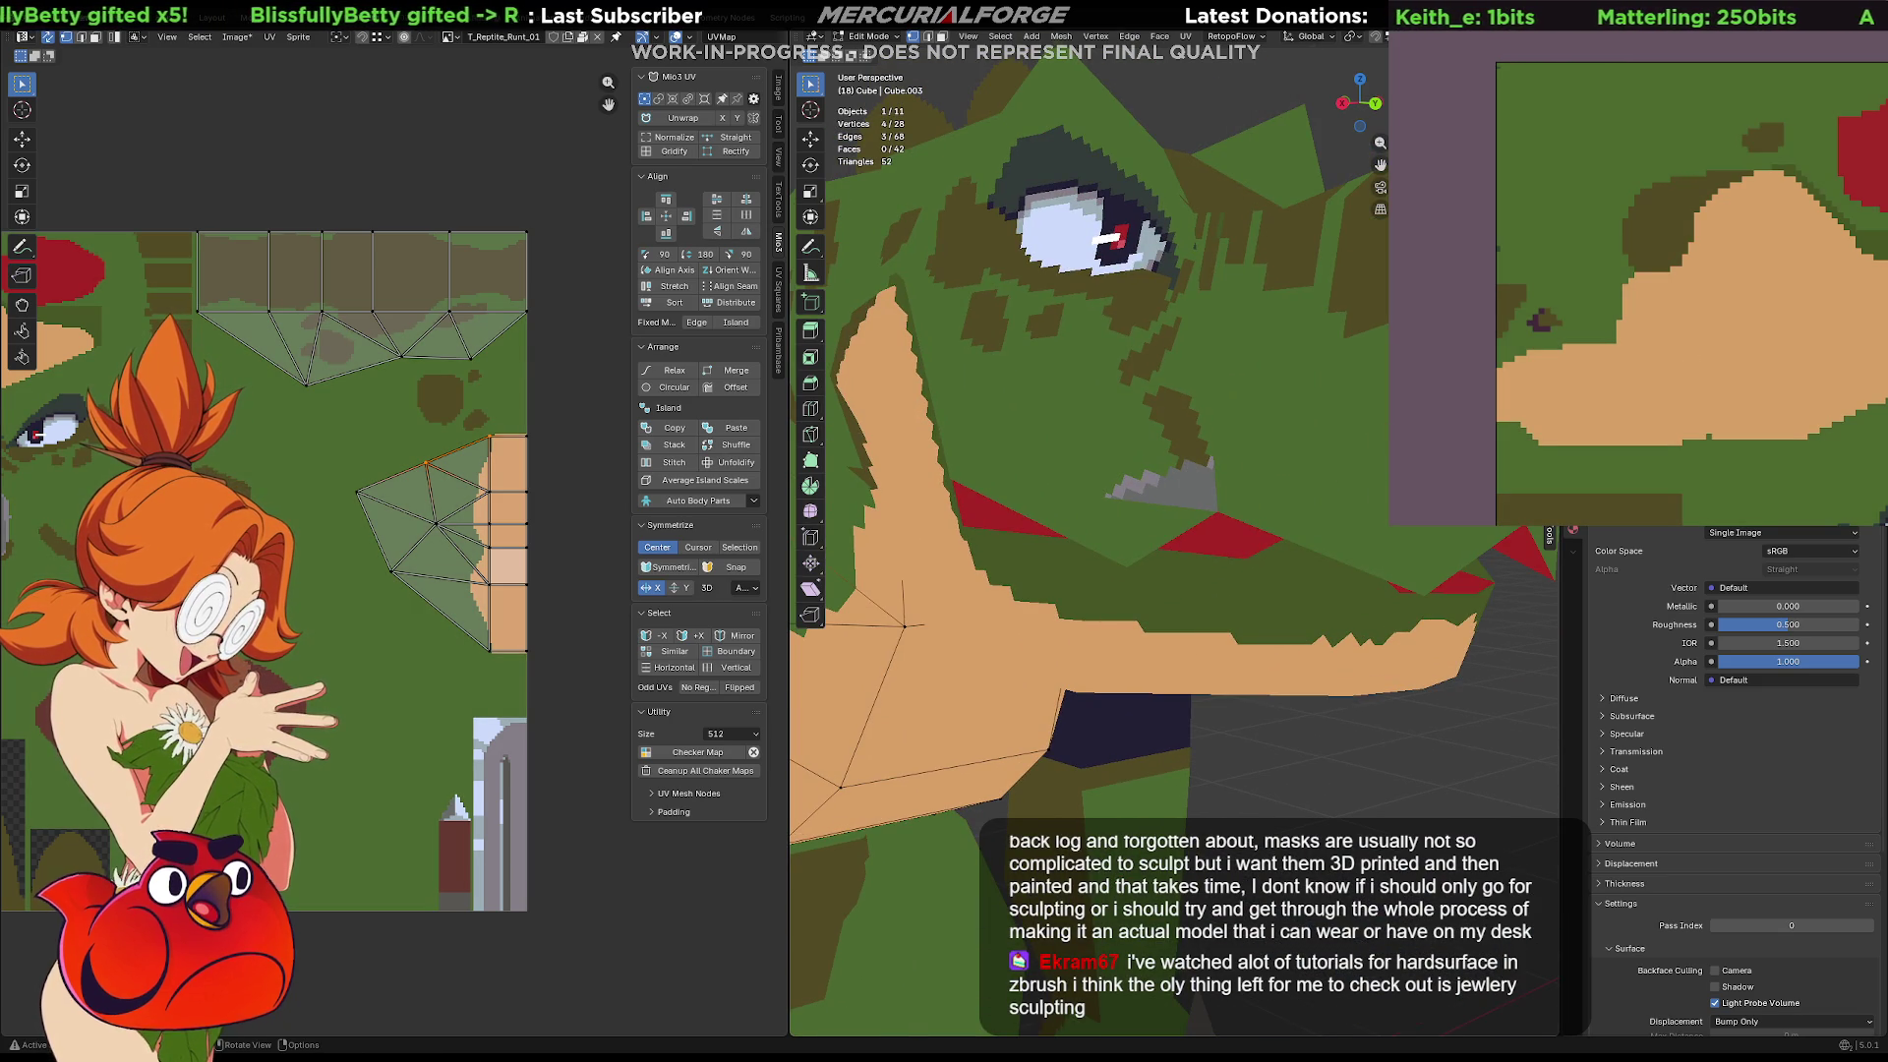
pyautogui.moveTo(1515, 442)
pyautogui.mouseDown(button='middle')
pyautogui.moveTo(1487, 268)
pyautogui.moveTo(1570, 245)
pyautogui.moveTo(1426, 229)
pyautogui.mouseUp(button='middle')
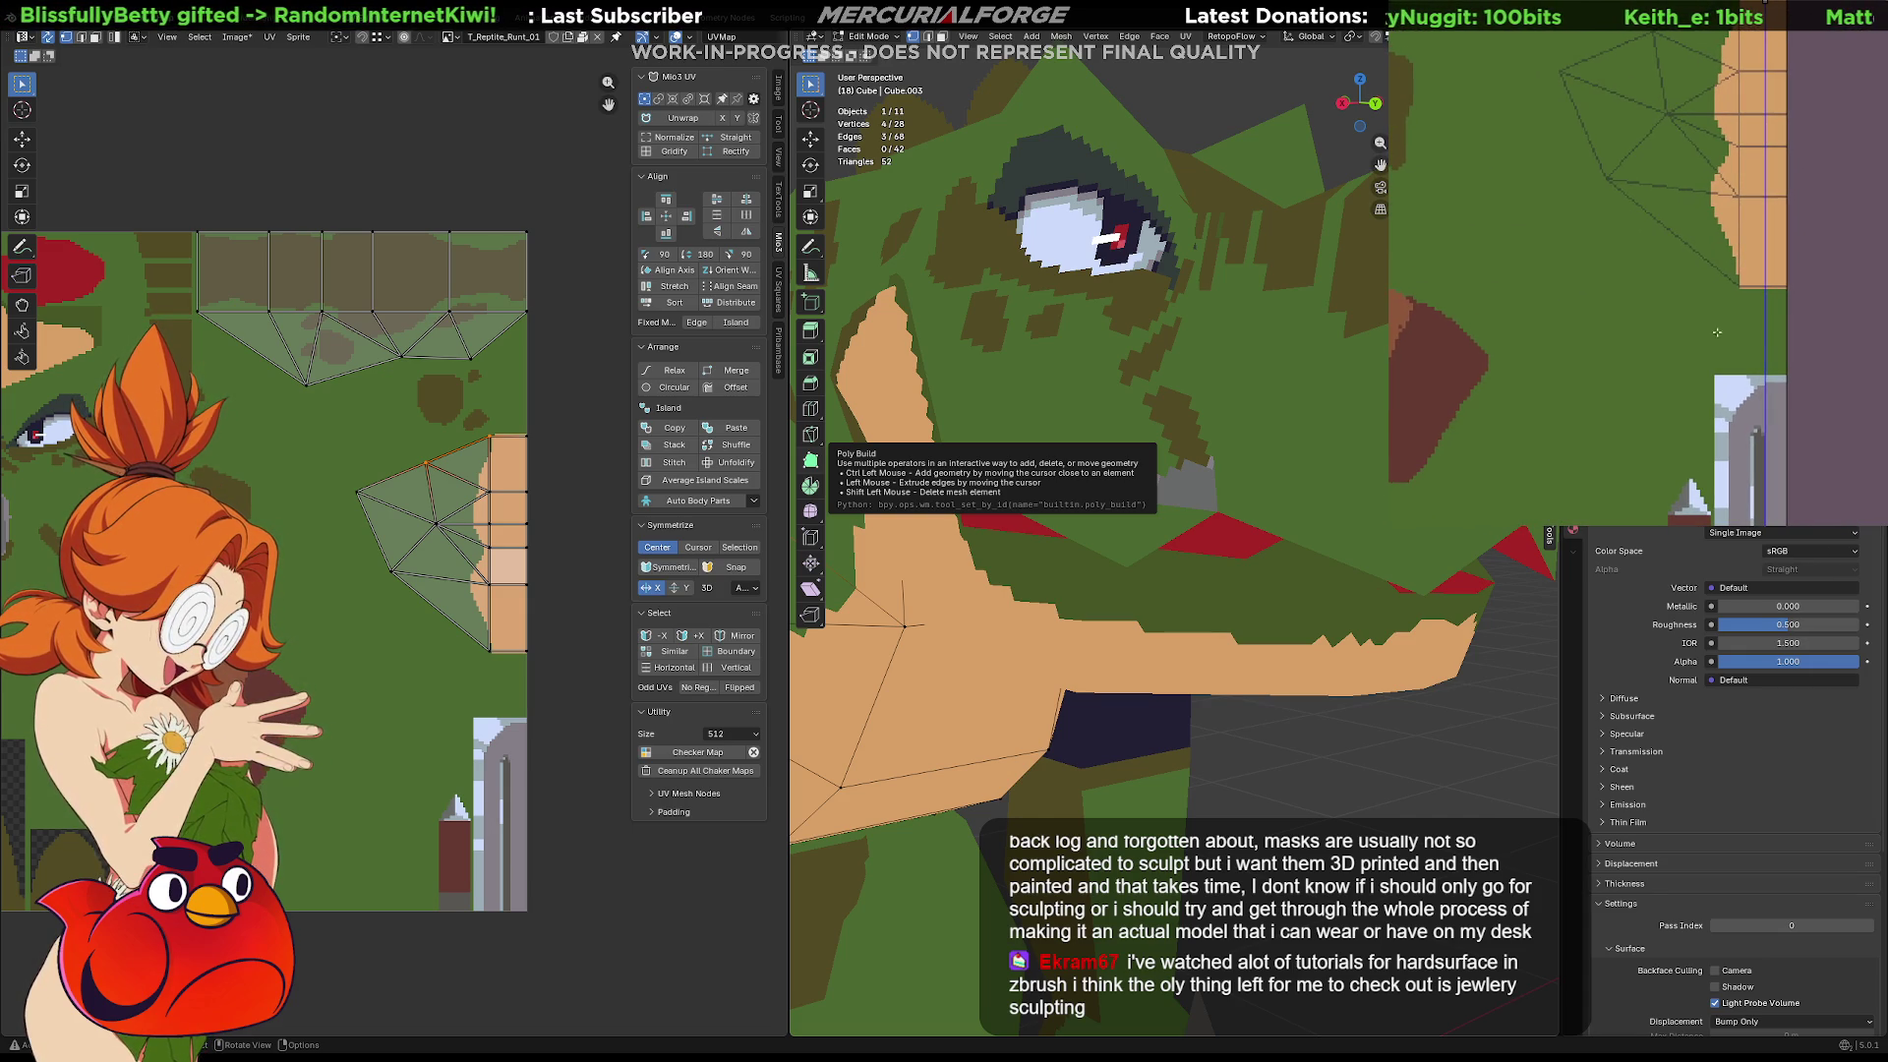
pyautogui.press('Tab')
pyautogui.click(1181, 473)
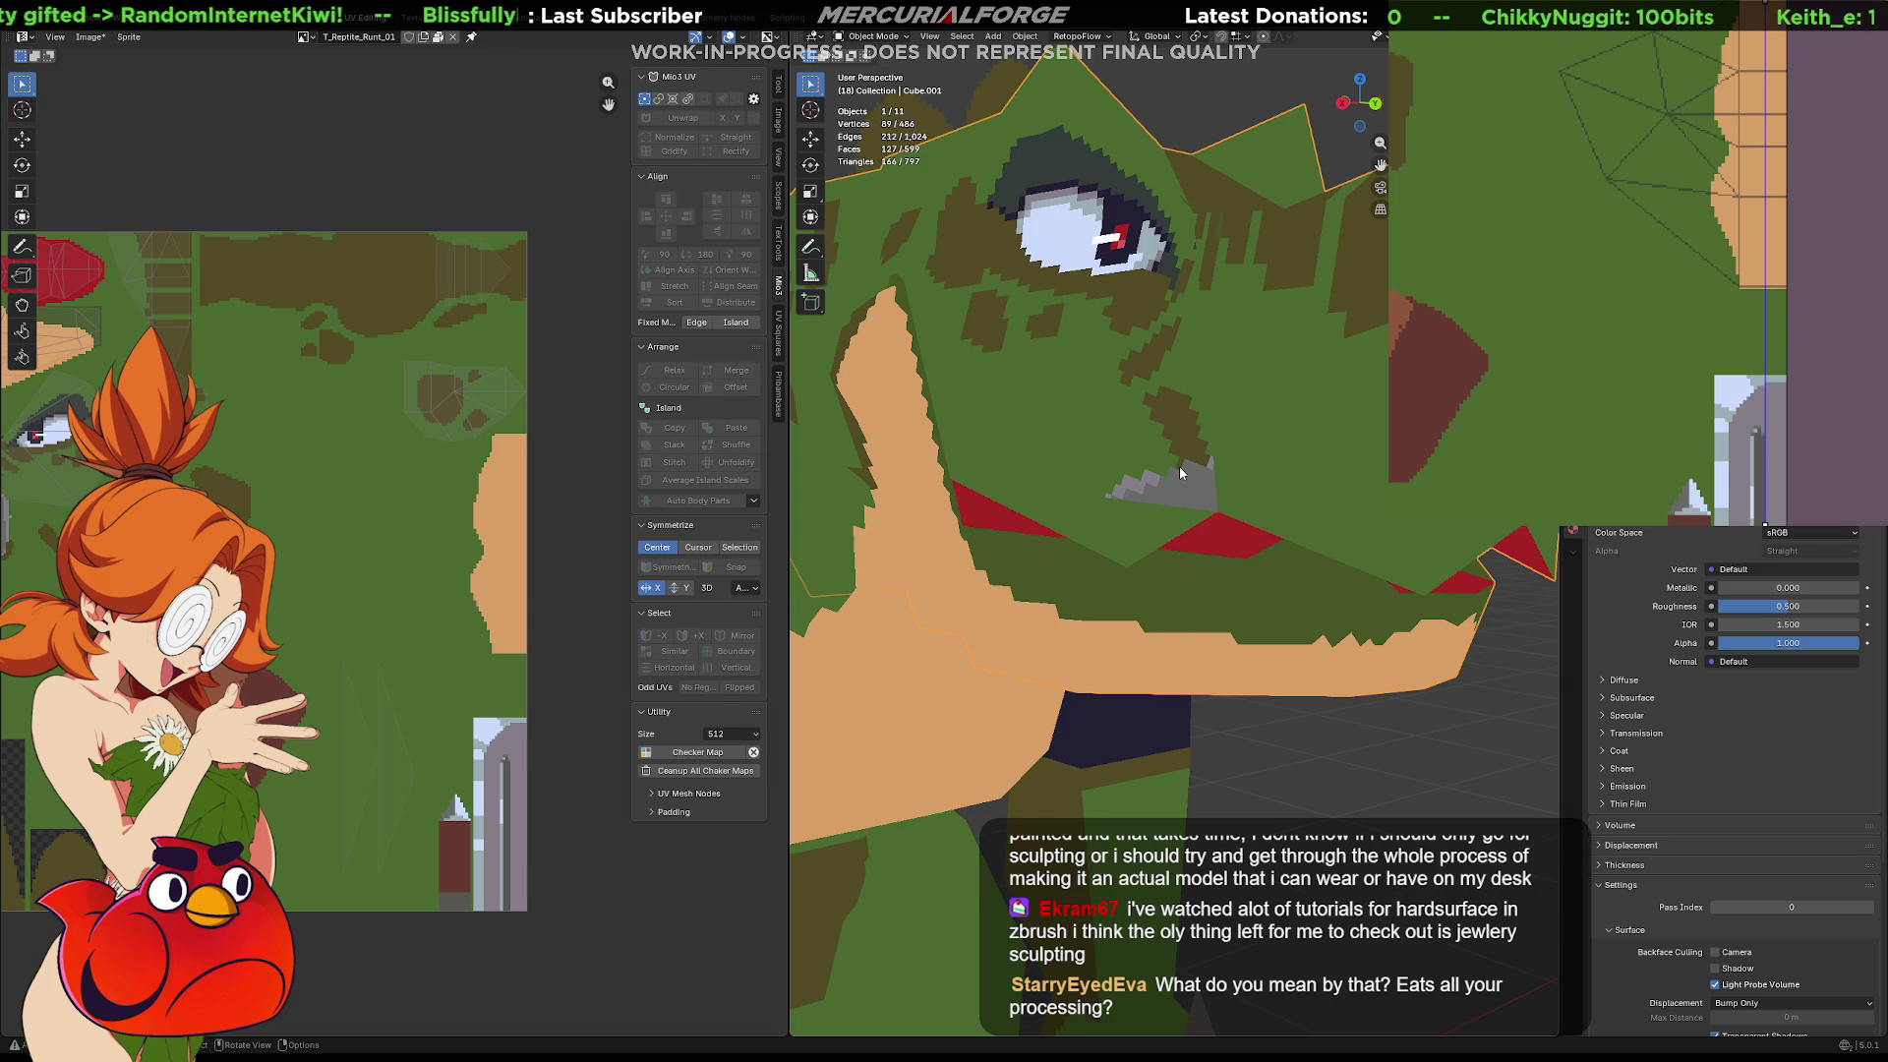
pyautogui.press('Tab')
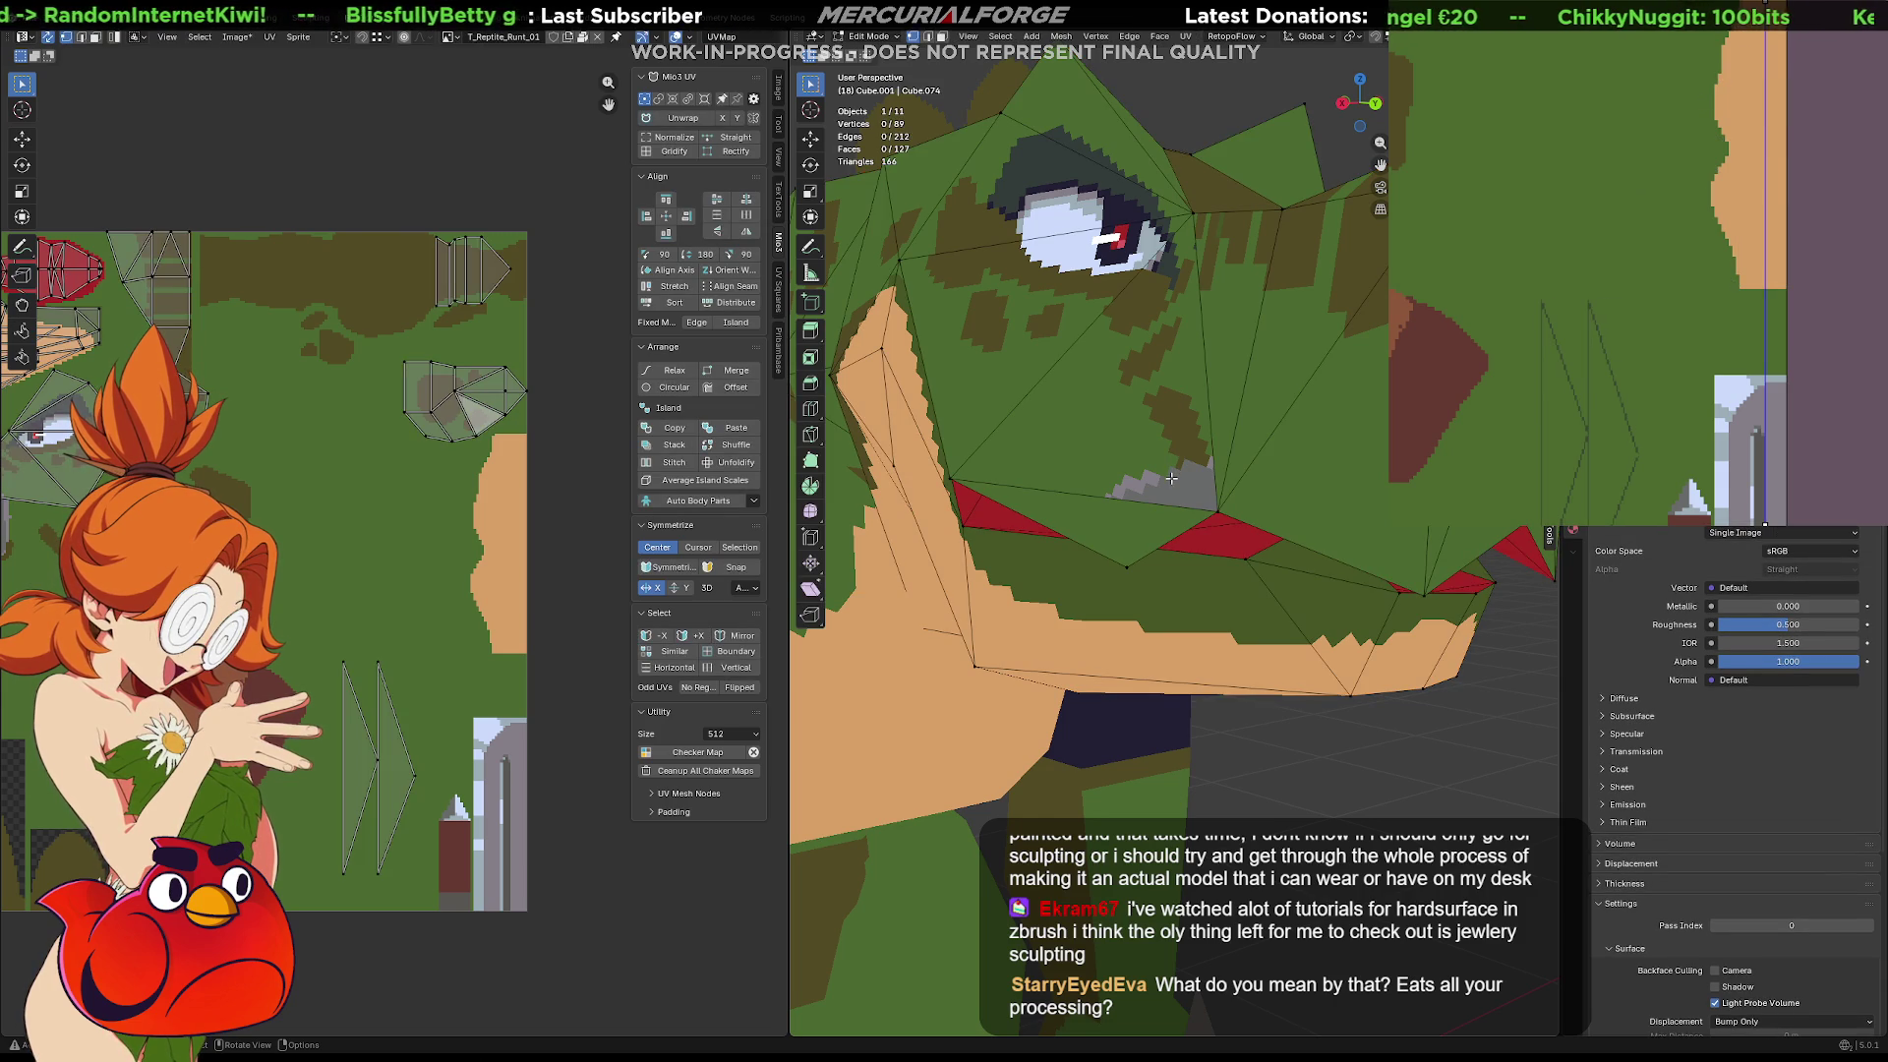
pyautogui.click(1091, 483)
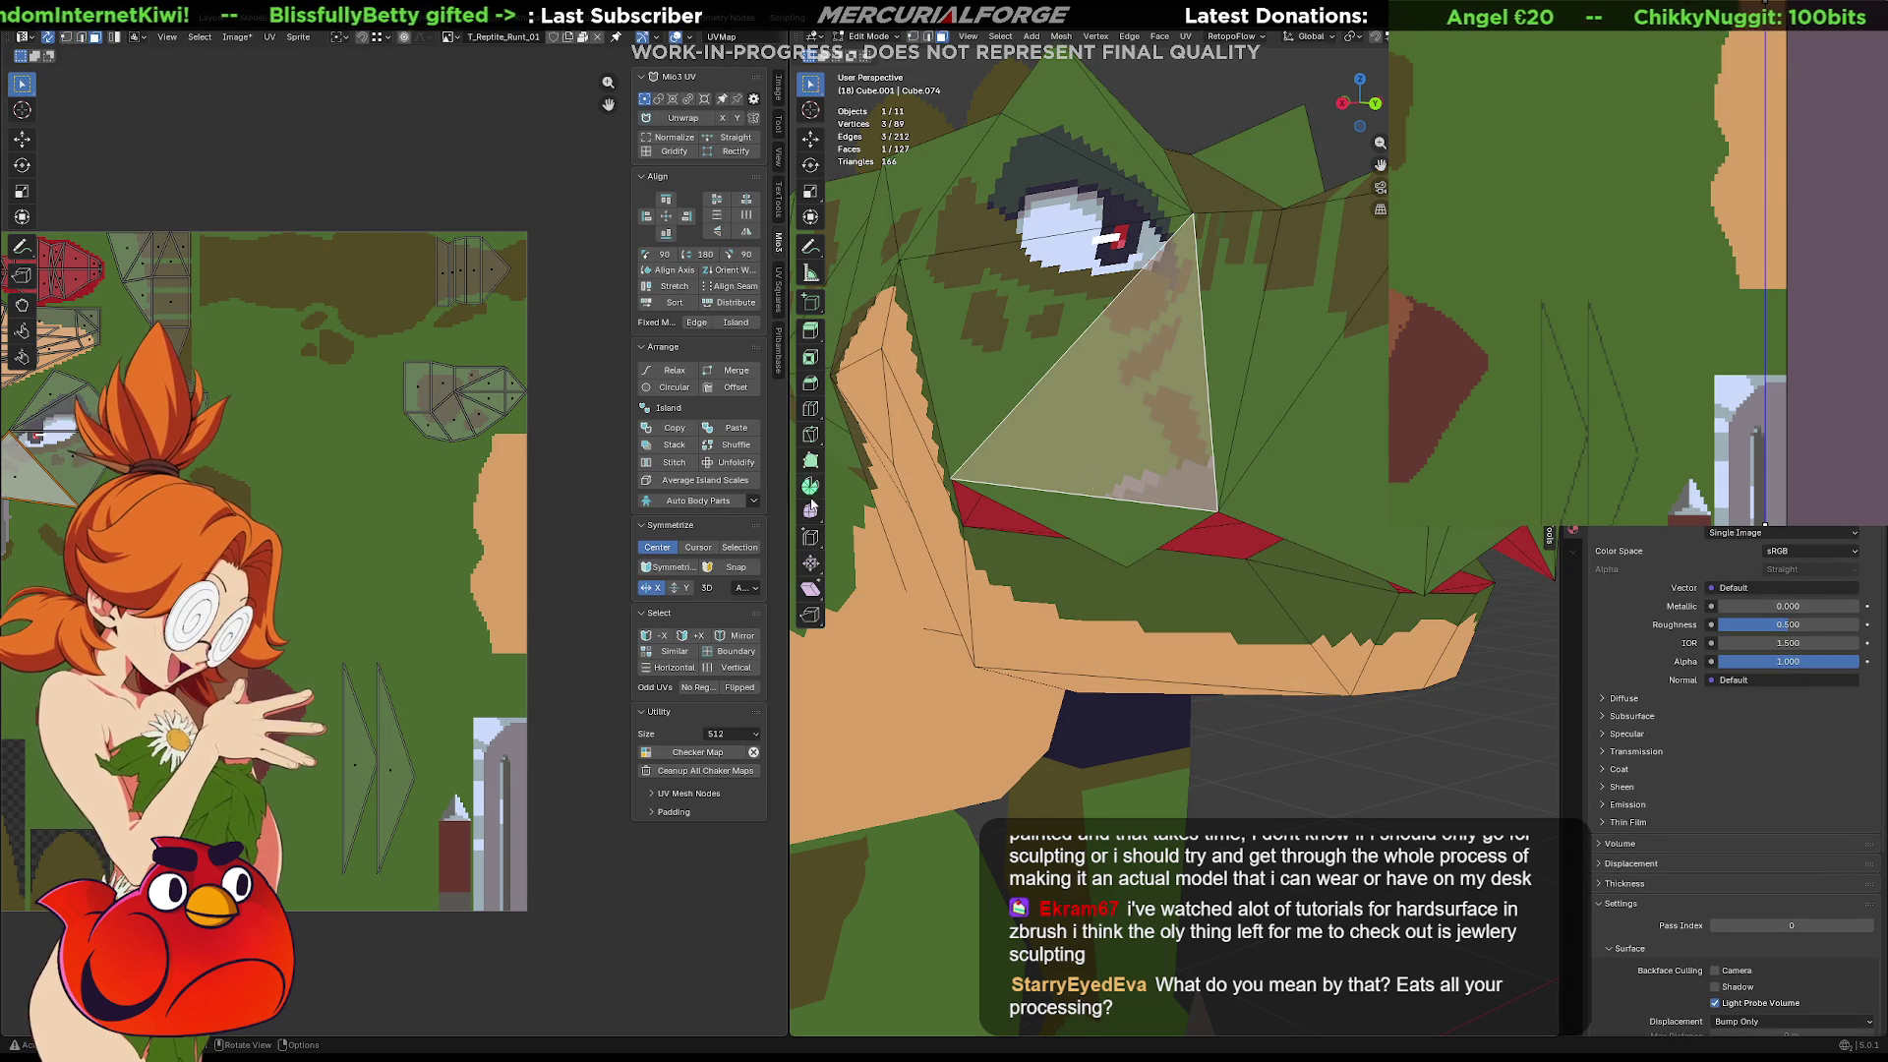
pyautogui.scroll(6, 368, 512)
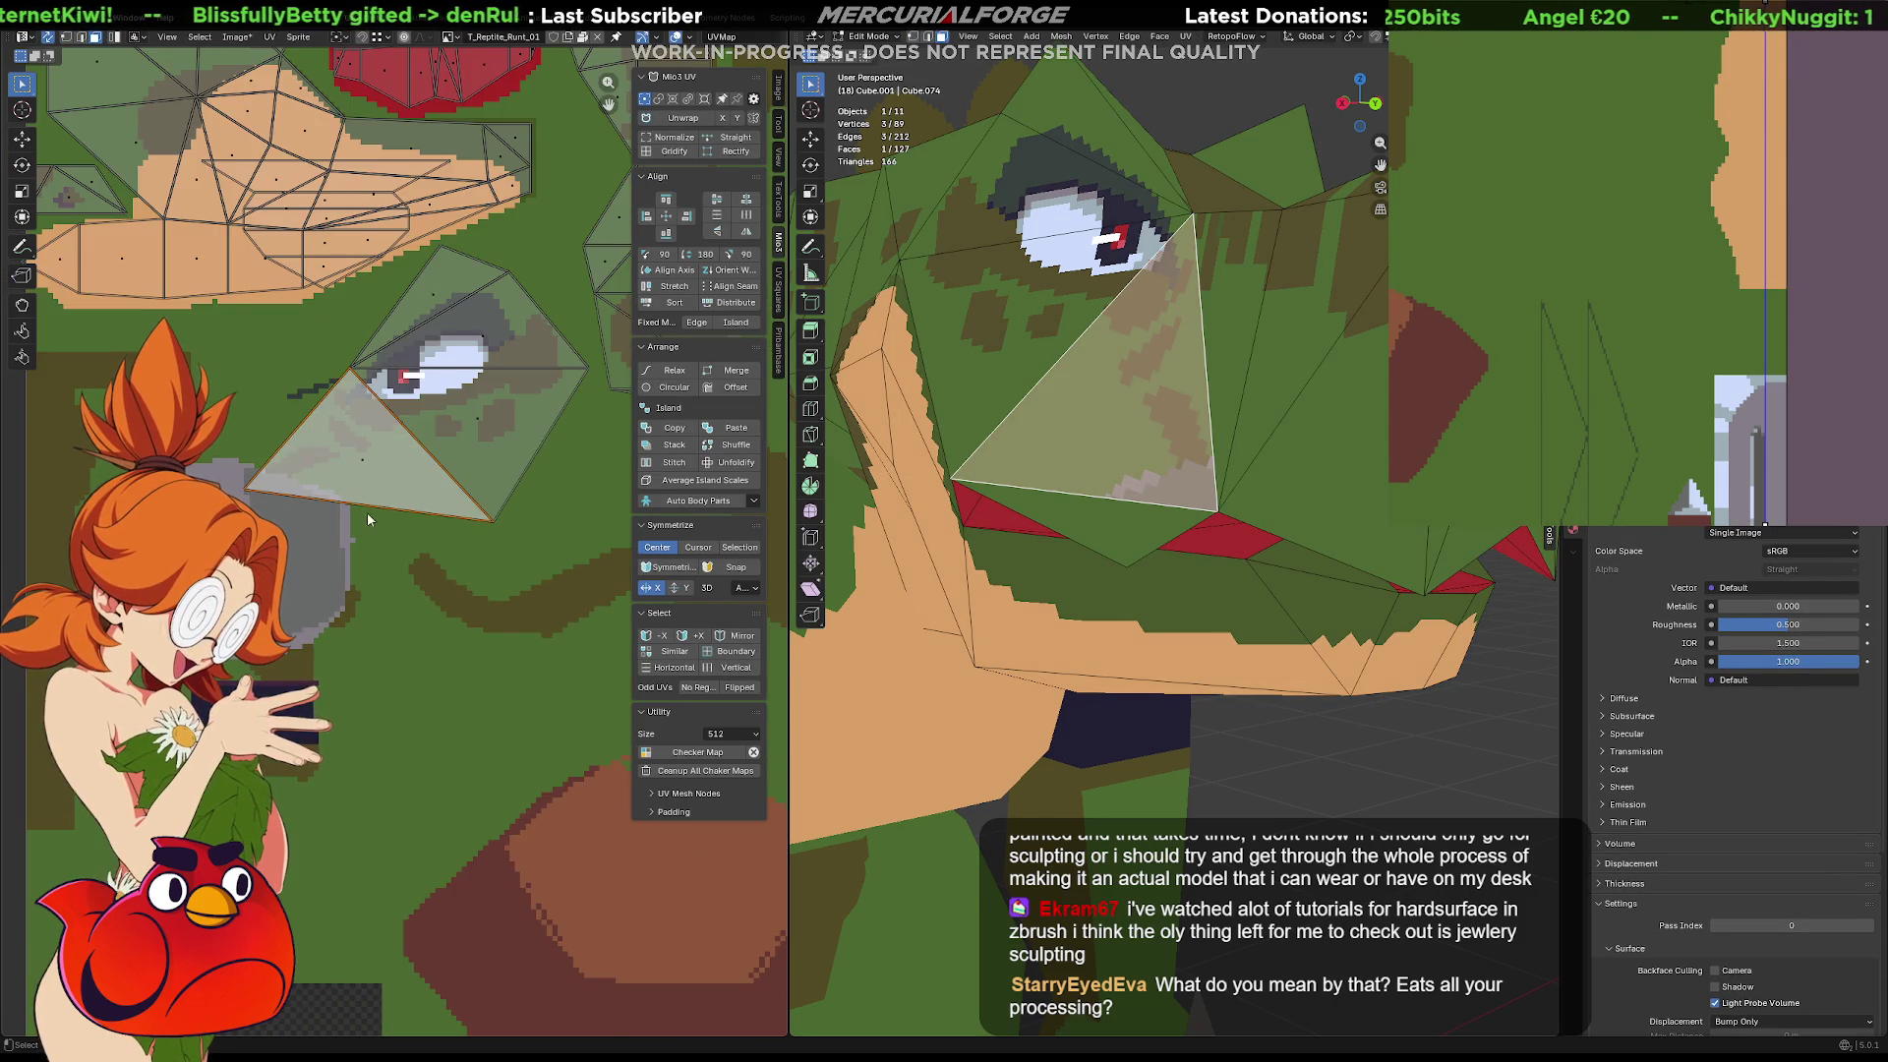
pyautogui.moveTo(368, 512); pyautogui.dragTo(537, 565, button='middle')
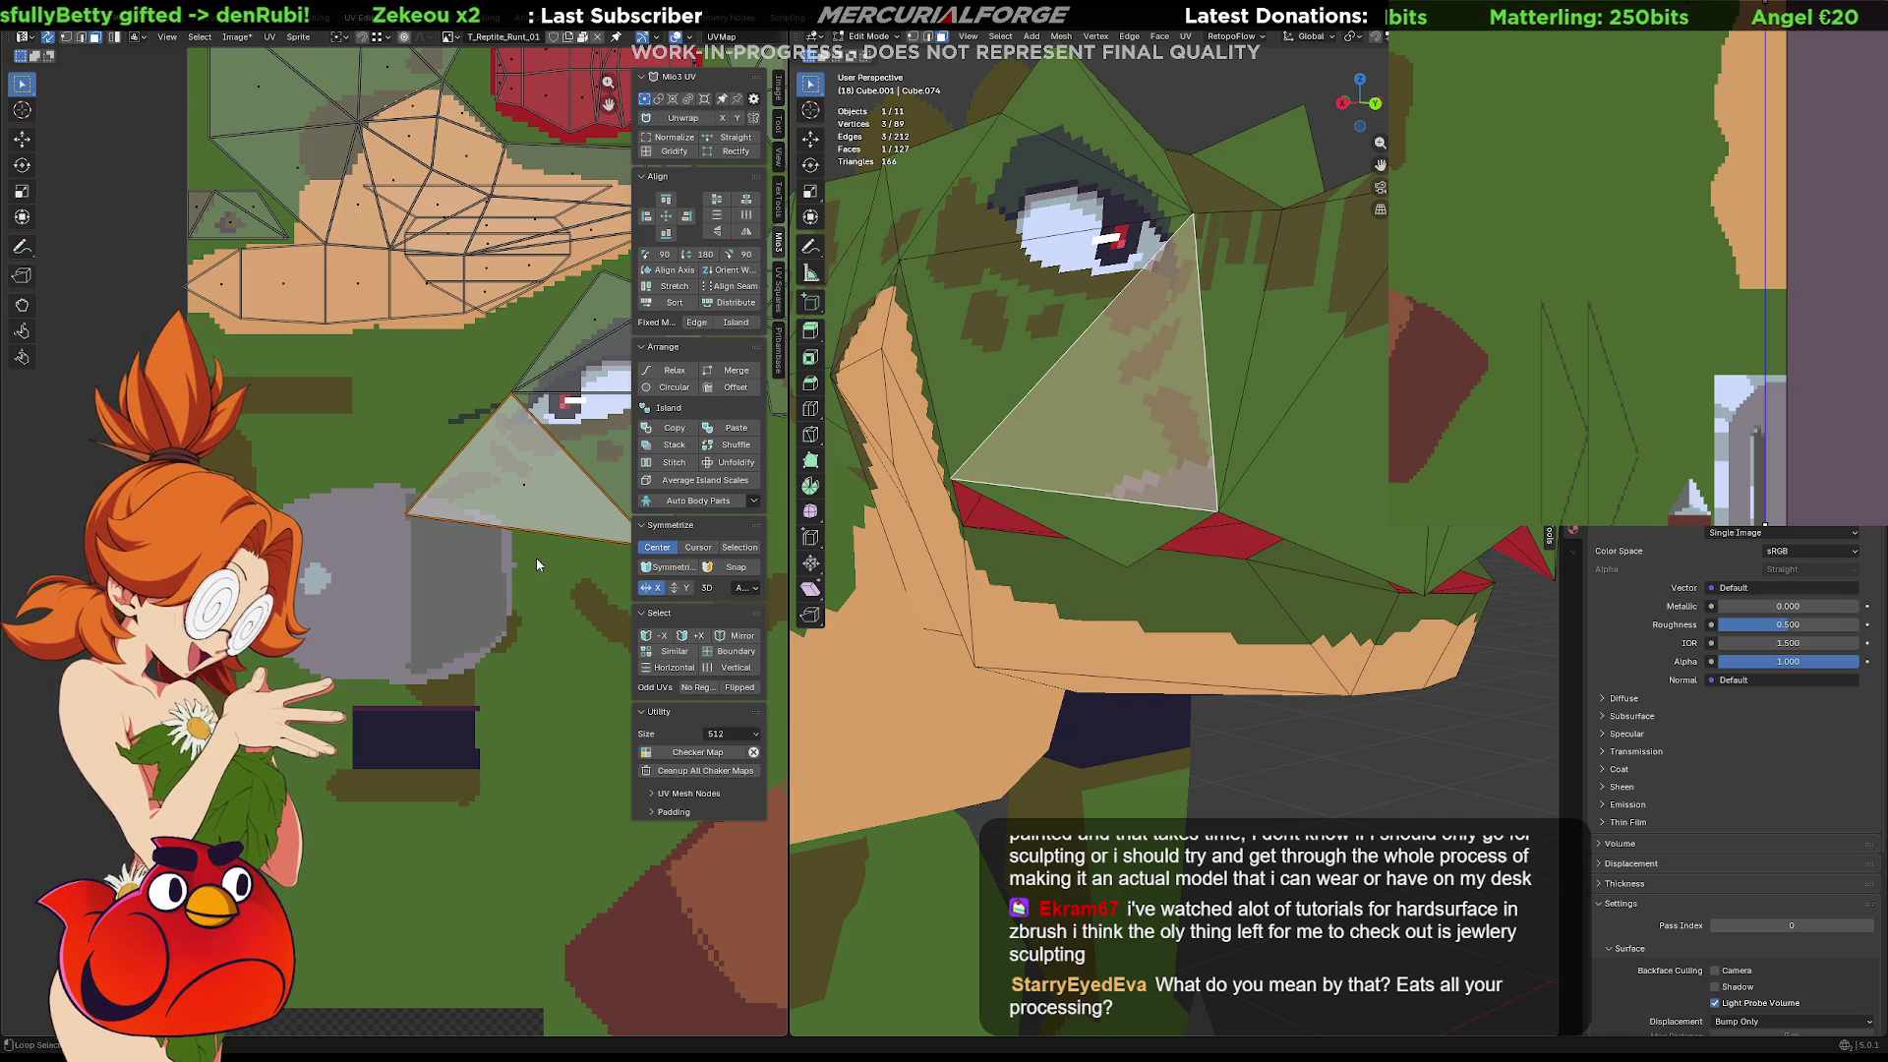
pyautogui.moveTo(1682, 284); pyautogui.dragTo(1741, 260, button='middle')
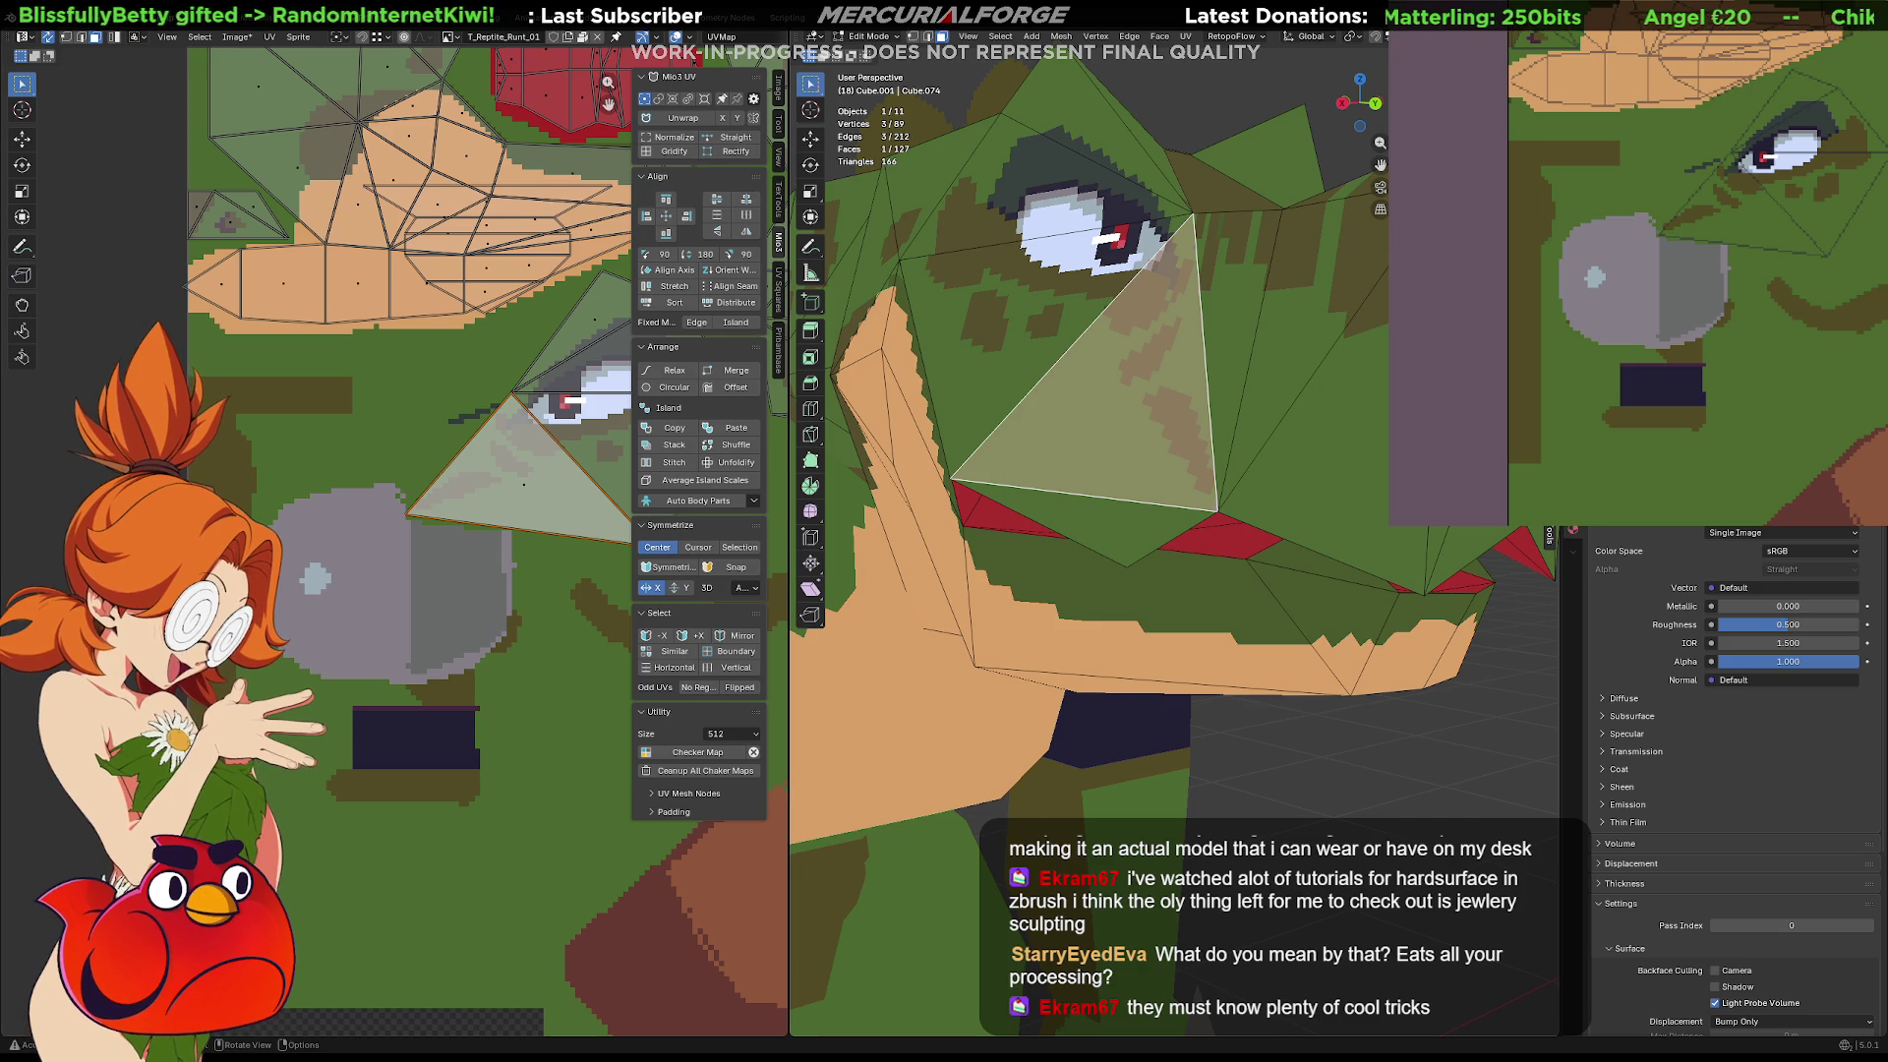
pyautogui.hotkey('alt', 'a')
pyautogui.scroll(-10, 1417, 829)
pyautogui.press('Tab')
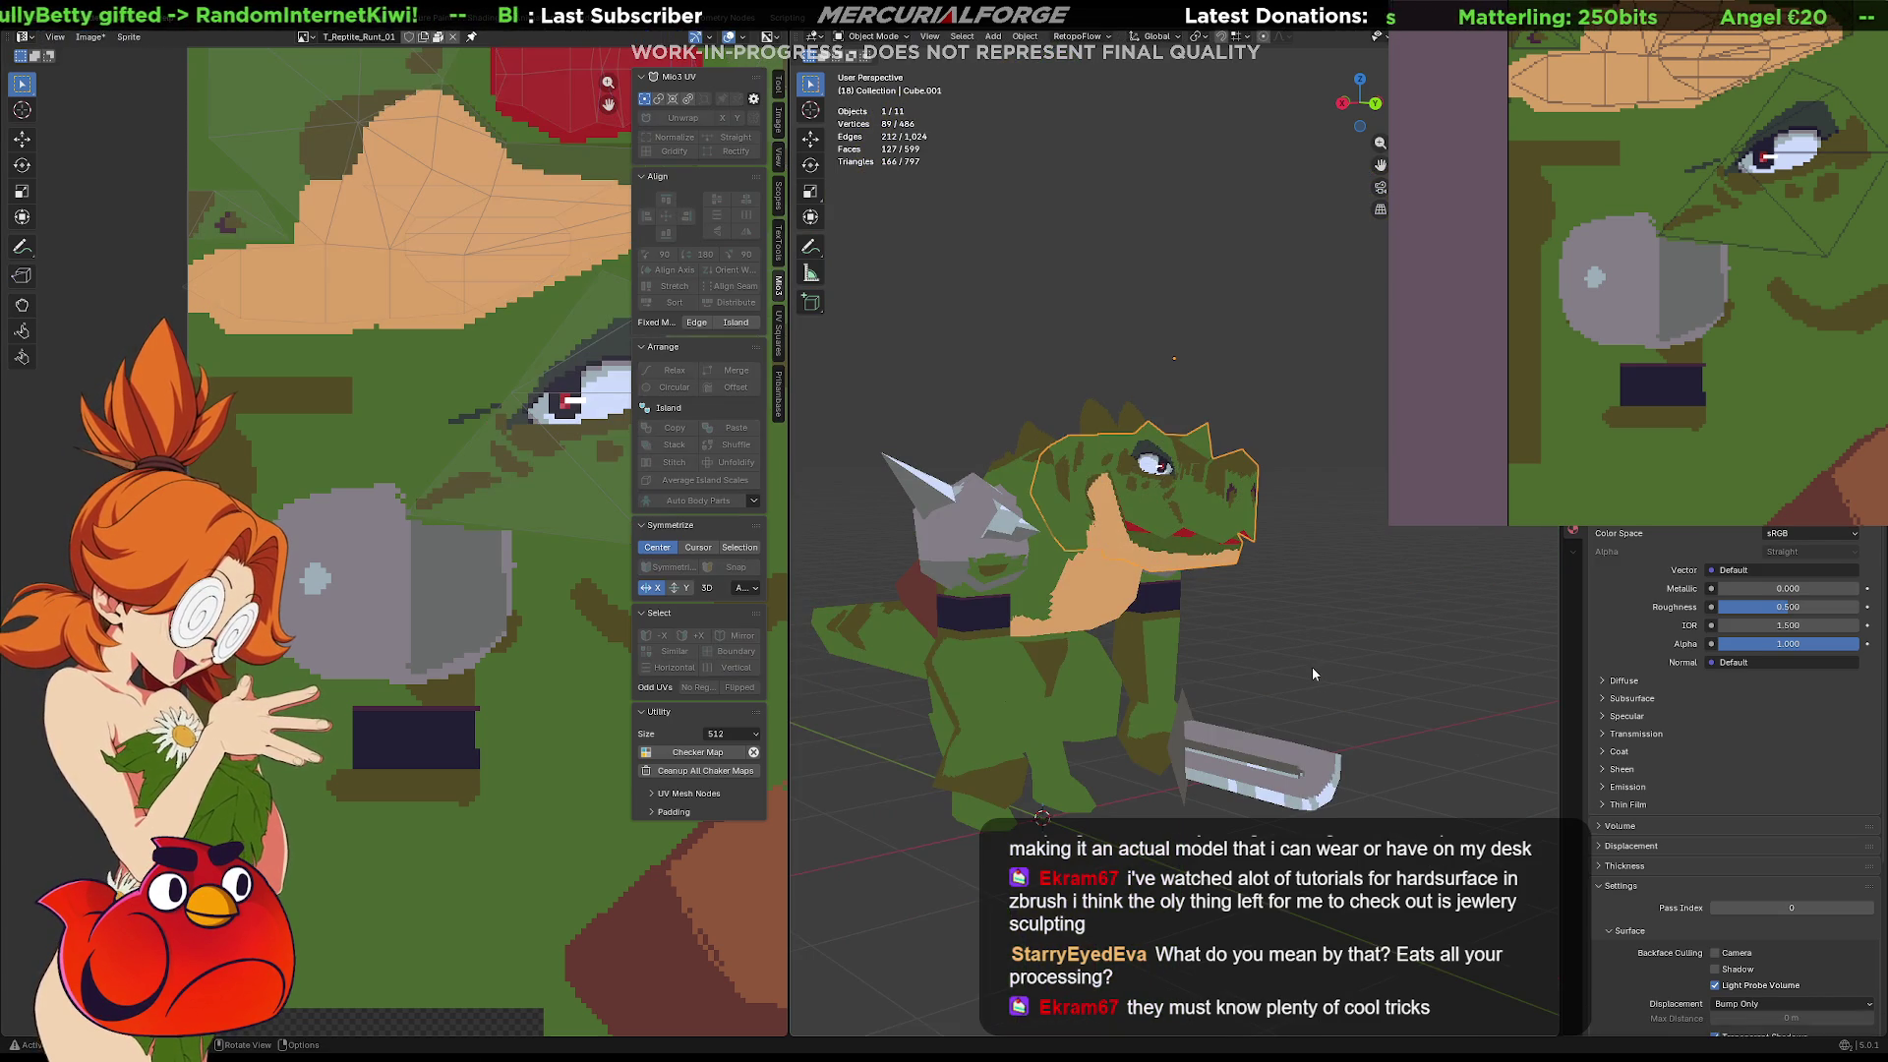
pyautogui.moveTo(1341, 640); pyautogui.dragTo(1341, 641, button='middle')
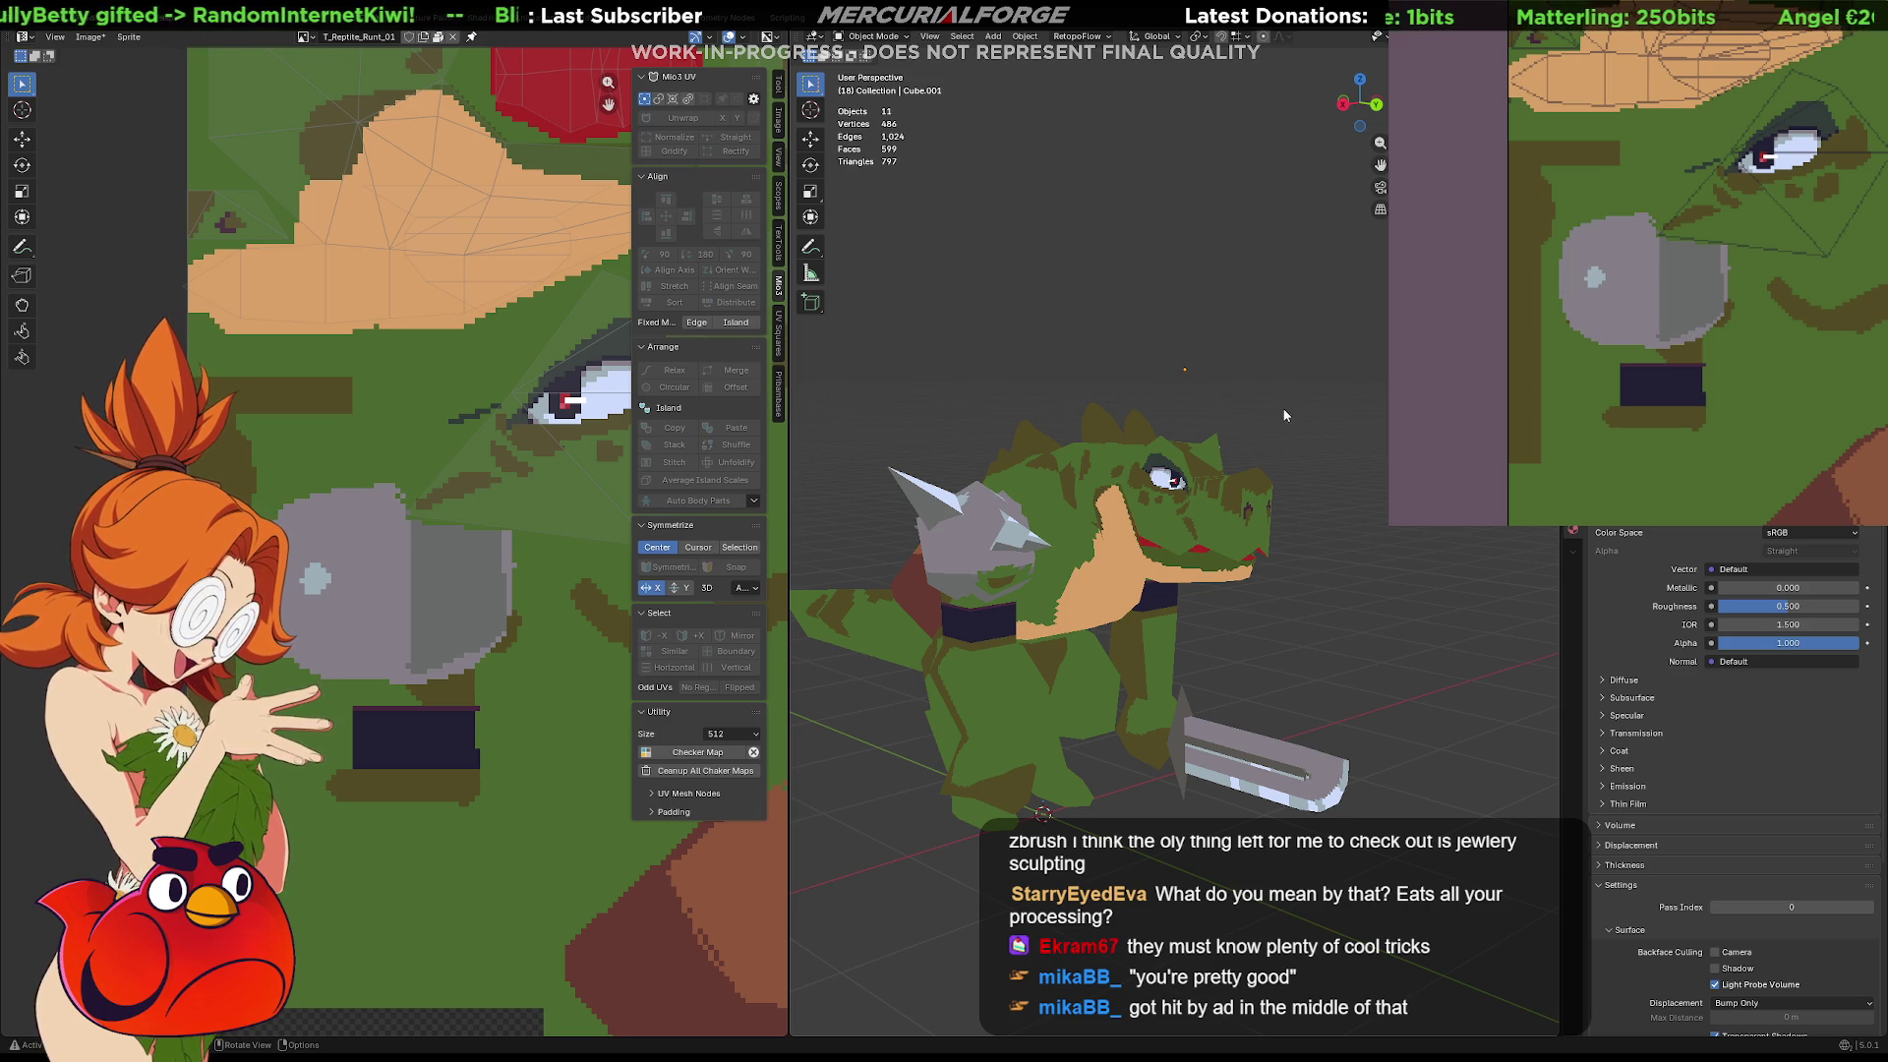
pyautogui.moveTo(1296, 439)
pyautogui.mouseDown(button='middle')
pyautogui.moveTo(1263, 436)
pyautogui.moveTo(1275, 411)
pyautogui.moveTo(1250, 406)
pyautogui.moveTo(1266, 411)
pyautogui.mouseUp(button='middle')
# Orbit and zoom to the reptile's shoulder and select the grey Icosphere shoulder piece
pyautogui.moveTo(1281, 313)
pyautogui.mouseDown()
pyautogui.moveTo(1275, 381)
pyautogui.moveTo(1266, 344)
pyautogui.mouseUp()
pyautogui.moveTo(1324, 327)
pyautogui.mouseDown(button='middle')
pyautogui.moveTo(1296, 320)
pyautogui.moveTo(1260, 410)
pyautogui.moveTo(1242, 417)
pyautogui.moveTo(1288, 385)
pyautogui.moveTo(1158, 403)
pyautogui.moveTo(1307, 366)
pyautogui.moveTo(1300, 548)
pyautogui.mouseUp(button='middle')
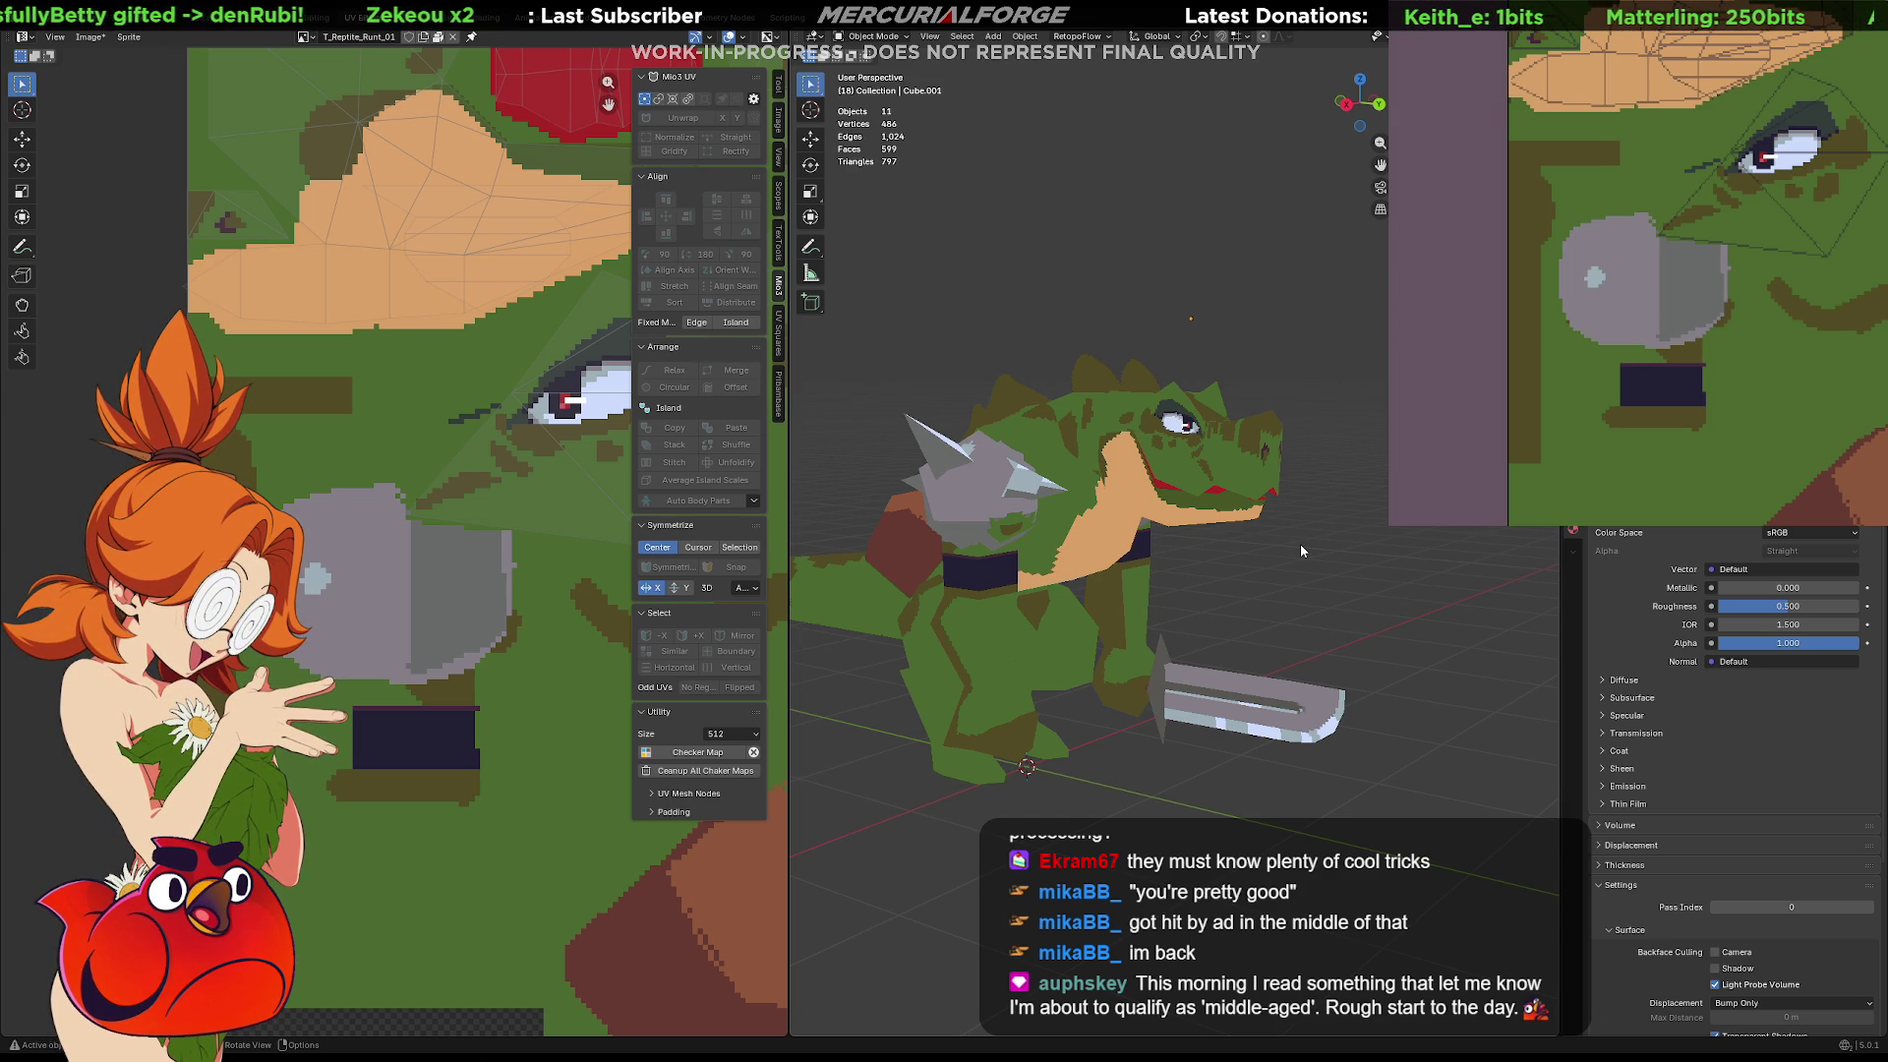
pyautogui.moveTo(1272, 563)
pyautogui.mouseDown(button='middle')
pyautogui.moveTo(1211, 528)
pyautogui.moveTo(1237, 523)
pyautogui.moveTo(1111, 504)
pyautogui.moveTo(1141, 542)
pyautogui.moveTo(1136, 521)
pyautogui.mouseUp(button='middle')
pyautogui.moveTo(1053, 592)
pyautogui.keyDown('ctrl'); pyautogui.mouseDown(button='middle')
pyautogui.moveTo(1101, 592)
pyautogui.moveTo(1106, 561)
pyautogui.mouseUp(button='middle'); pyautogui.keyUp('ctrl')
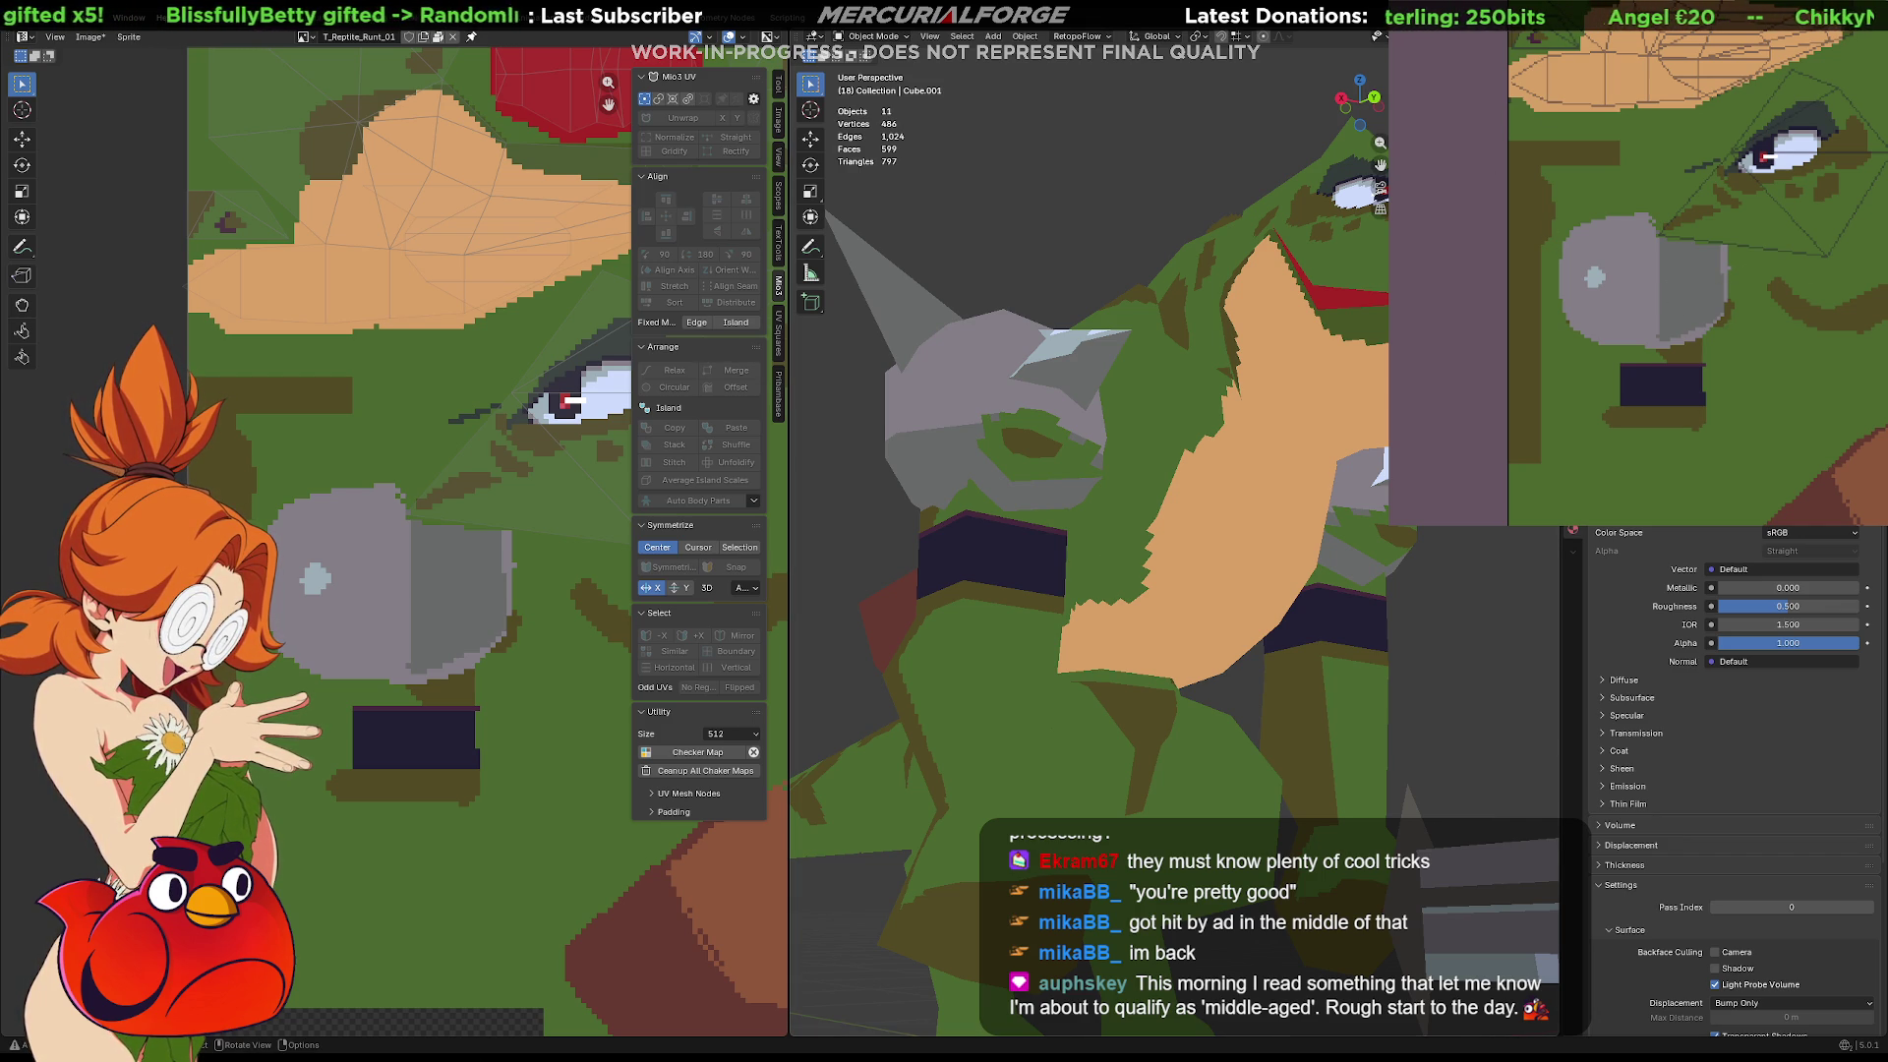
pyautogui.click(1090, 433)
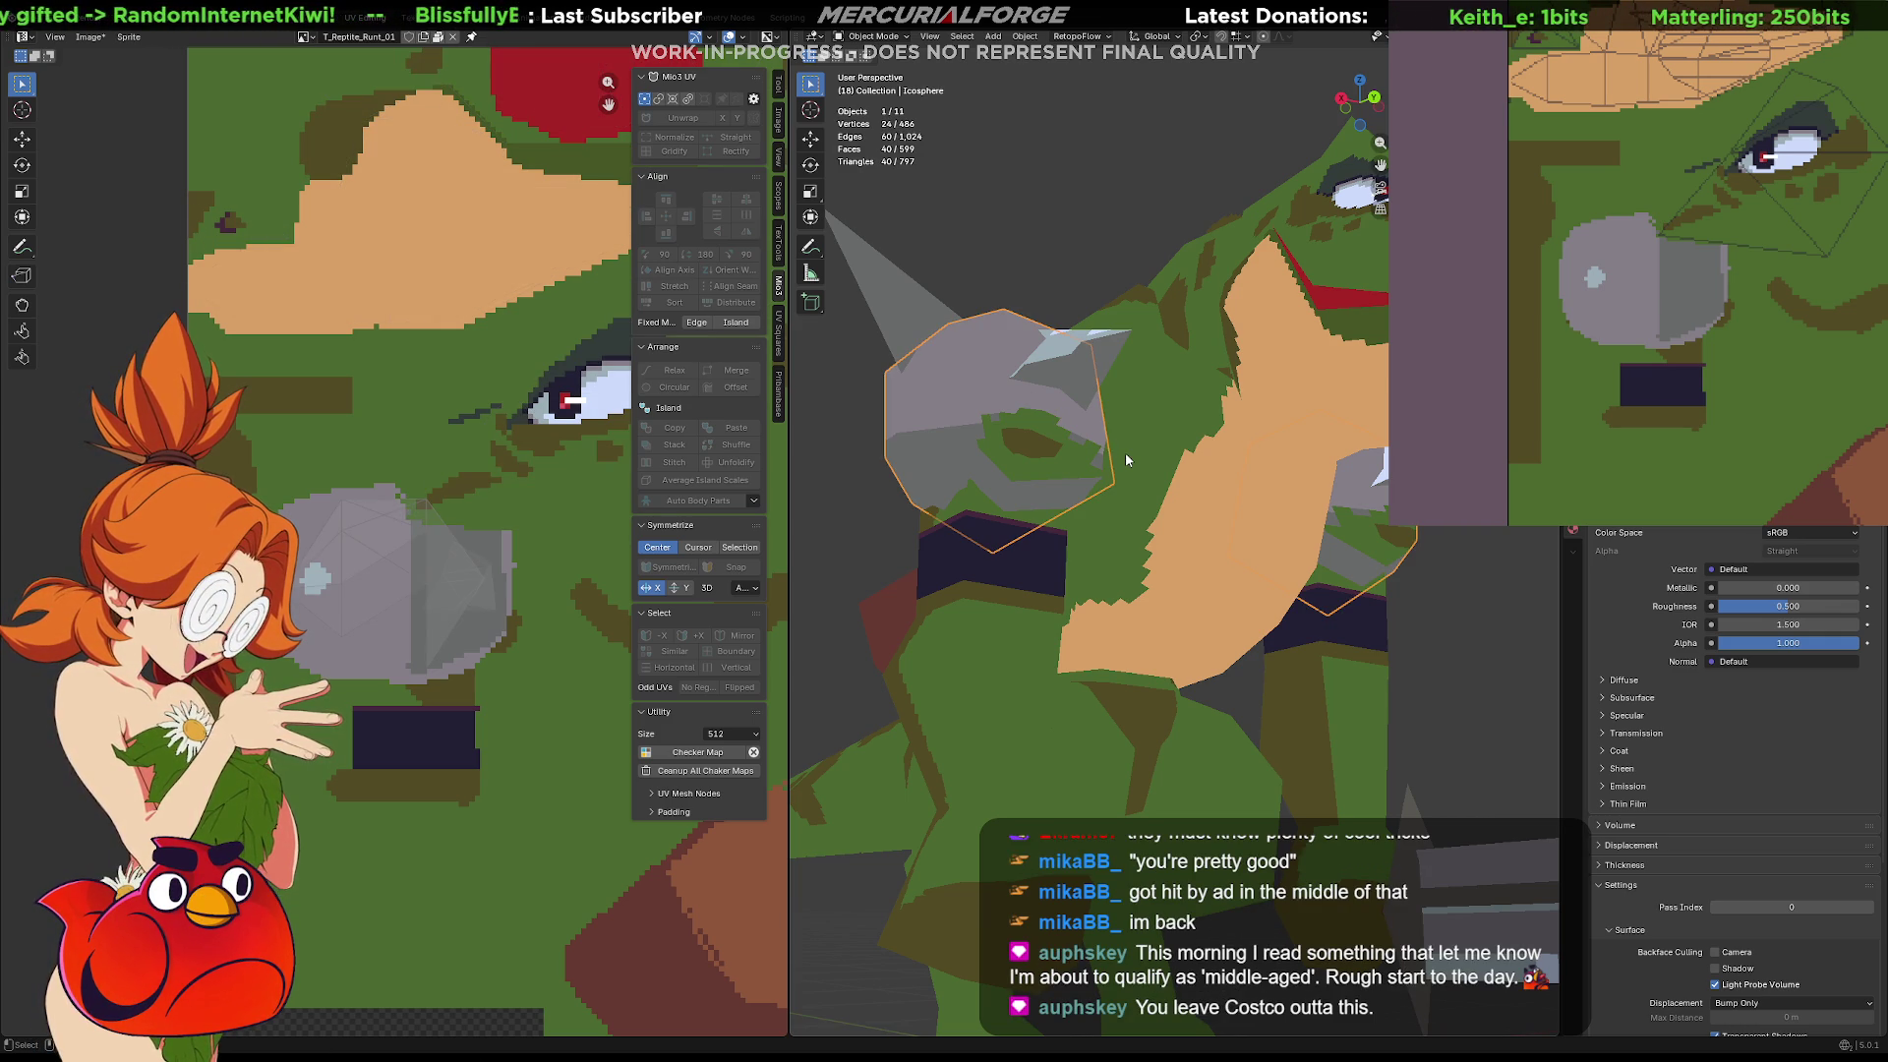
# In Edit Mode, lower the Icosphere UV island's top edge along Y
pyautogui.press('Tab')
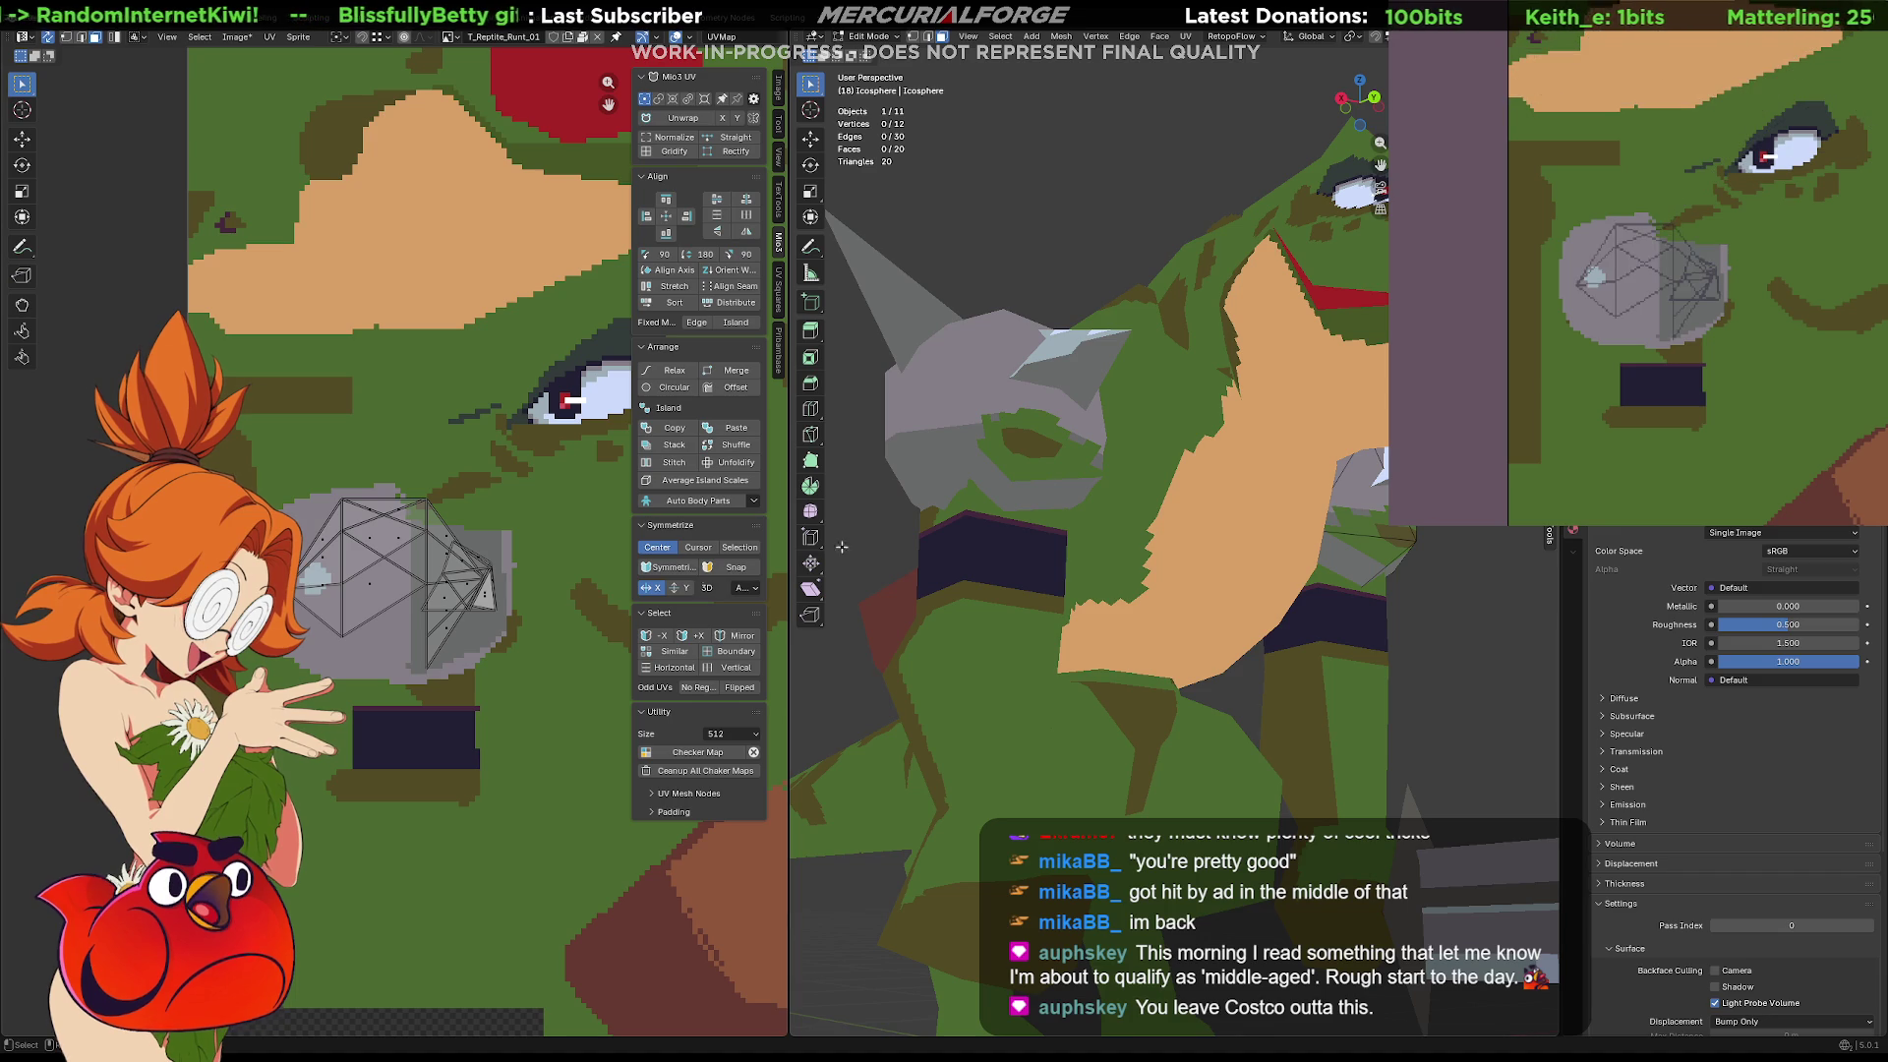
pyautogui.scroll(2, 433, 492)
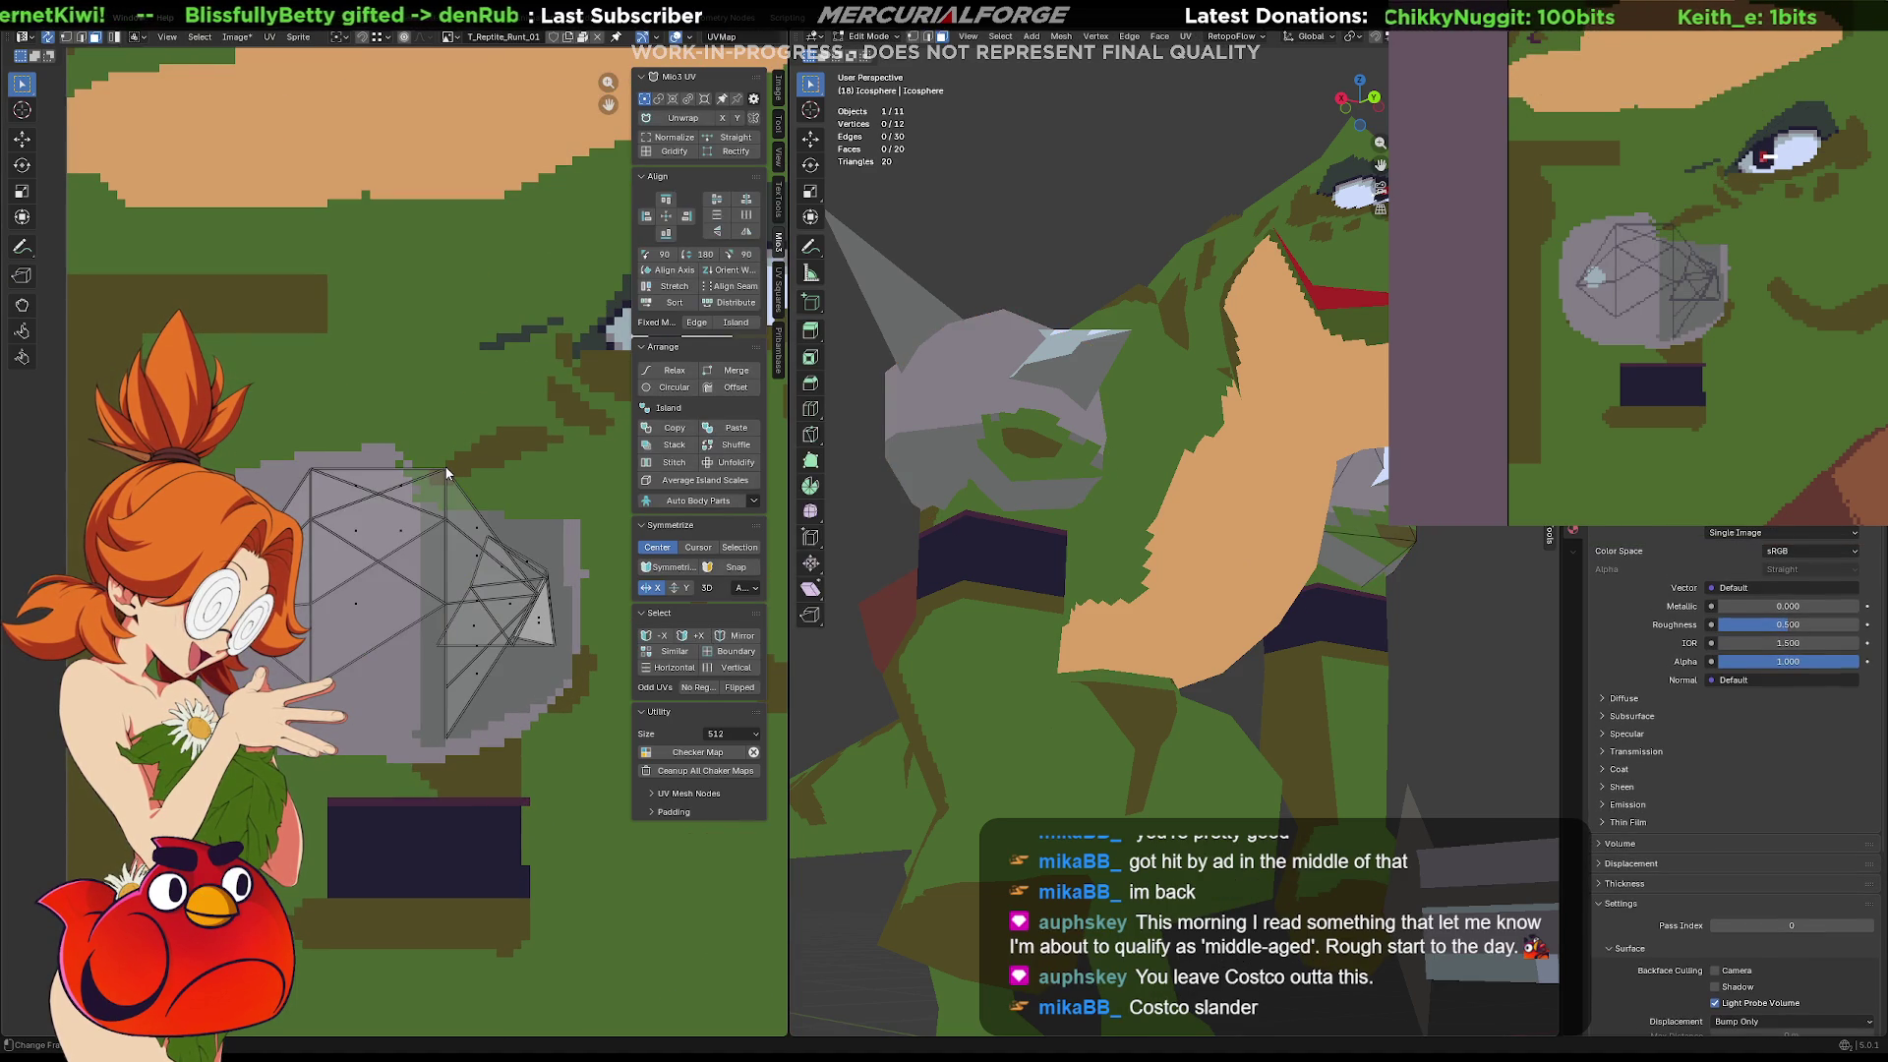
pyautogui.click(445, 471)
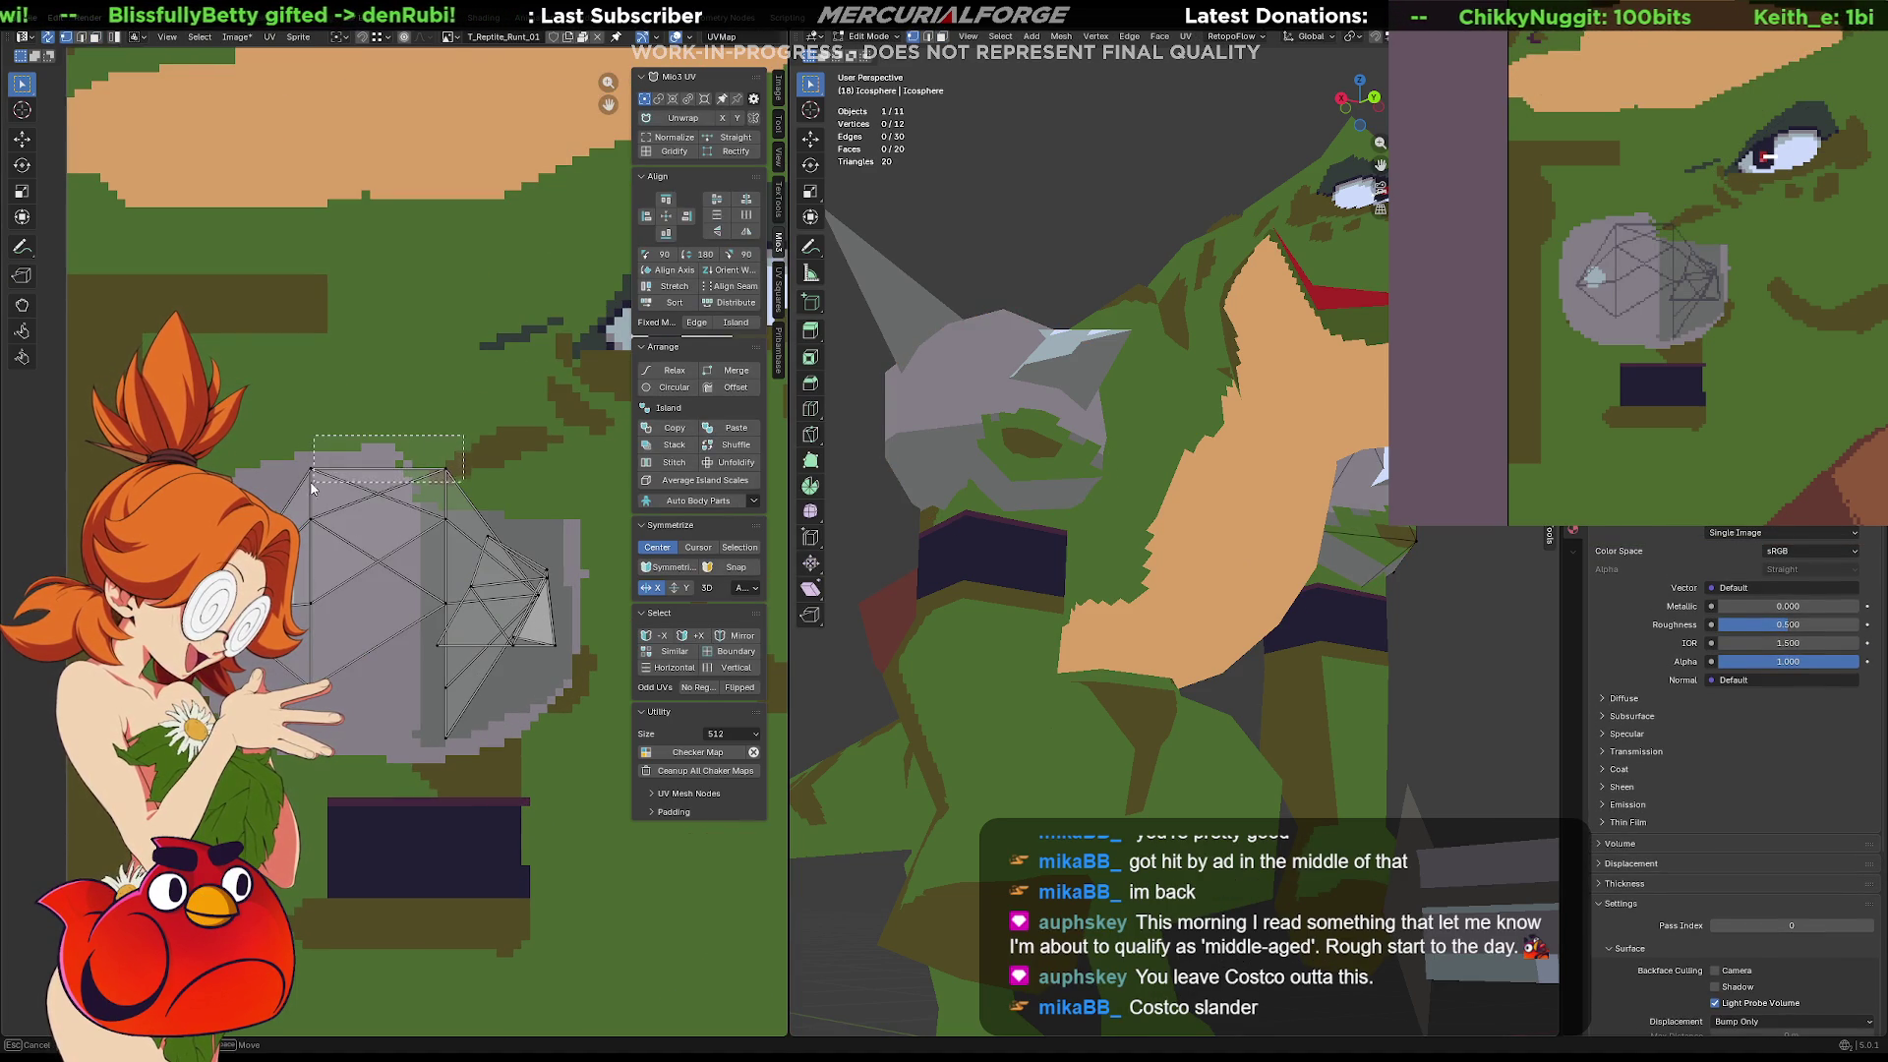
pyautogui.press('g')
pyautogui.press('x')
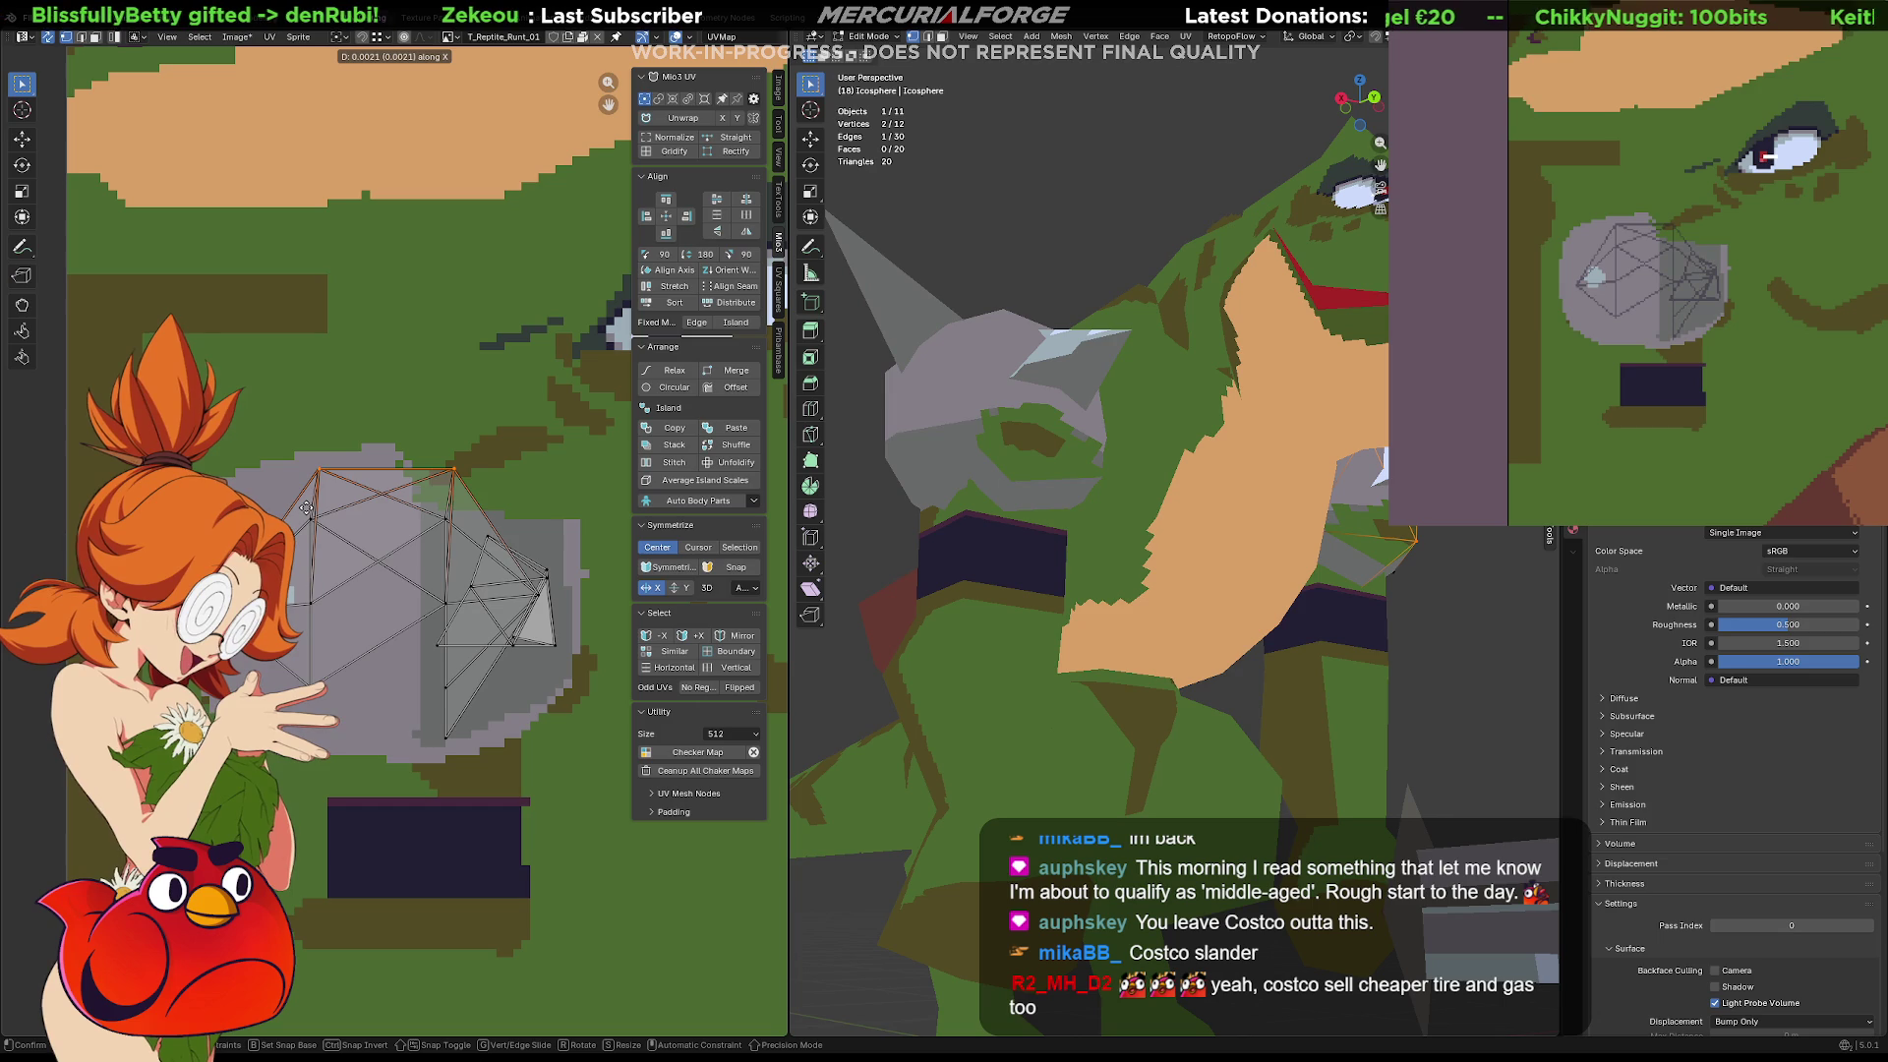
pyautogui.press('y')
pyautogui.click(282, 531)
pyautogui.press('ctrl+KP_Add')
pyautogui.press('ctrl+KP_Subtract')
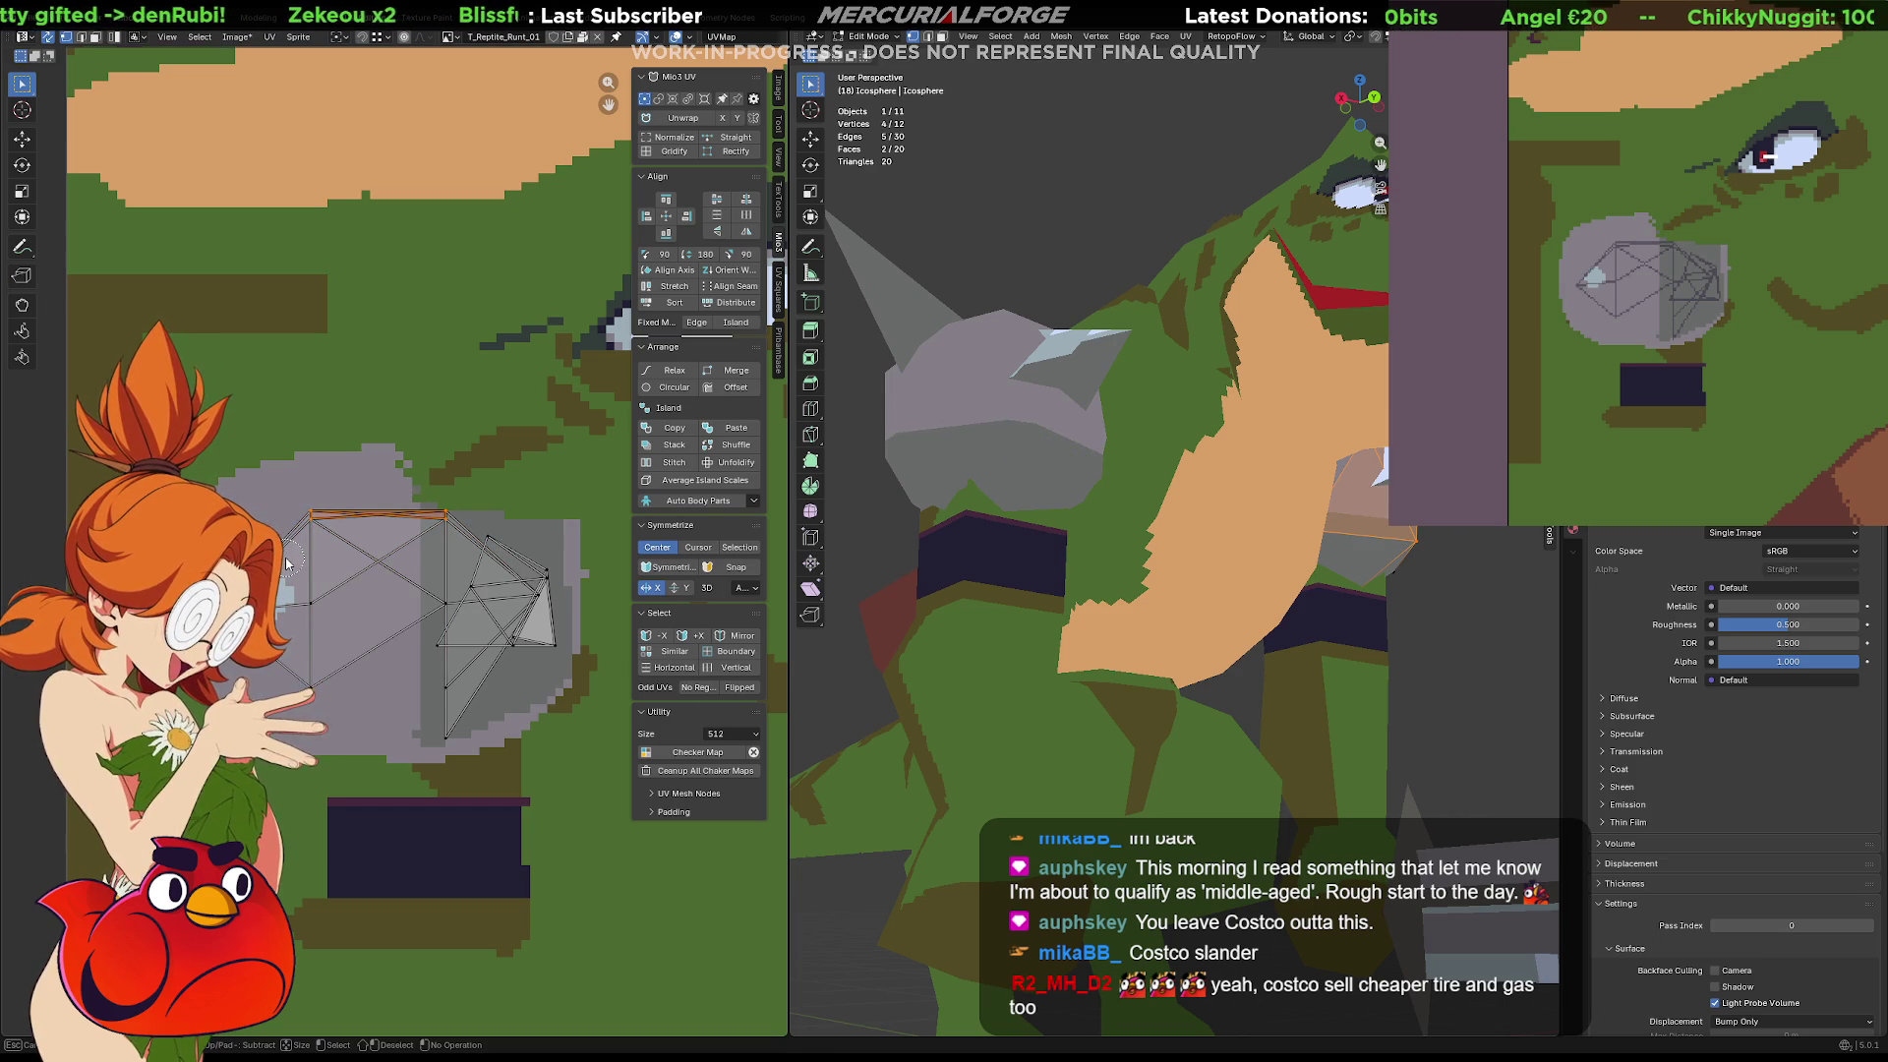
pyautogui.press('c')
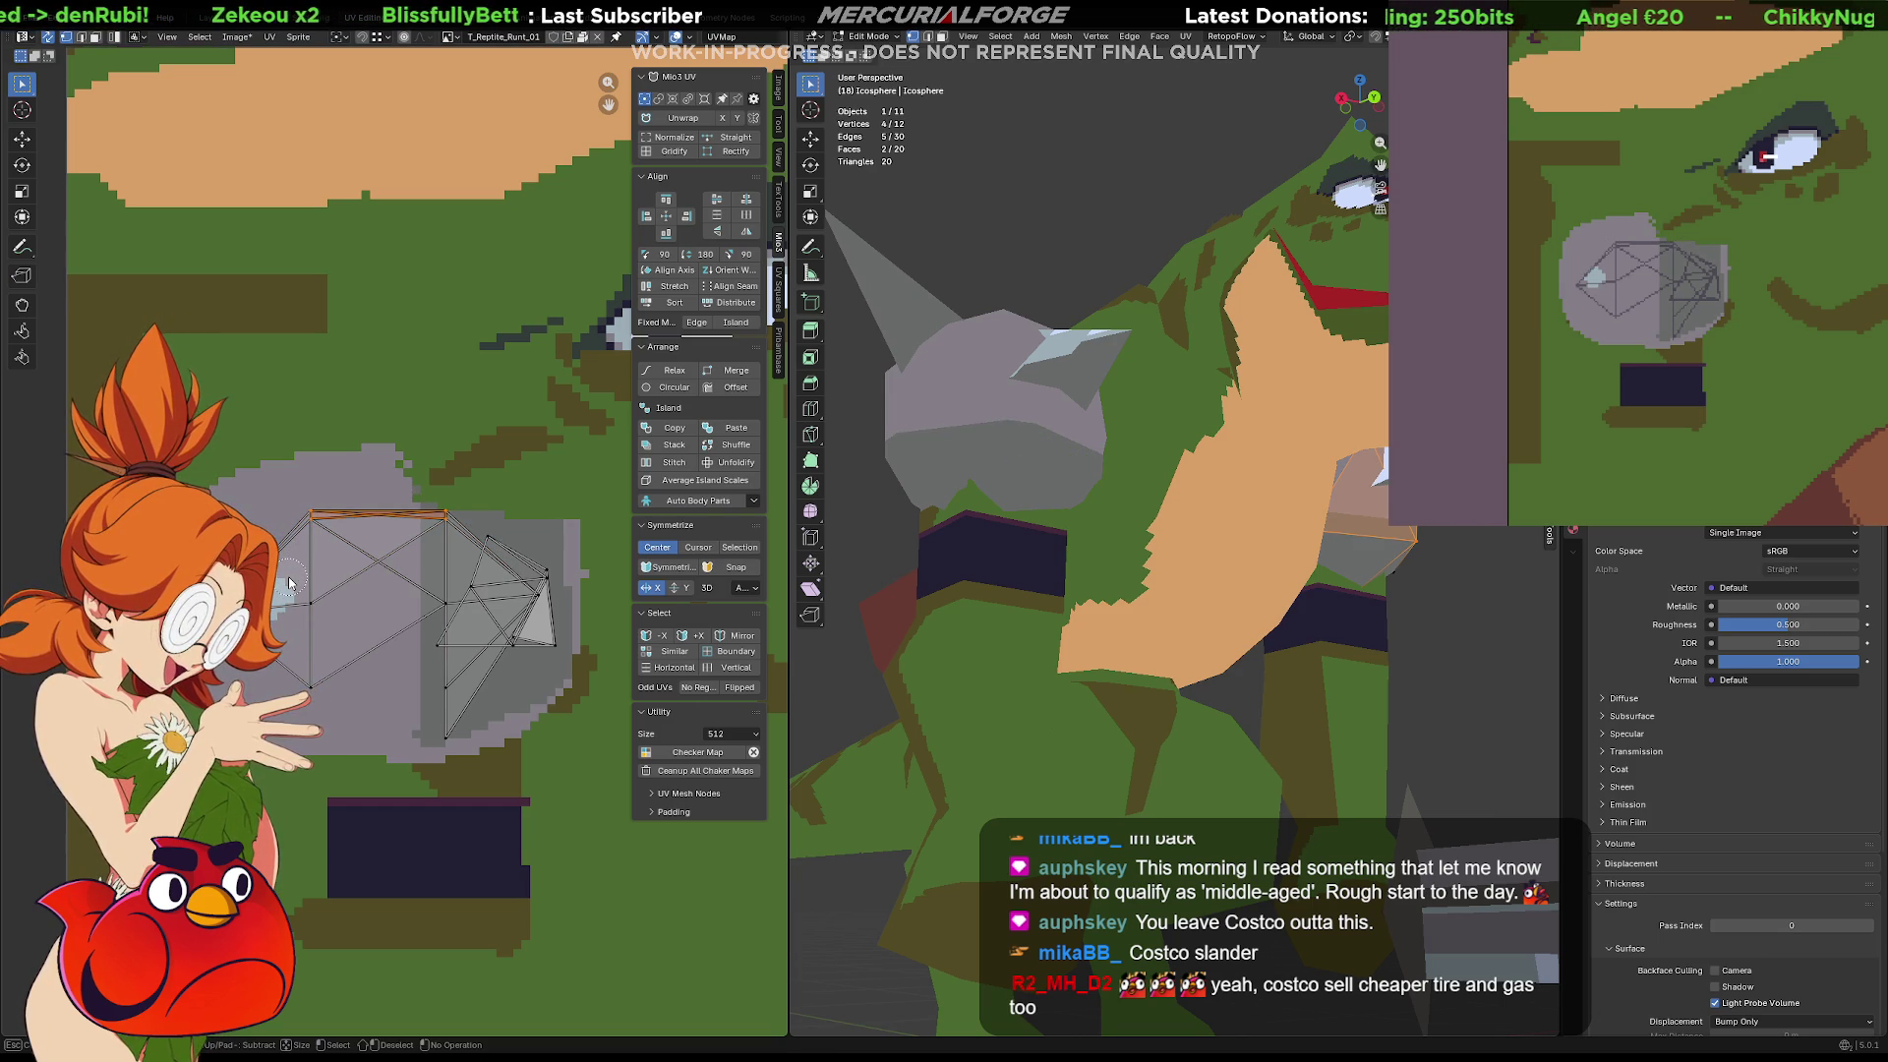
pyautogui.press('Escape')
pyautogui.press('g')
pyautogui.press('Escape')
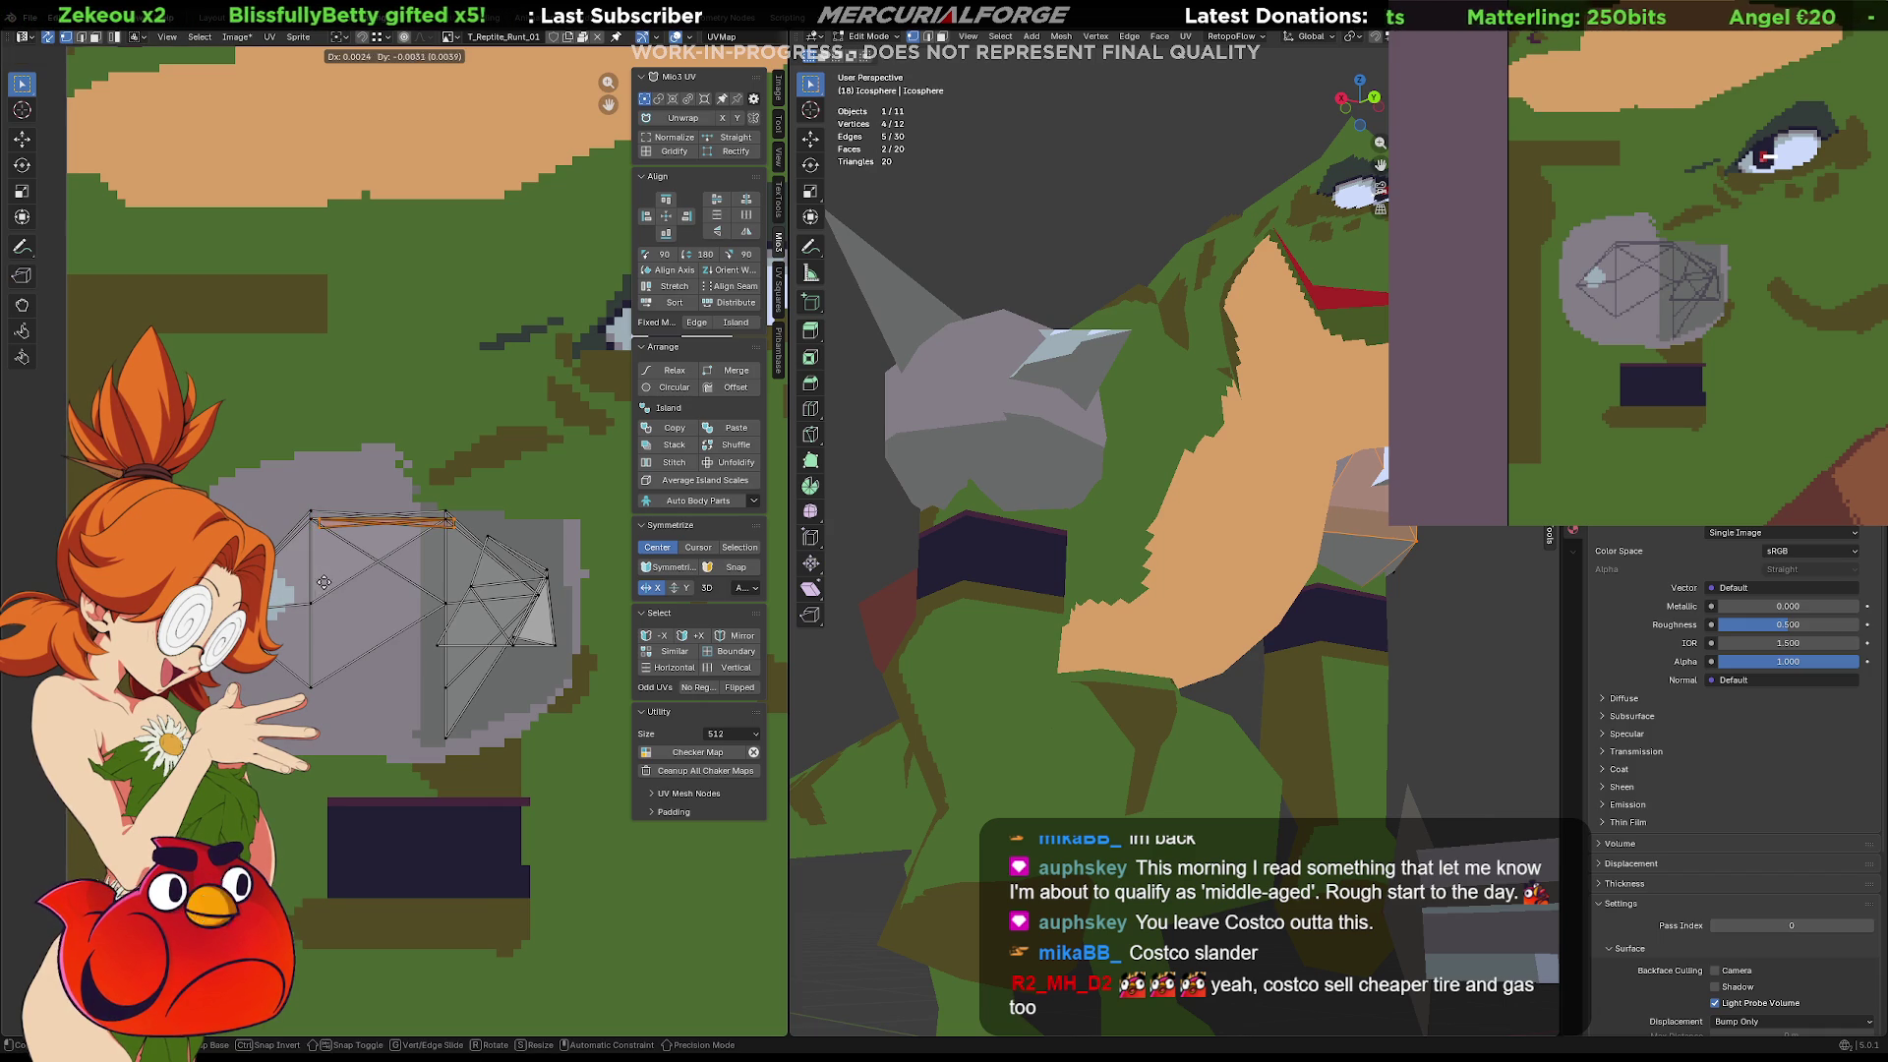
# Lower the island's remaining top edges along Y, then return to Object Mode and frame the reptile
pyautogui.moveTo(463, 492)
pyautogui.mouseDown()
pyautogui.moveTo(423, 524)
pyautogui.moveTo(289, 546)
pyautogui.mouseUp()
pyautogui.press('g')
pyautogui.press('y')
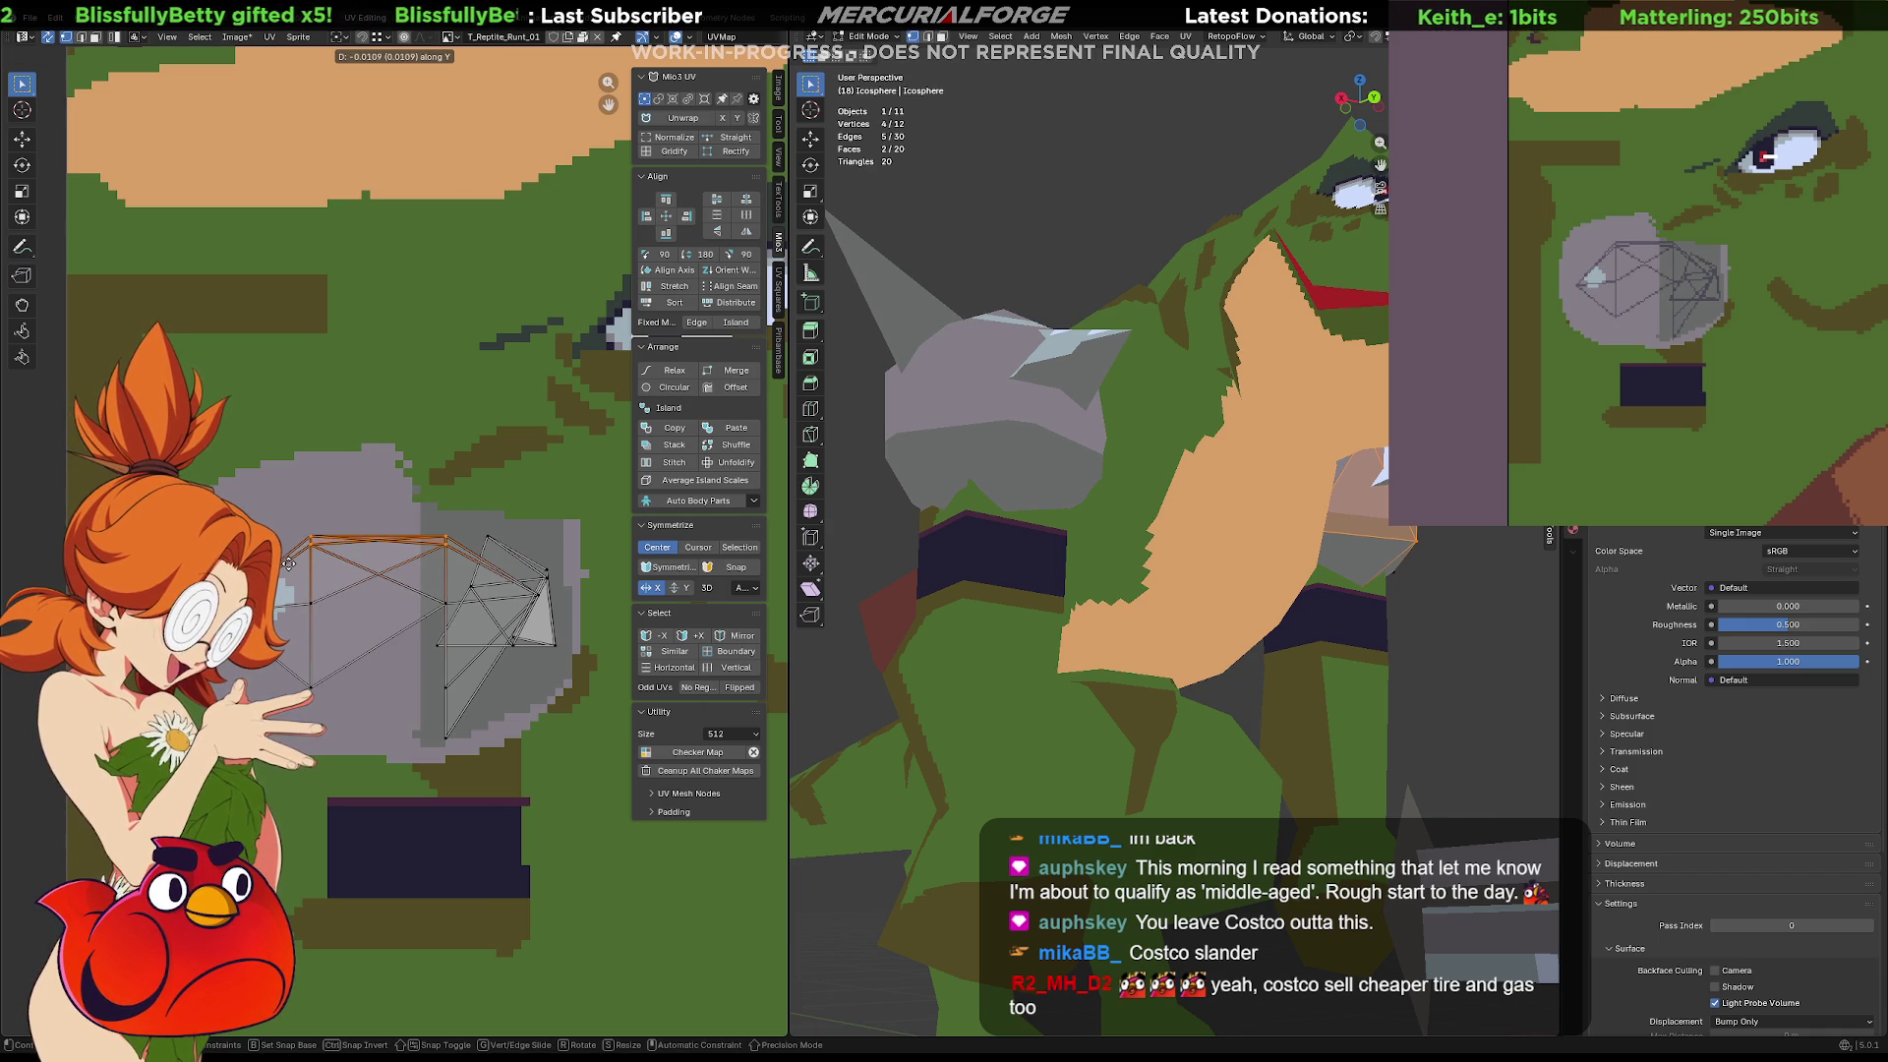
pyautogui.click(288, 563)
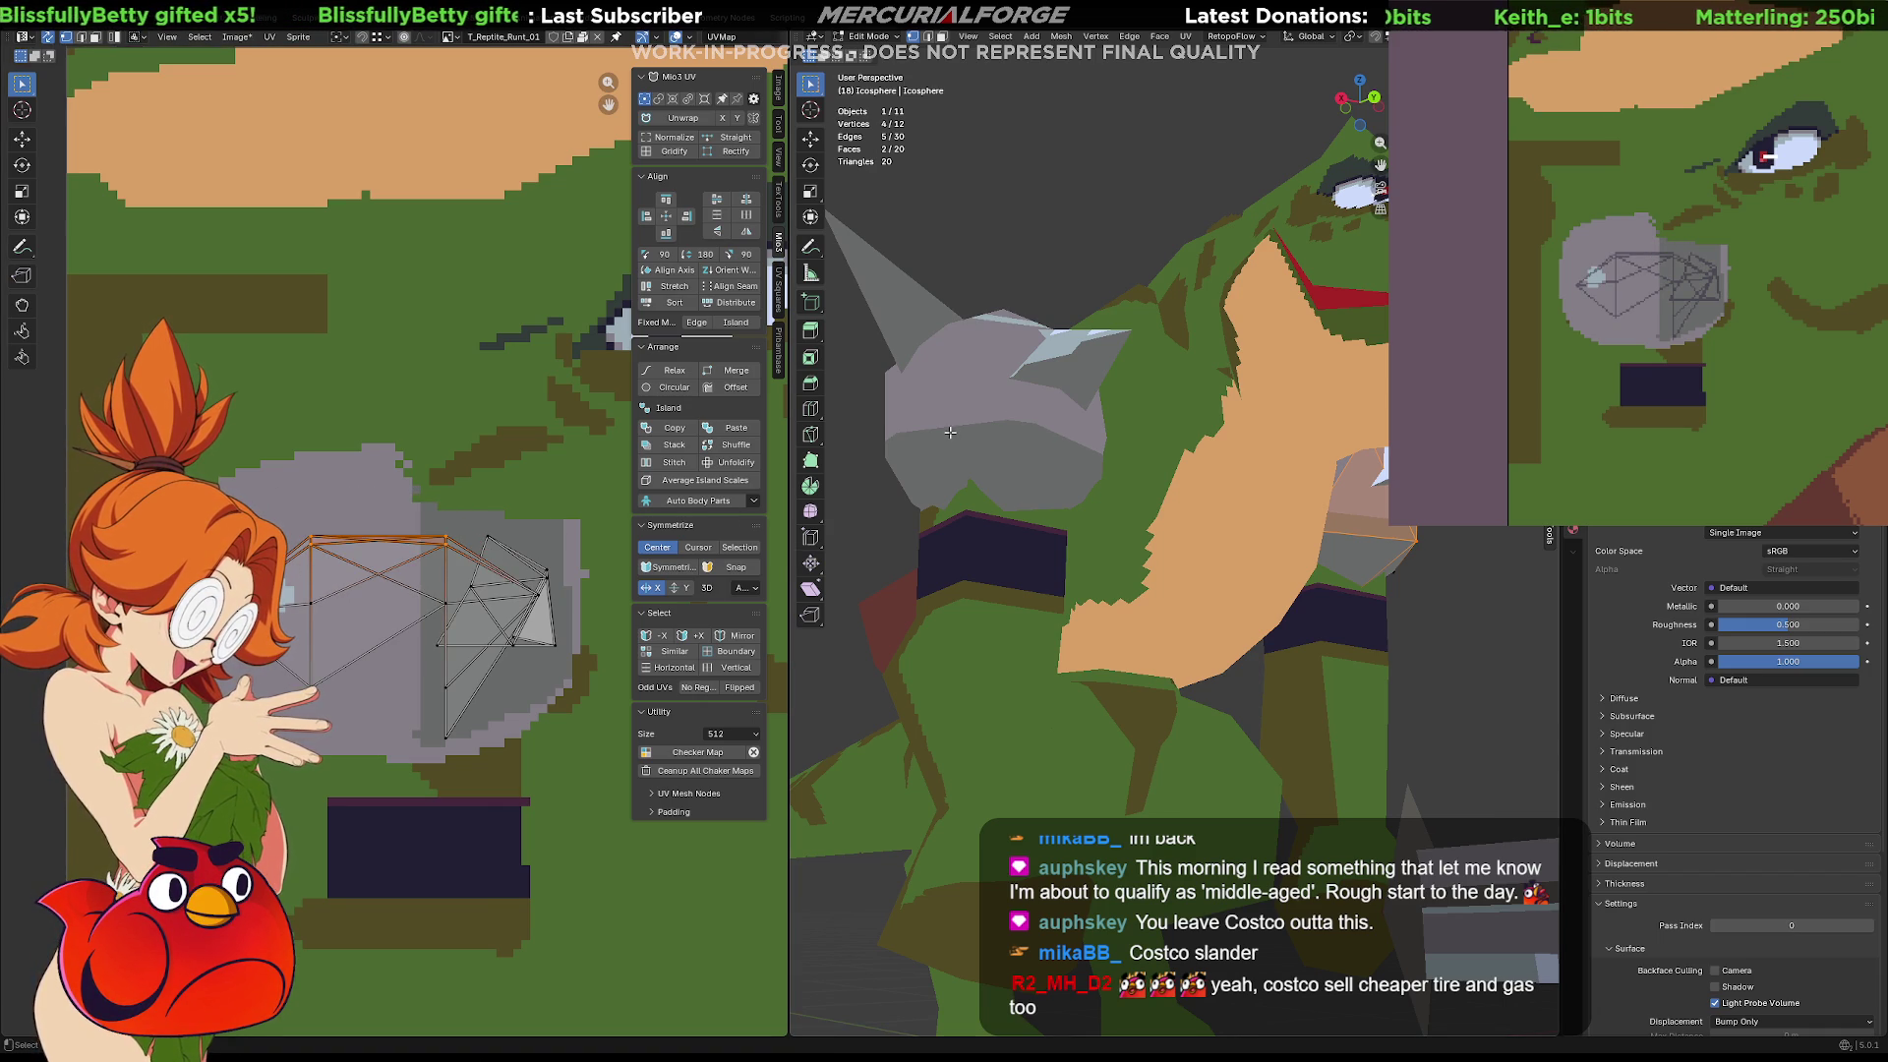
pyautogui.press('Tab')
pyautogui.hotkey('alt', 'a')
pyautogui.press('Home')
# Orbit around the reptile to inspect the finished textured model
pyautogui.moveTo(1194, 511)
pyautogui.mouseDown(button='middle')
pyautogui.moveTo(875, 553)
pyautogui.moveTo(1190, 574)
pyautogui.moveTo(1168, 537)
pyautogui.moveTo(1278, 570)
pyautogui.moveTo(1491, 527)
pyautogui.moveTo(946, 517)
pyautogui.moveTo(1139, 531)
pyautogui.moveTo(1123, 521)
pyautogui.moveTo(1050, 721)
pyautogui.moveTo(1313, 503)
pyautogui.moveTo(1419, 550)
pyautogui.mouseUp(button='middle')
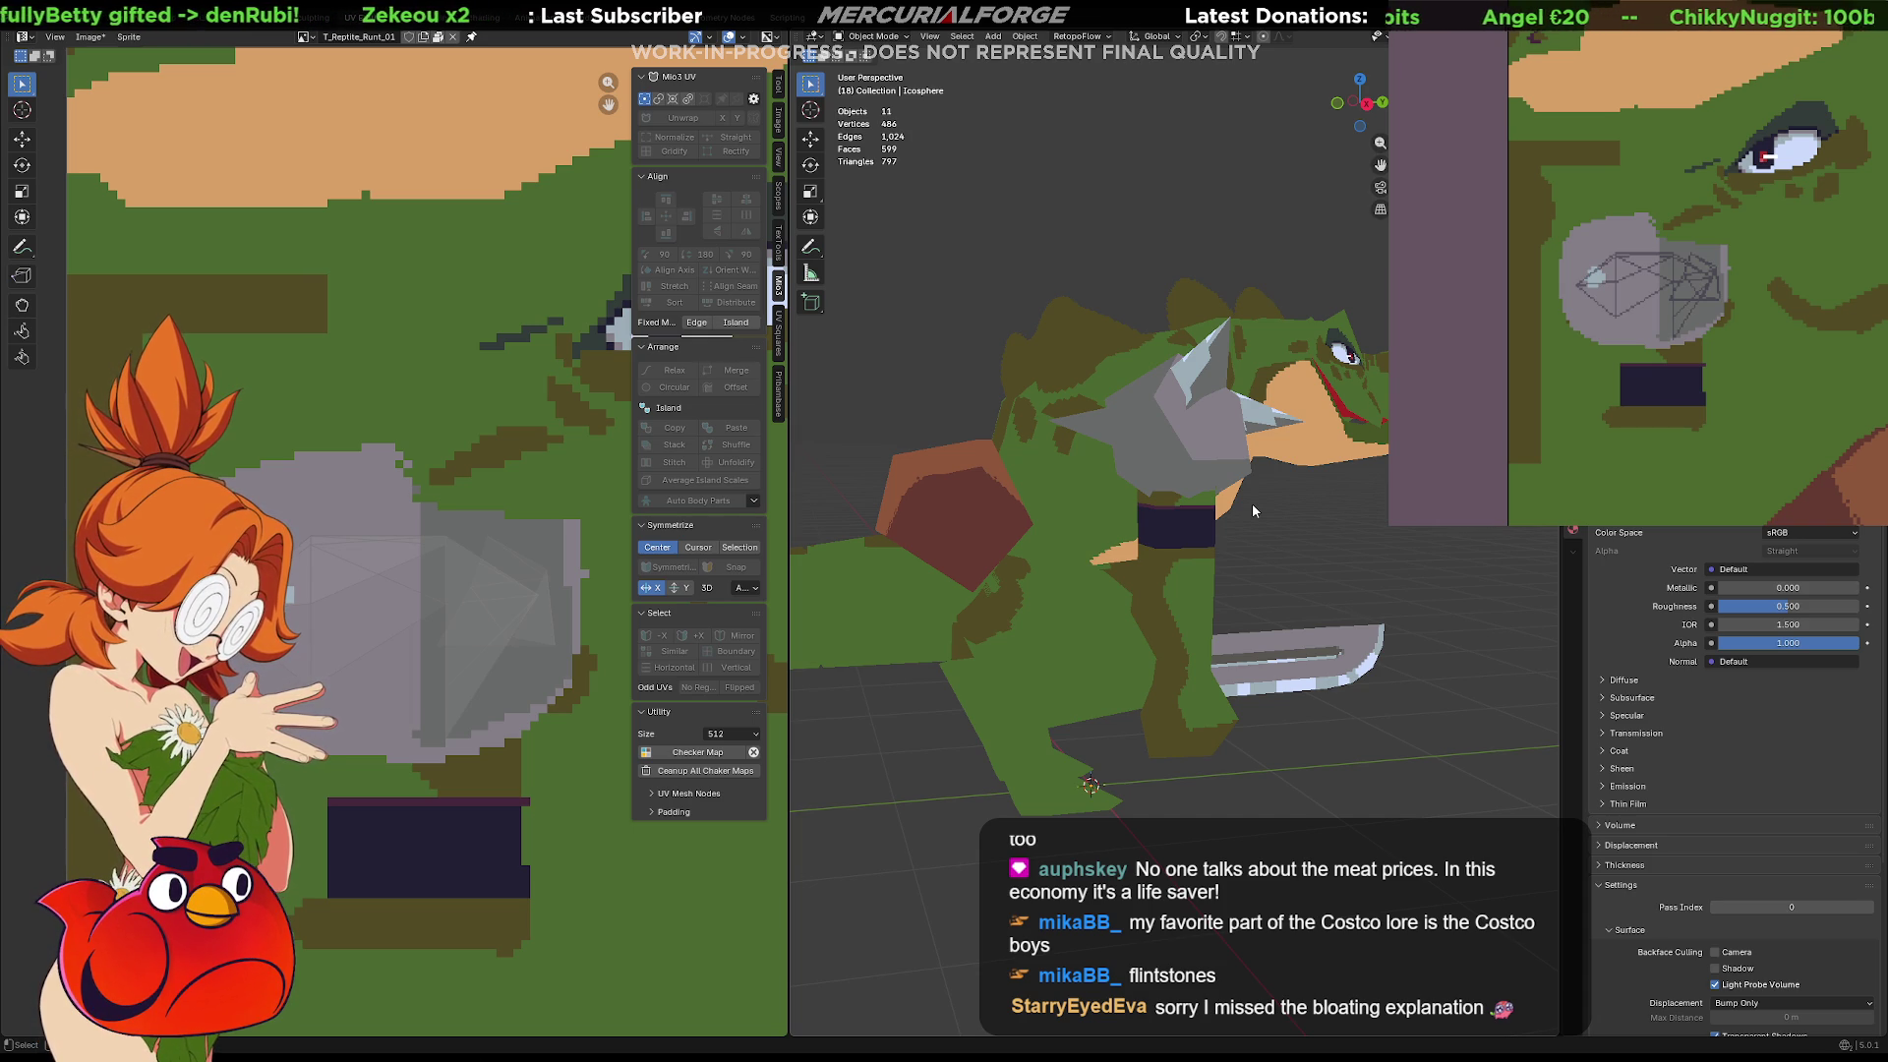
pyautogui.moveTo(1306, 513)
pyautogui.mouseDown(button='middle')
pyautogui.moveTo(1041, 511)
pyautogui.moveTo(1217, 523)
pyautogui.moveTo(1225, 442)
pyautogui.moveTo(1190, 558)
pyautogui.moveTo(1224, 596)
pyautogui.moveTo(1288, 576)
pyautogui.moveTo(1246, 576)
pyautogui.mouseUp(button='middle')
pyautogui.scroll(2, 1218, 524)
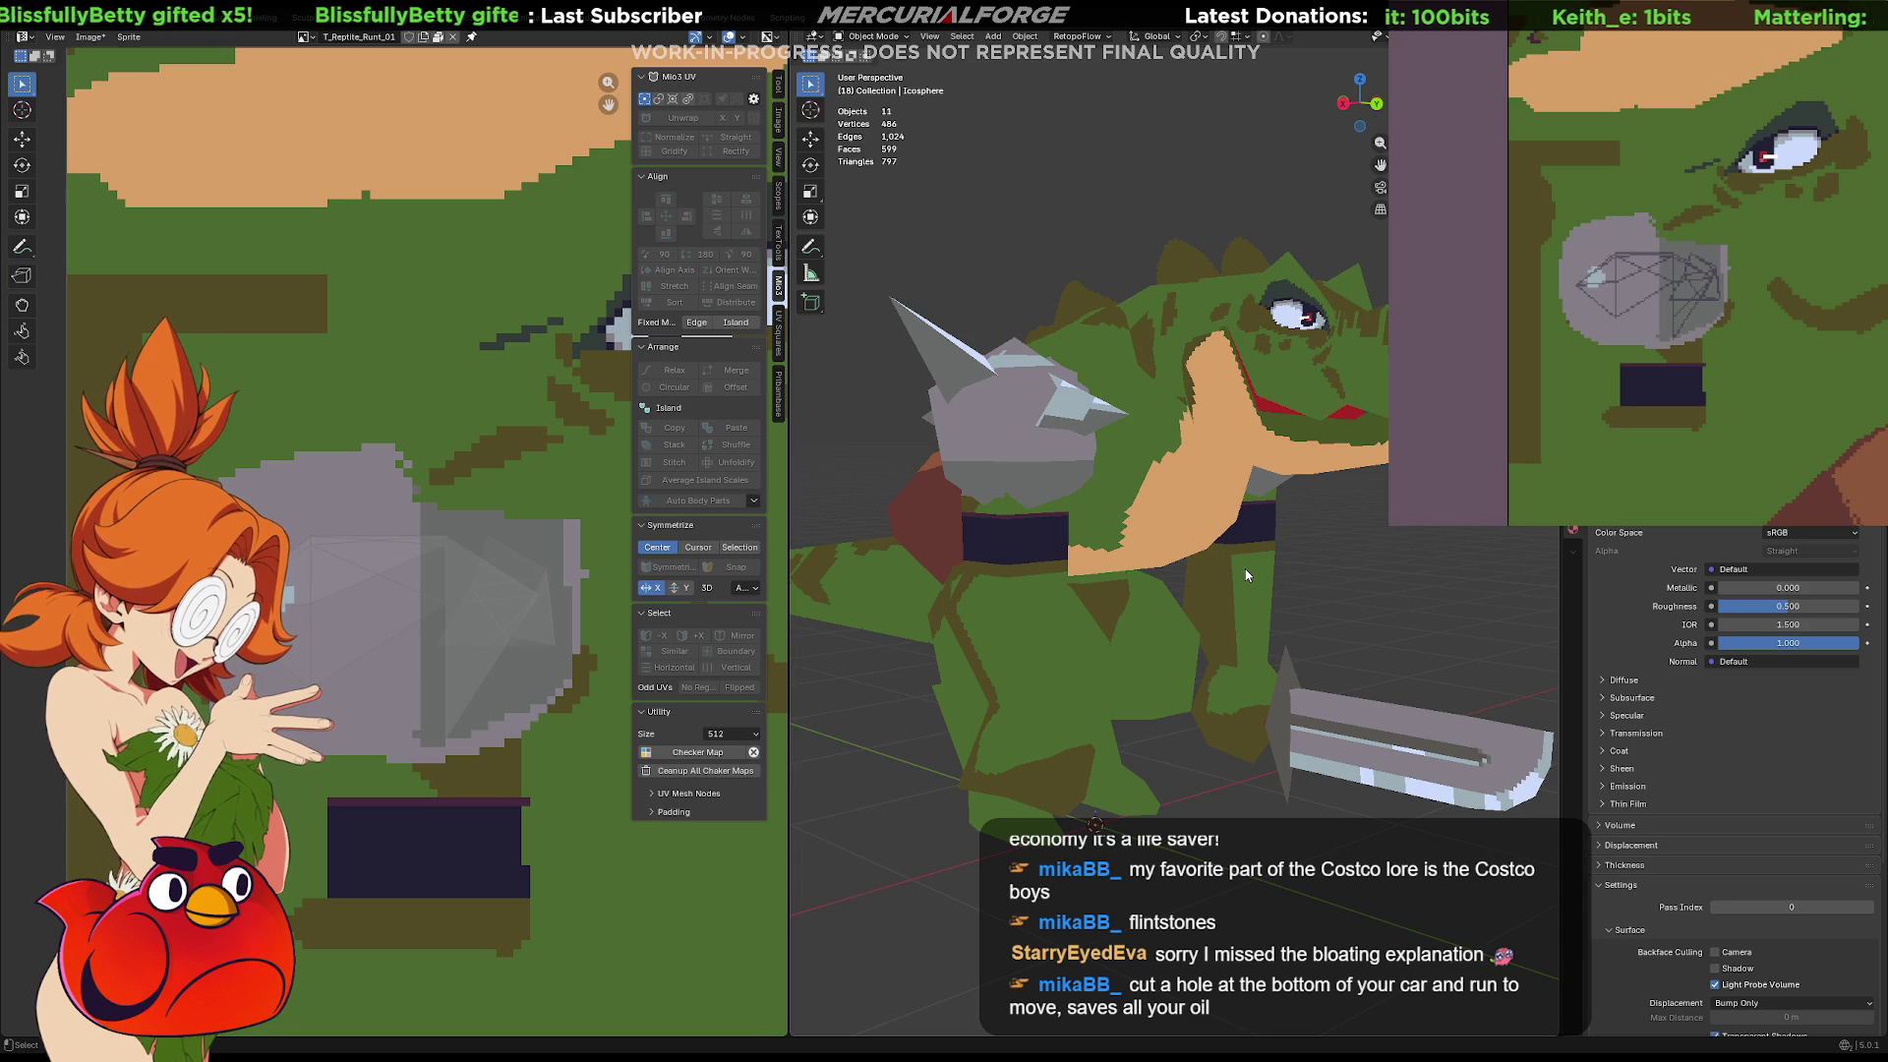
pyautogui.moveTo(1255, 519)
pyautogui.mouseDown(button='middle')
pyautogui.moveTo(1180, 733)
pyautogui.moveTo(1205, 561)
pyautogui.moveTo(1174, 512)
pyautogui.moveTo(1147, 531)
pyautogui.moveTo(1176, 521)
pyautogui.moveTo(1173, 546)
pyautogui.moveTo(1219, 551)
pyautogui.mouseUp(button='middle')
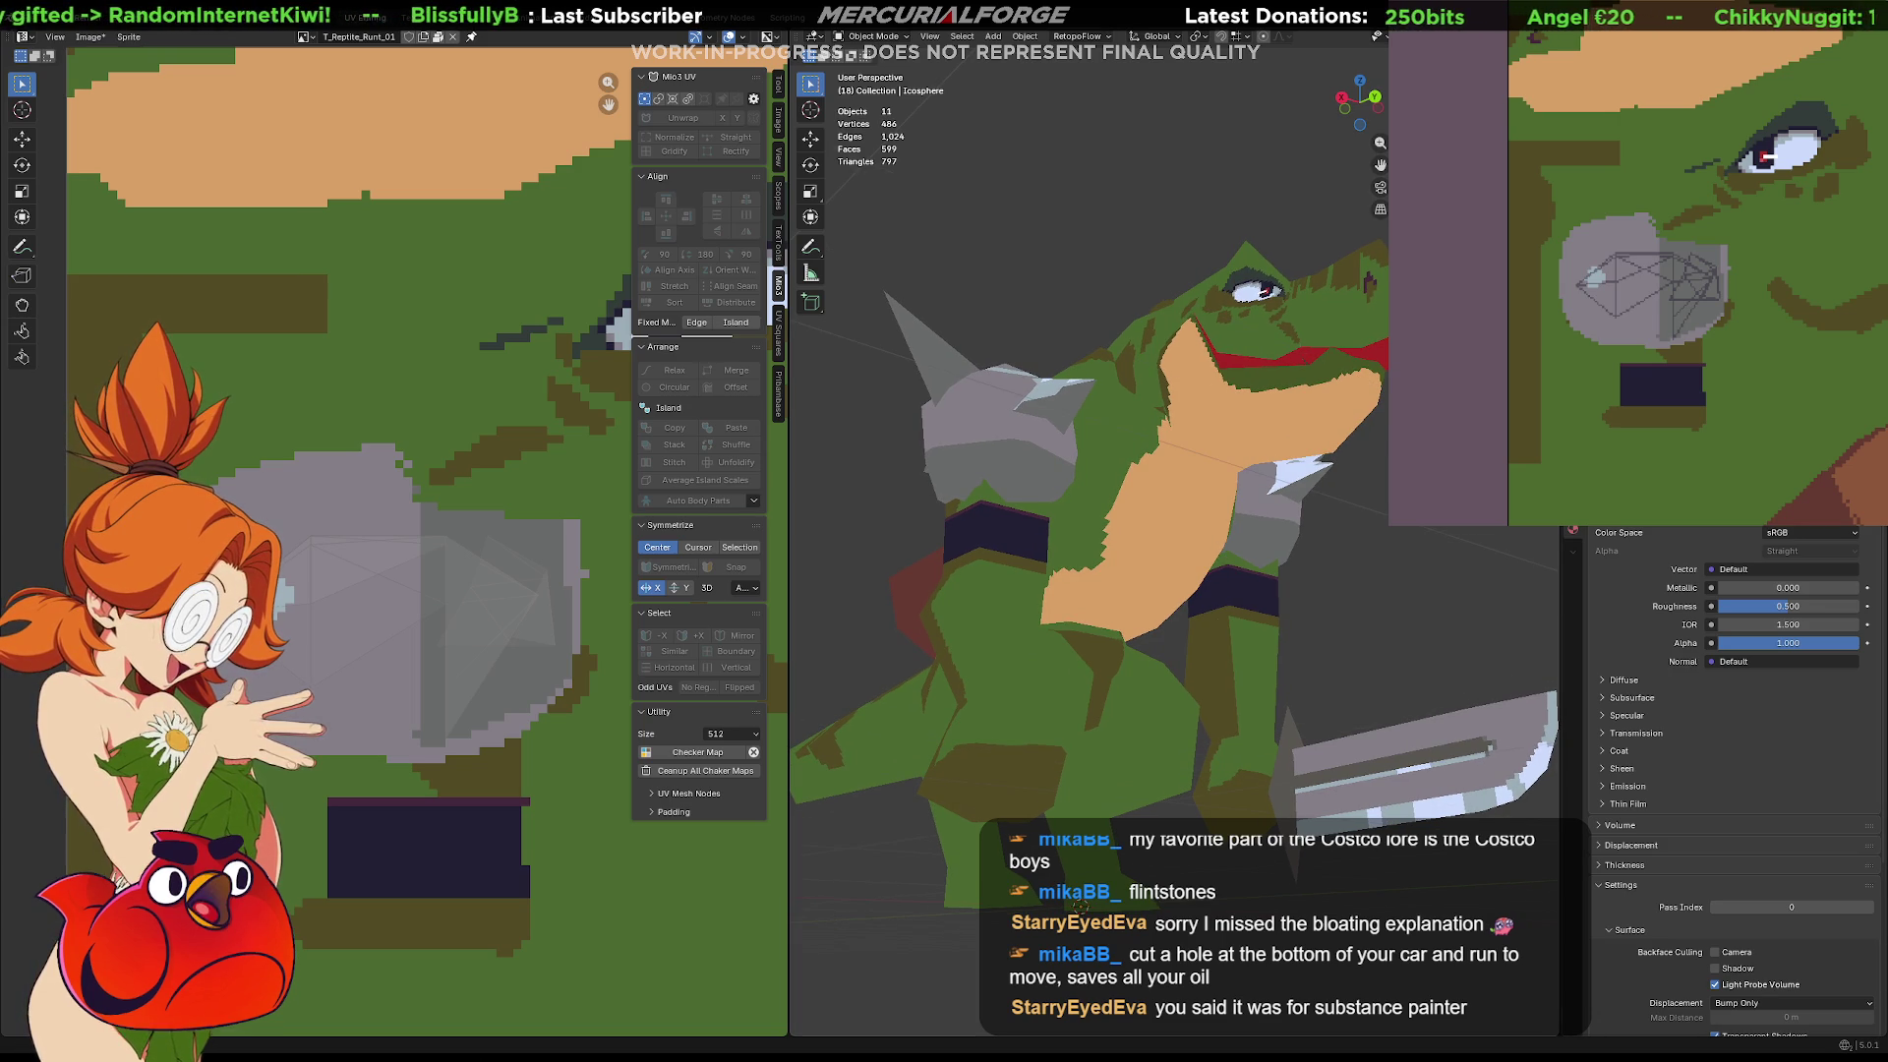
pyautogui.moveTo(1410, 569); pyautogui.dragTo(1390, 590, button='middle')
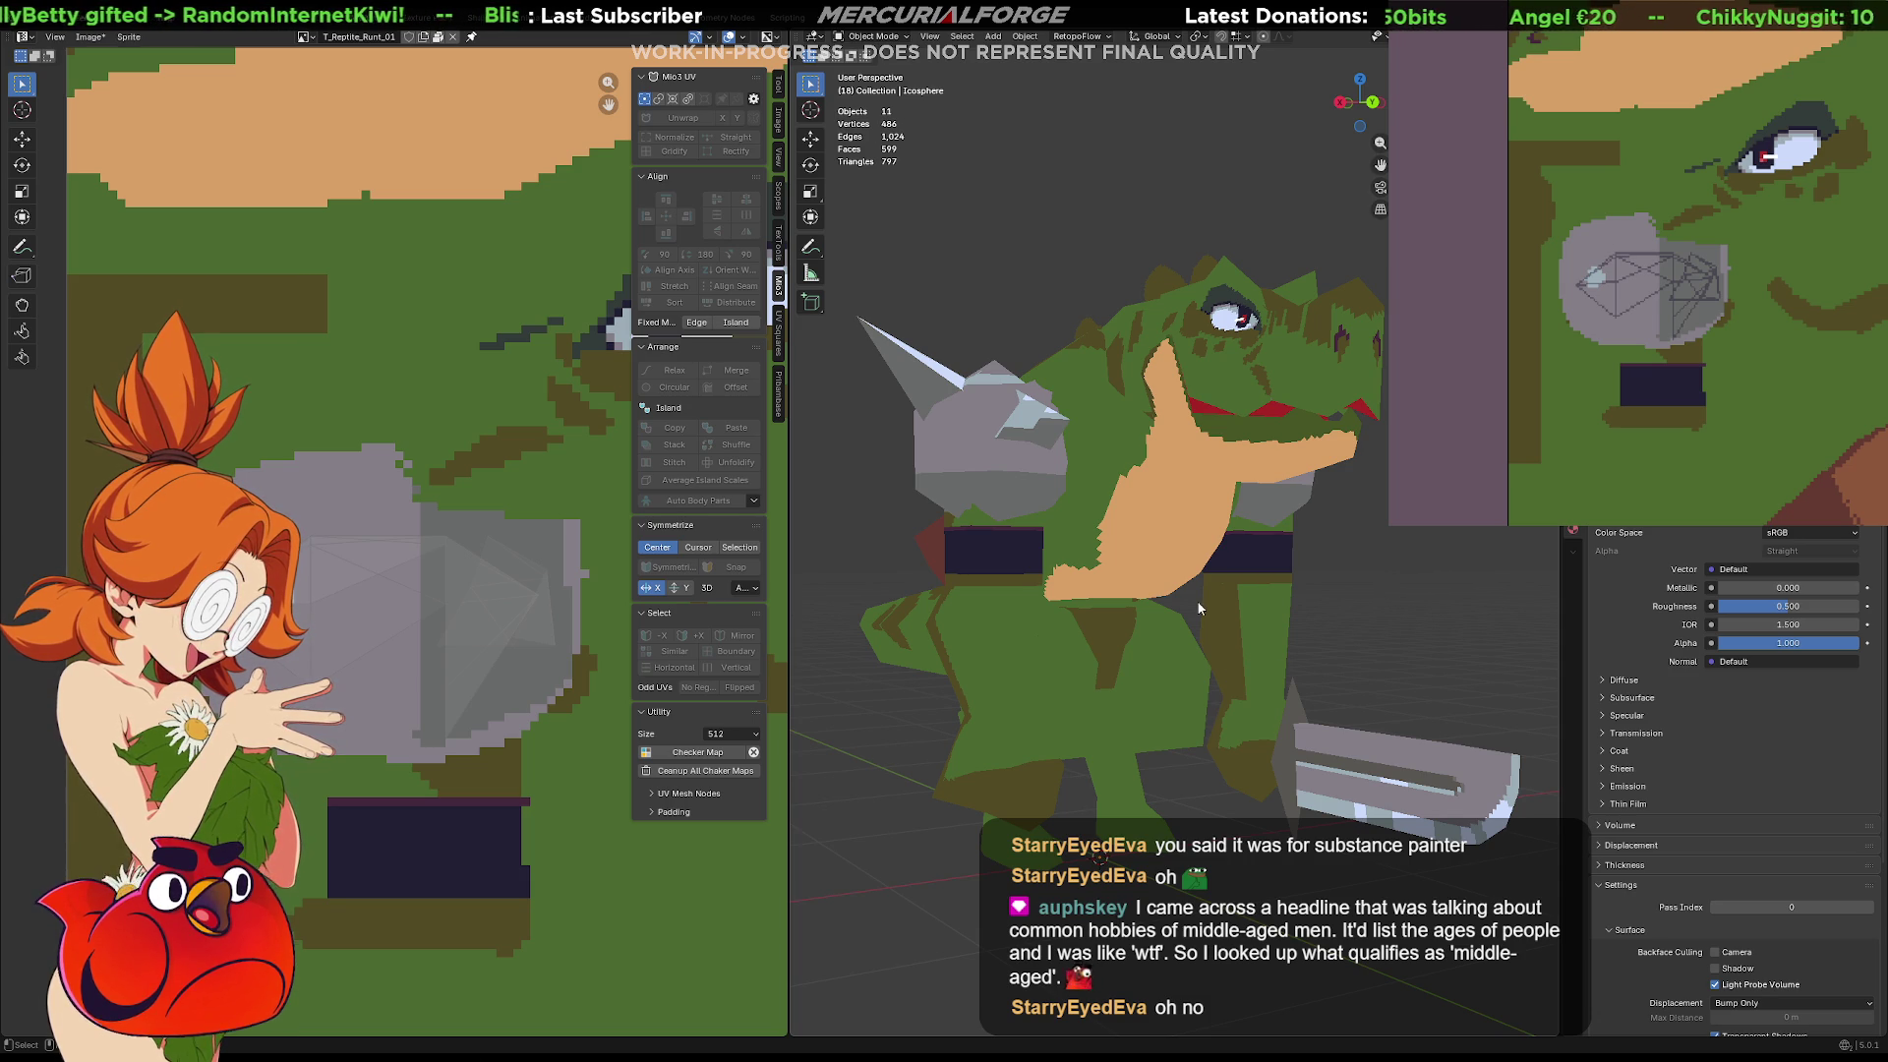
pyautogui.moveTo(1259, 566)
pyautogui.mouseDown(button='middle')
pyautogui.moveTo(1300, 537)
pyautogui.moveTo(1406, 569)
pyautogui.moveTo(1147, 528)
pyautogui.moveTo(1184, 550)
pyautogui.moveTo(1043, 546)
pyautogui.mouseUp(button='middle')
pyautogui.scroll(-2, 482, 451)
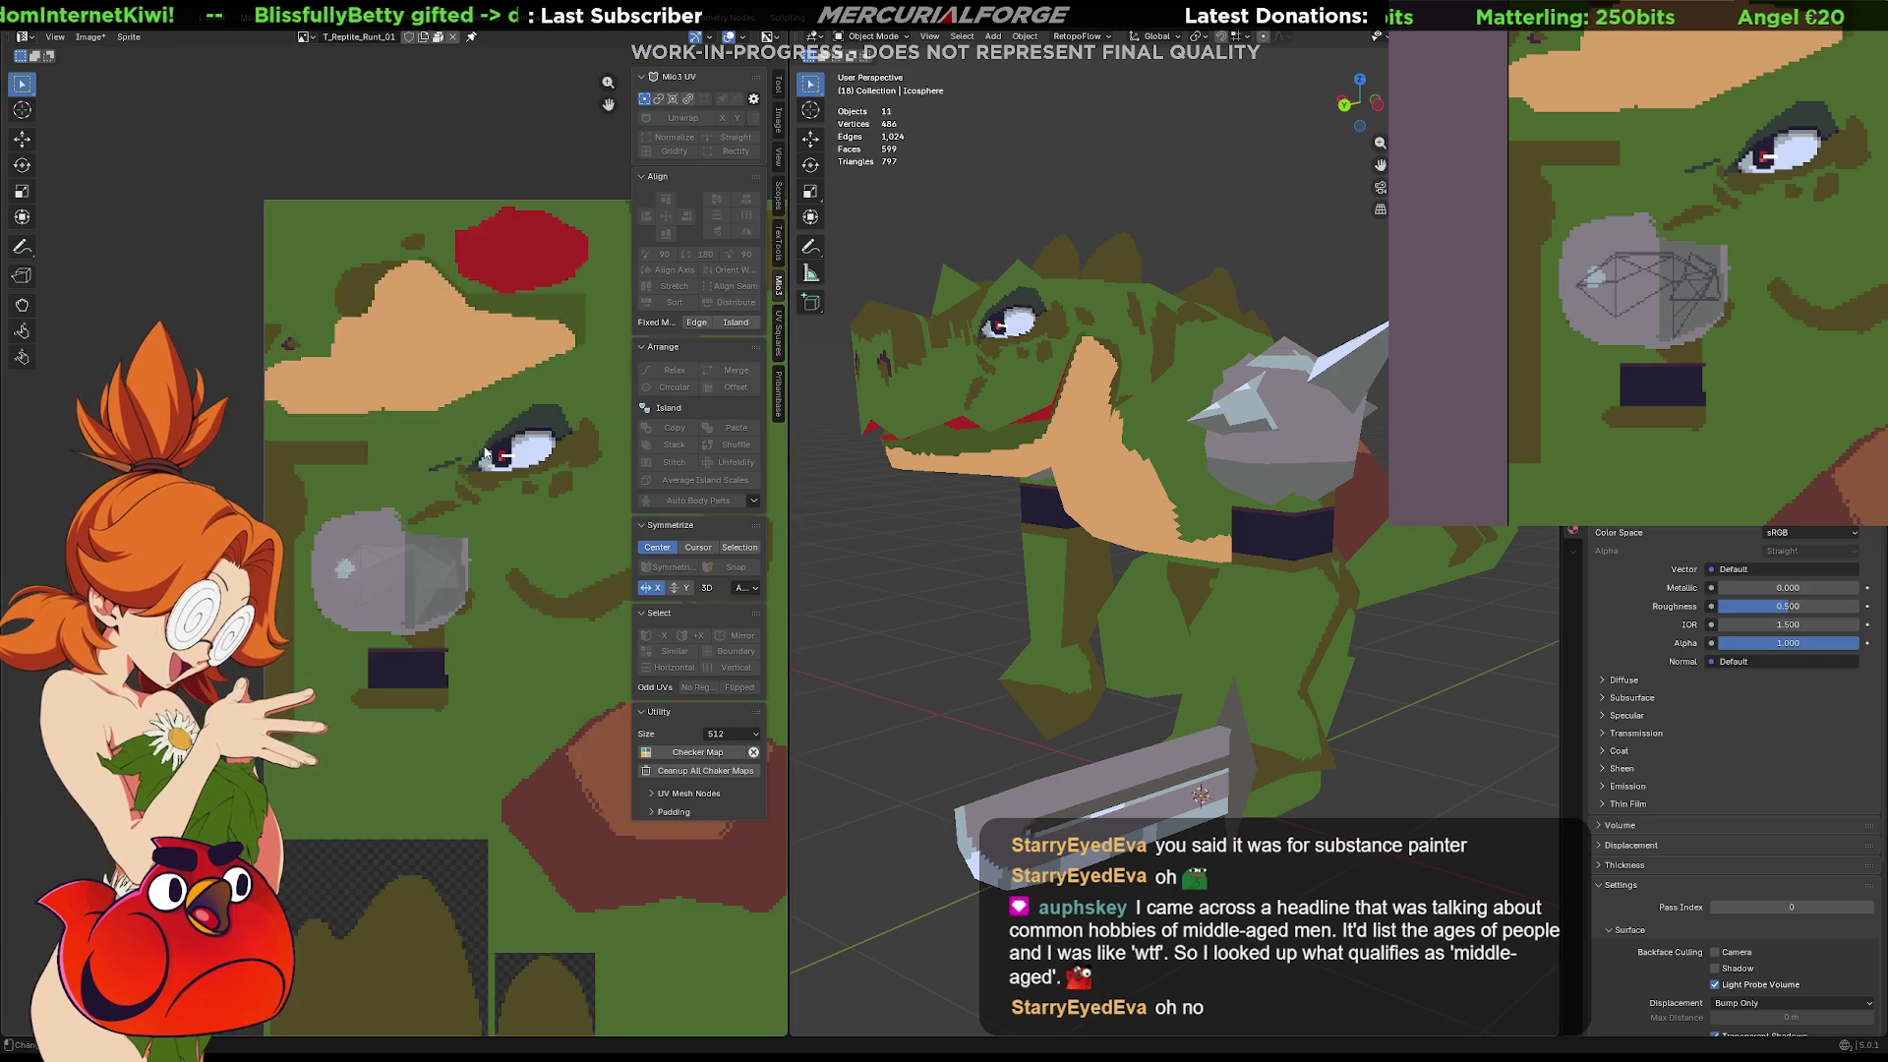
pyautogui.scroll(-3, 482, 450)
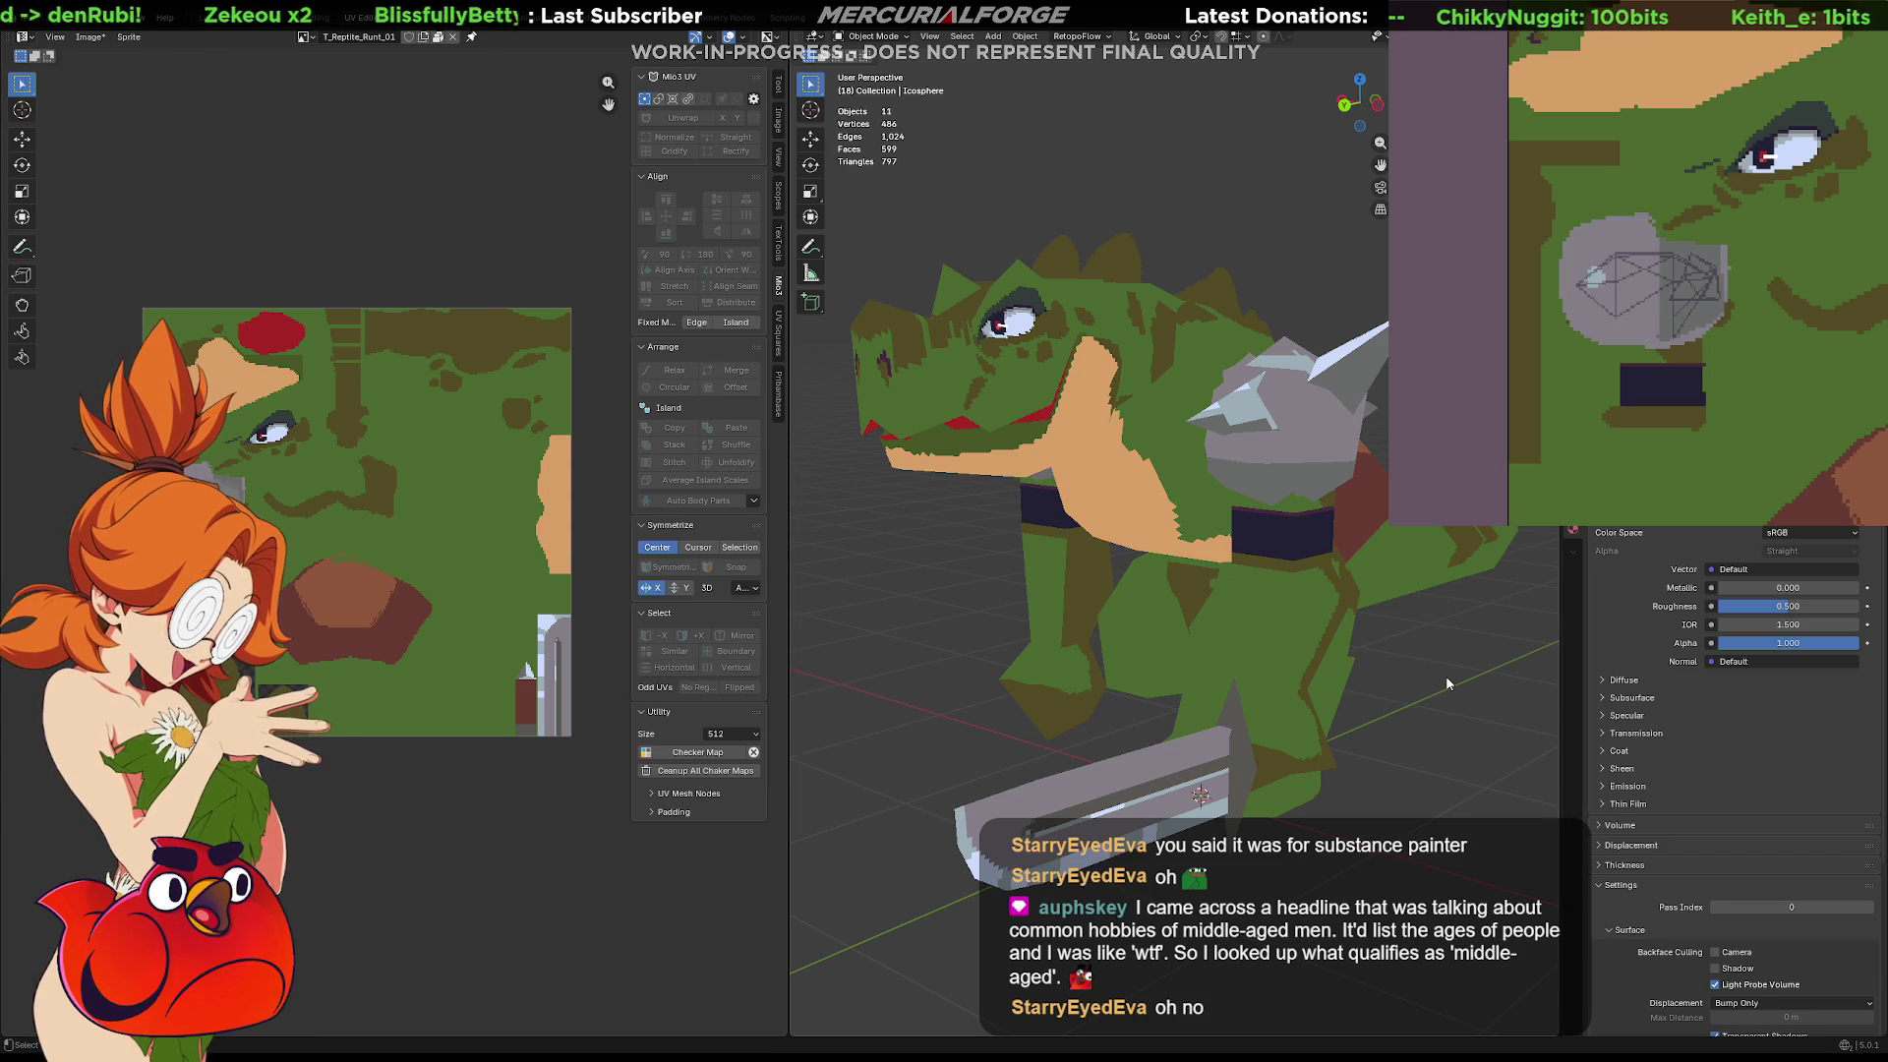
pyautogui.moveTo(1047, 462)
pyautogui.mouseDown(button='middle')
pyautogui.moveTo(1013, 458)
pyautogui.moveTo(1177, 421)
pyautogui.mouseUp(button='middle')
pyautogui.scroll(3, 1177, 421)
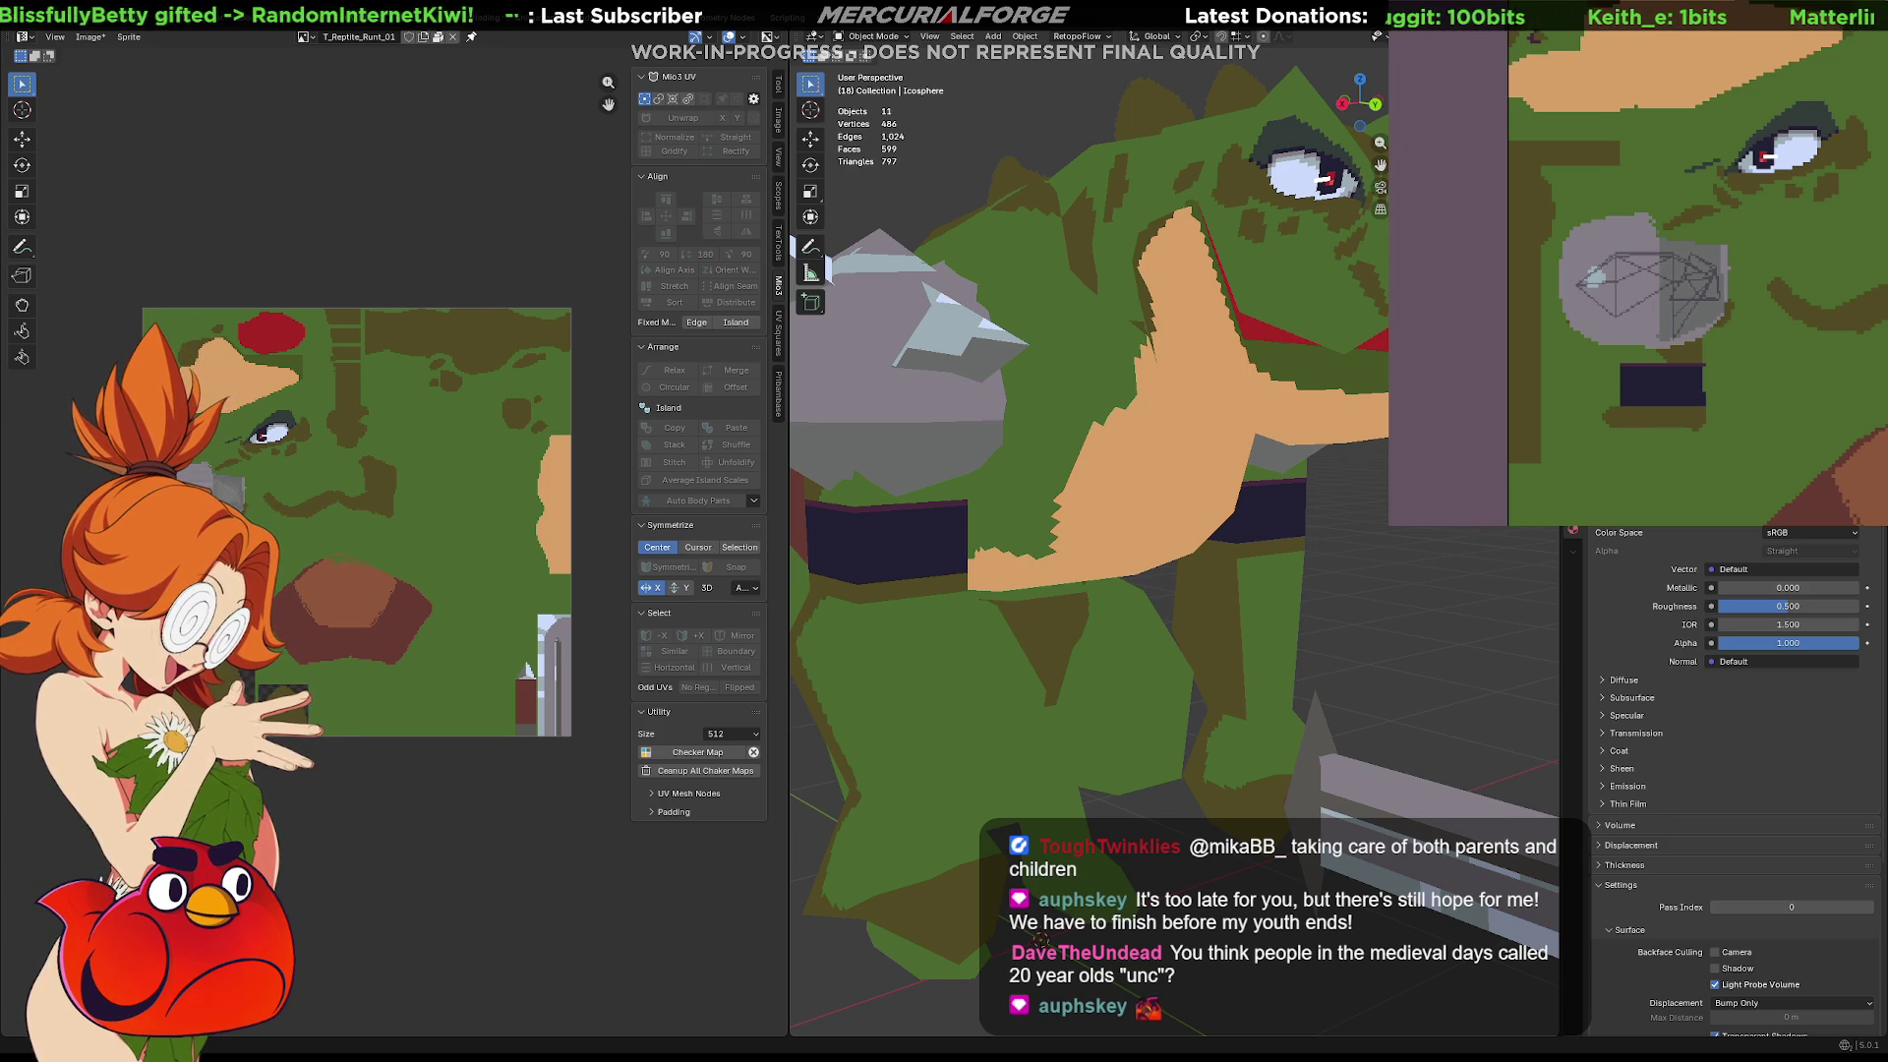
# Zoom out to a full-body view of the textured reptile
pyautogui.scroll(-8, 1114, 558)
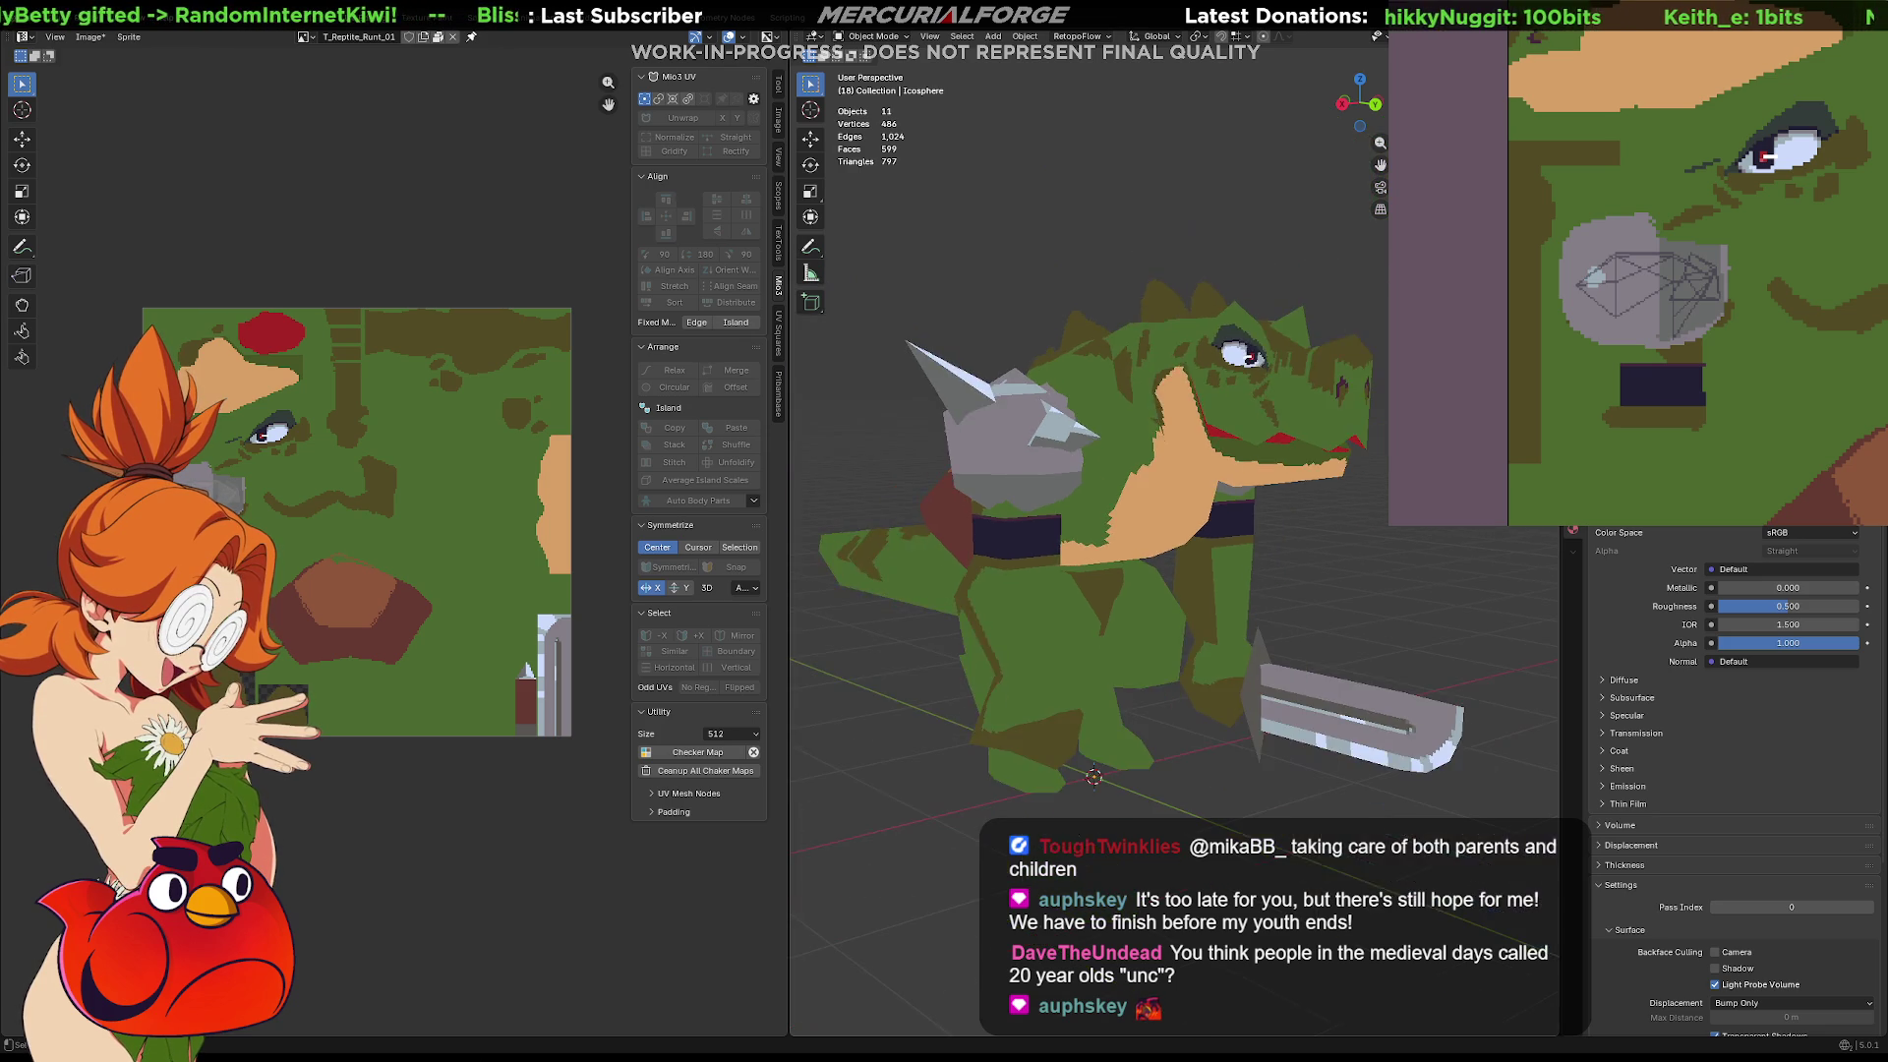
# Orbit to face the reptile's torso and pan the texture to its tan chest edge
pyautogui.moveTo(1115, 563)
pyautogui.mouseDown(button='middle')
pyautogui.moveTo(1152, 519)
pyautogui.moveTo(1208, 547)
pyautogui.moveTo(1189, 552)
pyautogui.moveTo(1184, 527)
pyautogui.mouseUp(button='middle')
pyautogui.scroll(4, 1124, 544)
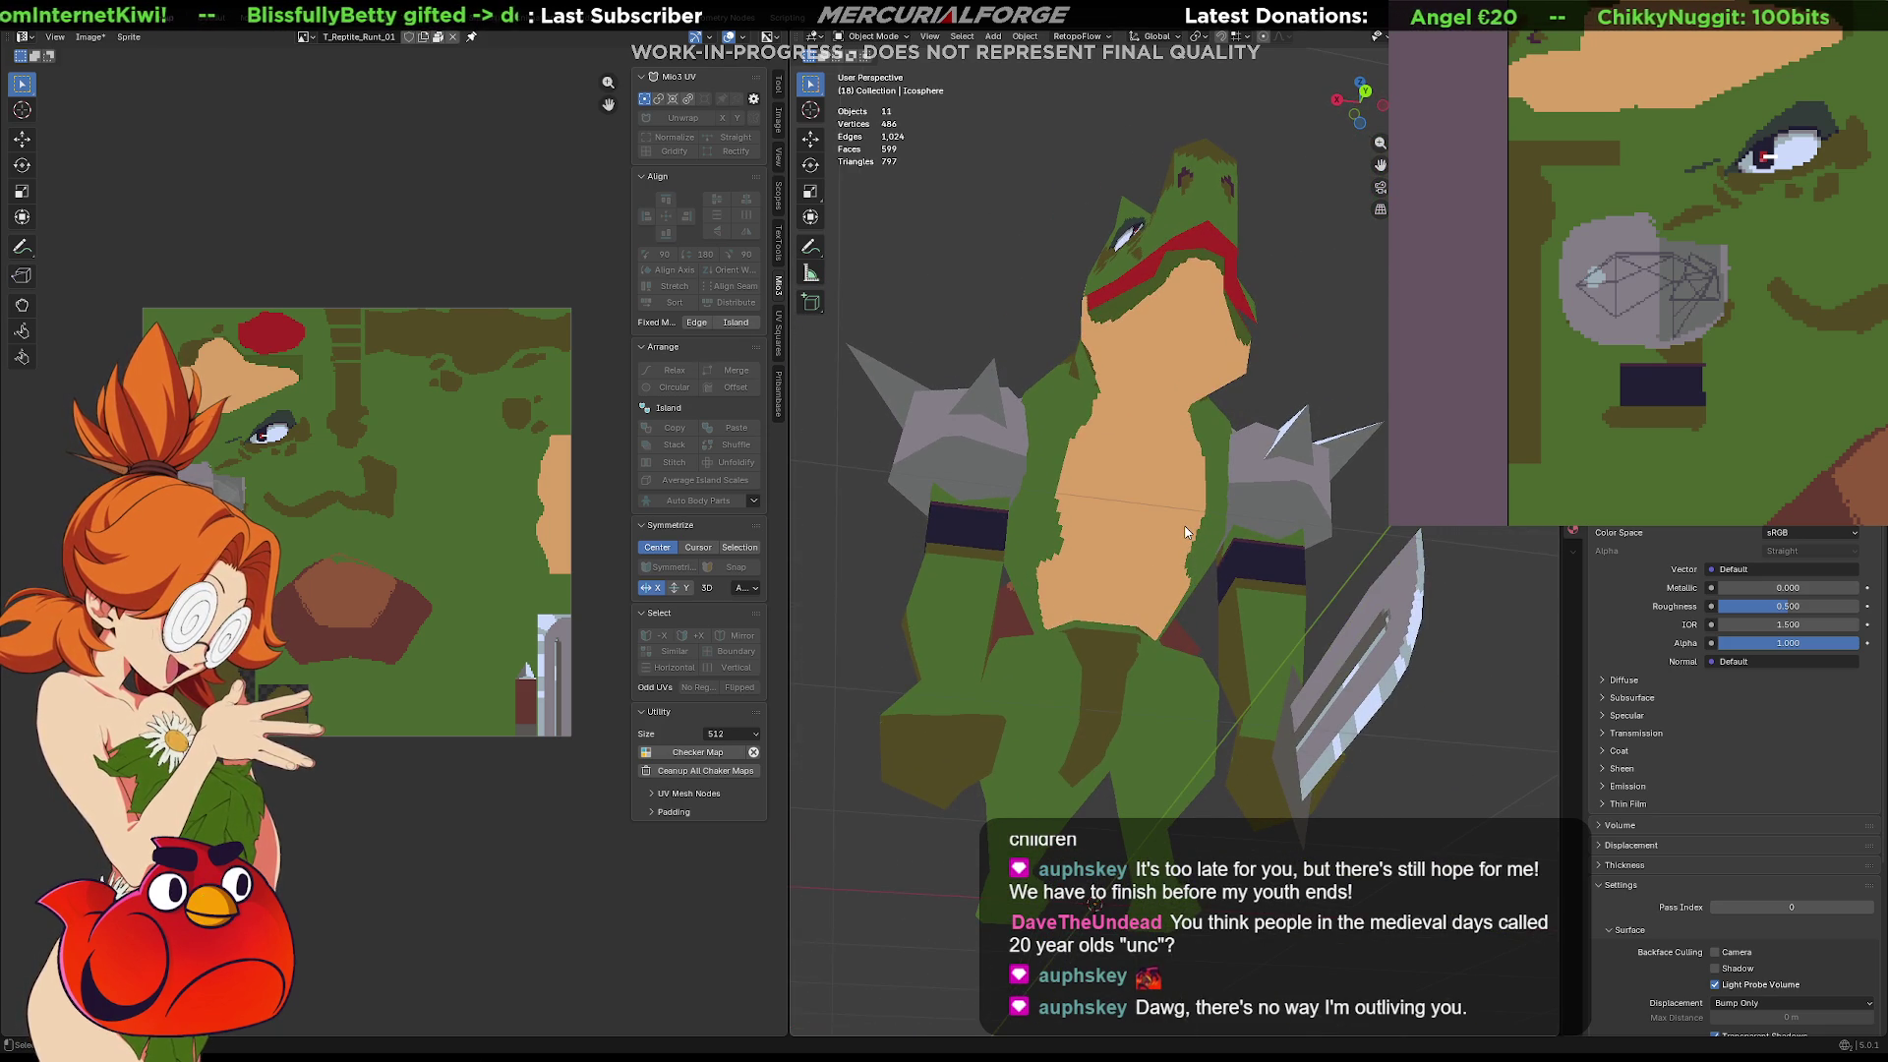
pyautogui.moveTo(1848, 492)
pyautogui.mouseDown(button='middle')
pyautogui.moveTo(1548, 301)
pyautogui.moveTo(1562, 499)
pyautogui.mouseUp(button='middle')
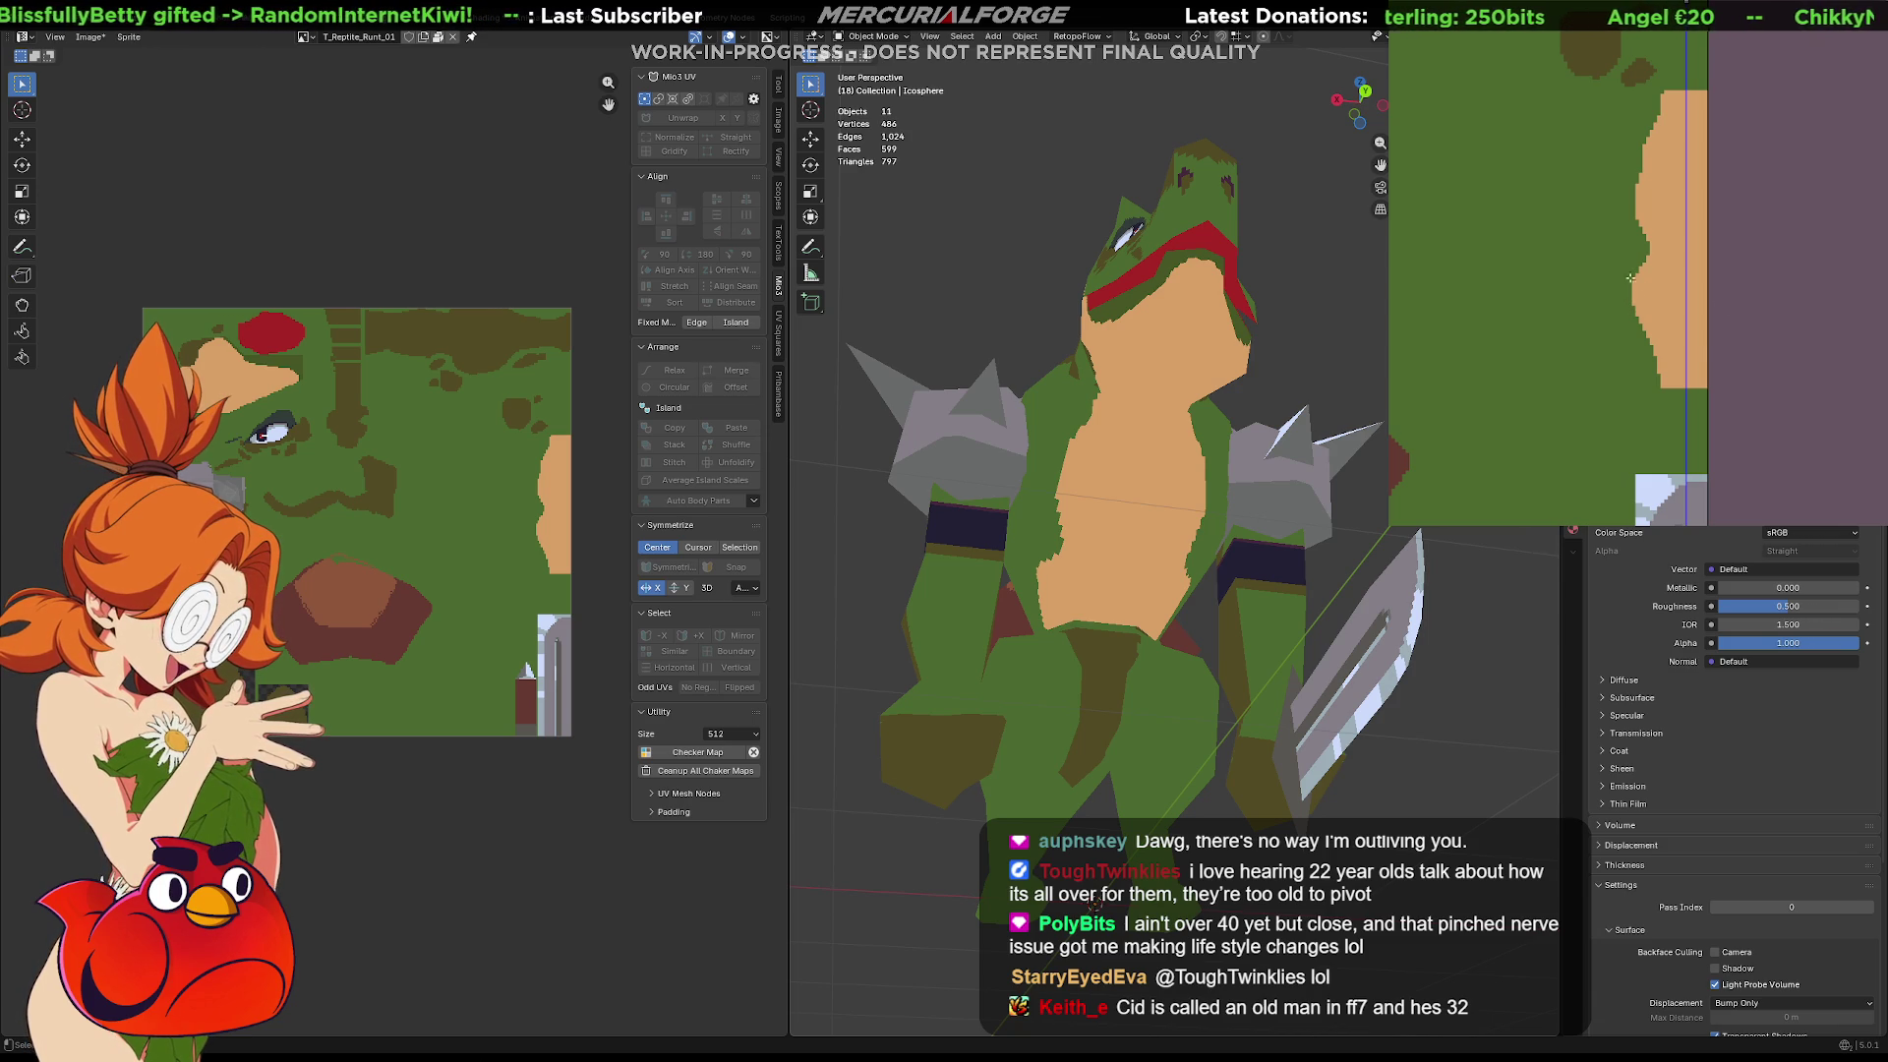
# Paint green pixels along the tan chest edge in the texture, redoing the first stroke
pyautogui.moveTo(1634, 301); pyautogui.dragTo(1685, 403)
pyautogui.hotkey('ctrl', 'z')
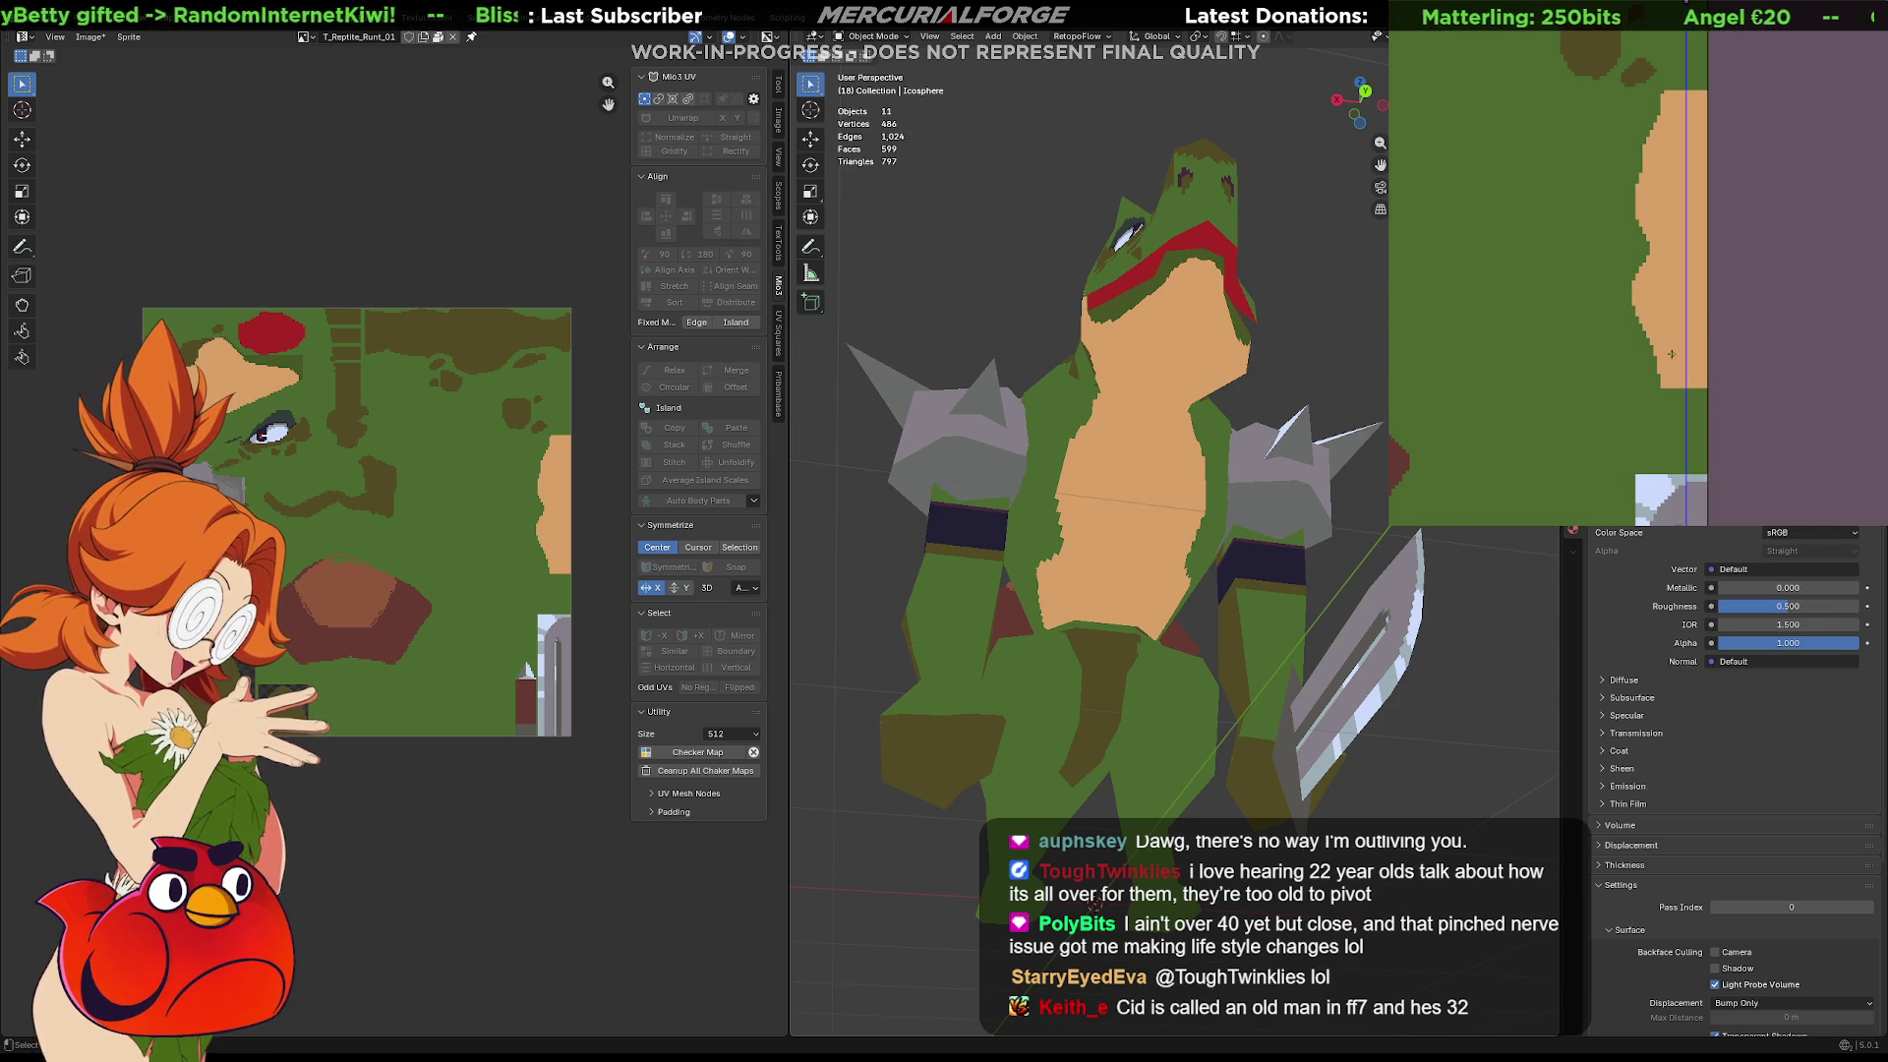
pyautogui.moveTo(1640, 234)
pyautogui.mouseDown()
pyautogui.moveTo(1696, 383)
pyautogui.moveTo(1653, 252)
pyautogui.mouseUp()
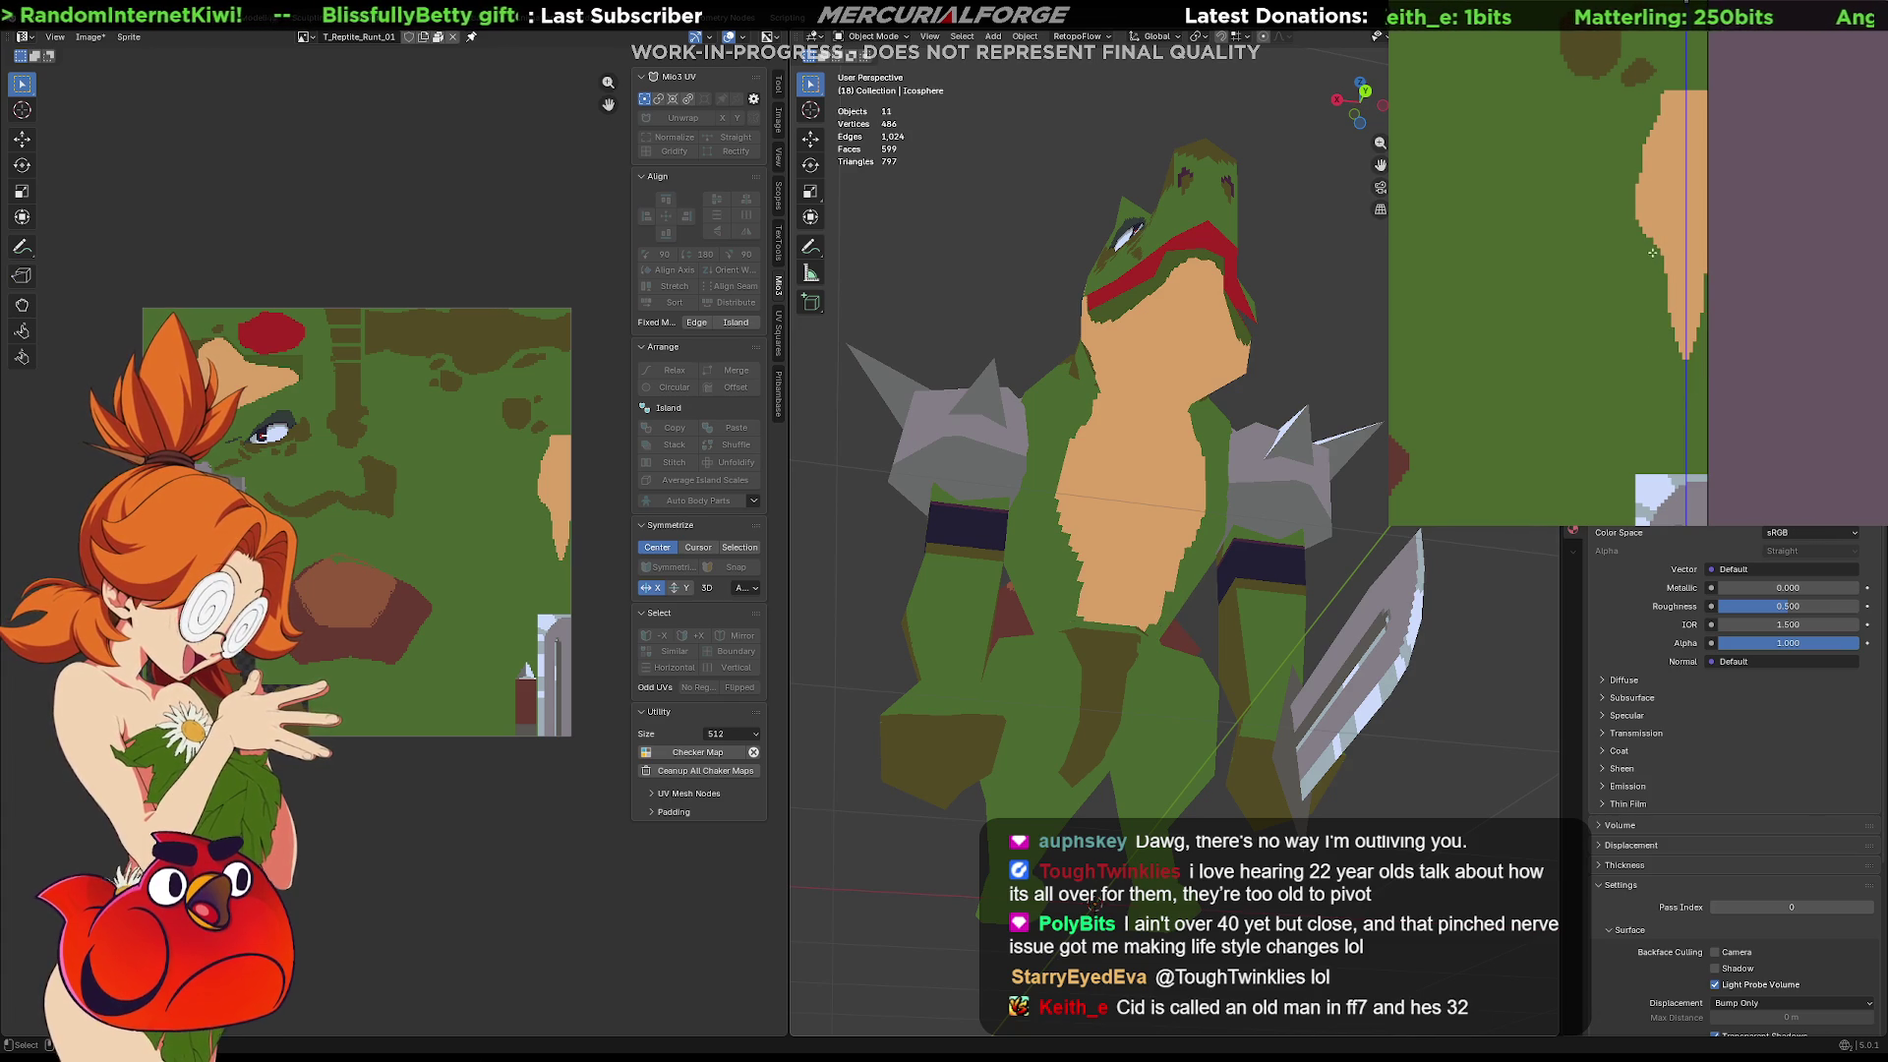
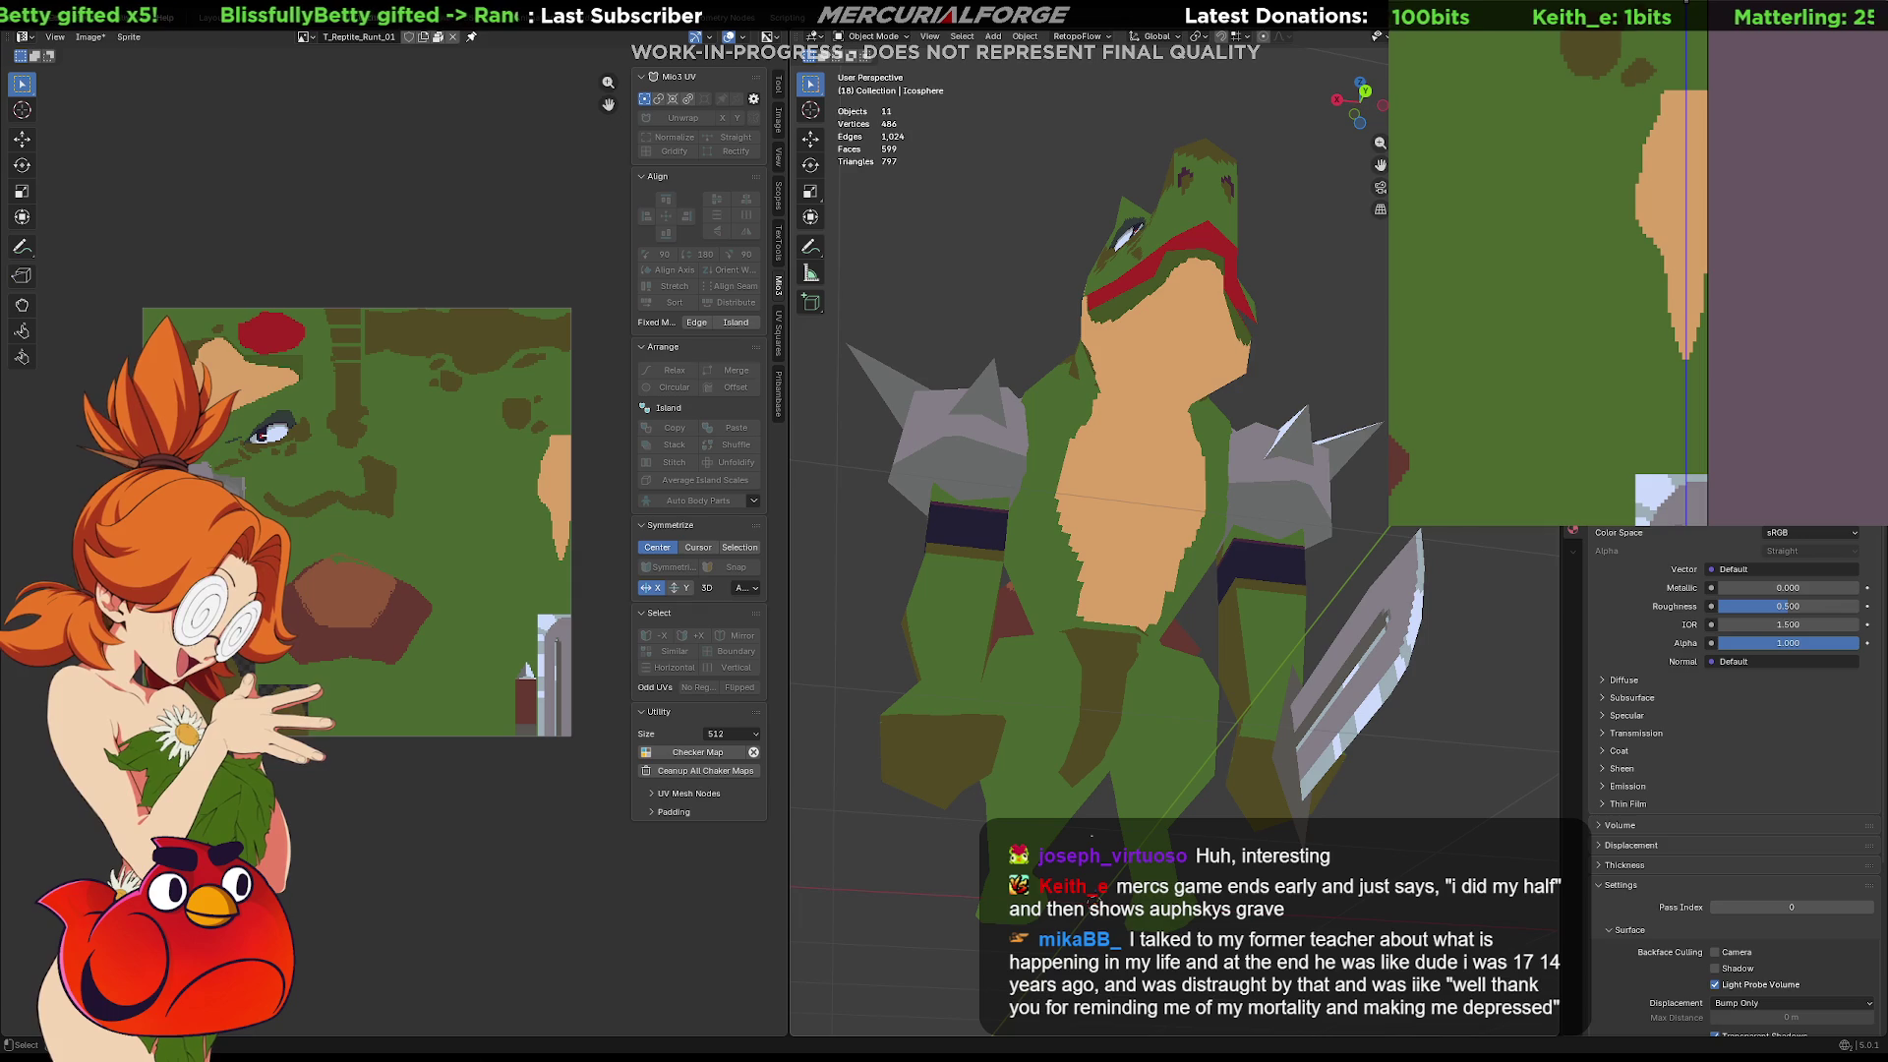
# Orbit until the reptile's tan belly faces the viewer, then select the Cube body mesh
pyautogui.moveTo(1278, 629)
pyautogui.mouseDown(button='middle')
pyautogui.moveTo(1414, 619)
pyautogui.moveTo(1331, 666)
pyautogui.moveTo(1376, 623)
pyautogui.mouseUp(button='middle')
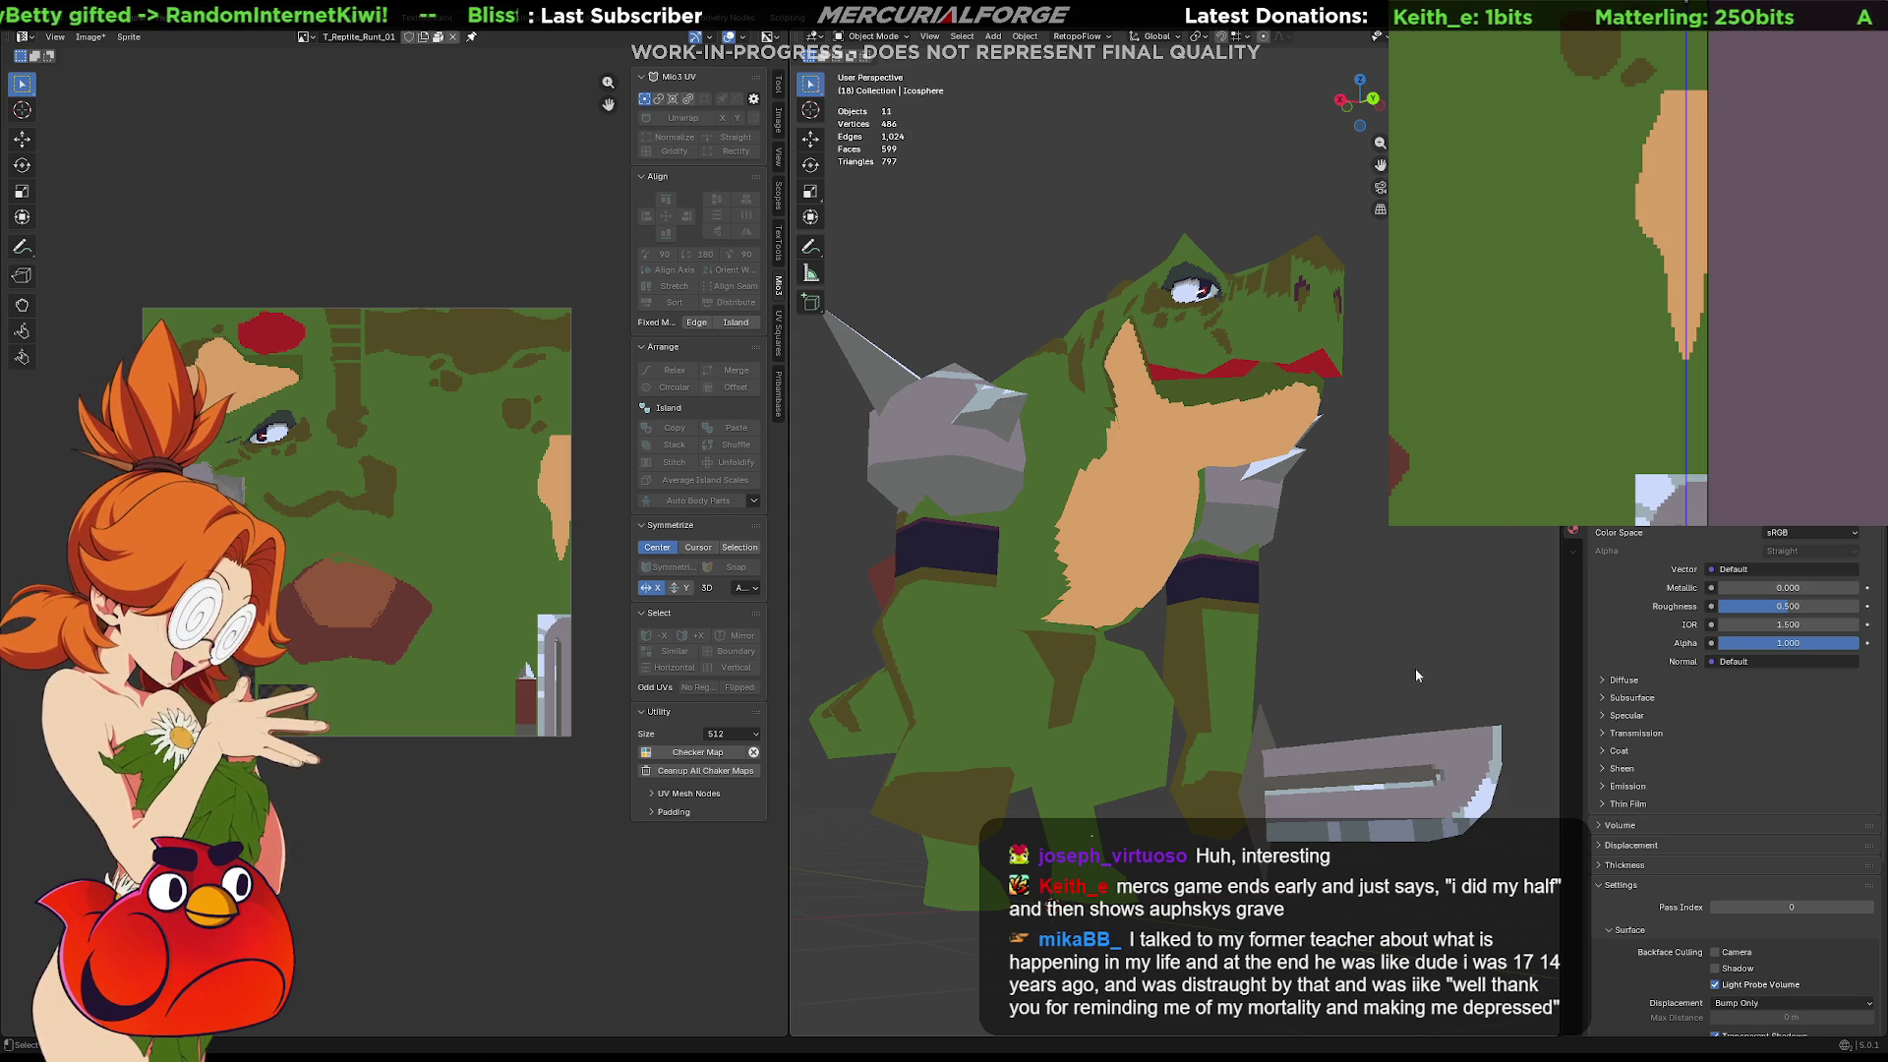
pyautogui.moveTo(1253, 617)
pyautogui.mouseDown(button='middle')
pyautogui.moveTo(1195, 607)
pyautogui.moveTo(1207, 630)
pyautogui.moveTo(1272, 645)
pyautogui.moveTo(1344, 620)
pyautogui.moveTo(1034, 631)
pyautogui.moveTo(1310, 626)
pyautogui.mouseUp(button='middle')
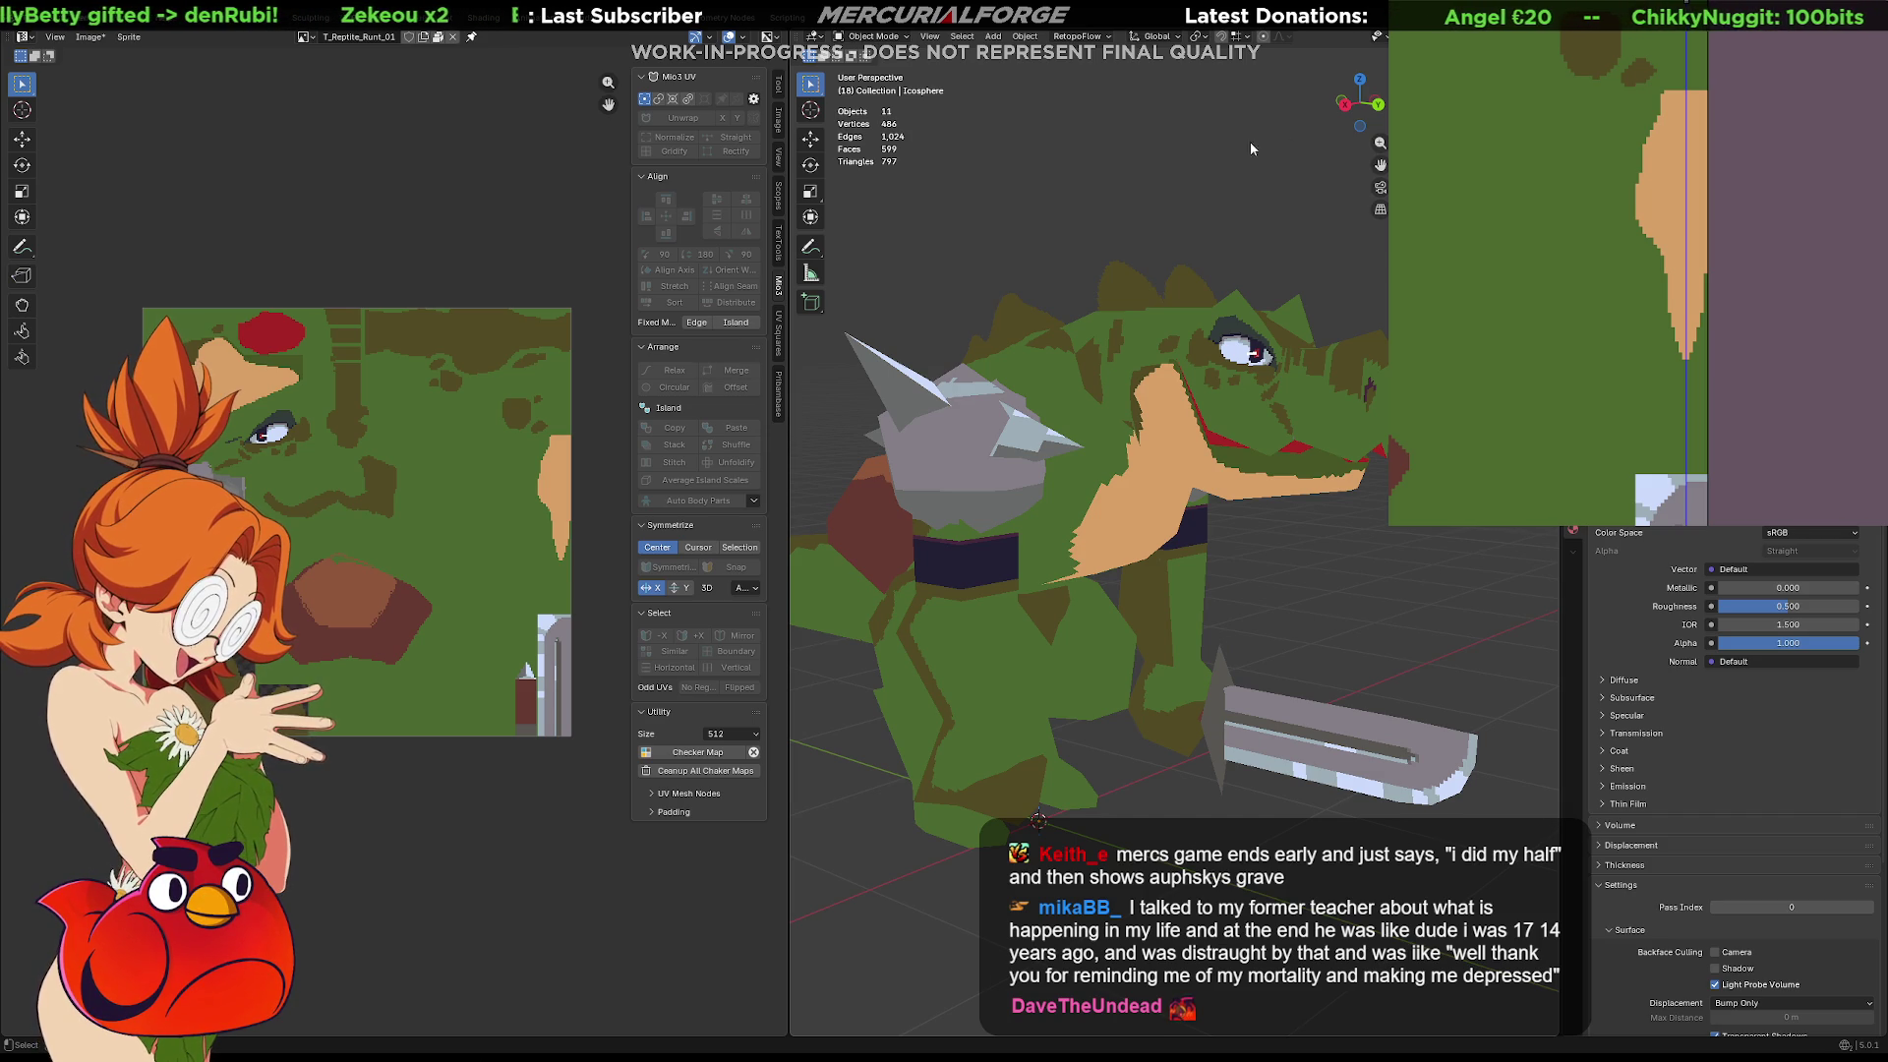
pyautogui.moveTo(1128, 568)
pyautogui.mouseDown(button='middle')
pyautogui.moveTo(1041, 519)
pyautogui.moveTo(1106, 521)
pyautogui.moveTo(1185, 582)
pyautogui.mouseUp(button='middle')
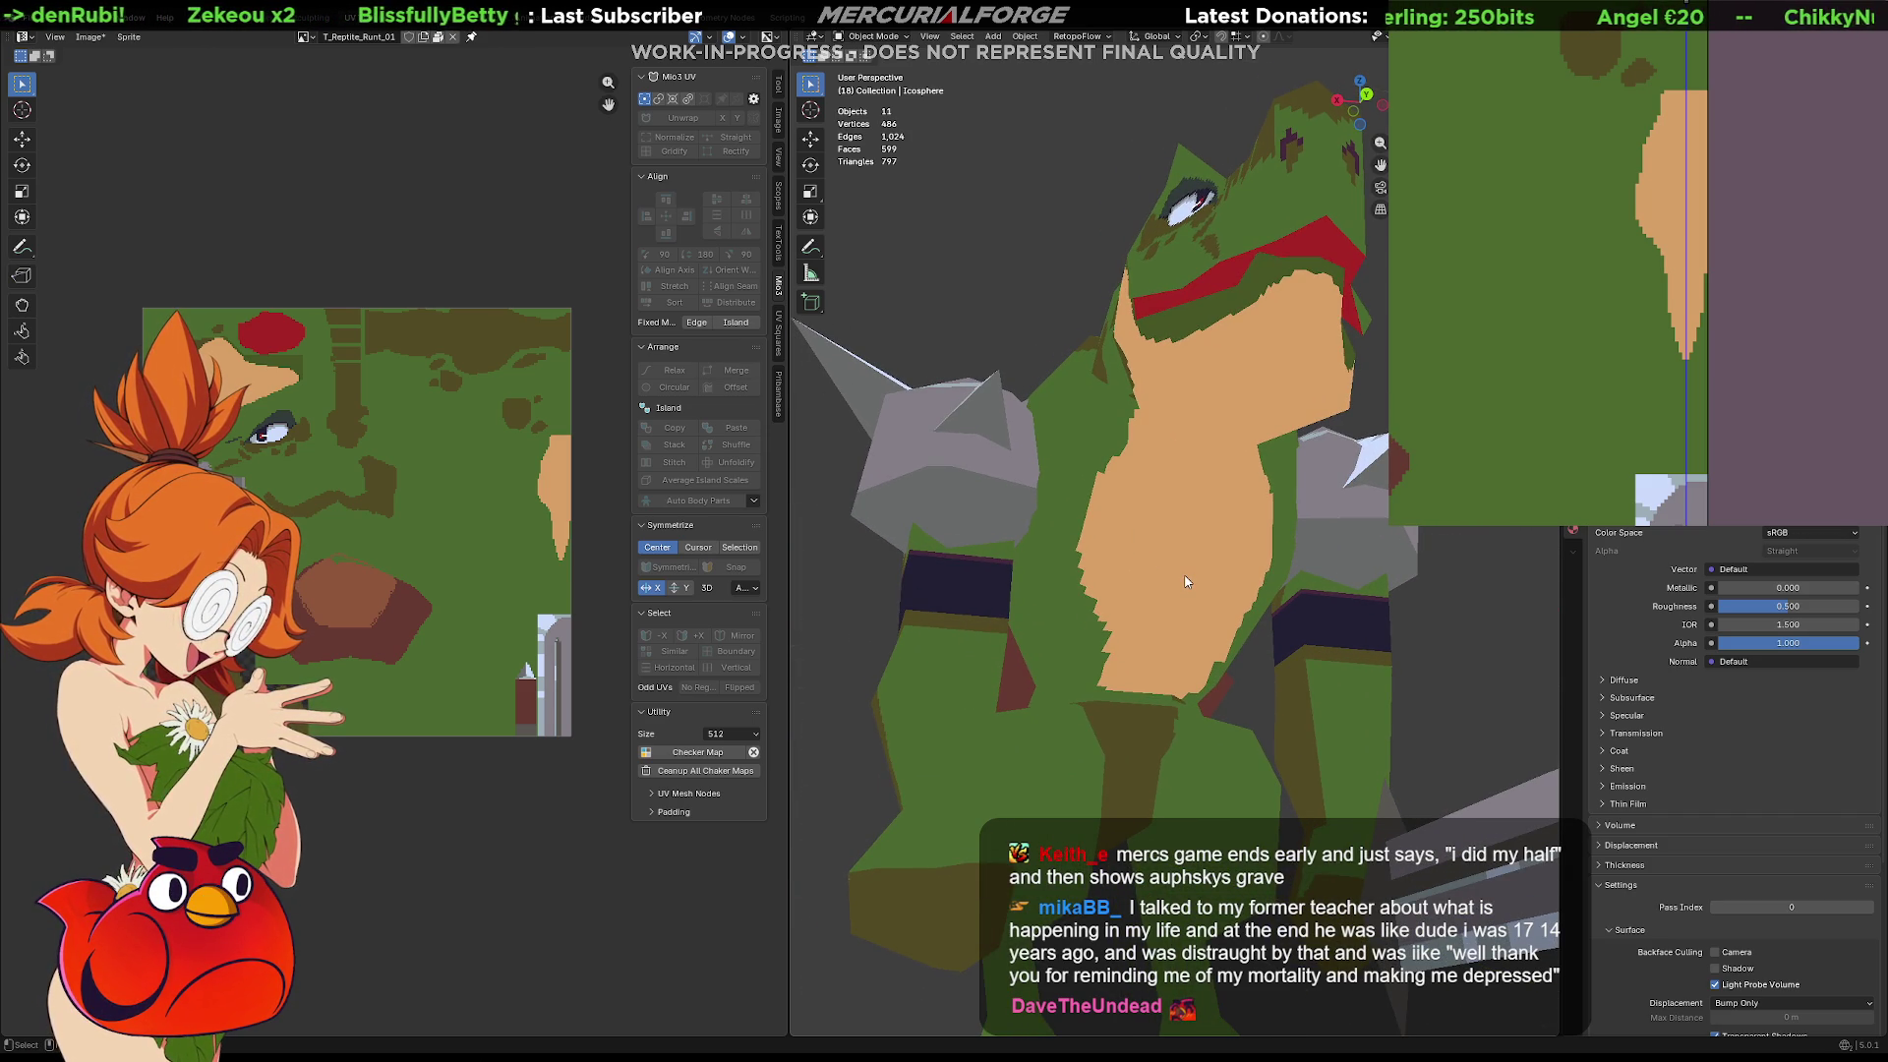
pyautogui.click(1184, 582)
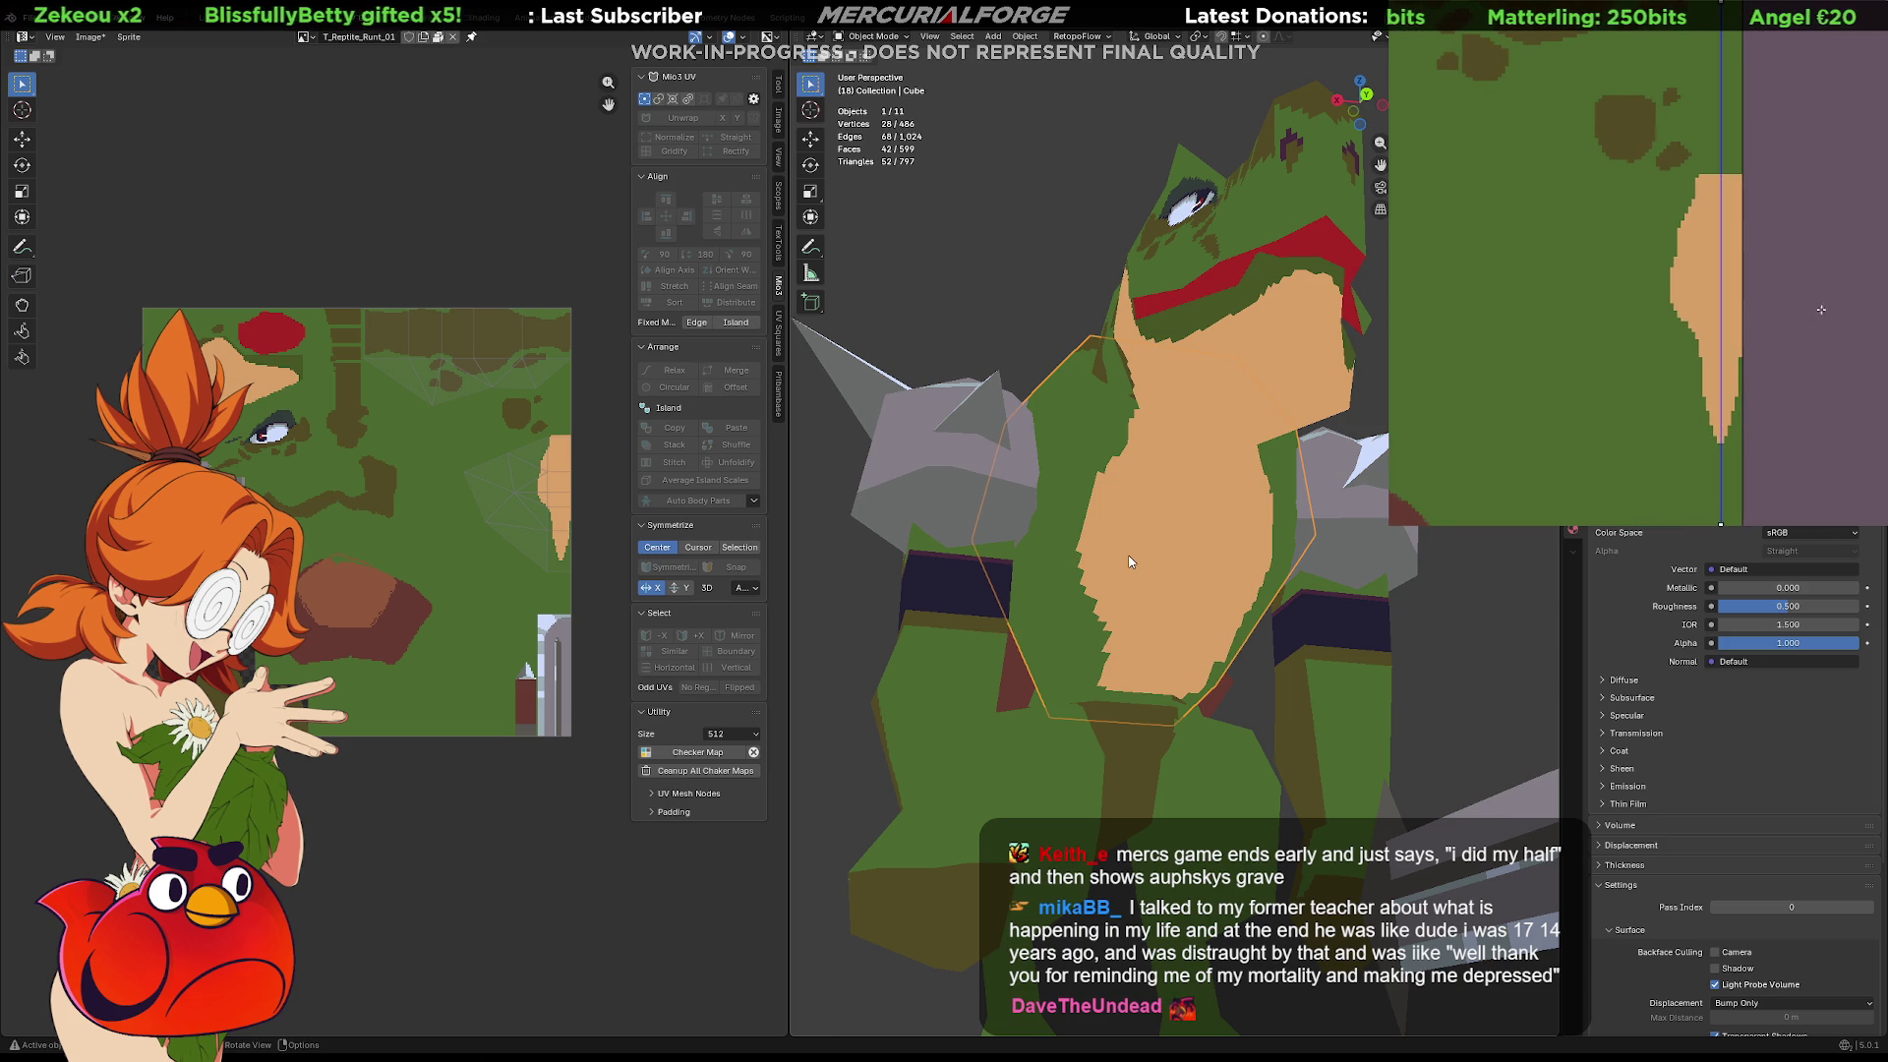
# Enter Edit Mode on the body and bring the belly area of the texture into view
pyautogui.press('Tab')
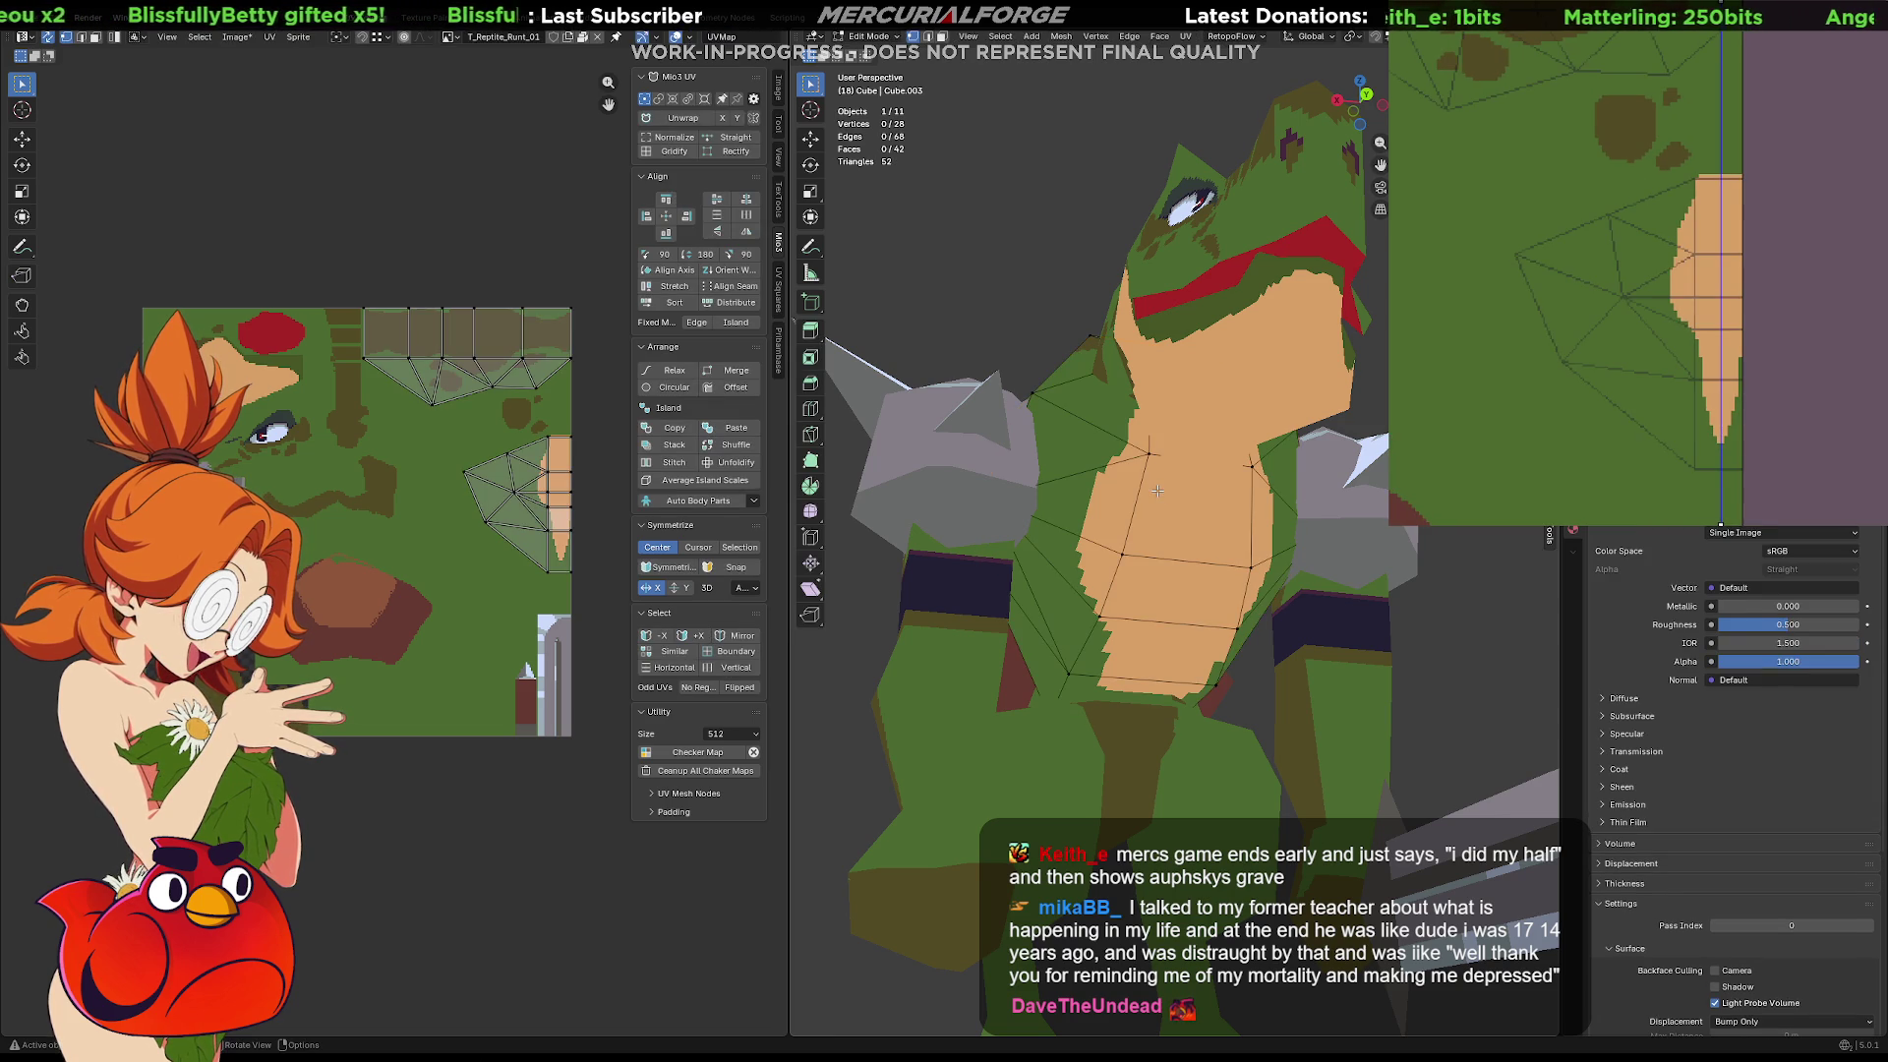
pyautogui.moveTo(1797, 281); pyautogui.dragTo(1873, 267, button='middle')
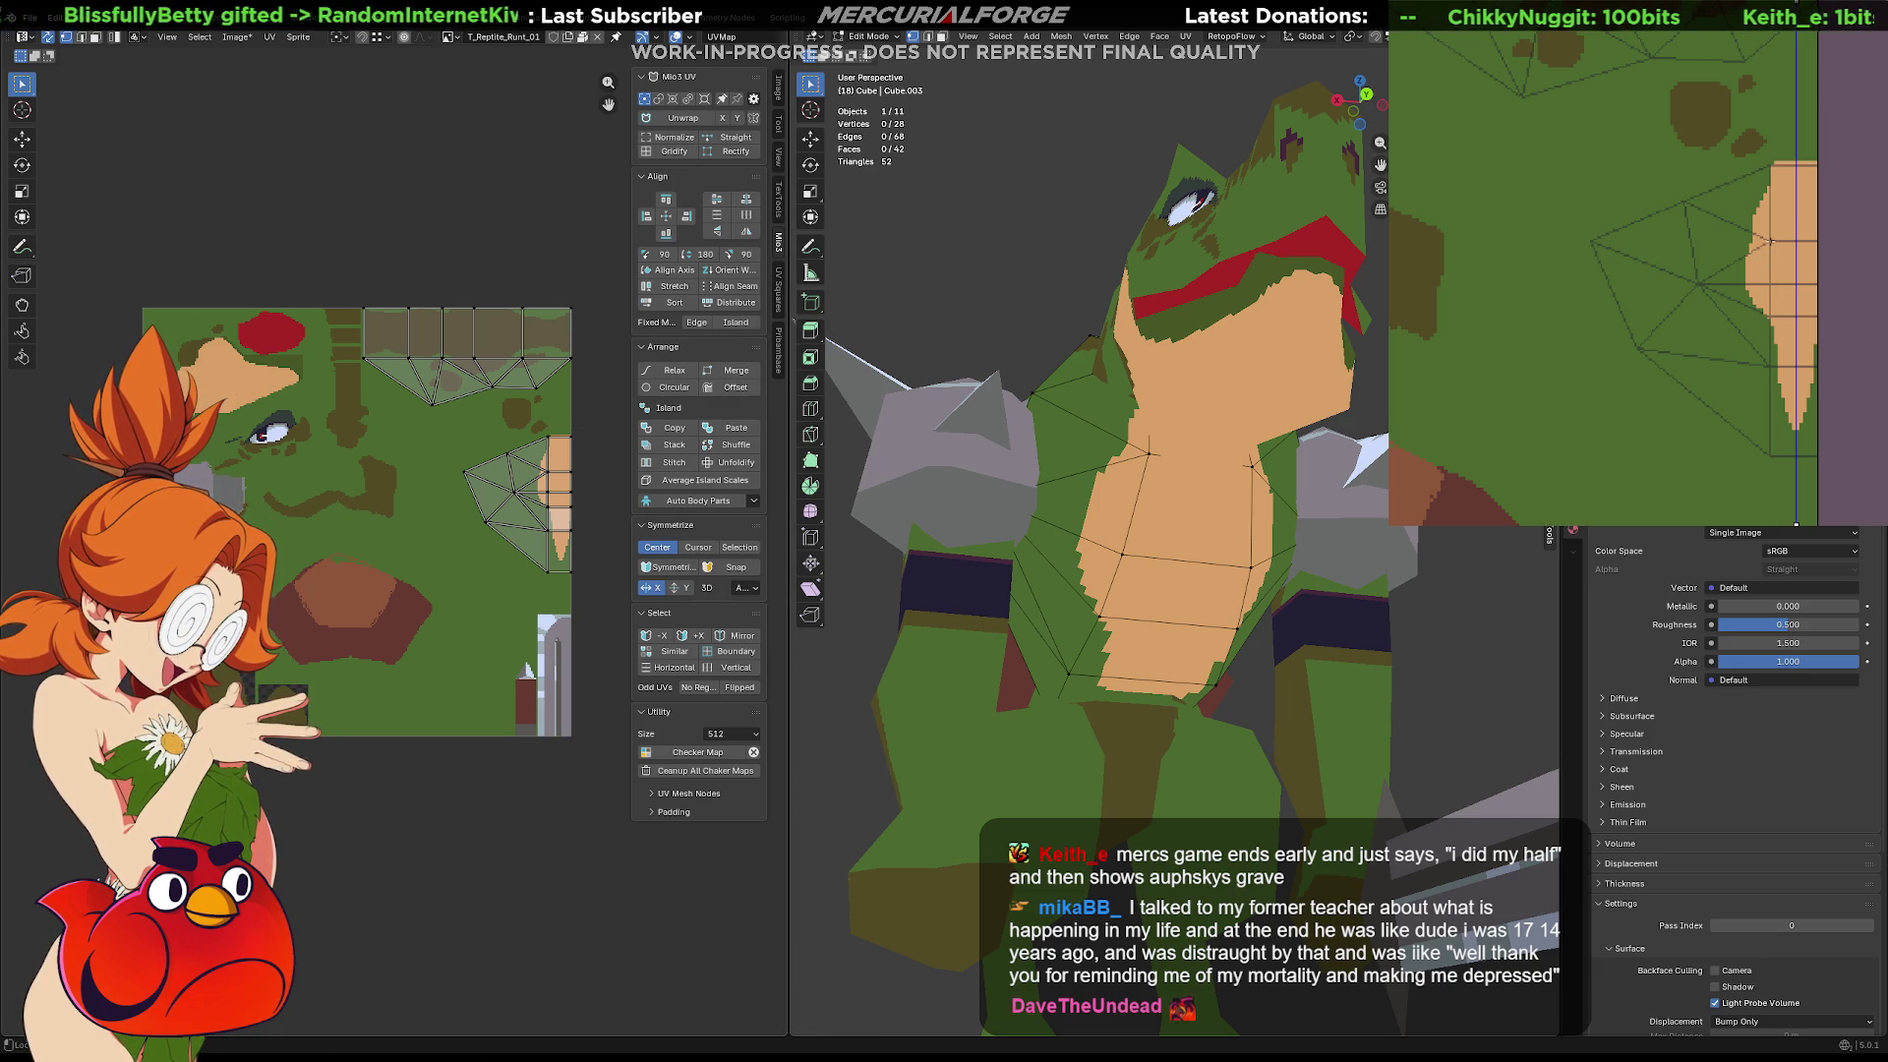
pyautogui.moveTo(1779, 198)
pyautogui.mouseDown()
pyautogui.moveTo(1770, 217)
pyautogui.moveTo(1805, 243)
pyautogui.mouseUp()
pyautogui.hotkey('ctrl', 'z')
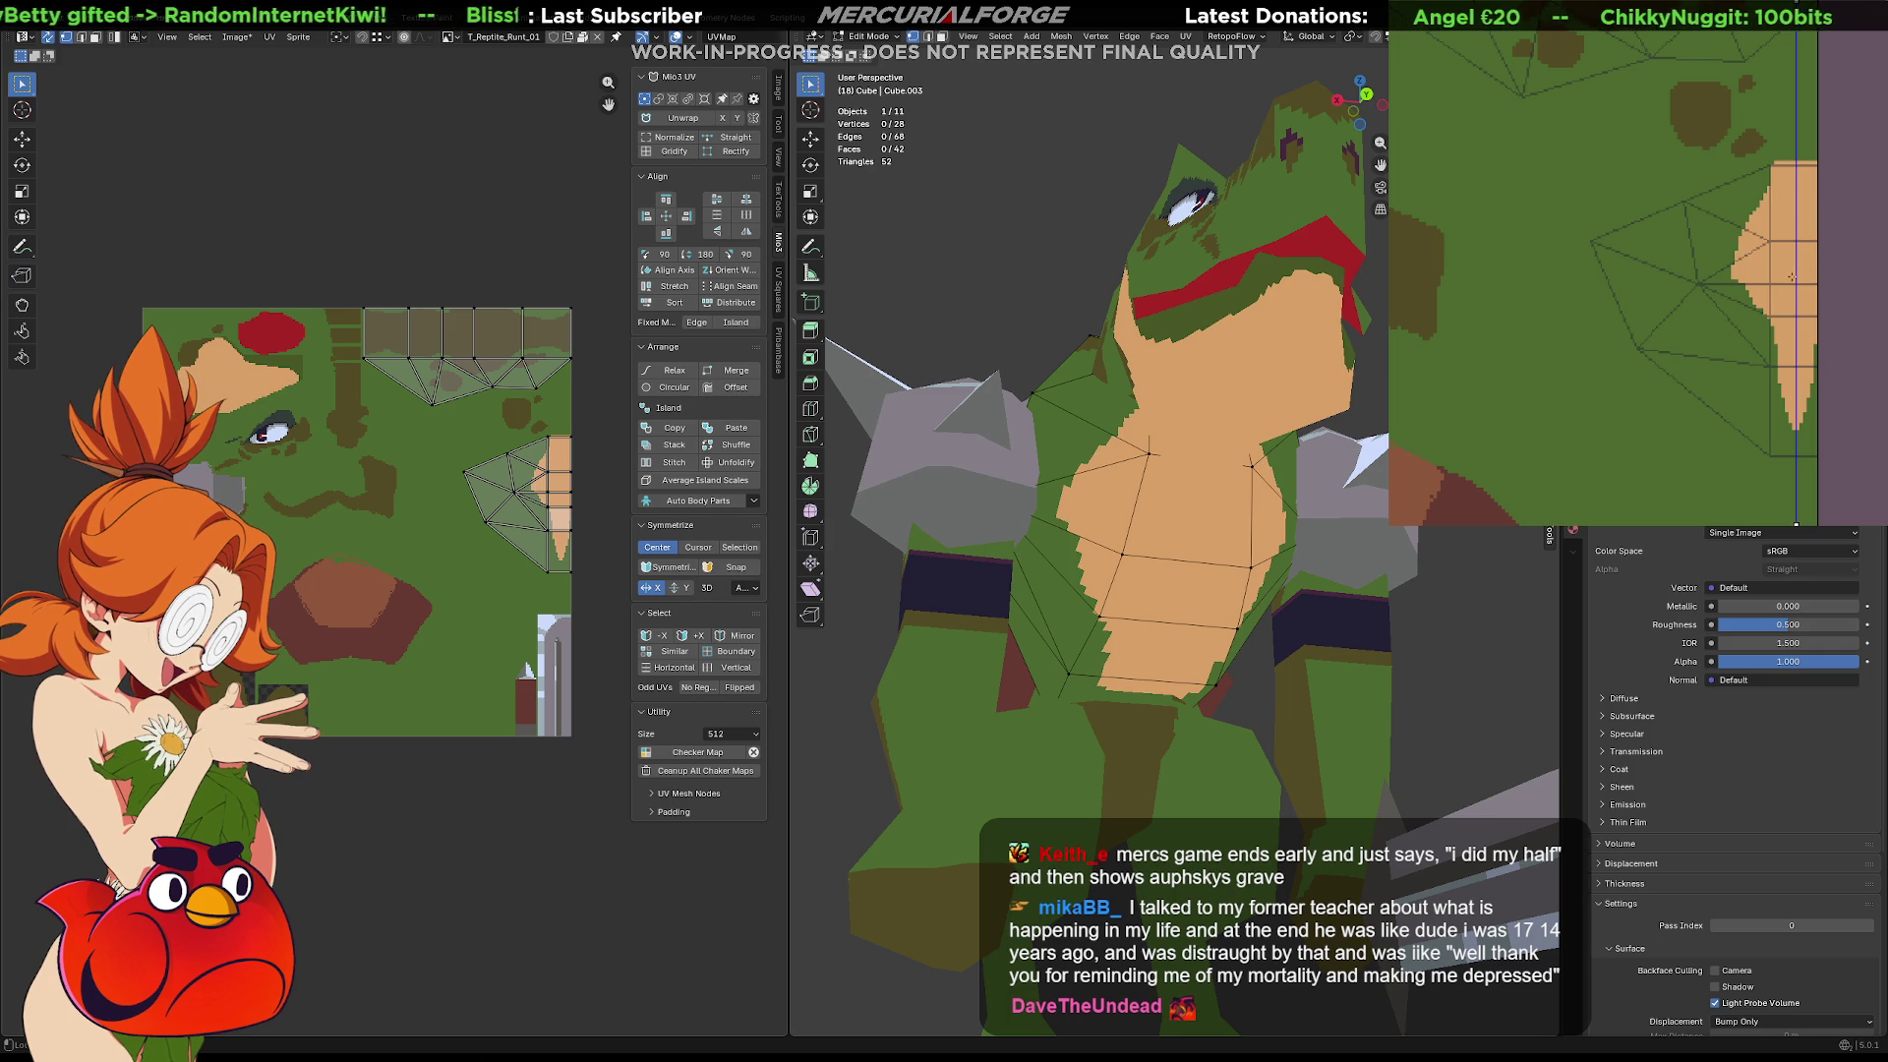
pyautogui.hotkey('ctrl', 'z')
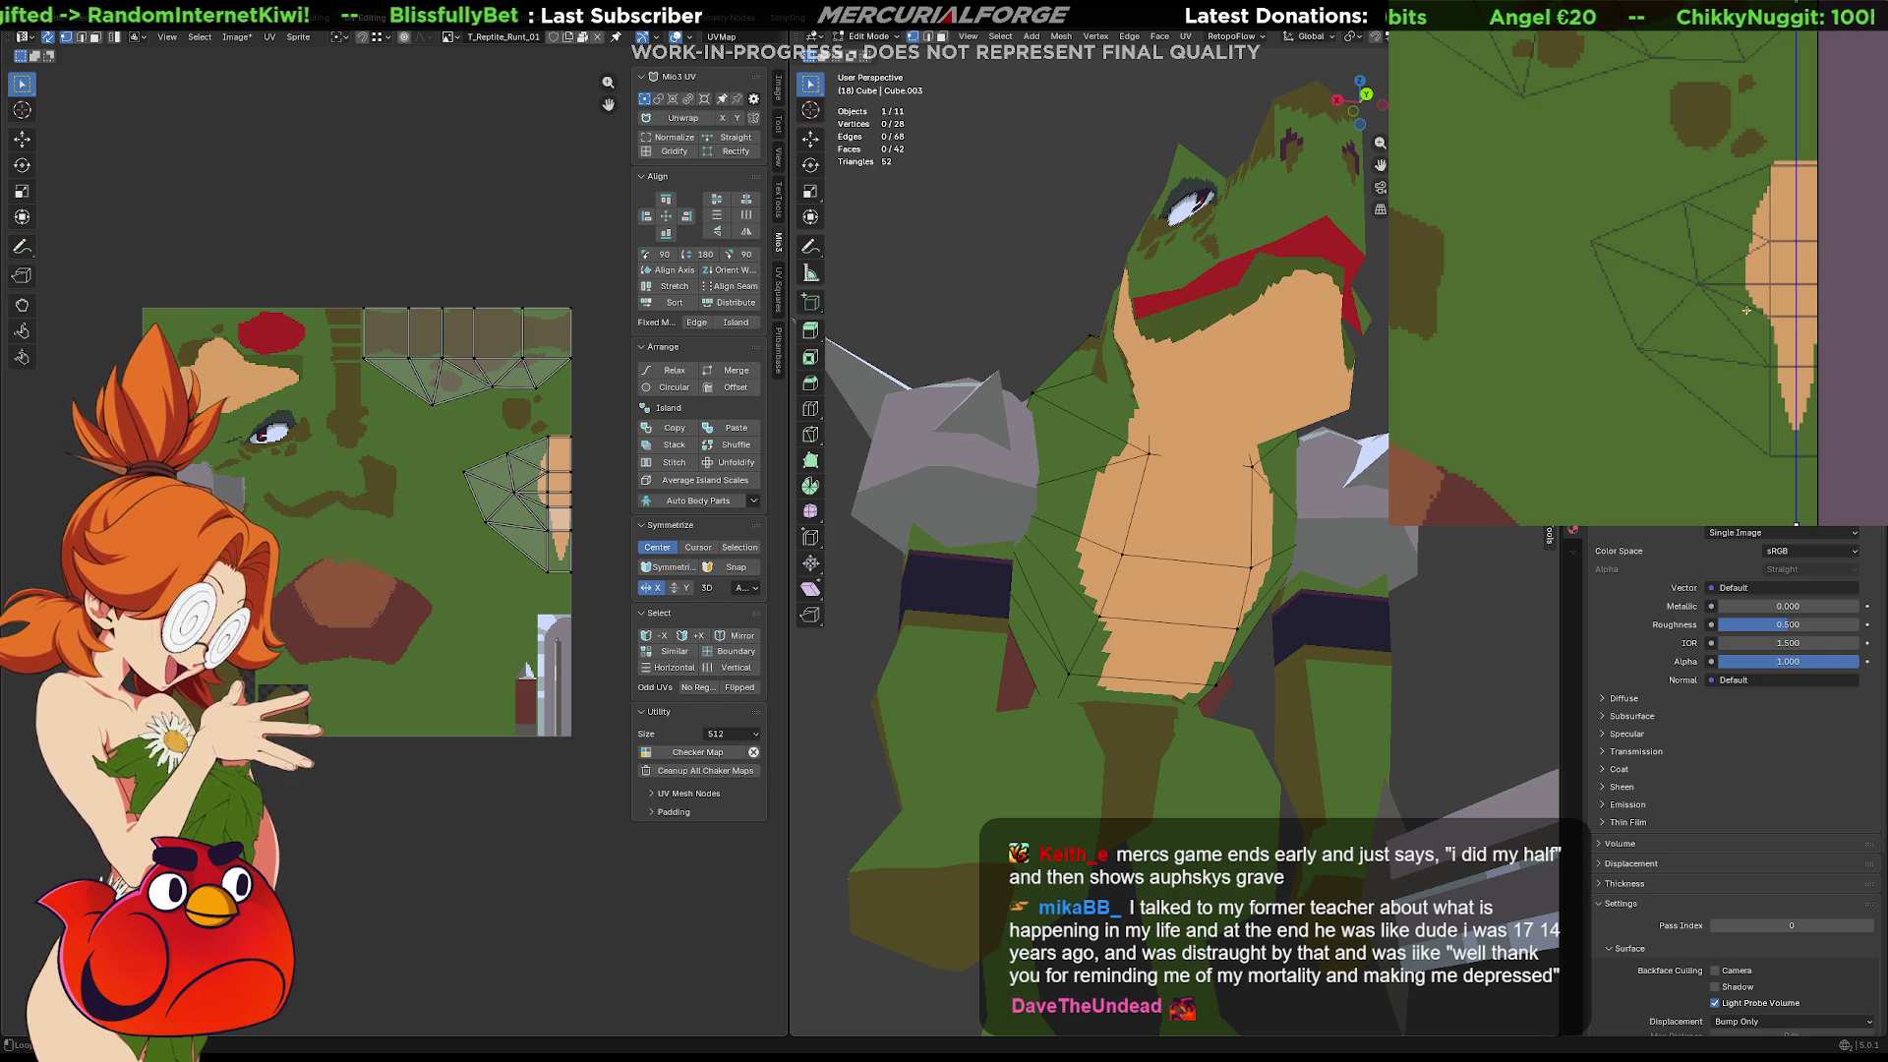
# Repaint the belly's left edge on the chest texture with green and tan pixels
pyautogui.click(1737, 291)
pyautogui.click(1758, 315)
pyautogui.hotkey('ctrl', 'z')
pyautogui.click(1759, 314)
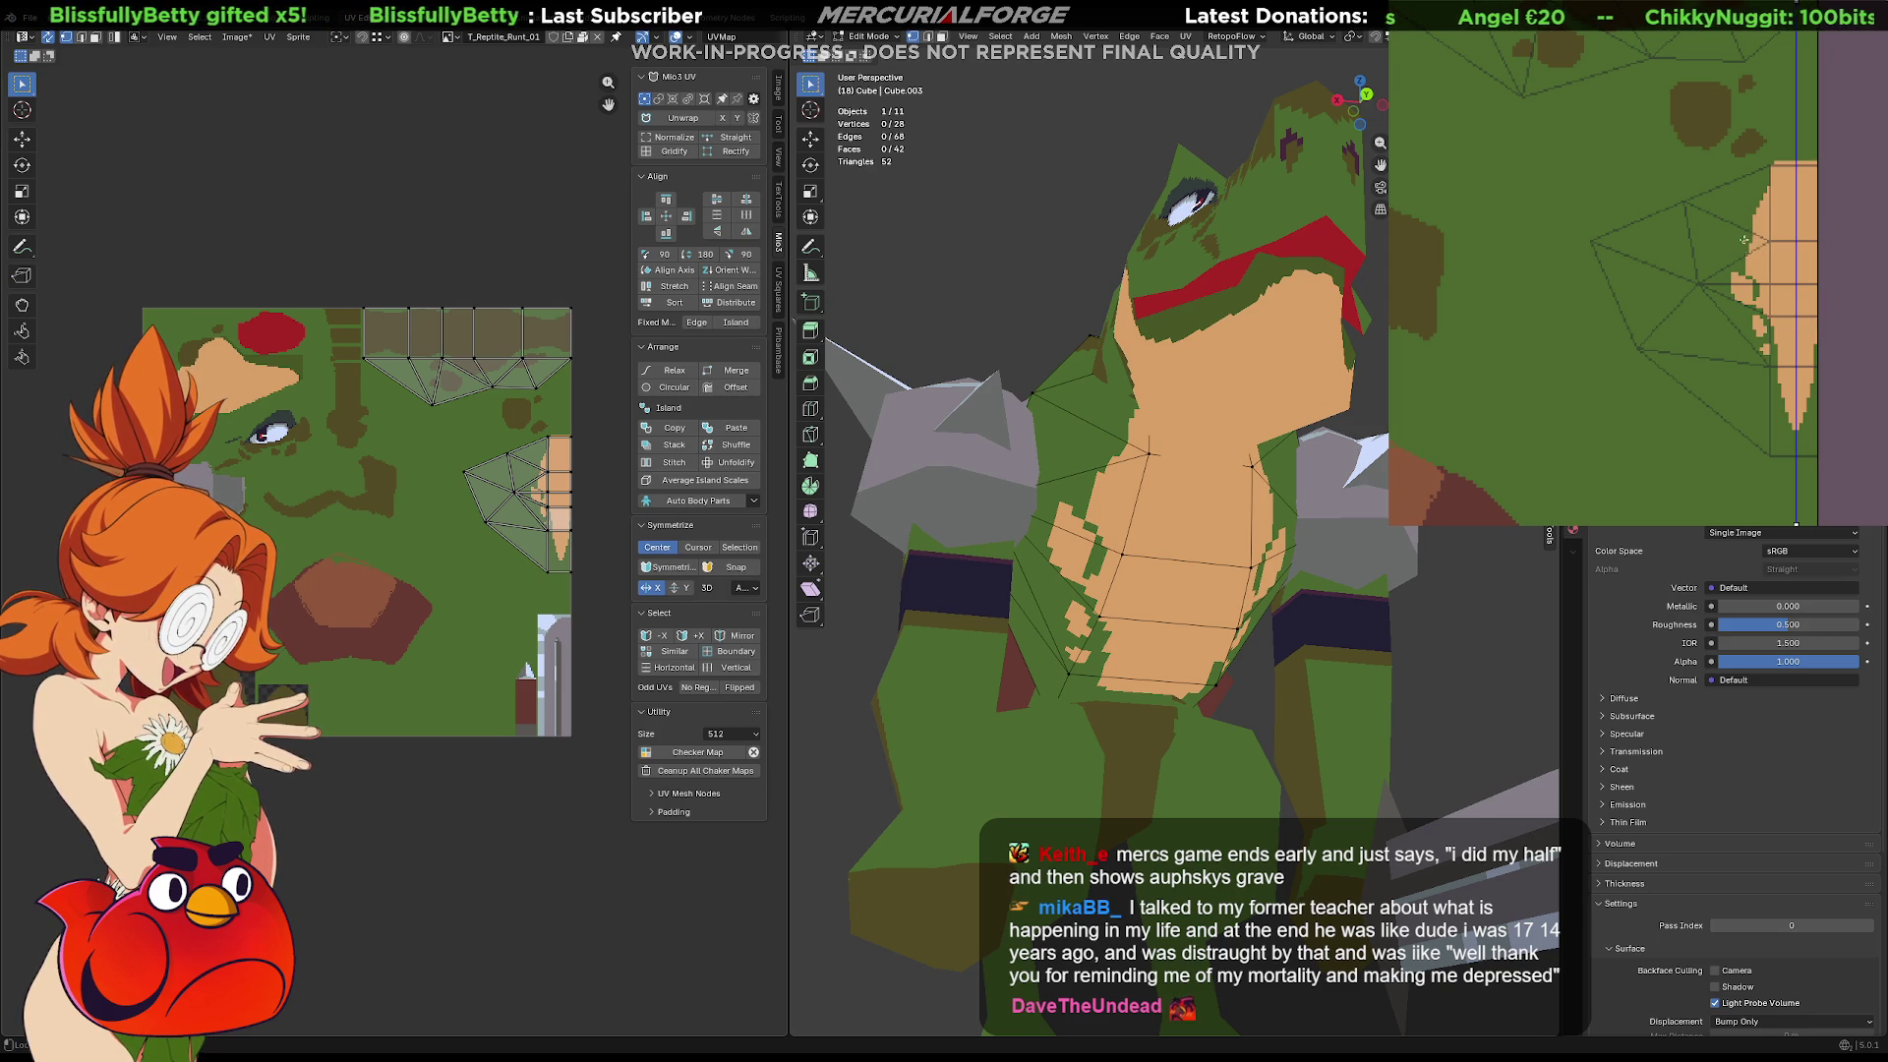
pyautogui.moveTo(1736, 247)
pyautogui.mouseDown()
pyautogui.moveTo(1744, 232)
pyautogui.moveTo(1718, 258)
pyautogui.moveTo(1731, 283)
pyautogui.moveTo(1740, 241)
pyautogui.moveTo(1742, 300)
pyautogui.mouseUp()
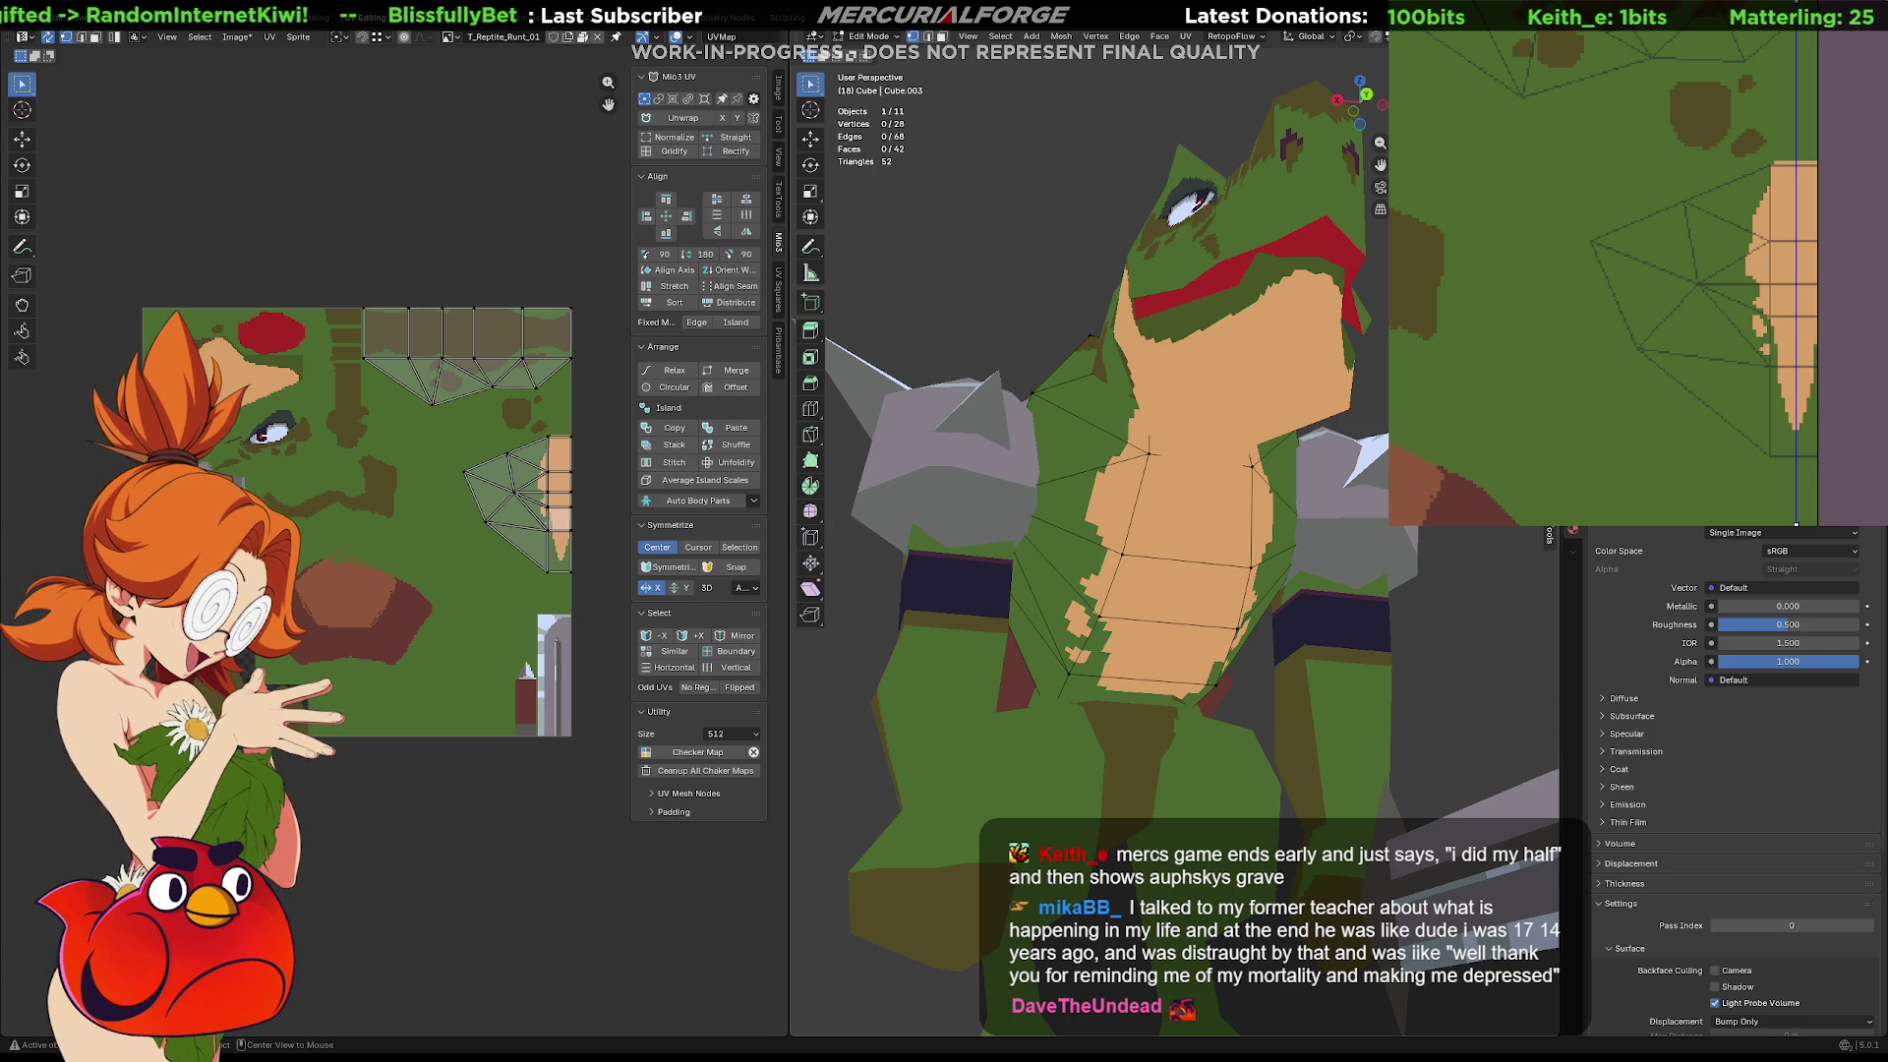
pyautogui.moveTo(1178, 1007)
pyautogui.mouseDown(button='middle')
pyautogui.moveTo(1160, 1023)
pyautogui.moveTo(1167, 548)
pyautogui.moveTo(1197, 559)
pyautogui.mouseUp(button='middle')
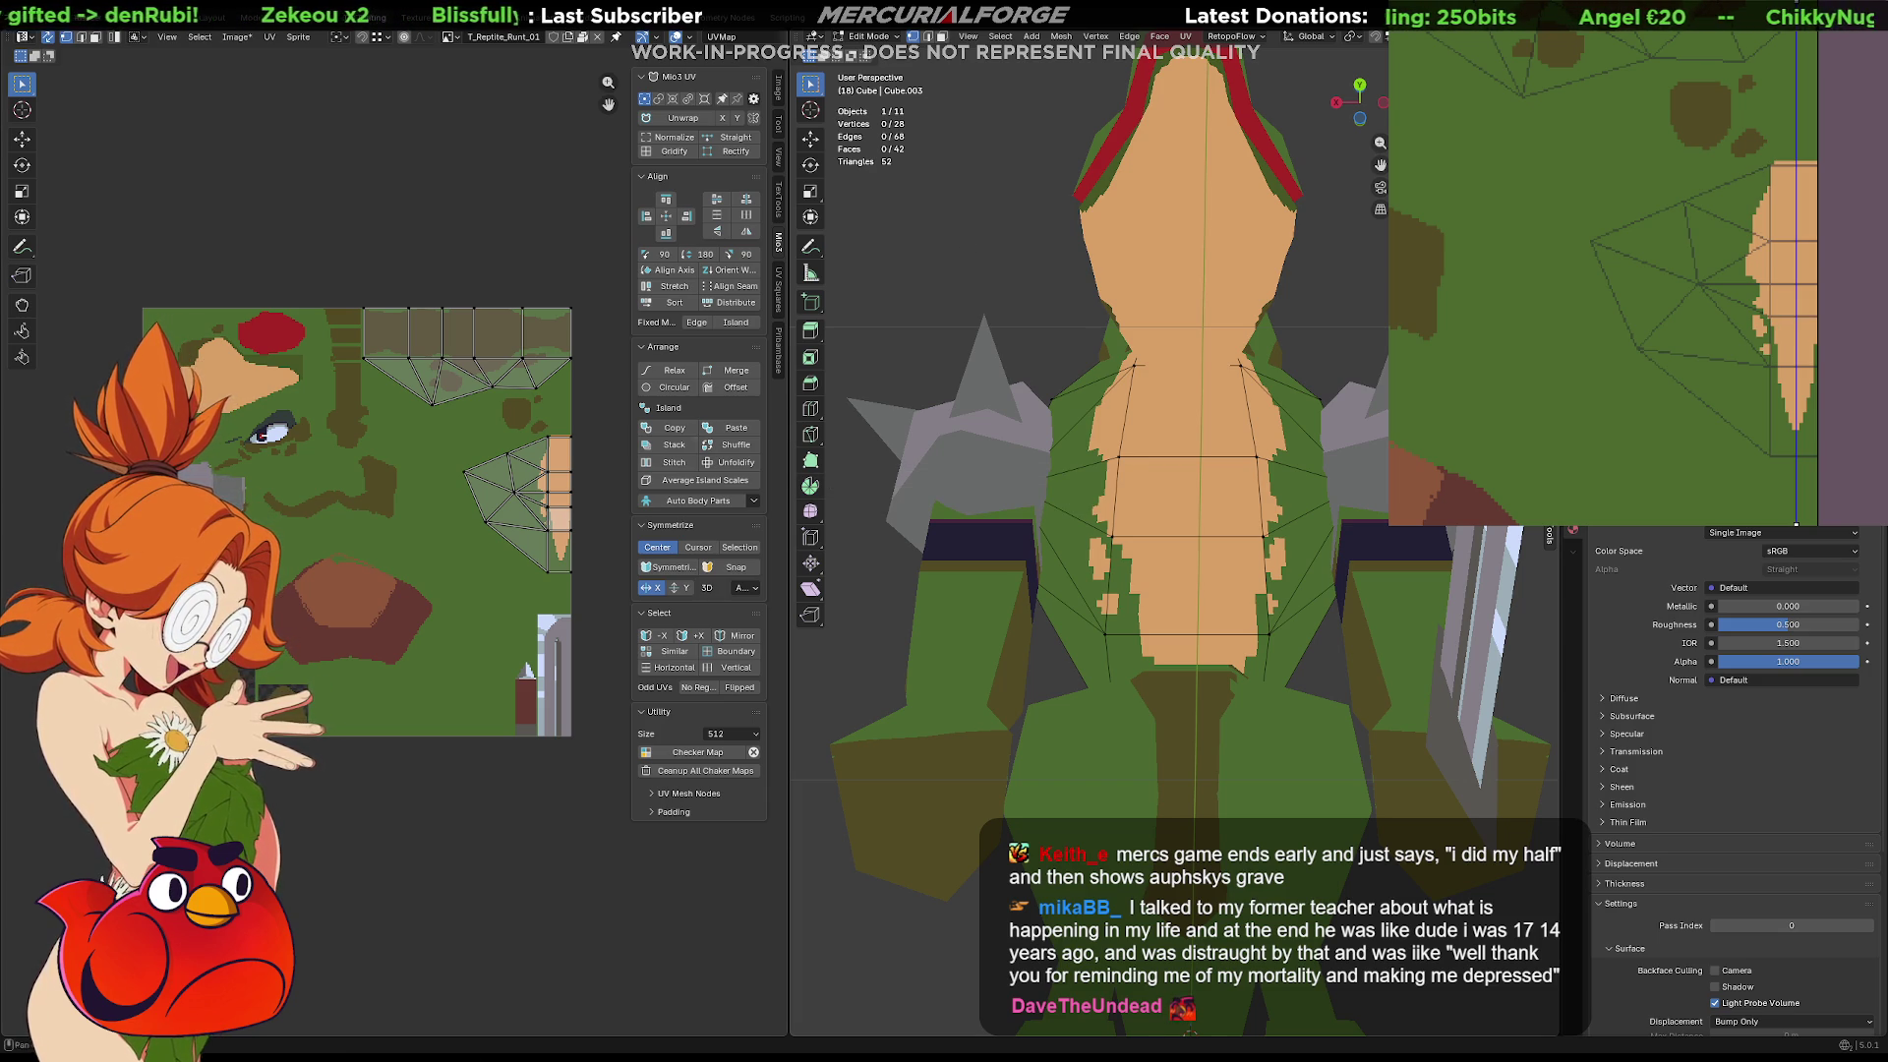
pyautogui.scroll(5, 620, 511)
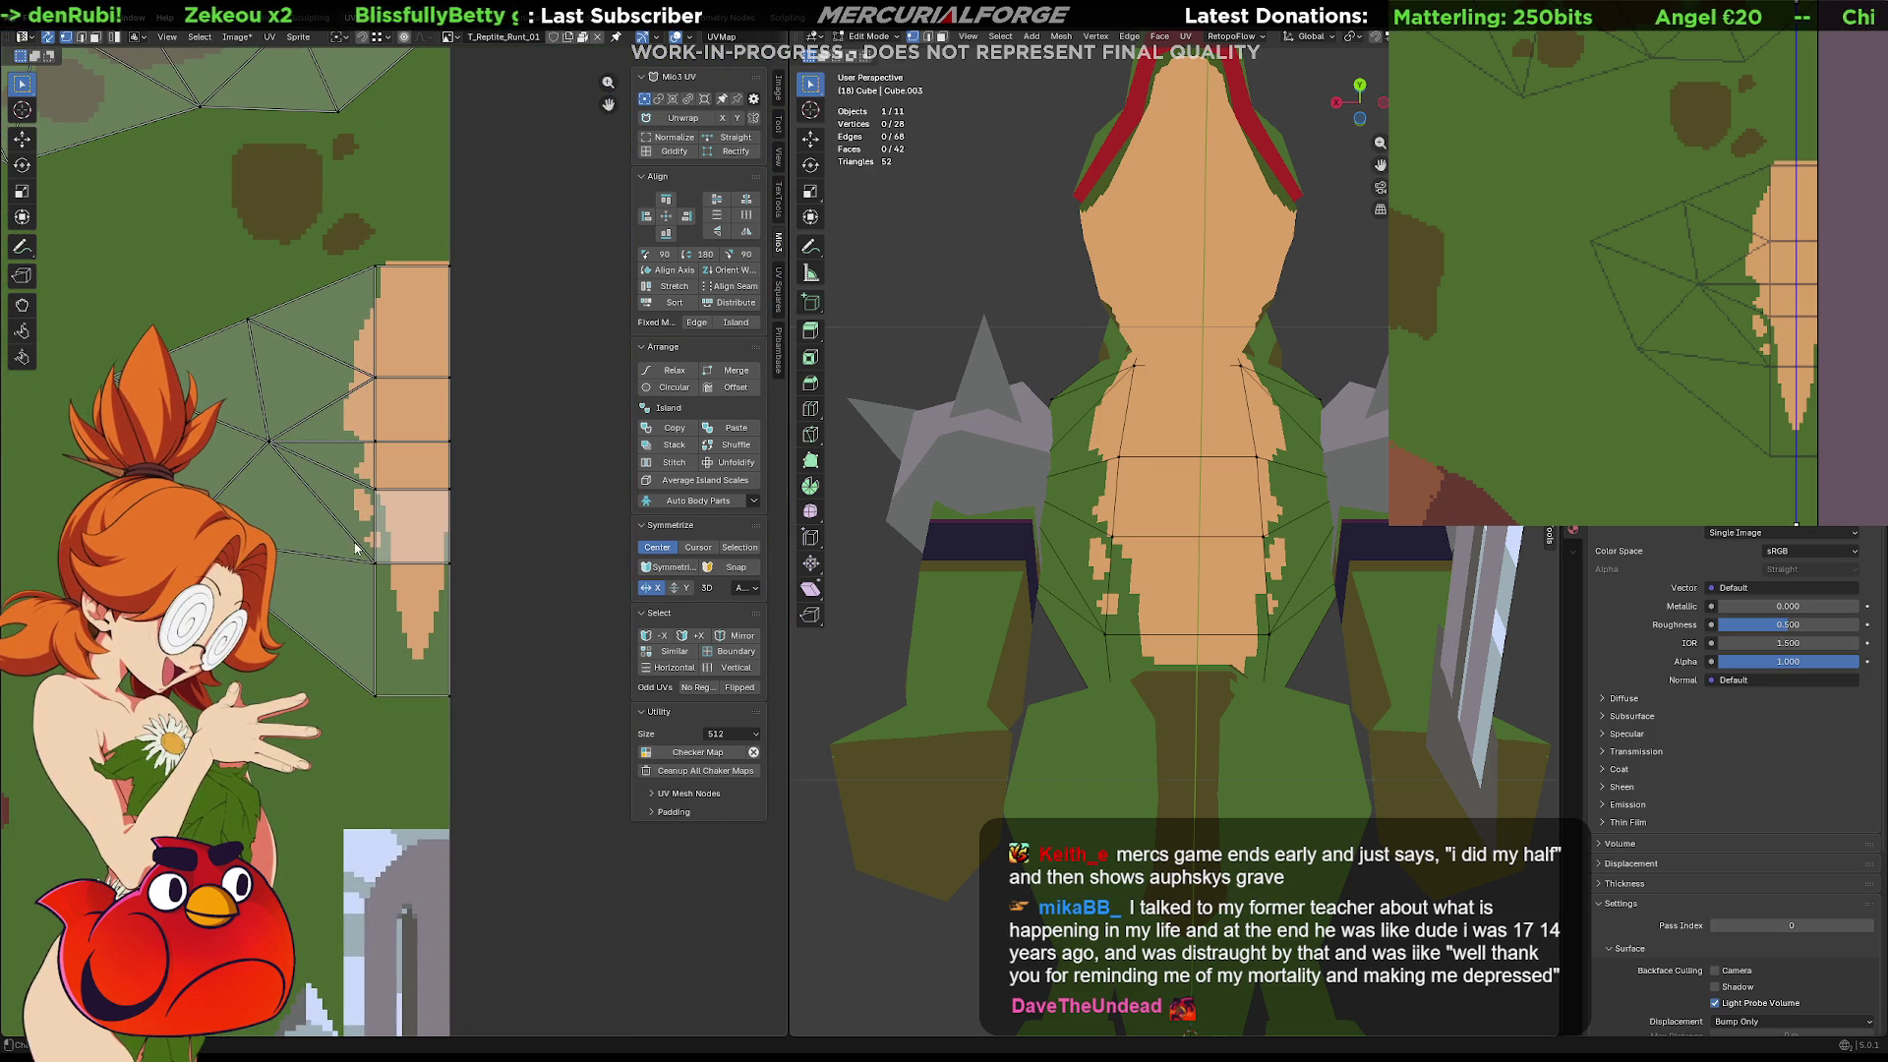
pyautogui.moveTo(350, 588); pyautogui.dragTo(352, 587)
pyautogui.press('g')
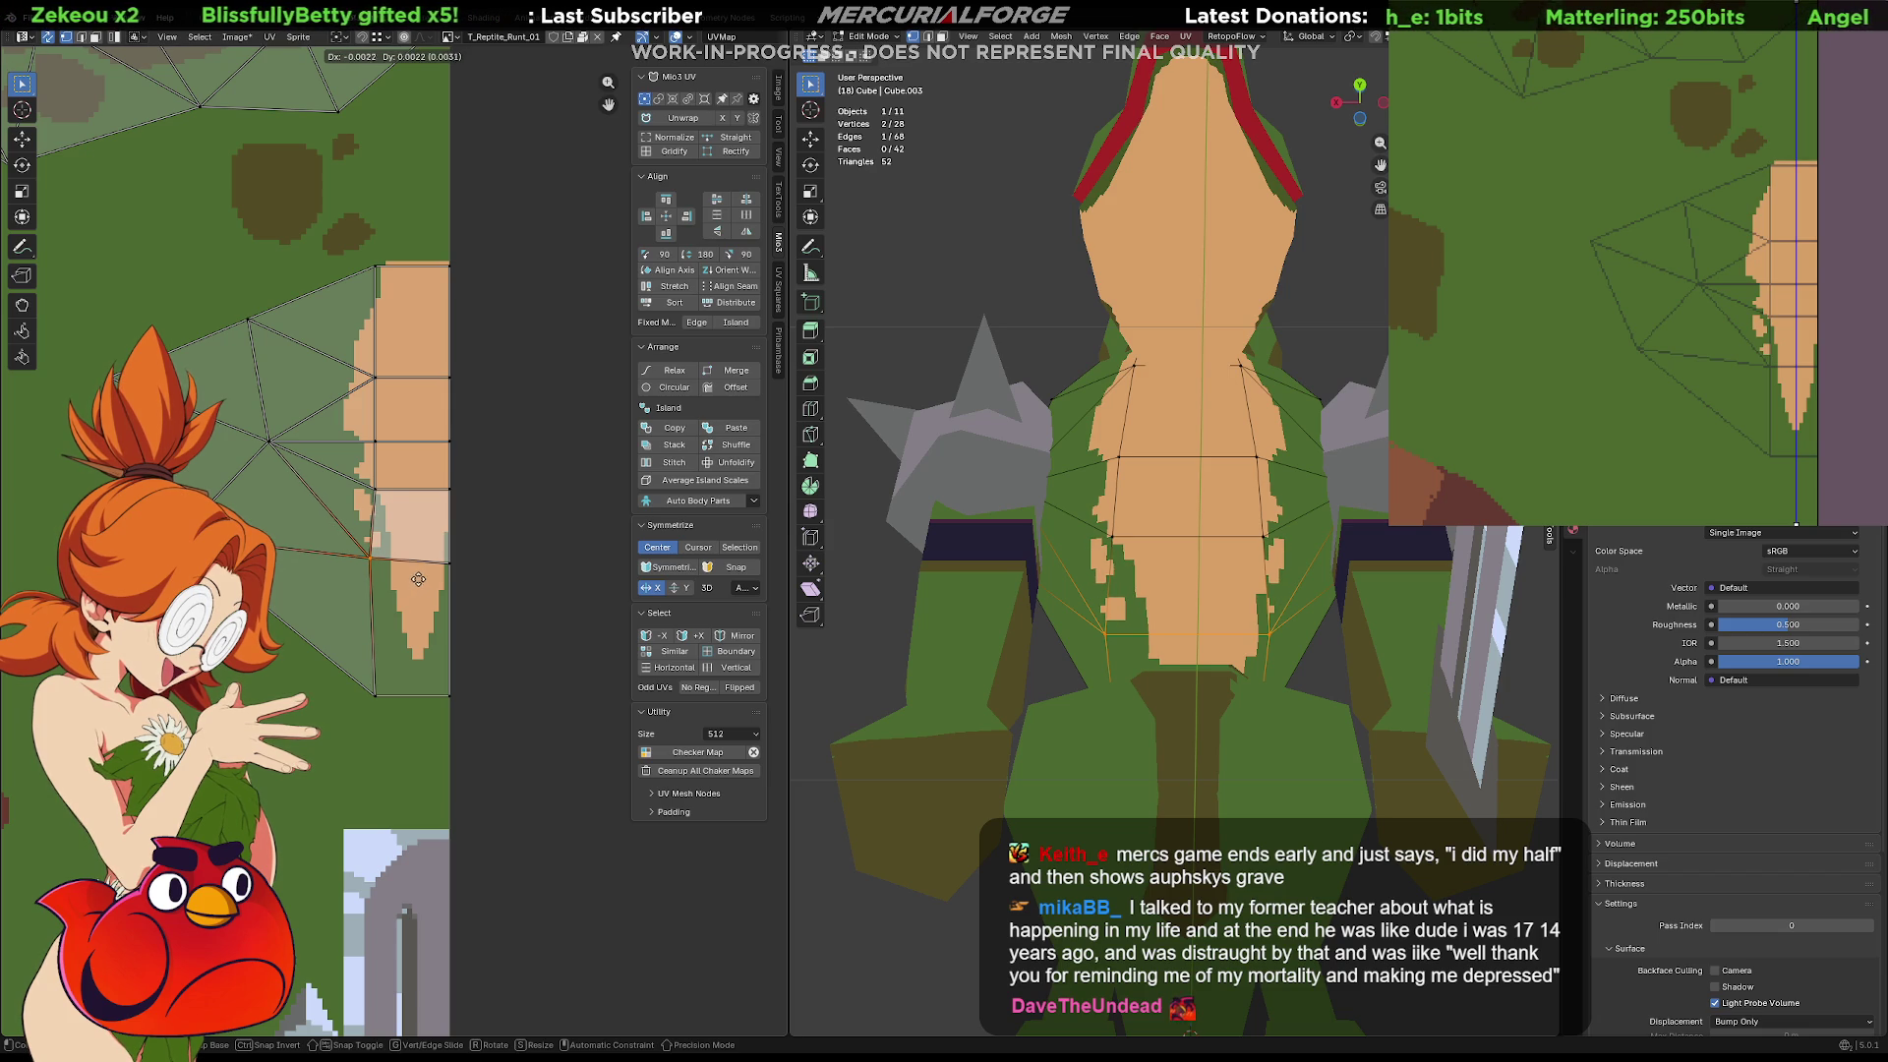
pyautogui.rightClick(425, 576)
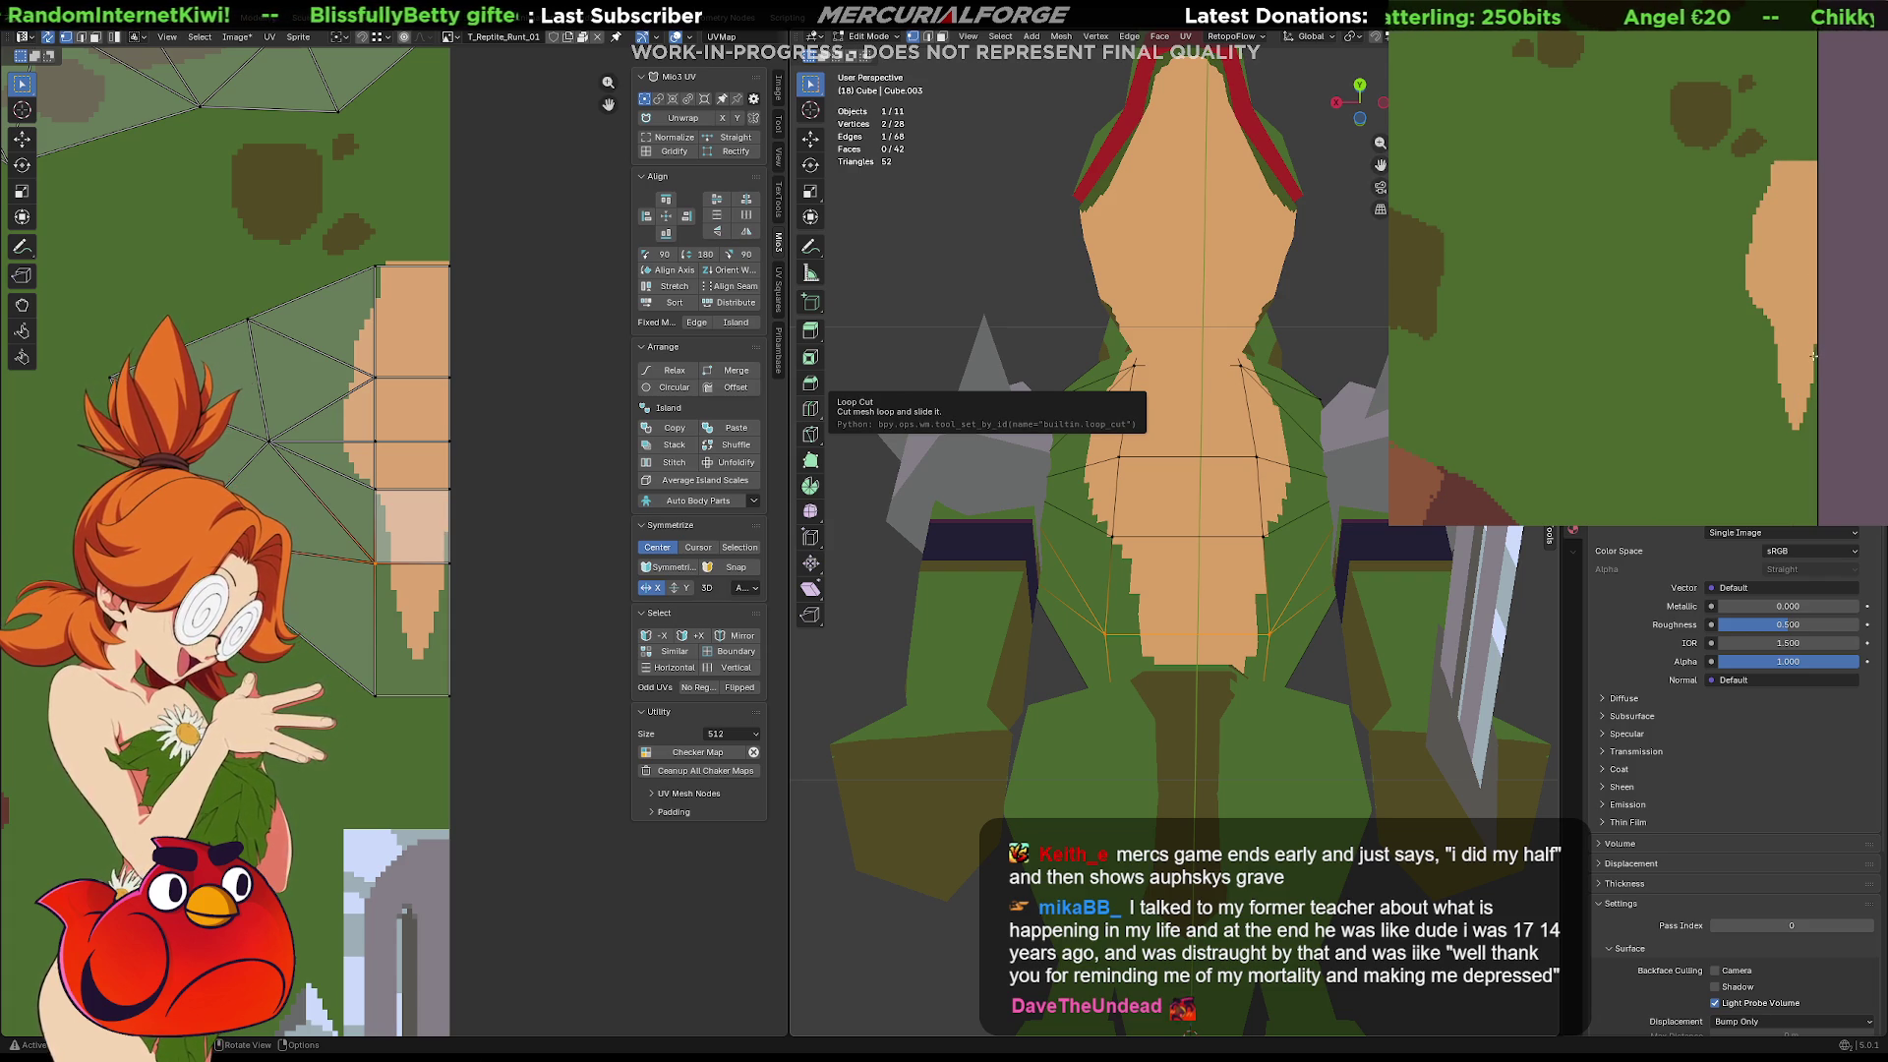
pyautogui.hotkey('alt', 'a')
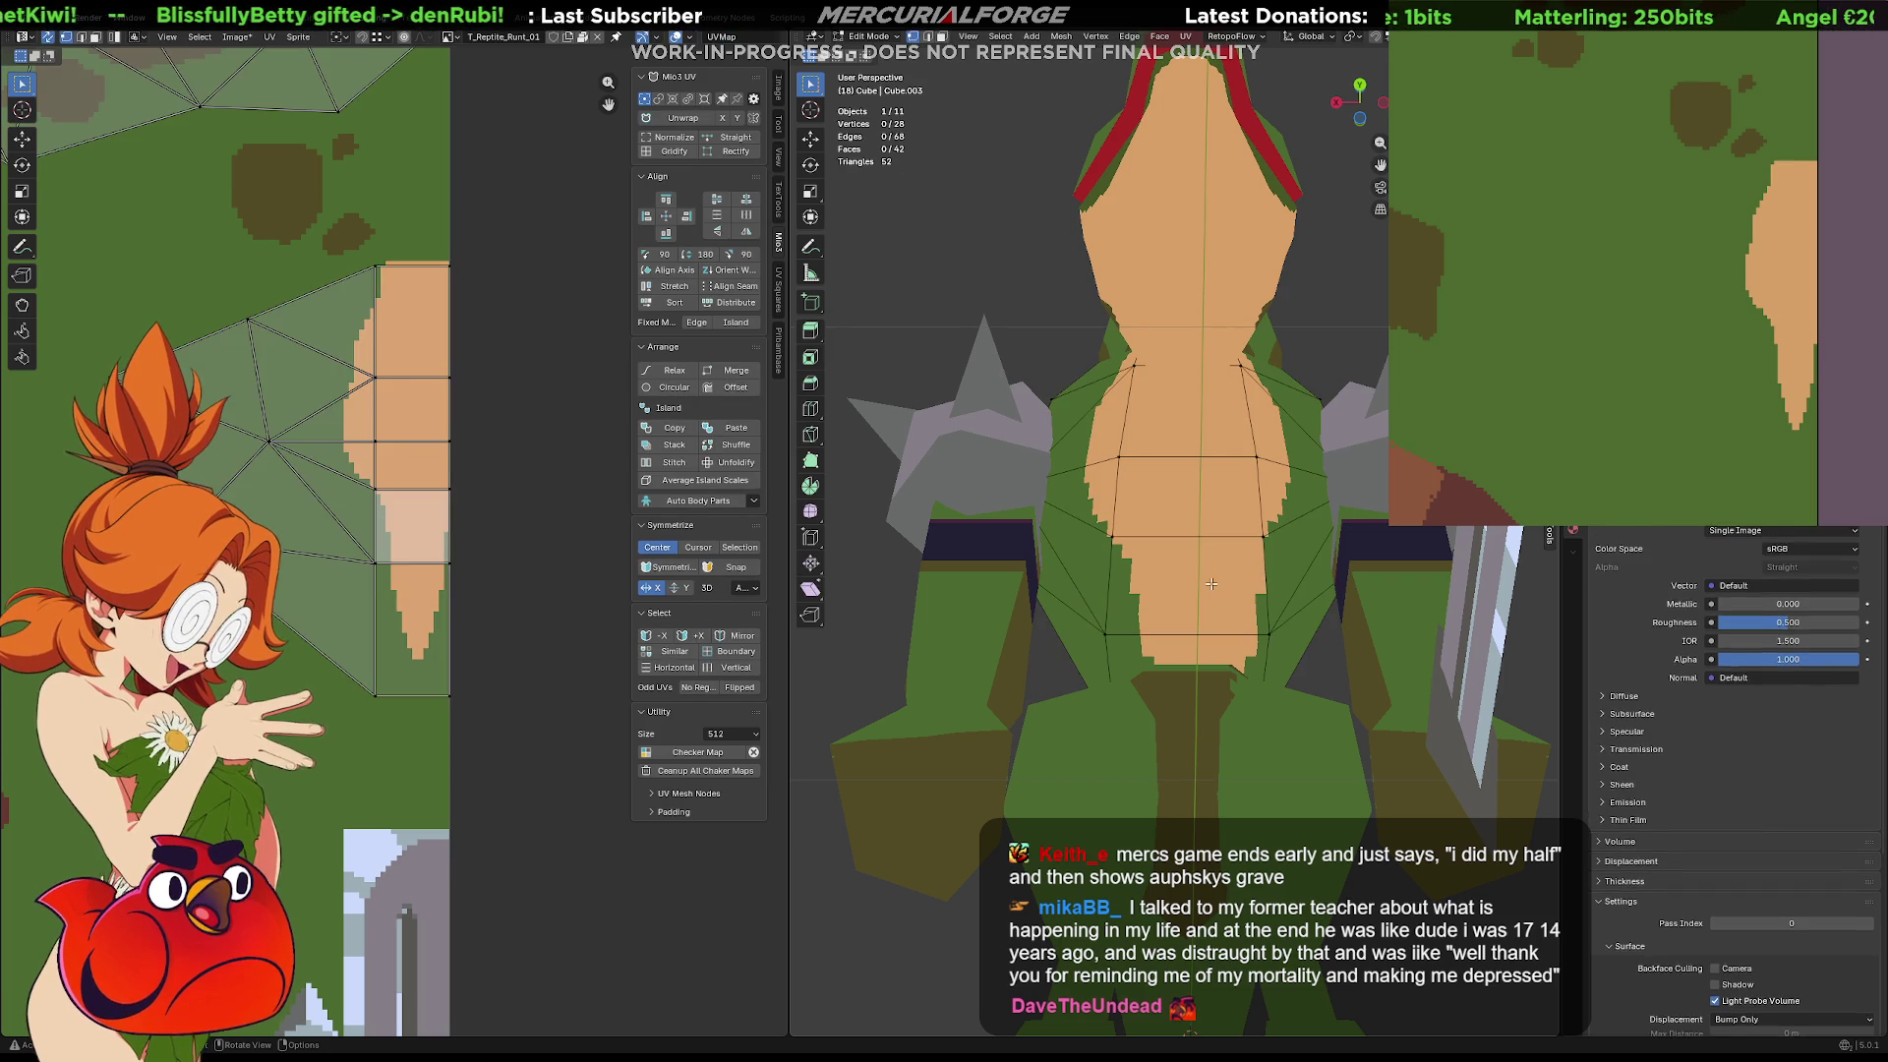
# Triangulate three belly and chest quads as a trial, then merge the chest triangles back
pyautogui.press('3')
pyautogui.click(1210, 584)
pyautogui.hotkey('ctrl', 't')
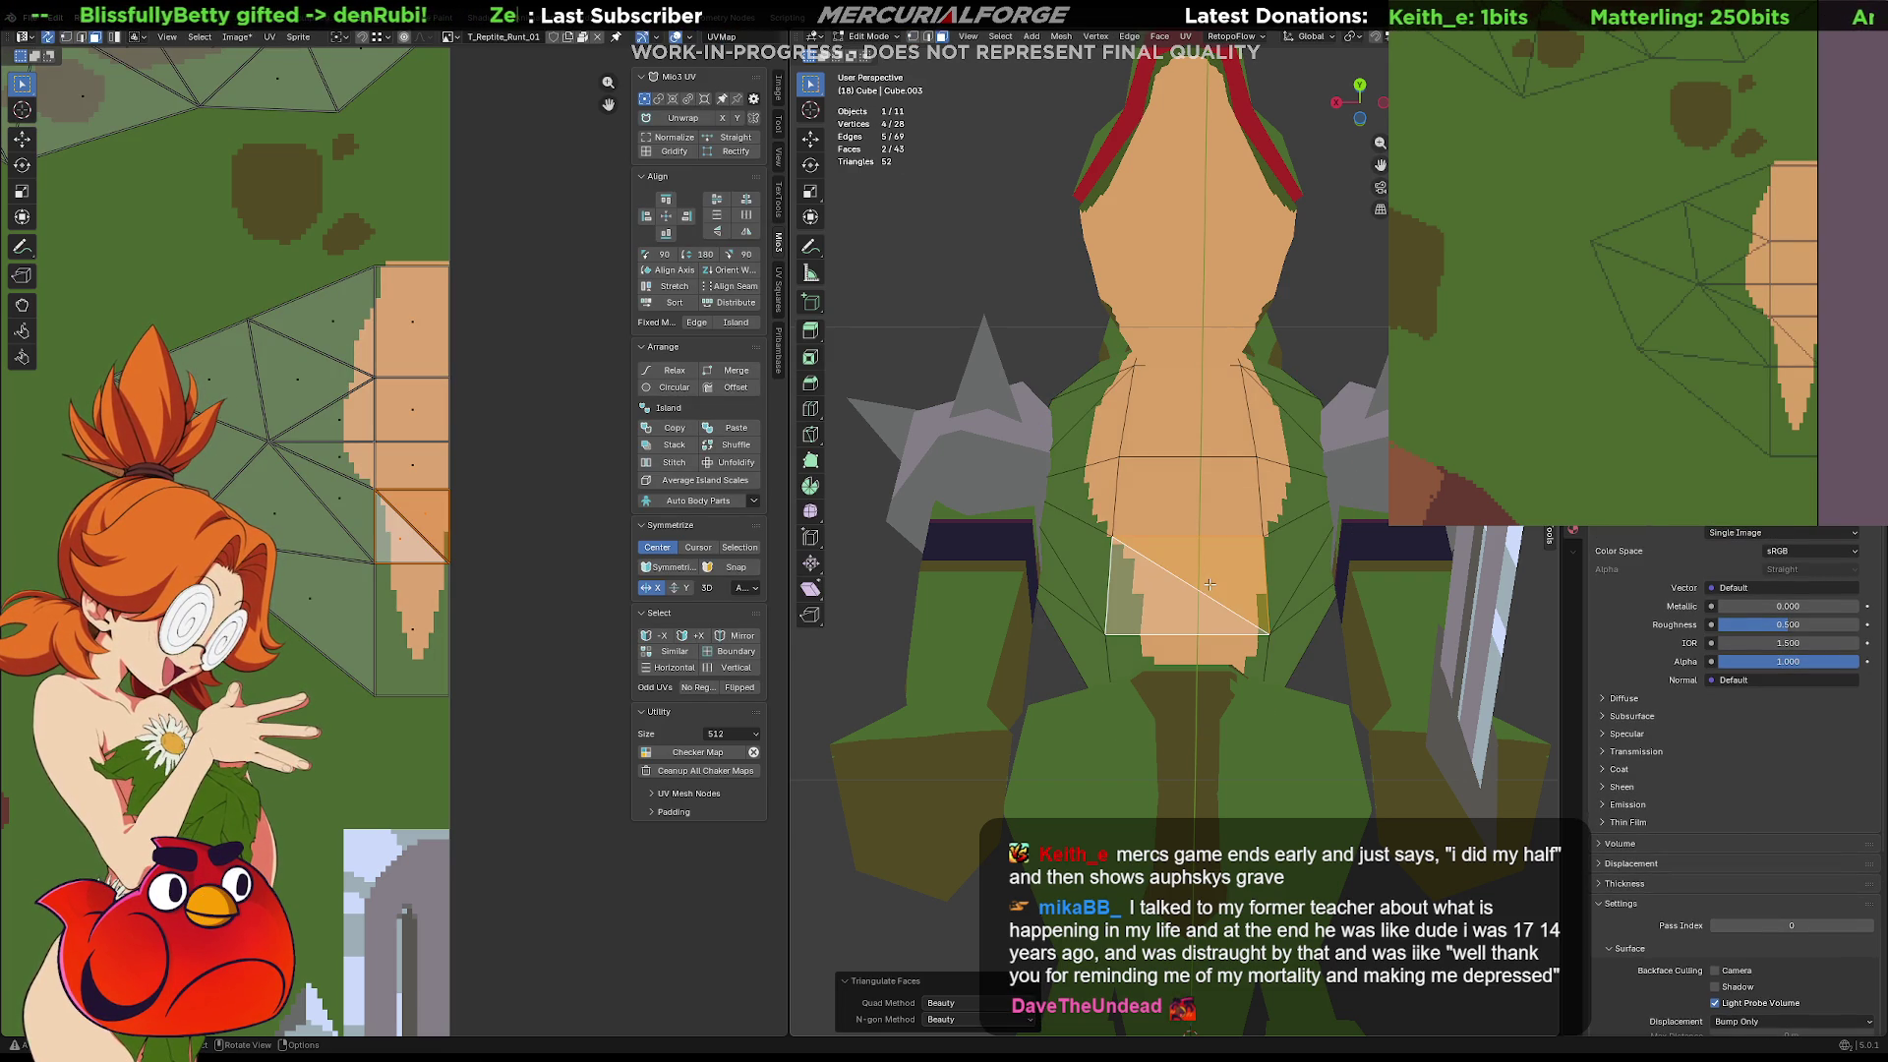
pyautogui.click(1197, 454)
pyautogui.hotkey('ctrl', 't')
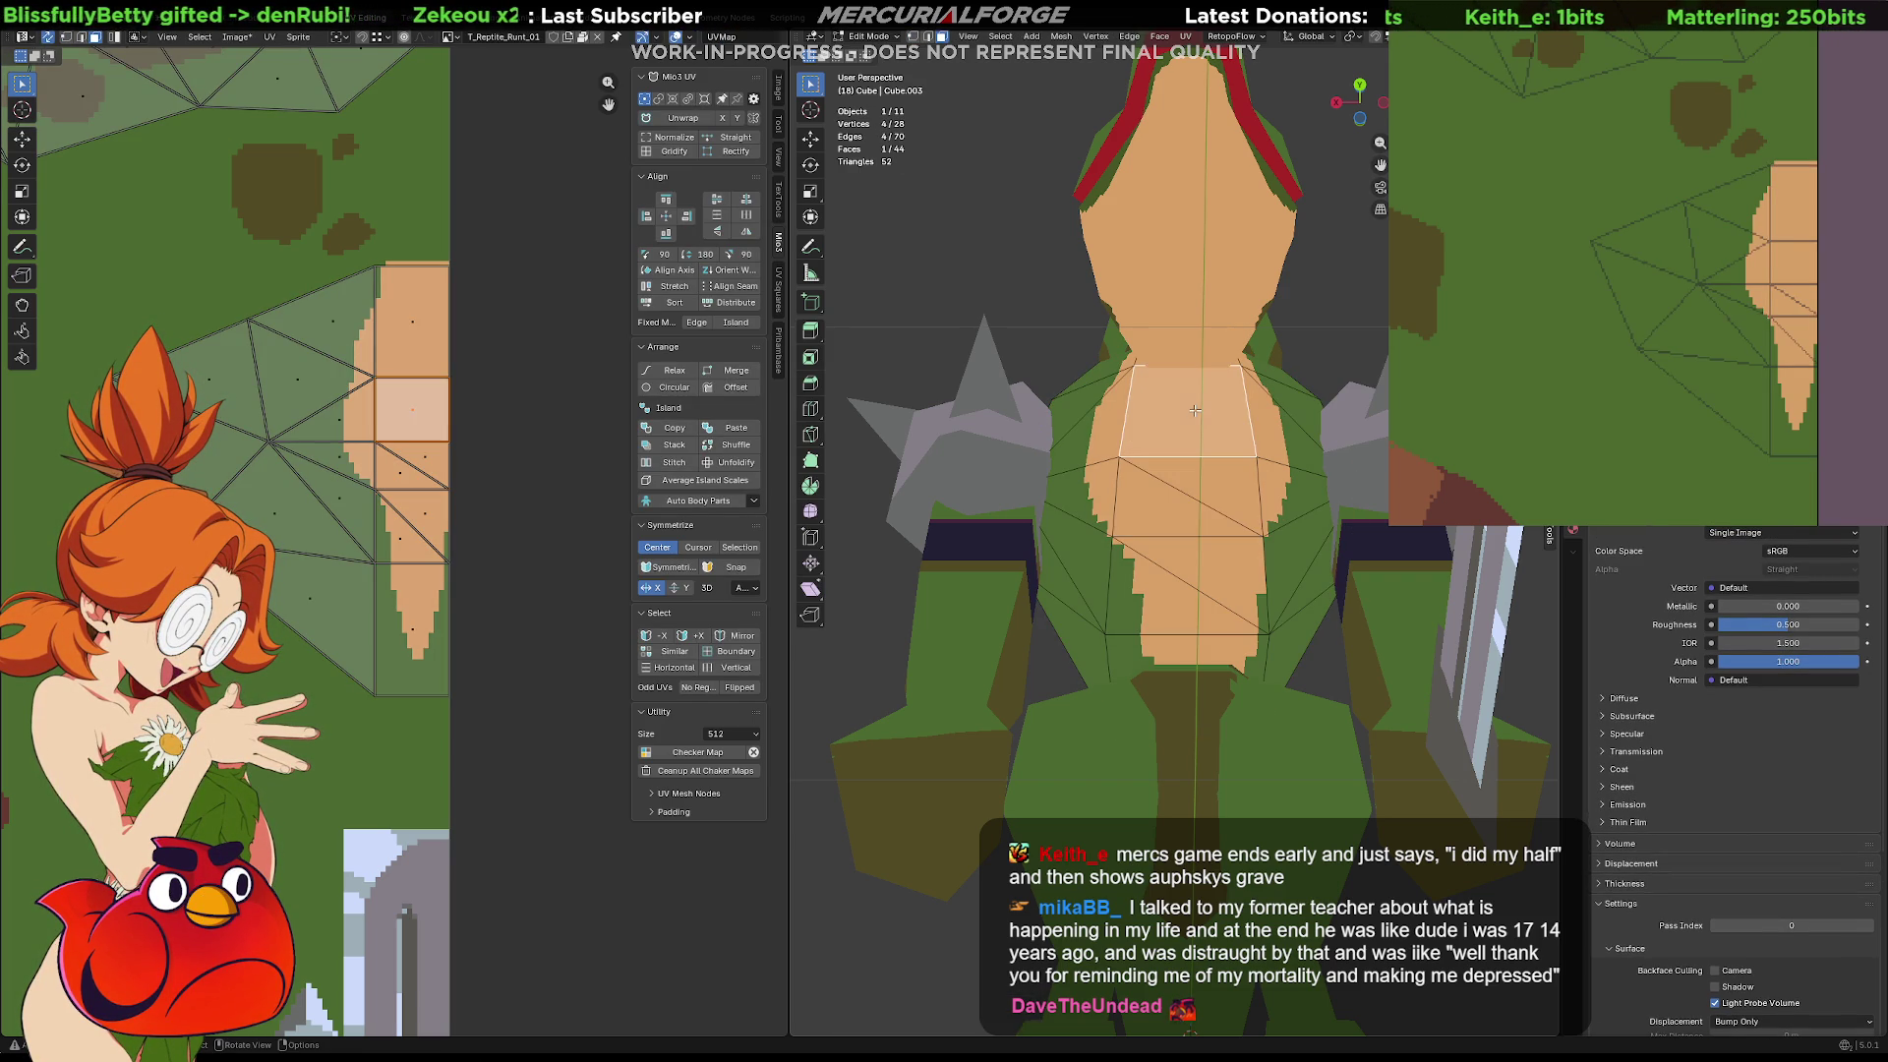
pyautogui.click(1194, 413)
pyautogui.hotkey('ctrl', 't')
pyautogui.moveTo(1194, 413)
pyautogui.mouseDown(button='middle')
pyautogui.moveTo(1329, 611)
pyautogui.moveTo(1255, 499)
pyautogui.moveTo(1232, 506)
pyautogui.mouseUp(button='middle')
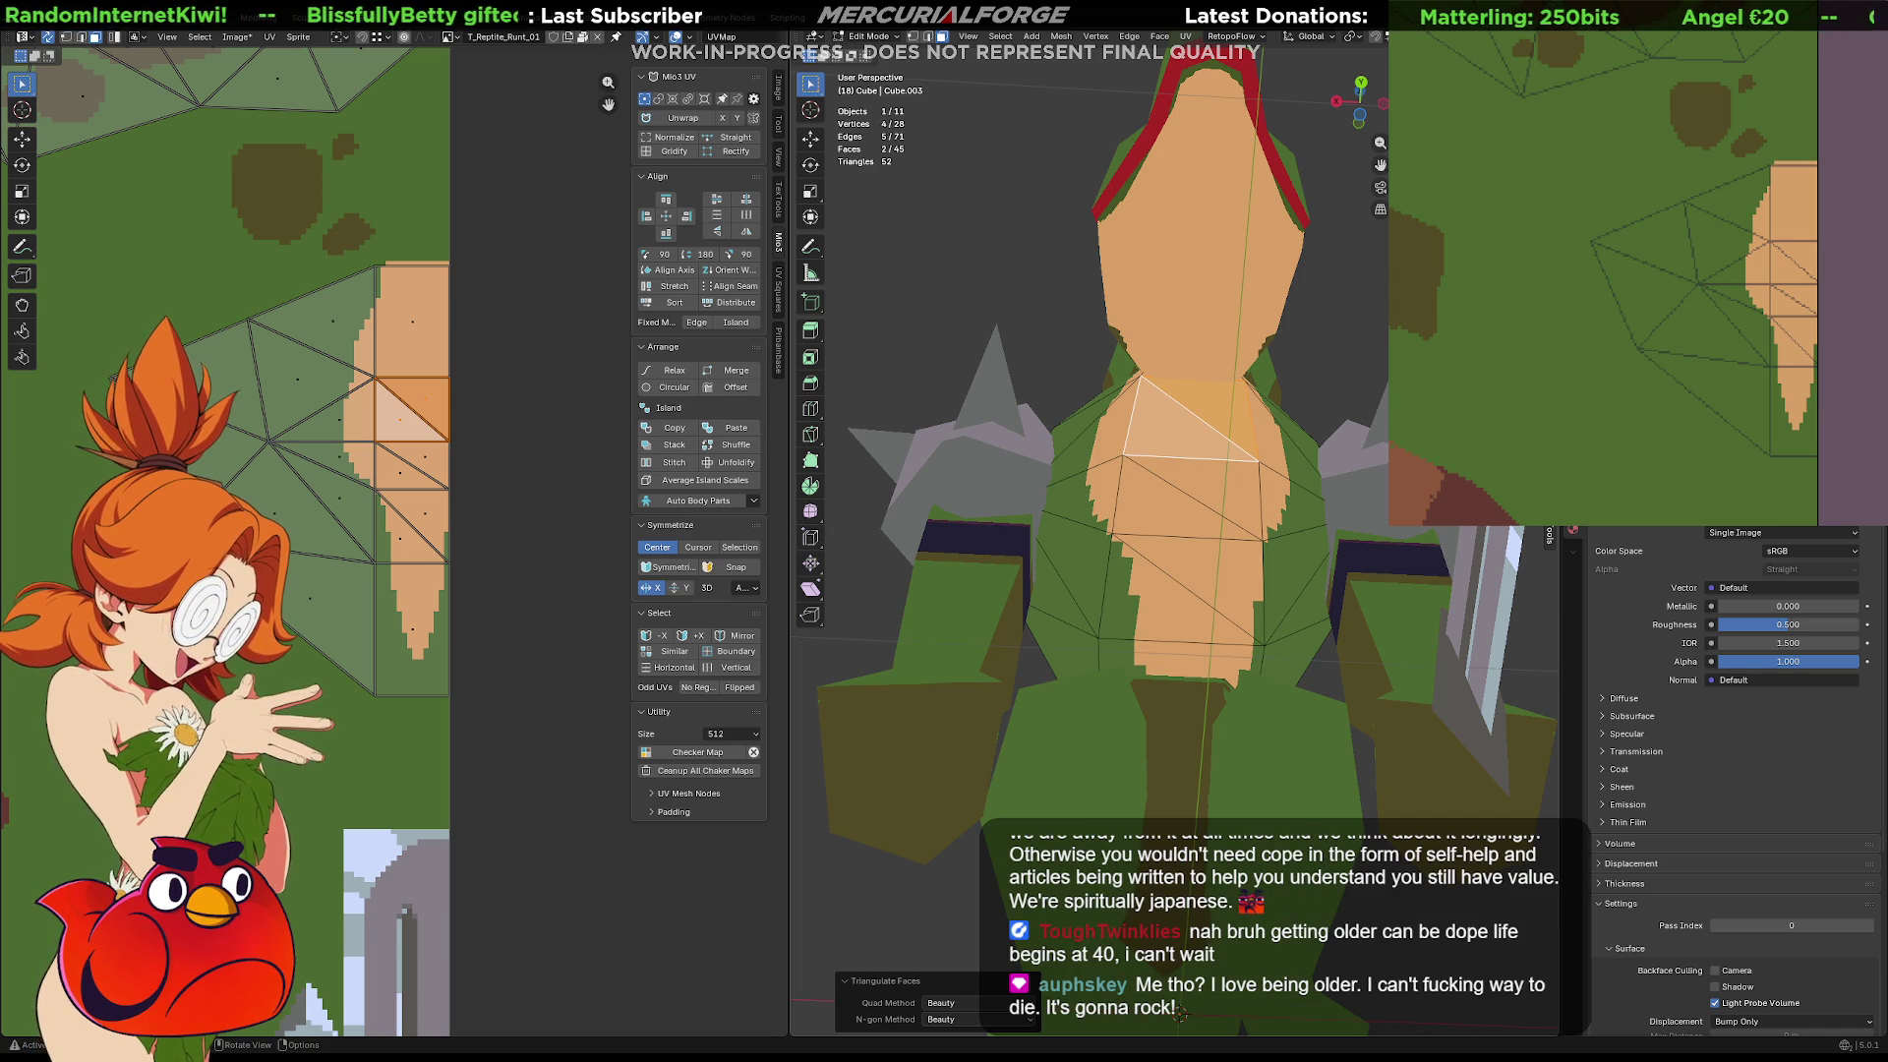
pyautogui.click(1348, 337)
pyautogui.moveTo(1235, 356)
pyautogui.mouseDown(button='middle')
pyautogui.moveTo(1207, 494)
pyautogui.moveTo(1227, 430)
pyautogui.moveTo(1248, 472)
pyautogui.moveTo(1197, 532)
pyautogui.mouseUp(button='middle')
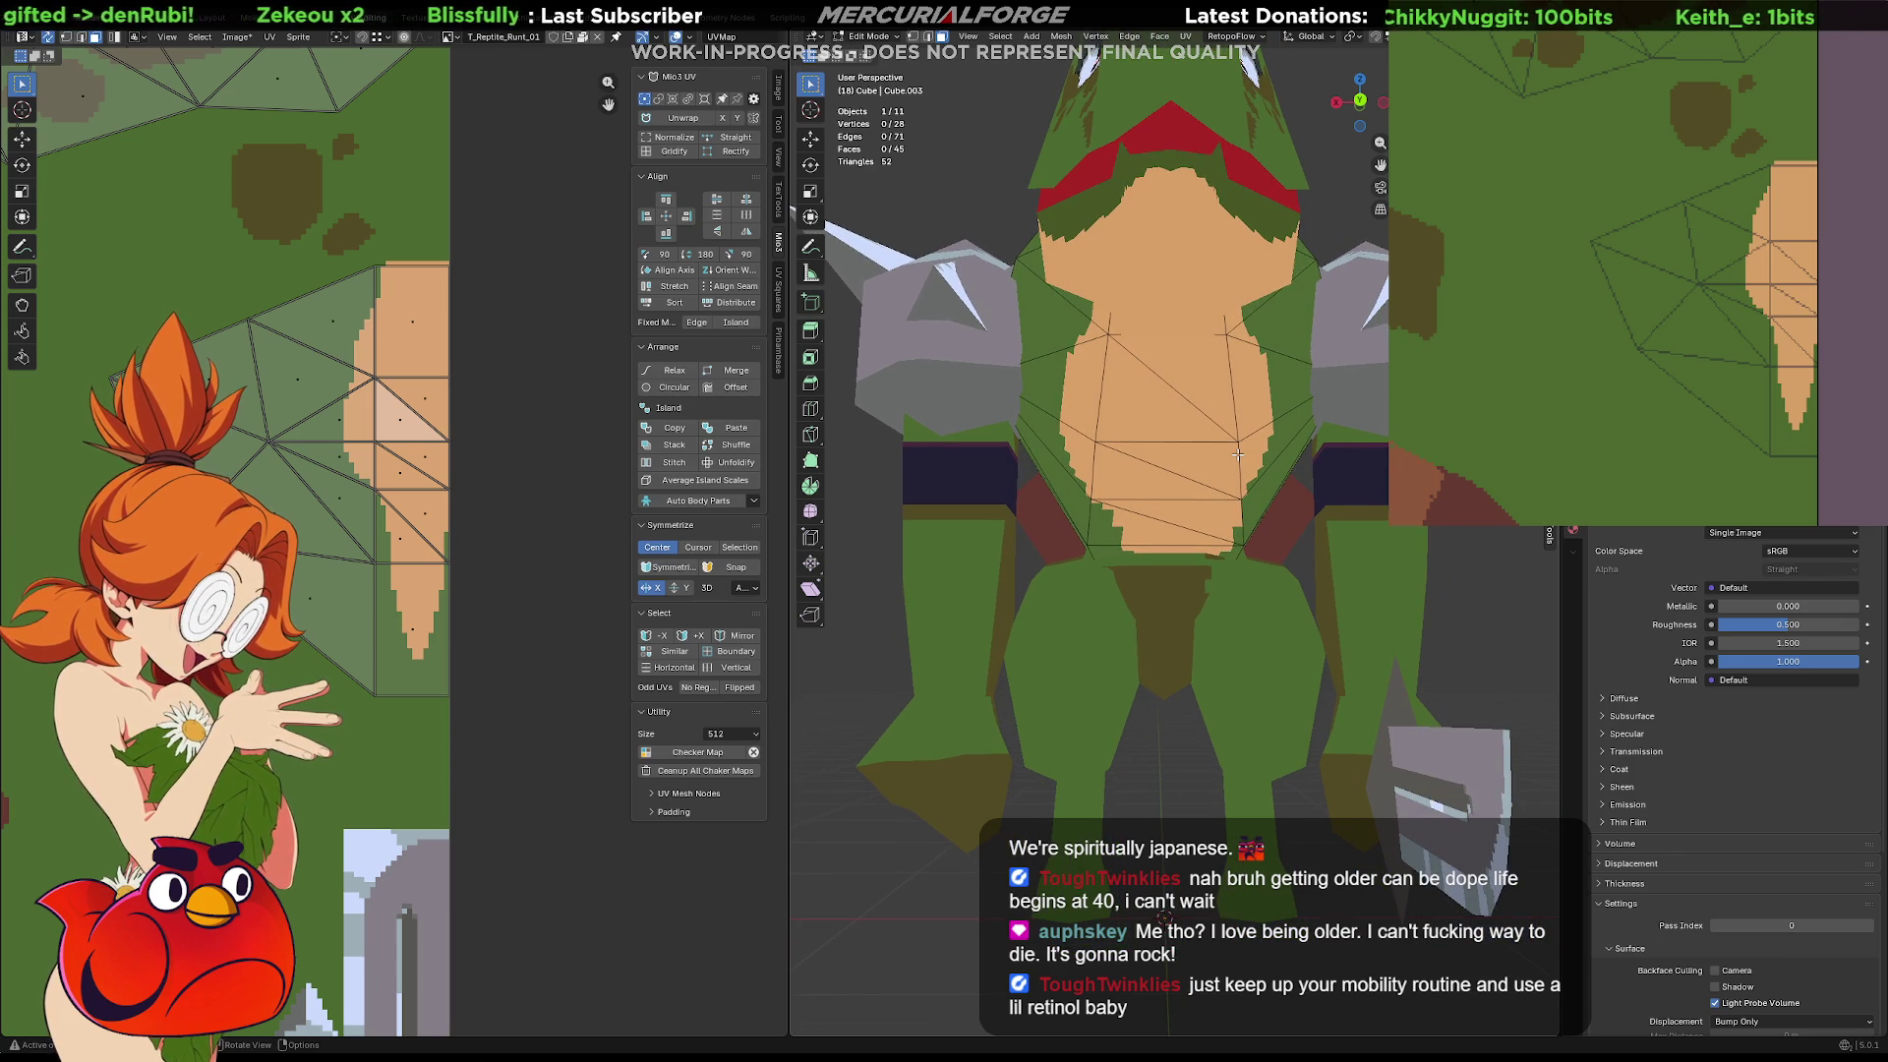
pyautogui.hotkey('ctrl', 'z')
pyautogui.hotkey('ctrl', 'z')
pyautogui.hotkey('ctrl', 'z')
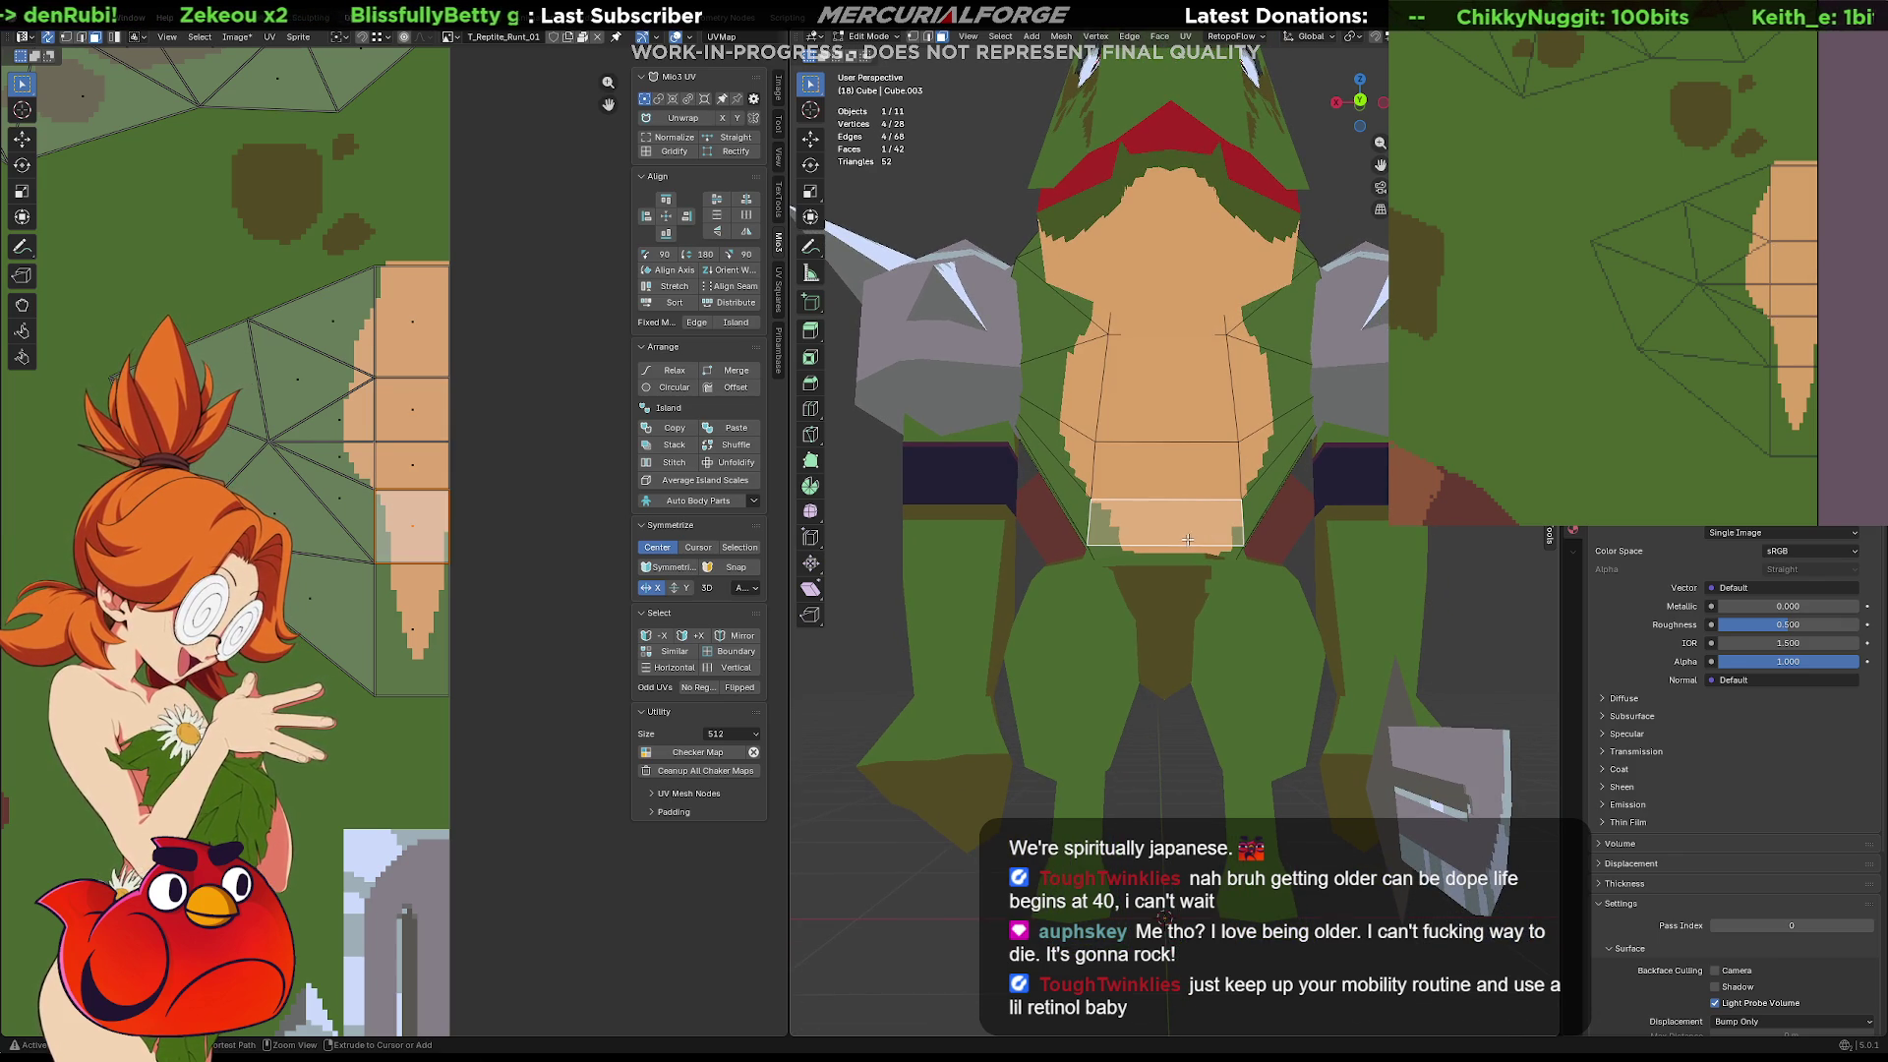
# Subdivide the lower belly edges as a trial, then undo the subdivision
pyautogui.click(1173, 545)
pyautogui.press('2')
pyautogui.click(1173, 546)
pyautogui.keyDown('shift'); pyautogui.click(1168, 499); pyautogui.keyUp('shift')
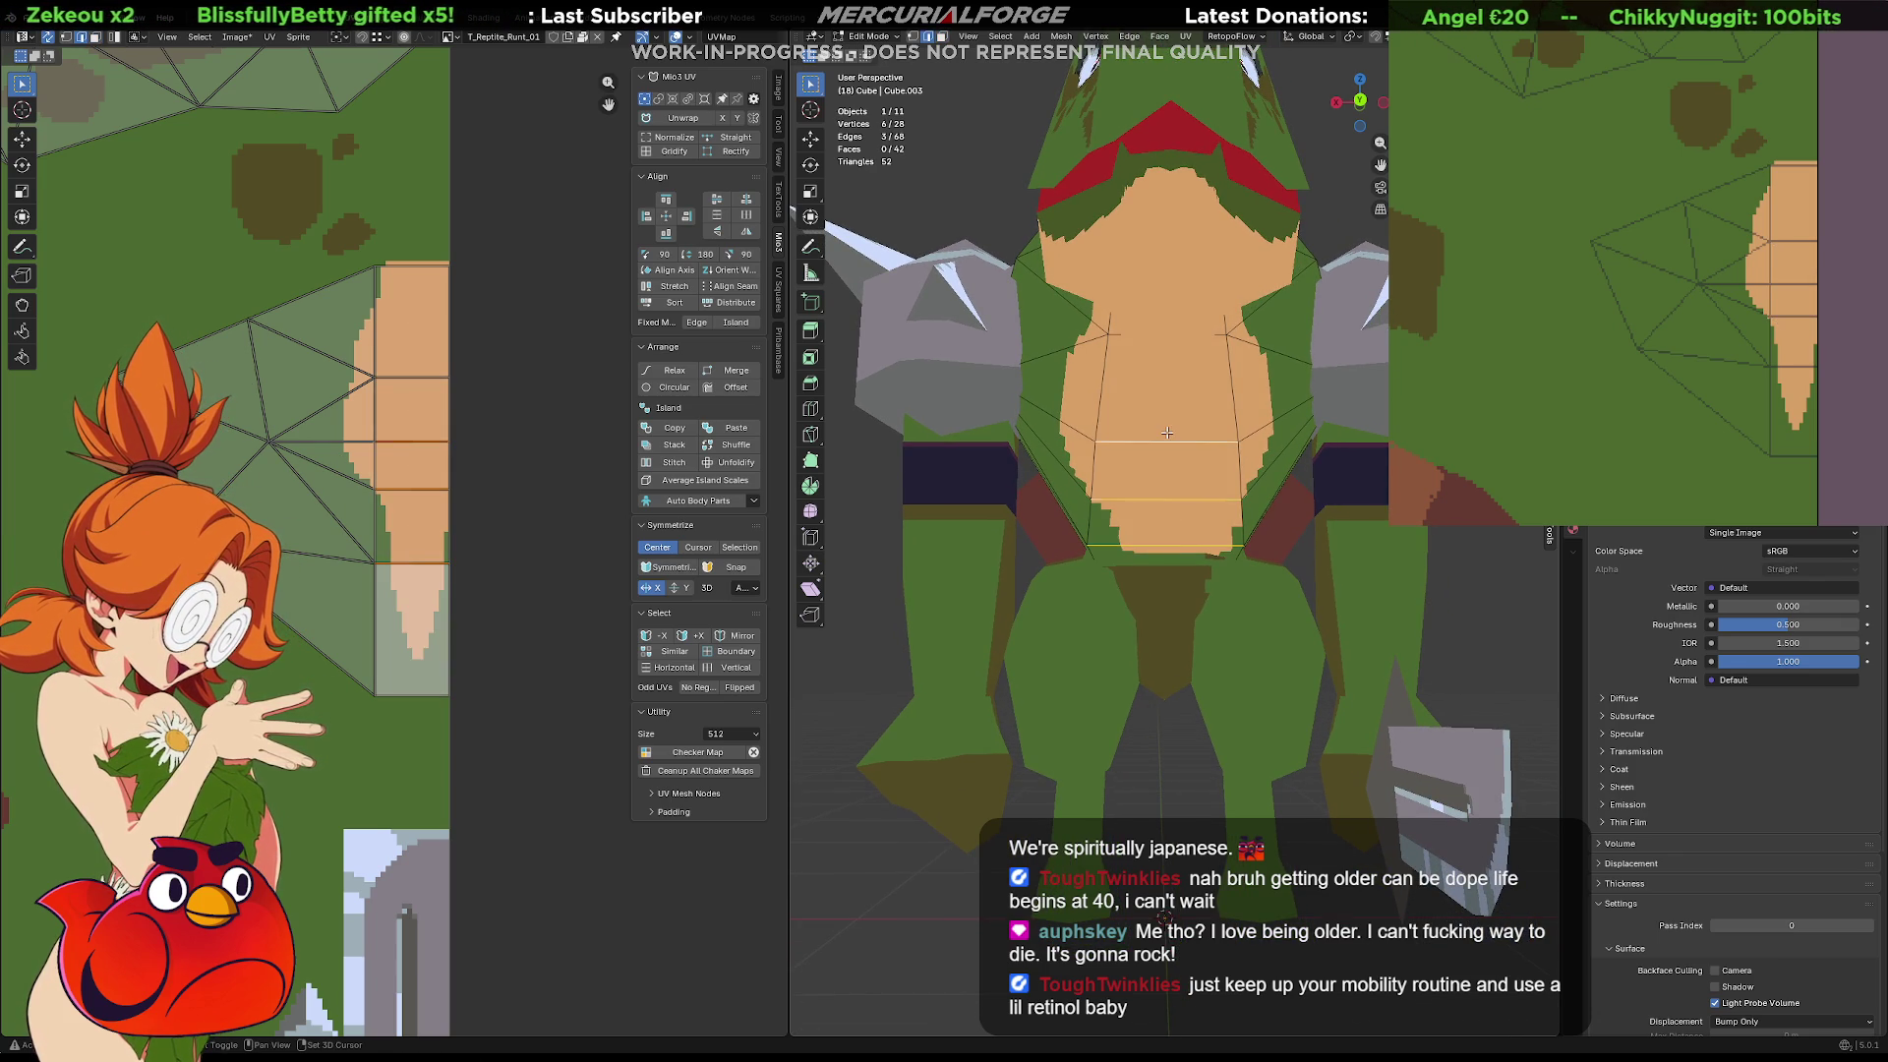
pyautogui.rightClick(1166, 433)
pyautogui.click(1166, 432)
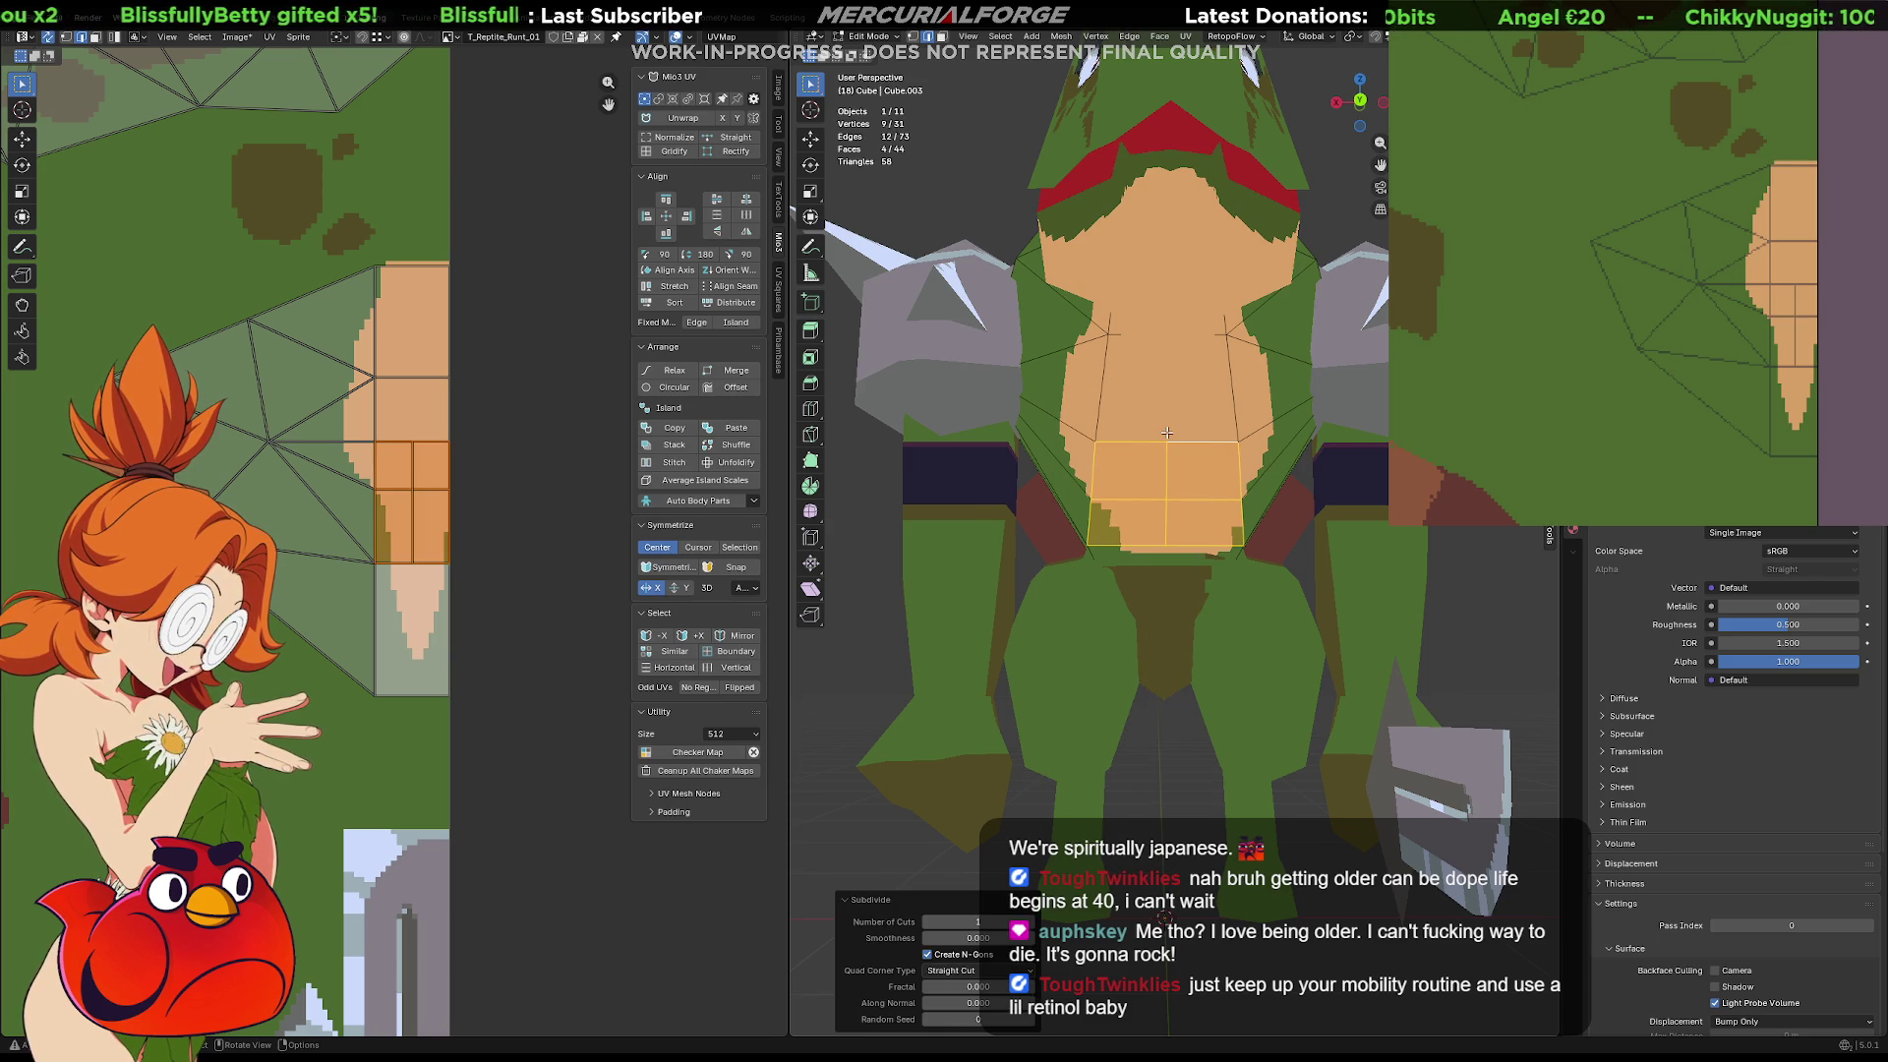
pyautogui.hotkey('ctrl', 'z')
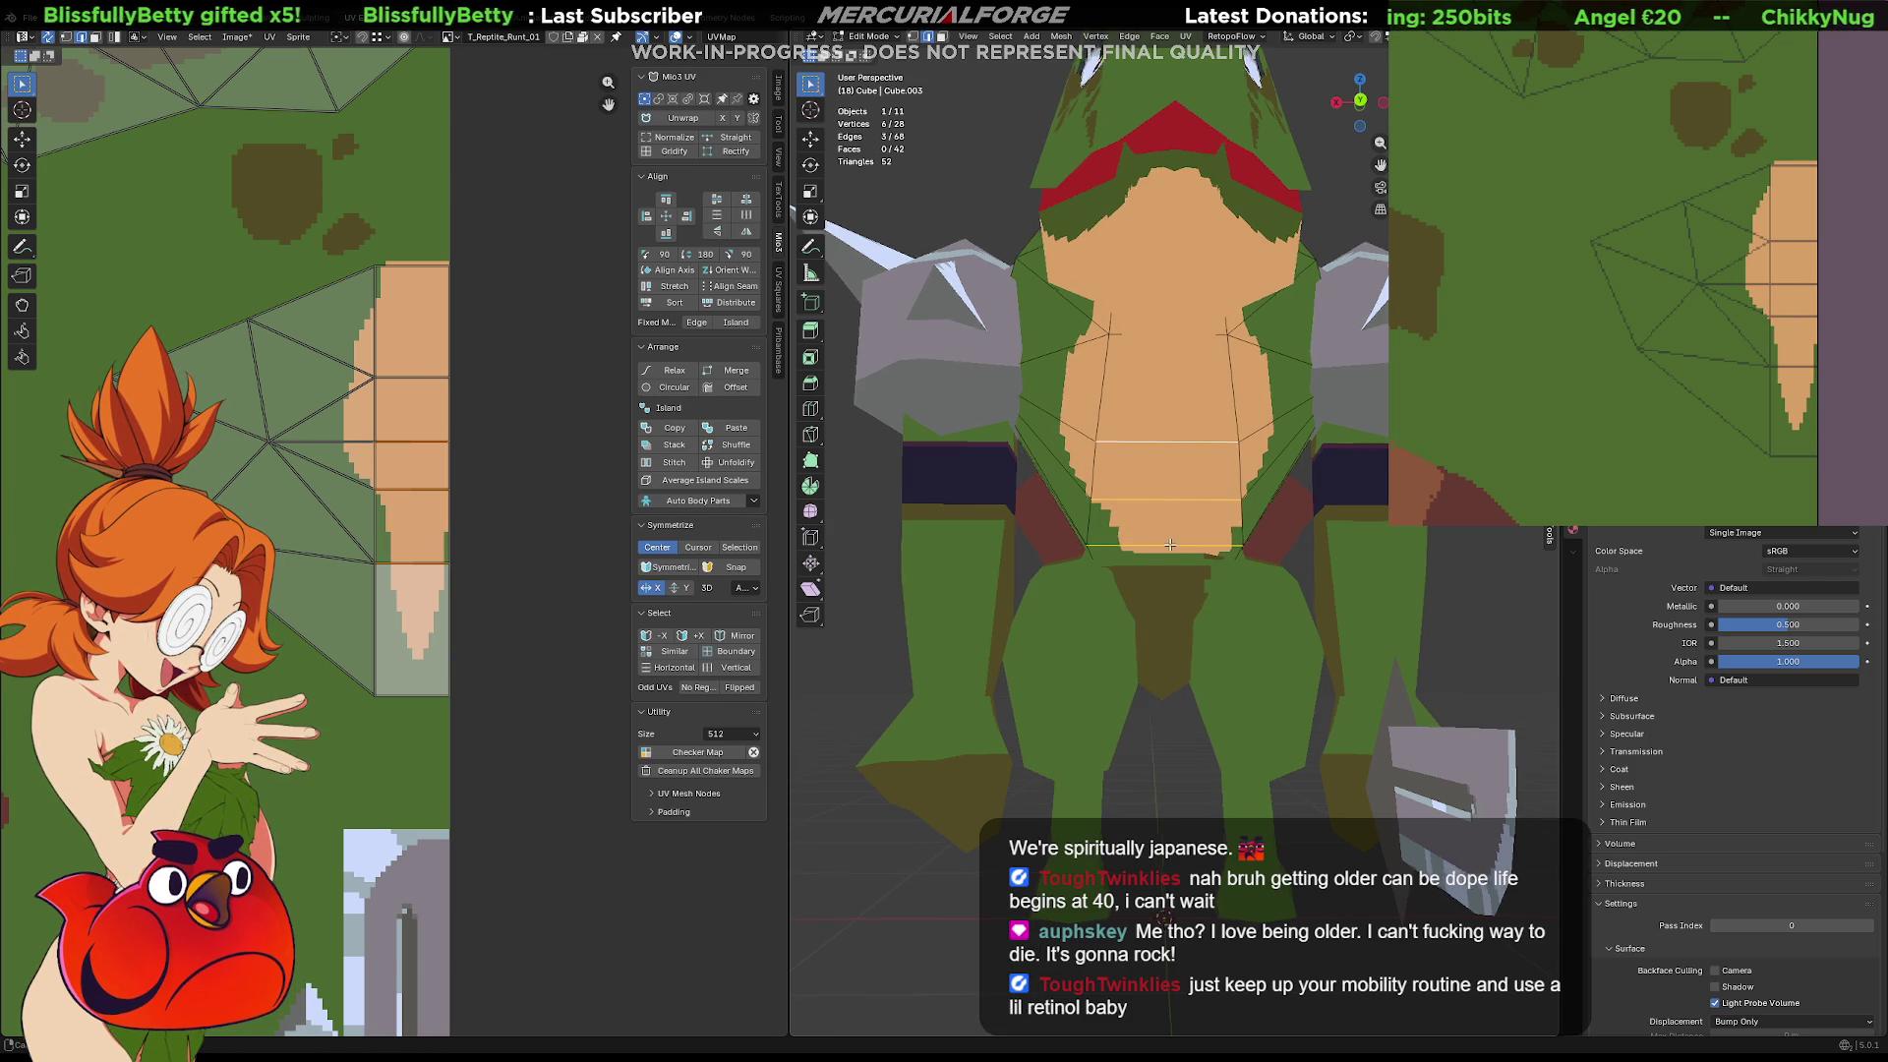
pyautogui.scroll(5, 1169, 544)
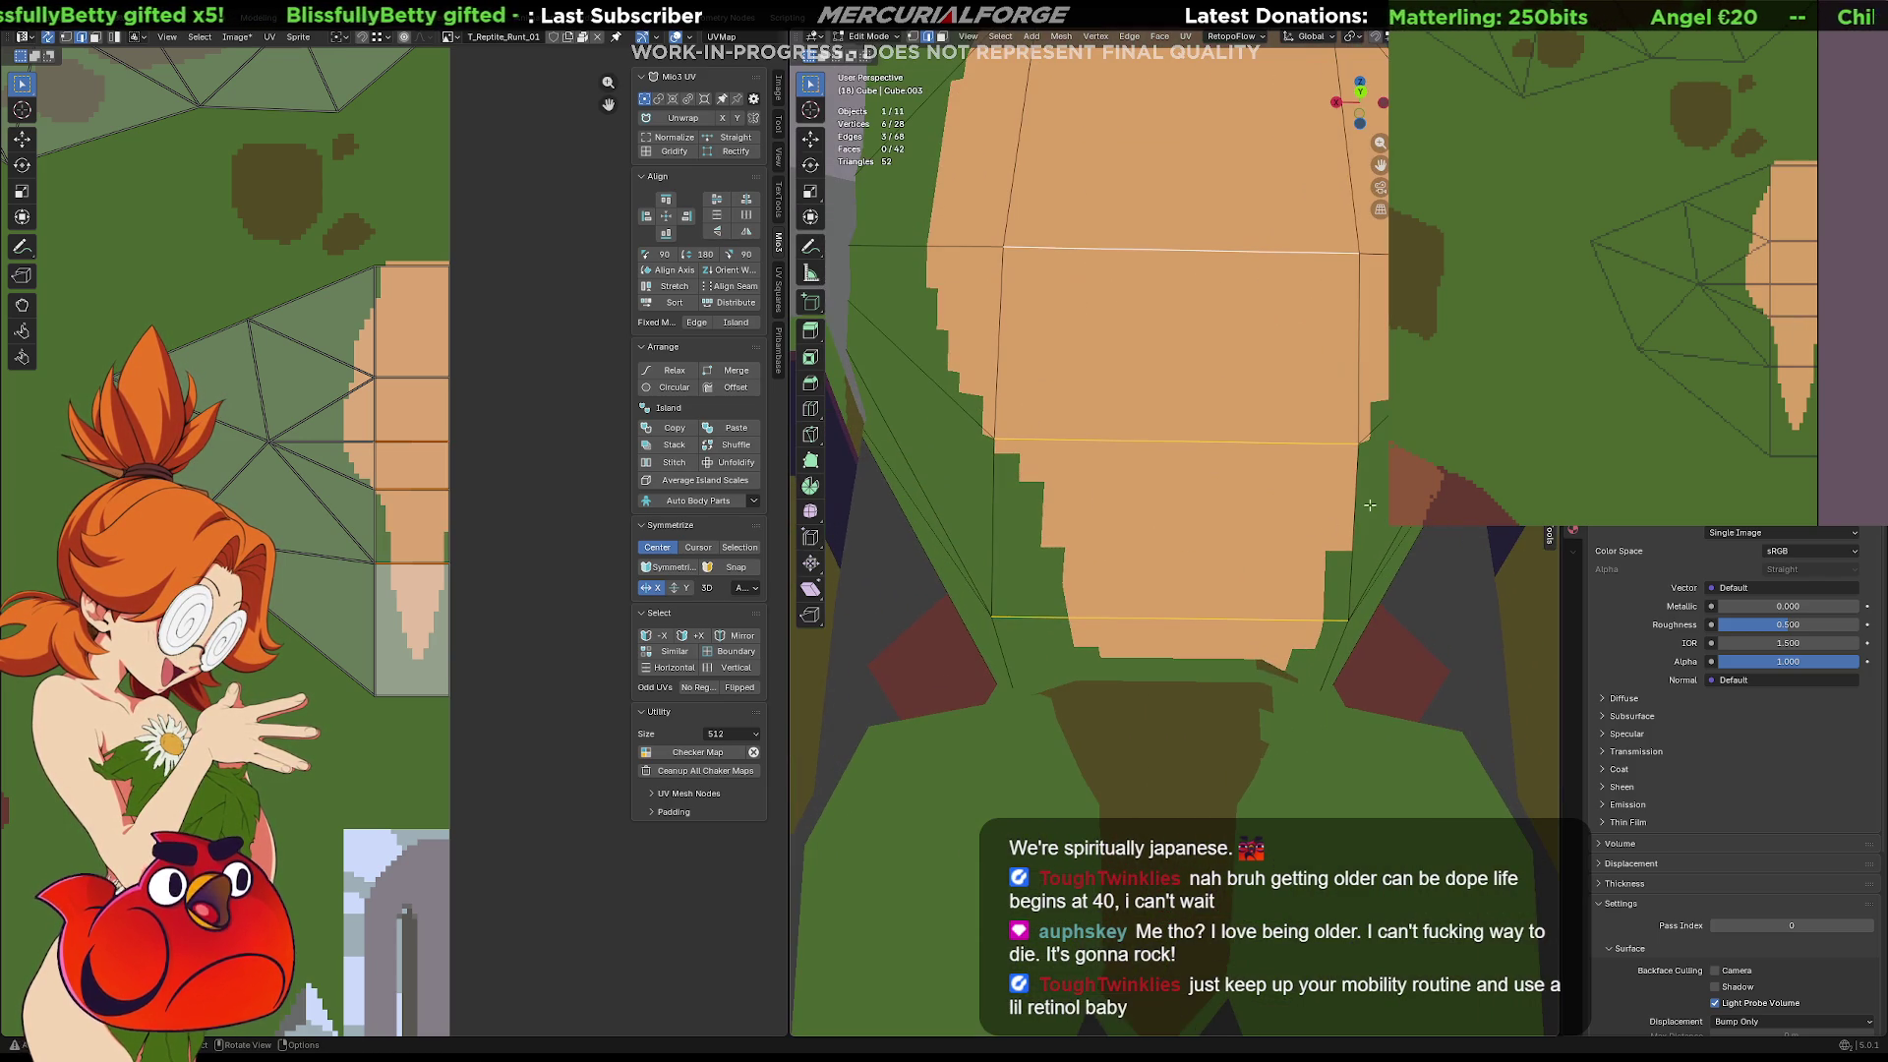
# Move the belly UV island's right-edge vertices onto the tan pixels
pyautogui.click(445, 528)
pyautogui.scroll(3, 448, 530)
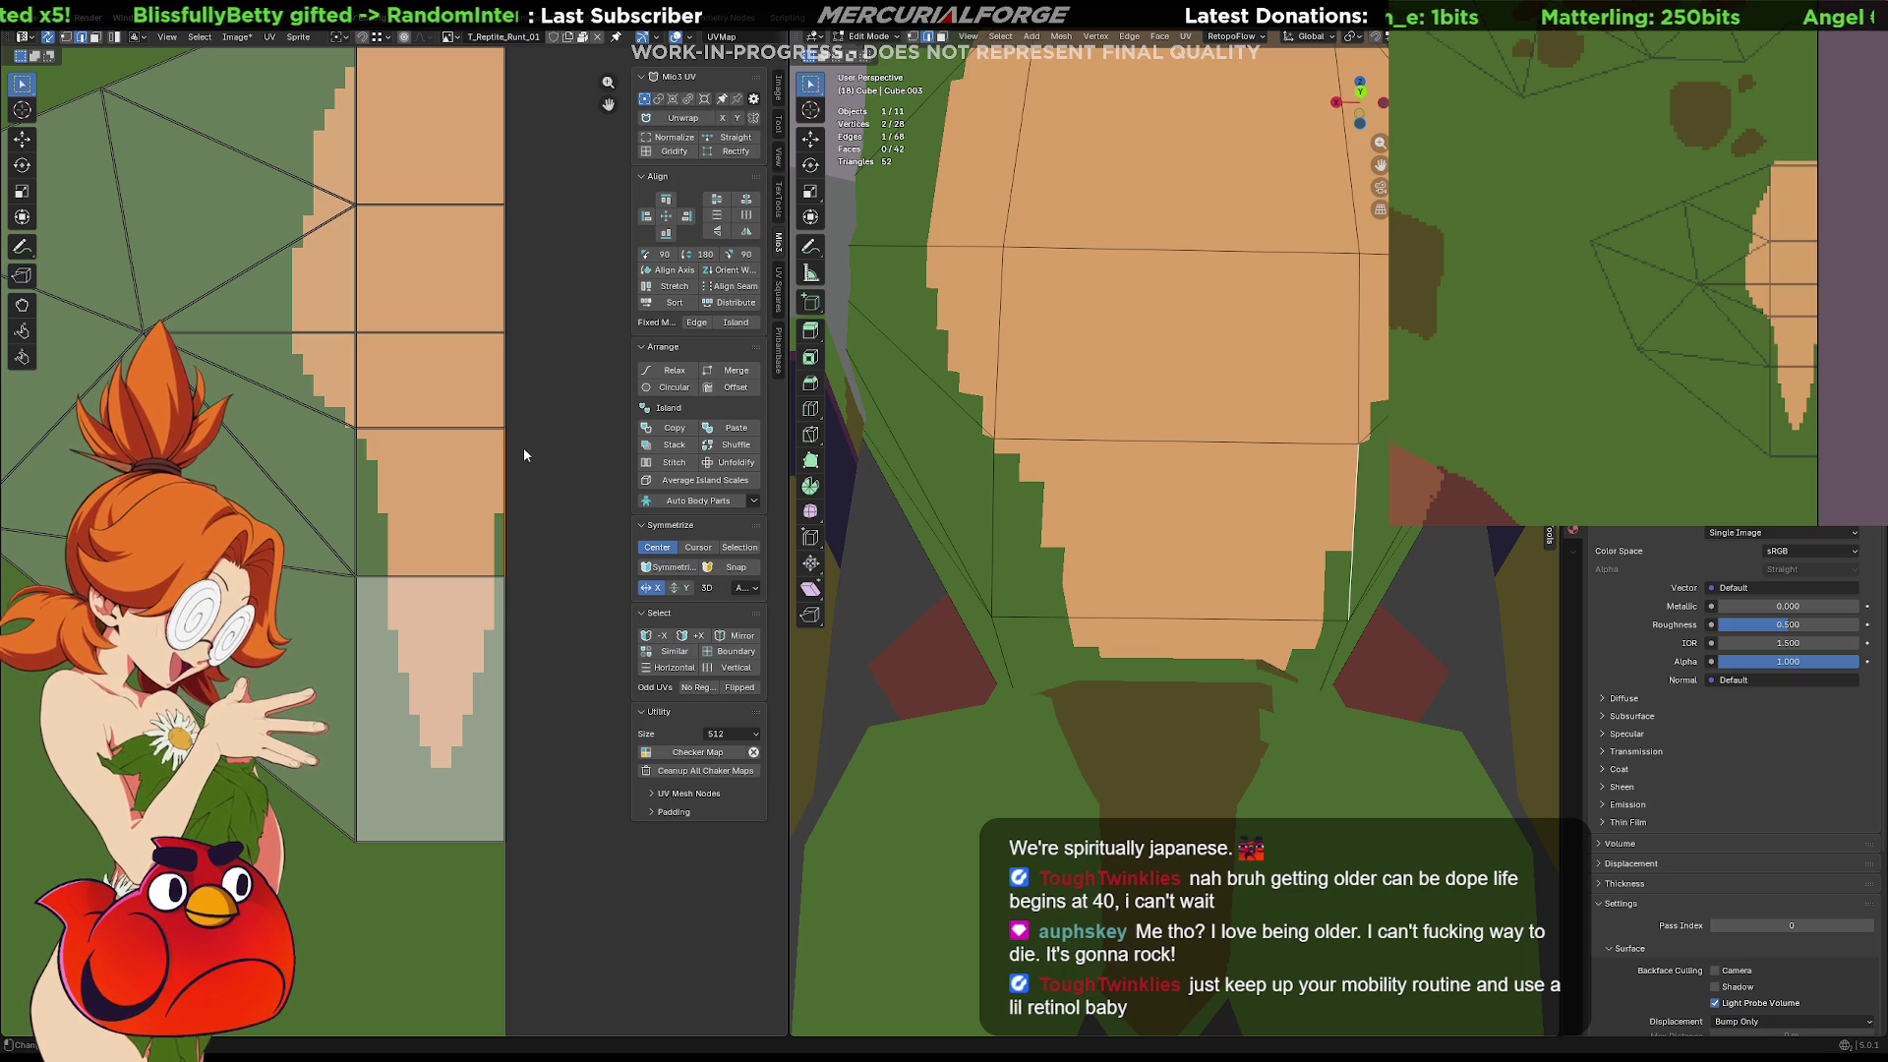
pyautogui.click(500, 438)
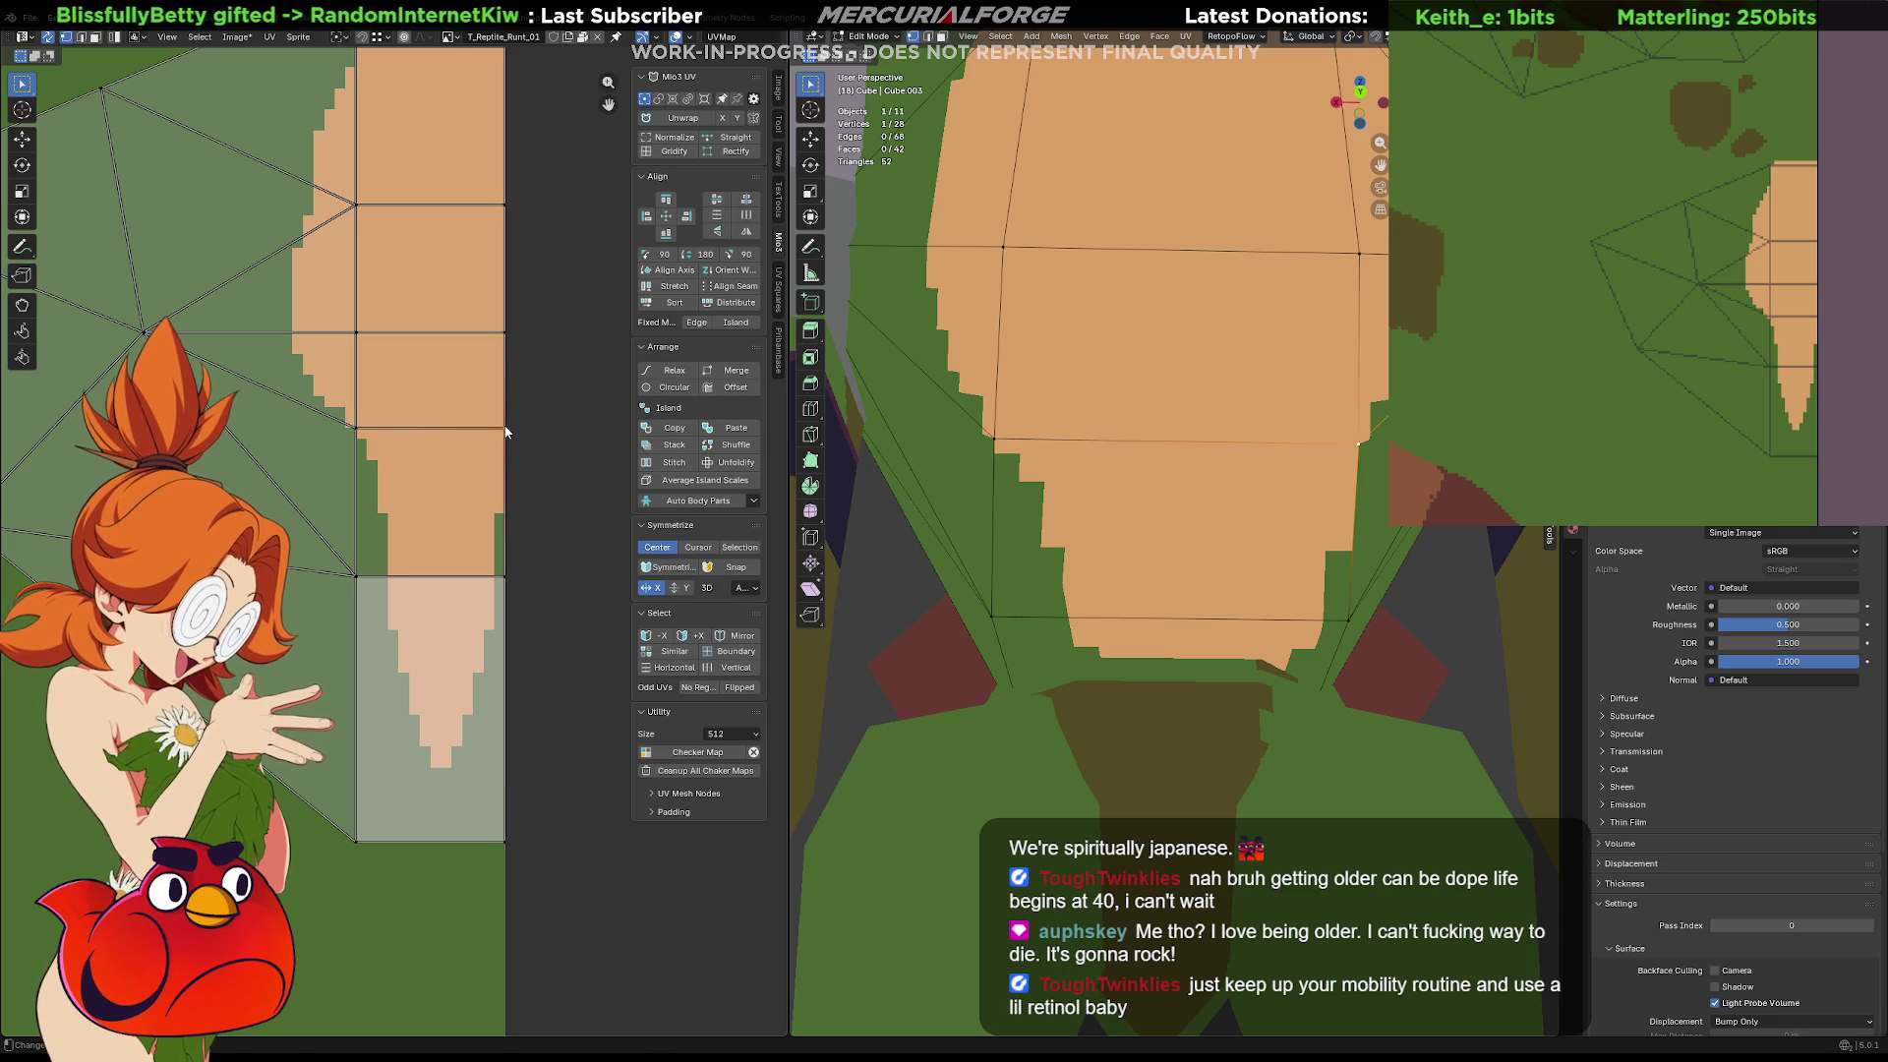
pyautogui.moveTo(505, 429); pyautogui.dragTo(507, 426)
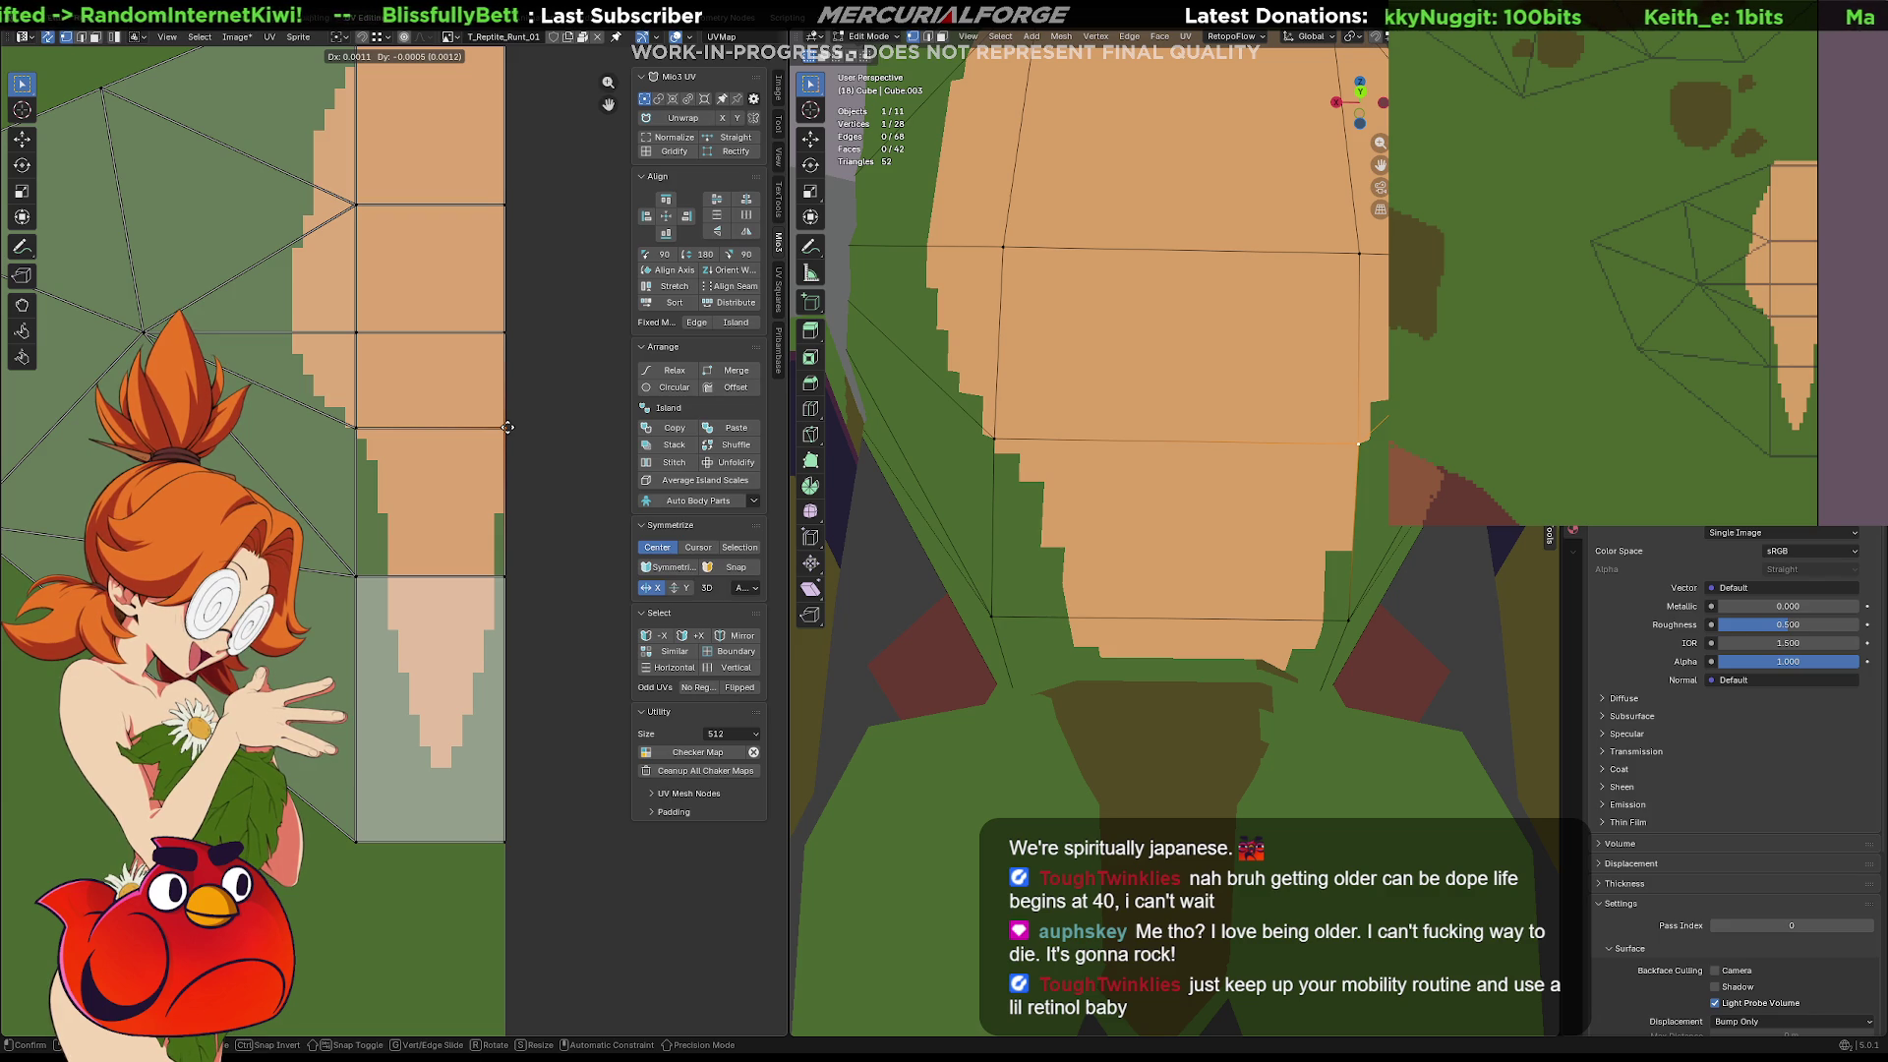
pyautogui.moveTo(507, 427); pyautogui.dragTo(507, 427)
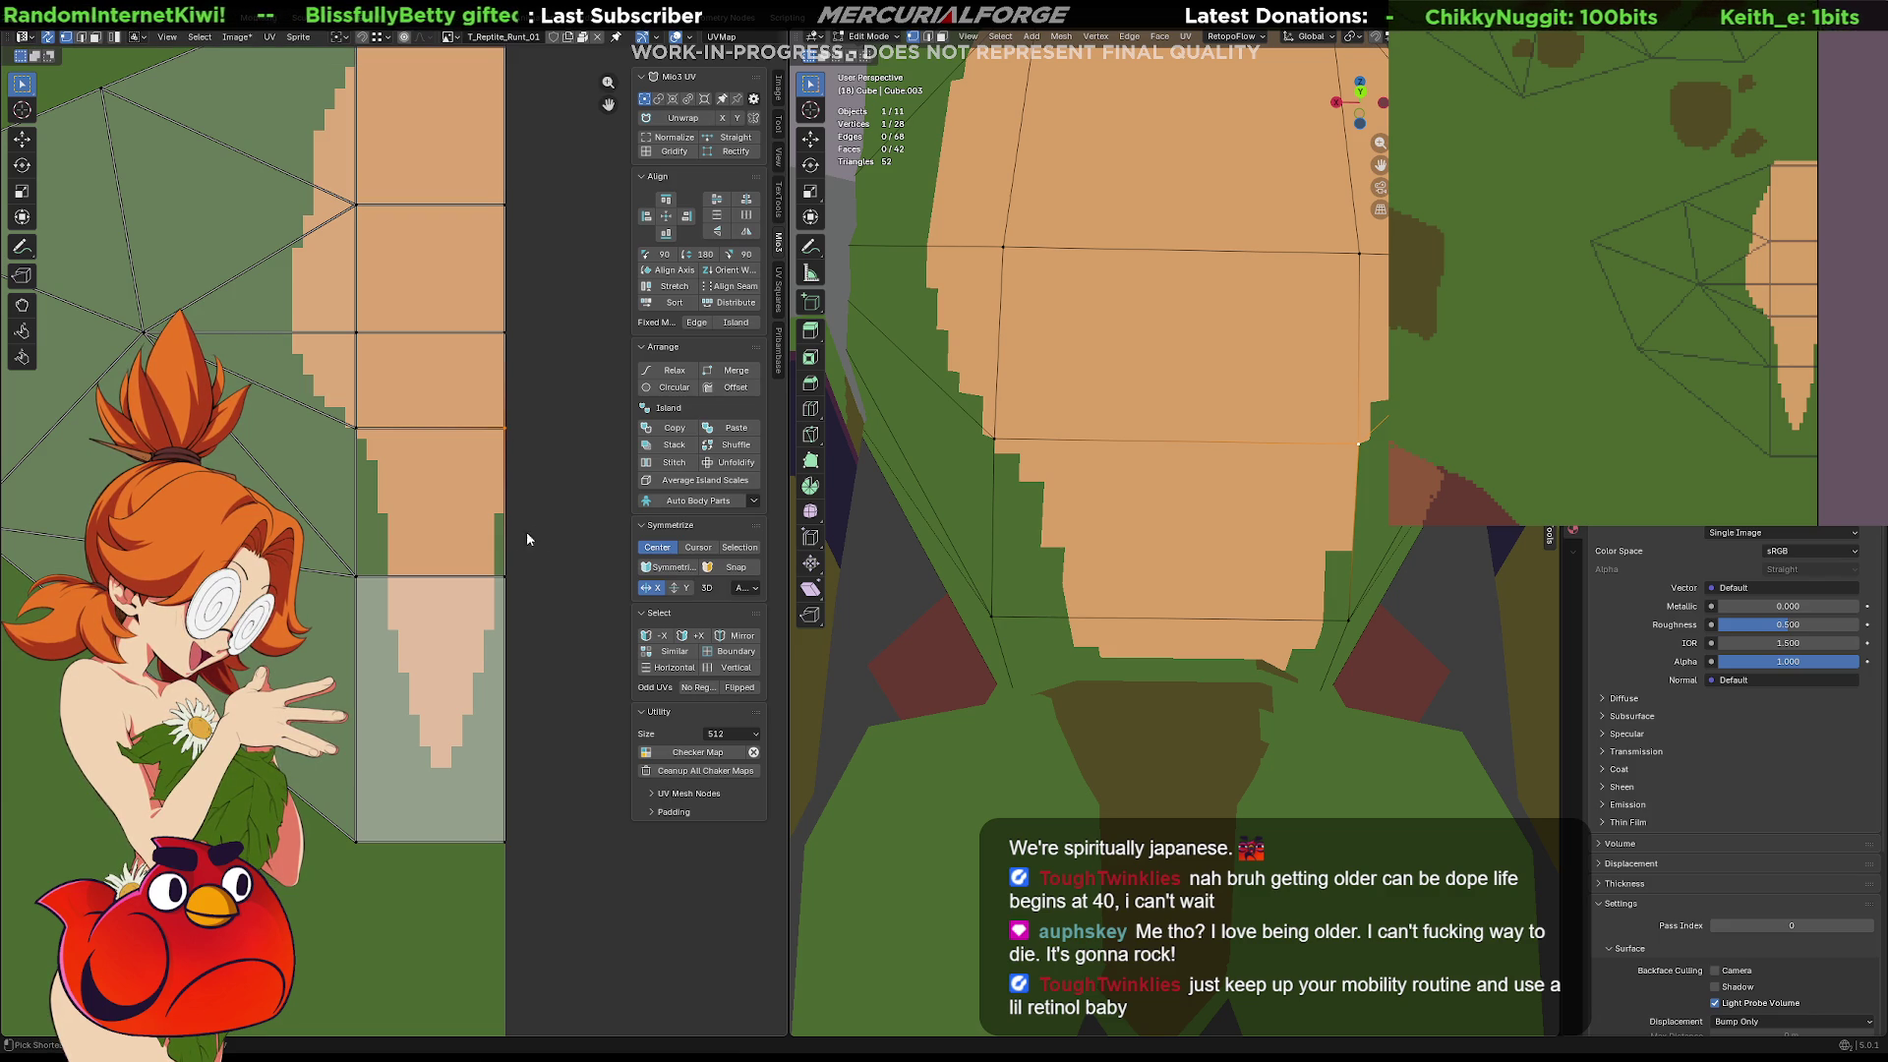
pyautogui.click(487, 622)
pyautogui.press('g')
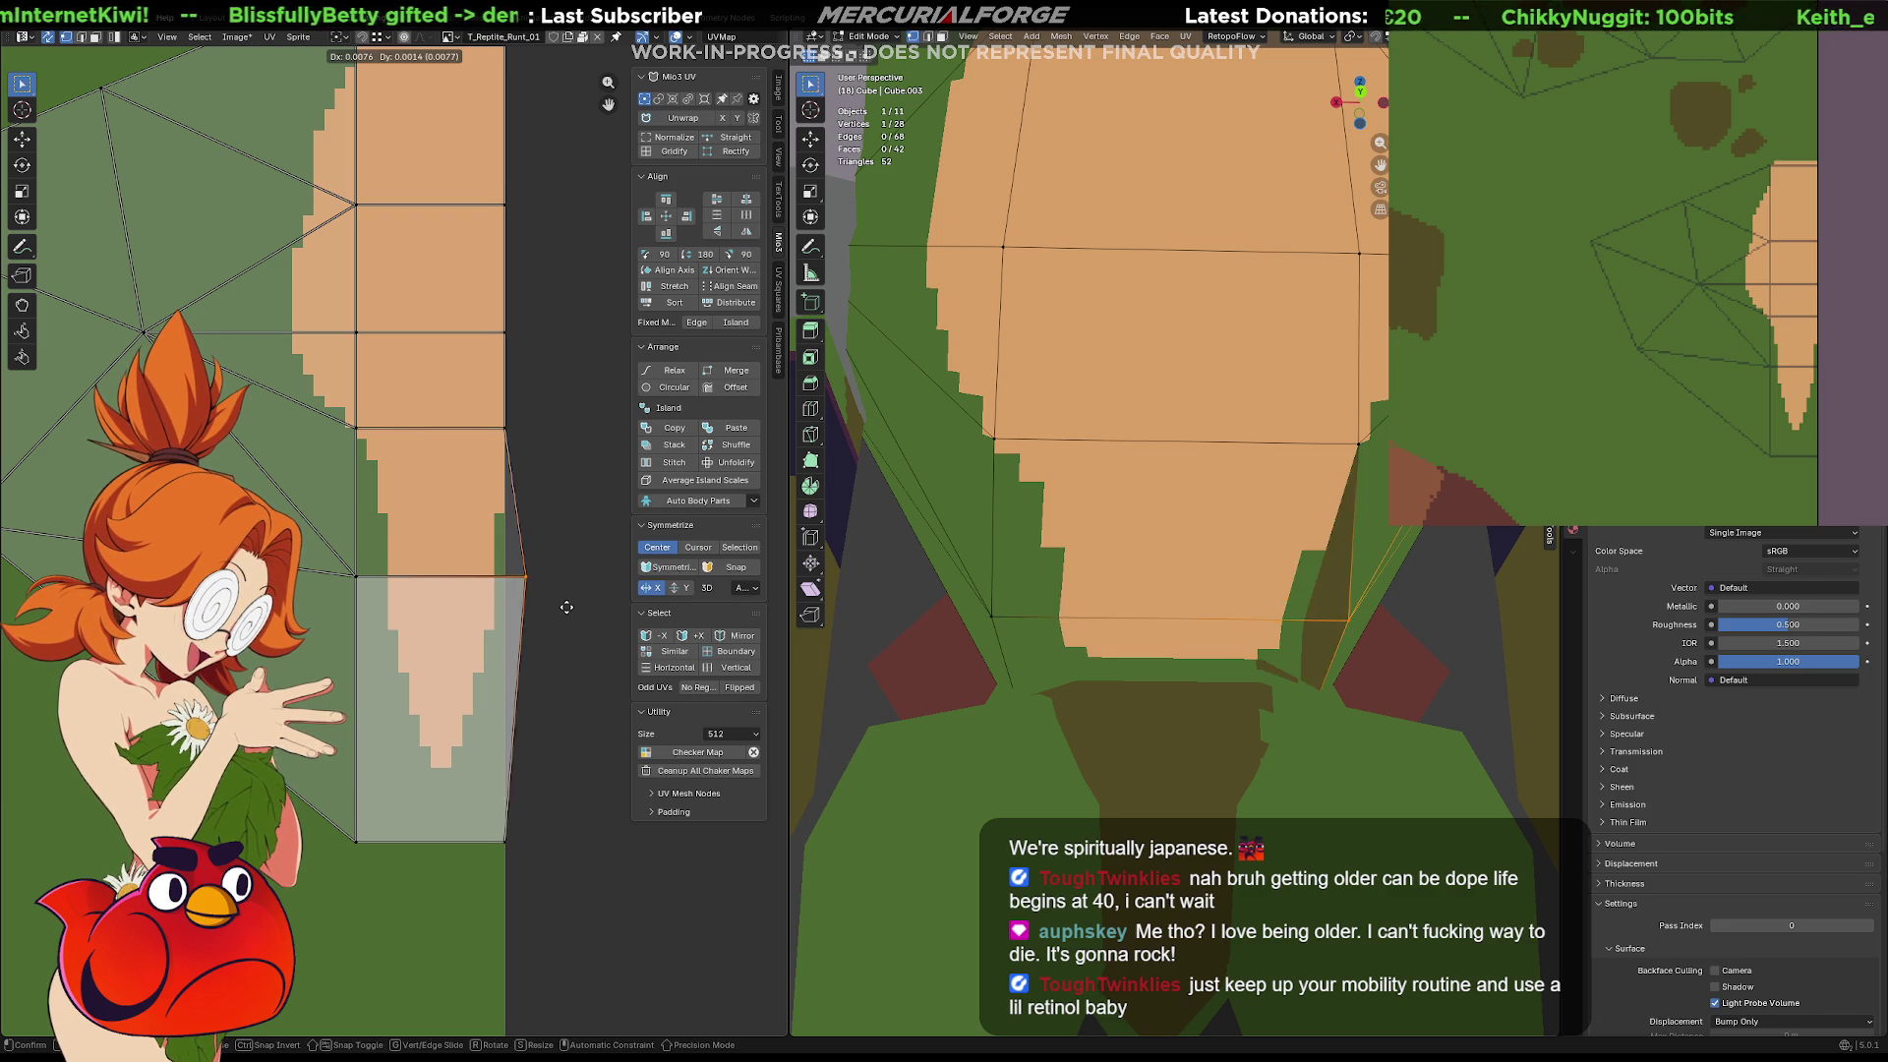
pyautogui.moveTo(539, 610); pyautogui.dragTo(546, 611)
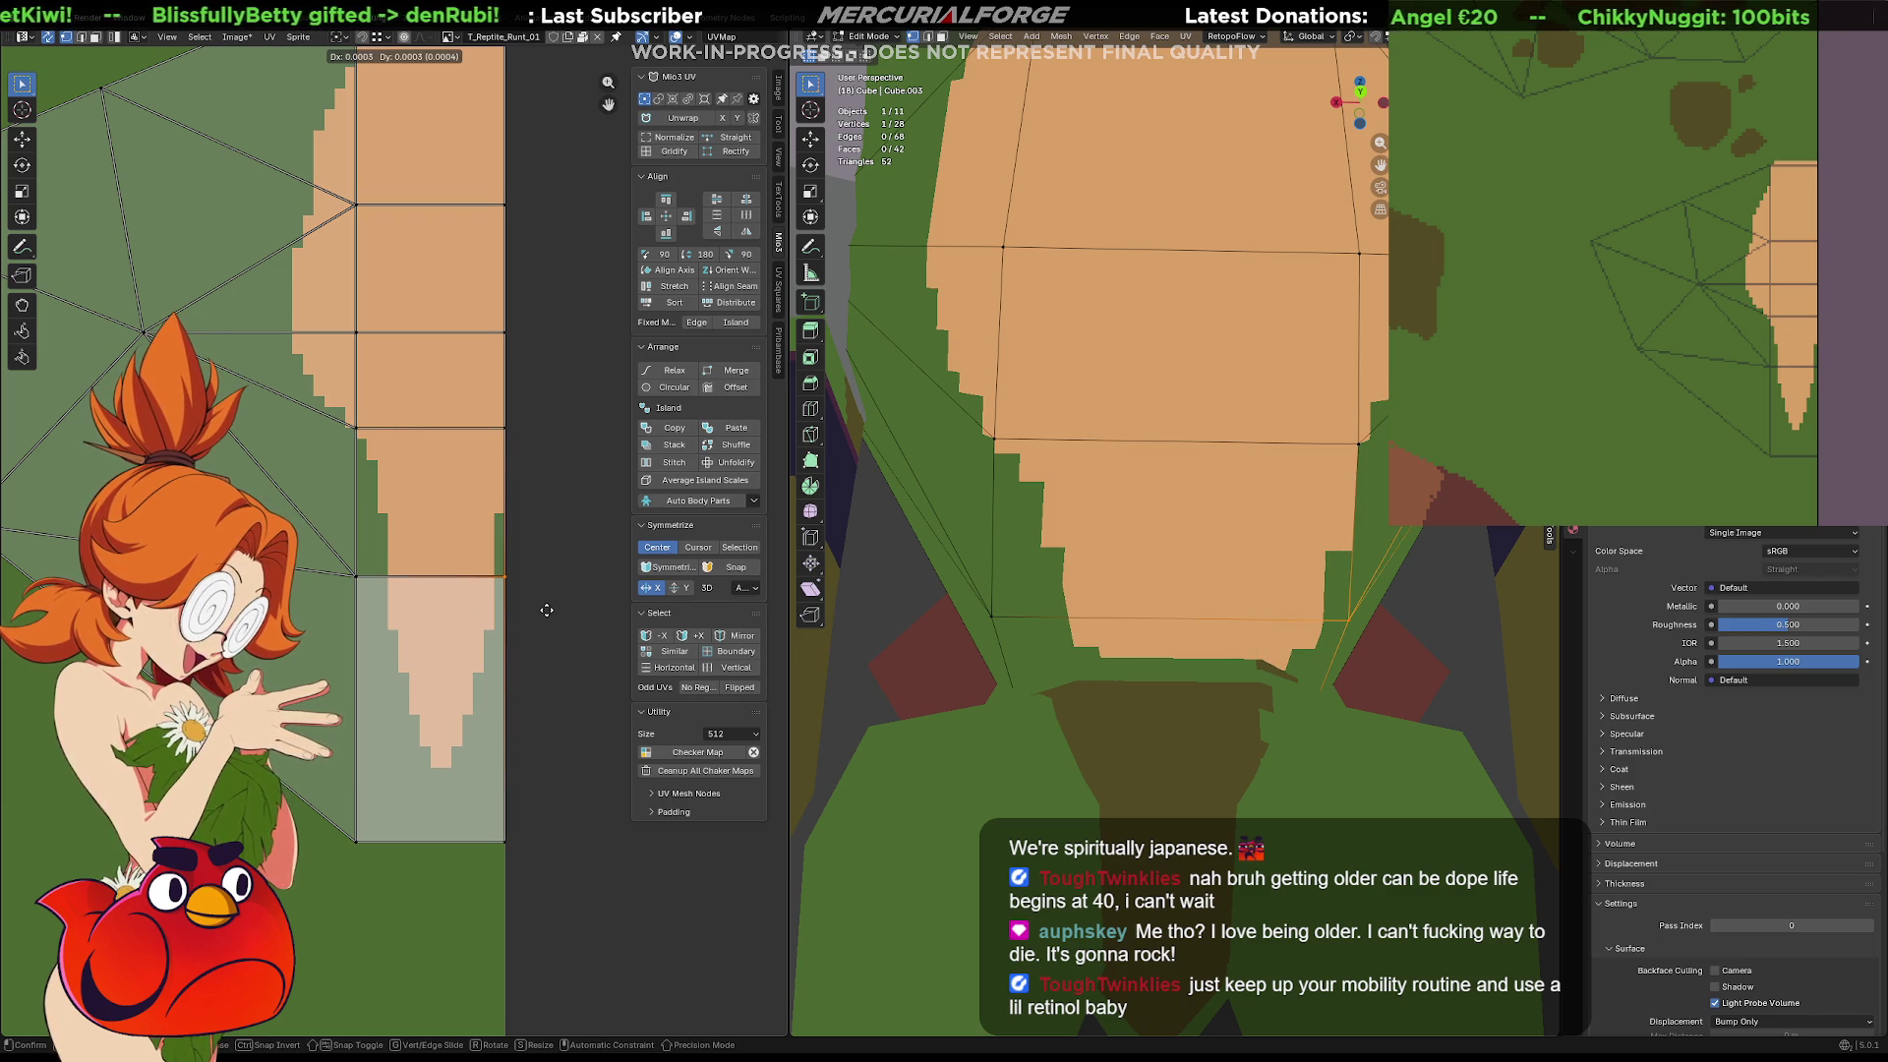
pyautogui.click(547, 610)
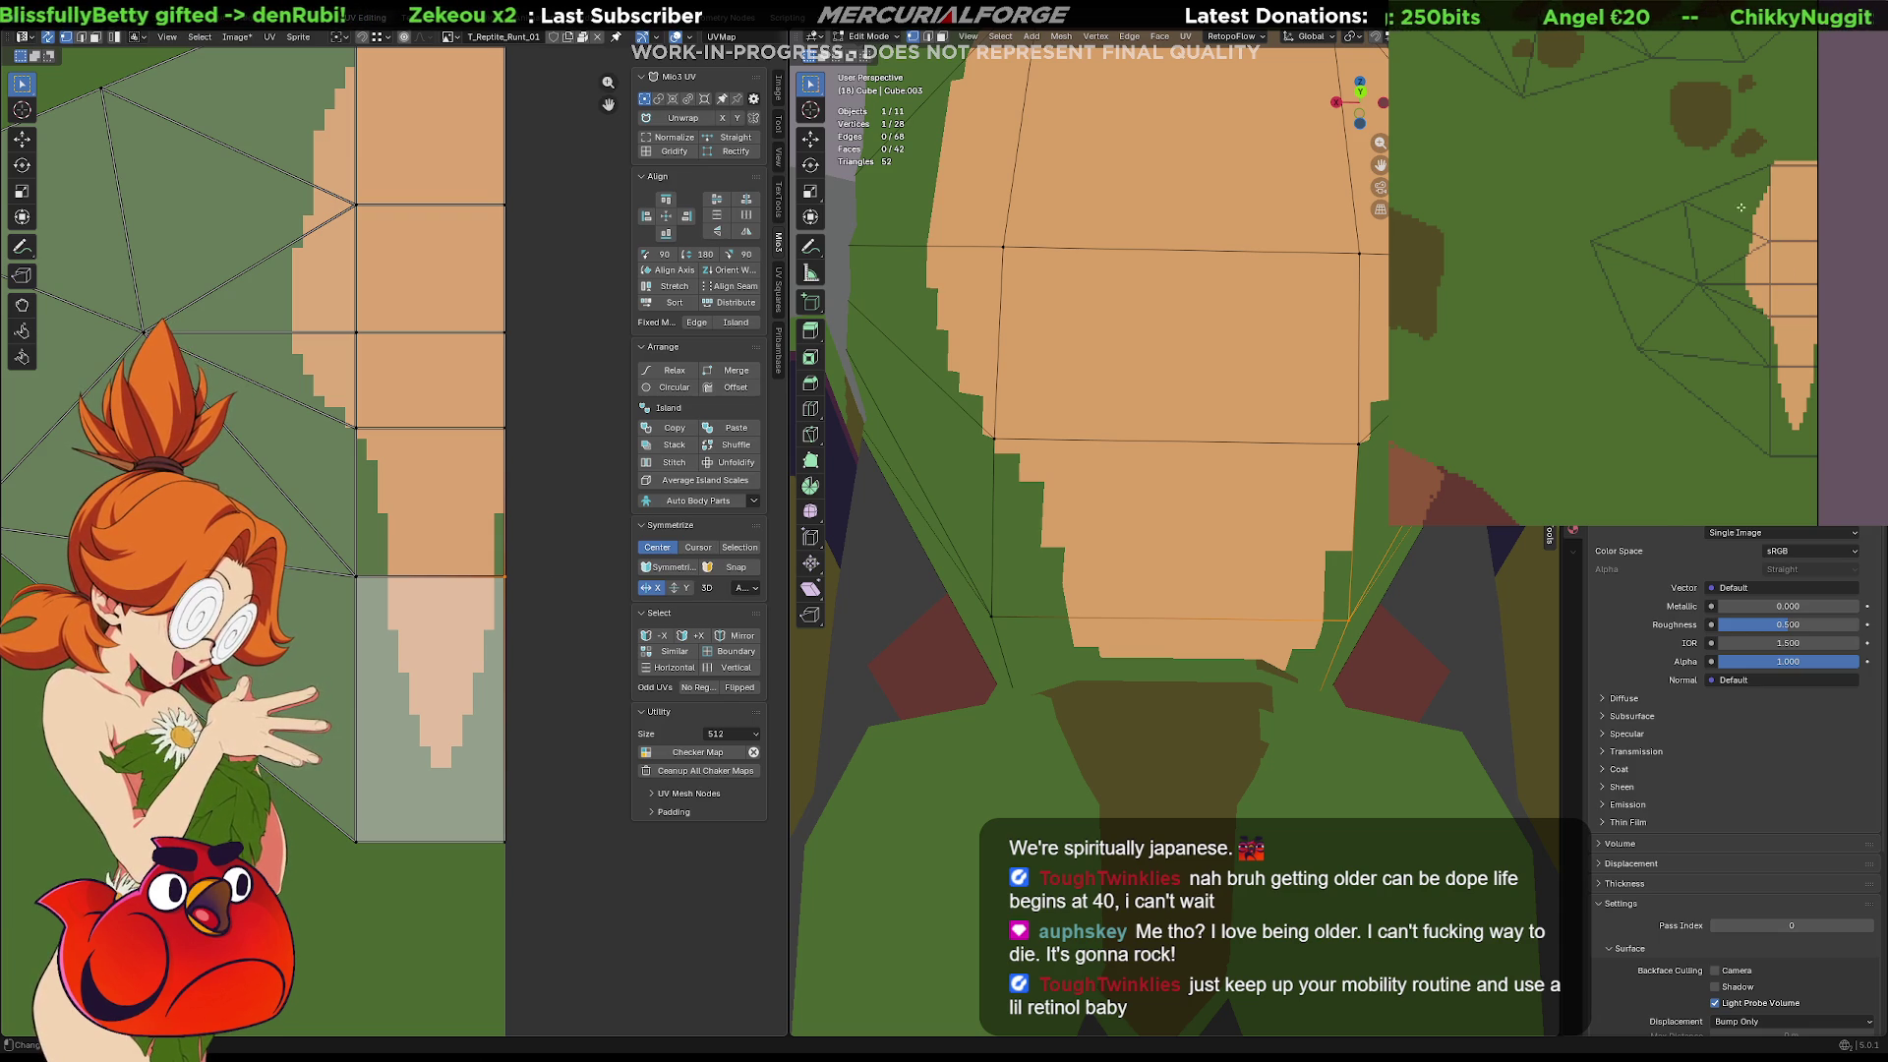
# Bucket-fill the green strip beside the belly with tan
pyautogui.scroll(2, 1744, 209)
pyautogui.moveTo(1728, 304); pyautogui.dragTo(1735, 339, button='middle')
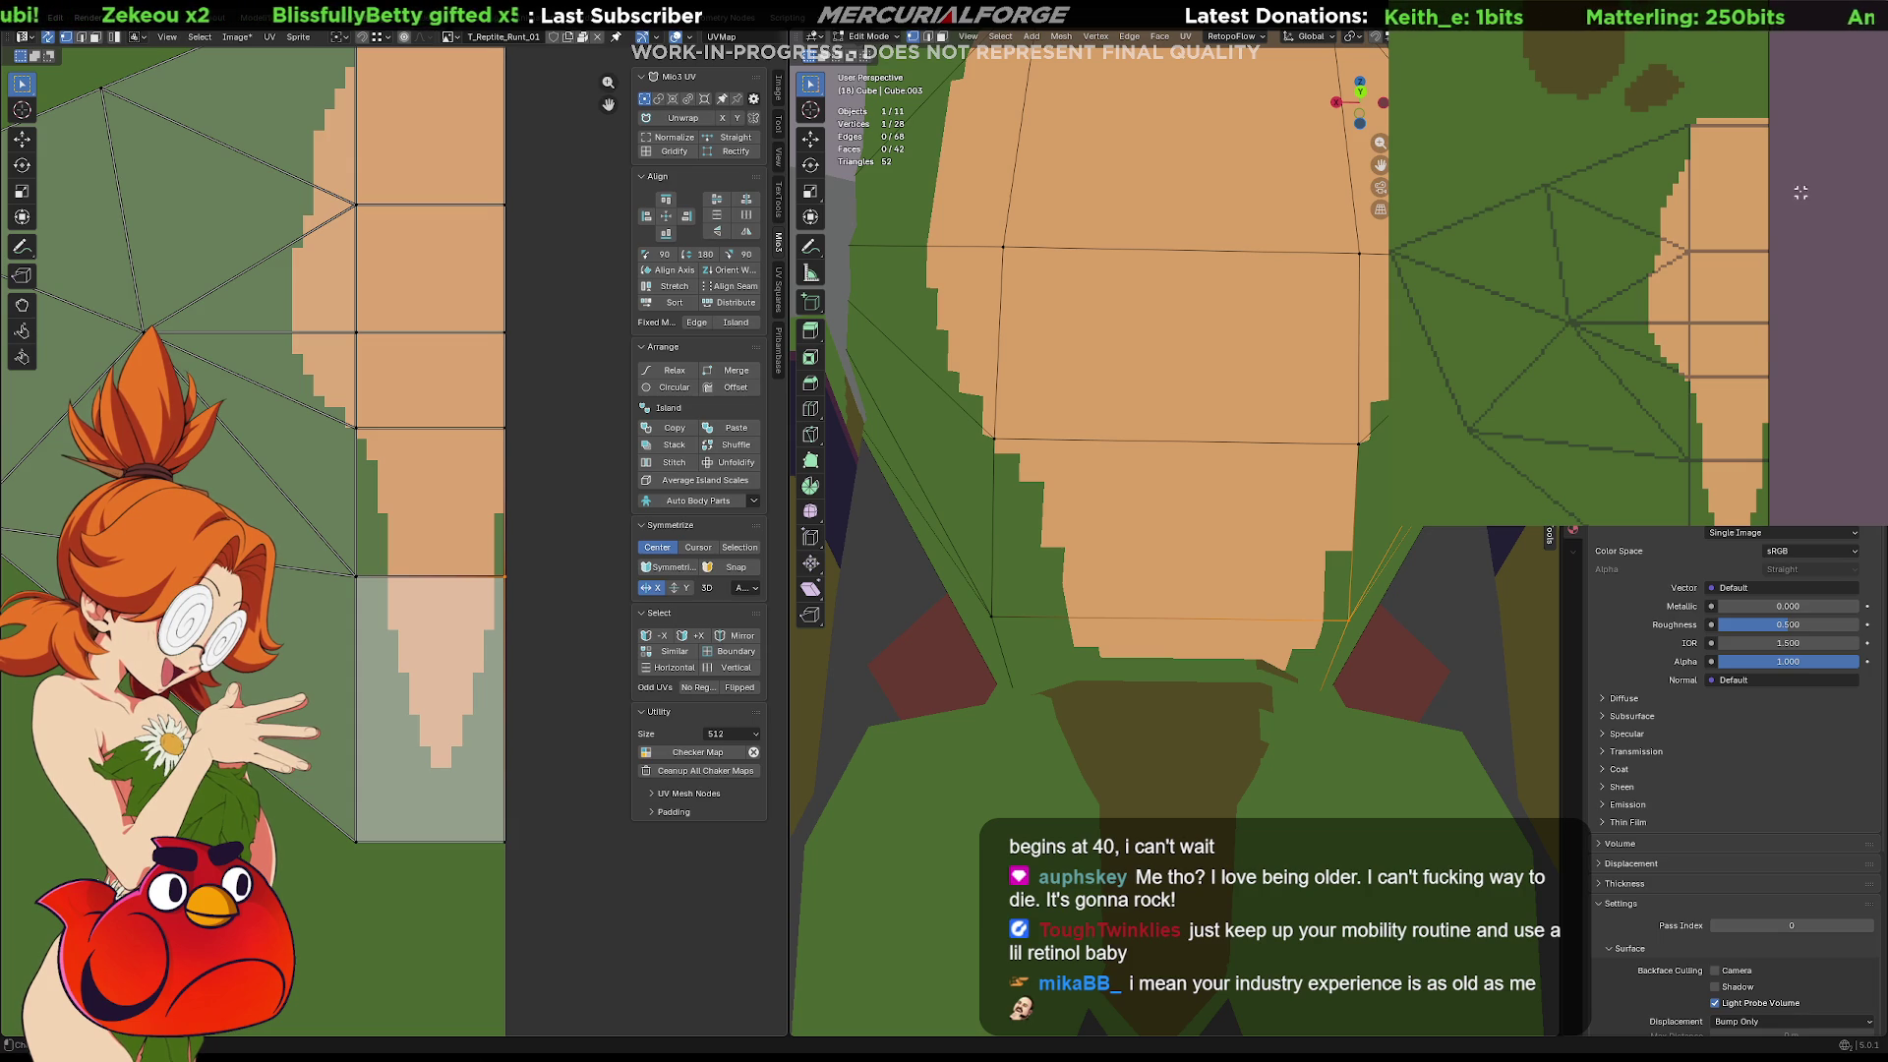
pyautogui.keyDown('alt'); pyautogui.click(1800, 109); pyautogui.keyUp('alt')
pyautogui.moveTo(1768, 96); pyautogui.dragTo(1733, 521)
pyautogui.moveTo(1726, 91); pyautogui.dragTo(1796, 520)
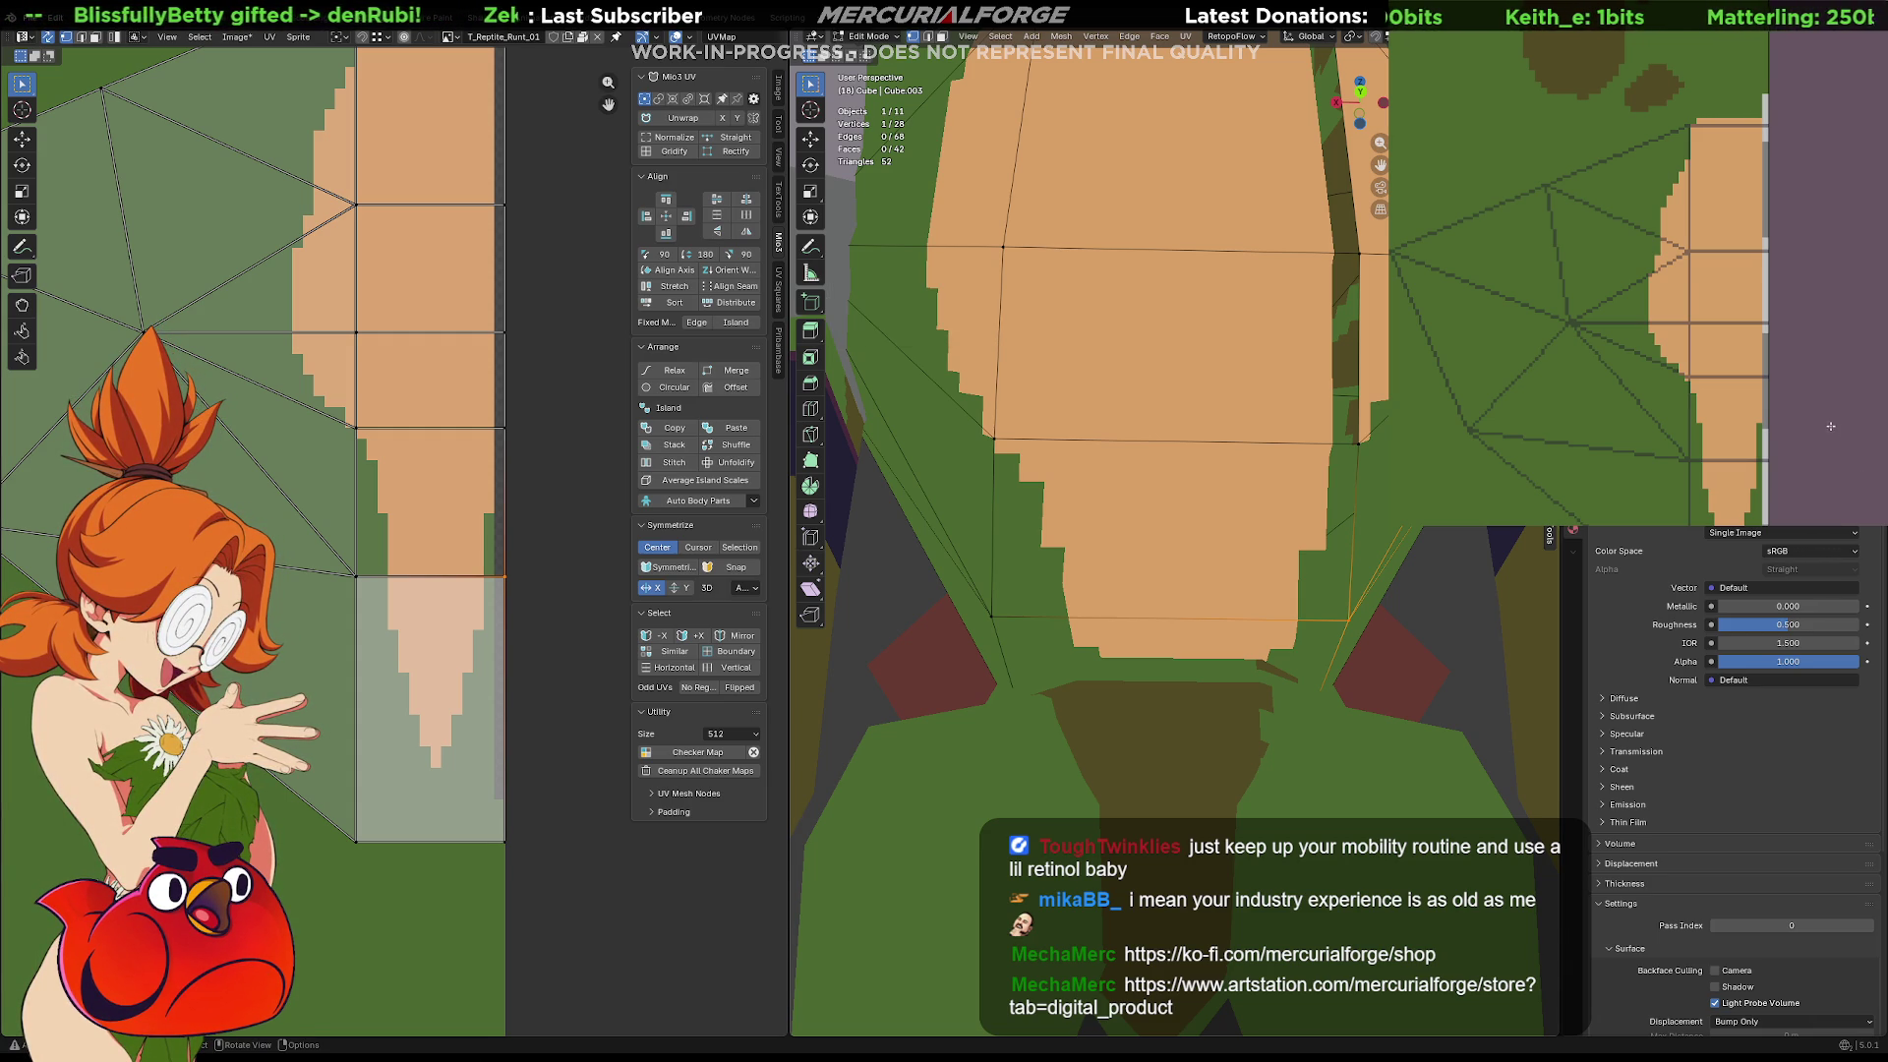
pyautogui.click(1768, 137)
pyautogui.hotkey('ctrl', 'z')
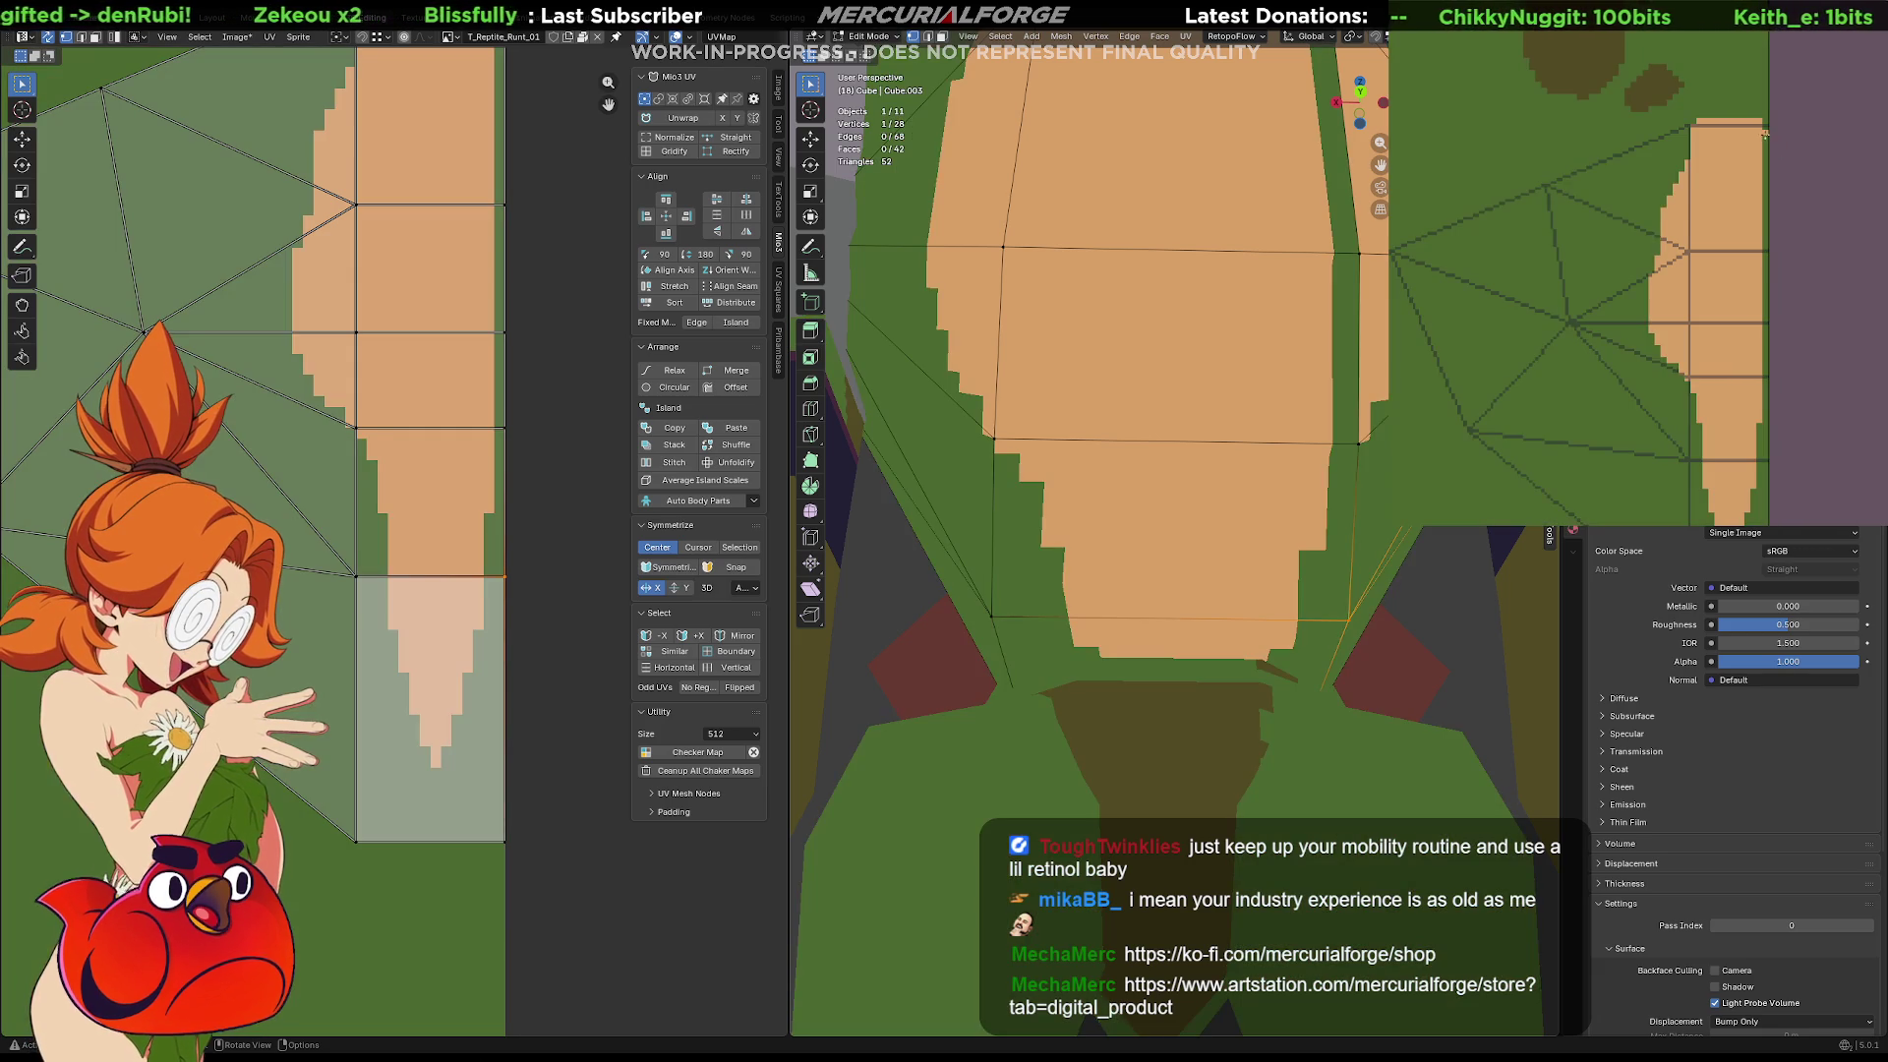
pyautogui.click(1762, 388)
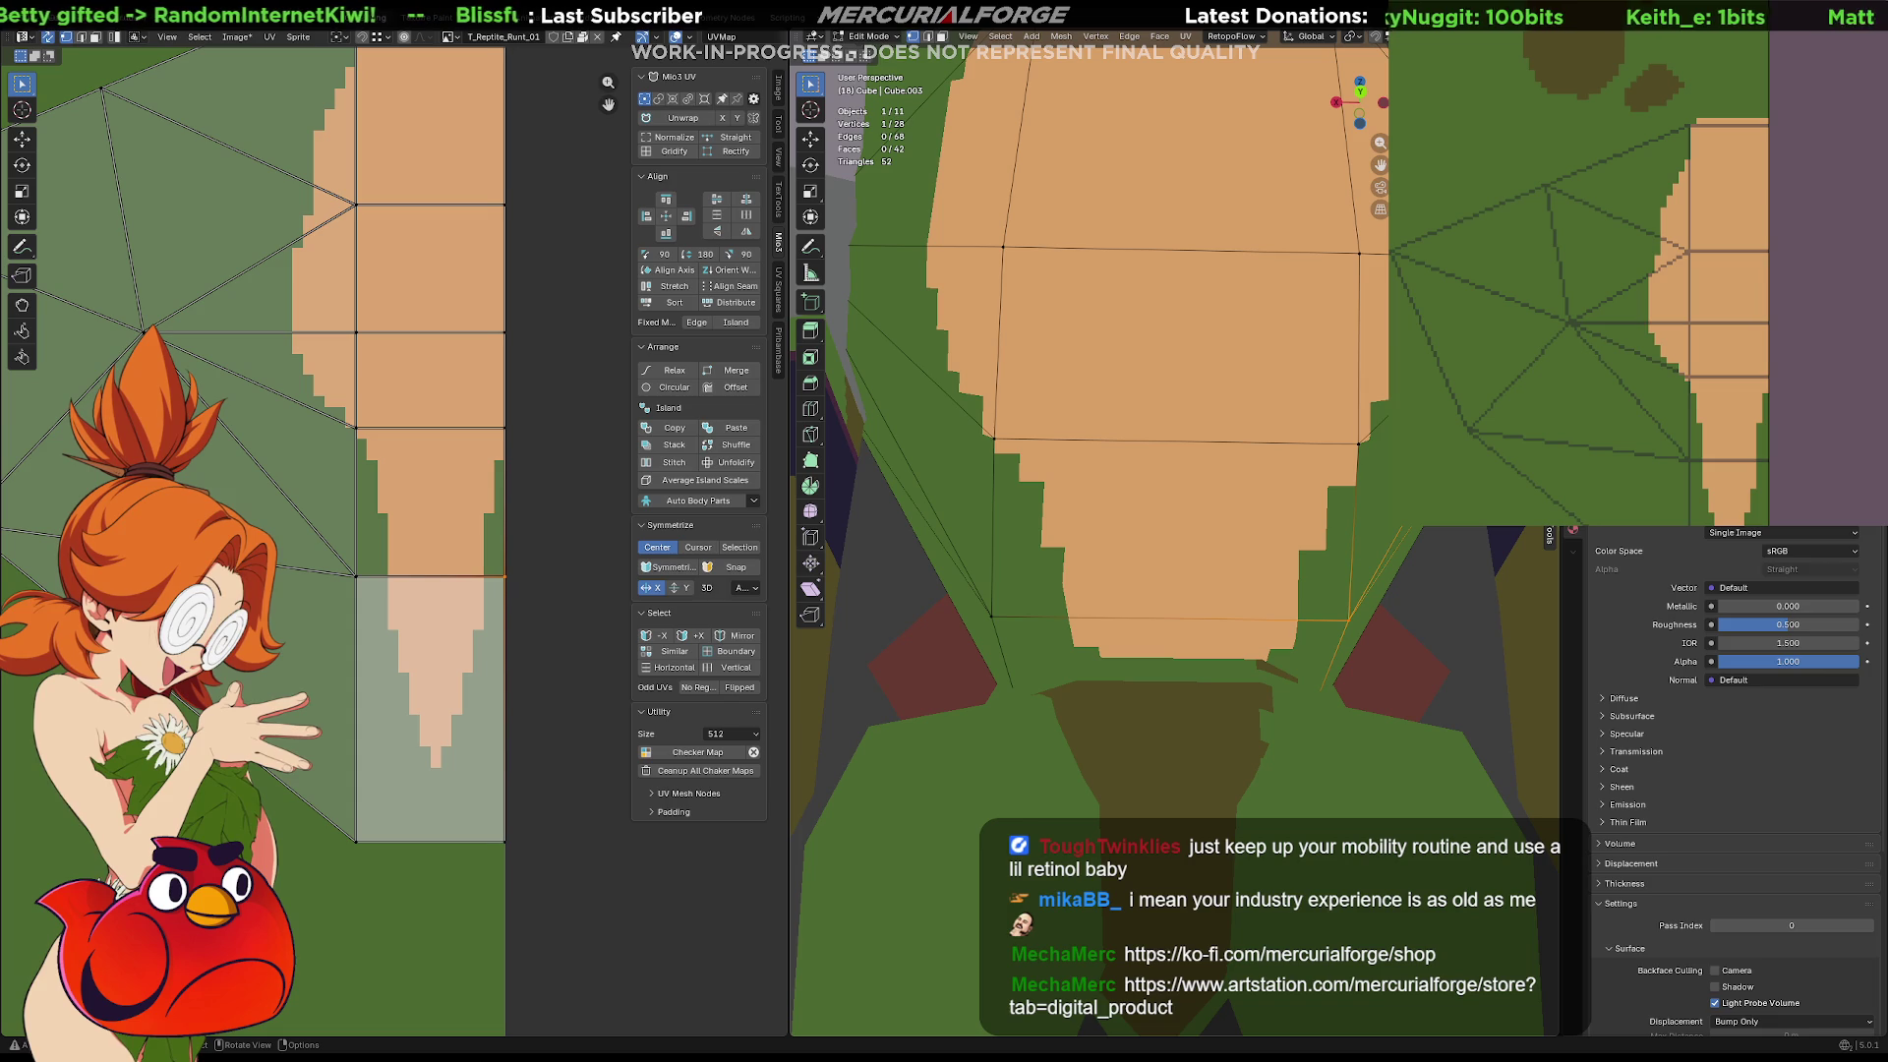
pyautogui.scroll(-4, 1175, 531)
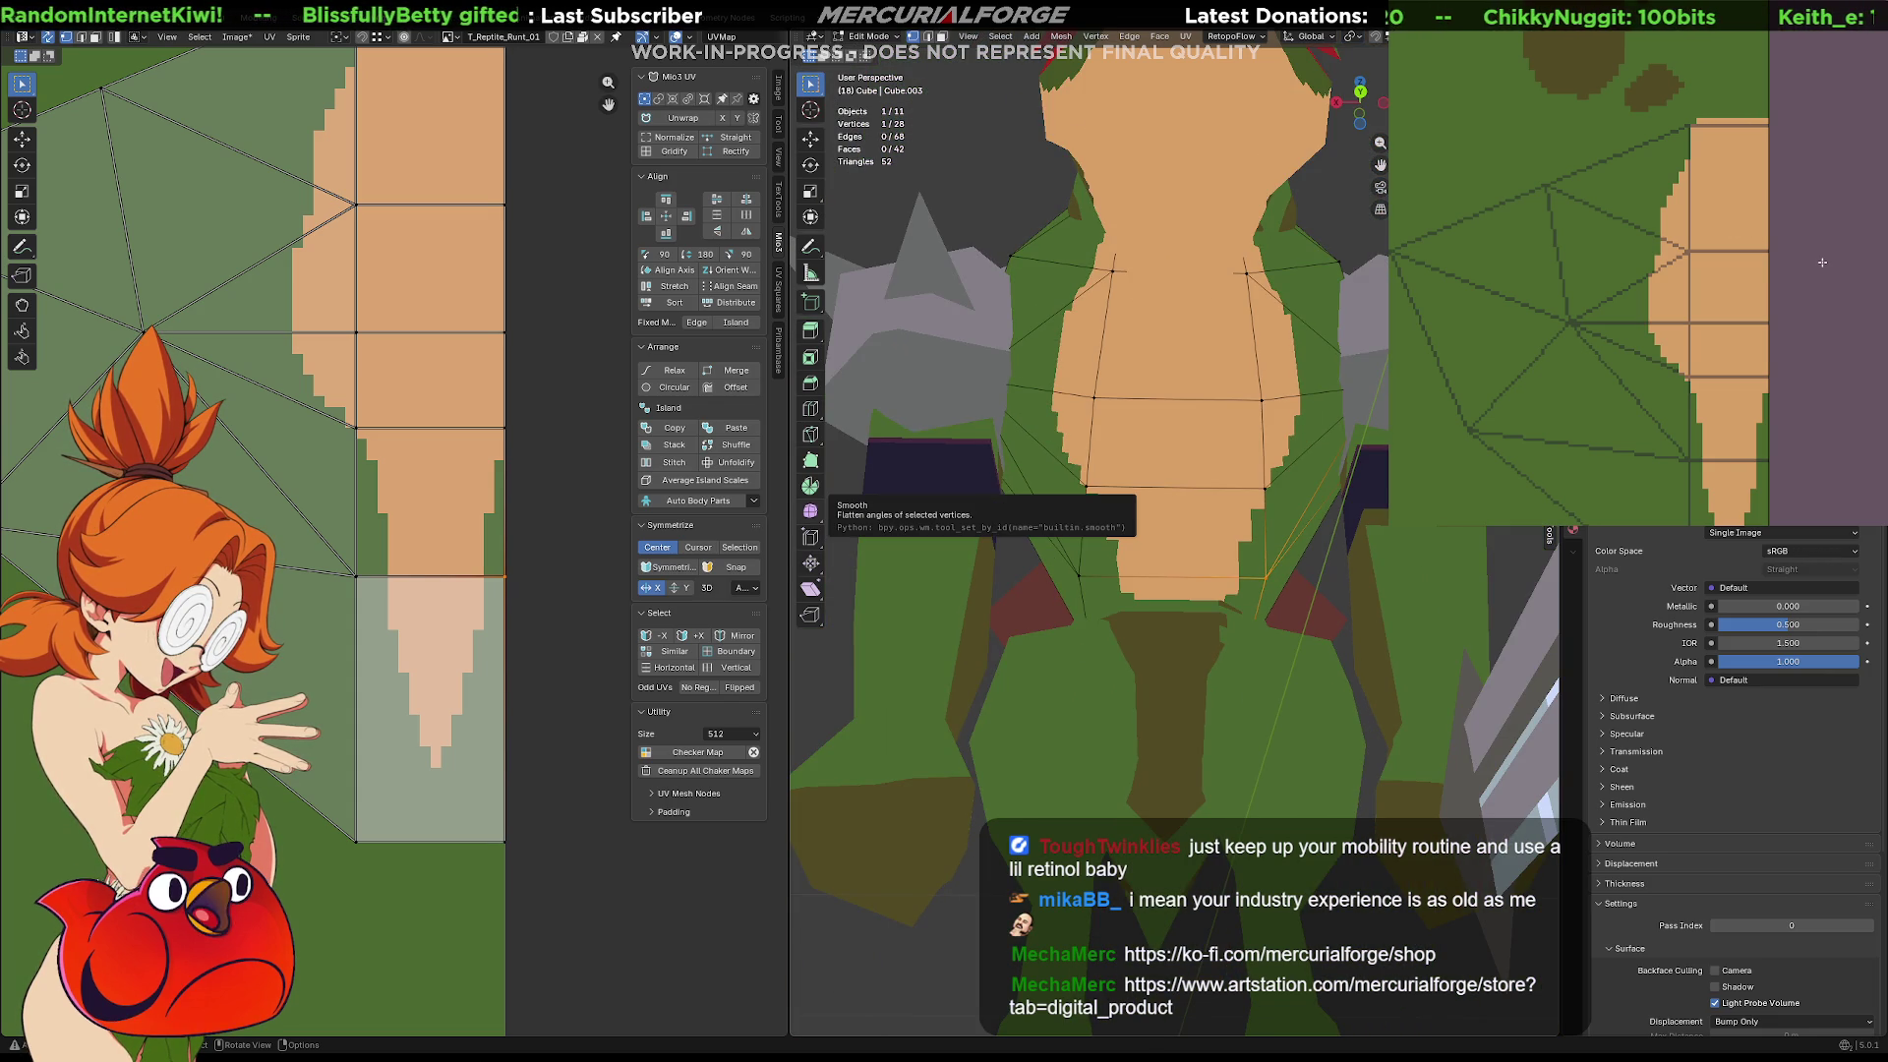
# Select the whole belly UV strip island and reposition it
pyautogui.hotkey('alt', 'a')
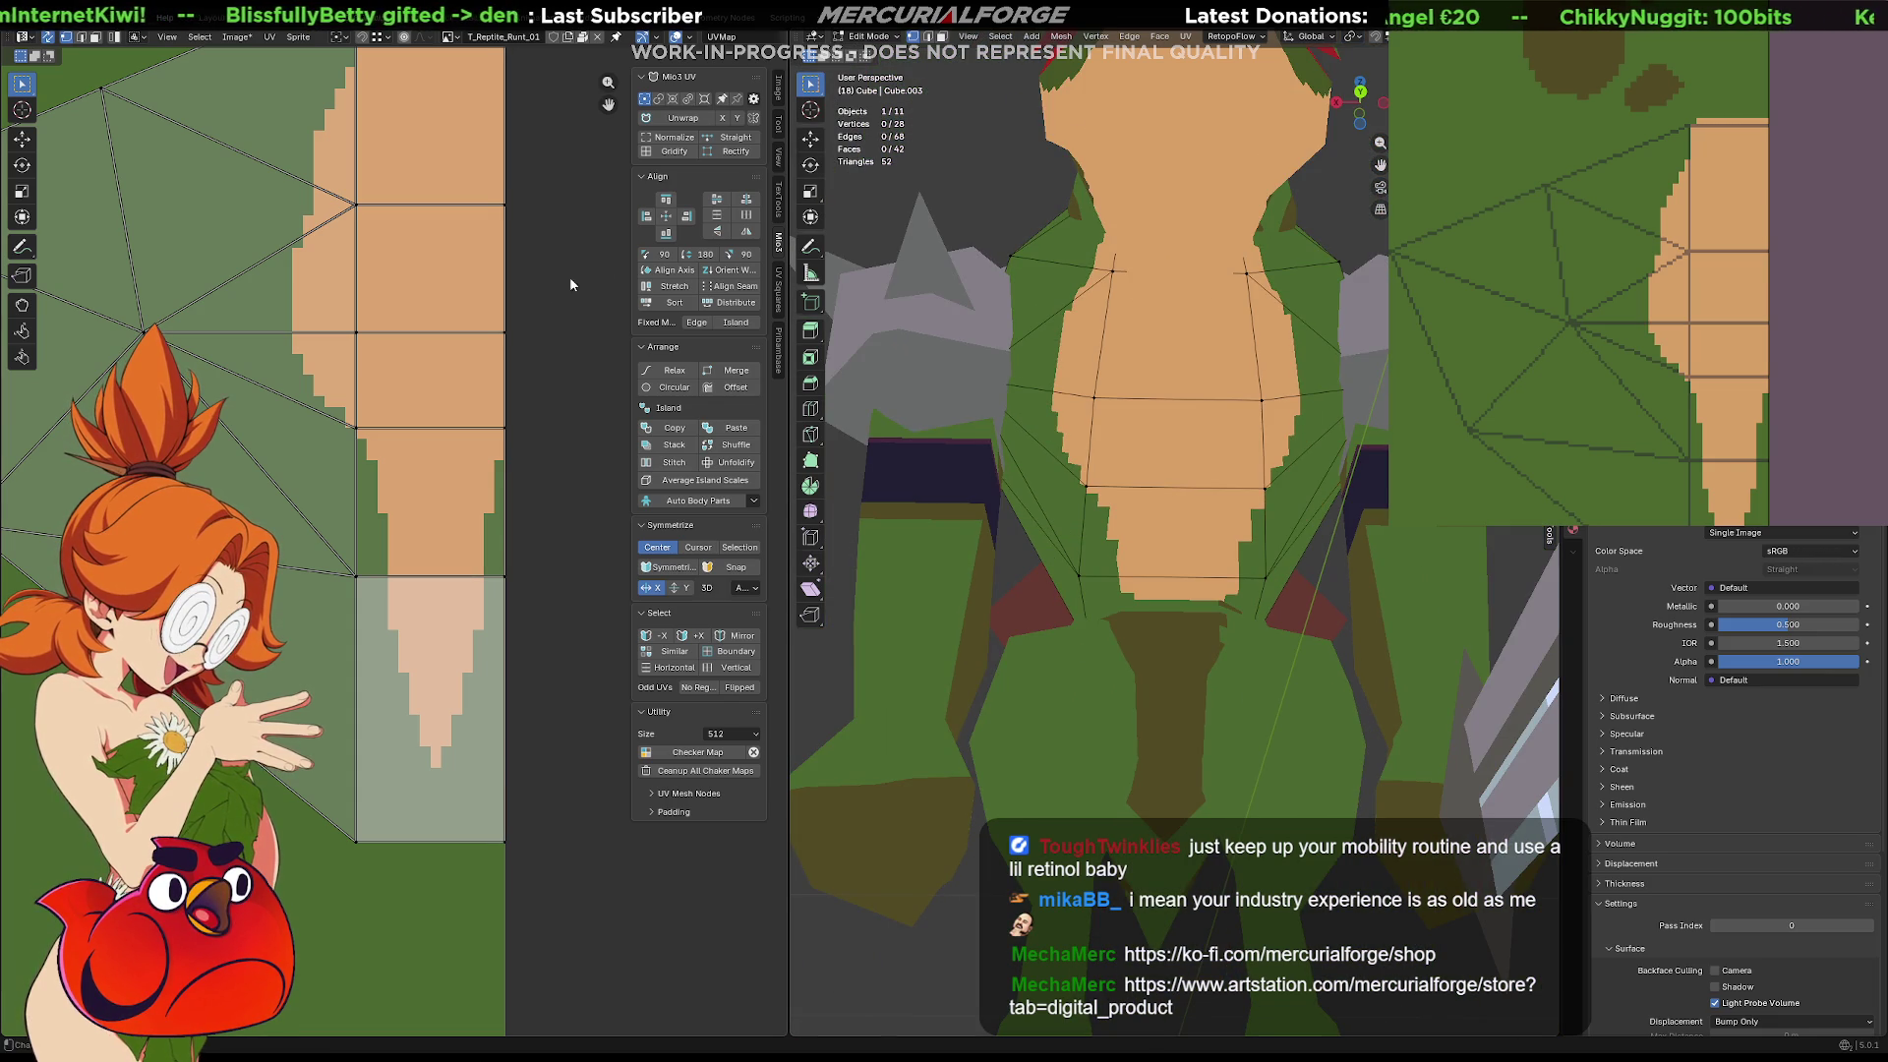
pyautogui.moveTo(369, 54); pyautogui.dragTo(402, 168, button='middle')
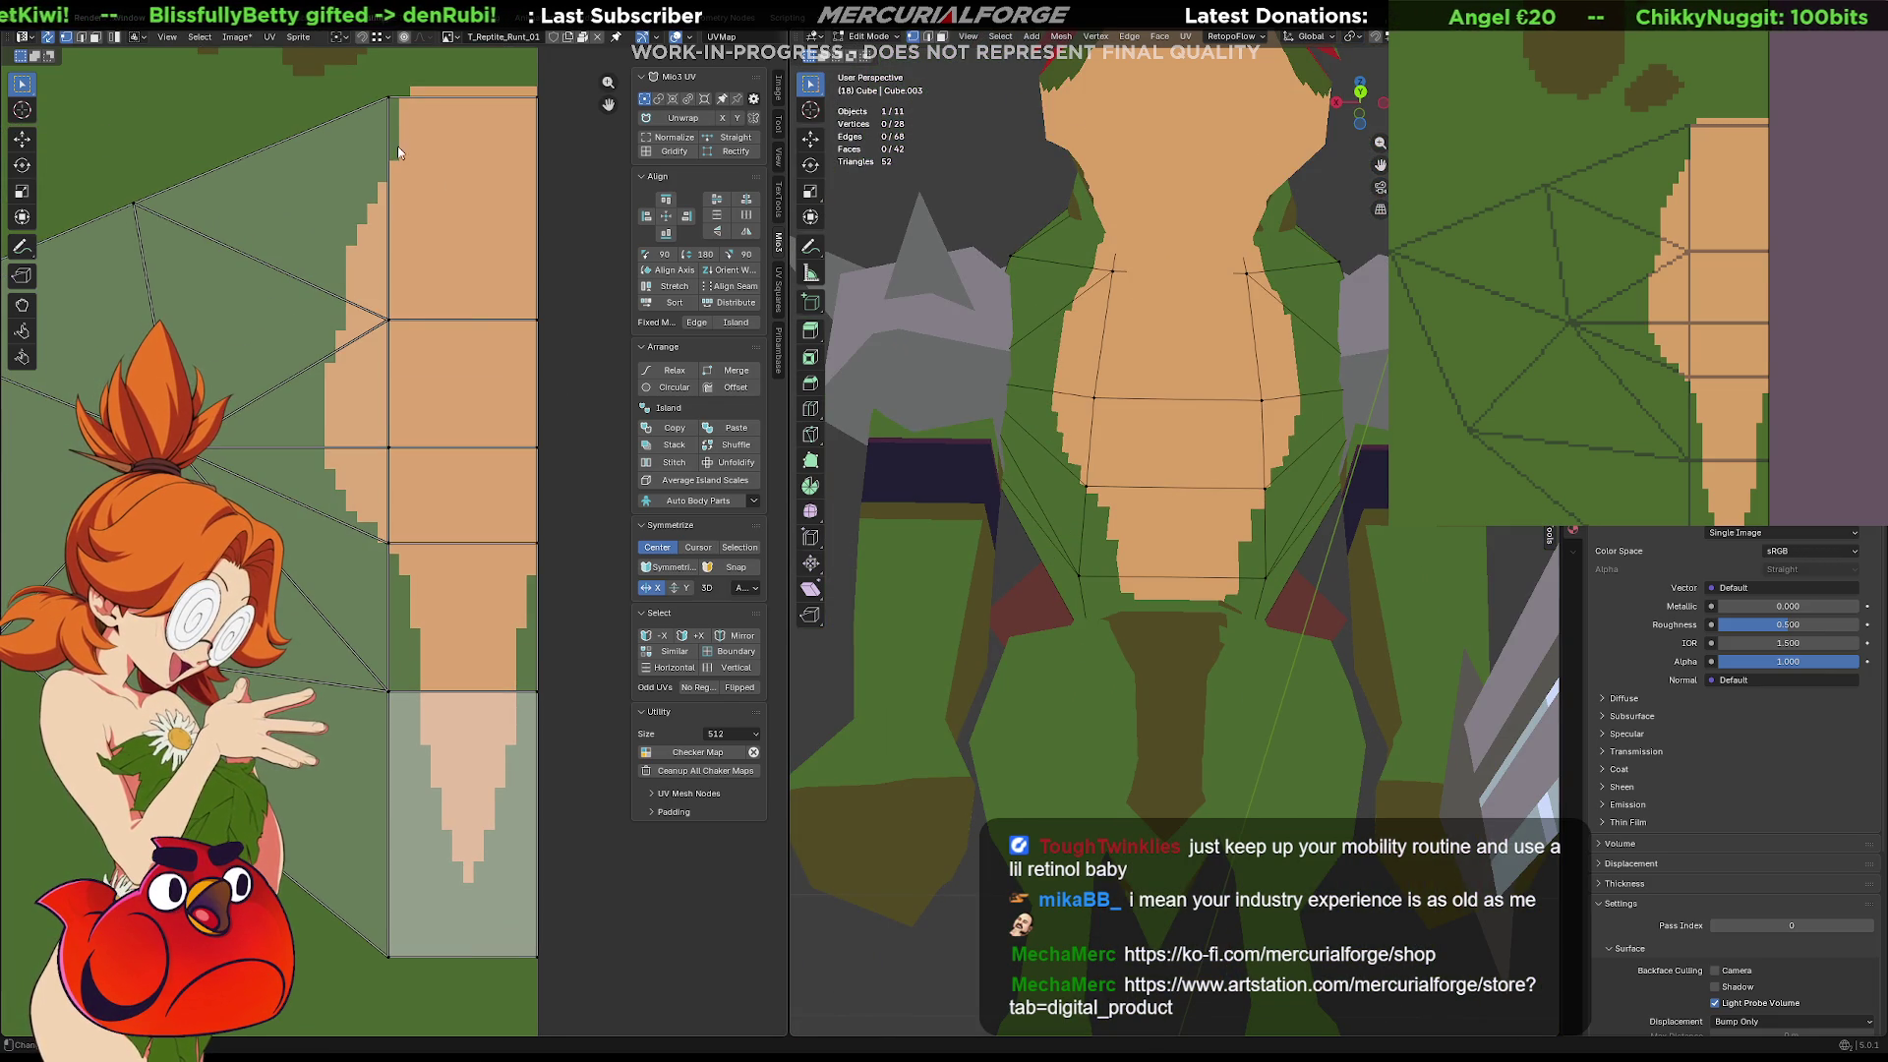
pyautogui.press('l')
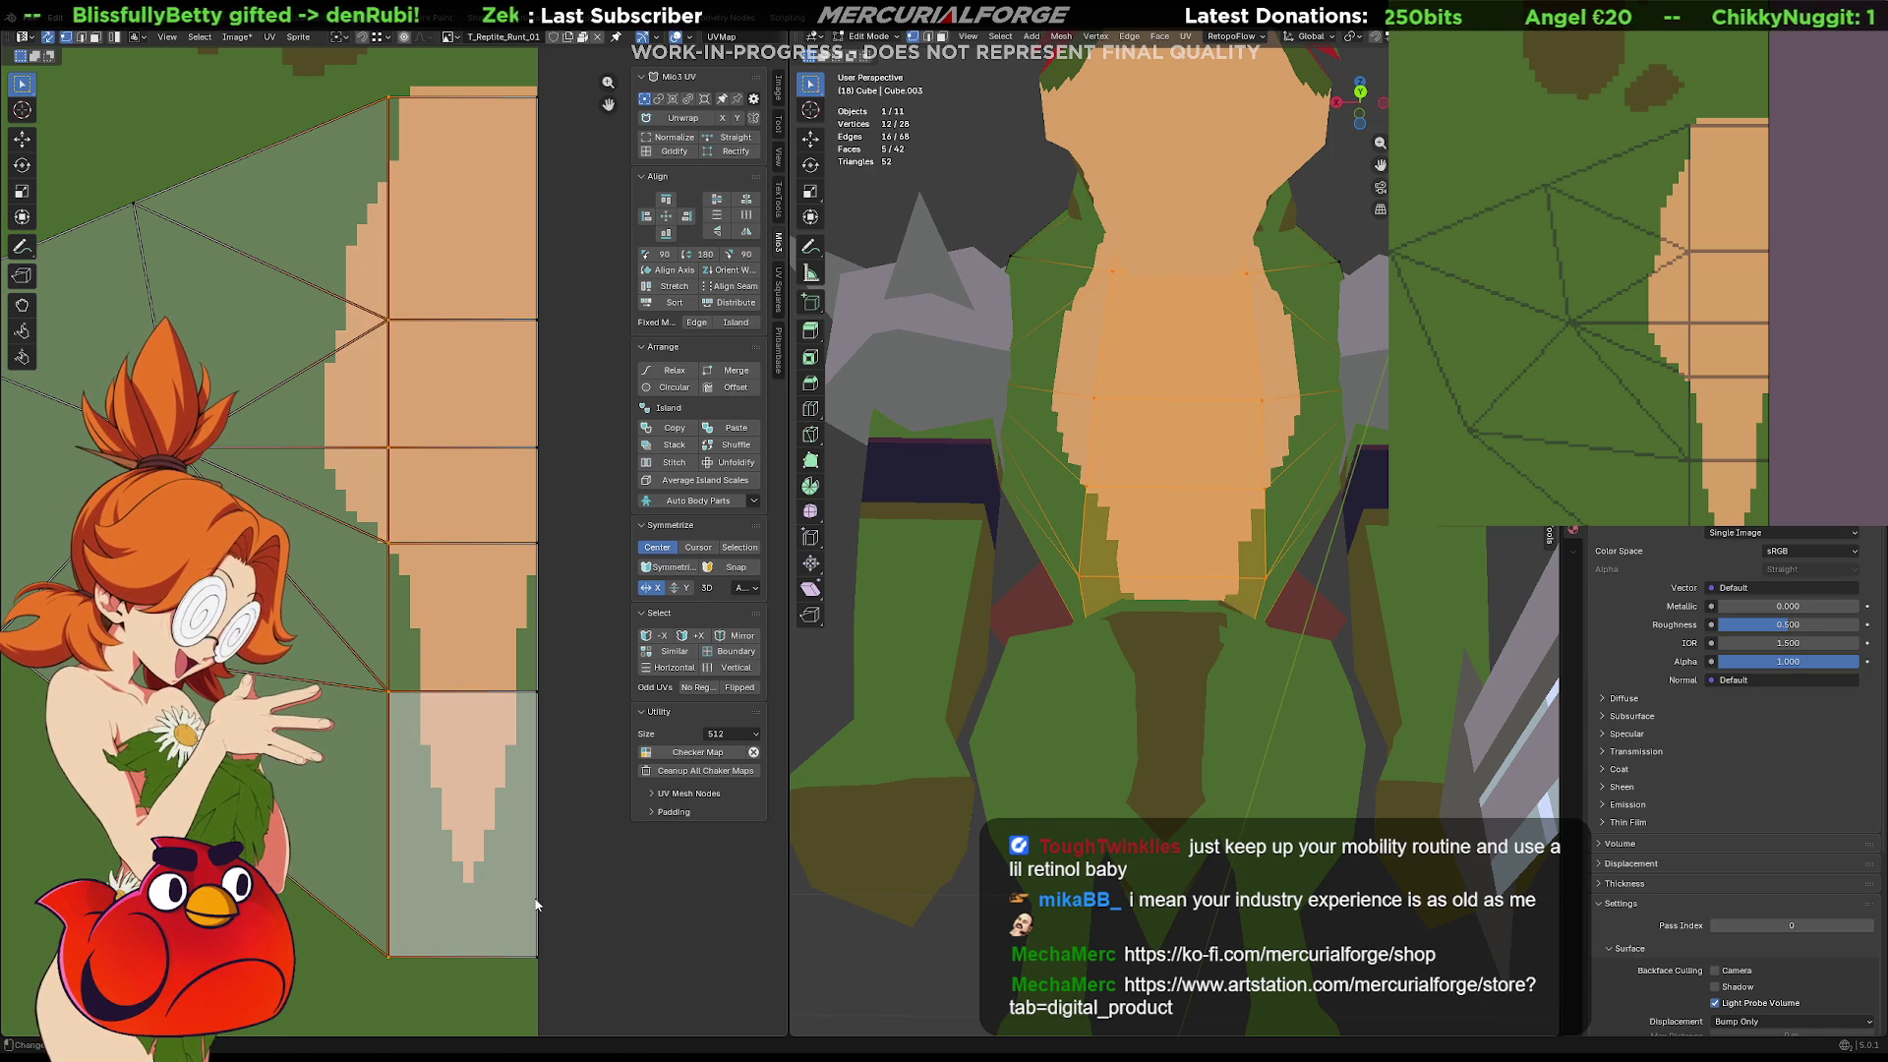
pyautogui.press('g')
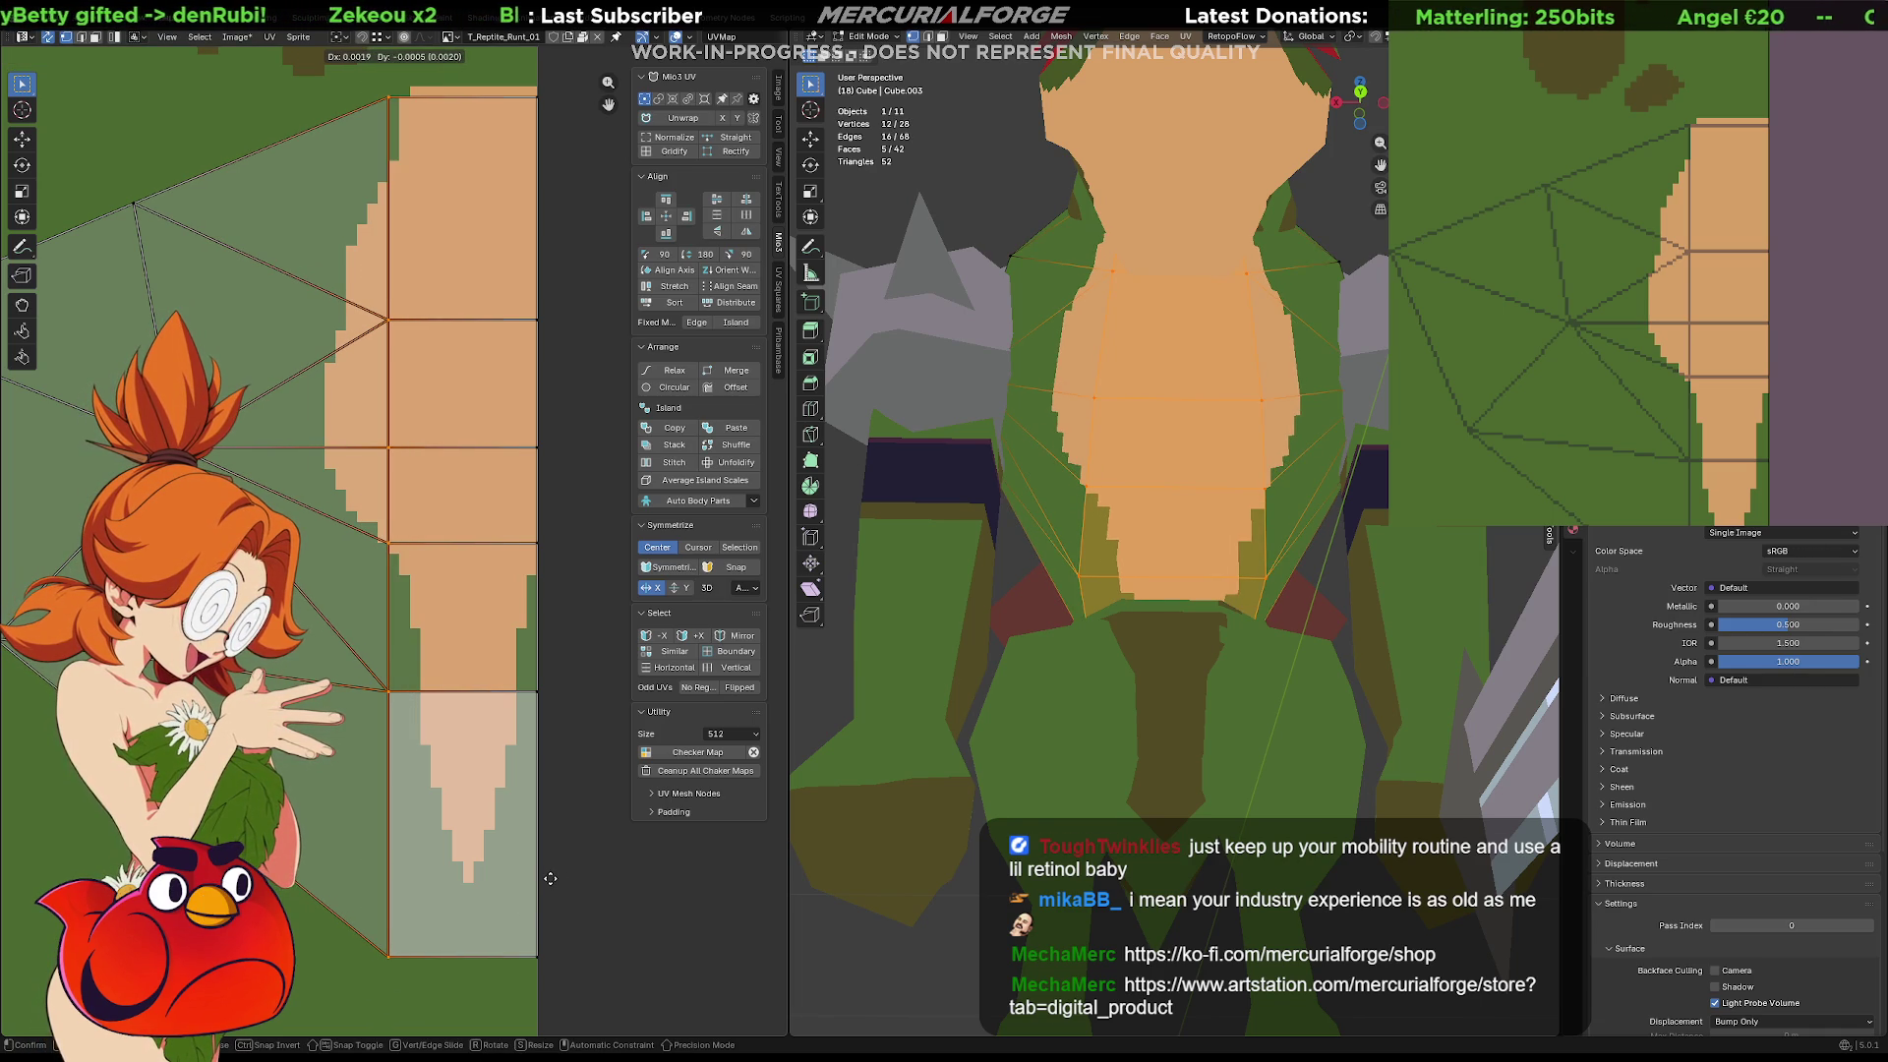
pyautogui.click(549, 885)
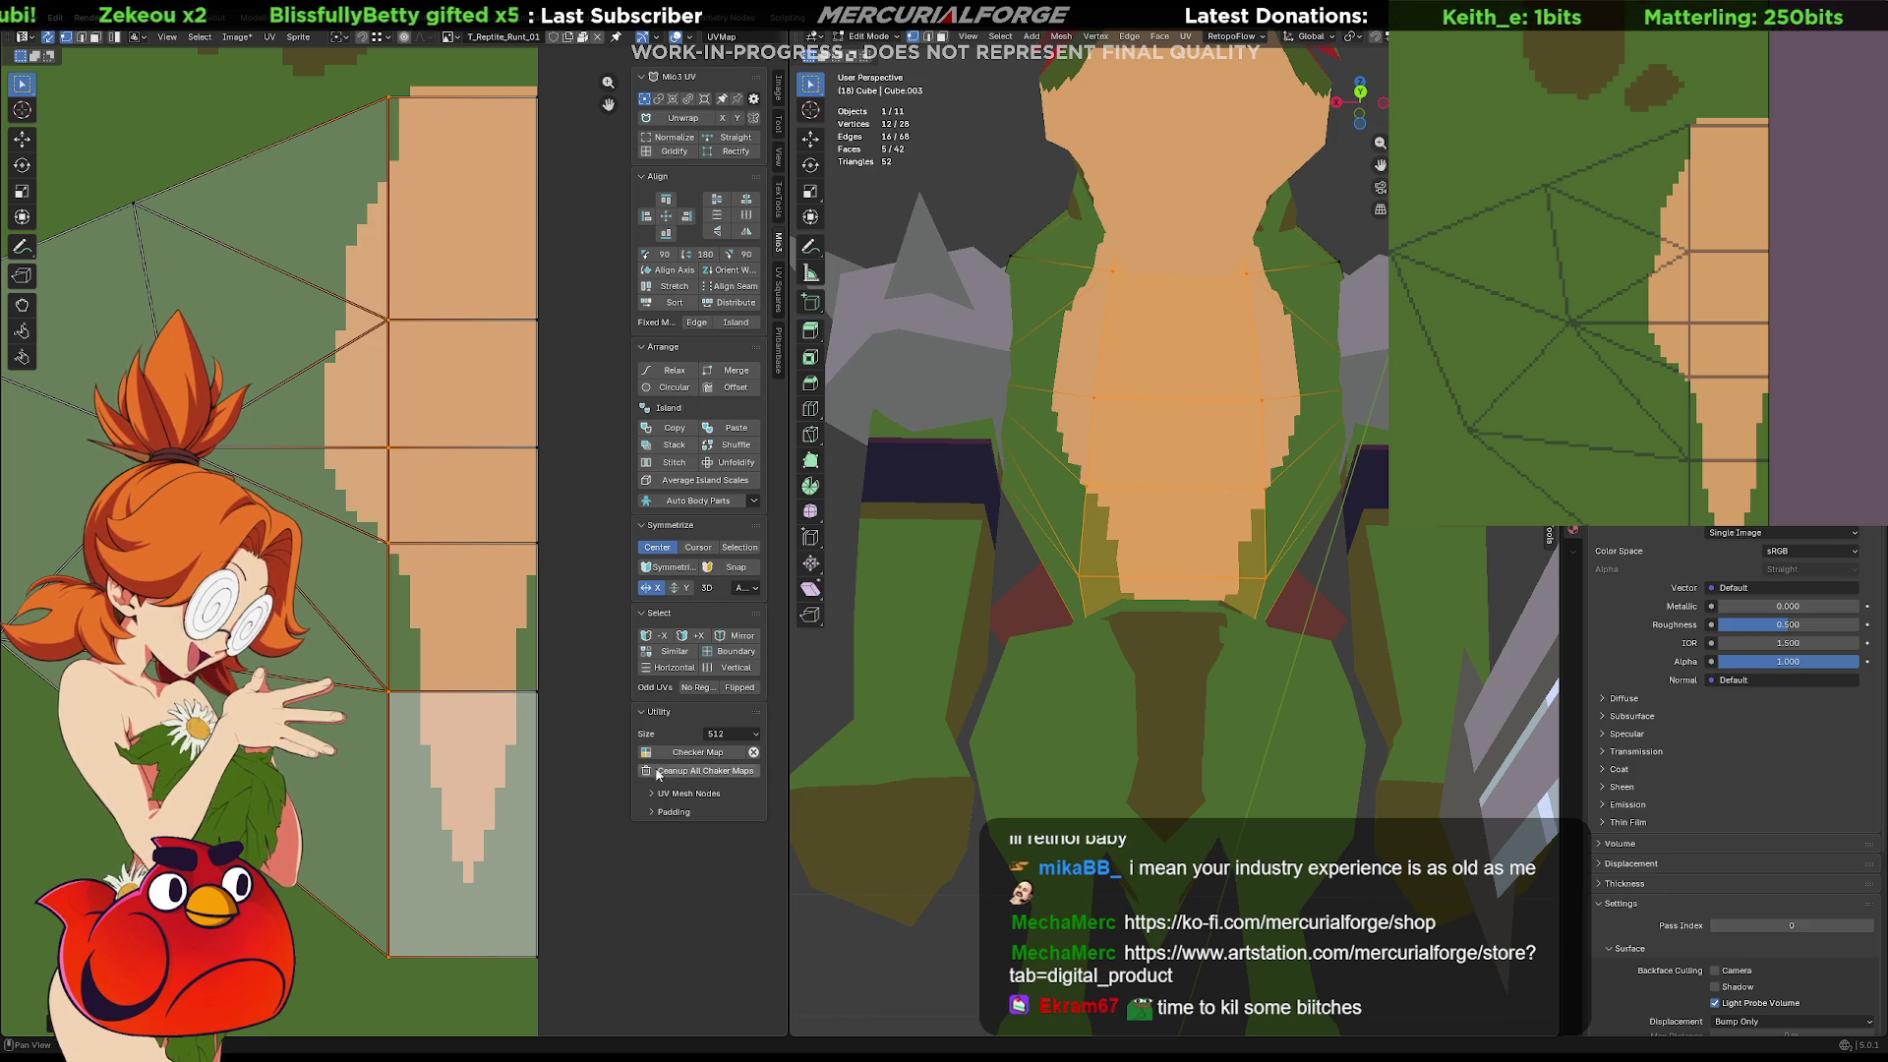
# Frame the chest in both the 3D and texture views and widen the tan chest leftward
pyautogui.click(1266, 487)
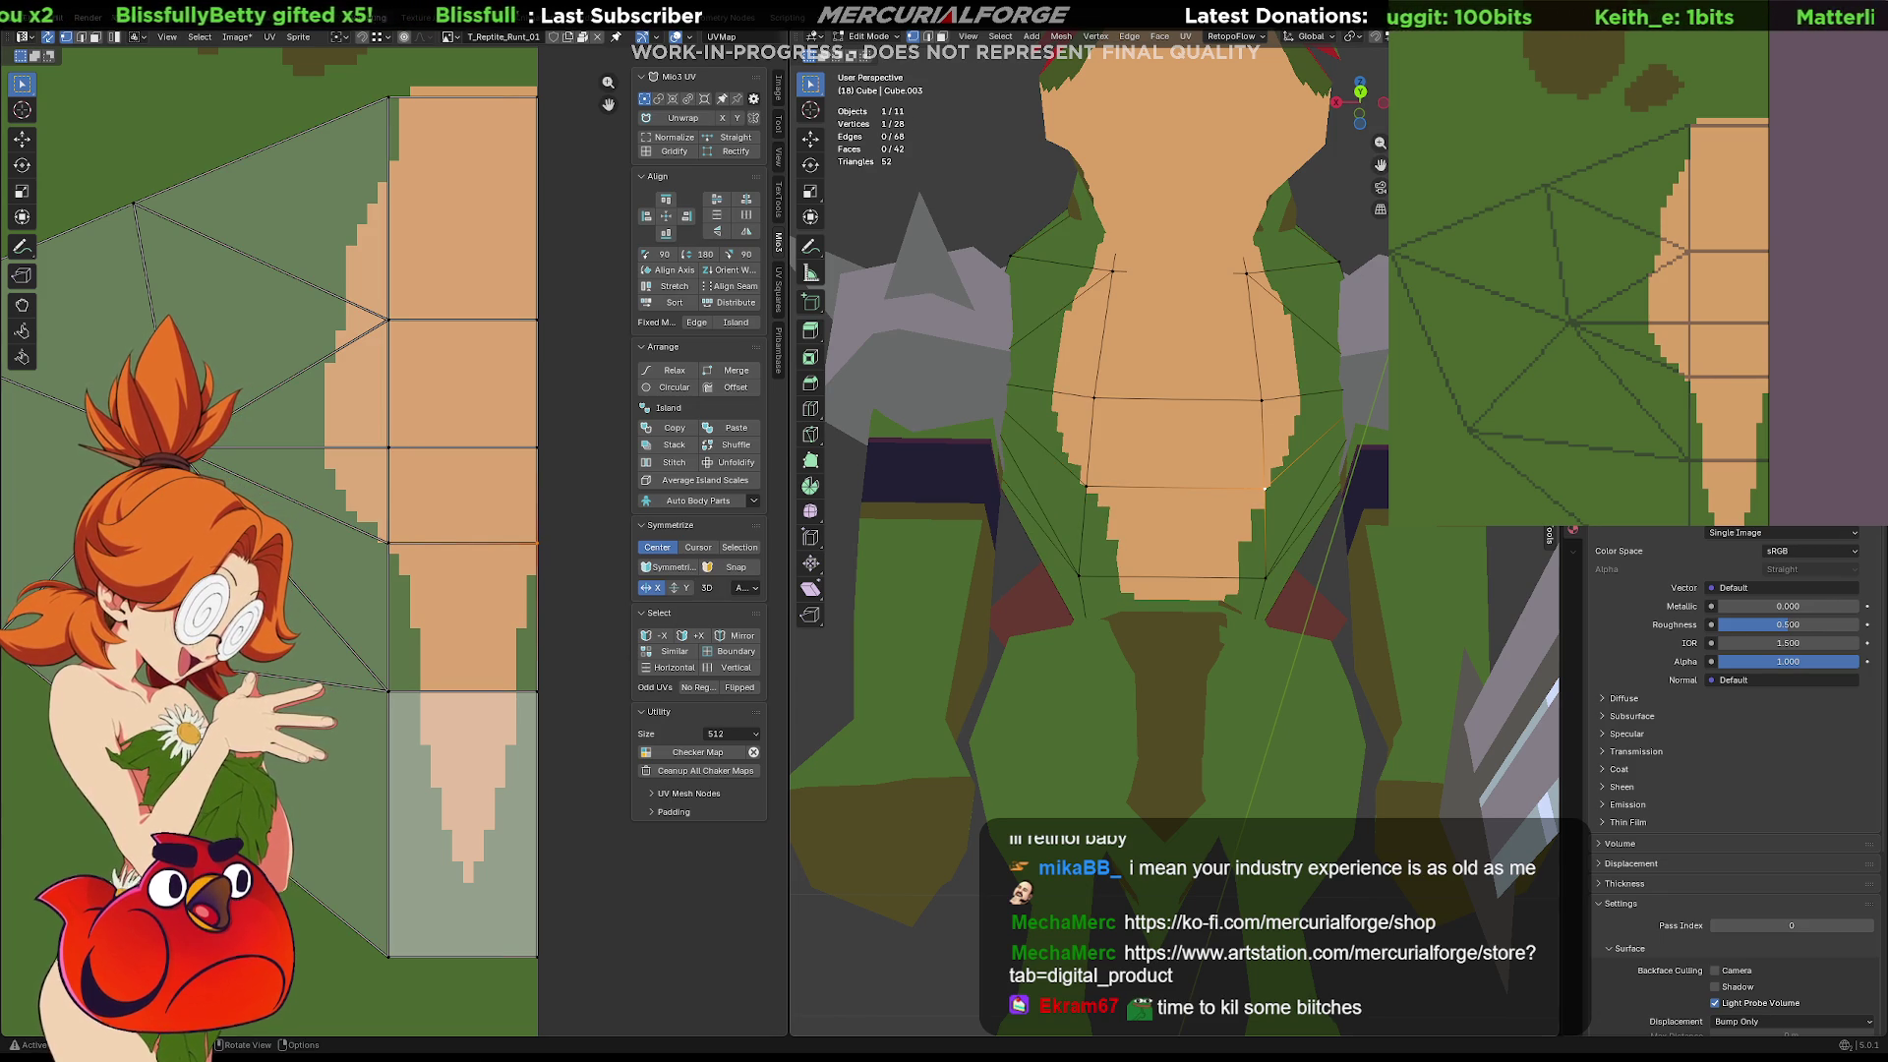
pyautogui.moveTo(1005, 369); pyautogui.dragTo(1060, 490, button='middle')
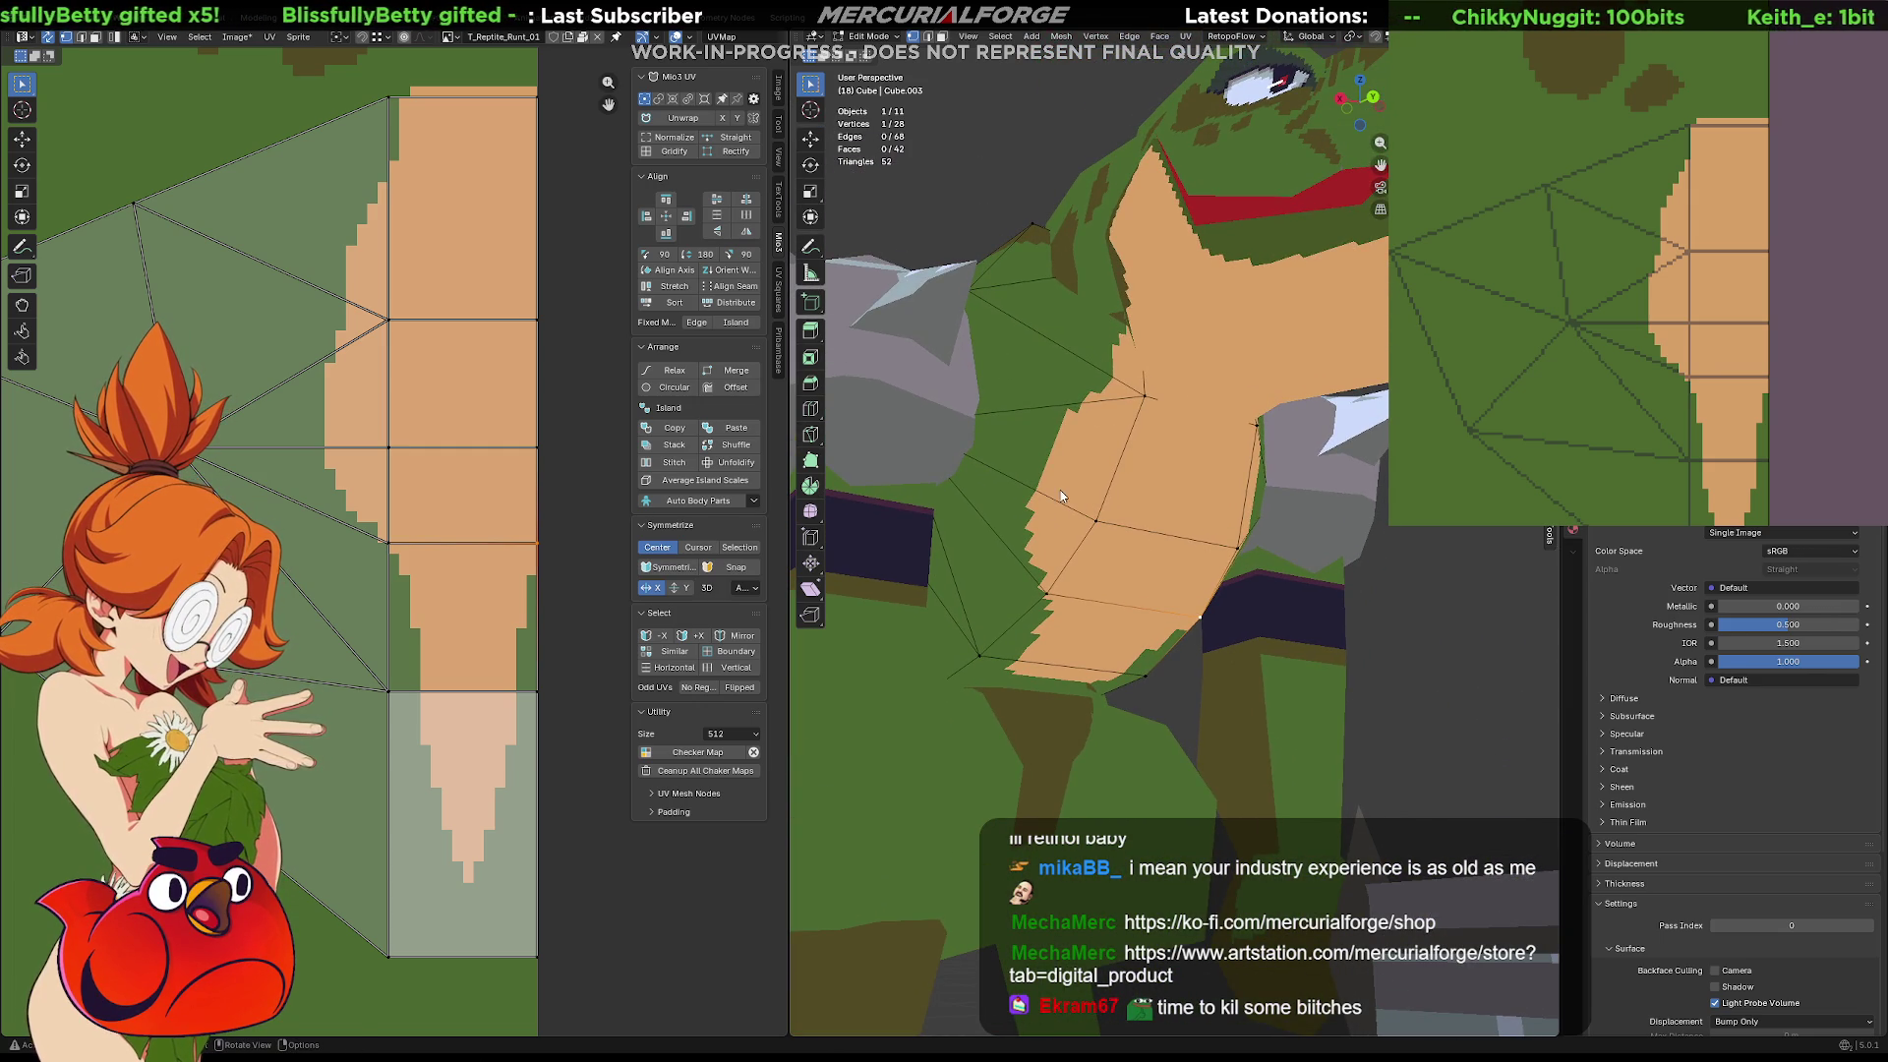
pyautogui.moveTo(1626, 238); pyautogui.dragTo(1678, 261, button='middle')
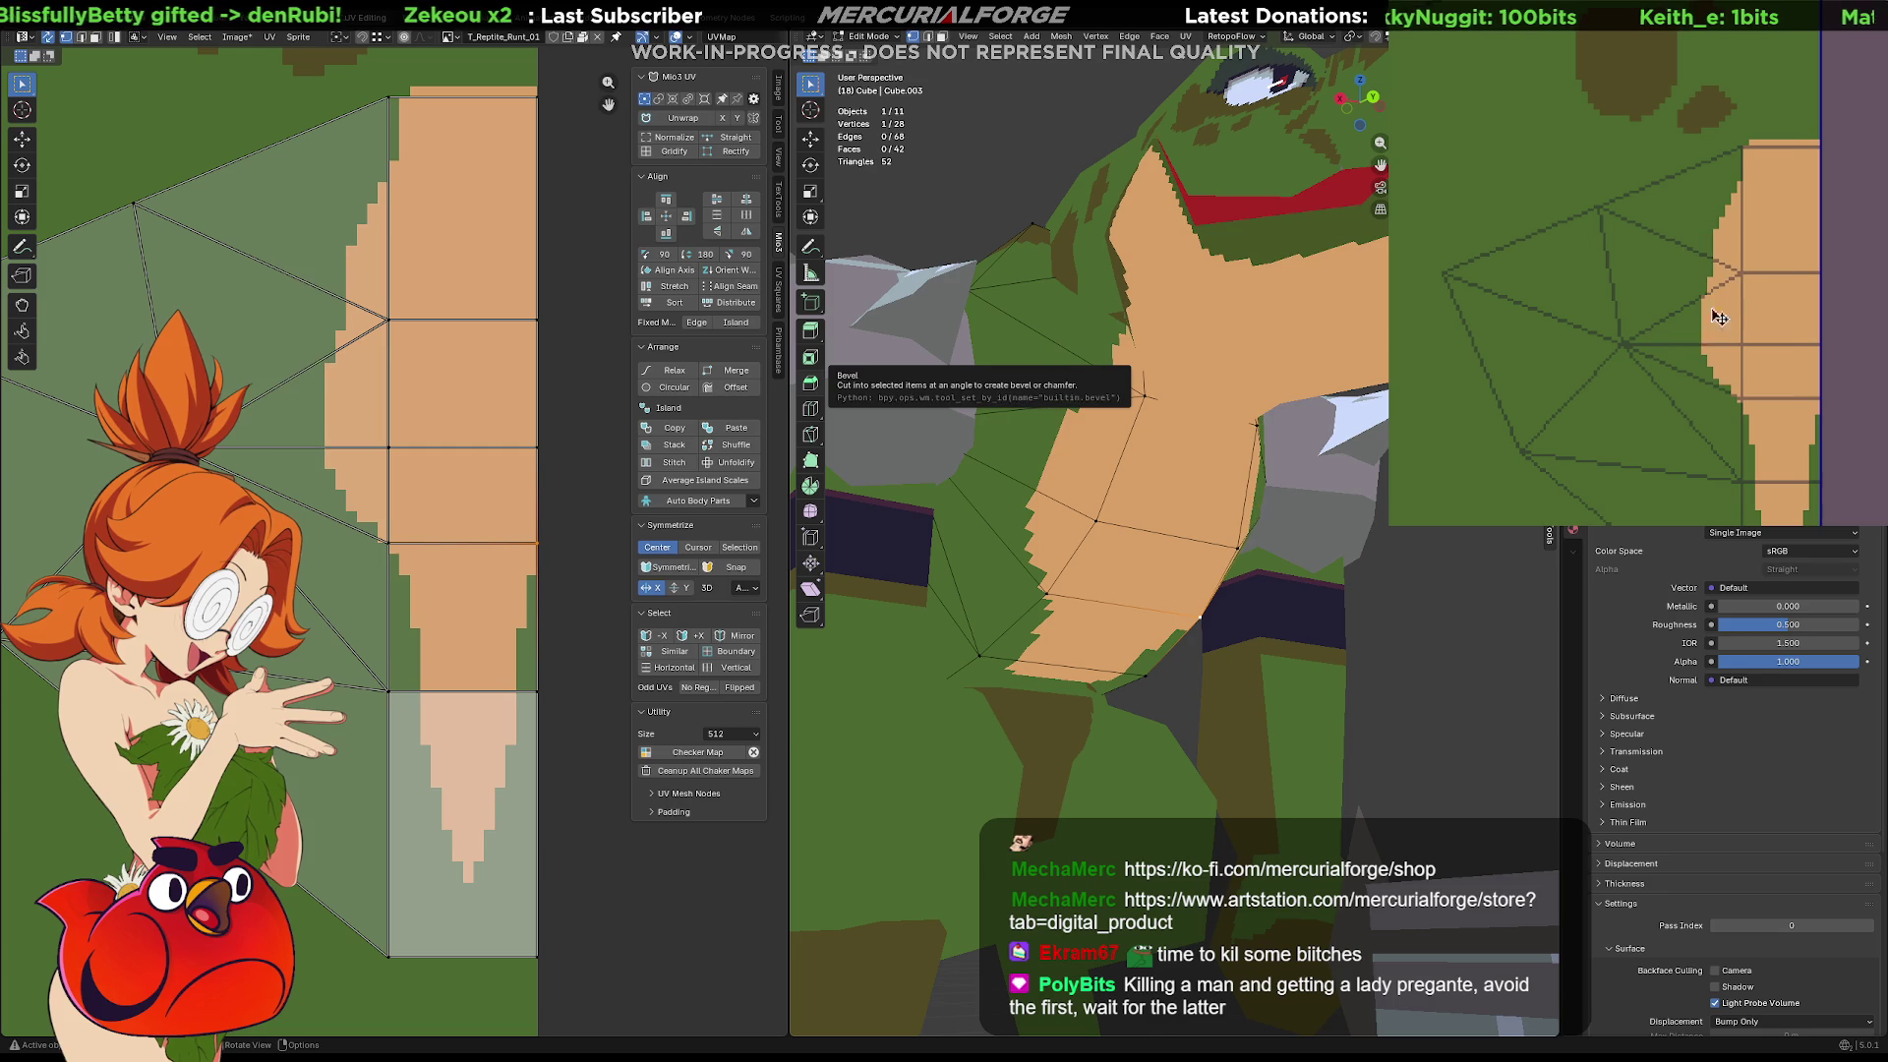
pyautogui.moveTo(1726, 377); pyautogui.dragTo(1676, 295)
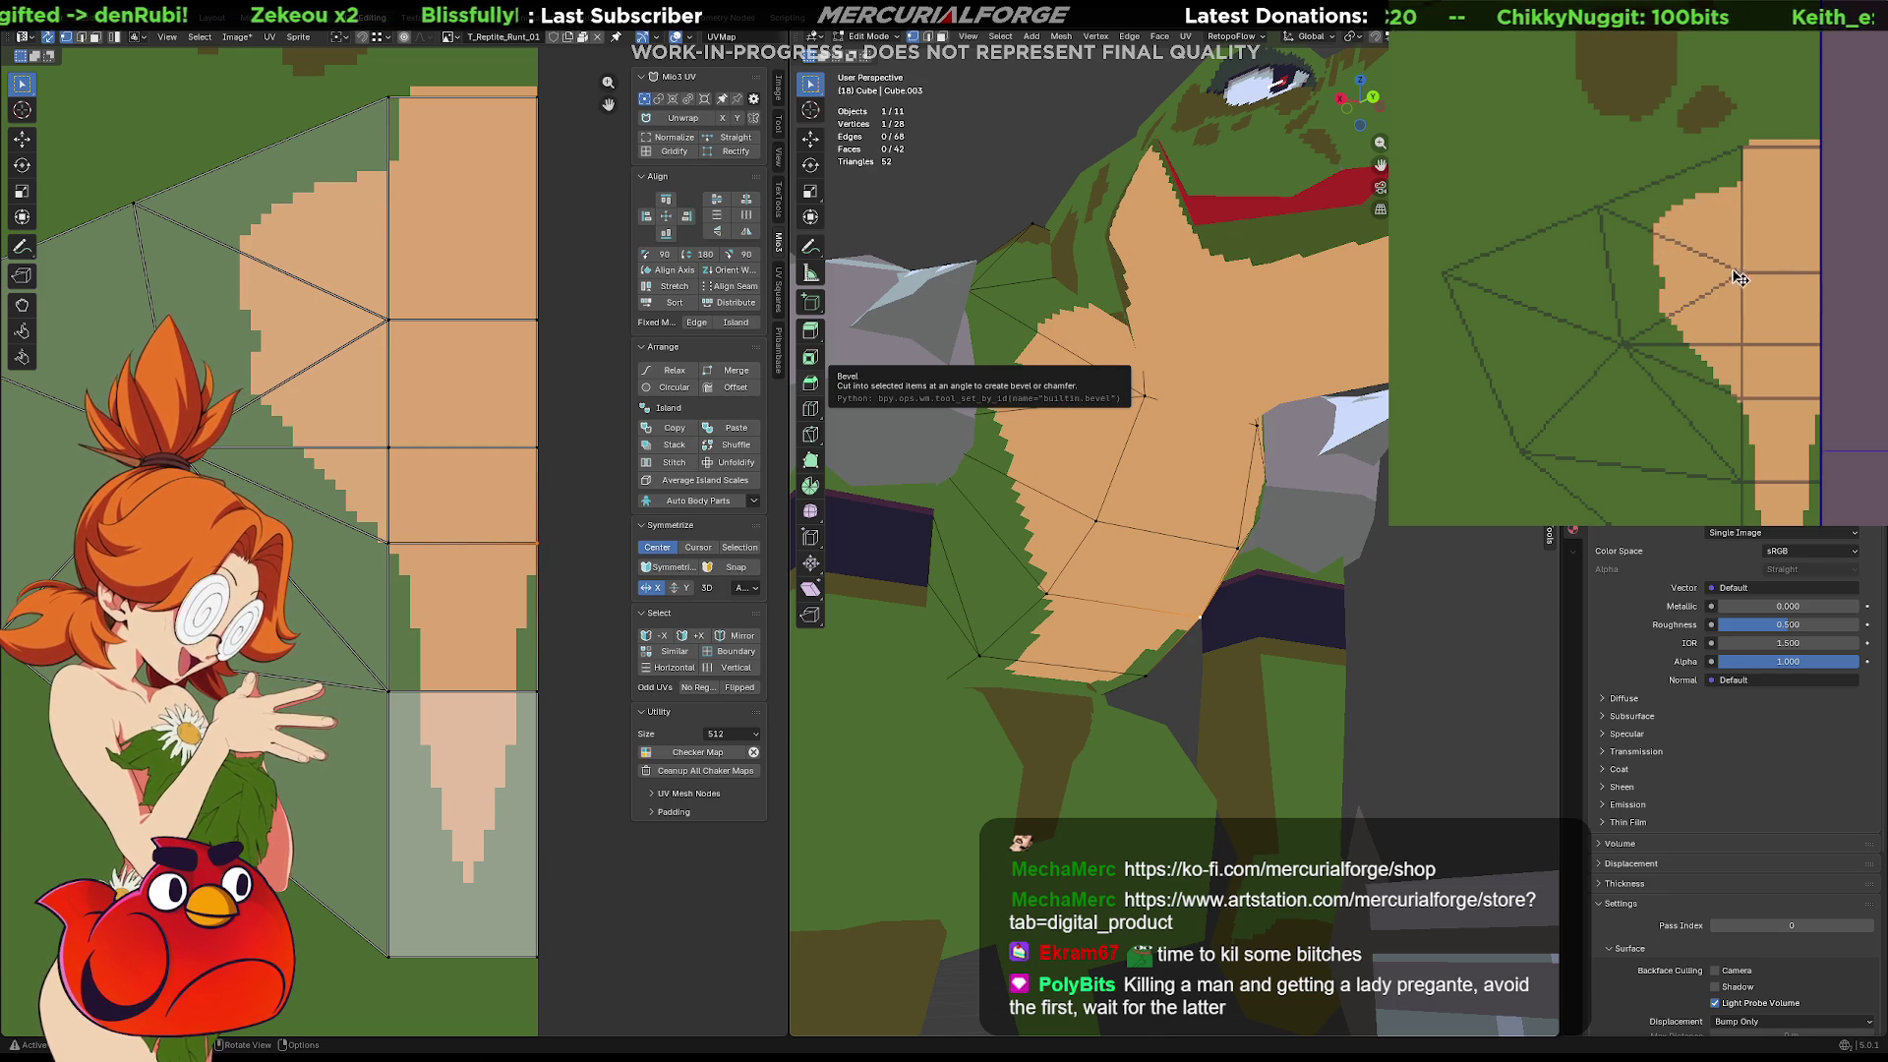
# Extend the tan chest edge slightly left with a small dab, dropping the wider strokes
pyautogui.moveTo(1739, 240); pyautogui.dragTo(1662, 256)
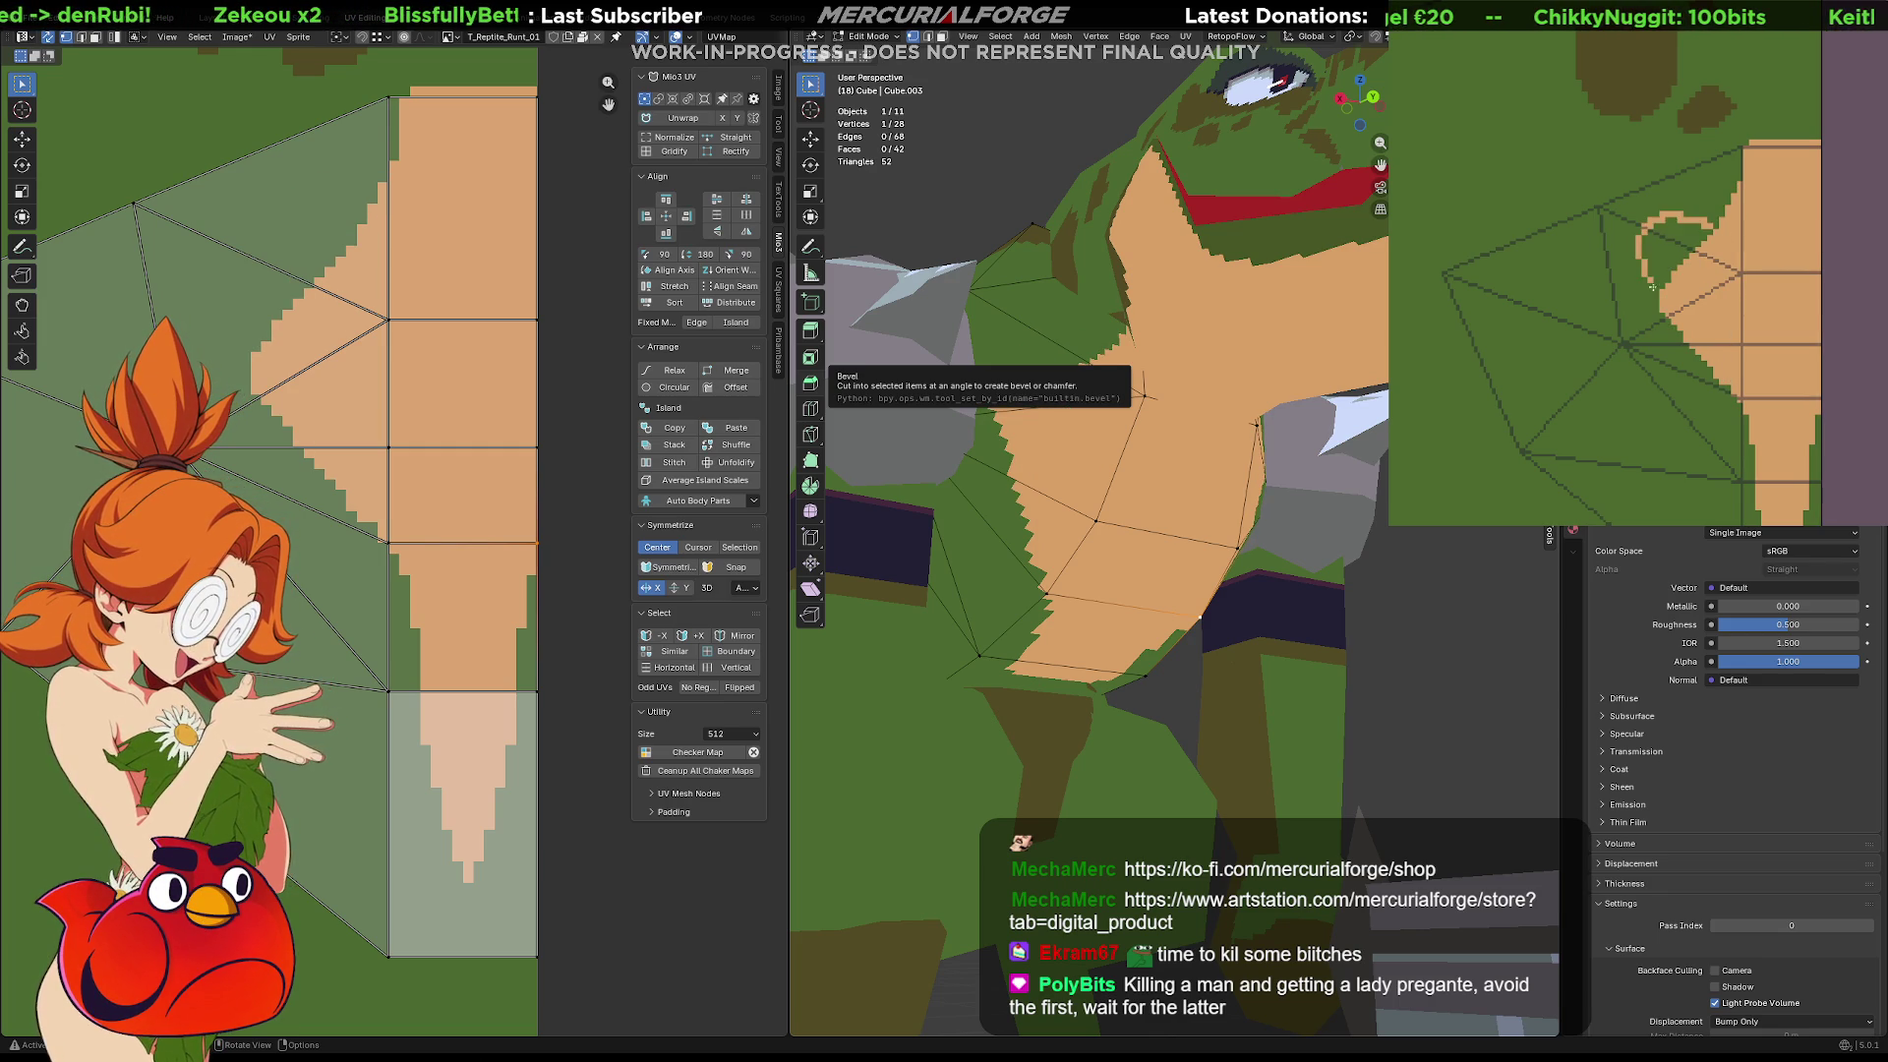
pyautogui.hotkey('ctrl', 'z')
pyautogui.hotkey('ctrl', 'z')
pyautogui.click(1711, 287)
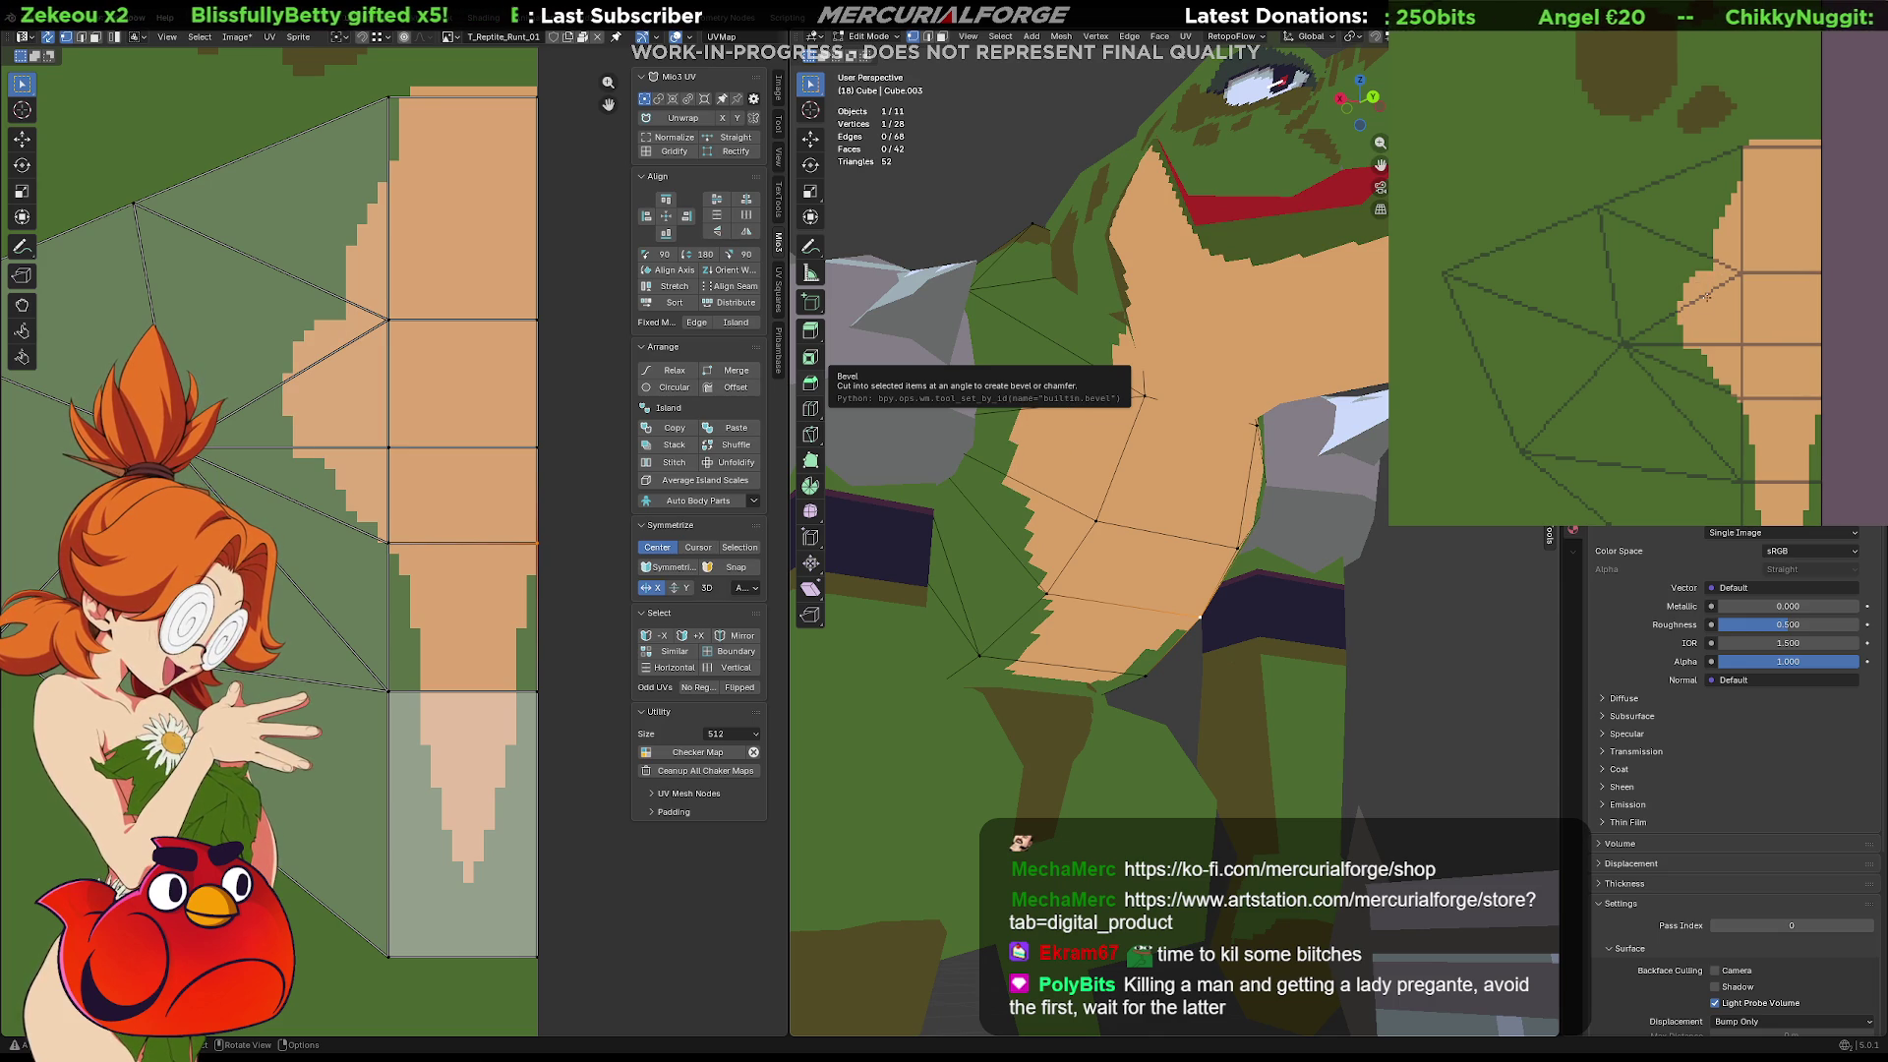
pyautogui.moveTo(1042, 531)
pyautogui.mouseDown(button='middle')
pyautogui.moveTo(1080, 564)
pyautogui.moveTo(1027, 547)
pyautogui.moveTo(893, 556)
pyautogui.mouseUp(button='middle')
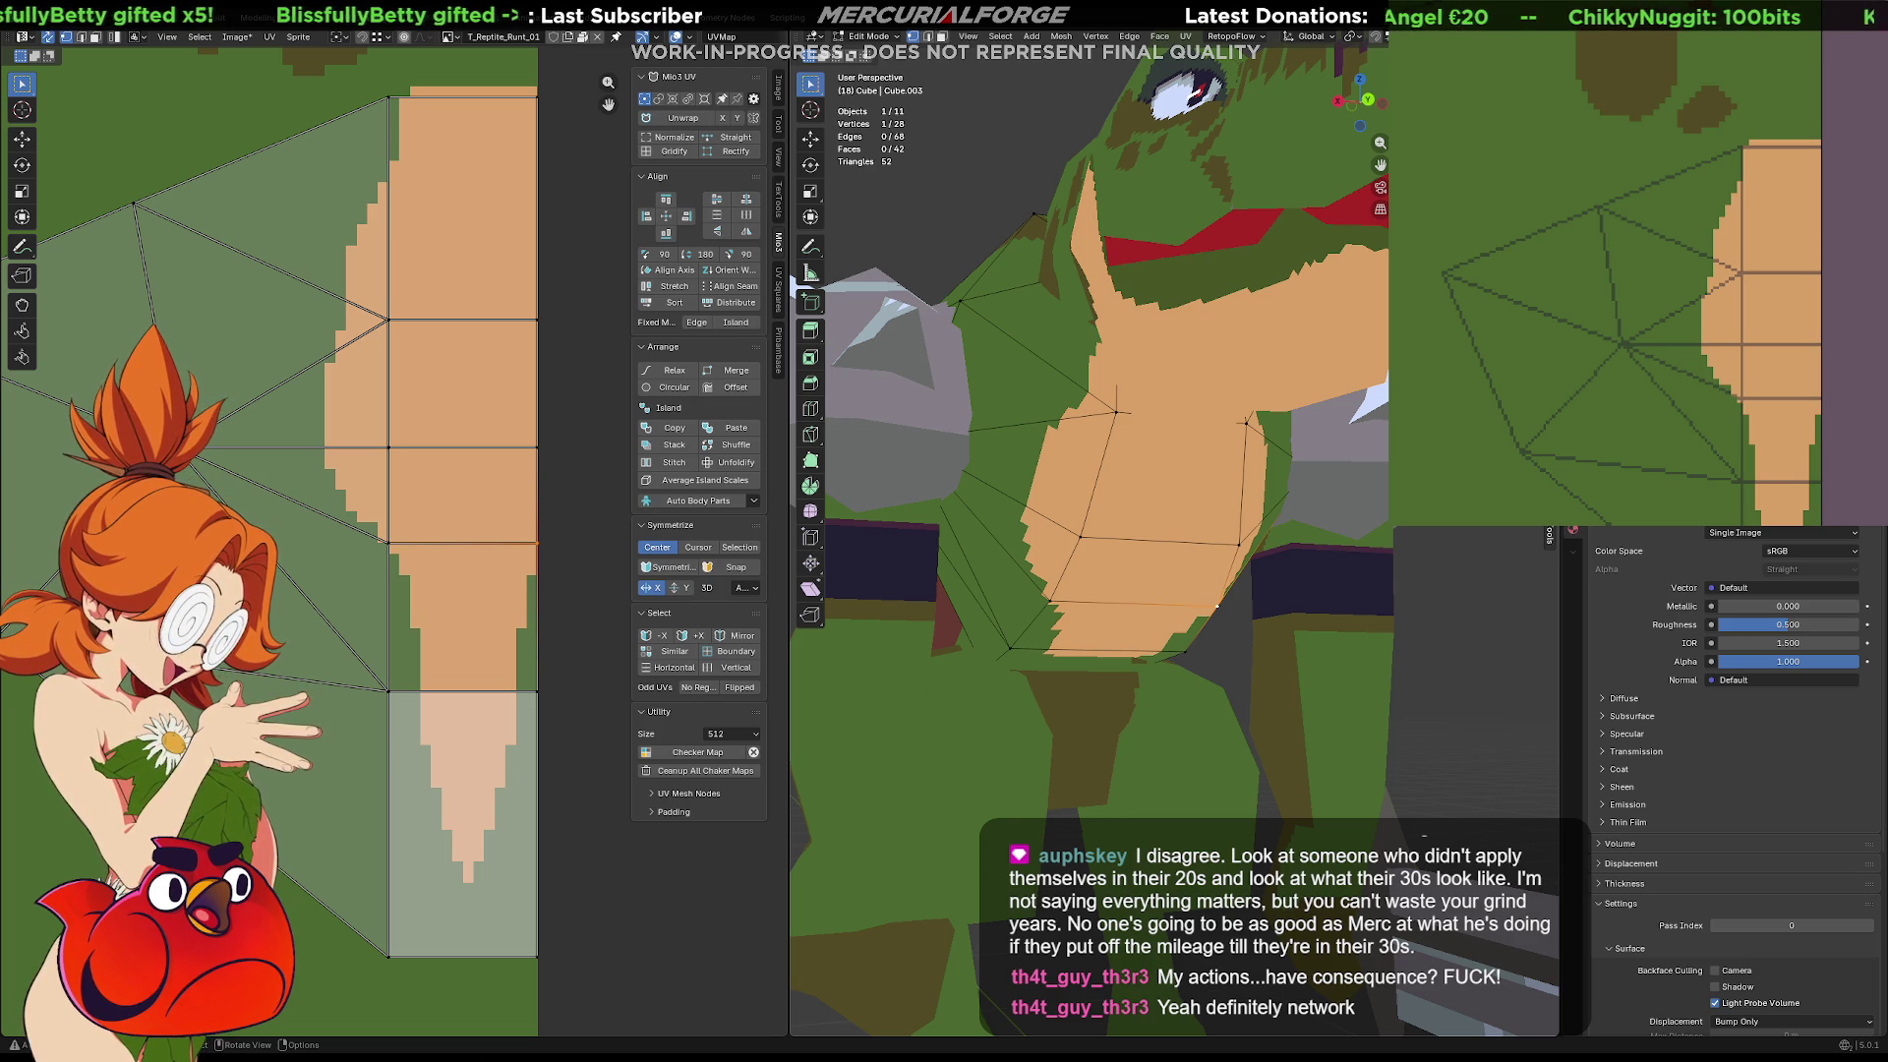
# Deselect and orbit to view the tan chest and grey shoulder spike from the side
pyautogui.click(1419, 584)
pyautogui.moveTo(1419, 584); pyautogui.dragTo(1392, 608, button='middle')
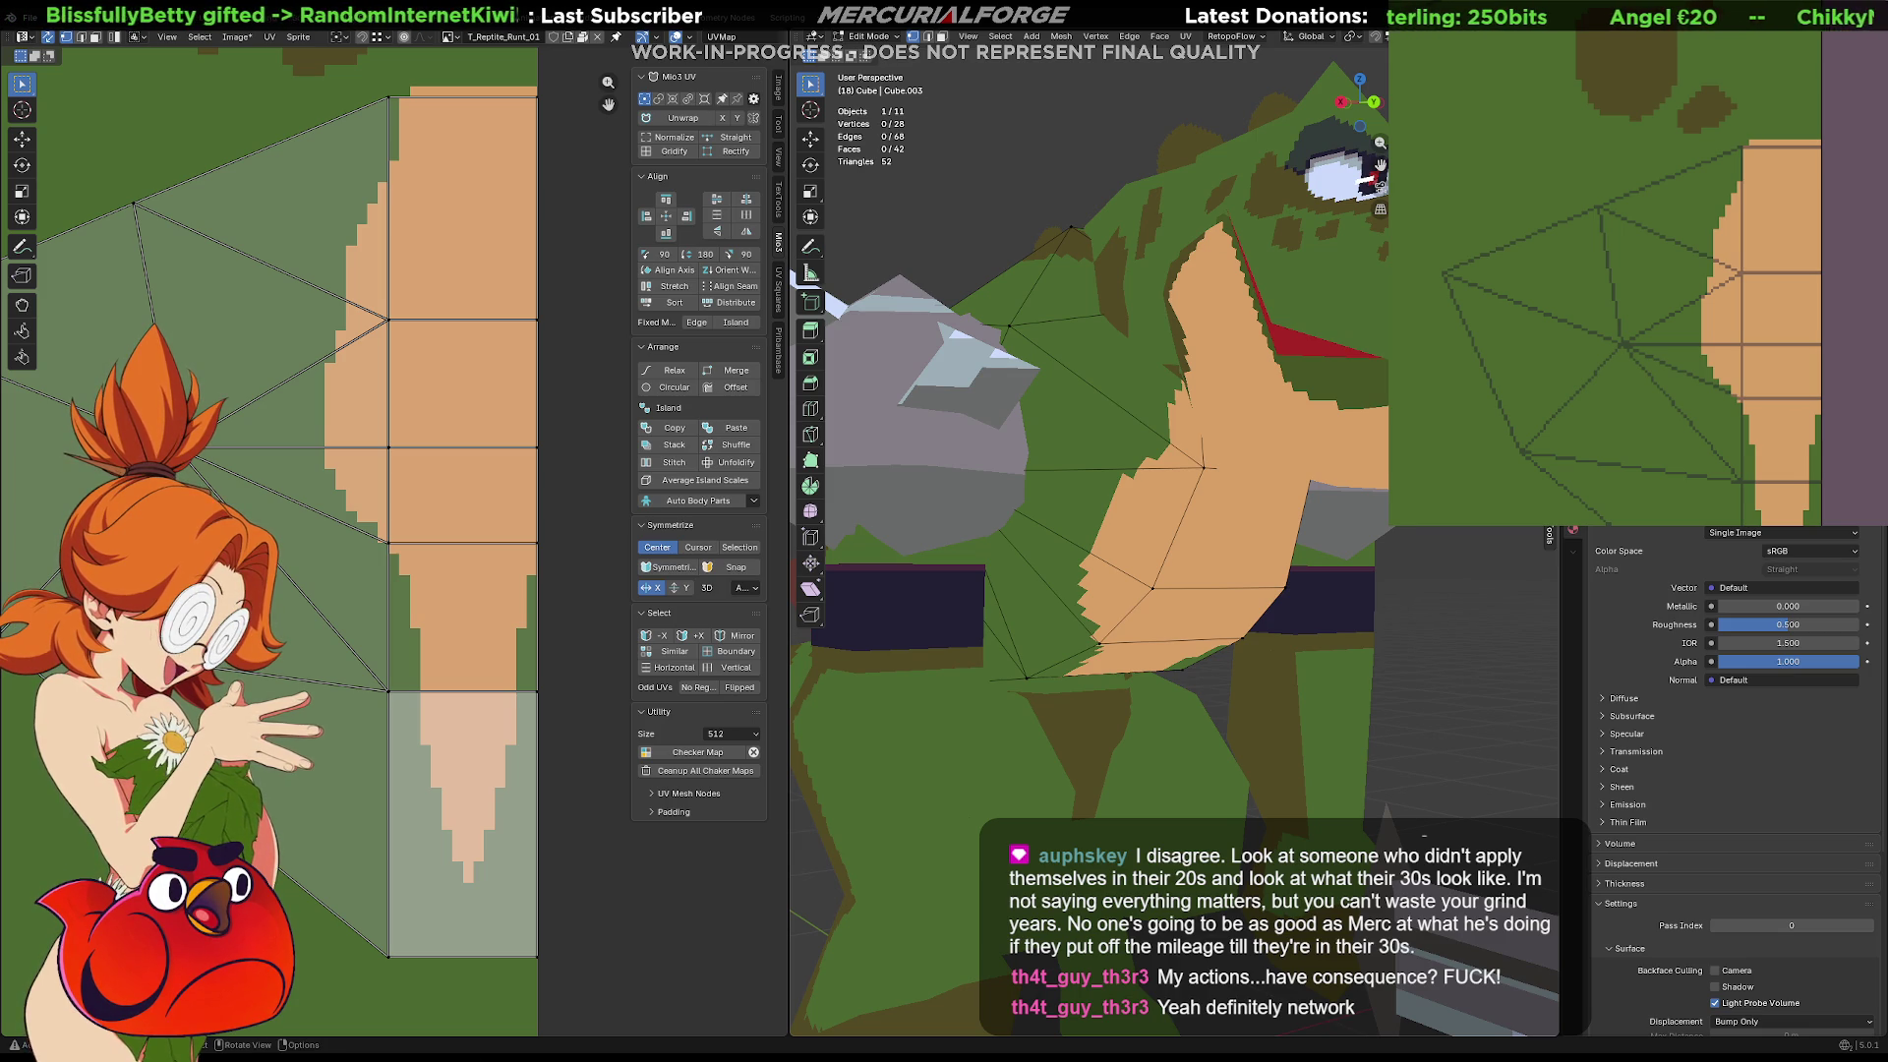
pyautogui.moveTo(1392, 608); pyautogui.dragTo(1347, 613, button='middle')
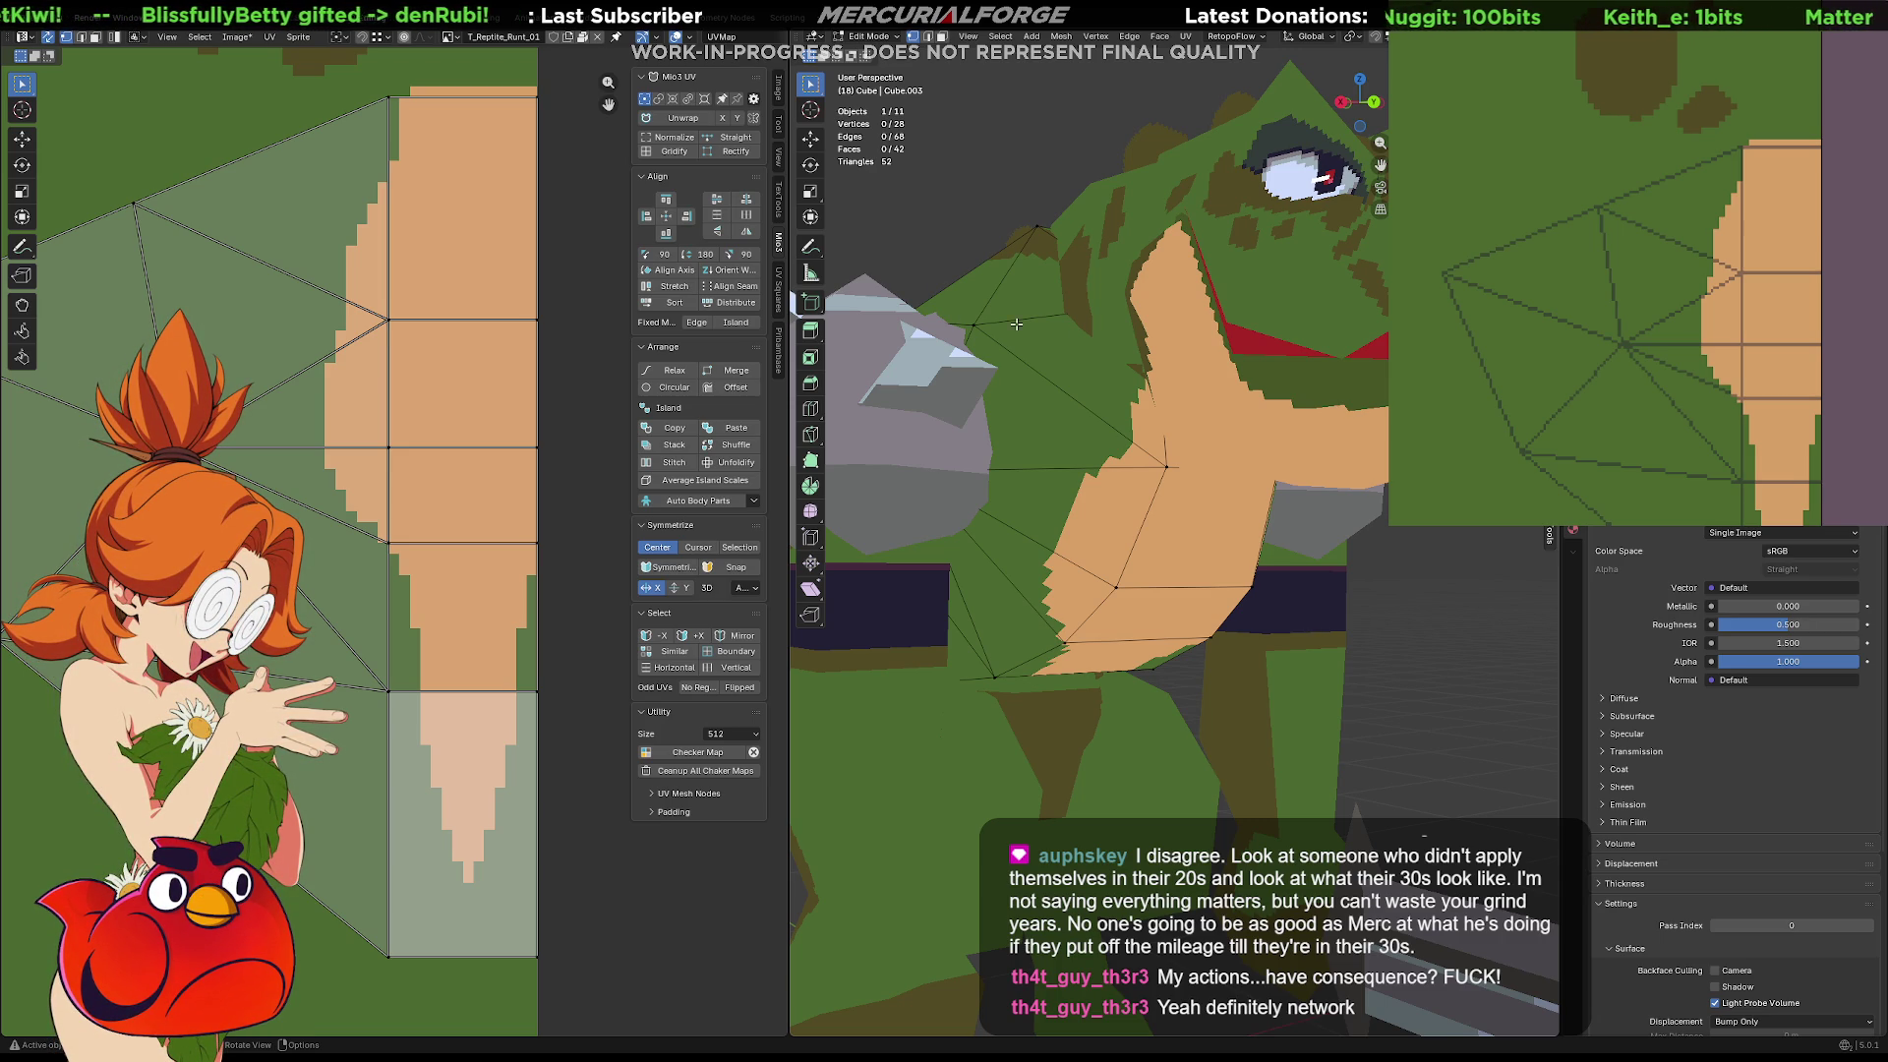
pyautogui.moveTo(1006, 221); pyautogui.dragTo(1050, 215, button='middle')
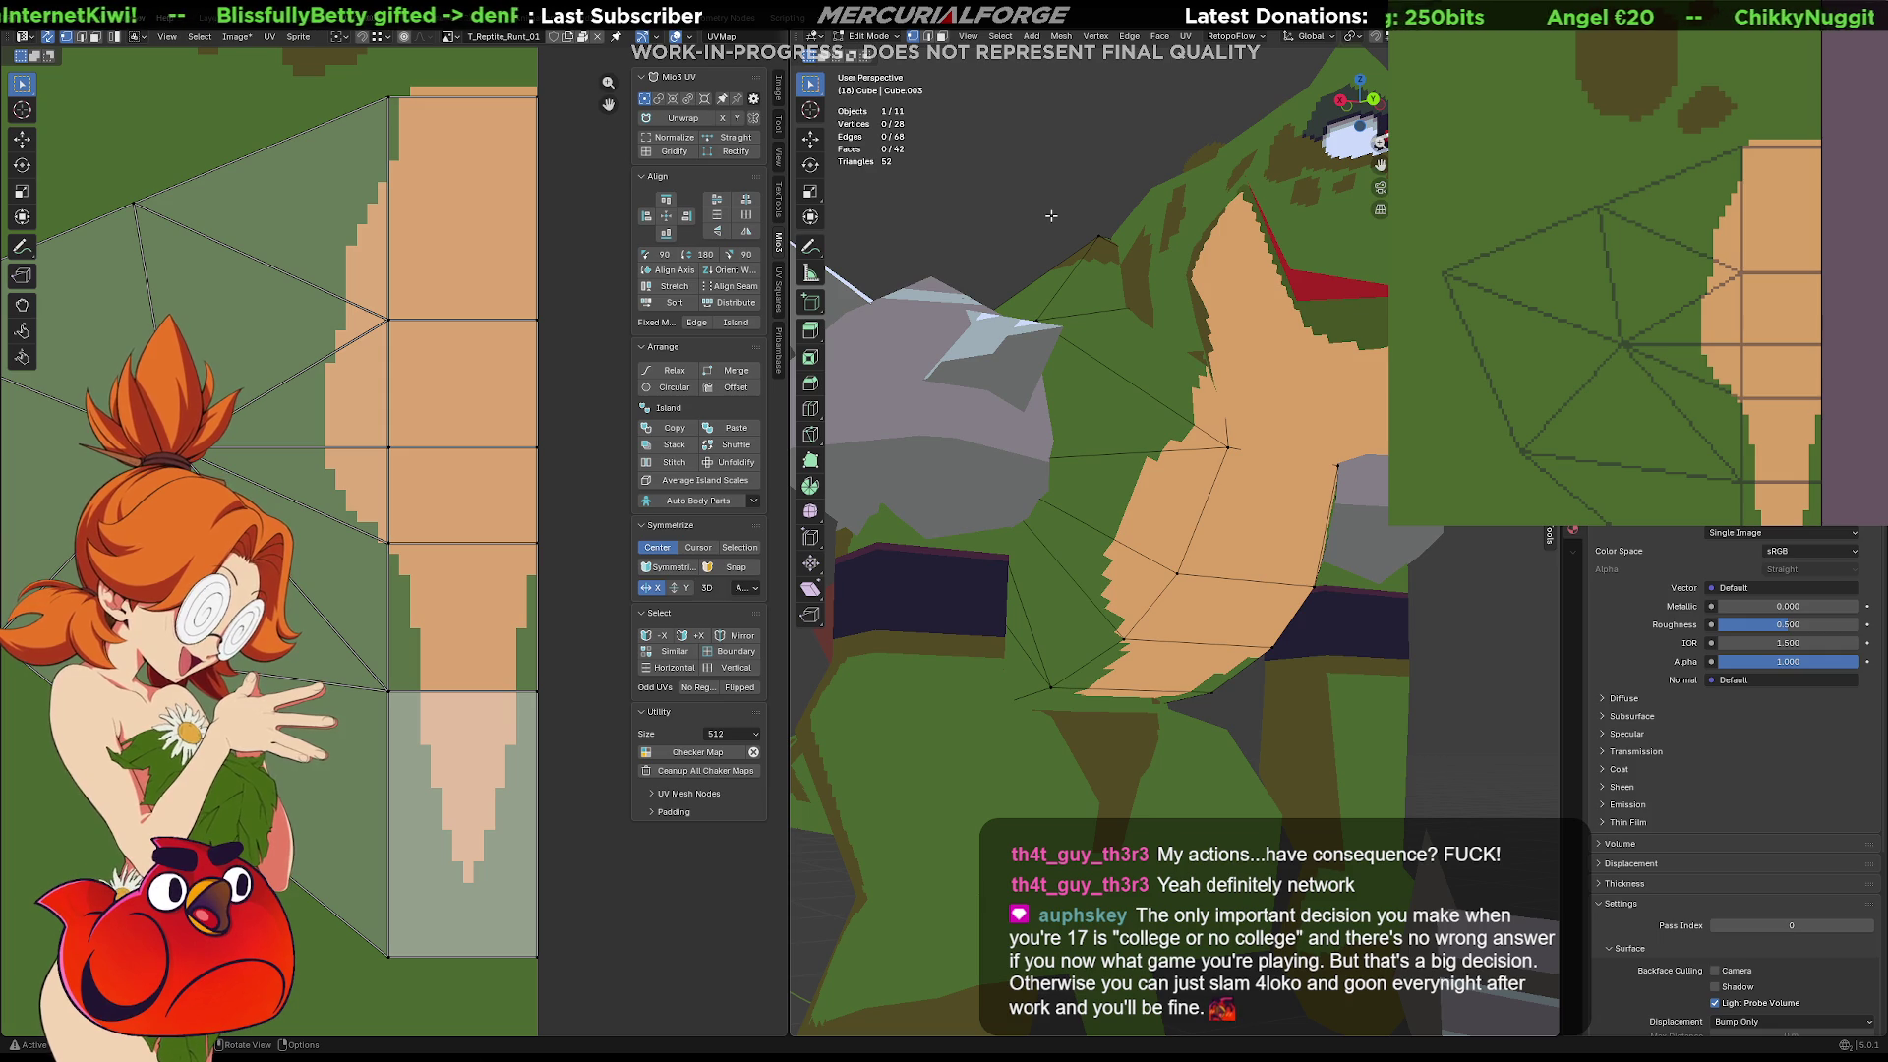
pyautogui.click(573, 299)
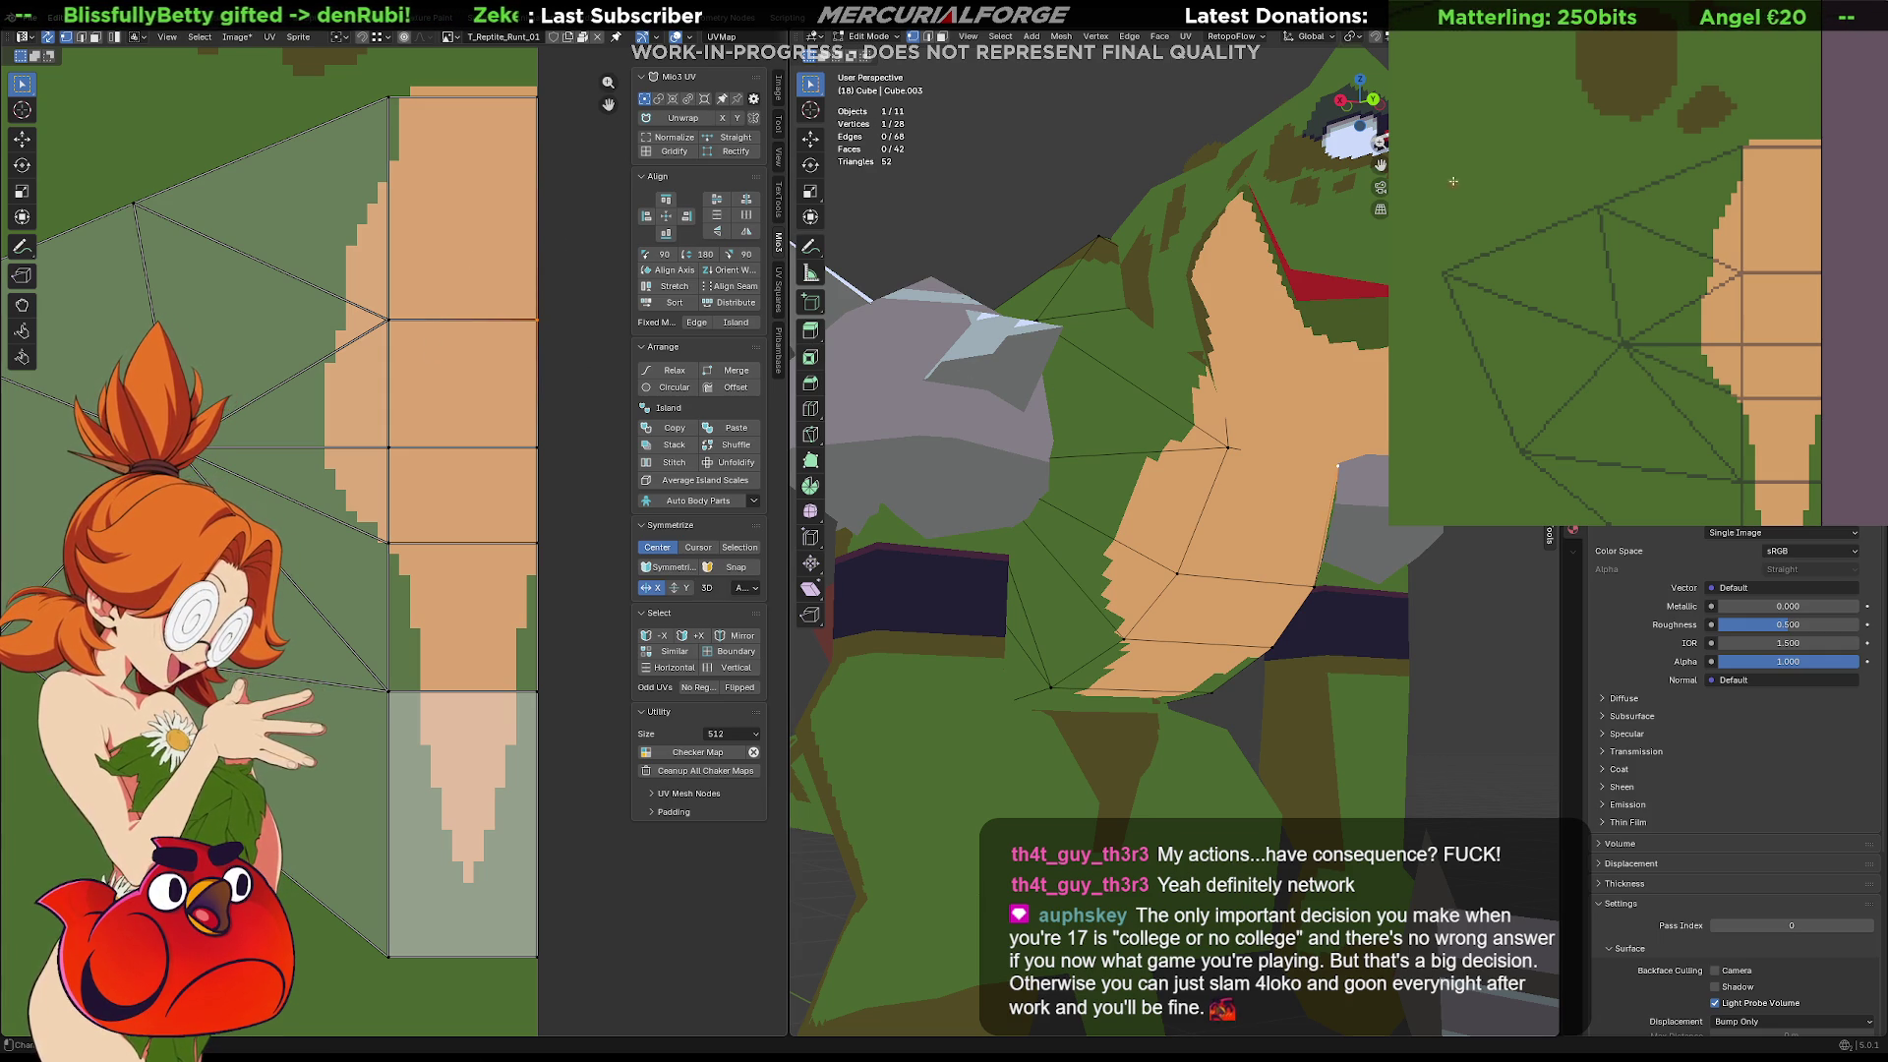
pyautogui.click(1776, 295)
# Place the brown shading patch slightly further left on the chest side
pyautogui.hotkey('ctrl', 'z')
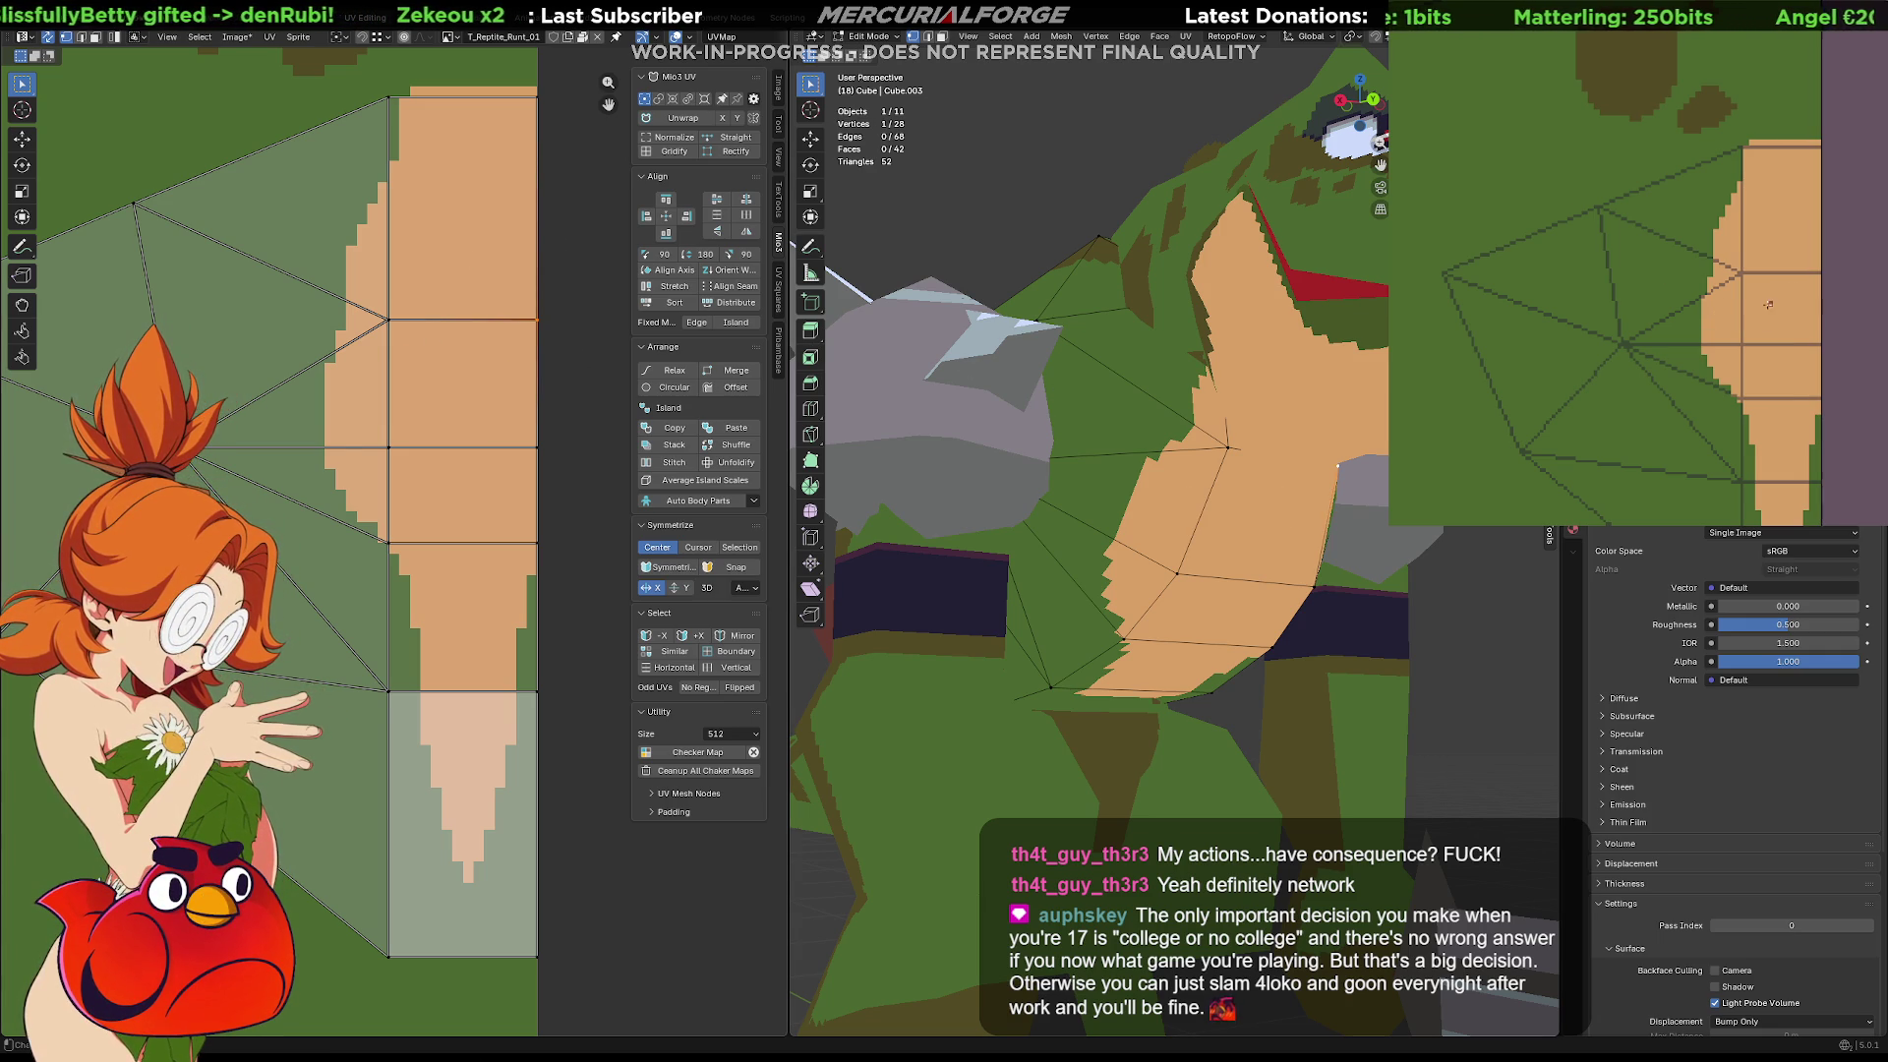
pyautogui.click(1750, 310)
pyautogui.moveTo(1229, 472); pyautogui.dragTo(787, 491, button='middle')
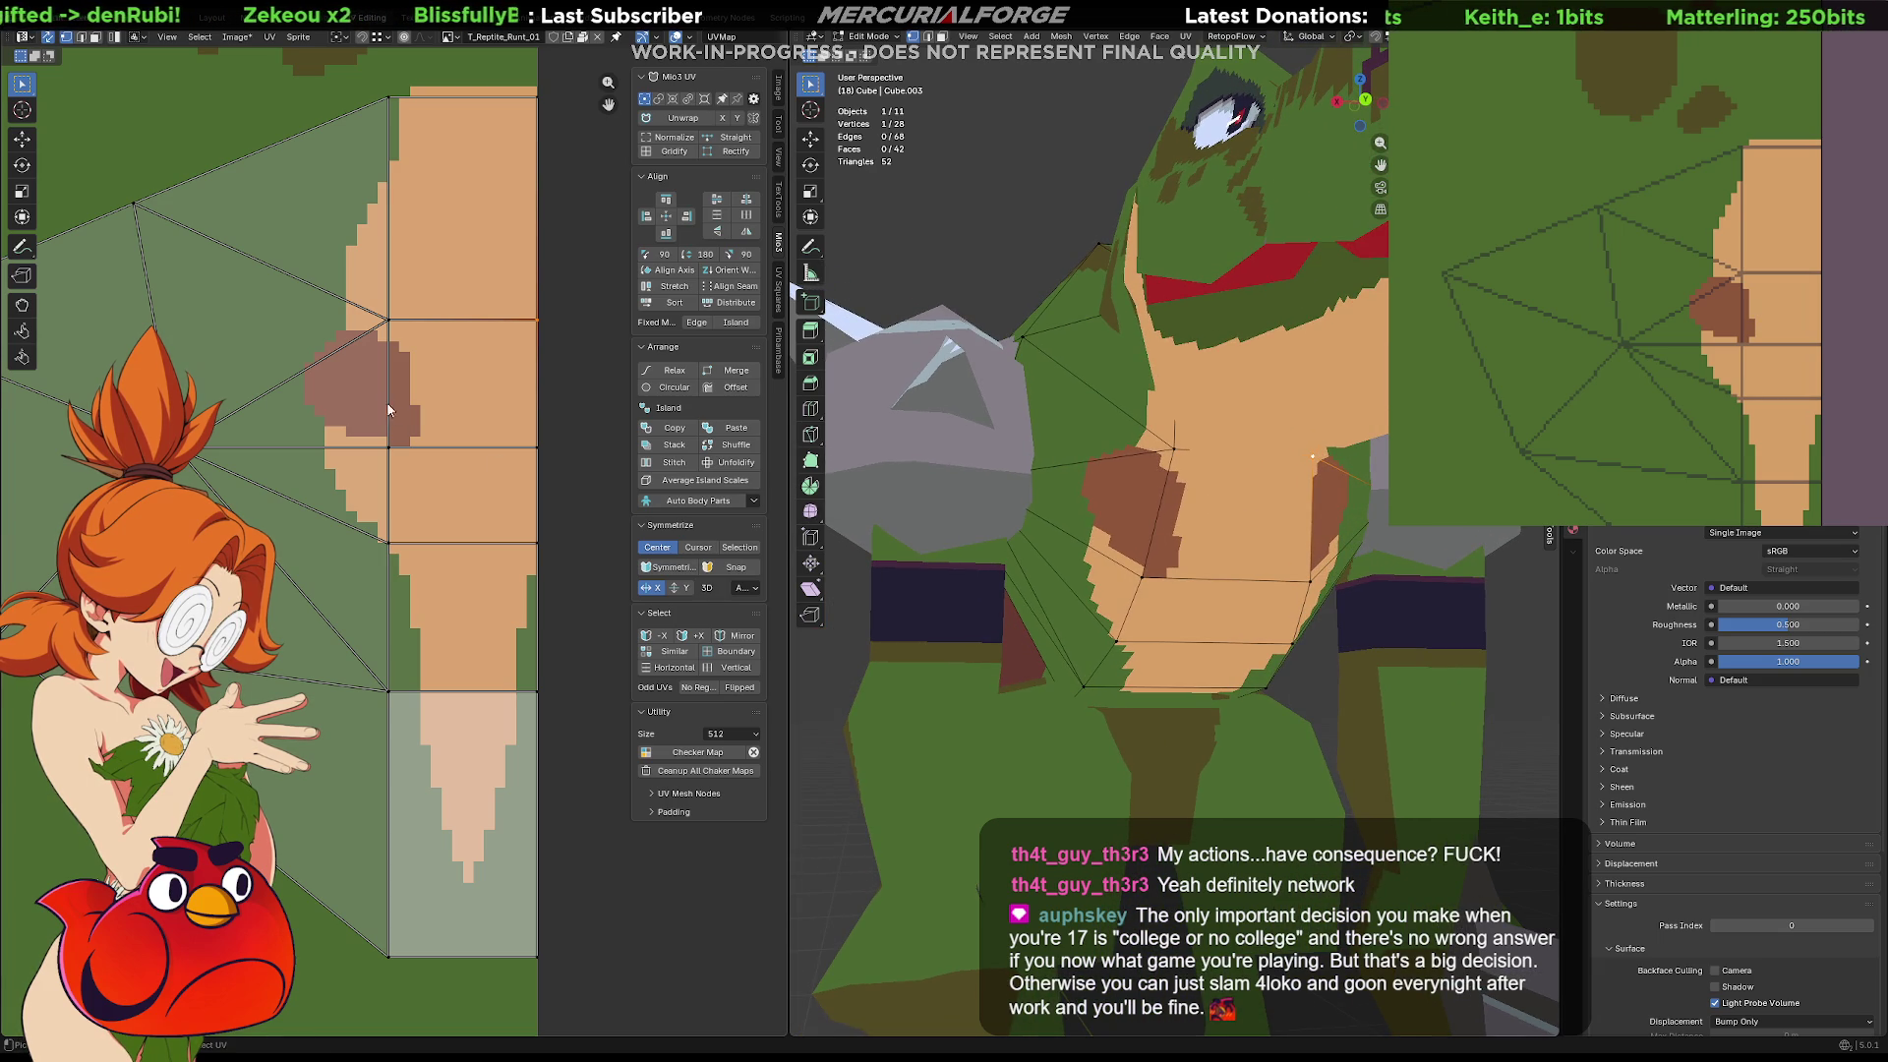
# Paint a jagged brown line beneath the pectorals, retrying strokes and touching up with tan
pyautogui.moveTo(1750, 326); pyautogui.dragTo(1801, 305)
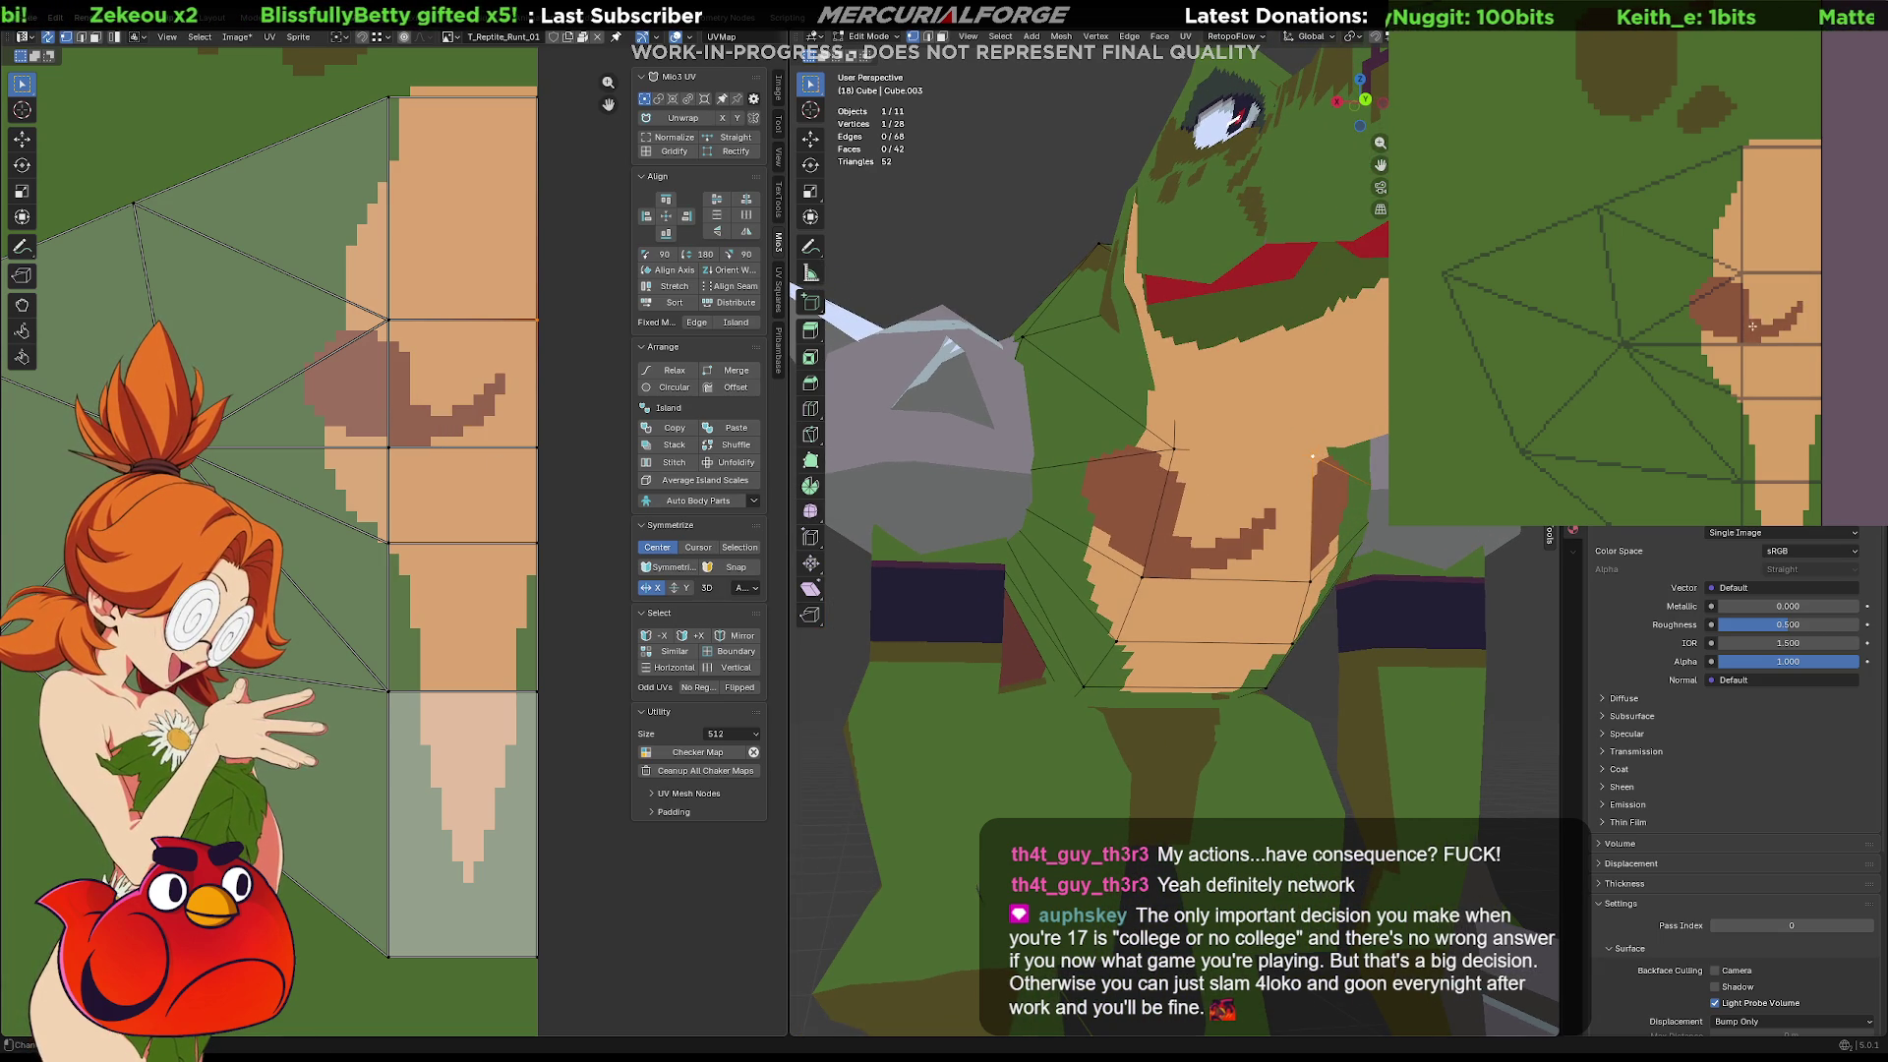
pyautogui.hotkey('ctrl', 'z')
pyautogui.moveTo(1752, 329)
pyautogui.mouseDown()
pyautogui.moveTo(1782, 306)
pyautogui.moveTo(1820, 331)
pyautogui.moveTo(1734, 337)
pyautogui.mouseUp()
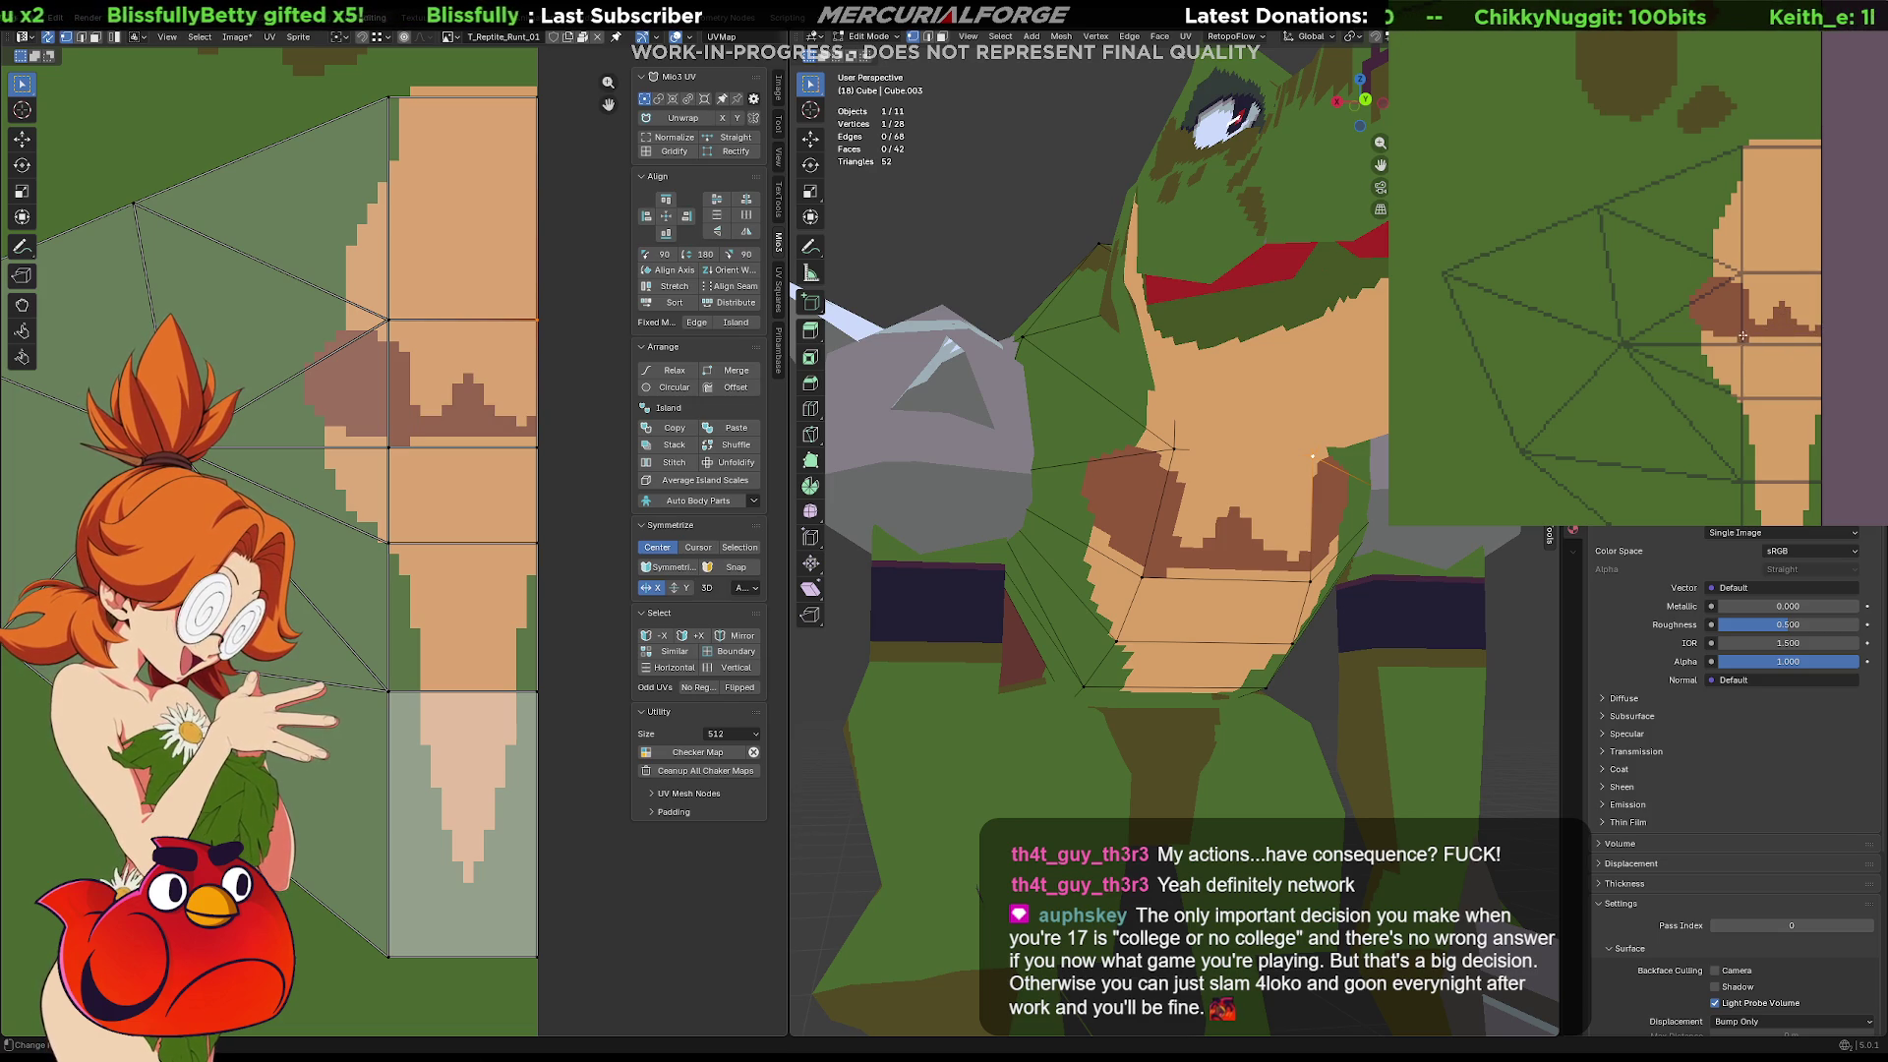
pyautogui.hotkey('ctrl', 'z')
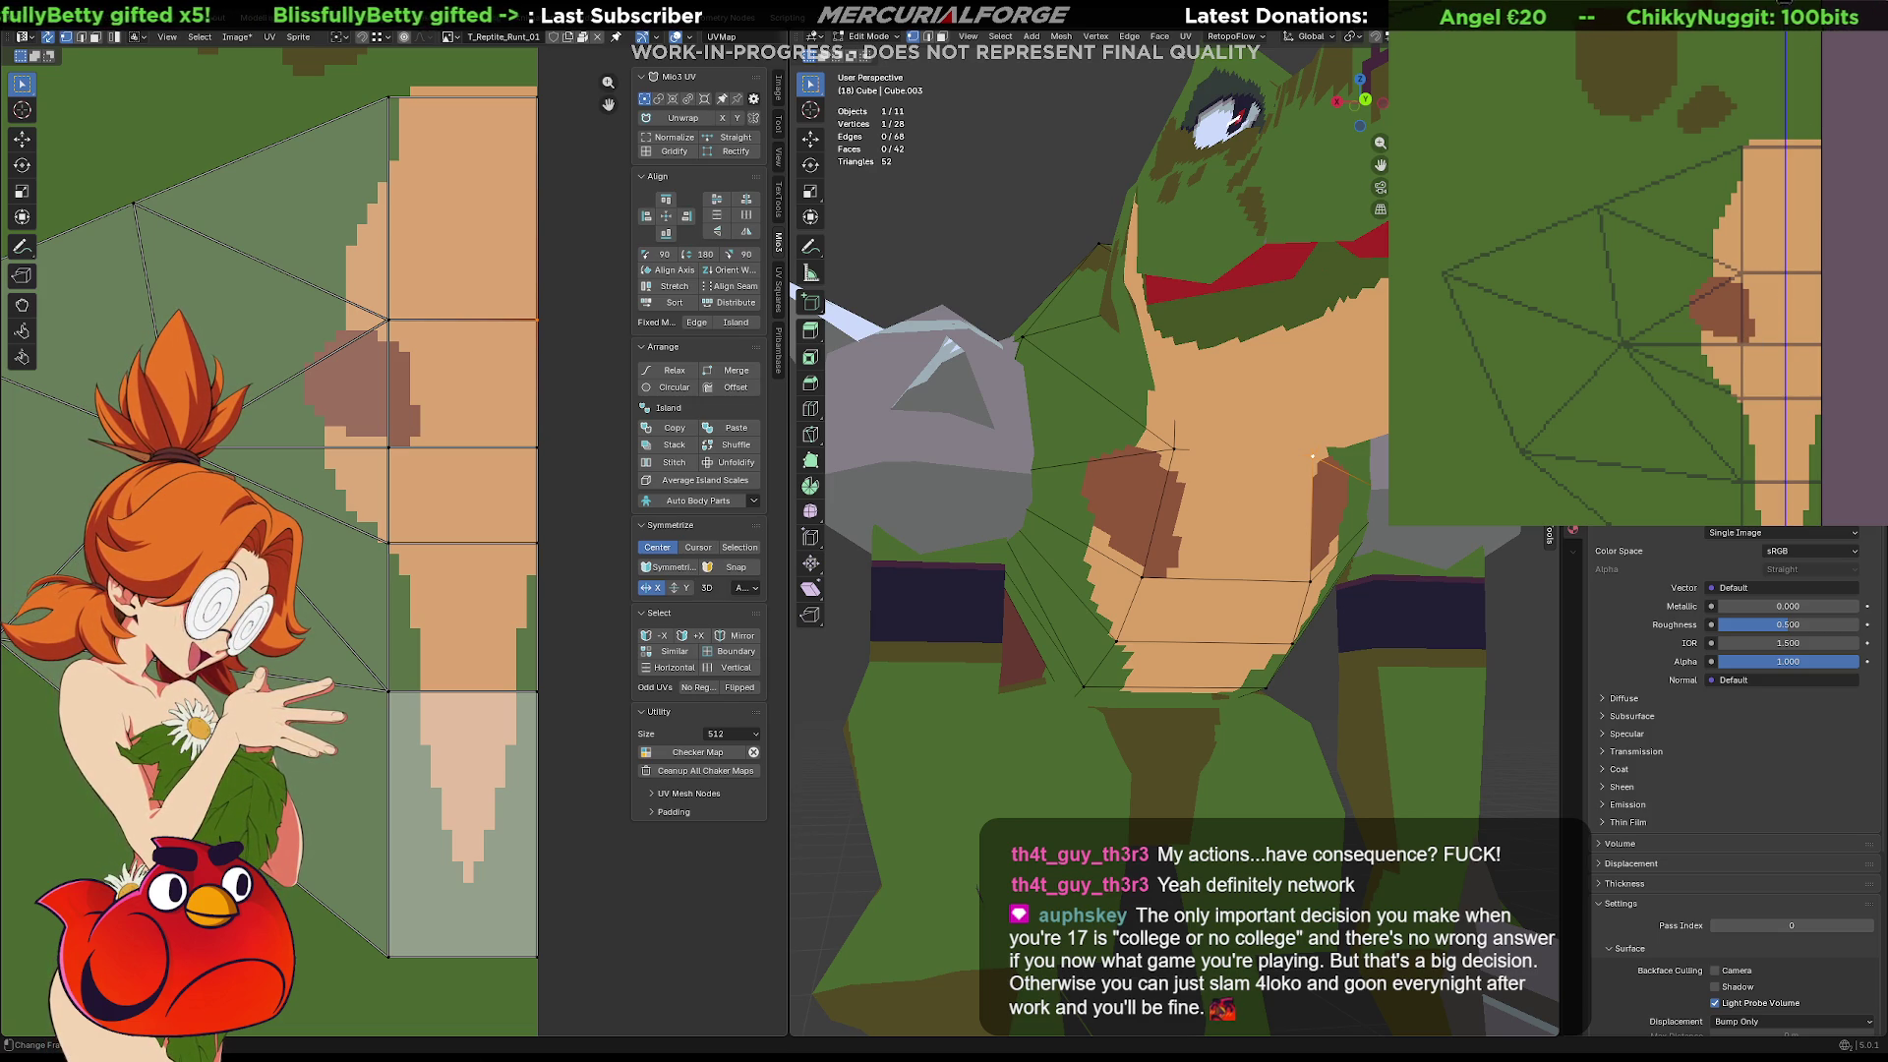
pyautogui.moveTo(1780, 304)
pyautogui.mouseDown()
pyautogui.moveTo(1809, 319)
pyautogui.moveTo(1760, 334)
pyautogui.moveTo(1785, 315)
pyautogui.moveTo(1802, 336)
pyautogui.moveTo(1705, 322)
pyautogui.mouseUp()
pyautogui.hotkey('ctrl', 'z')
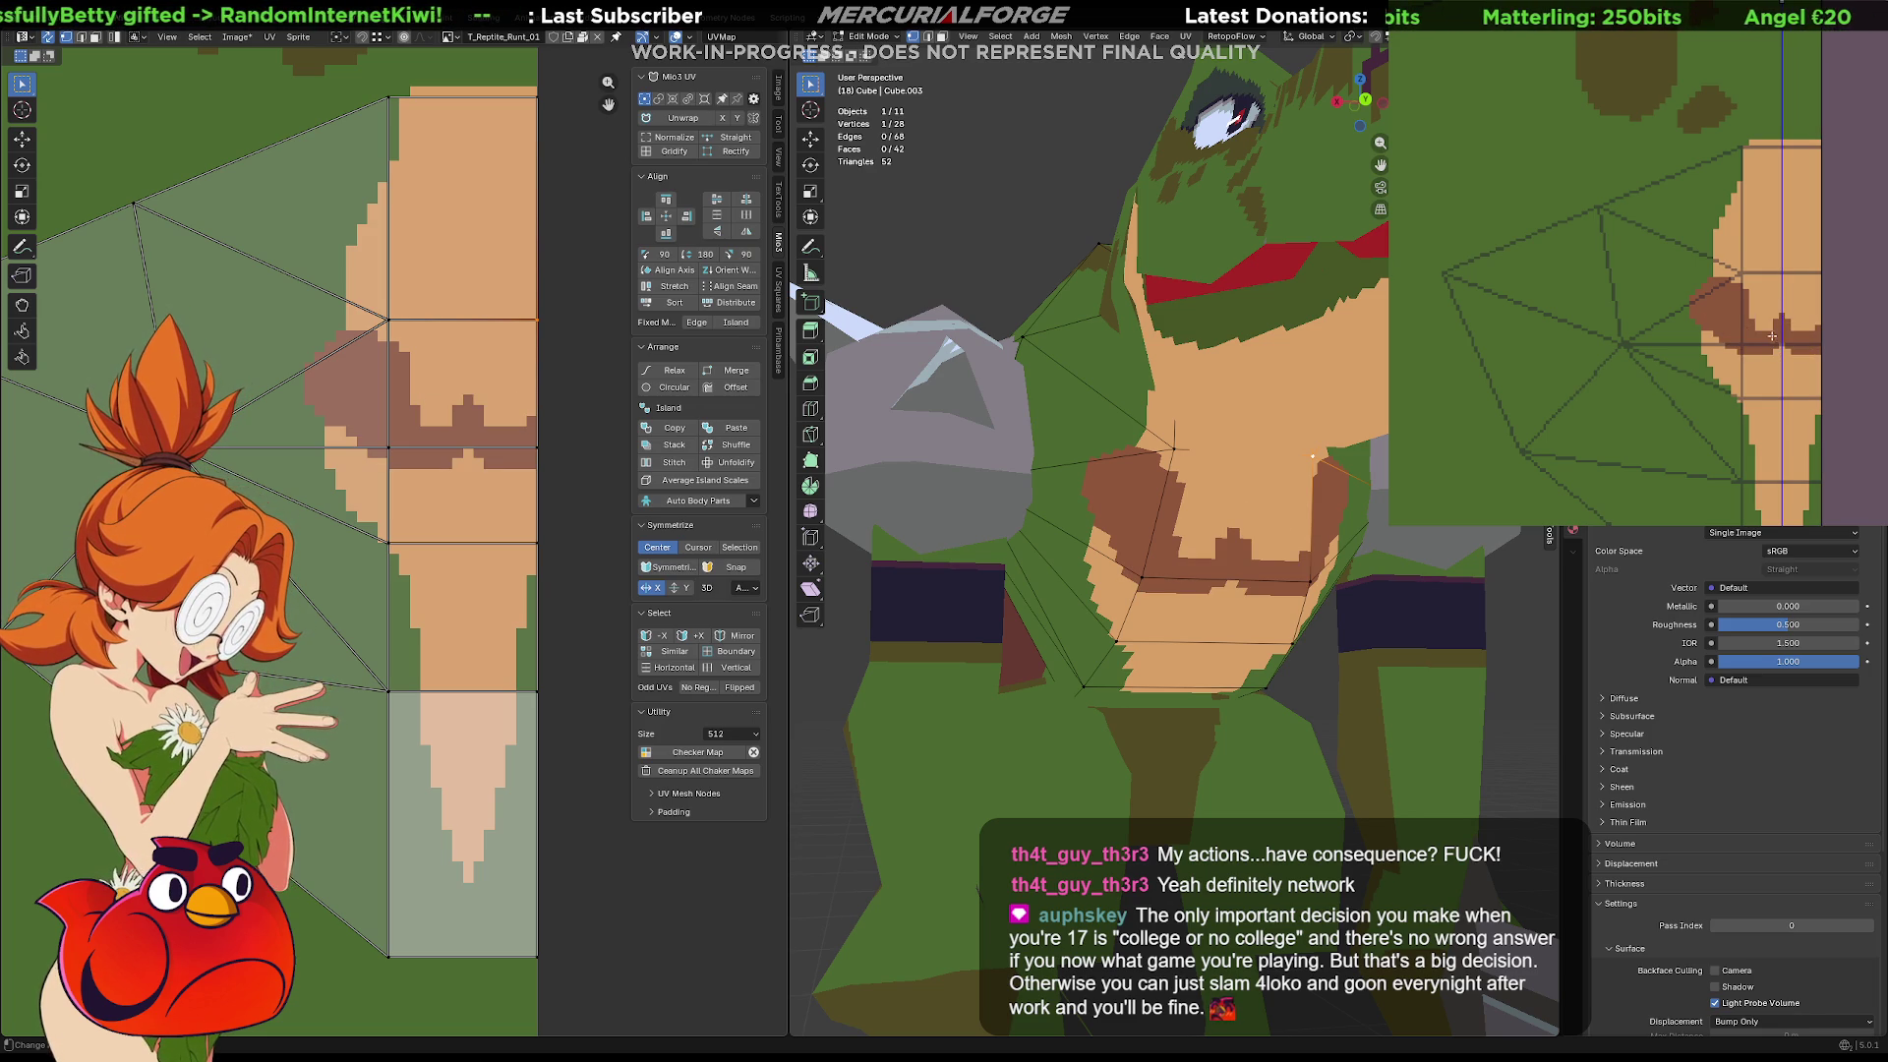
pyautogui.moveTo(1761, 327); pyautogui.dragTo(1740, 285)
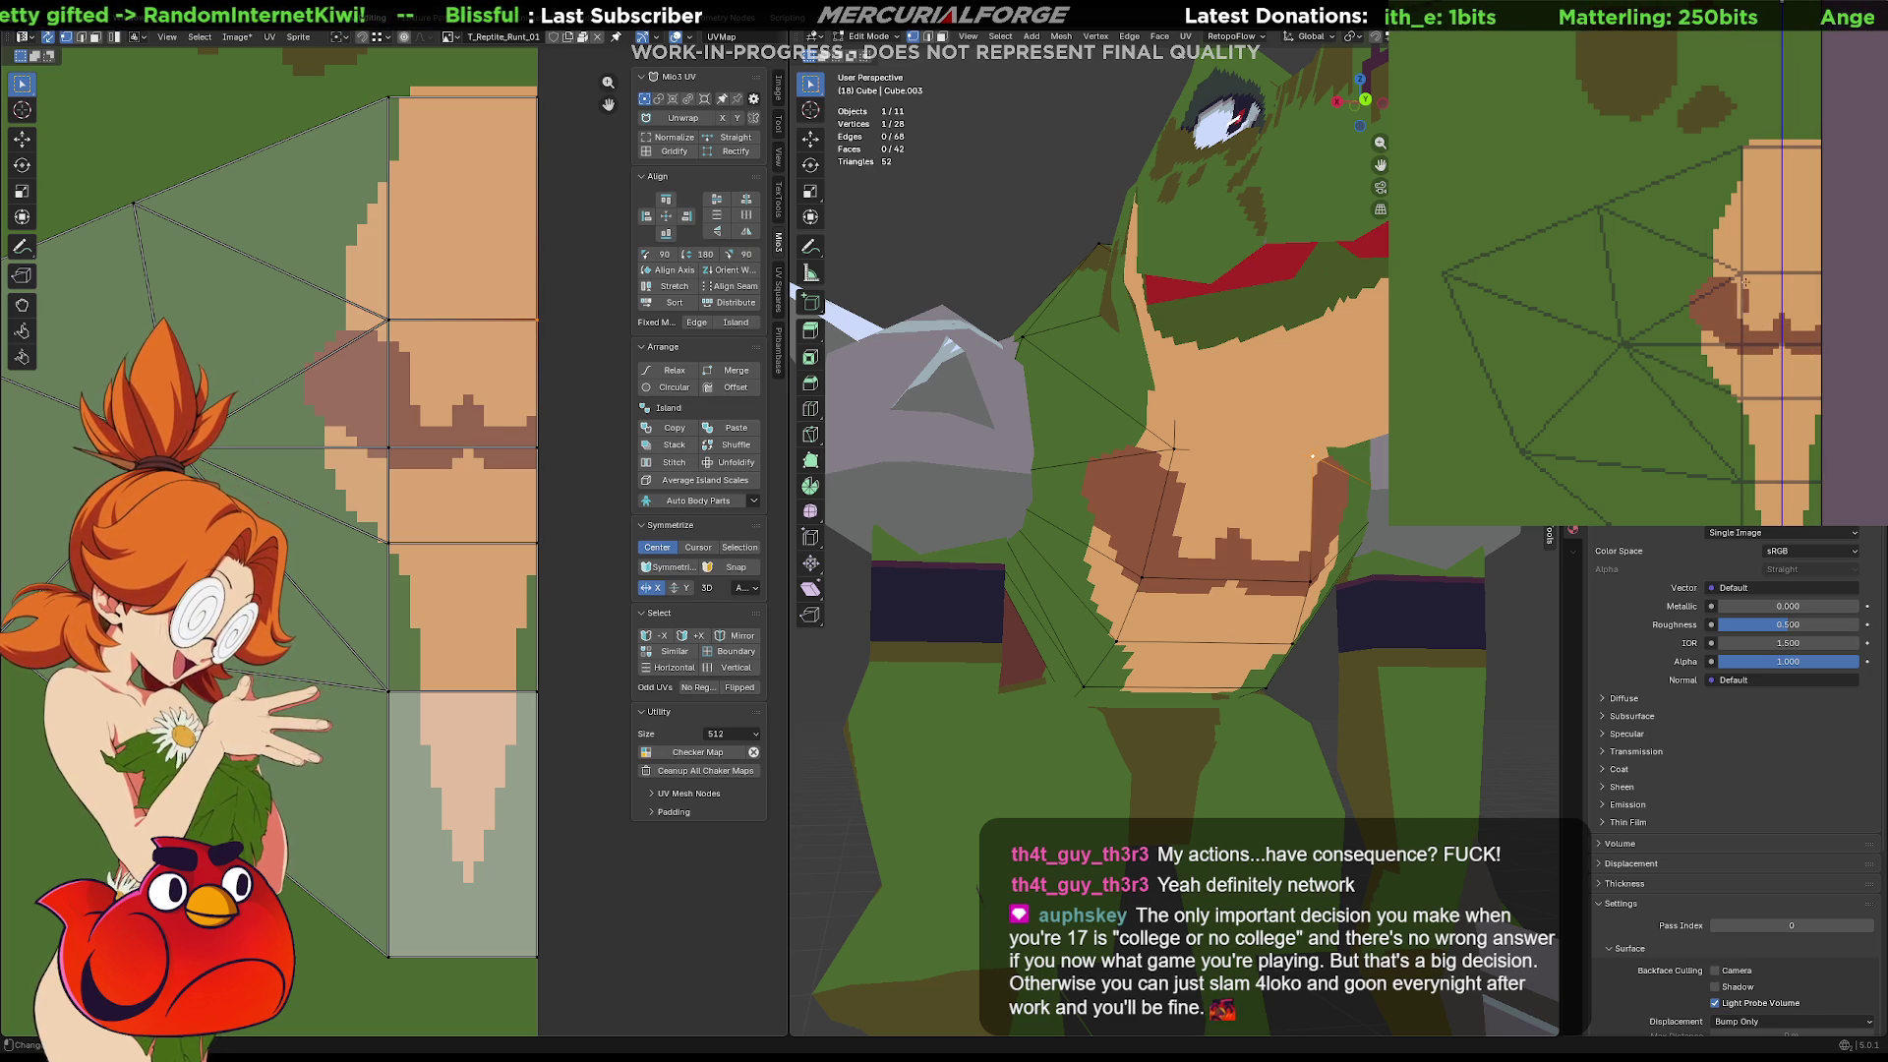
pyautogui.moveTo(1131, 491)
pyautogui.mouseDown(button='middle')
pyautogui.moveTo(1210, 497)
pyautogui.moveTo(1062, 622)
pyautogui.mouseUp(button='middle')
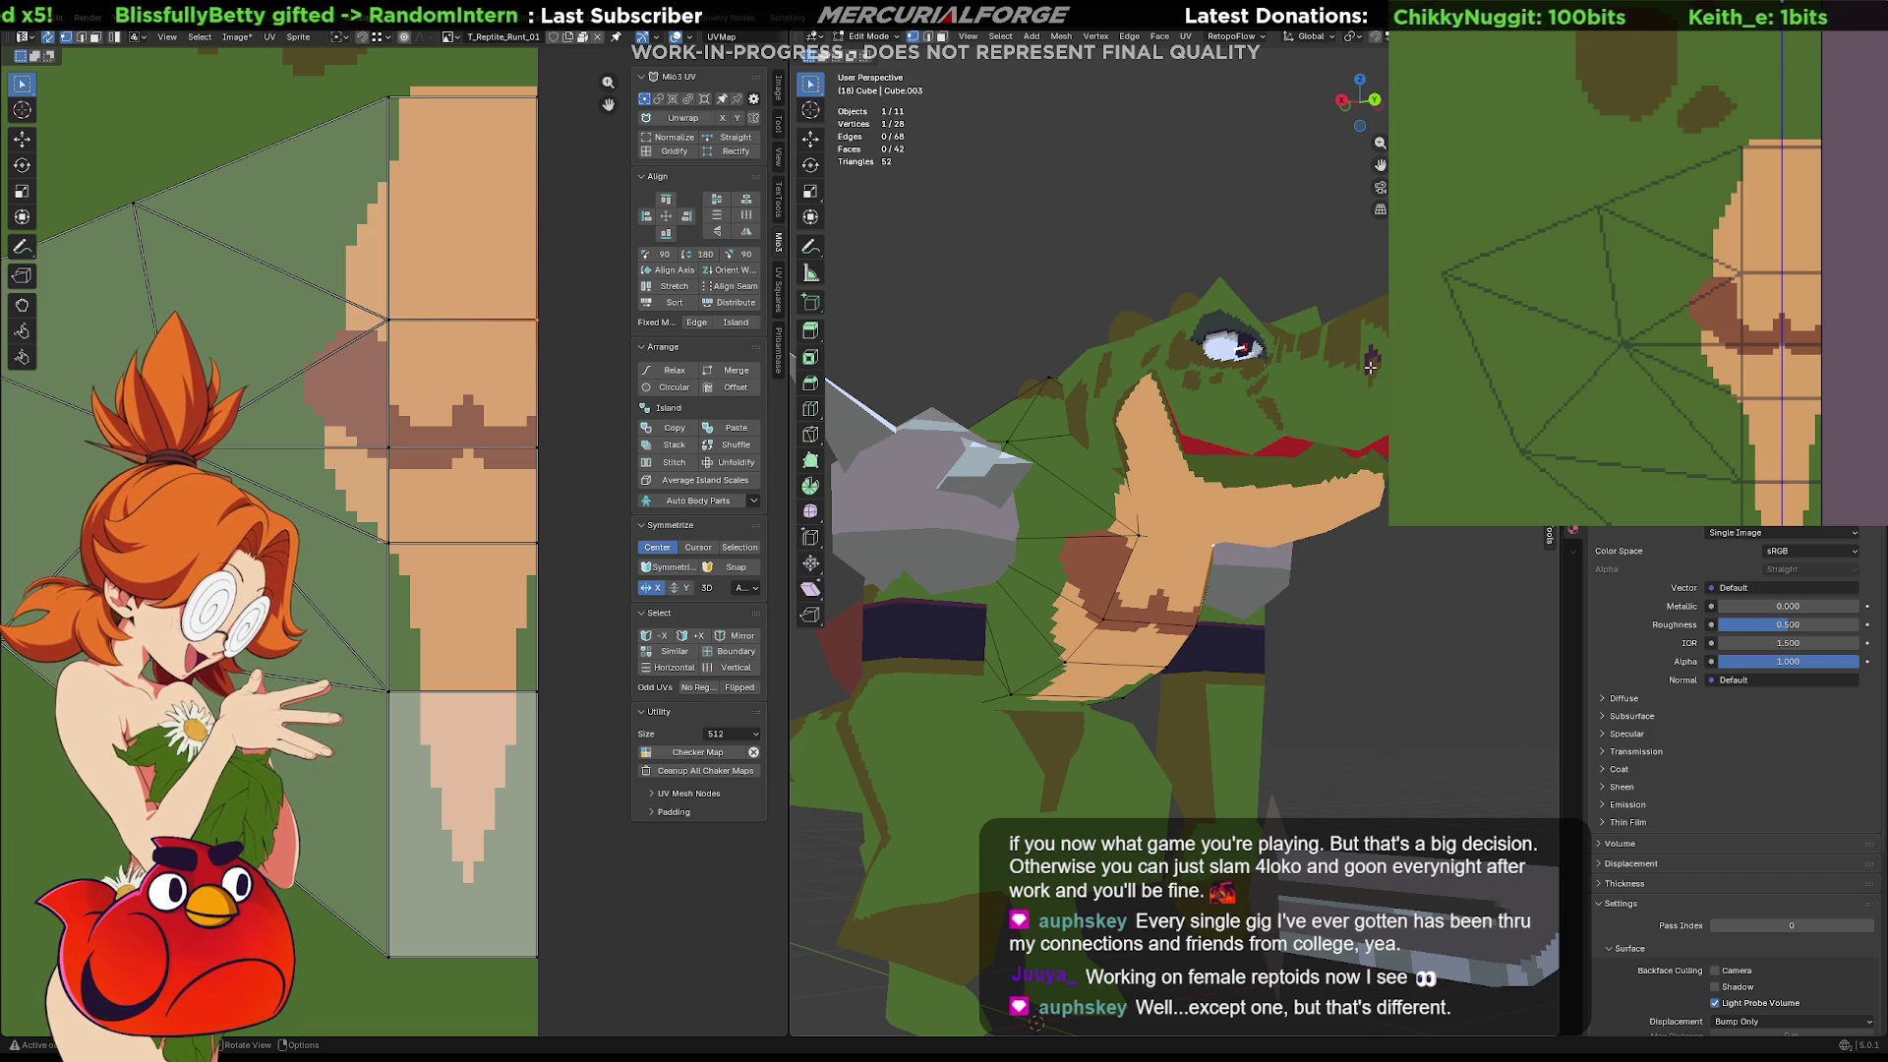
# Paint a brown stroke on the belly texture just below the pectoral line
pyautogui.moveTo(1061, 622)
pyautogui.mouseDown(button='middle')
pyautogui.moveTo(1339, 582)
pyautogui.moveTo(1308, 550)
pyautogui.mouseUp(button='middle')
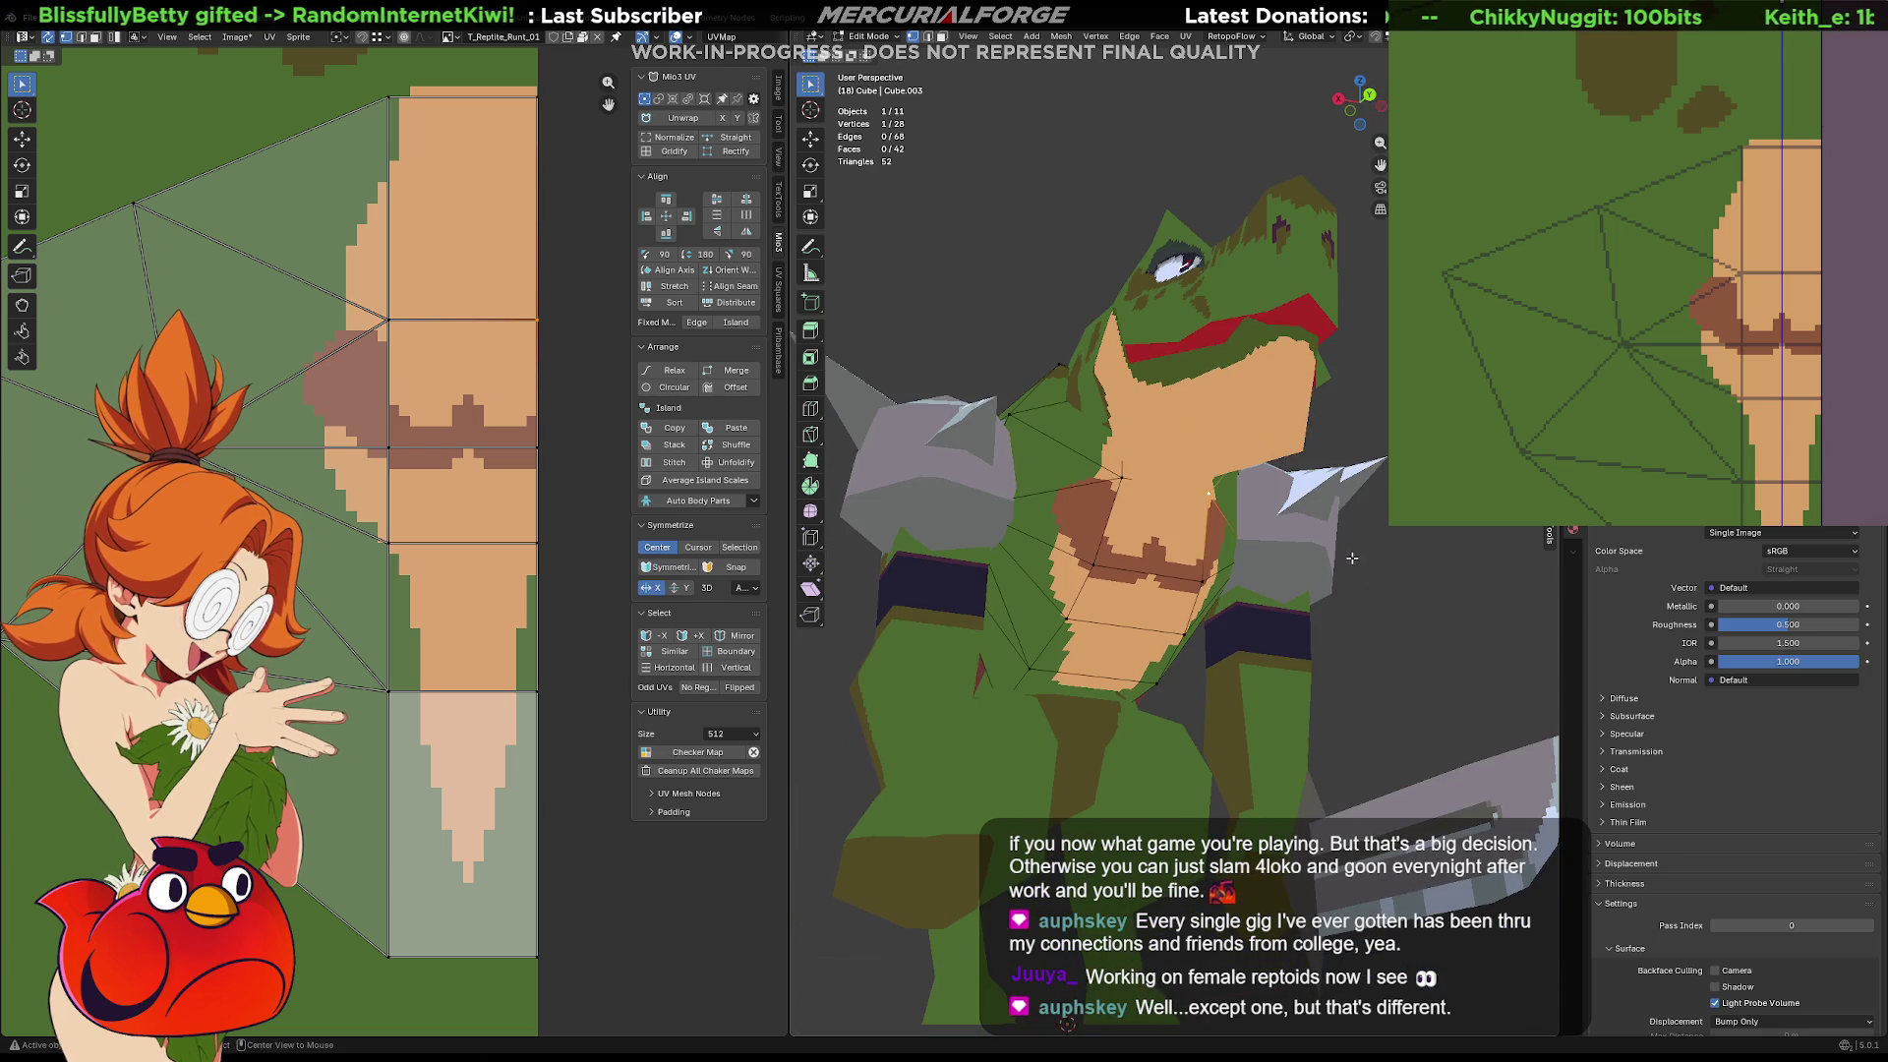
pyautogui.moveTo(552, 422); pyautogui.dragTo(570, 505, button='middle')
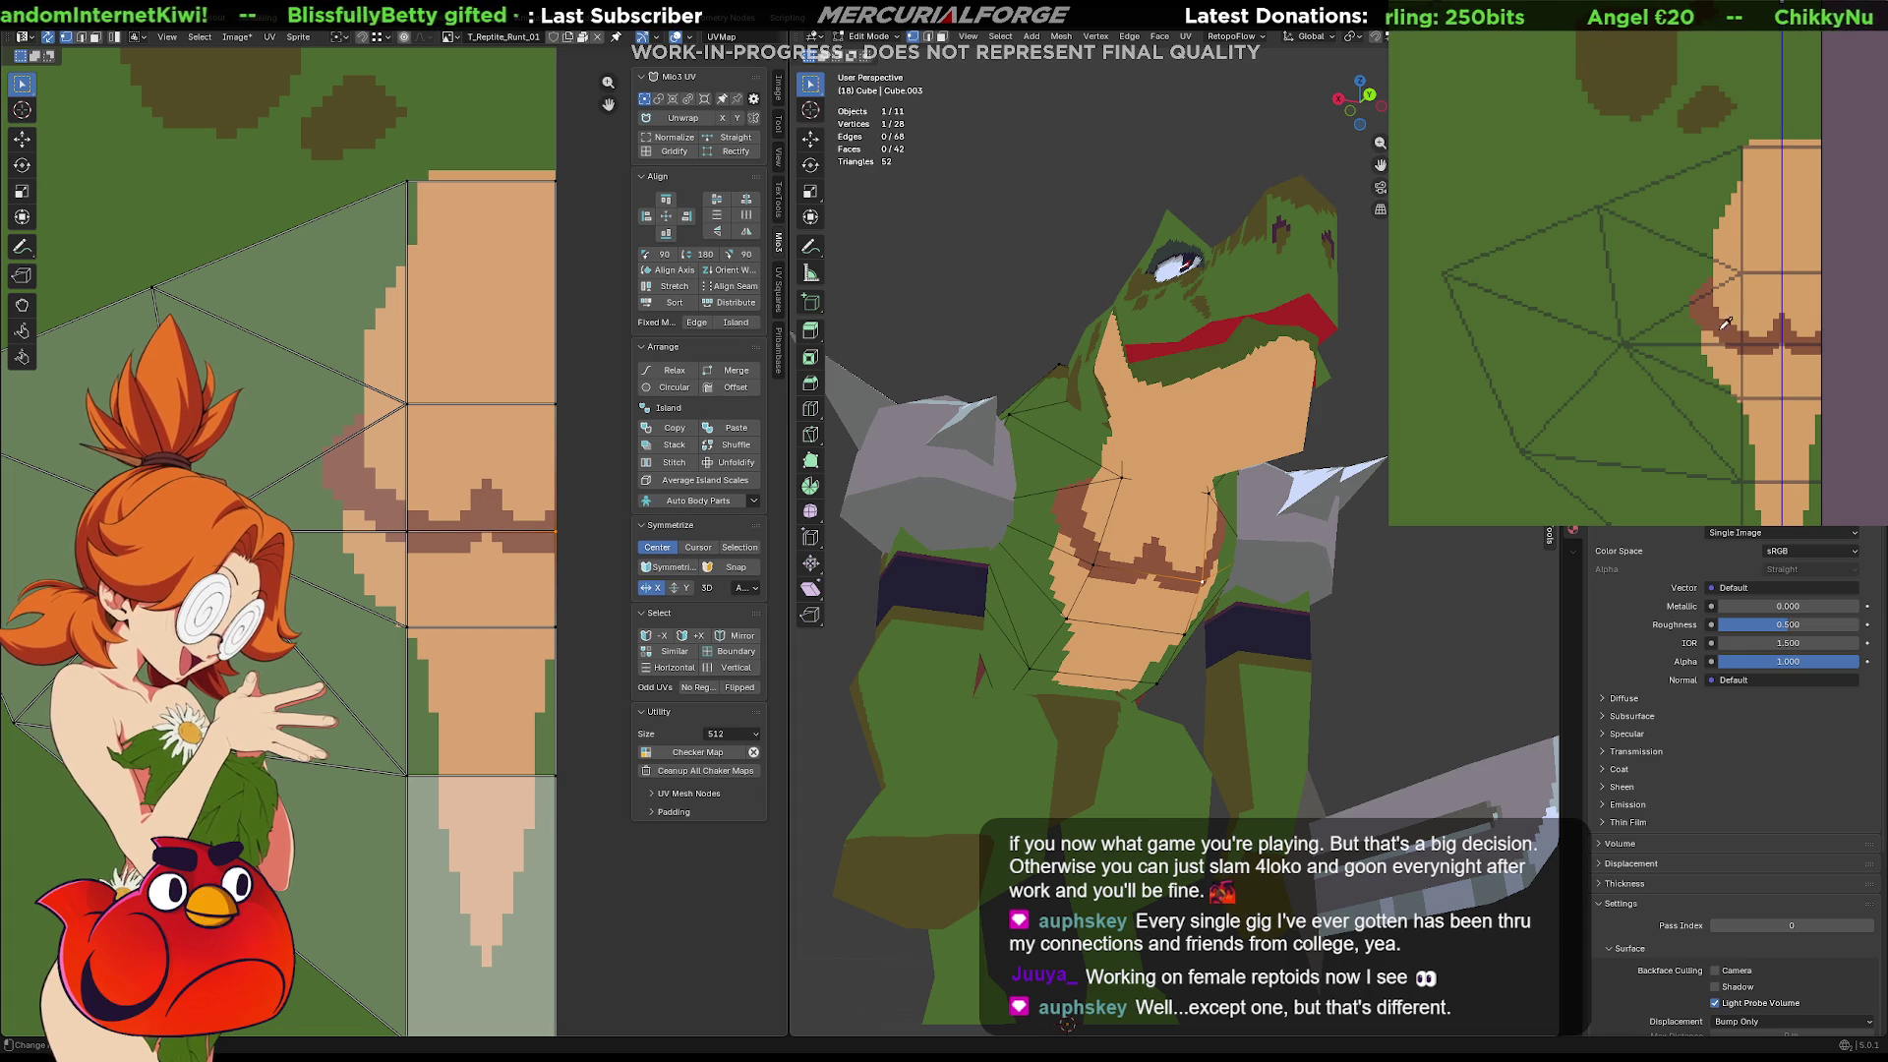
pyautogui.moveTo(1709, 324)
pyautogui.mouseDown()
pyautogui.moveTo(1719, 384)
pyautogui.moveTo(1778, 334)
pyautogui.mouseUp()
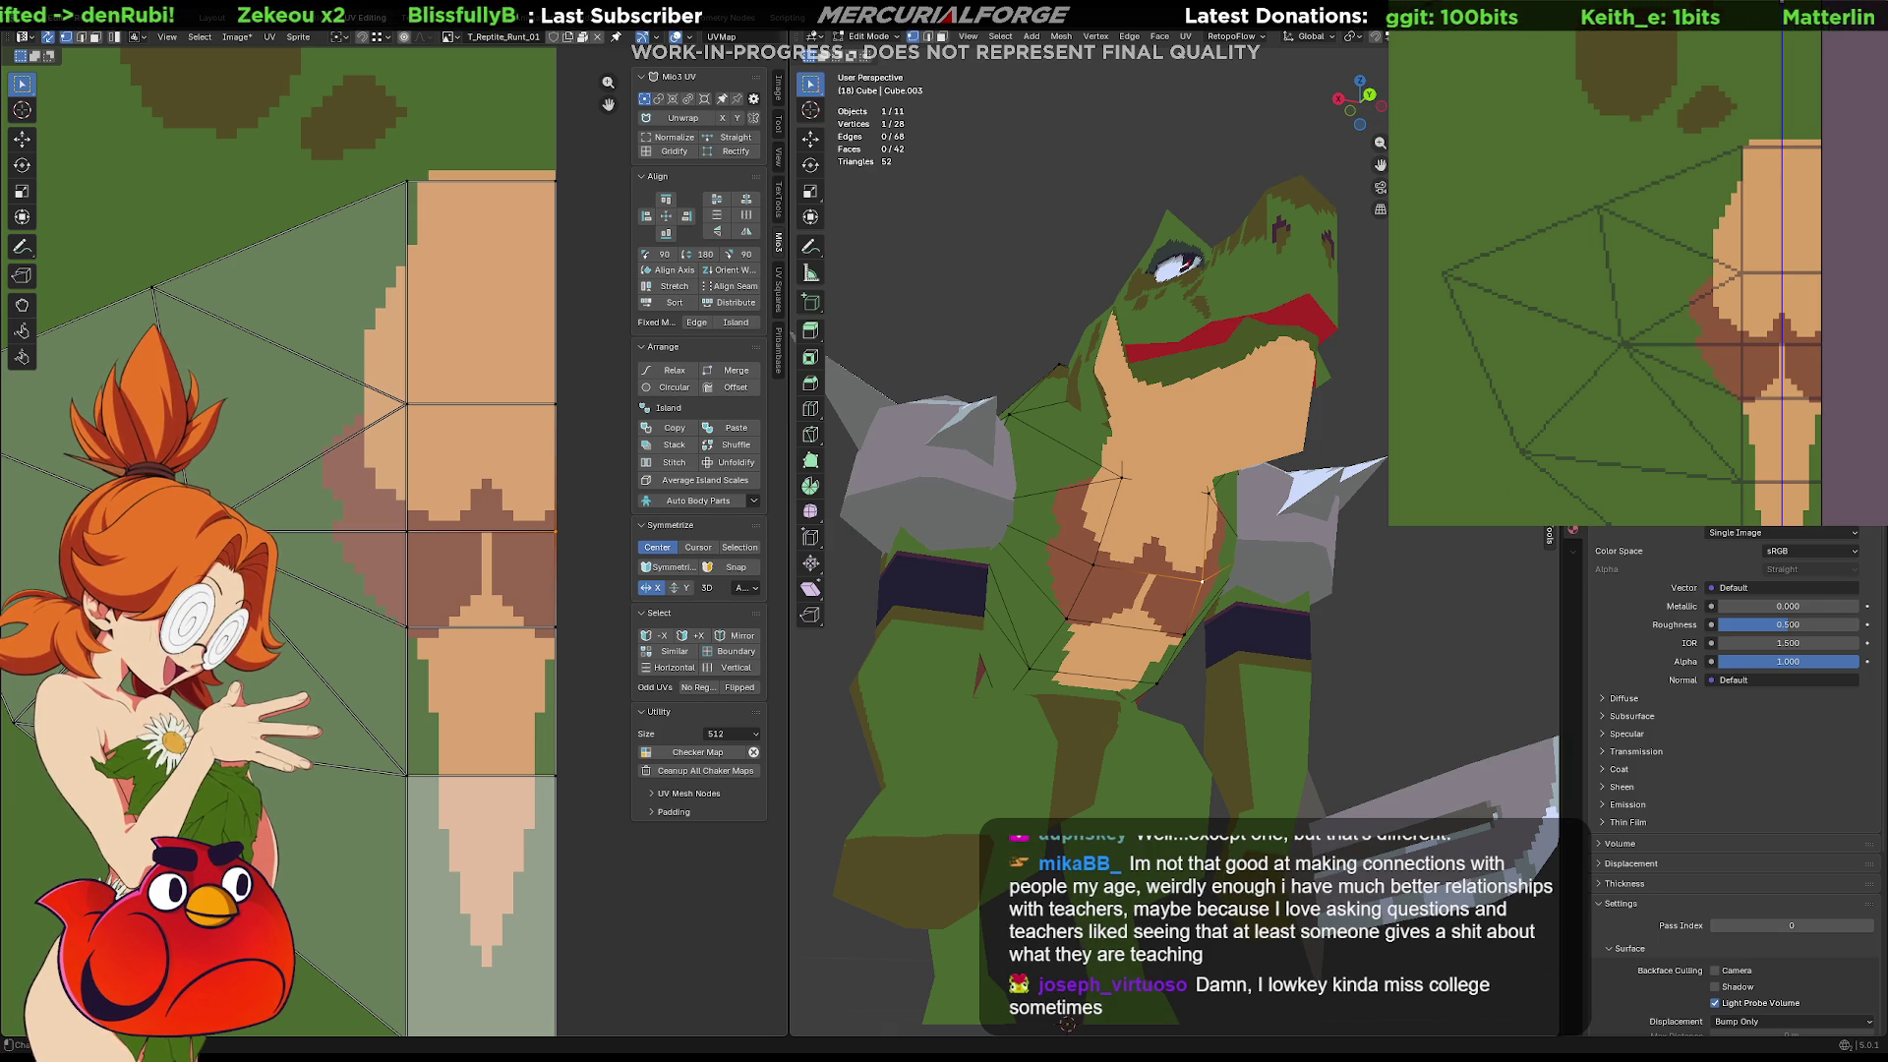
# Try darker and grey-brown shades for the belly-plate shading, settling on reddish brown
pyautogui.click(1782, 325)
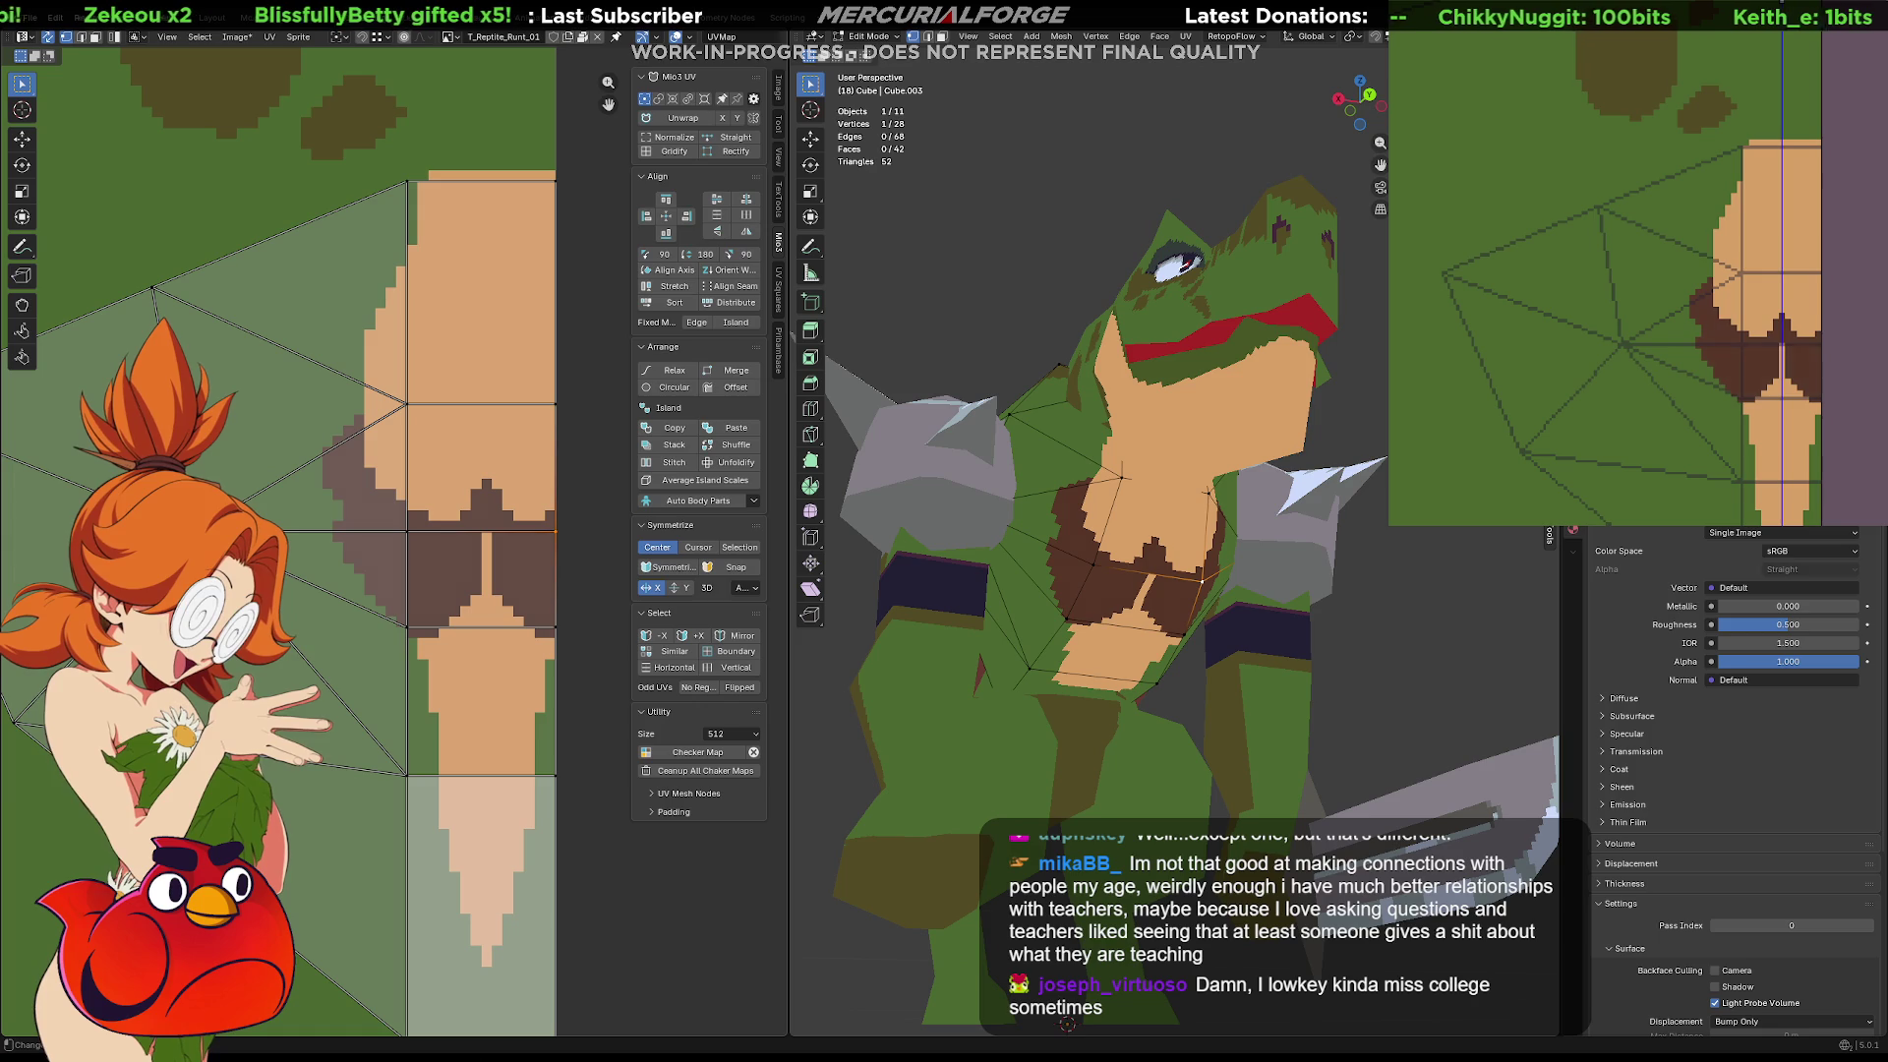
pyautogui.hotkey('ctrl', 'z')
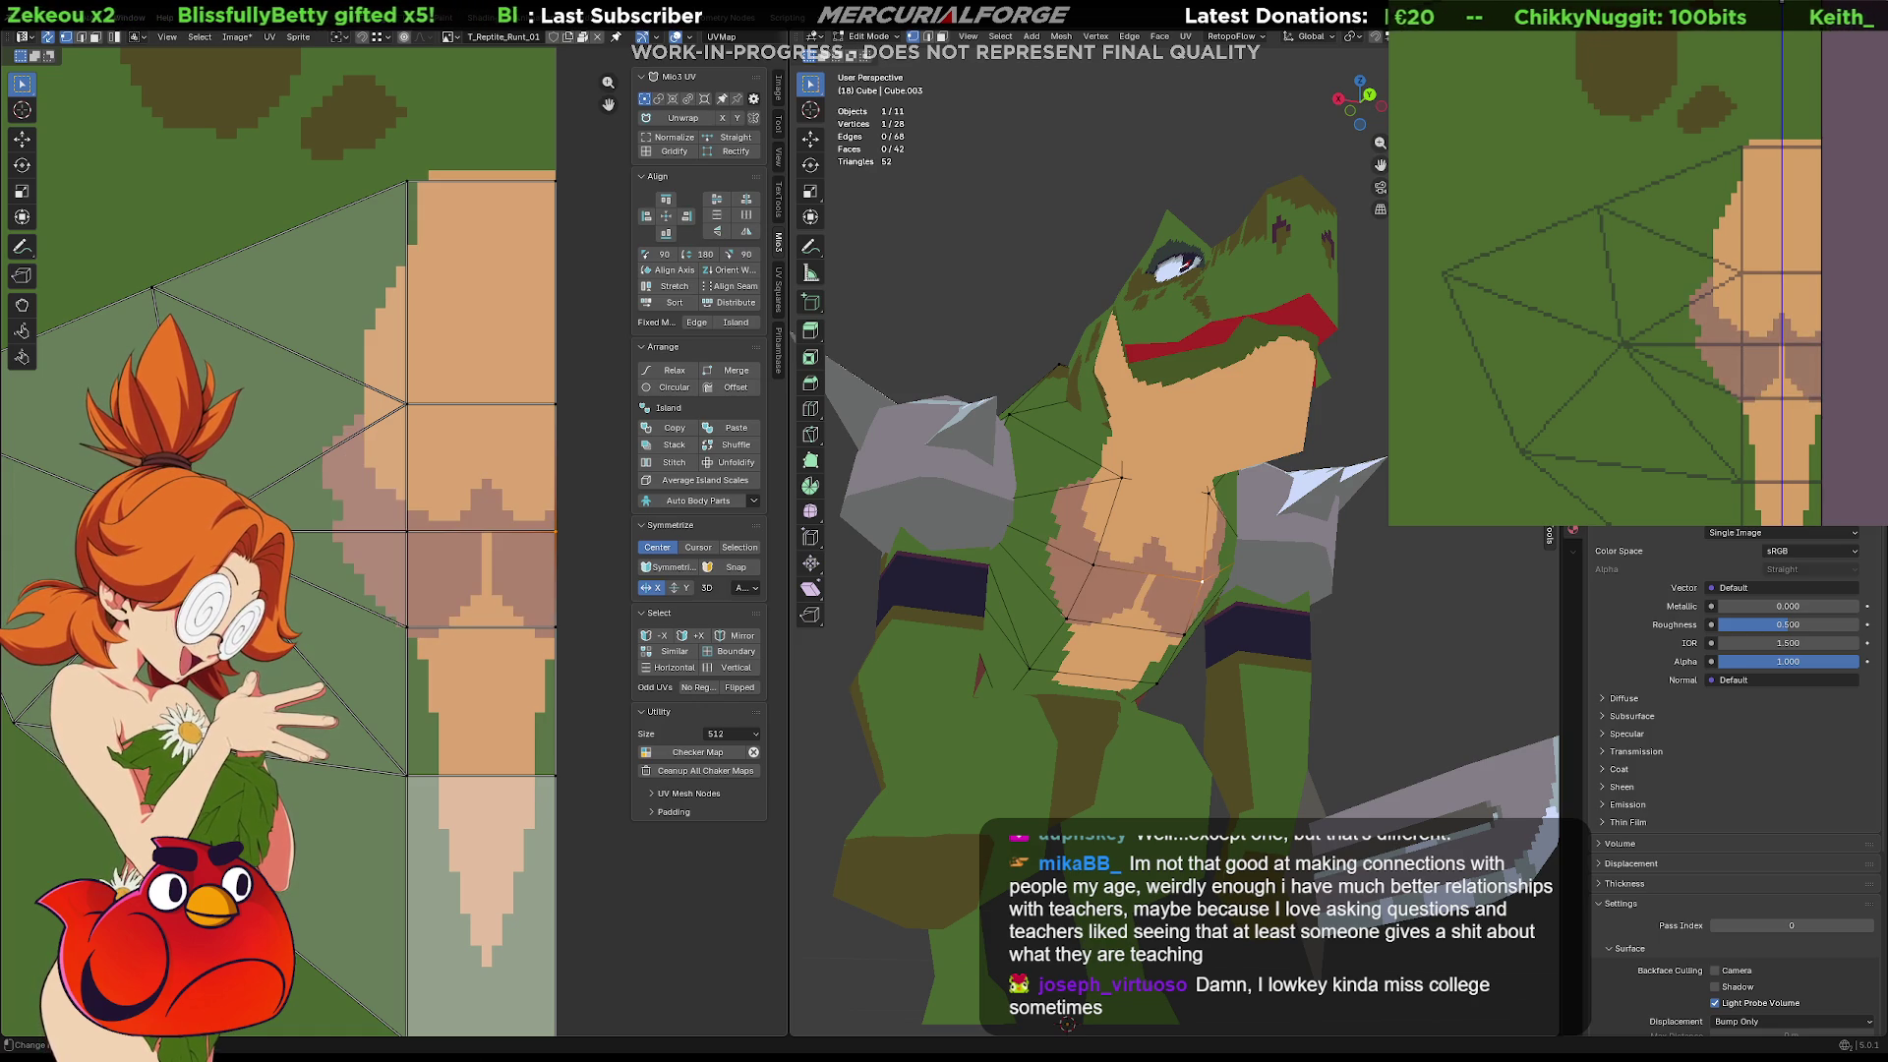
pyautogui.hotkey('ctrl', 'shift', 'z')
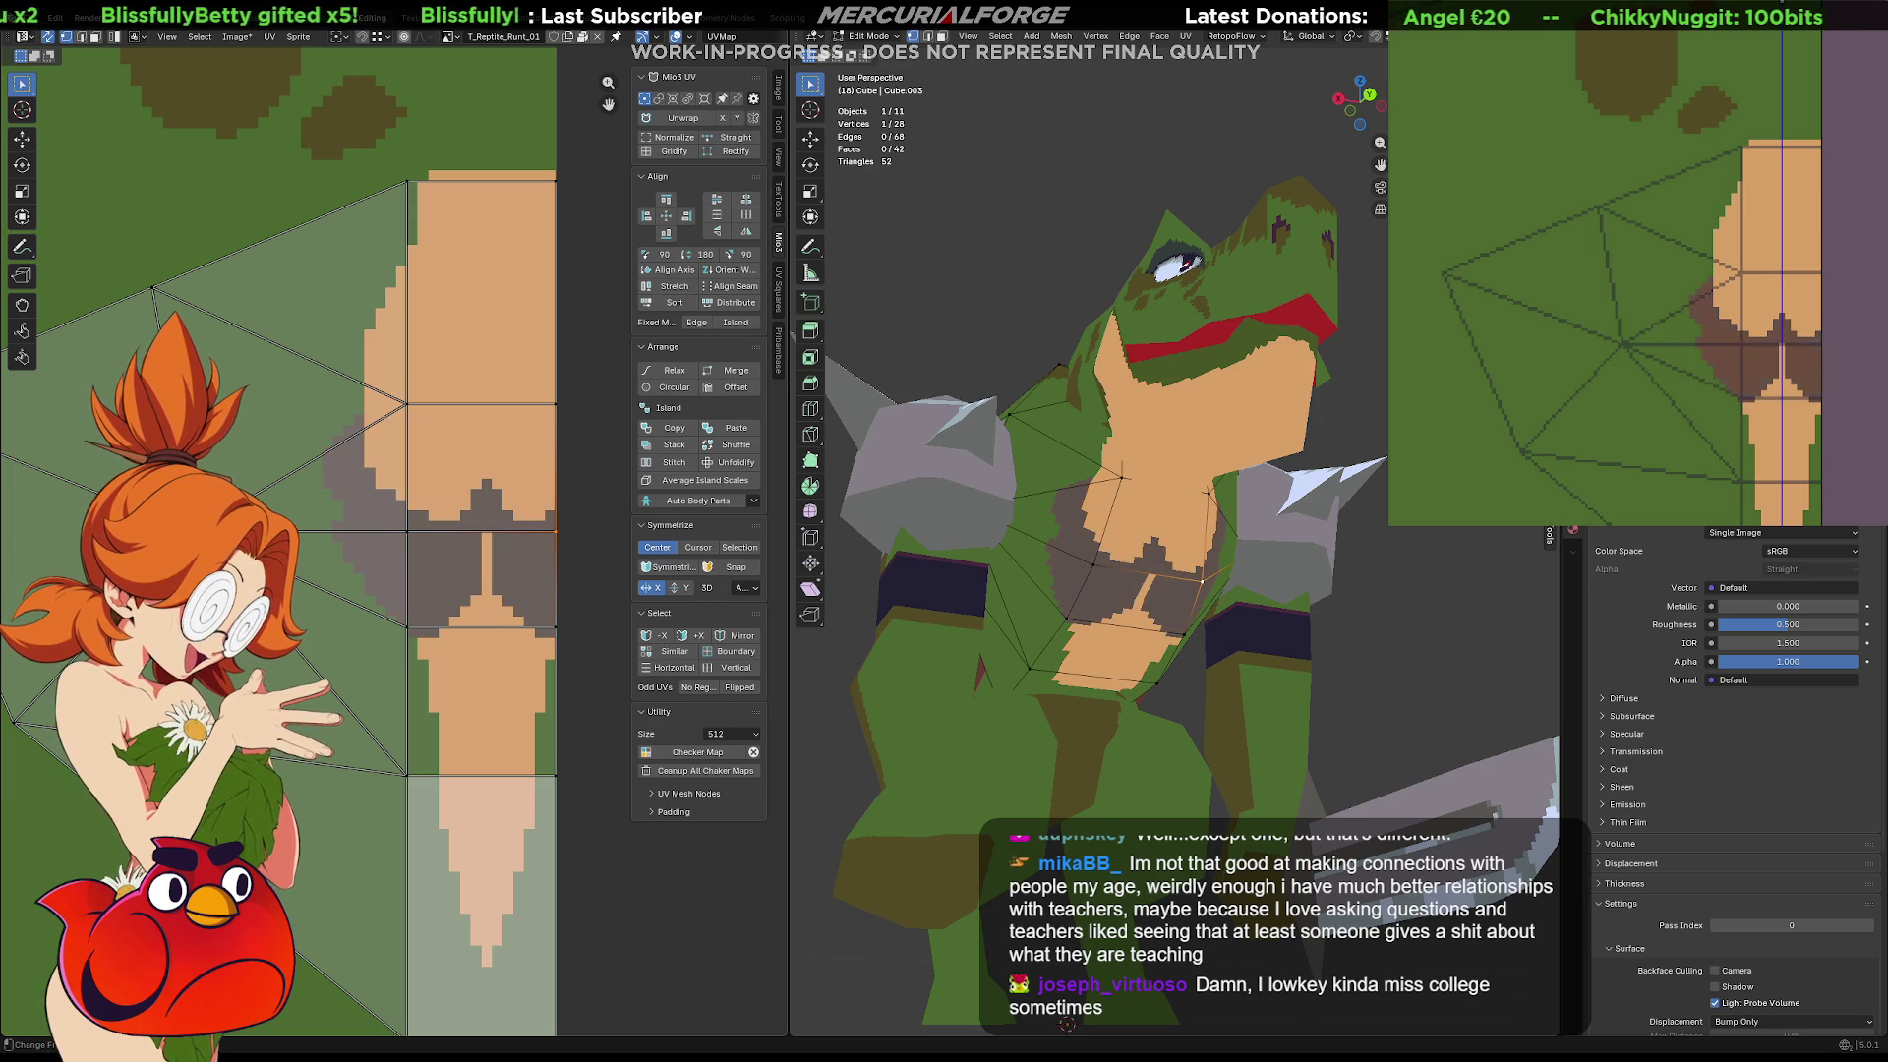
pyautogui.hotkey('ctrl', 'z')
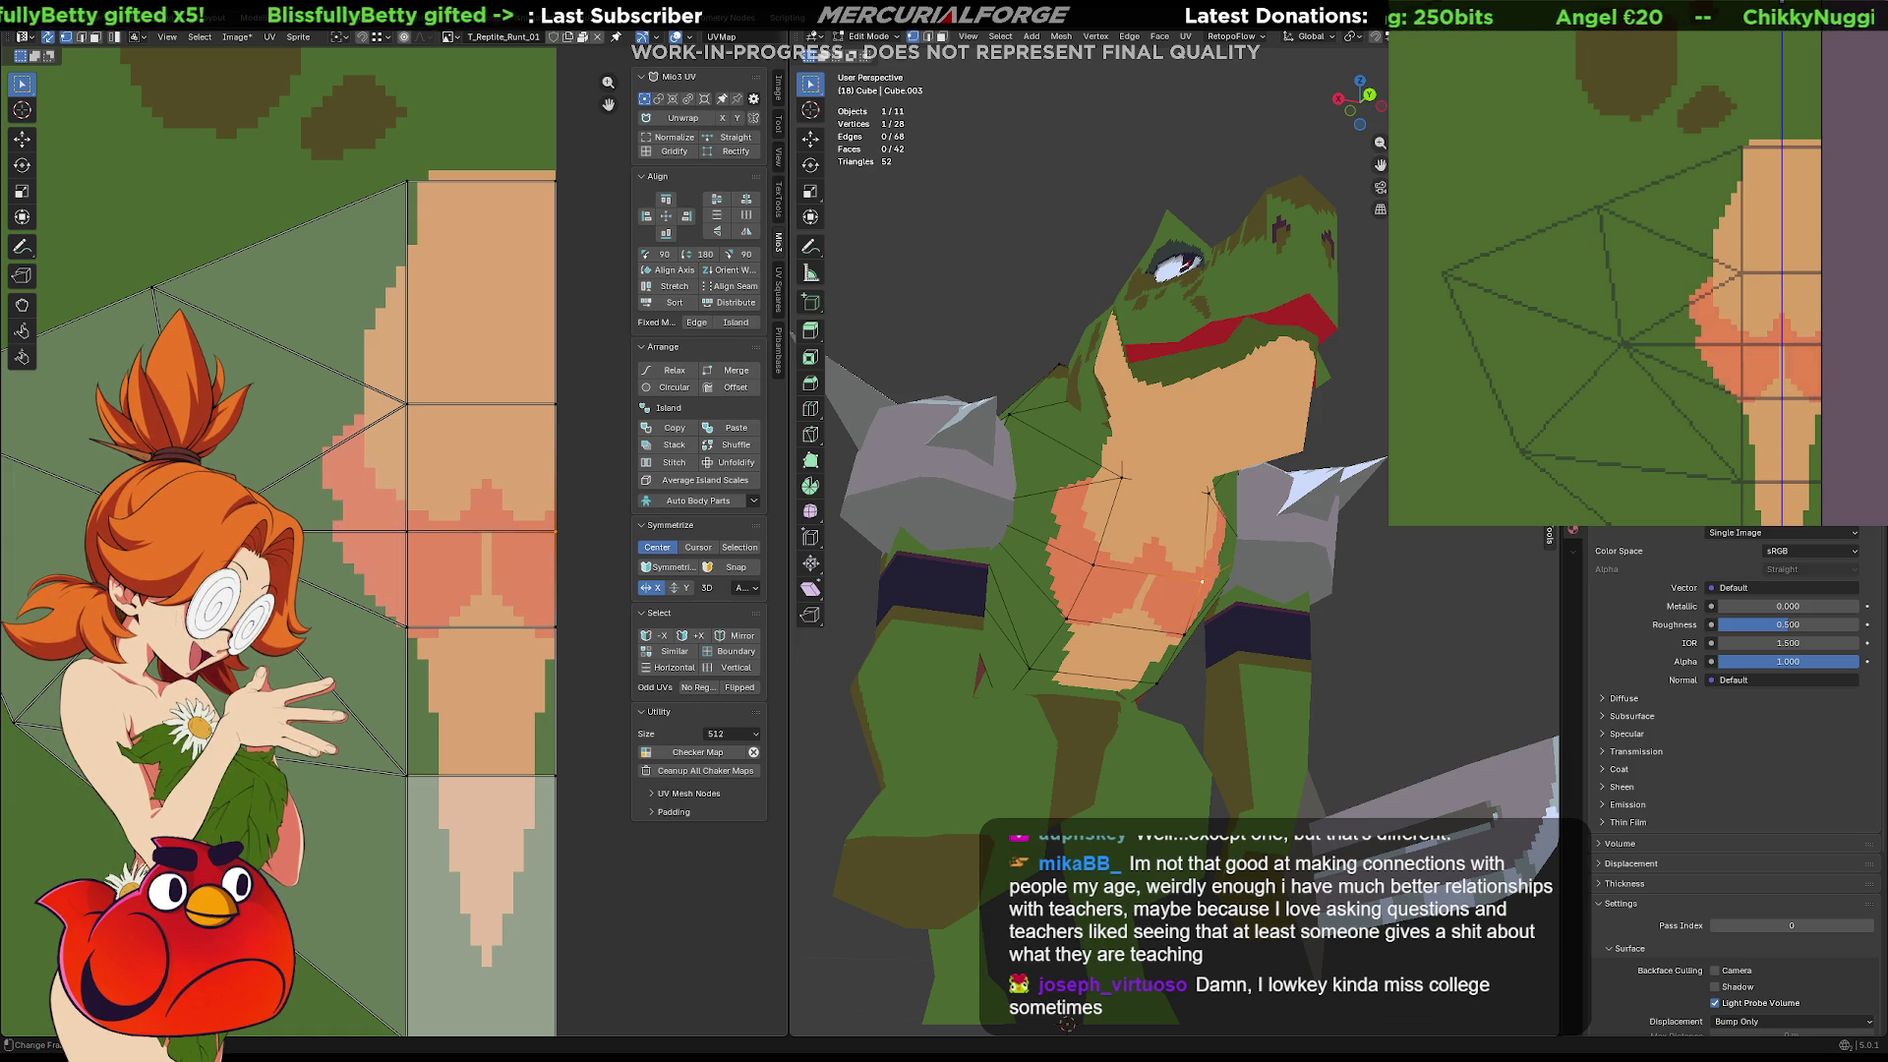
pyautogui.hotkey('ctrl', 'z')
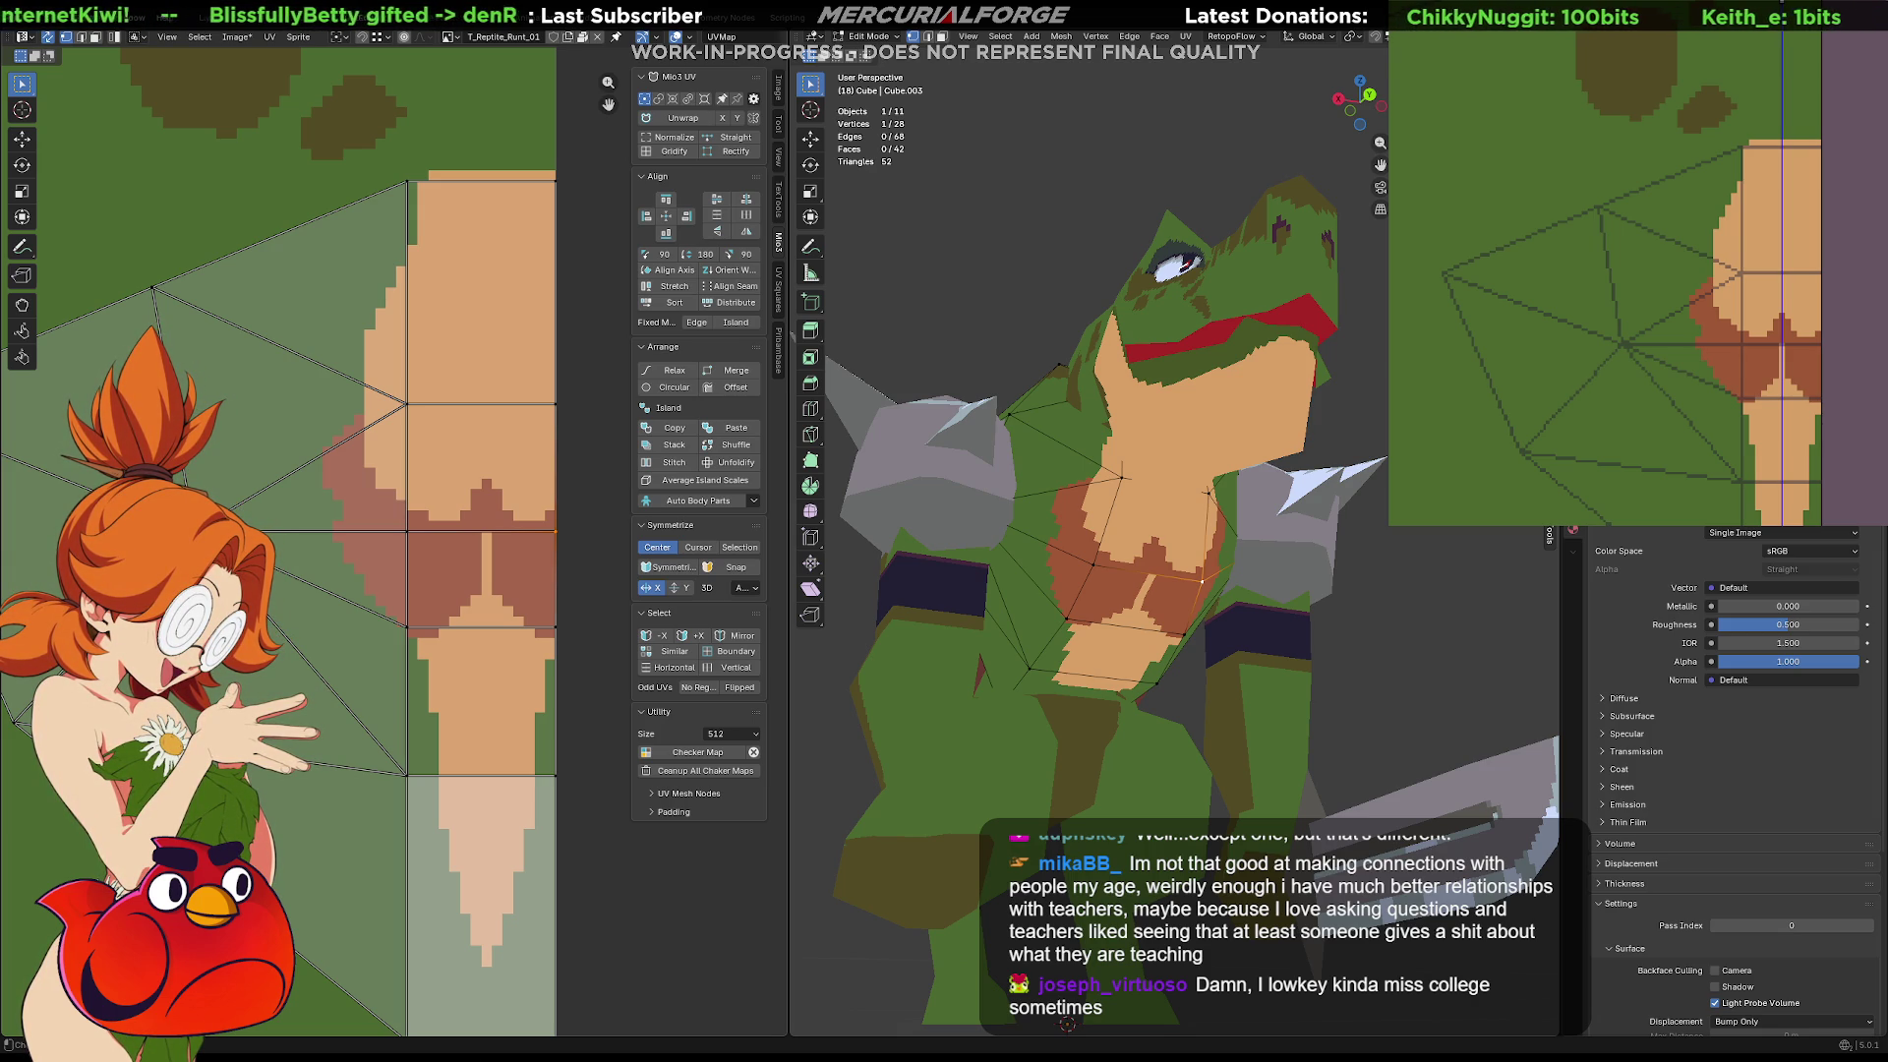
pyautogui.moveTo(1308, 556)
pyautogui.mouseDown(button='middle')
pyautogui.moveTo(1194, 560)
pyautogui.moveTo(1195, 629)
pyautogui.mouseUp(button='middle')
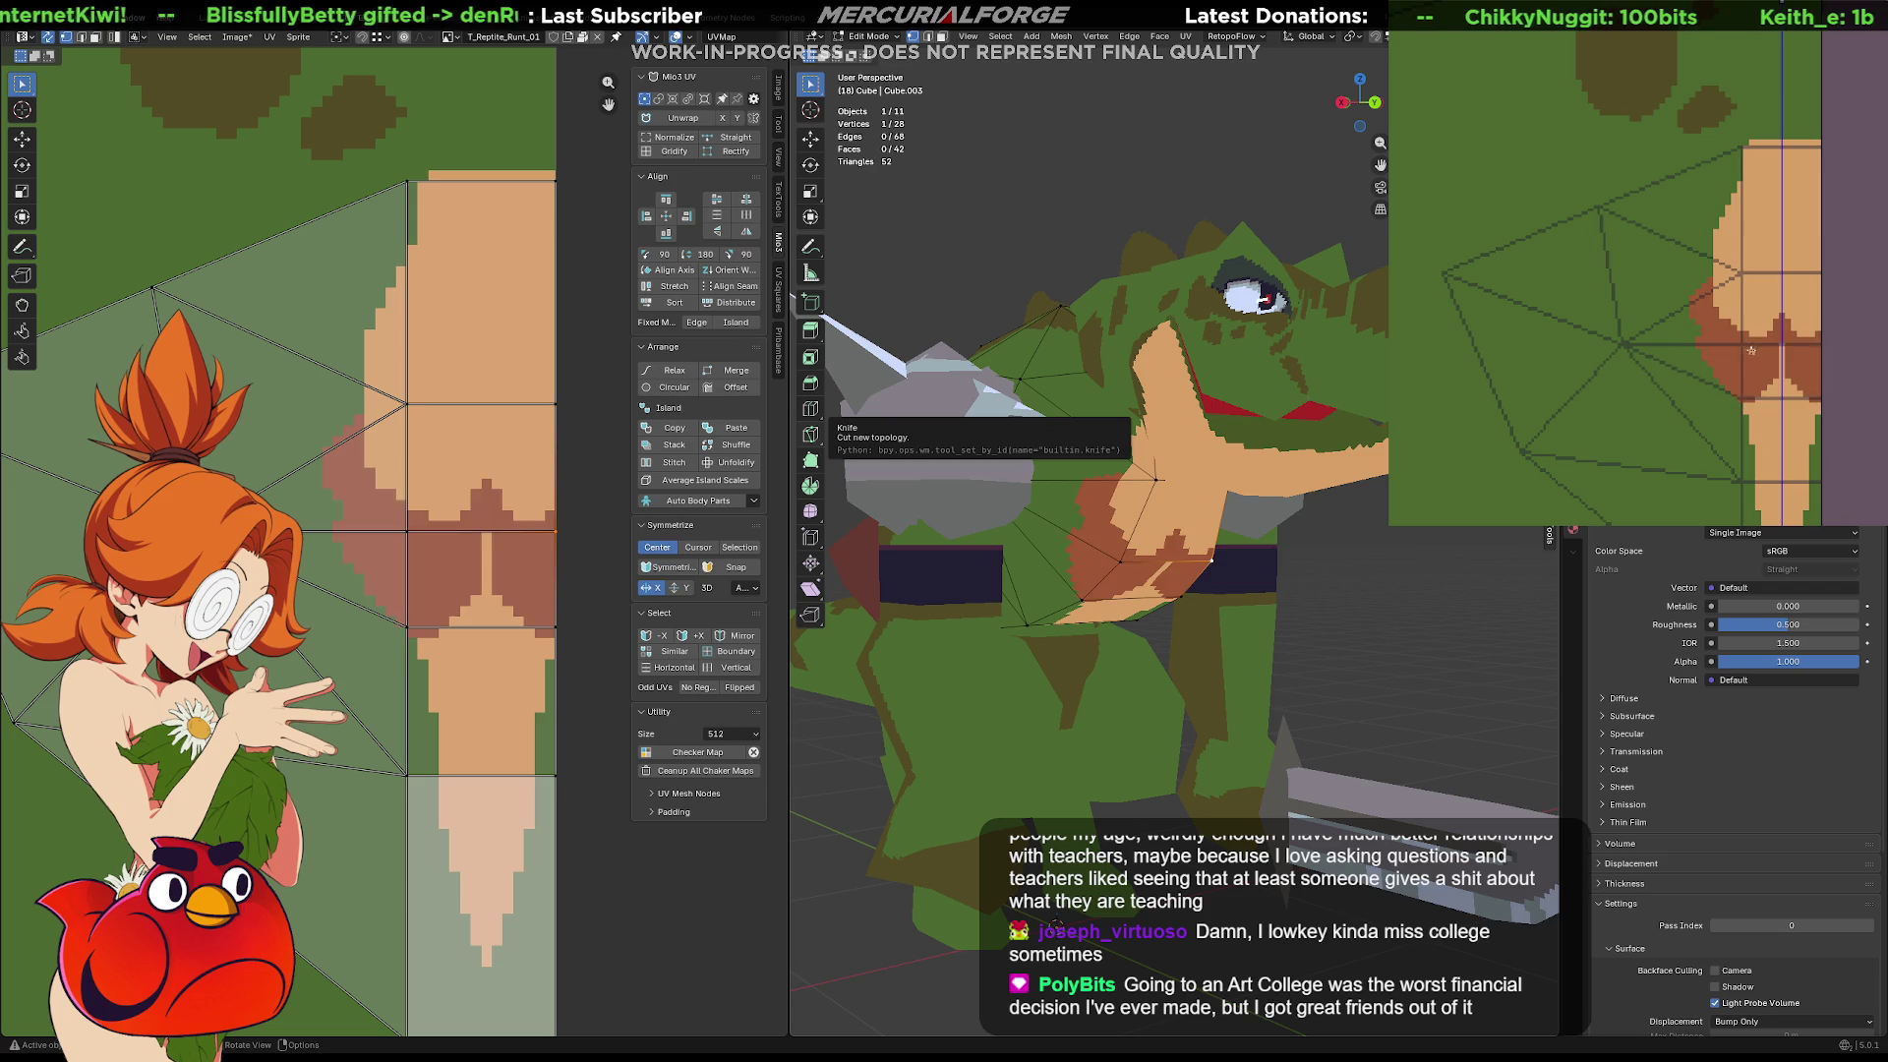
# Fill the dark brown belly patch in the texture with tan
pyautogui.click(1751, 349)
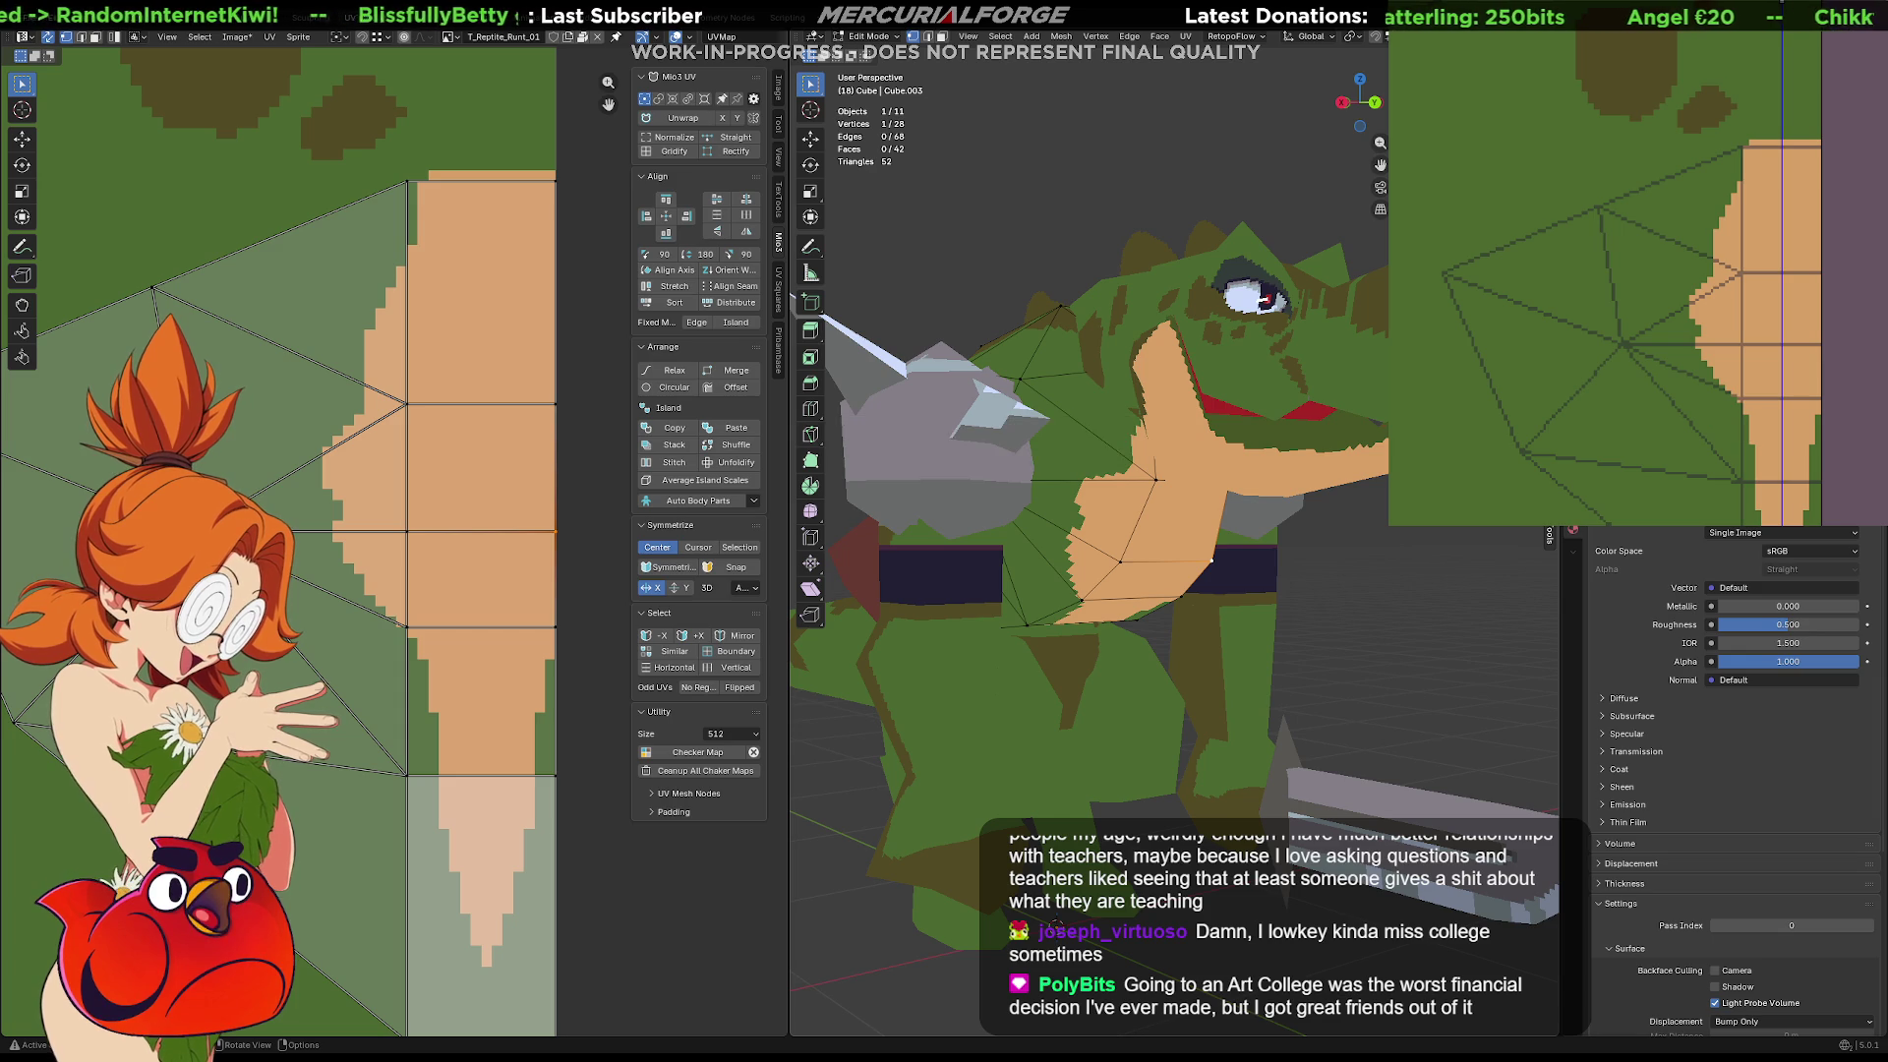
pyautogui.scroll(4, 1082, 512)
pyautogui.moveTo(1081, 511)
pyautogui.mouseDown(button='middle')
pyautogui.moveTo(1072, 531)
pyautogui.moveTo(1125, 648)
pyautogui.moveTo(1162, 672)
pyautogui.mouseUp(button='middle')
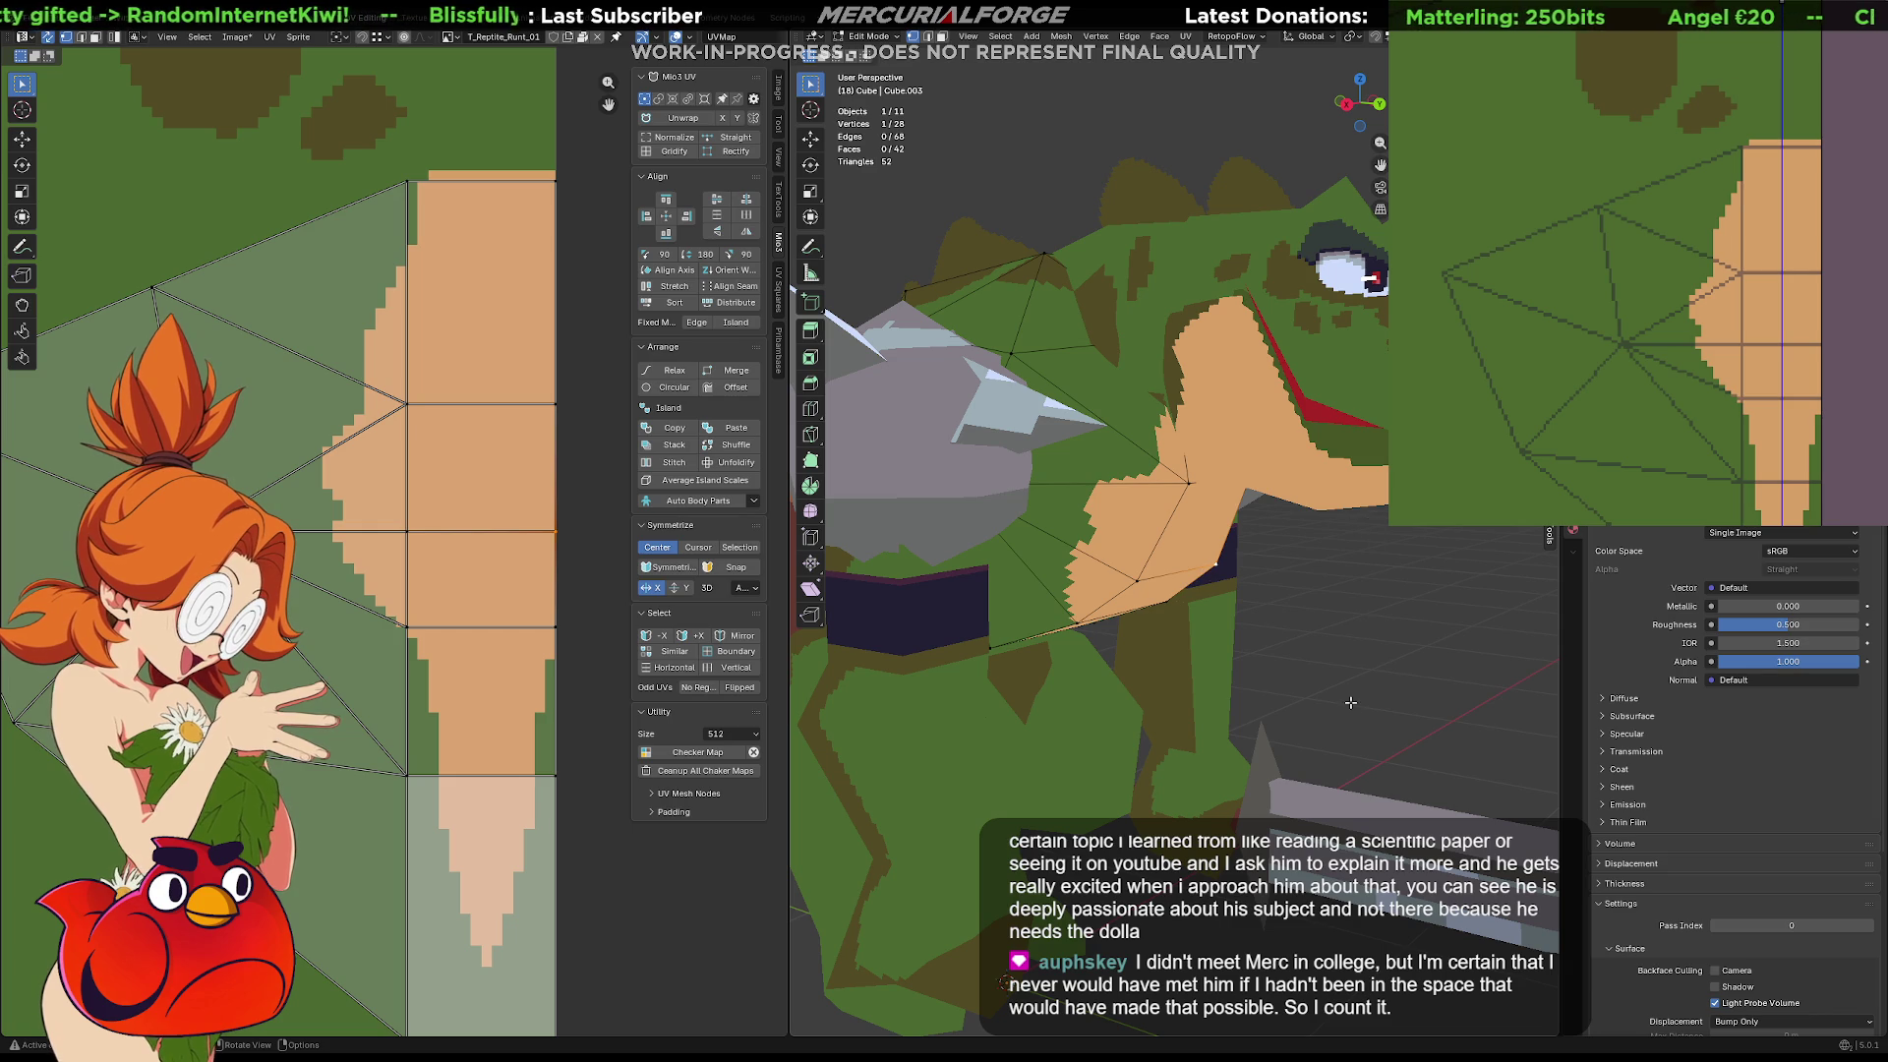
# Orbit the model around its left side until the reptile's head and throat face the viewer
pyautogui.moveTo(1296, 680); pyautogui.dragTo(1290, 689, button='middle')
pyautogui.moveTo(1180, 711)
pyautogui.mouseDown(button='middle')
pyautogui.moveTo(1131, 715)
pyautogui.moveTo(1246, 696)
pyautogui.mouseUp(button='middle')
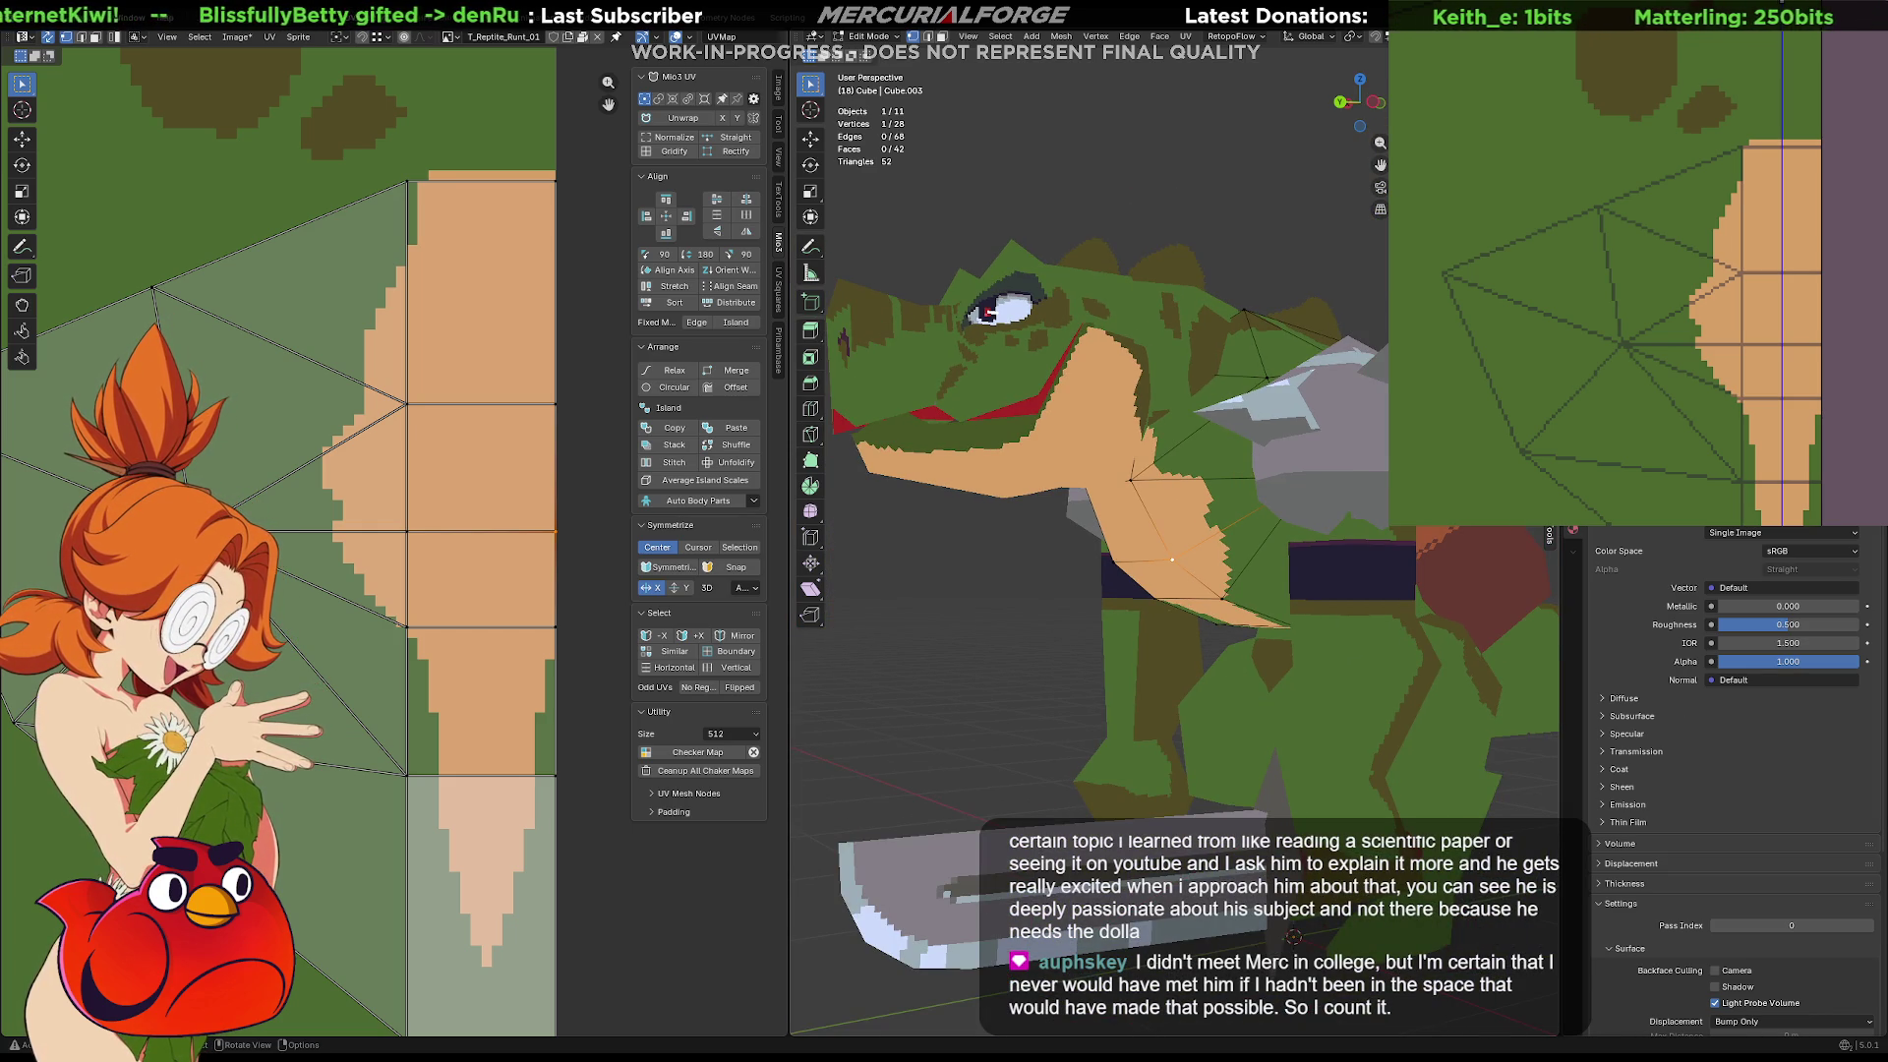
pyautogui.moveTo(1229, 688)
pyautogui.mouseDown(button='middle')
pyautogui.moveTo(1095, 640)
pyautogui.moveTo(1342, 619)
pyautogui.moveTo(1207, 666)
pyautogui.moveTo(1209, 698)
pyautogui.mouseUp(button='middle')
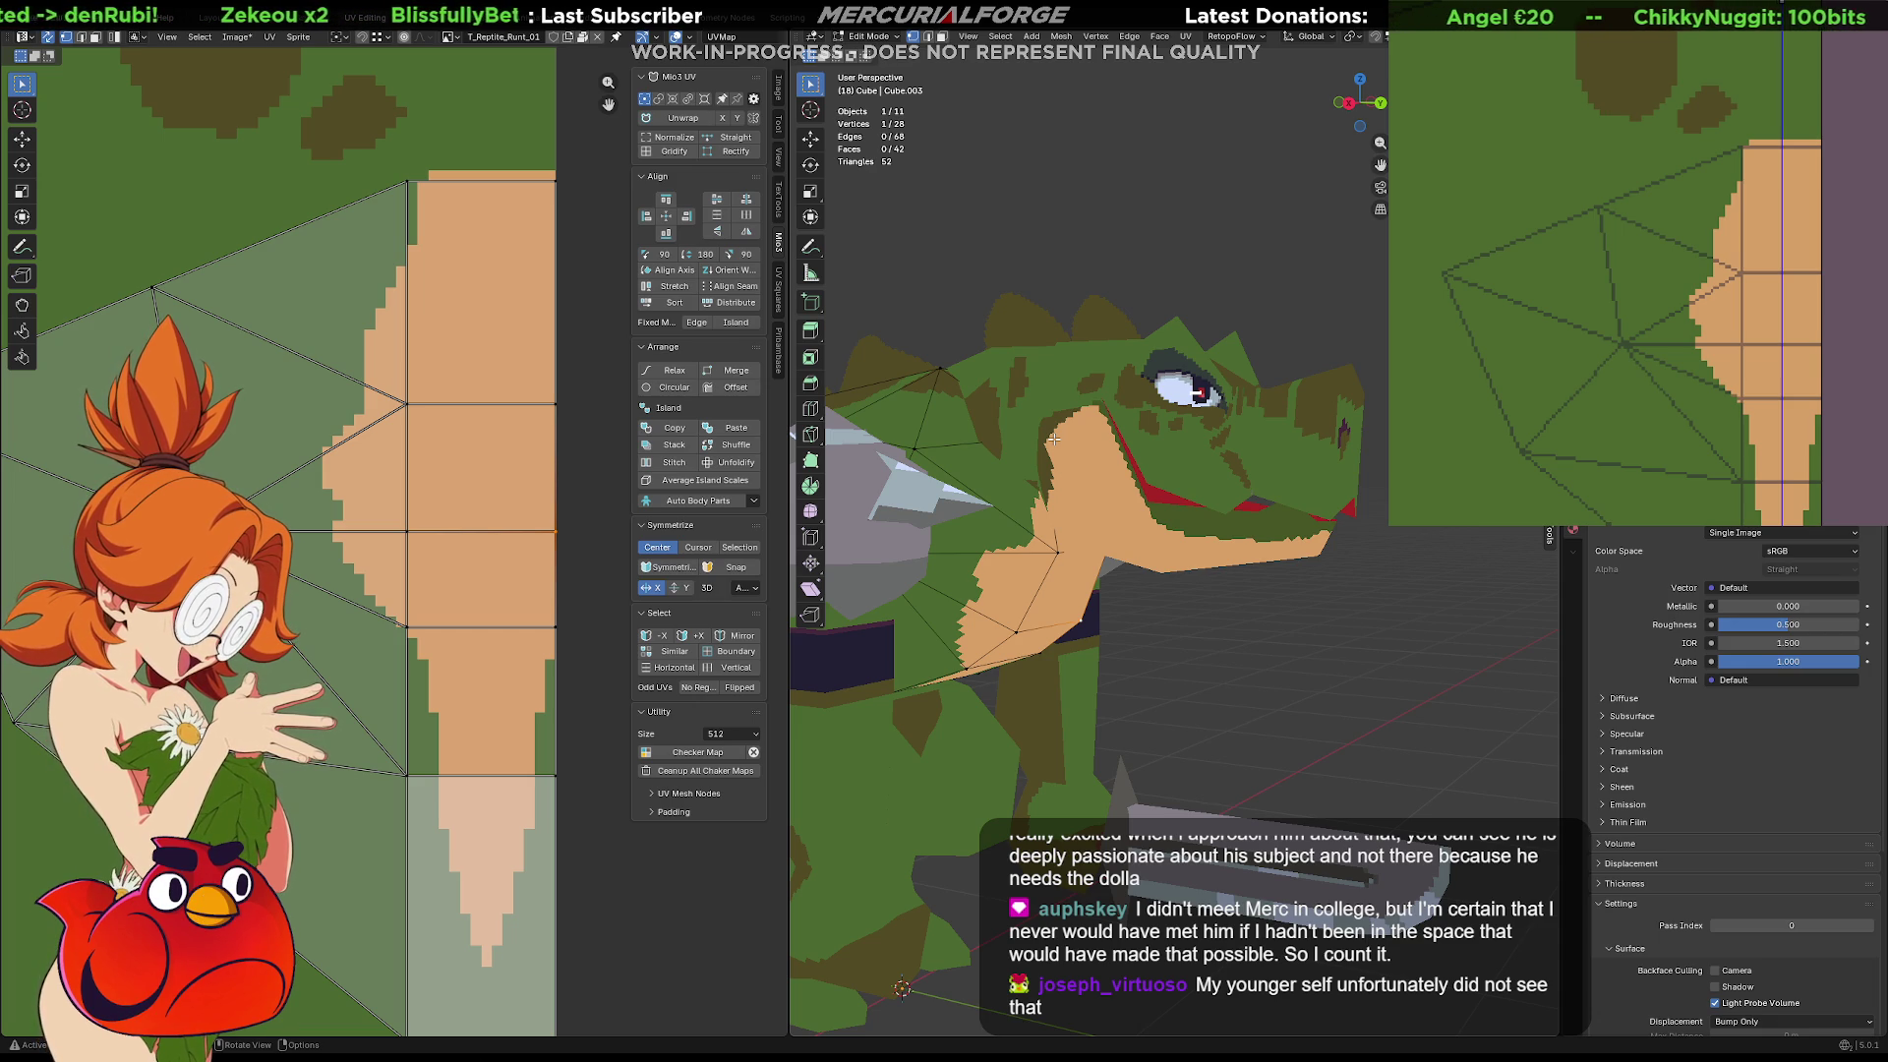
pyautogui.moveTo(1202, 627)
pyautogui.mouseDown(button='middle')
pyautogui.moveTo(1025, 623)
pyautogui.moveTo(1292, 610)
pyautogui.mouseUp(button='middle')
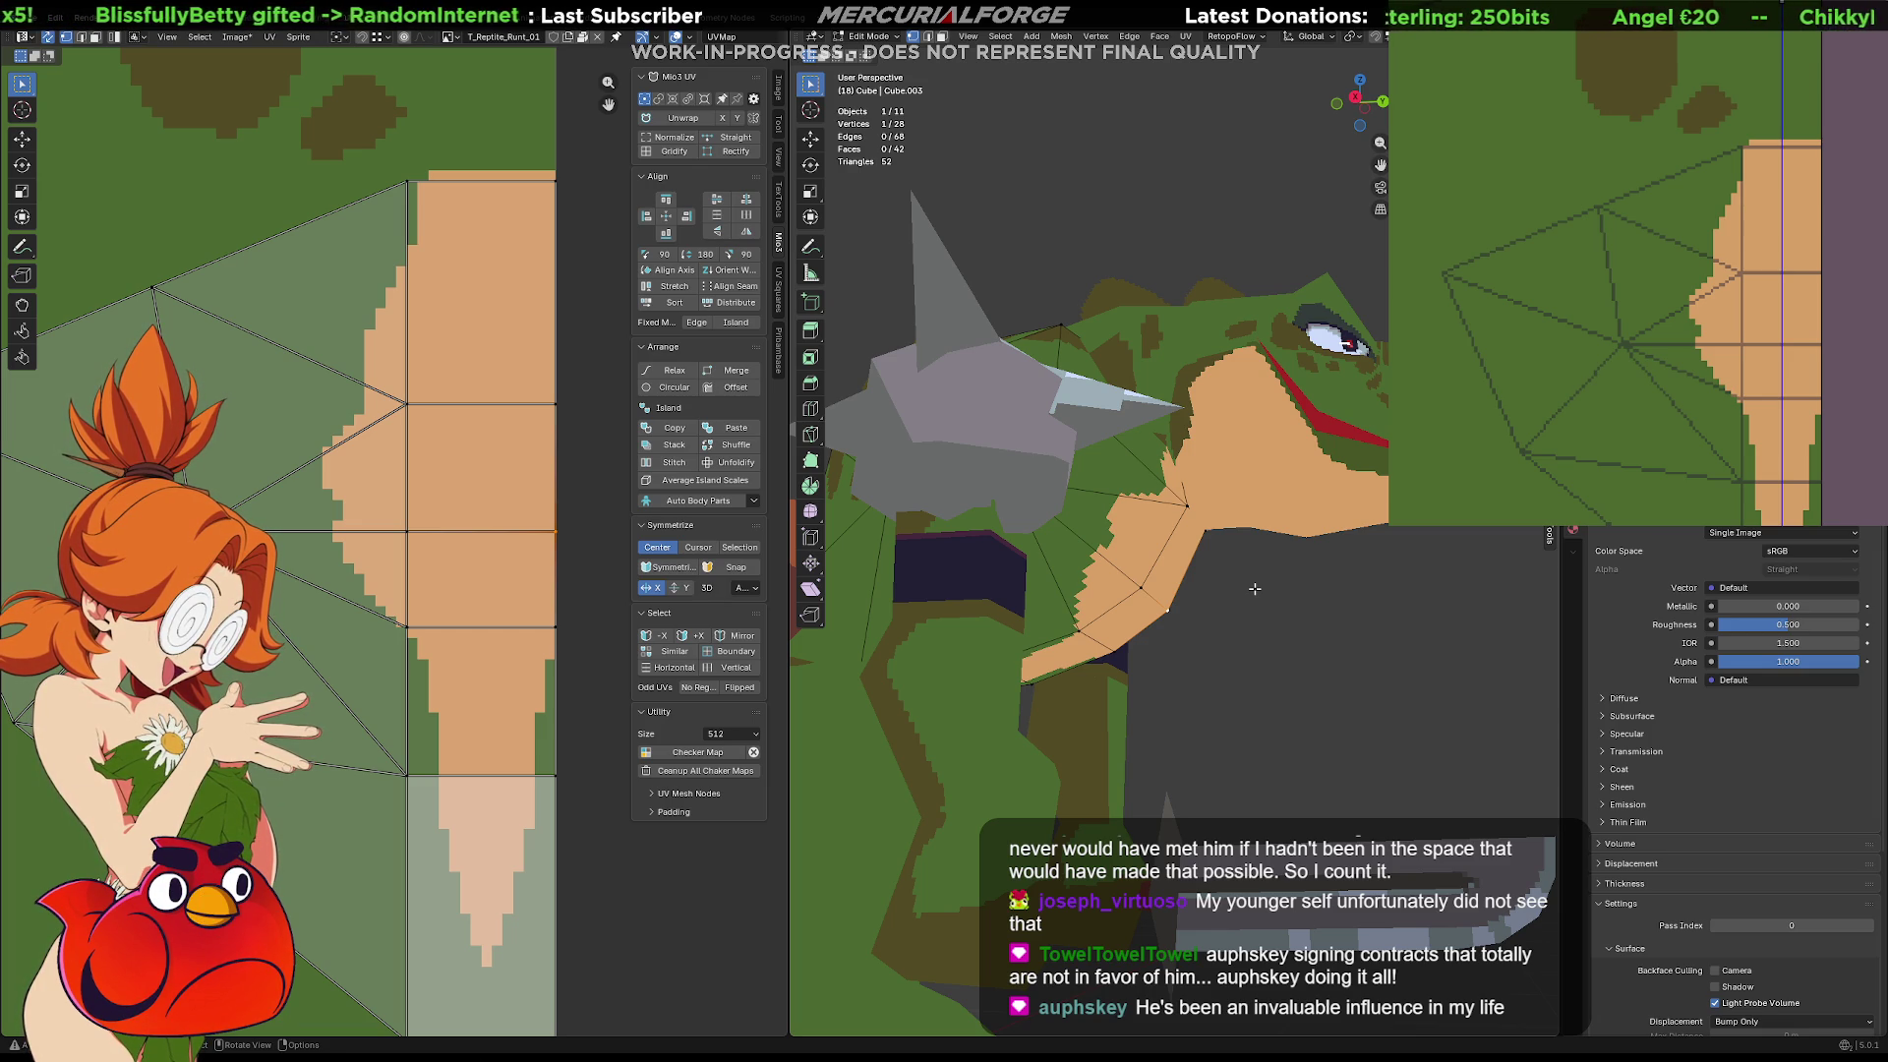
pyautogui.moveTo(1255, 589)
pyautogui.mouseDown(button='middle')
pyautogui.moveTo(1230, 642)
pyautogui.moveTo(1045, 631)
pyautogui.moveTo(1243, 625)
pyautogui.mouseUp(button='middle')
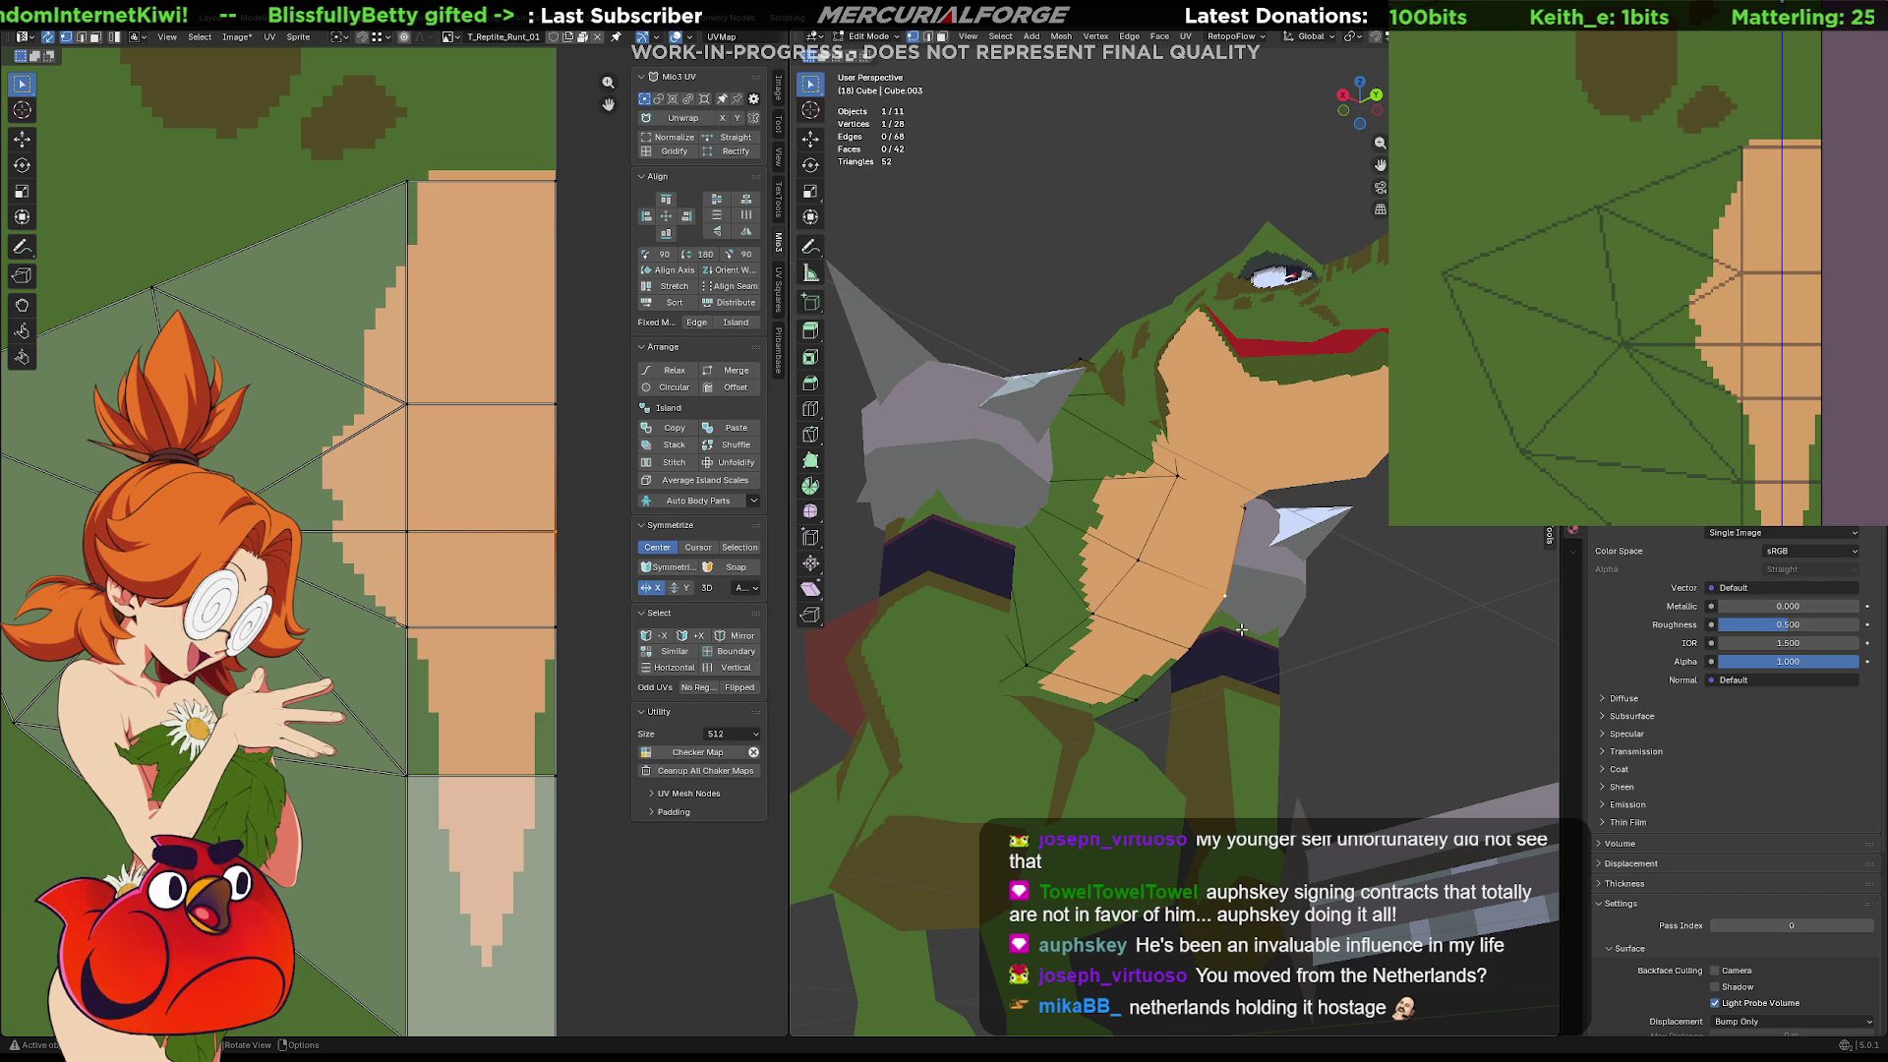
pyautogui.moveTo(1242, 630)
pyautogui.mouseDown(button='middle')
pyautogui.moveTo(1202, 649)
pyautogui.moveTo(1209, 627)
pyautogui.moveTo(1416, 651)
pyautogui.moveTo(1254, 645)
pyautogui.moveTo(1100, 597)
pyautogui.moveTo(1133, 641)
pyautogui.mouseUp(button='middle')
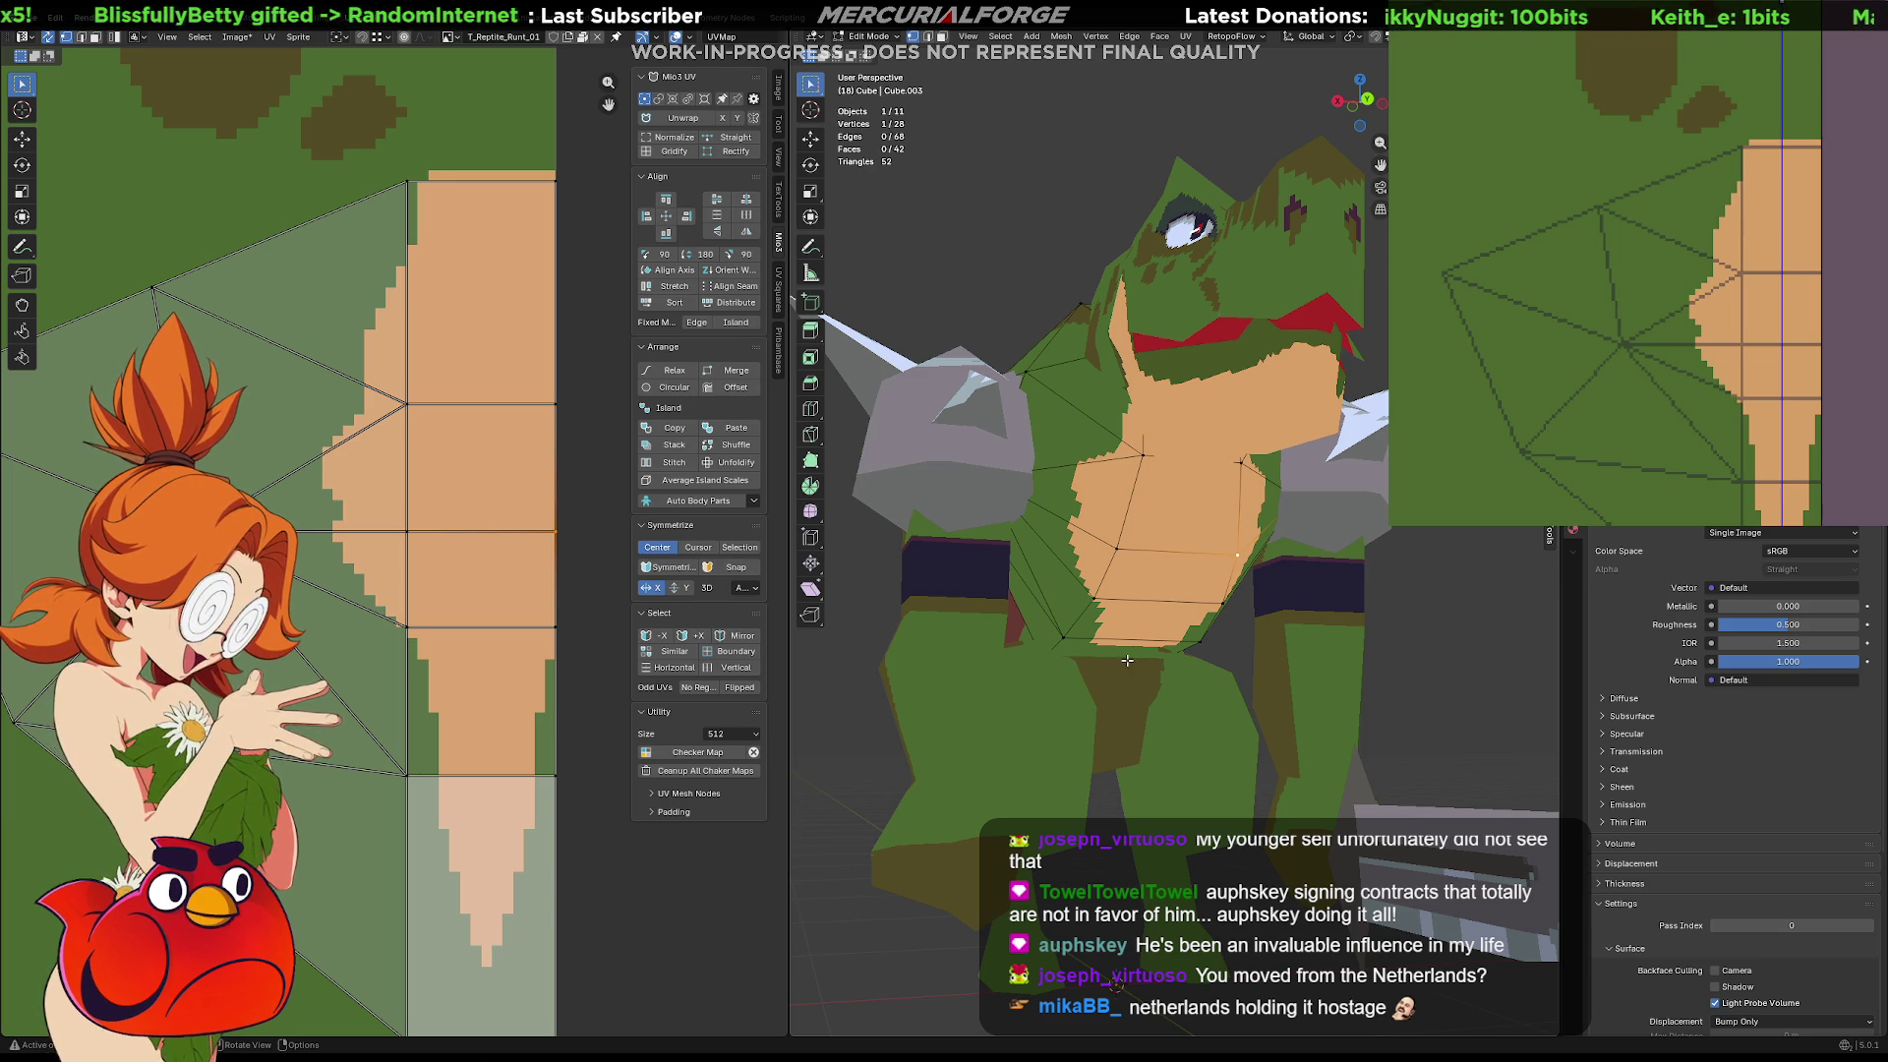
pyautogui.scroll(-5, 360, 402)
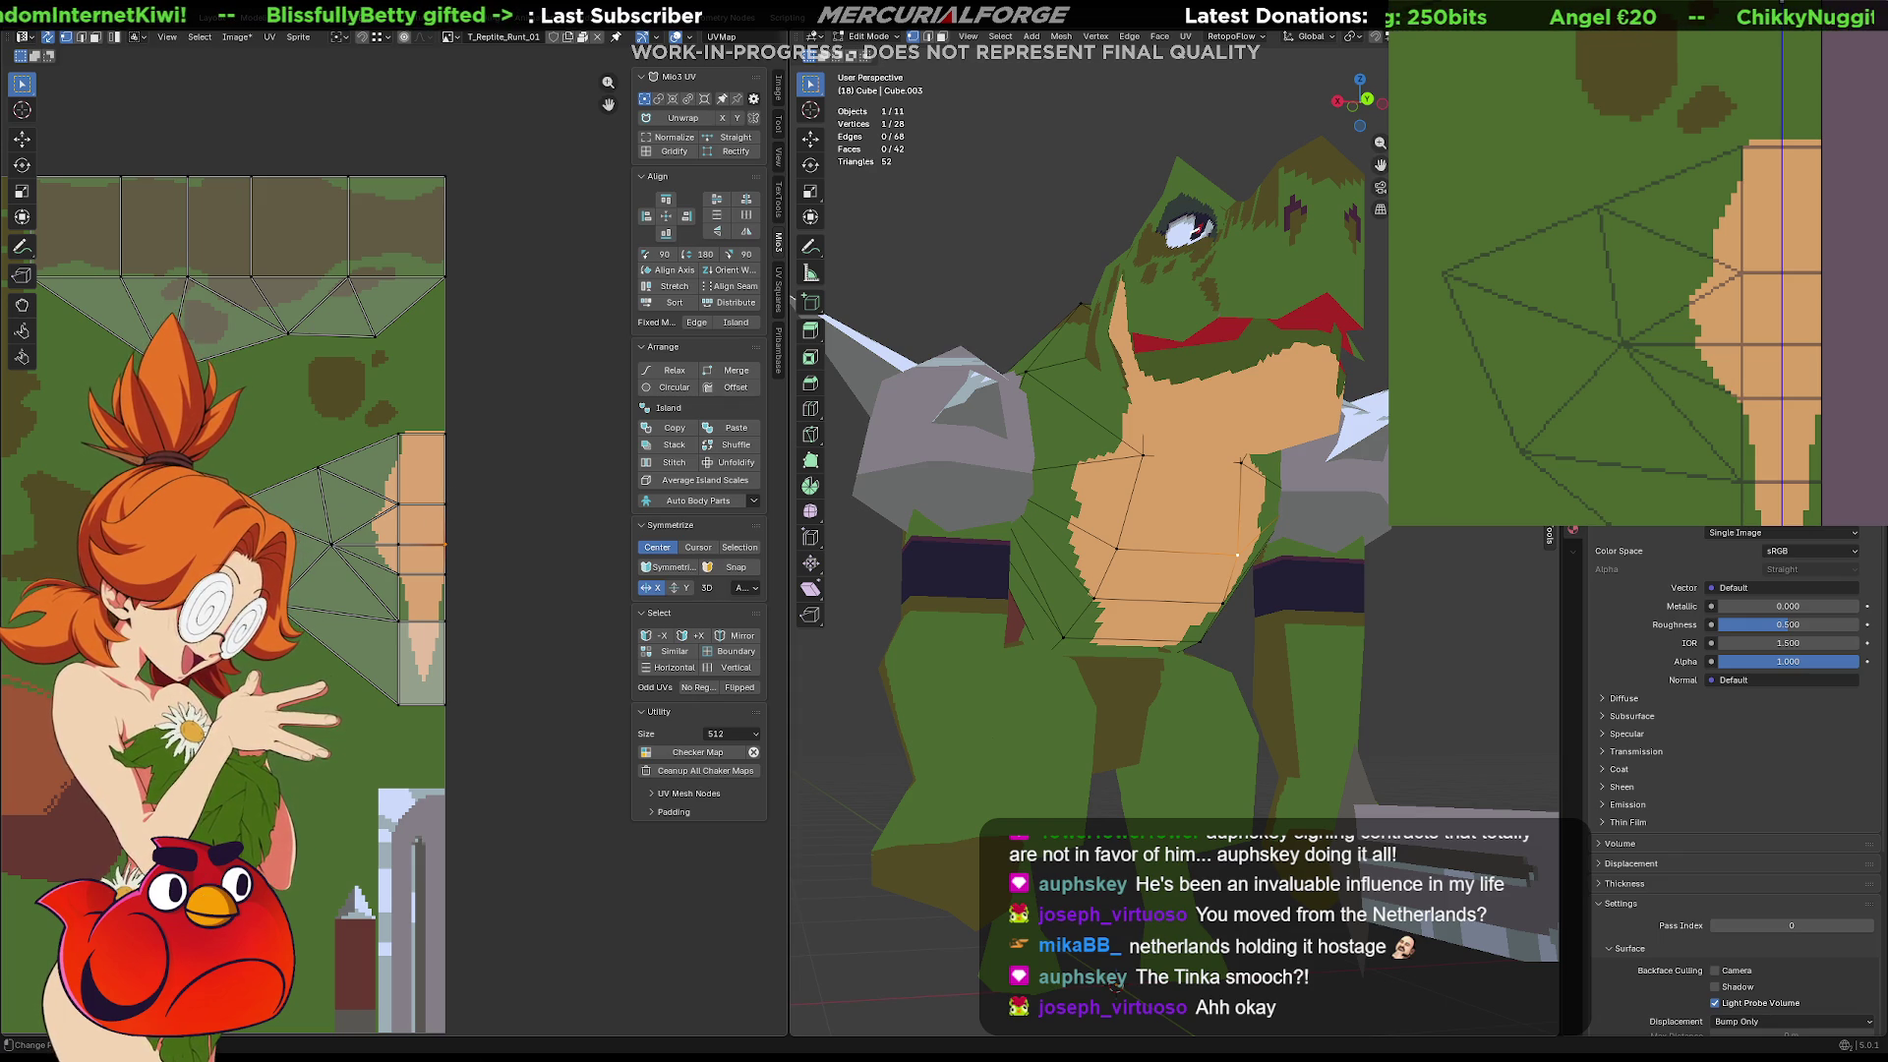
# Deselect the selected vertex using empty space in the 3D viewport
pyautogui.click(976, 224)
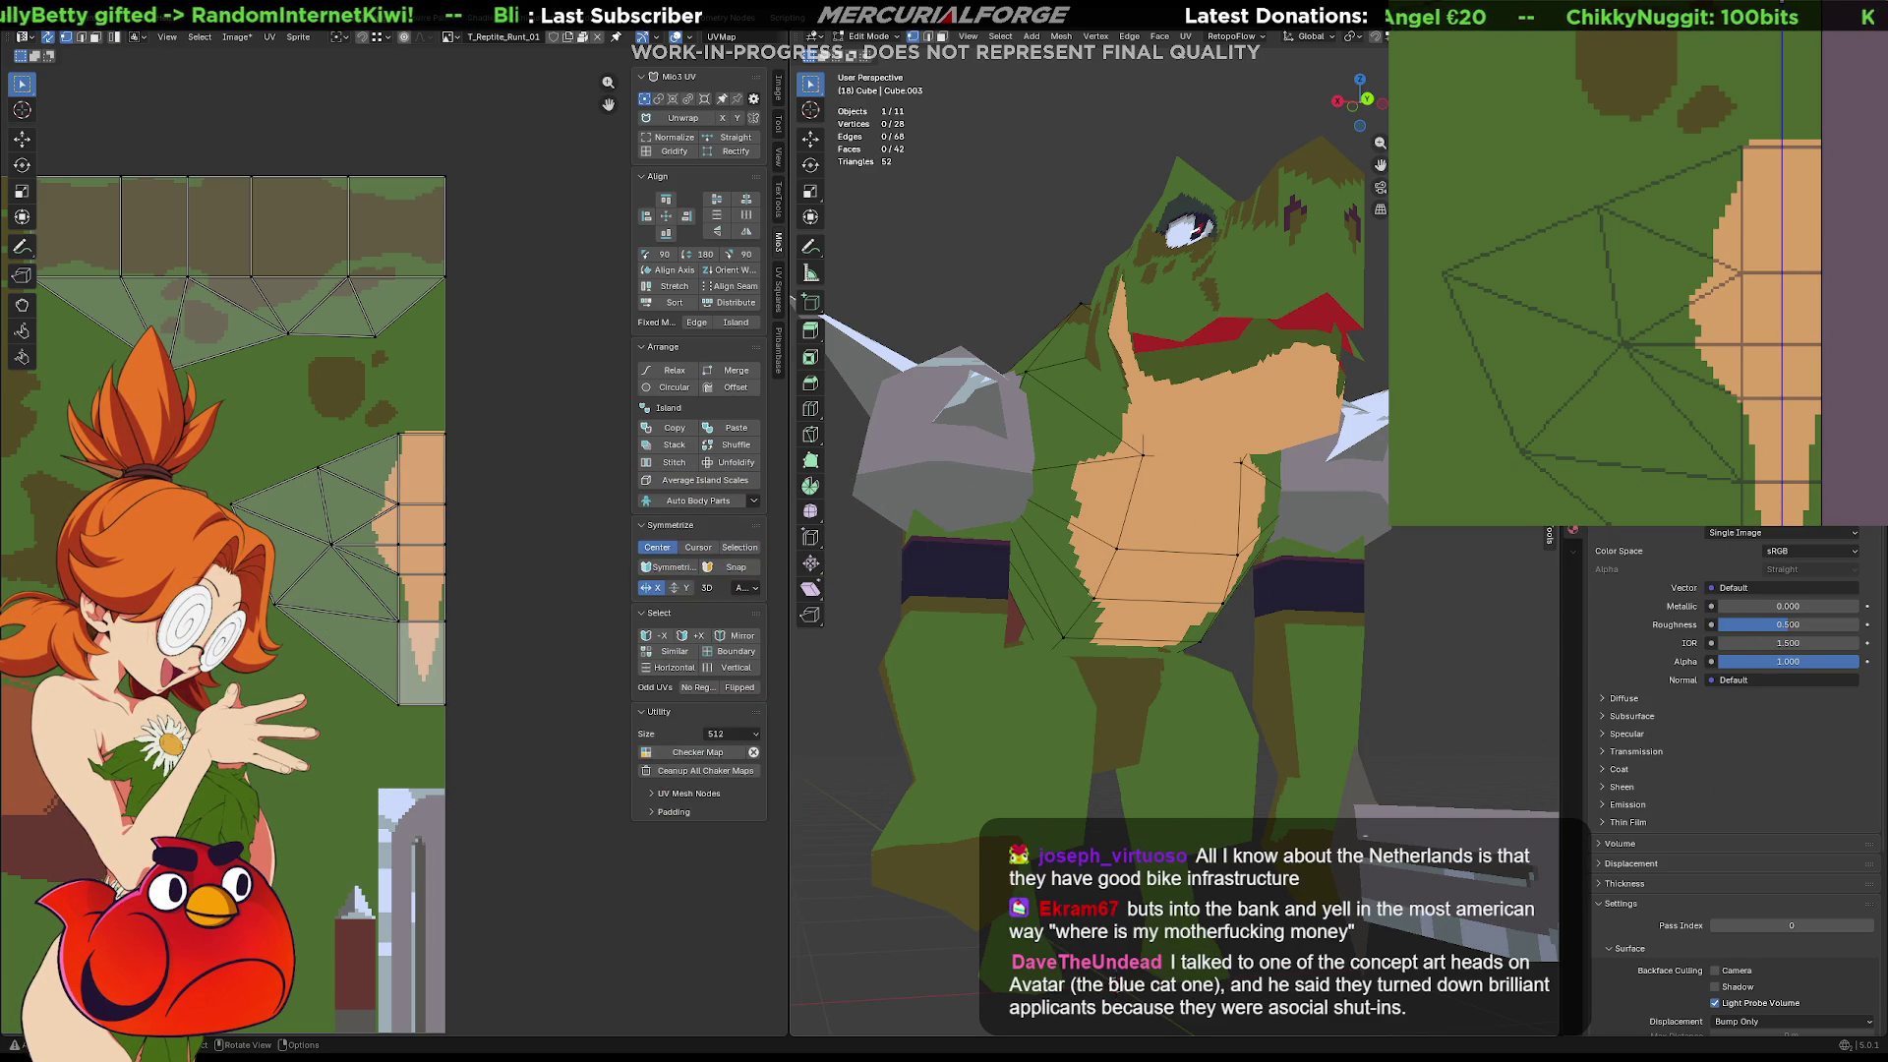
pyautogui.moveTo(1081, 492); pyautogui.dragTo(914, 423, button='middle')
pyautogui.moveTo(1180, 639)
pyautogui.mouseDown(button='middle')
pyautogui.moveTo(1541, 782)
pyautogui.moveTo(1286, 687)
pyautogui.mouseUp(button='middle')
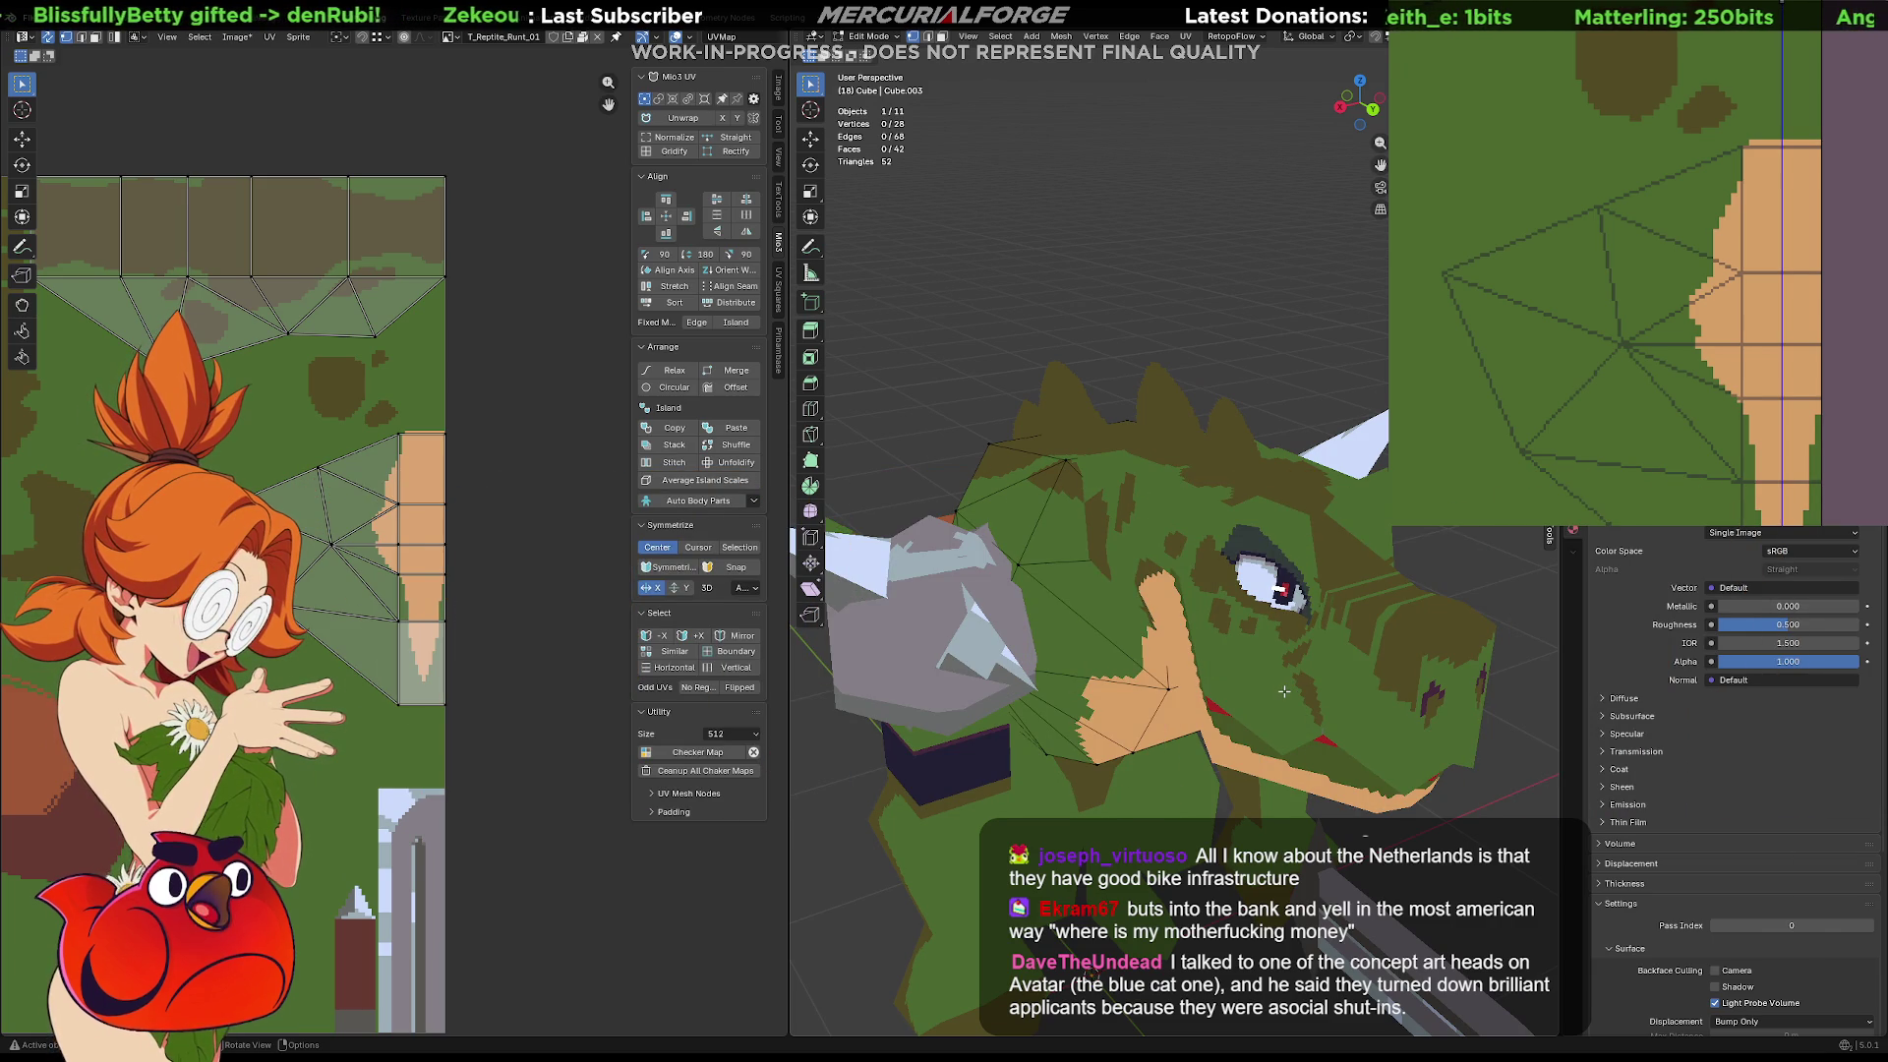
pyautogui.moveTo(1283, 692)
pyautogui.mouseDown(button='middle')
pyautogui.moveTo(978, 704)
pyautogui.moveTo(1280, 649)
pyautogui.moveTo(1268, 677)
pyautogui.moveTo(1236, 675)
pyautogui.moveTo(1317, 684)
pyautogui.mouseUp(button='middle')
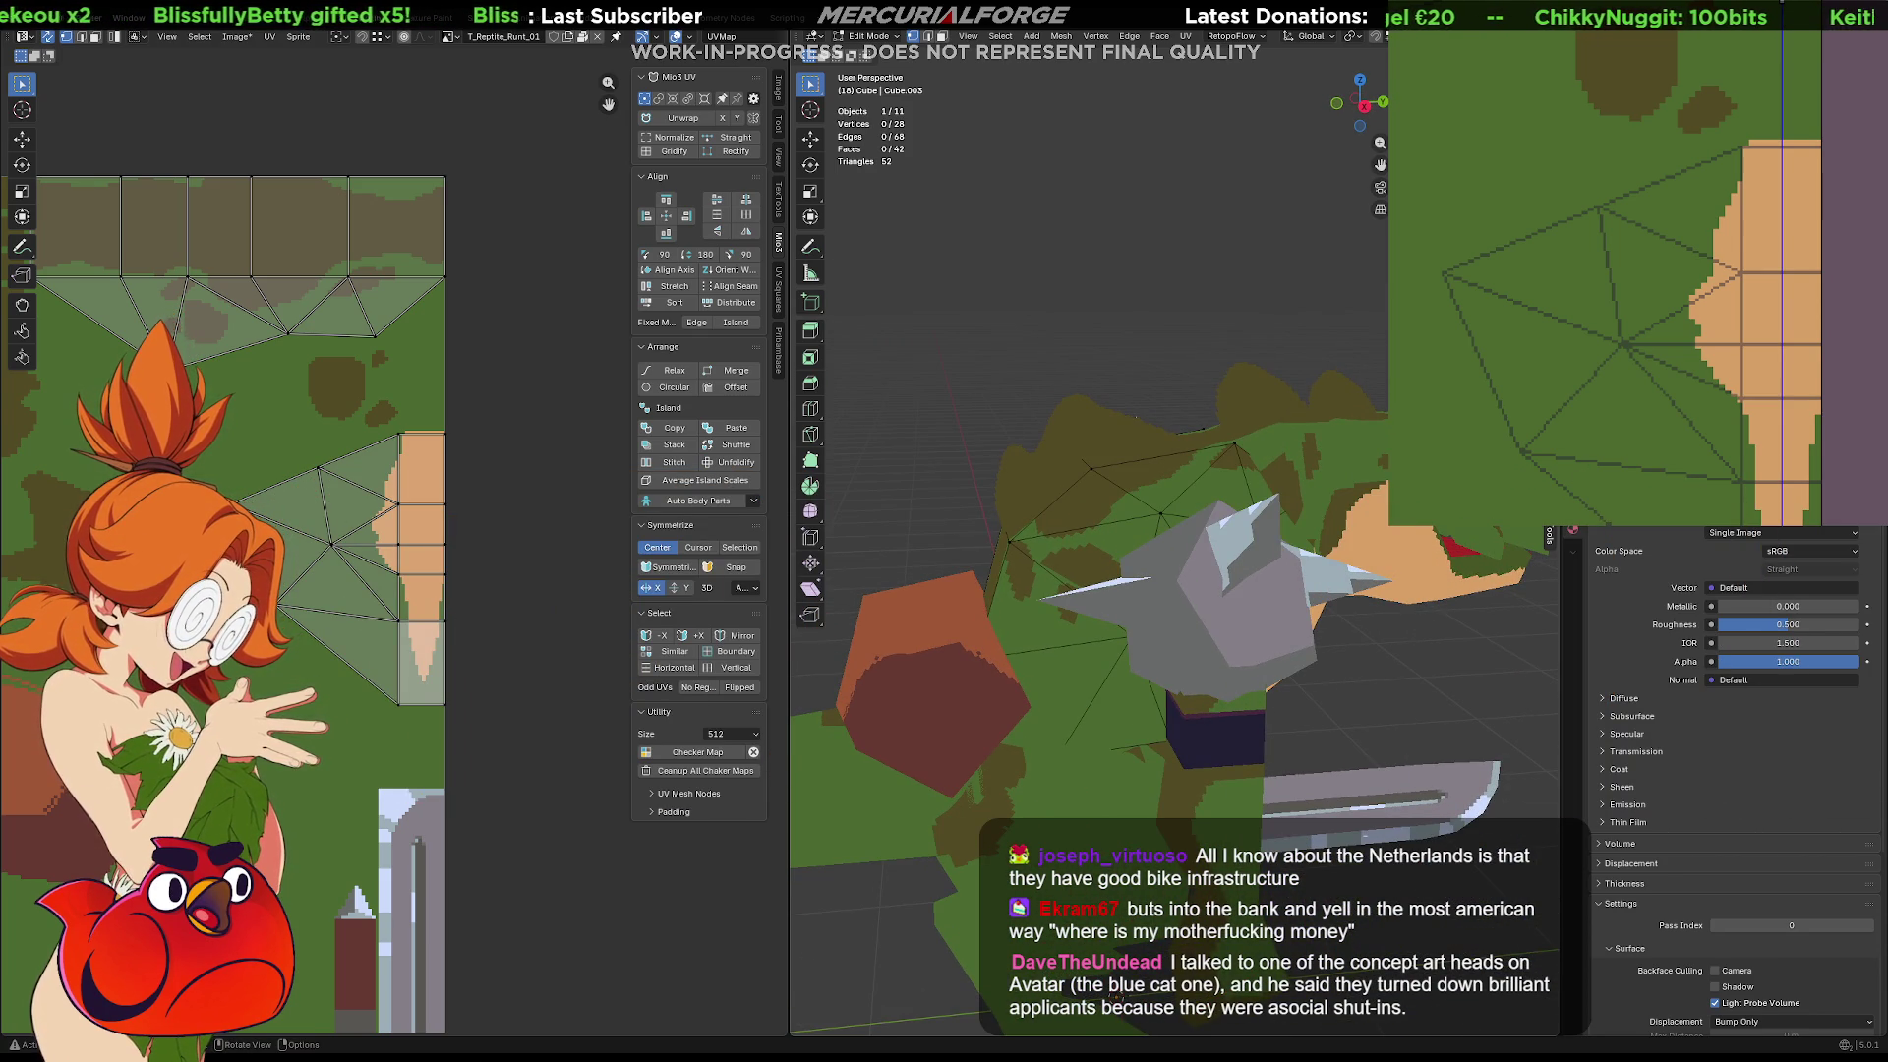
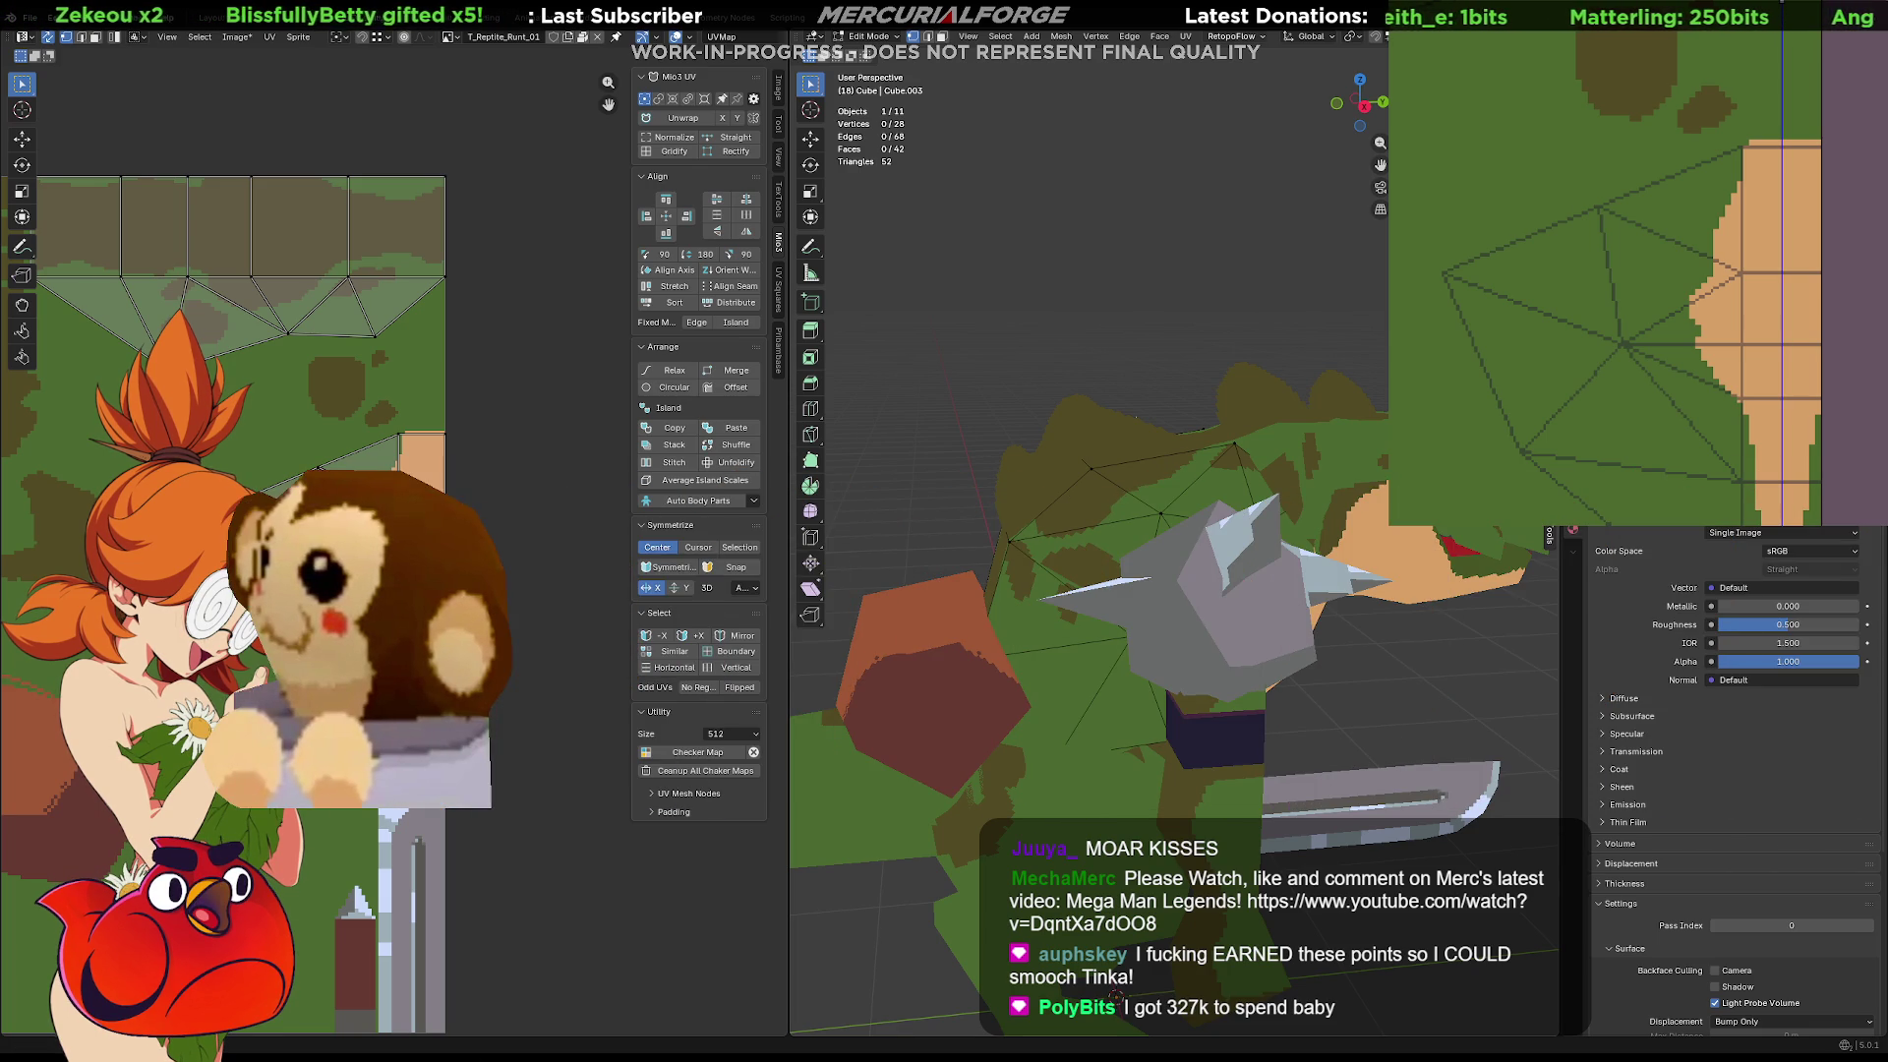
# Orbit and zoom around the lizard to inspect its face and chest from several angles
pyautogui.moveTo(1121, 462)
pyautogui.mouseDown(button='middle')
pyautogui.moveTo(1157, 457)
pyautogui.moveTo(914, 492)
pyautogui.moveTo(1141, 472)
pyautogui.moveTo(1131, 544)
pyautogui.moveTo(1105, 547)
pyautogui.mouseUp(button='middle')
pyautogui.scroll(-3, 1130, 459)
pyautogui.scroll(3, 1145, 484)
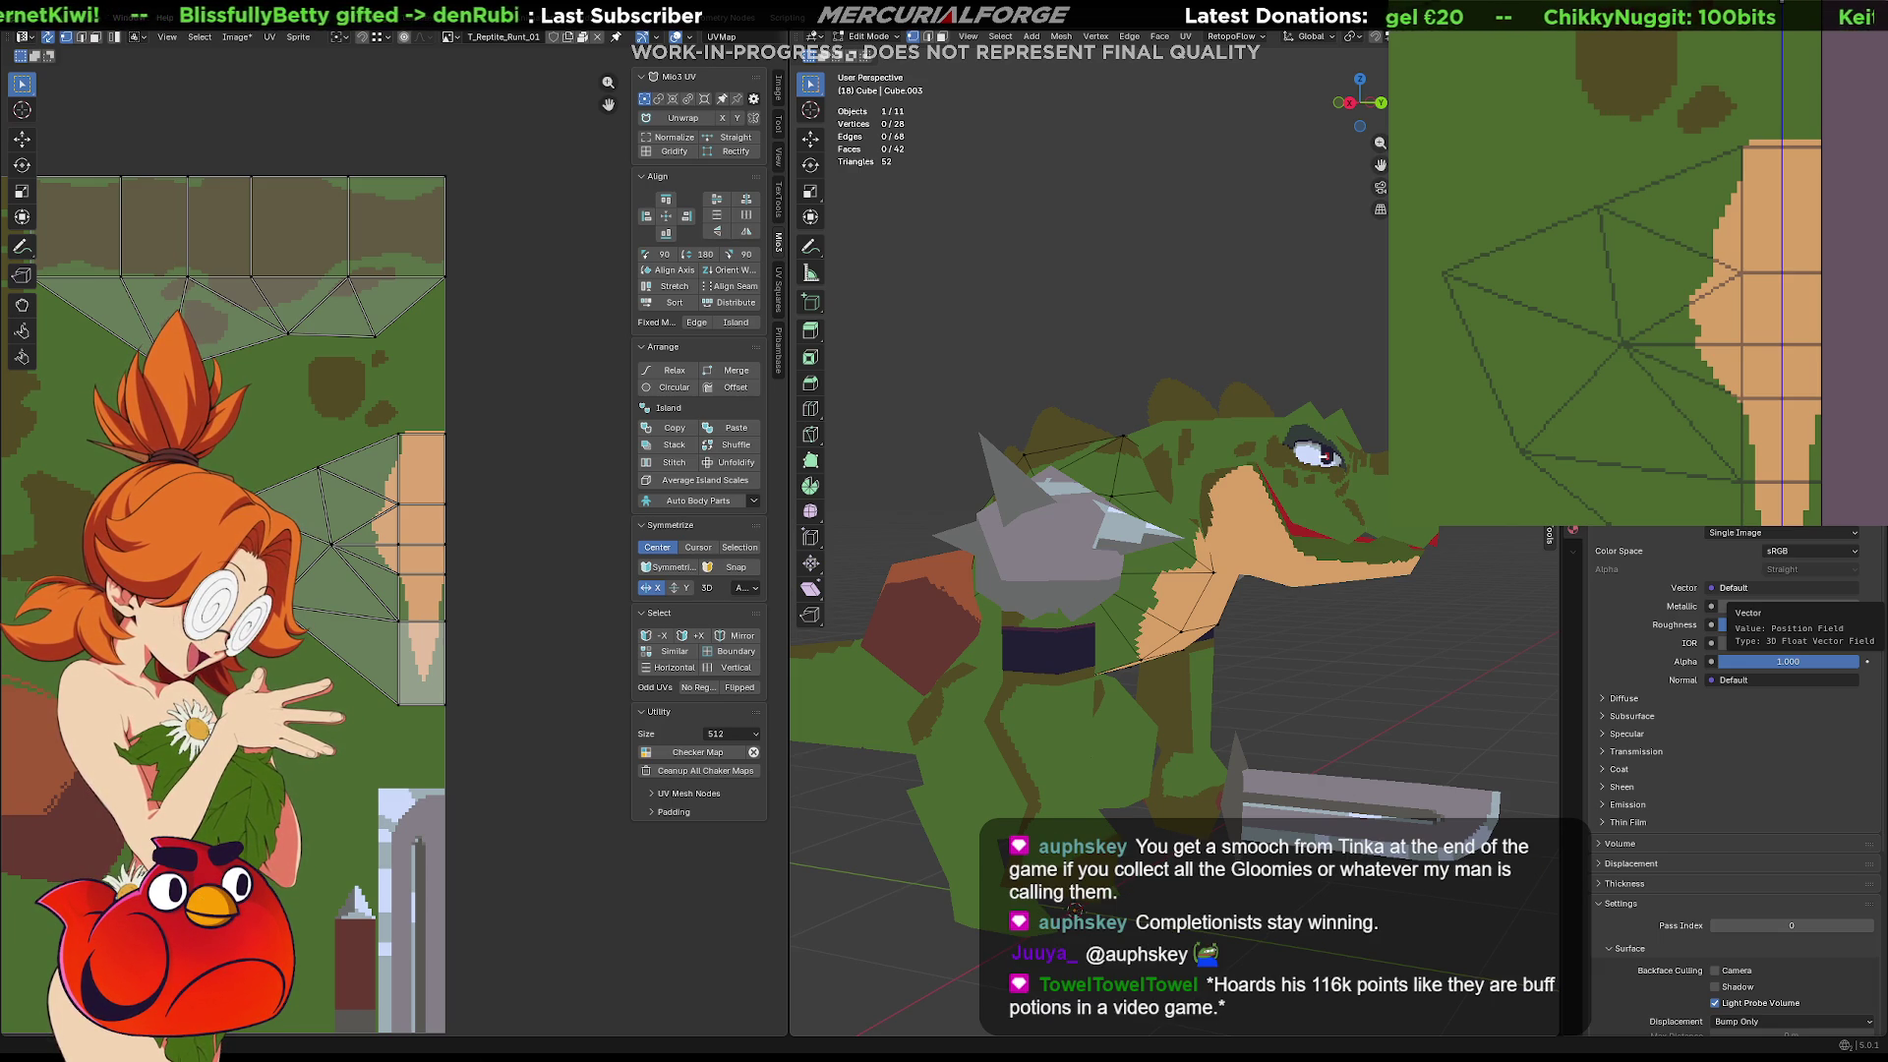
pyautogui.moveTo(1043, 531)
pyautogui.mouseDown(button='middle')
pyautogui.moveTo(1415, 532)
pyautogui.moveTo(1232, 545)
pyautogui.moveTo(1288, 503)
pyautogui.moveTo(1249, 576)
pyautogui.moveTo(1294, 560)
pyautogui.mouseUp(button='middle')
pyautogui.scroll(1, 1190, 534)
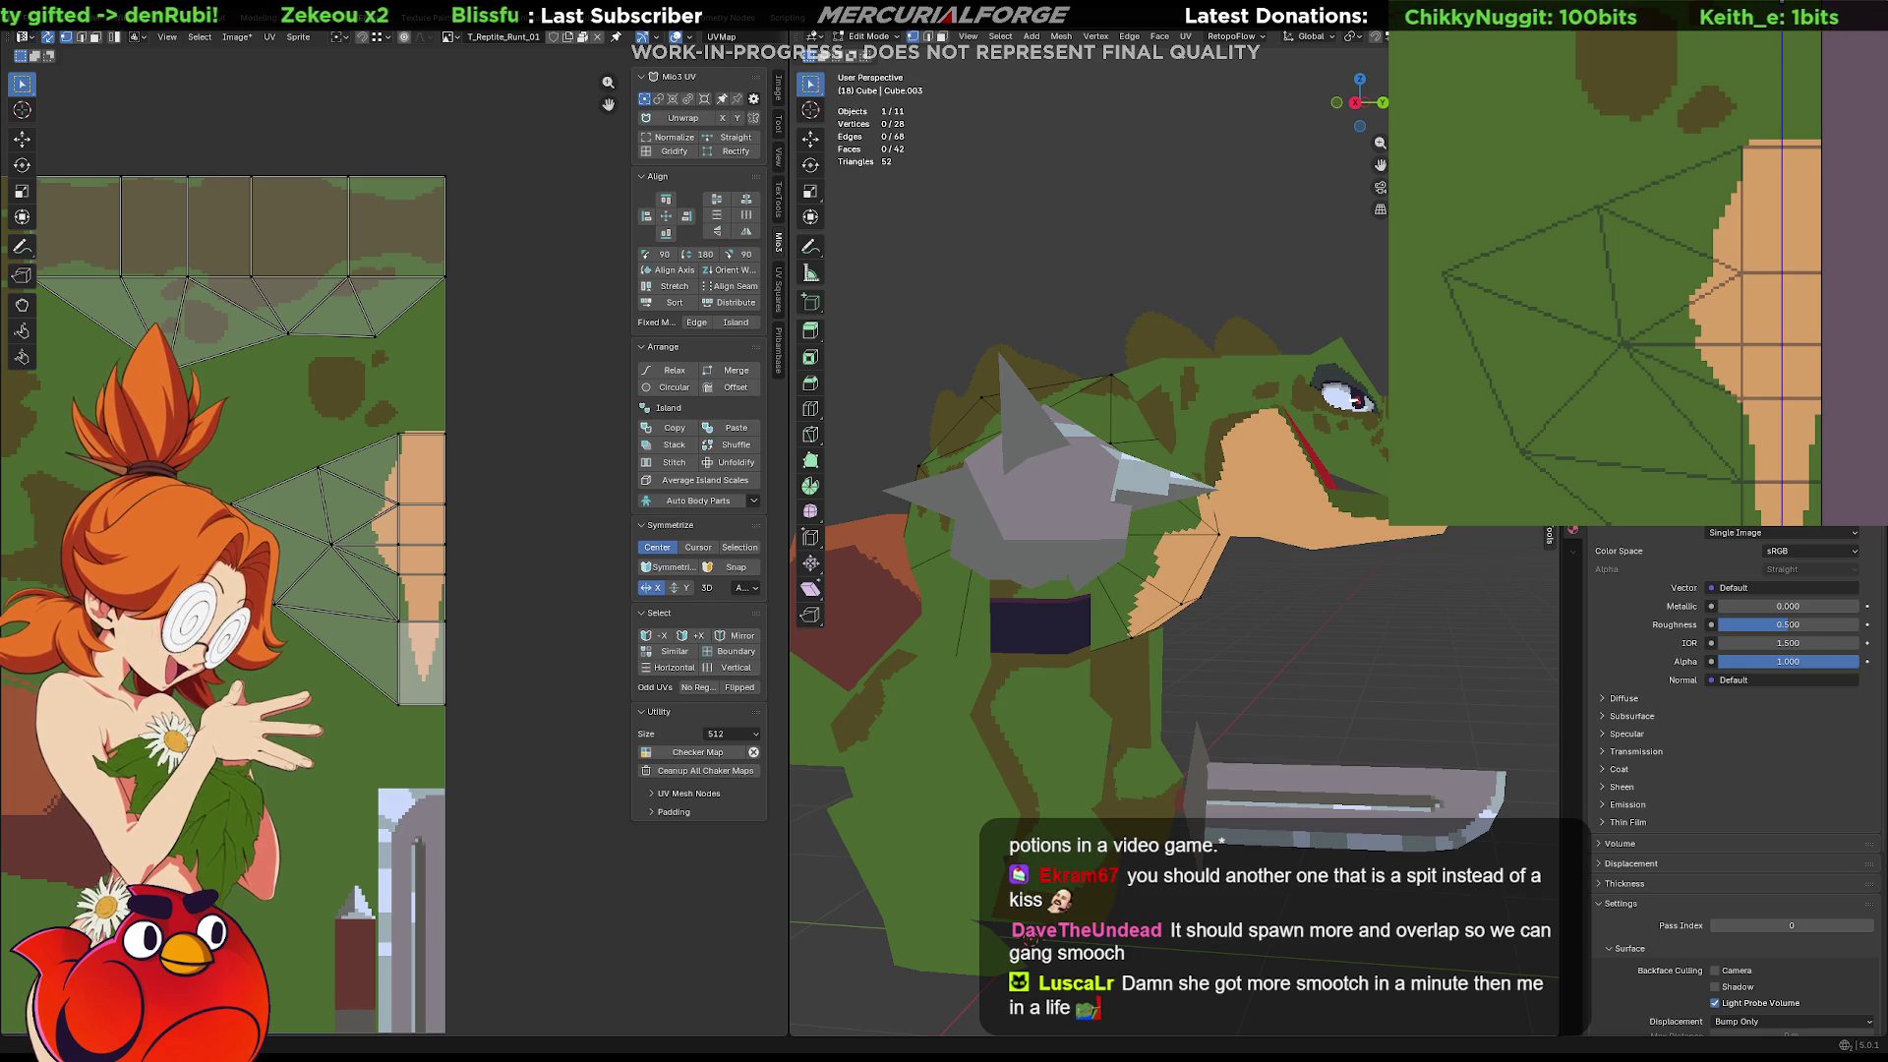
pyautogui.moveTo(1247, 315)
pyautogui.mouseDown(button='middle')
pyautogui.moveTo(1225, 309)
pyautogui.moveTo(1215, 399)
pyautogui.moveTo(901, 386)
pyautogui.moveTo(1237, 393)
pyautogui.moveTo(1225, 498)
pyautogui.moveTo(946, 464)
pyautogui.moveTo(1180, 522)
pyautogui.moveTo(1185, 557)
pyautogui.mouseUp(button='middle')
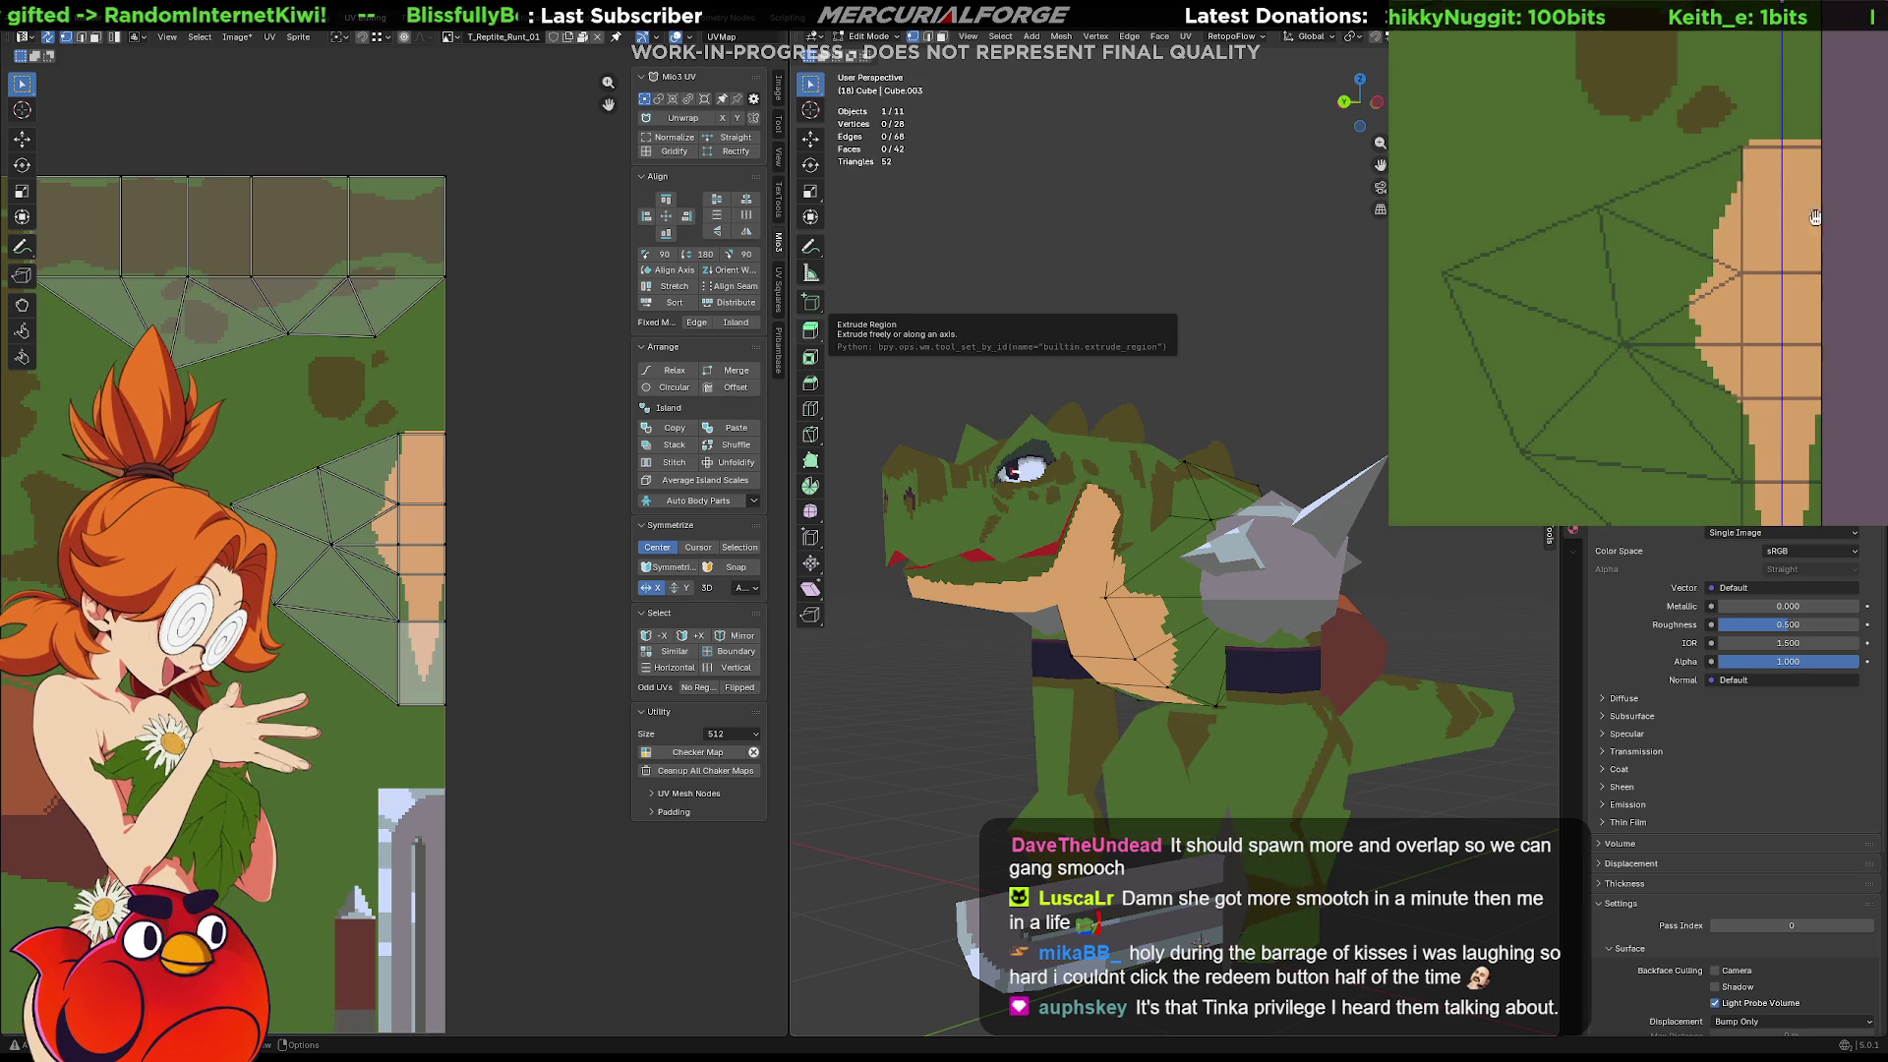
# Paint tan across the chest, undoing and redoing strokes to compare and trim the edge
pyautogui.moveTo(1781, 235); pyautogui.dragTo(1783, 290)
pyautogui.moveTo(1023, 531); pyautogui.dragTo(1169, 529, button='middle')
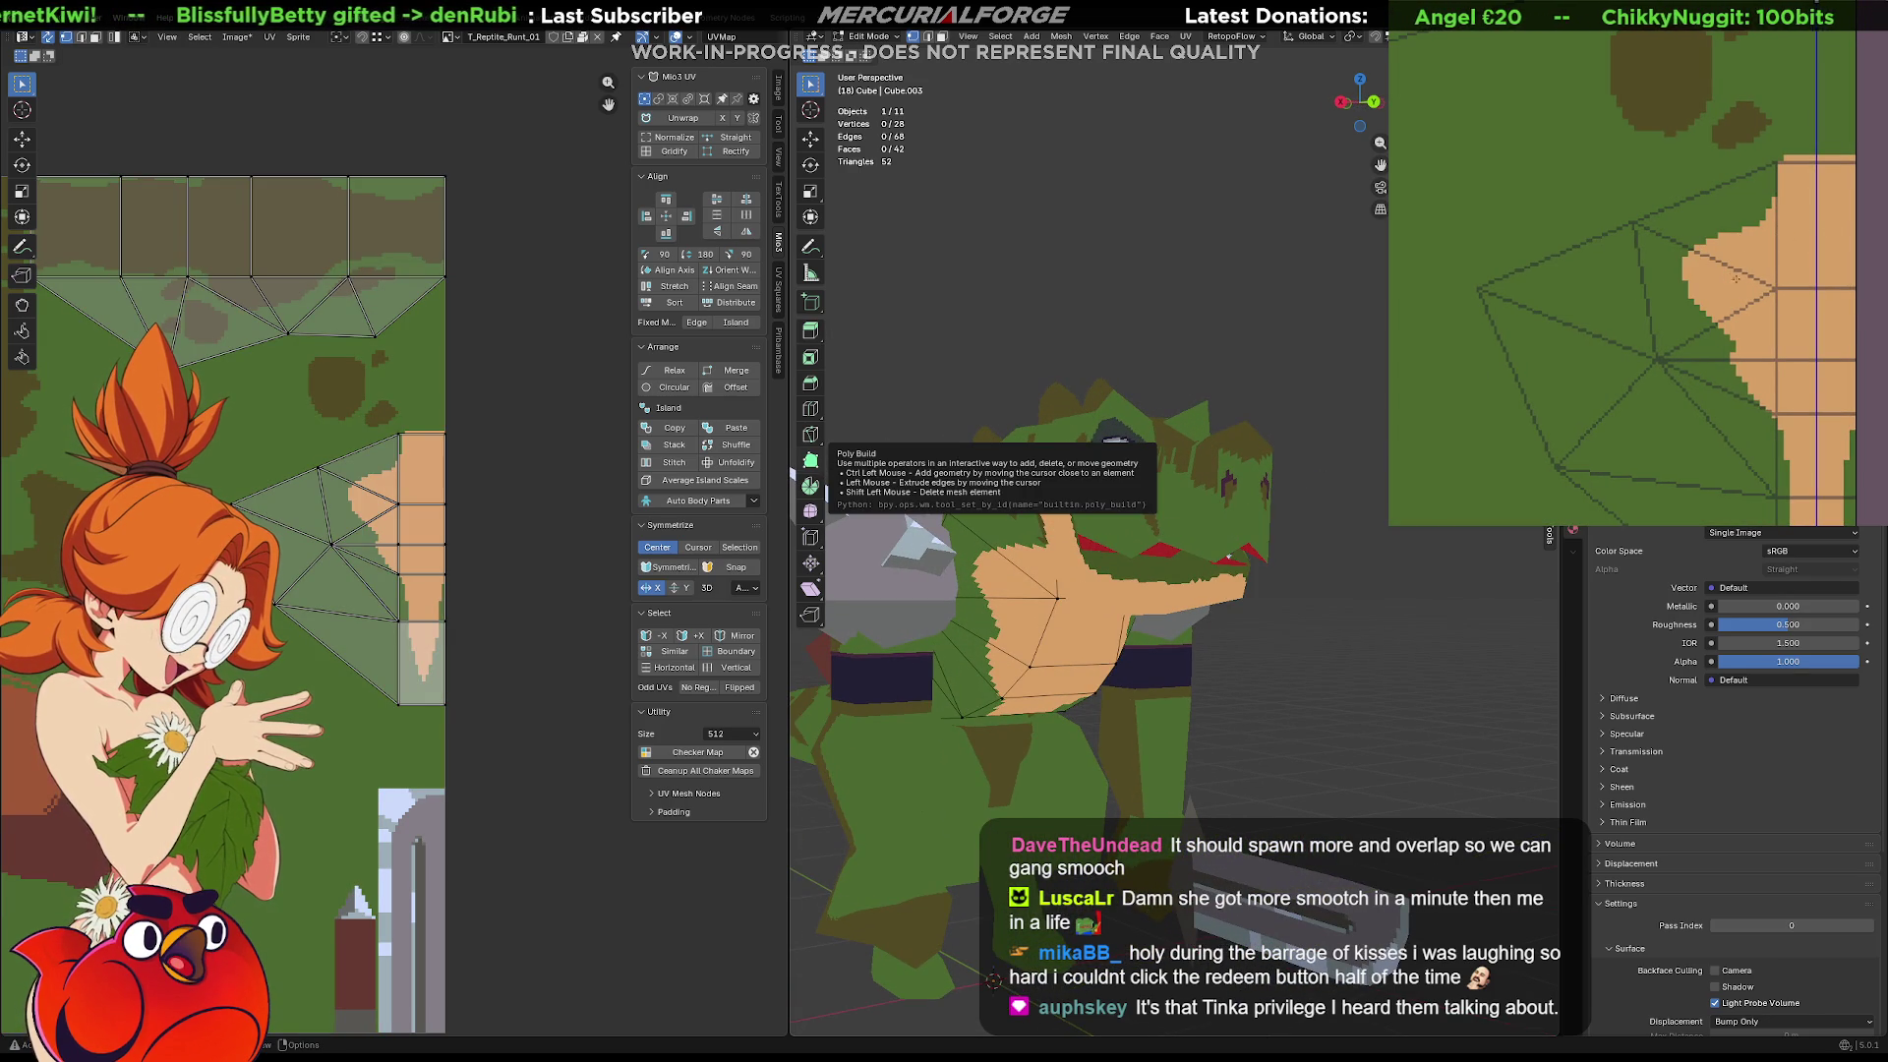
pyautogui.moveTo(1701, 290); pyautogui.dragTo(1711, 369)
pyautogui.hotkey('ctrl', 'z')
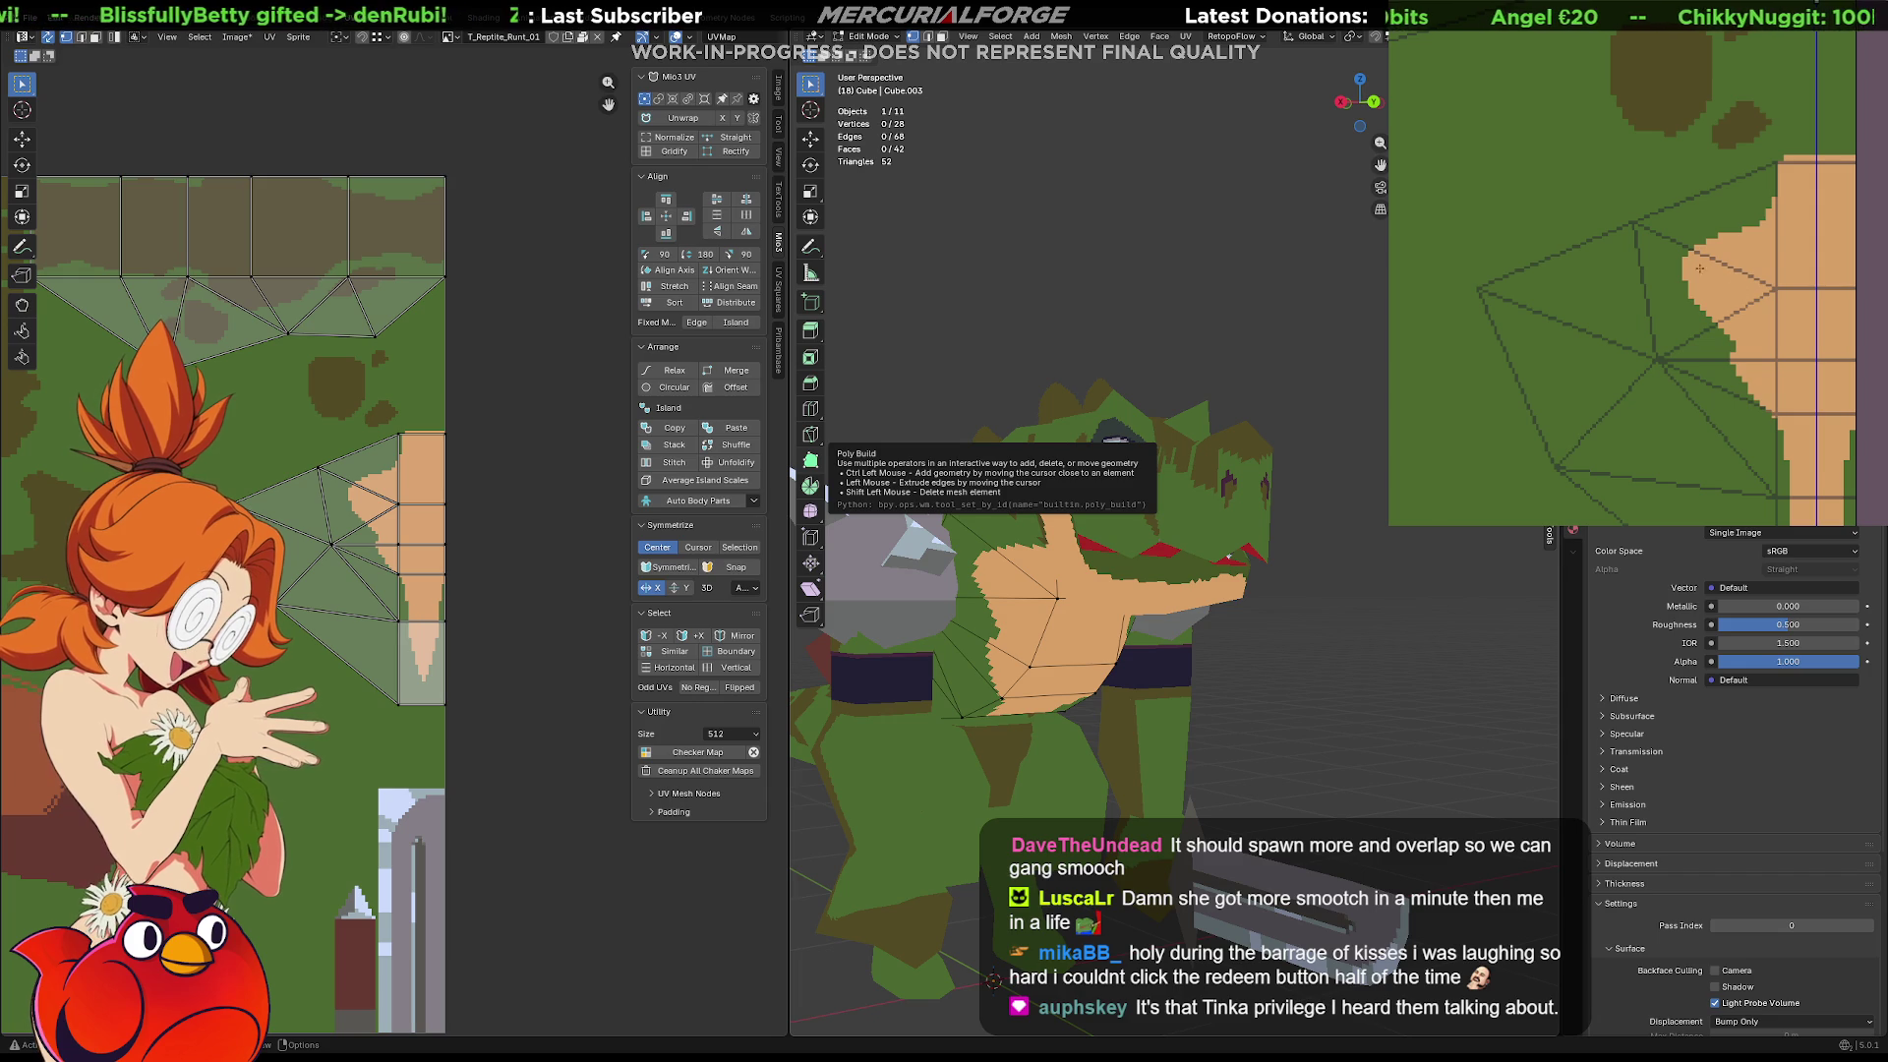
pyautogui.hotkey('ctrl', 'shift', 'z')
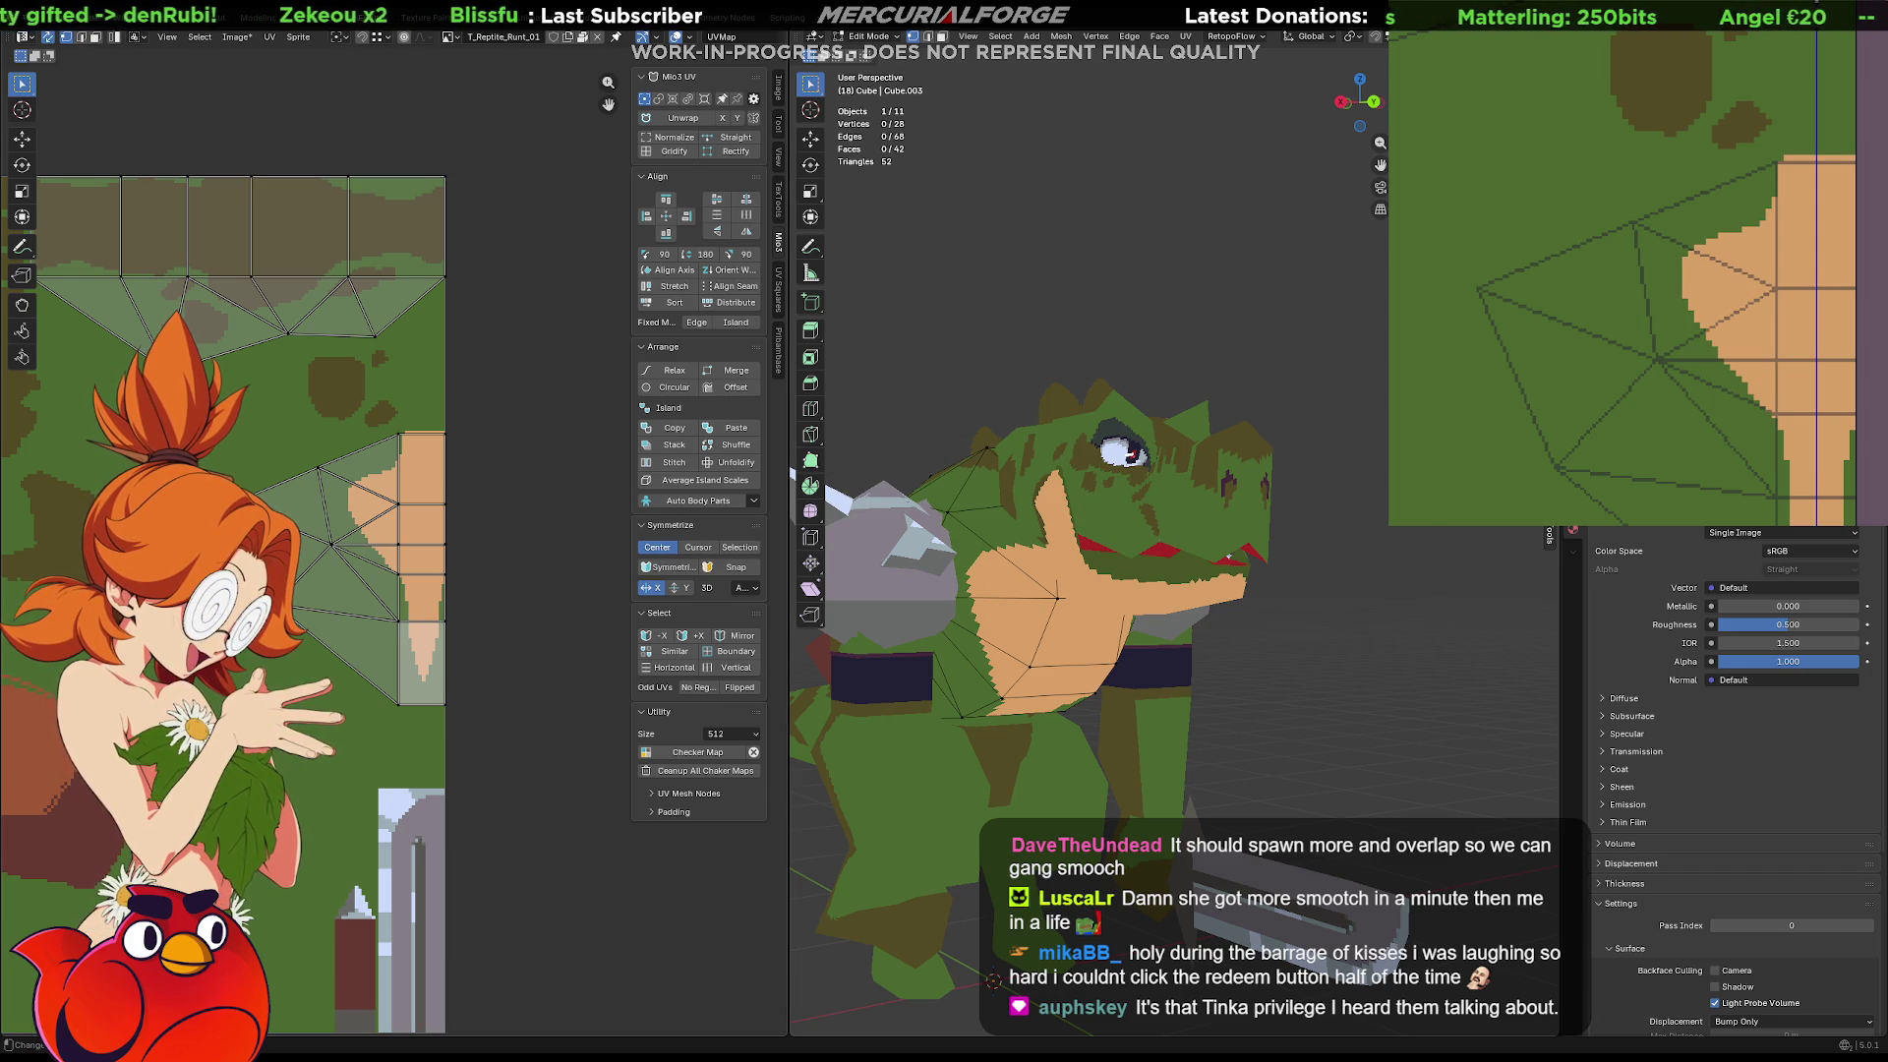
pyautogui.hotkey('ctrl', 'z')
pyautogui.hotkey('ctrl', 'shift', 'z')
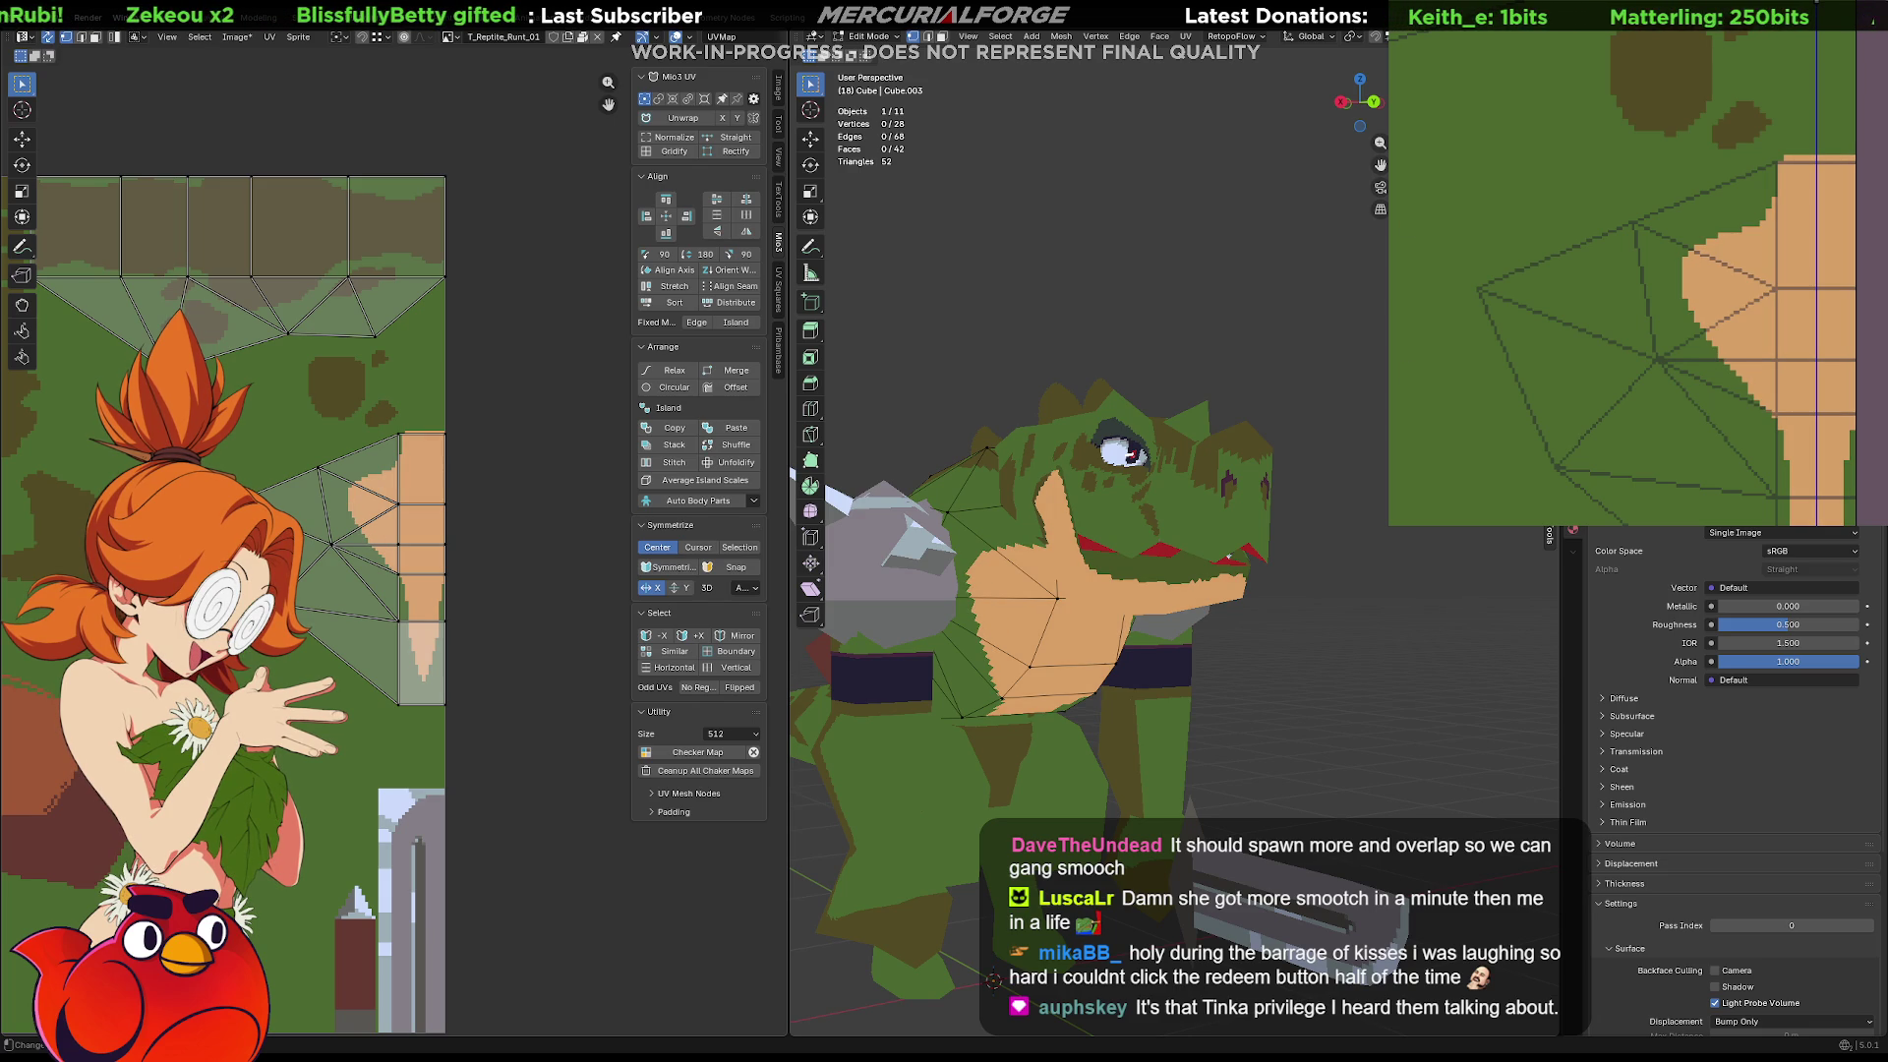
pyautogui.hotkey('ctrl', 'z')
pyautogui.hotkey('ctrl', 'z')
pyautogui.hotkey('ctrl', 'shift', 'z')
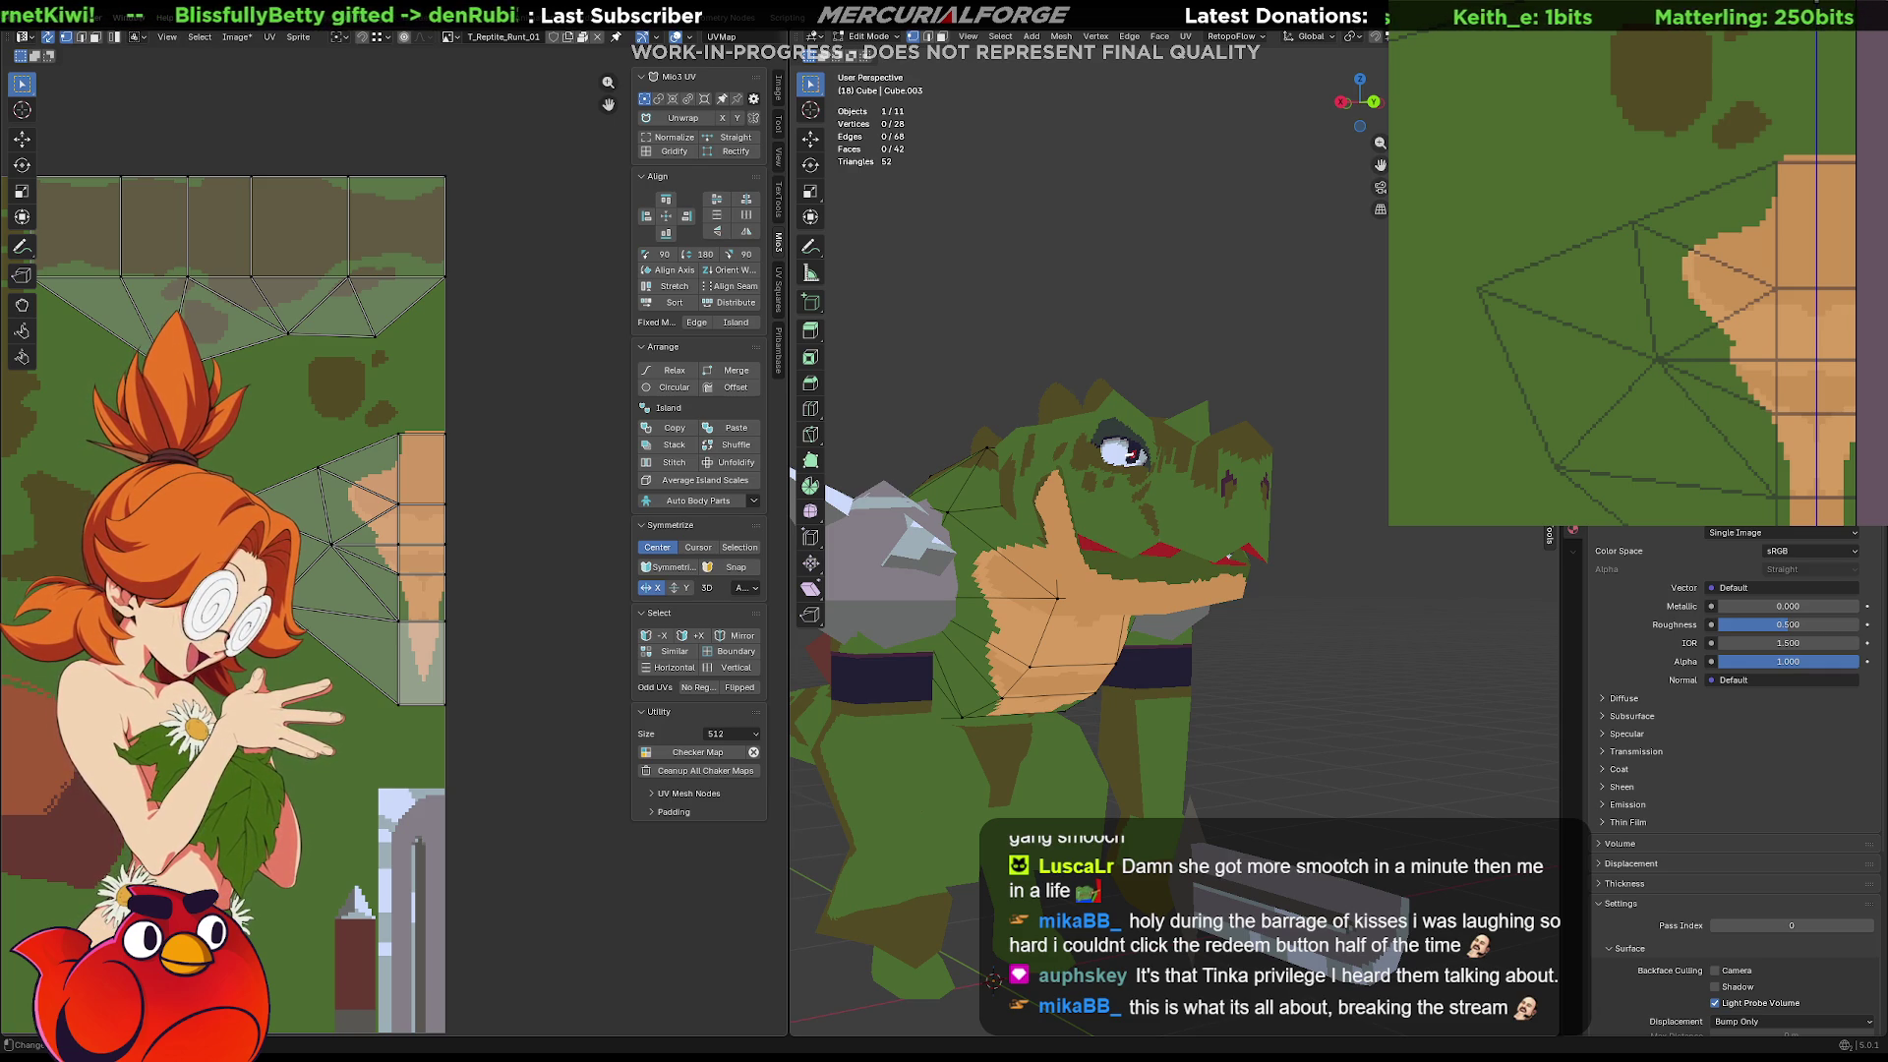
pyautogui.scroll(-5, 1686, 384)
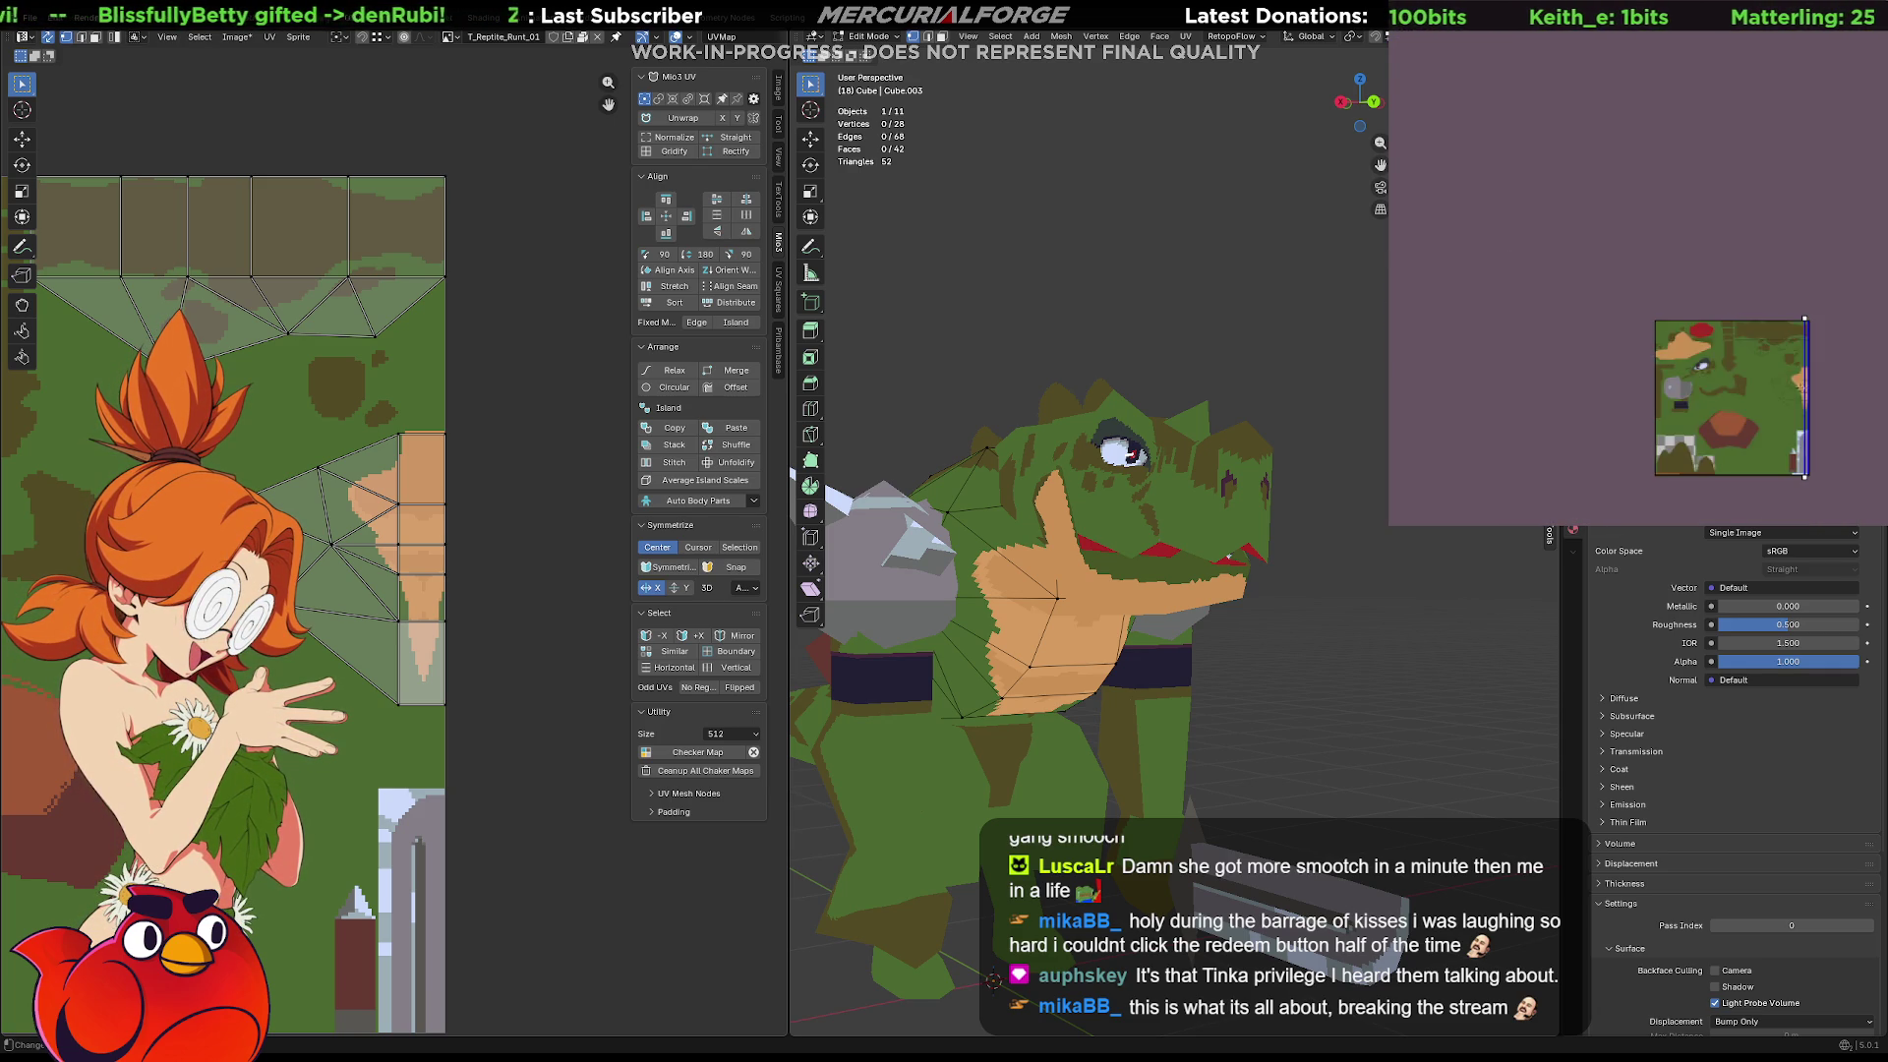
pyautogui.scroll(4, 1685, 384)
pyautogui.moveTo(983, 714)
pyautogui.mouseDown(button='middle')
pyautogui.moveTo(1247, 716)
pyautogui.moveTo(1328, 639)
pyautogui.moveTo(1338, 671)
pyautogui.mouseUp(button='middle')
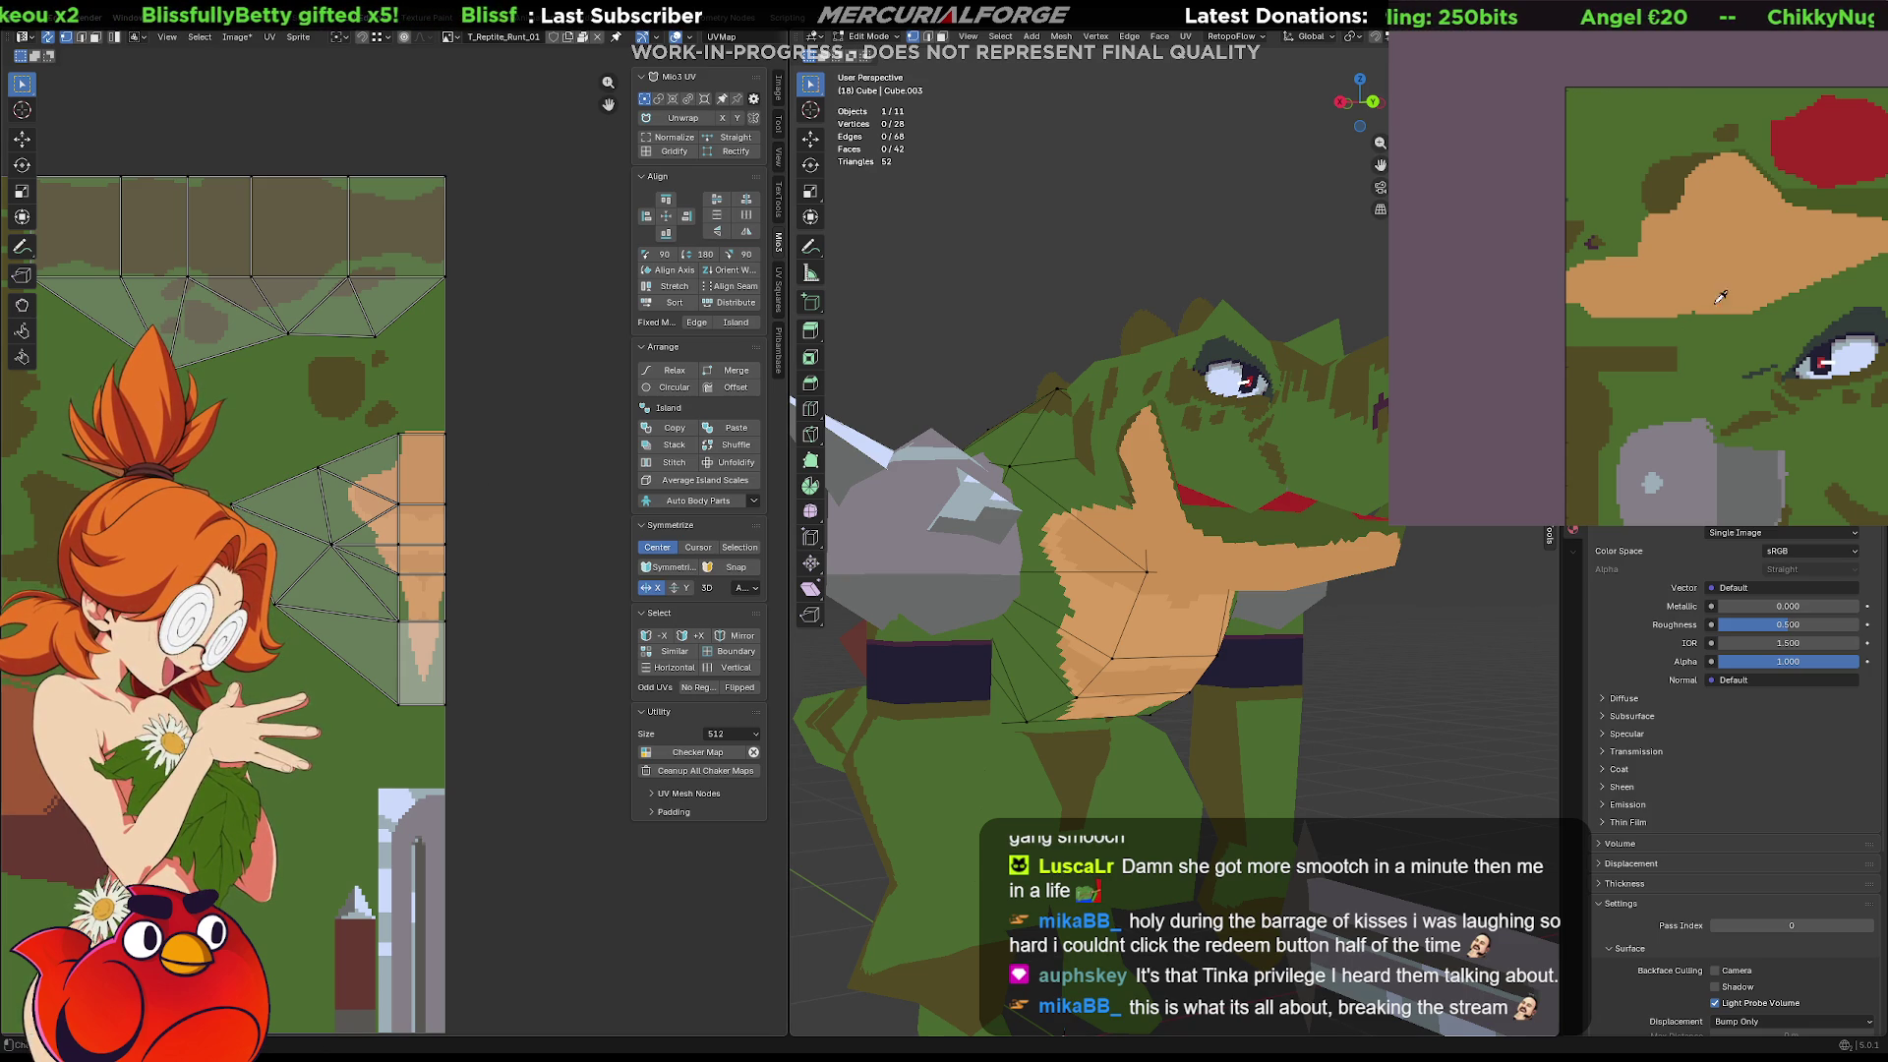
pyautogui.scroll(-5, 1707, 312)
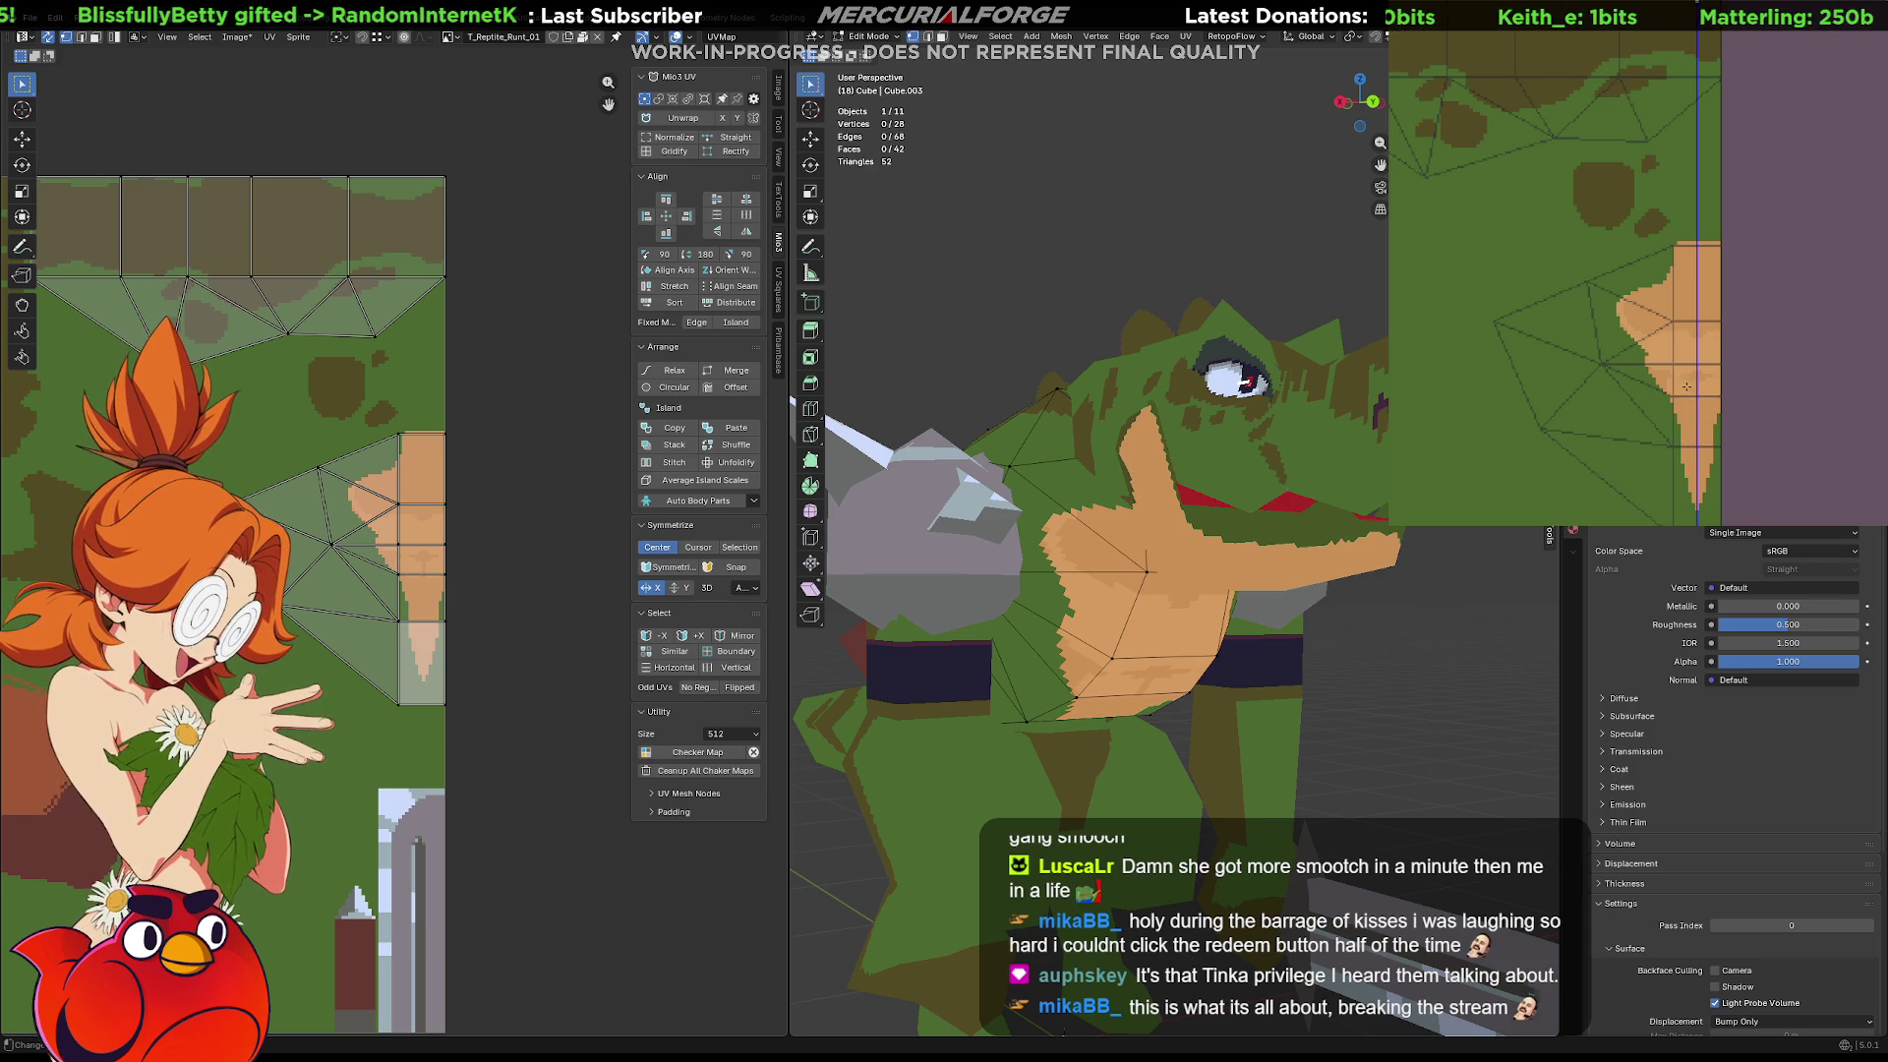
pyautogui.moveTo(1367, 393)
pyautogui.mouseDown(button='middle')
pyautogui.moveTo(1278, 393)
pyautogui.moveTo(1279, 315)
pyautogui.mouseUp(button='middle')
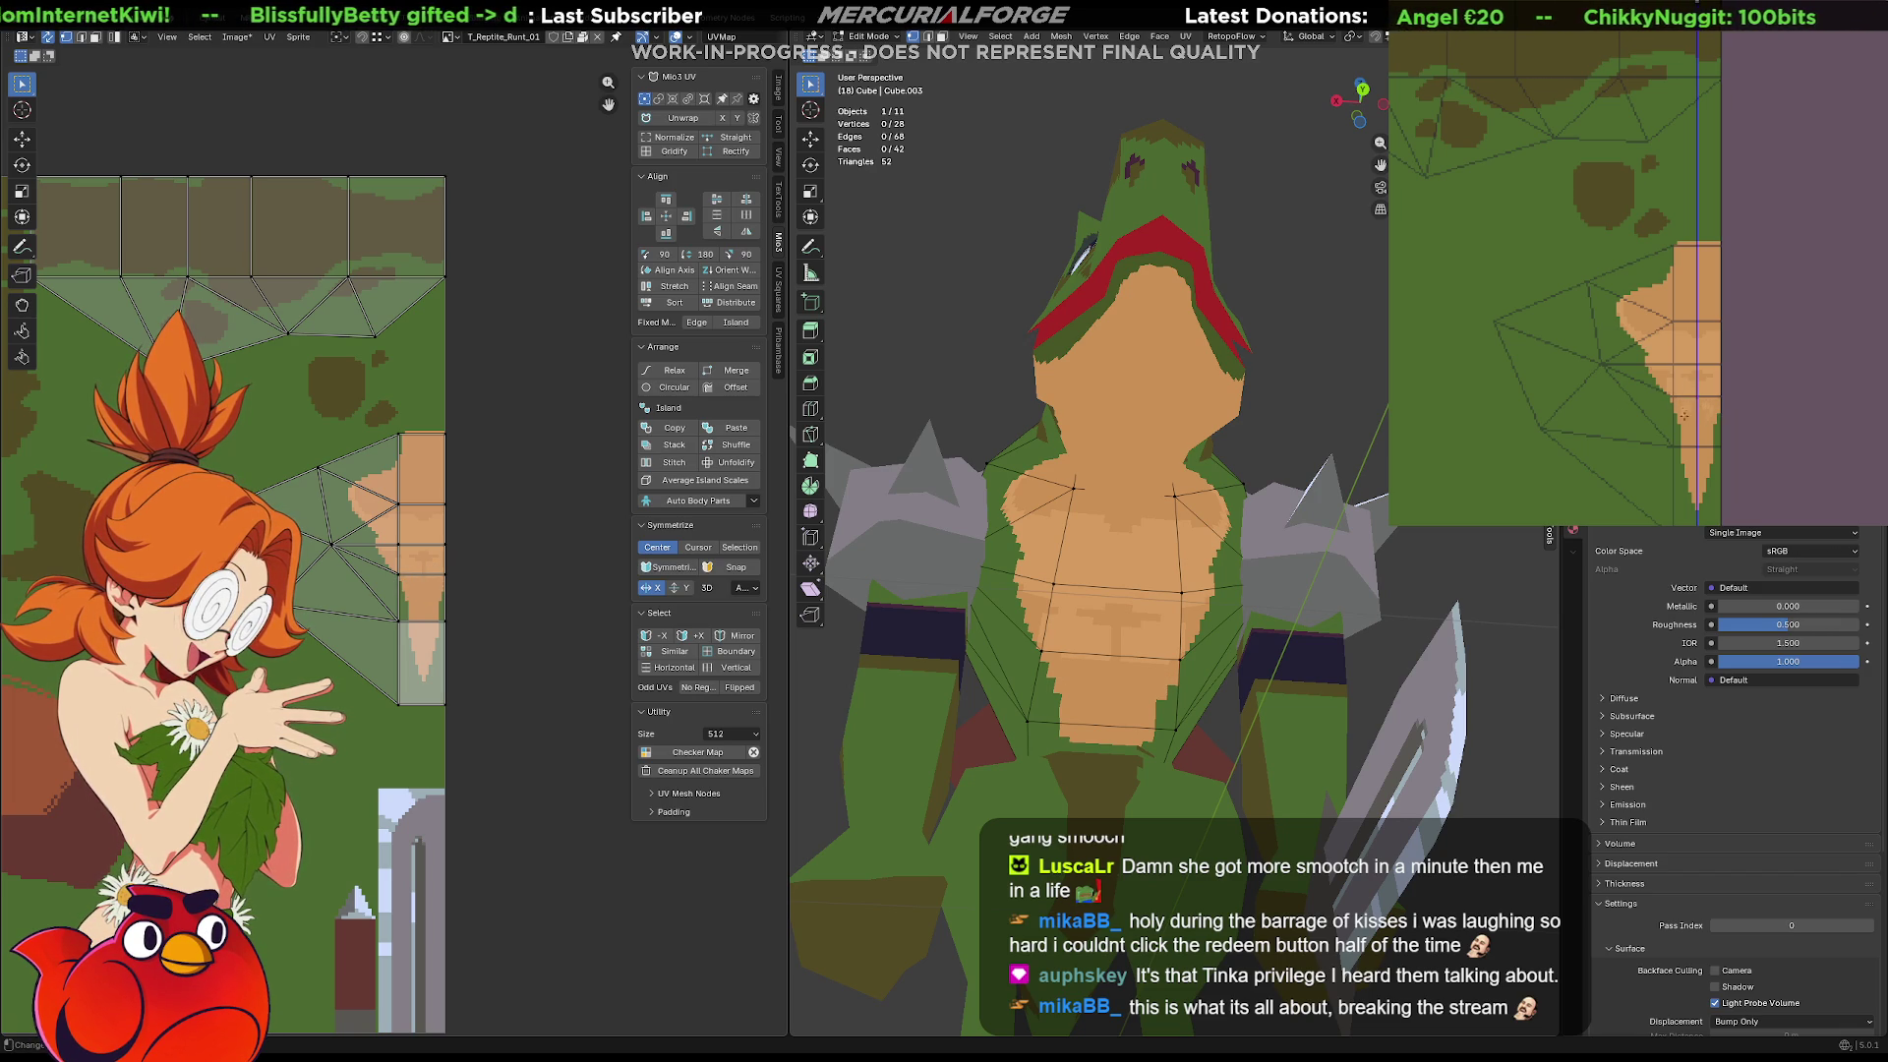
pyautogui.scroll(3, 1684, 374)
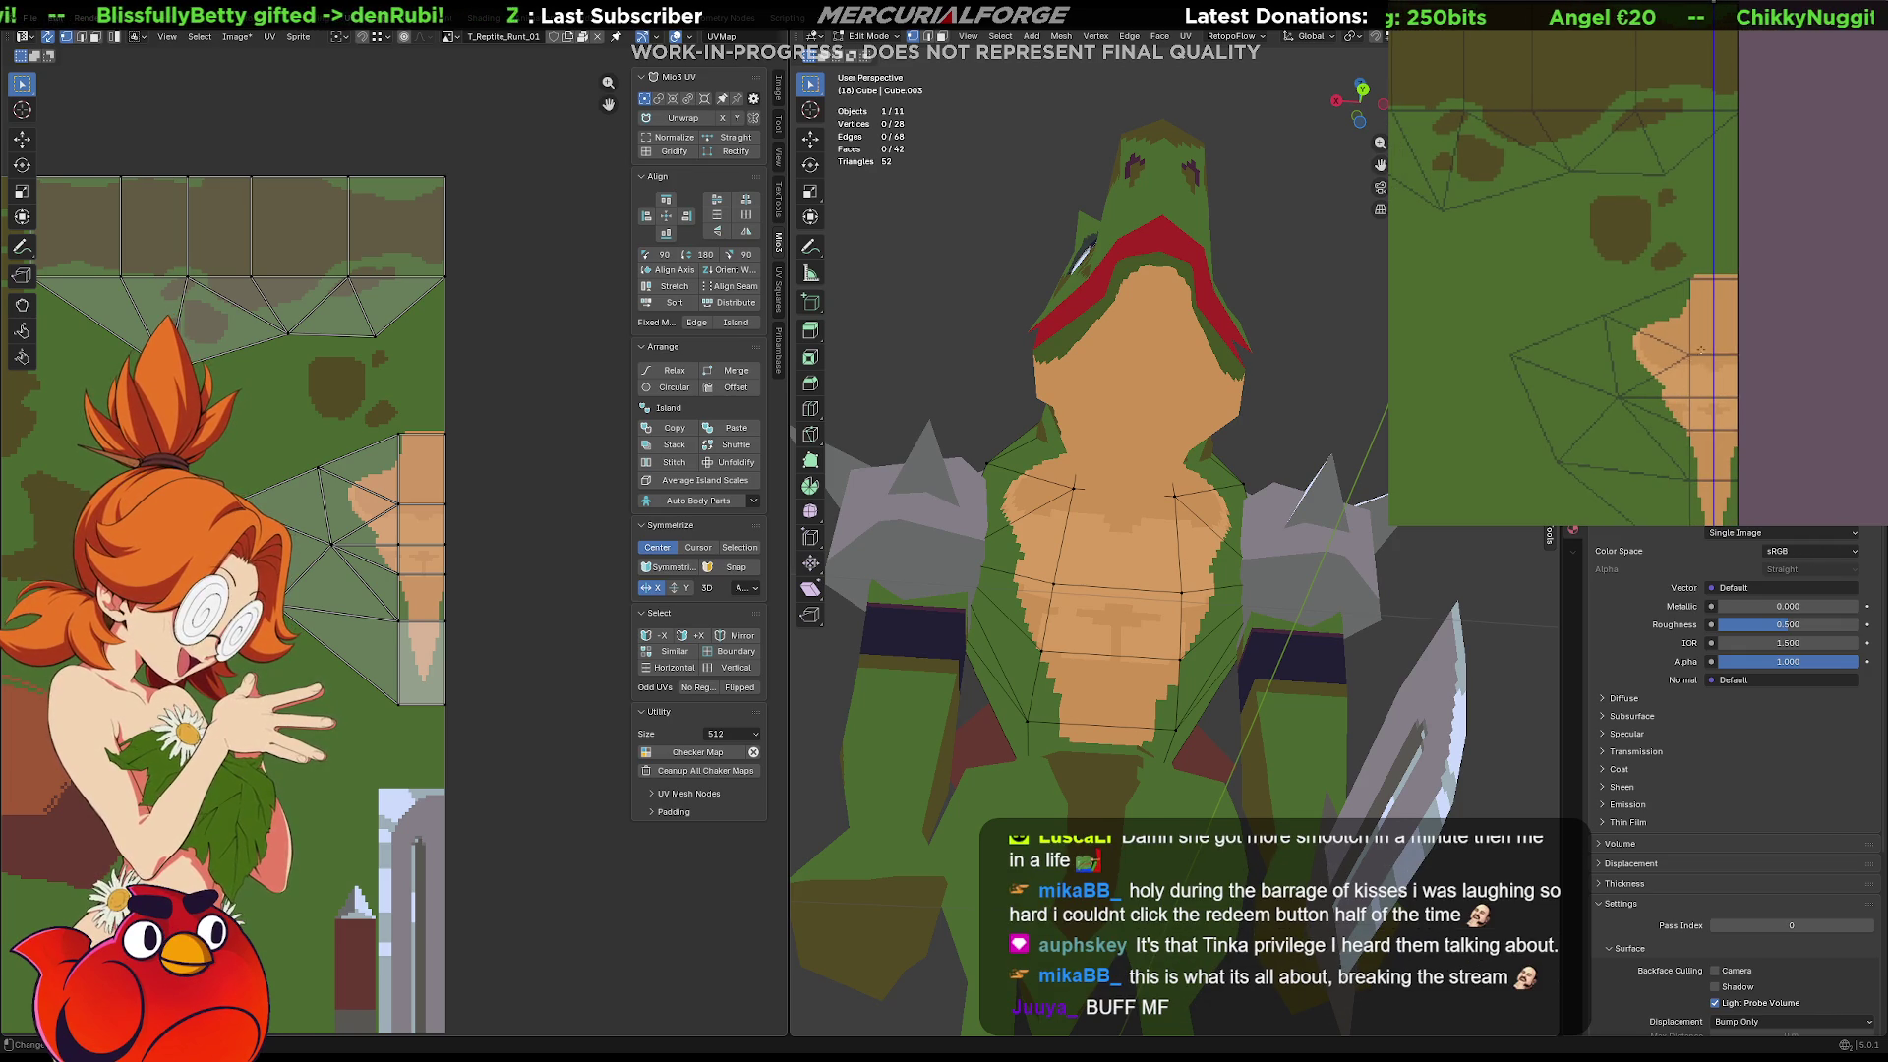
pyautogui.click(1708, 352)
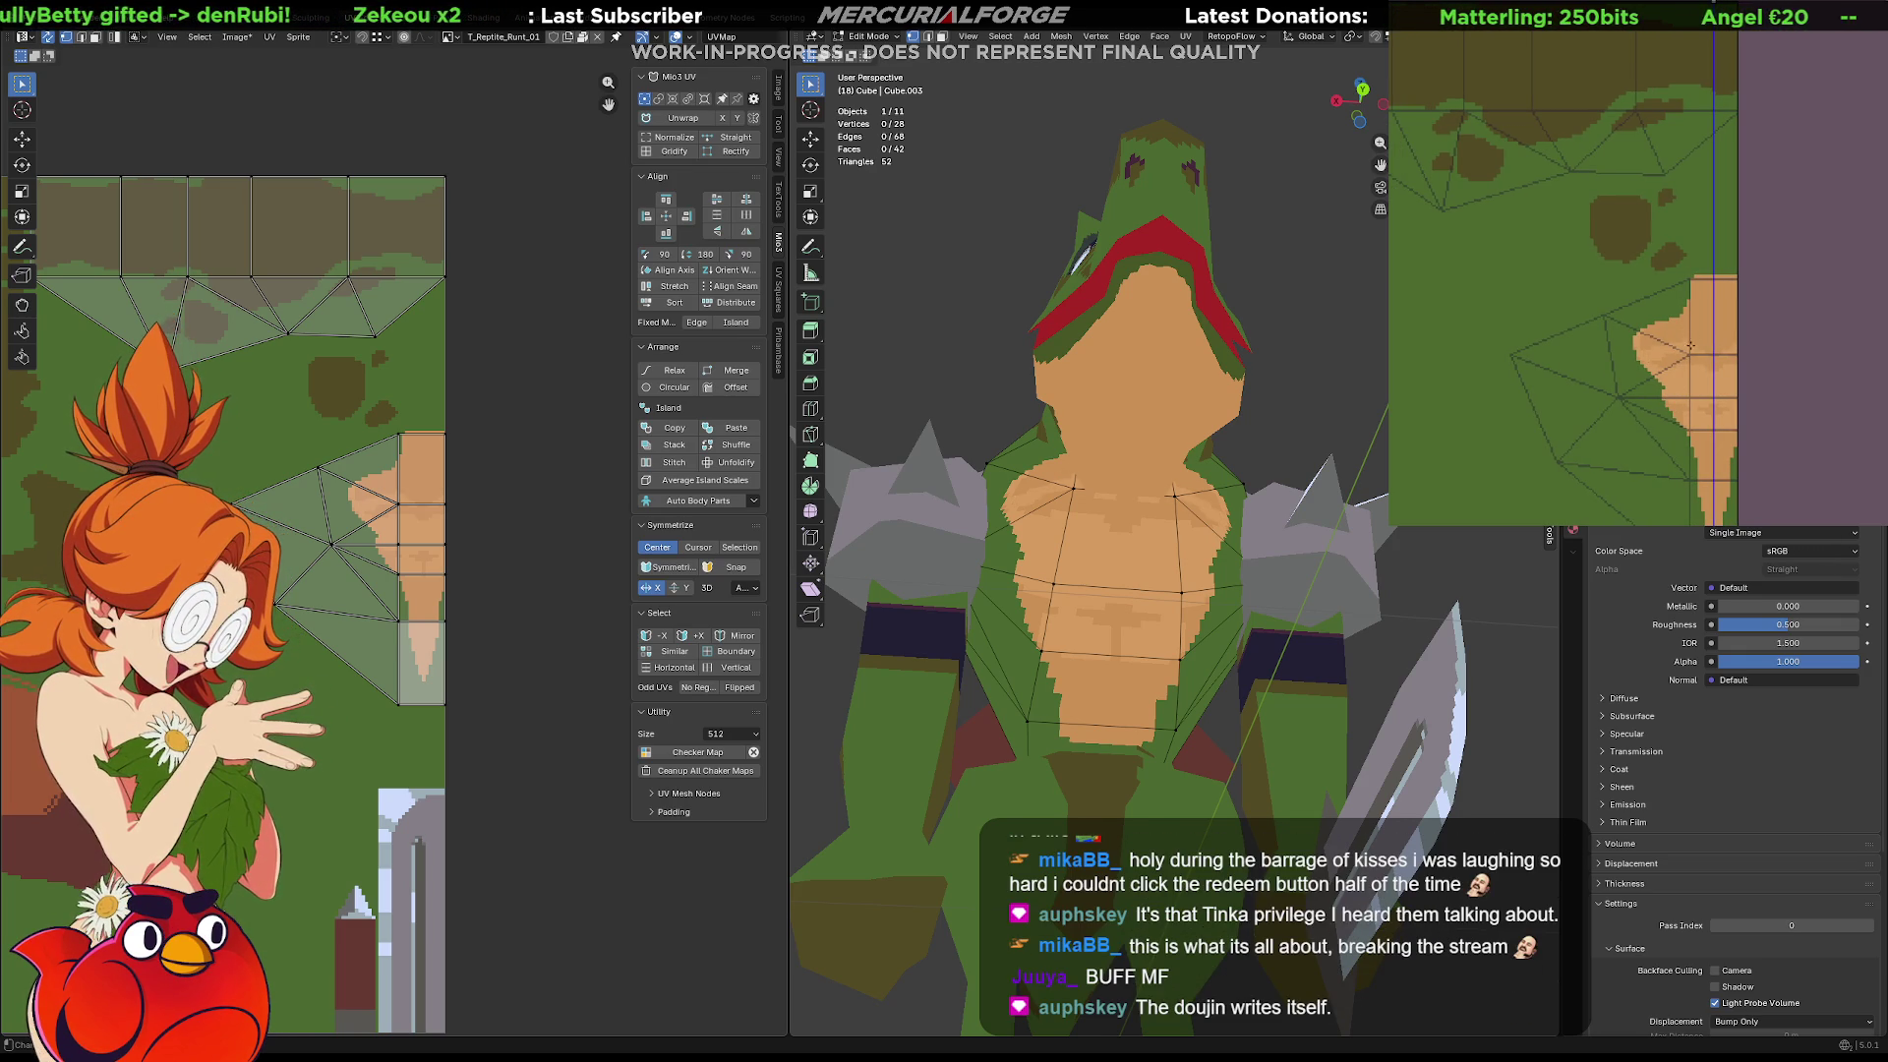
pyautogui.moveTo(1081, 551)
pyautogui.mouseDown(button='middle')
pyautogui.moveTo(1135, 547)
pyautogui.moveTo(1158, 576)
pyautogui.mouseUp(button='middle')
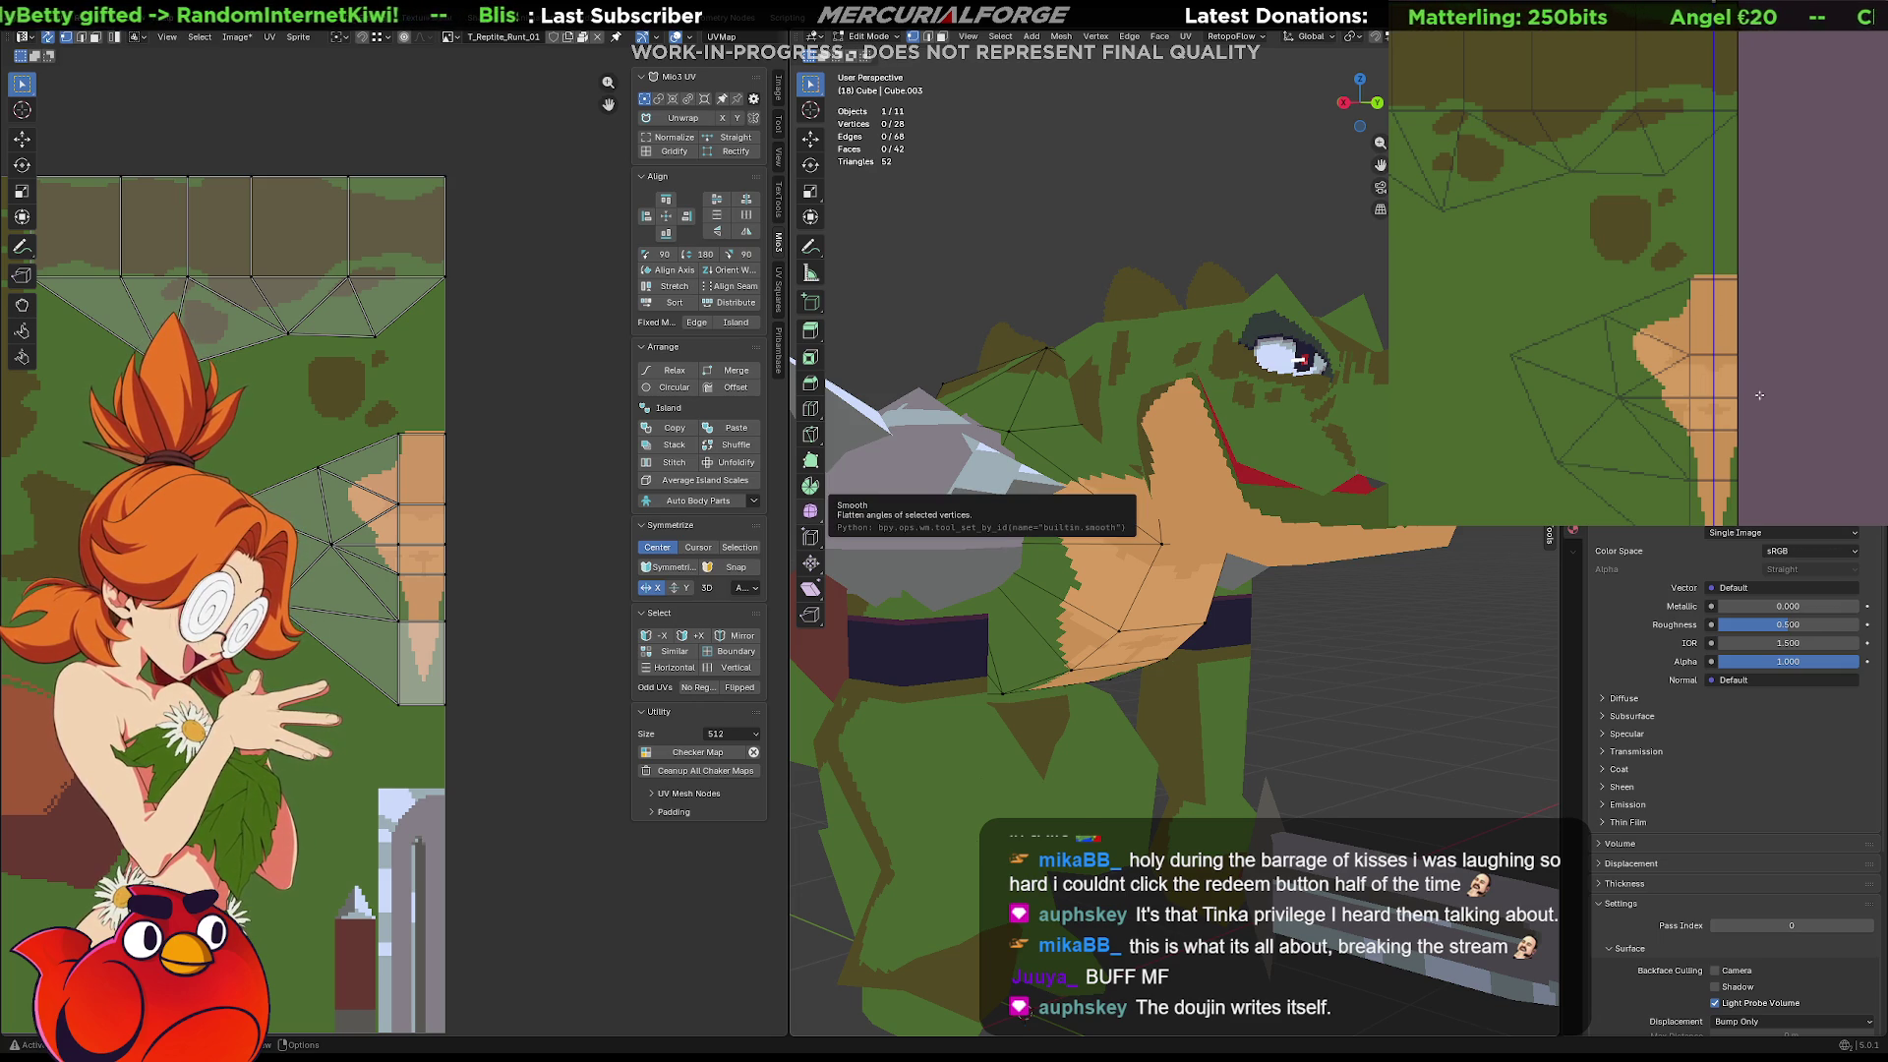
# Paint a lighter tan highlight patch on the snout, undoing the extra nose-line strokes
pyautogui.moveTo(1086, 526); pyautogui.dragTo(1160, 536, button='middle')
pyautogui.scroll(5, 544, 580)
pyautogui.scroll(-2, 544, 580)
pyautogui.scroll(2, 384, 535)
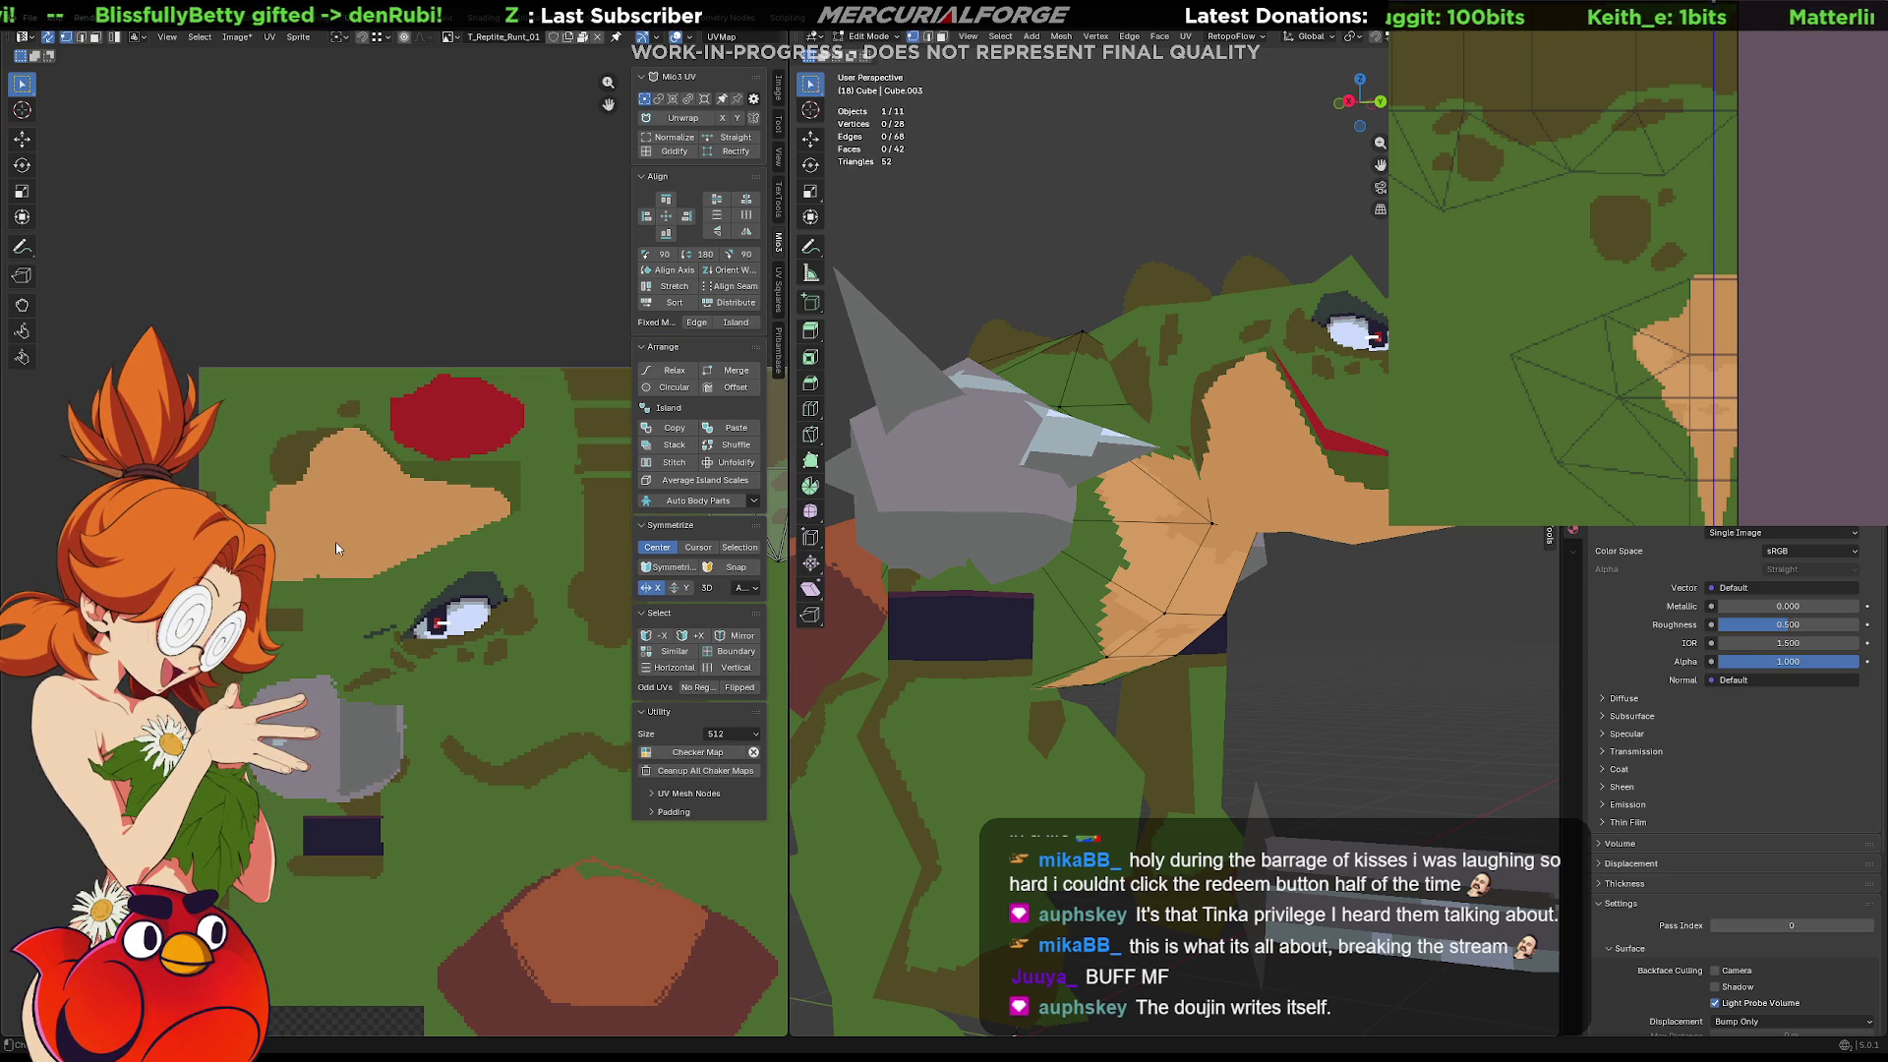
pyautogui.scroll(3, 495, 581)
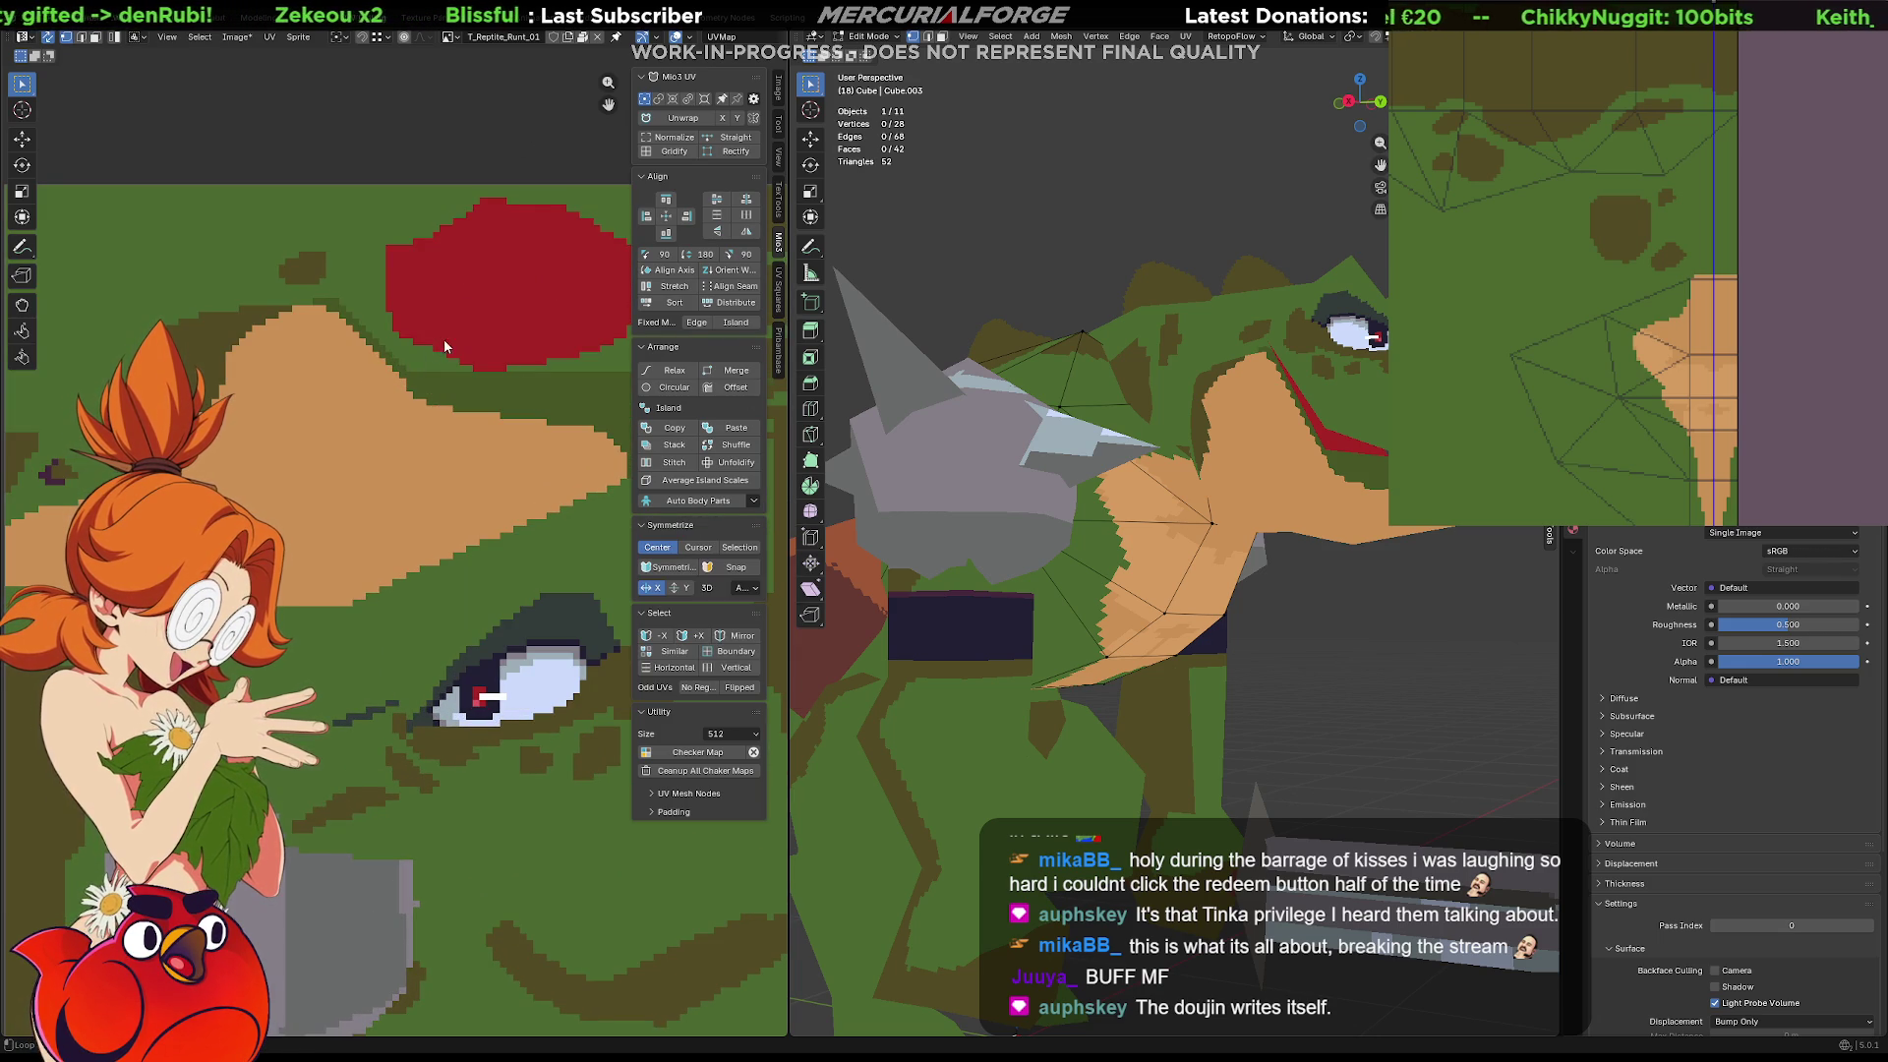
pyautogui.scroll(-5, 1671, 220)
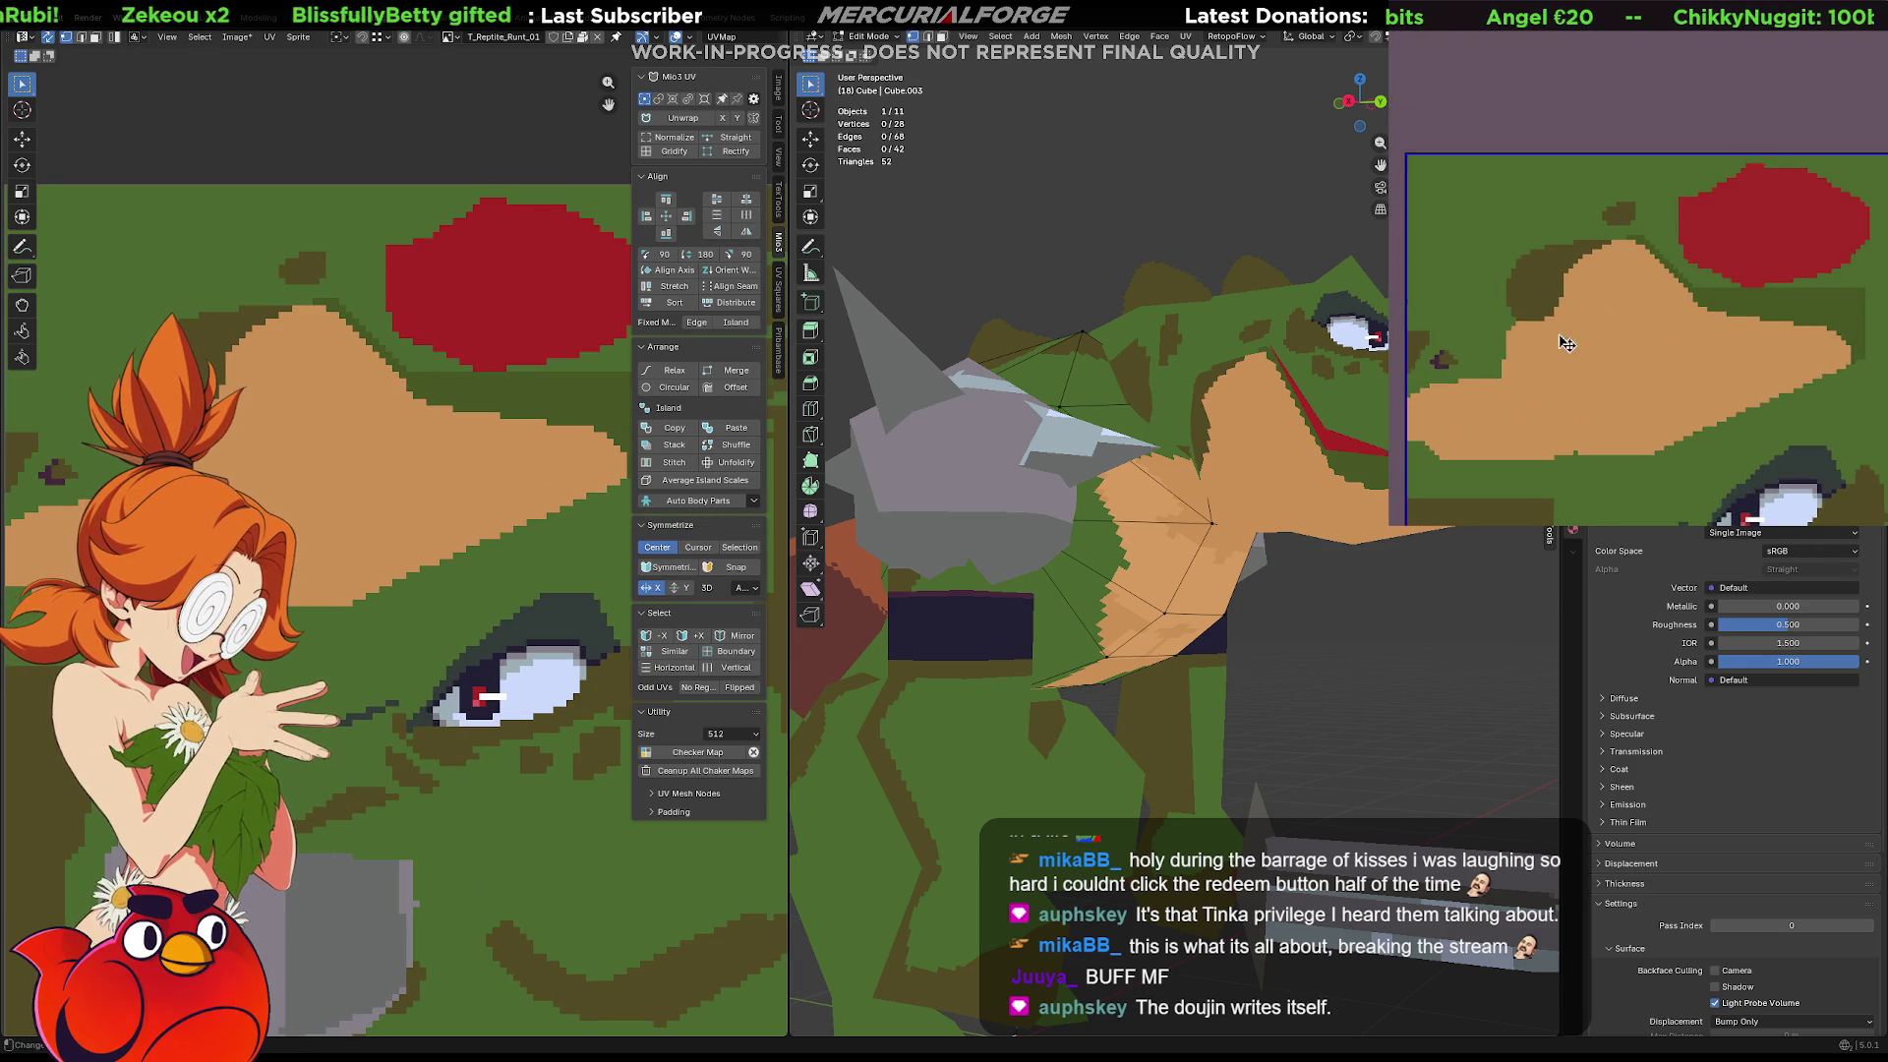
pyautogui.scroll(2, 1580, 321)
pyautogui.scroll(2, 1585, 246)
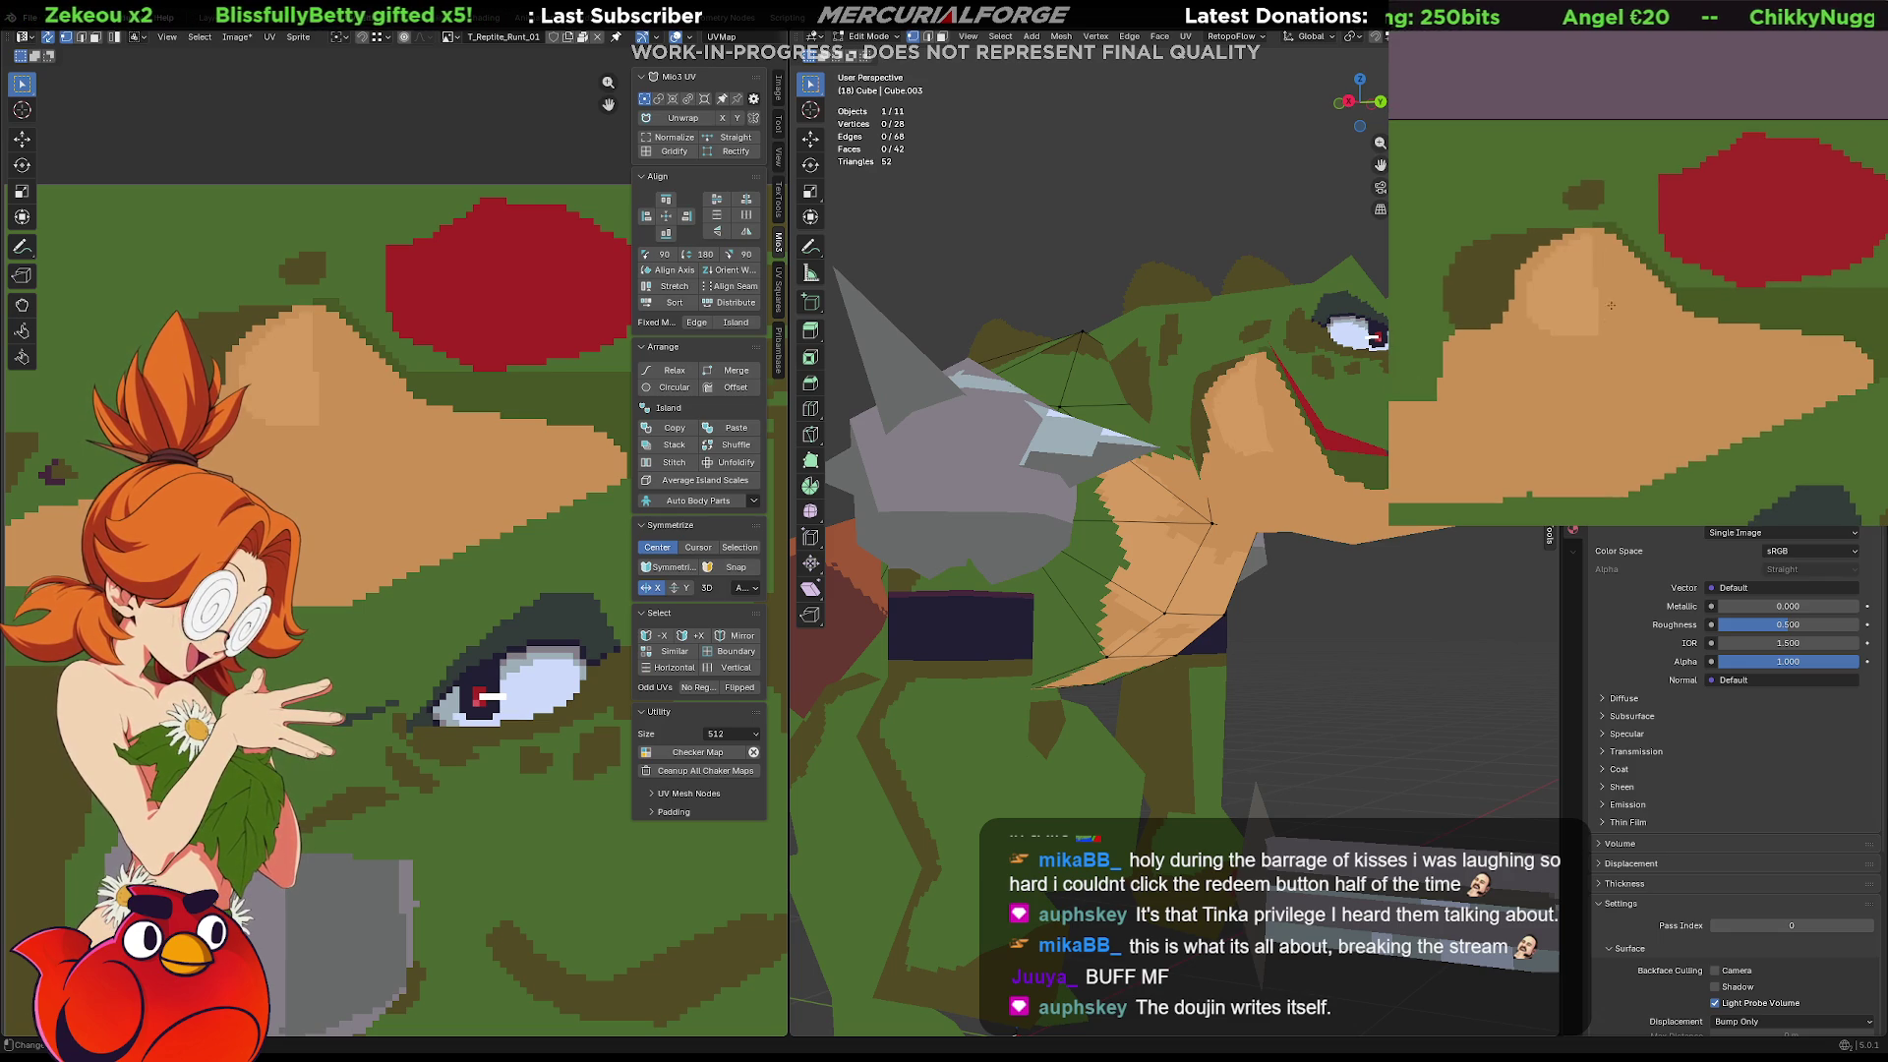
pyautogui.moveTo(1629, 290)
pyautogui.mouseDown()
pyautogui.moveTo(1544, 334)
pyautogui.moveTo(1613, 236)
pyautogui.mouseUp()
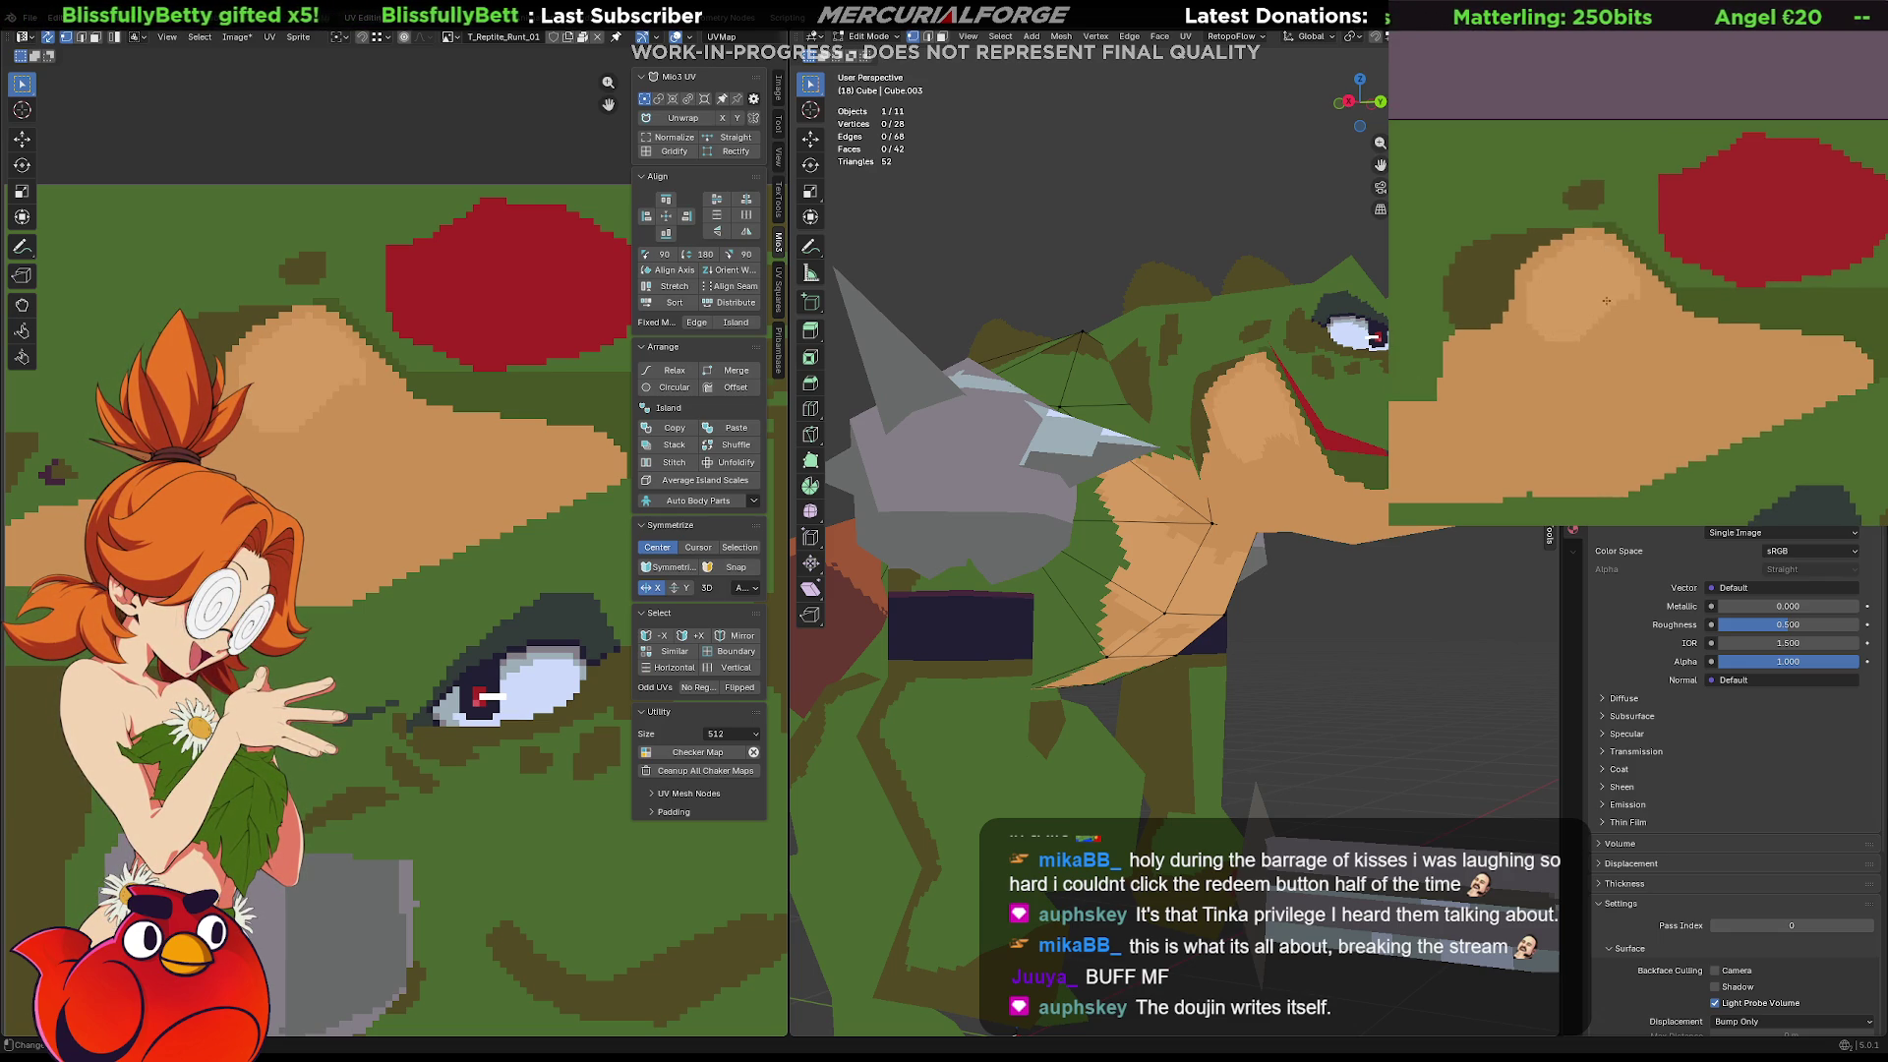
pyautogui.moveTo(1645, 319); pyautogui.dragTo(1530, 310)
pyautogui.hotkey('ctrl', 'z')
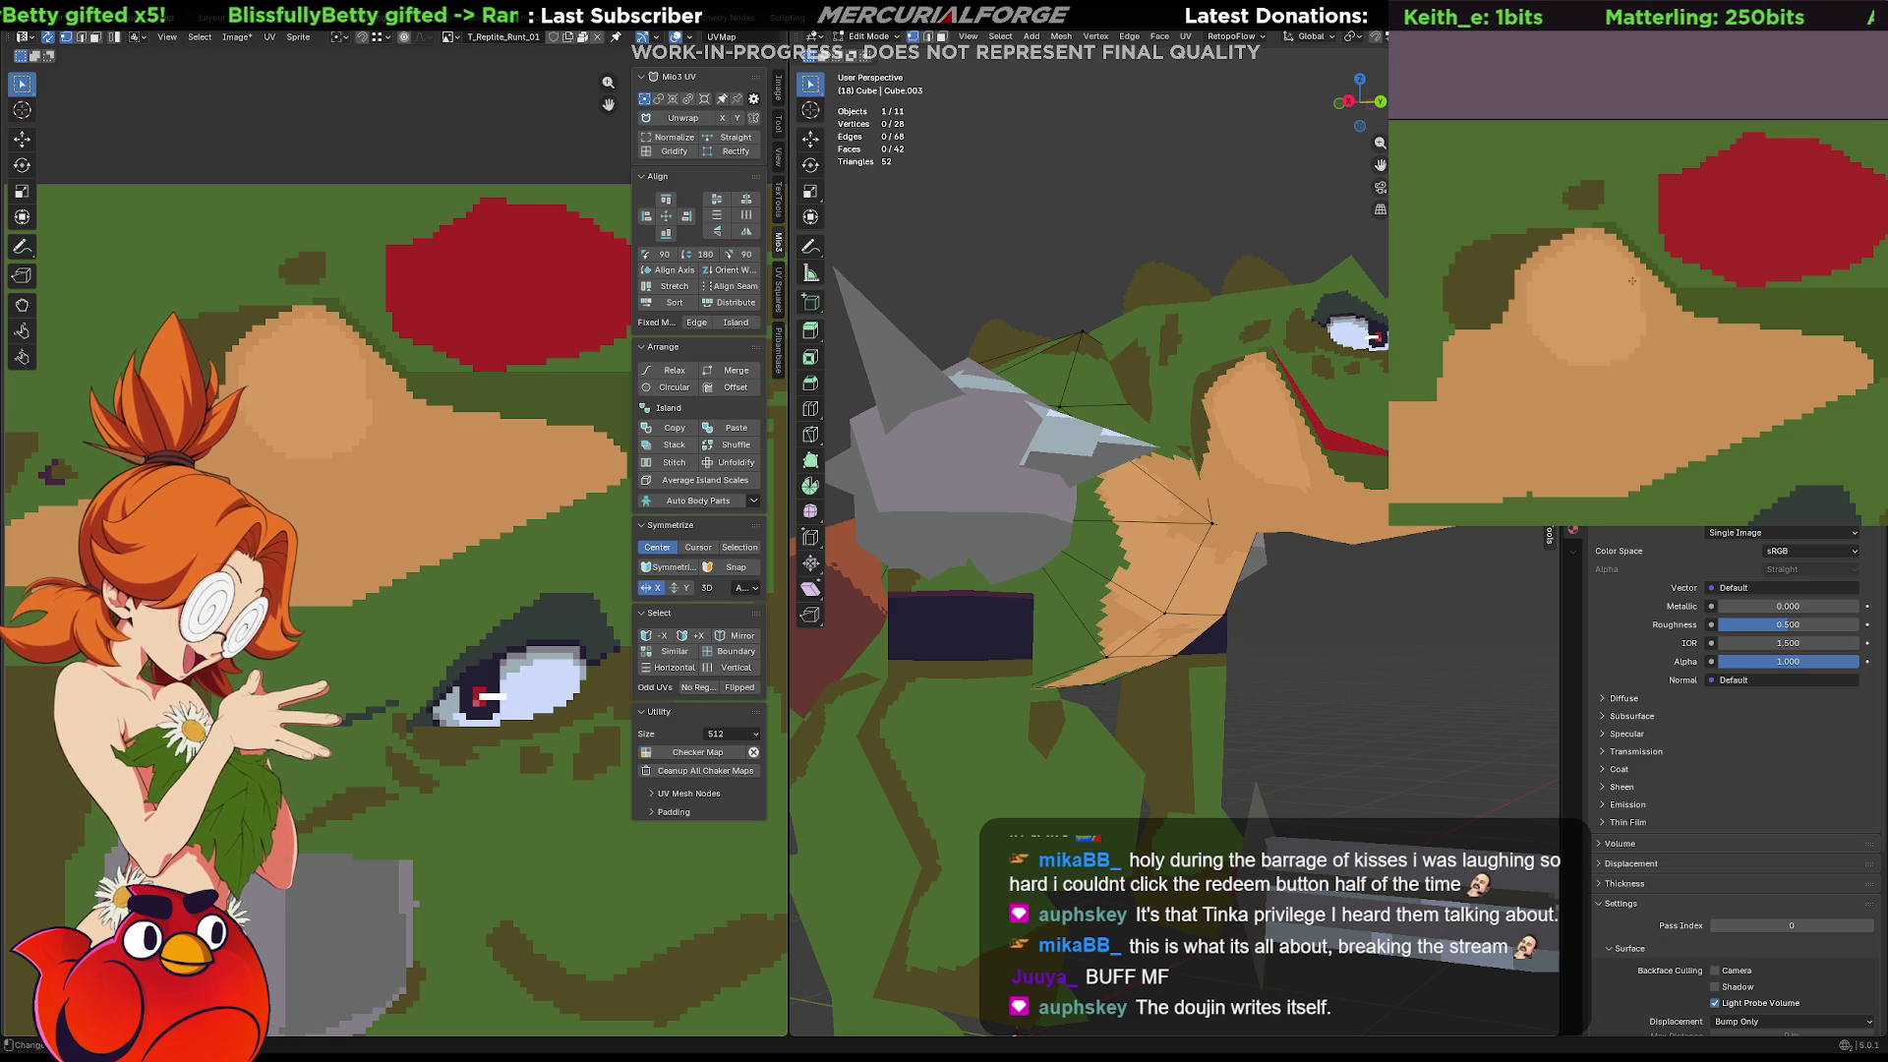
pyautogui.moveTo(1681, 340)
pyautogui.mouseDown()
pyautogui.moveTo(1758, 351)
pyautogui.moveTo(1613, 362)
pyautogui.moveTo(1605, 316)
pyautogui.mouseUp()
pyautogui.hotkey('ctrl', 'z')
# Switch to editing the head mesh Cube.074
pyautogui.moveTo(1672, 325); pyautogui.dragTo(1600, 341, button='middle')
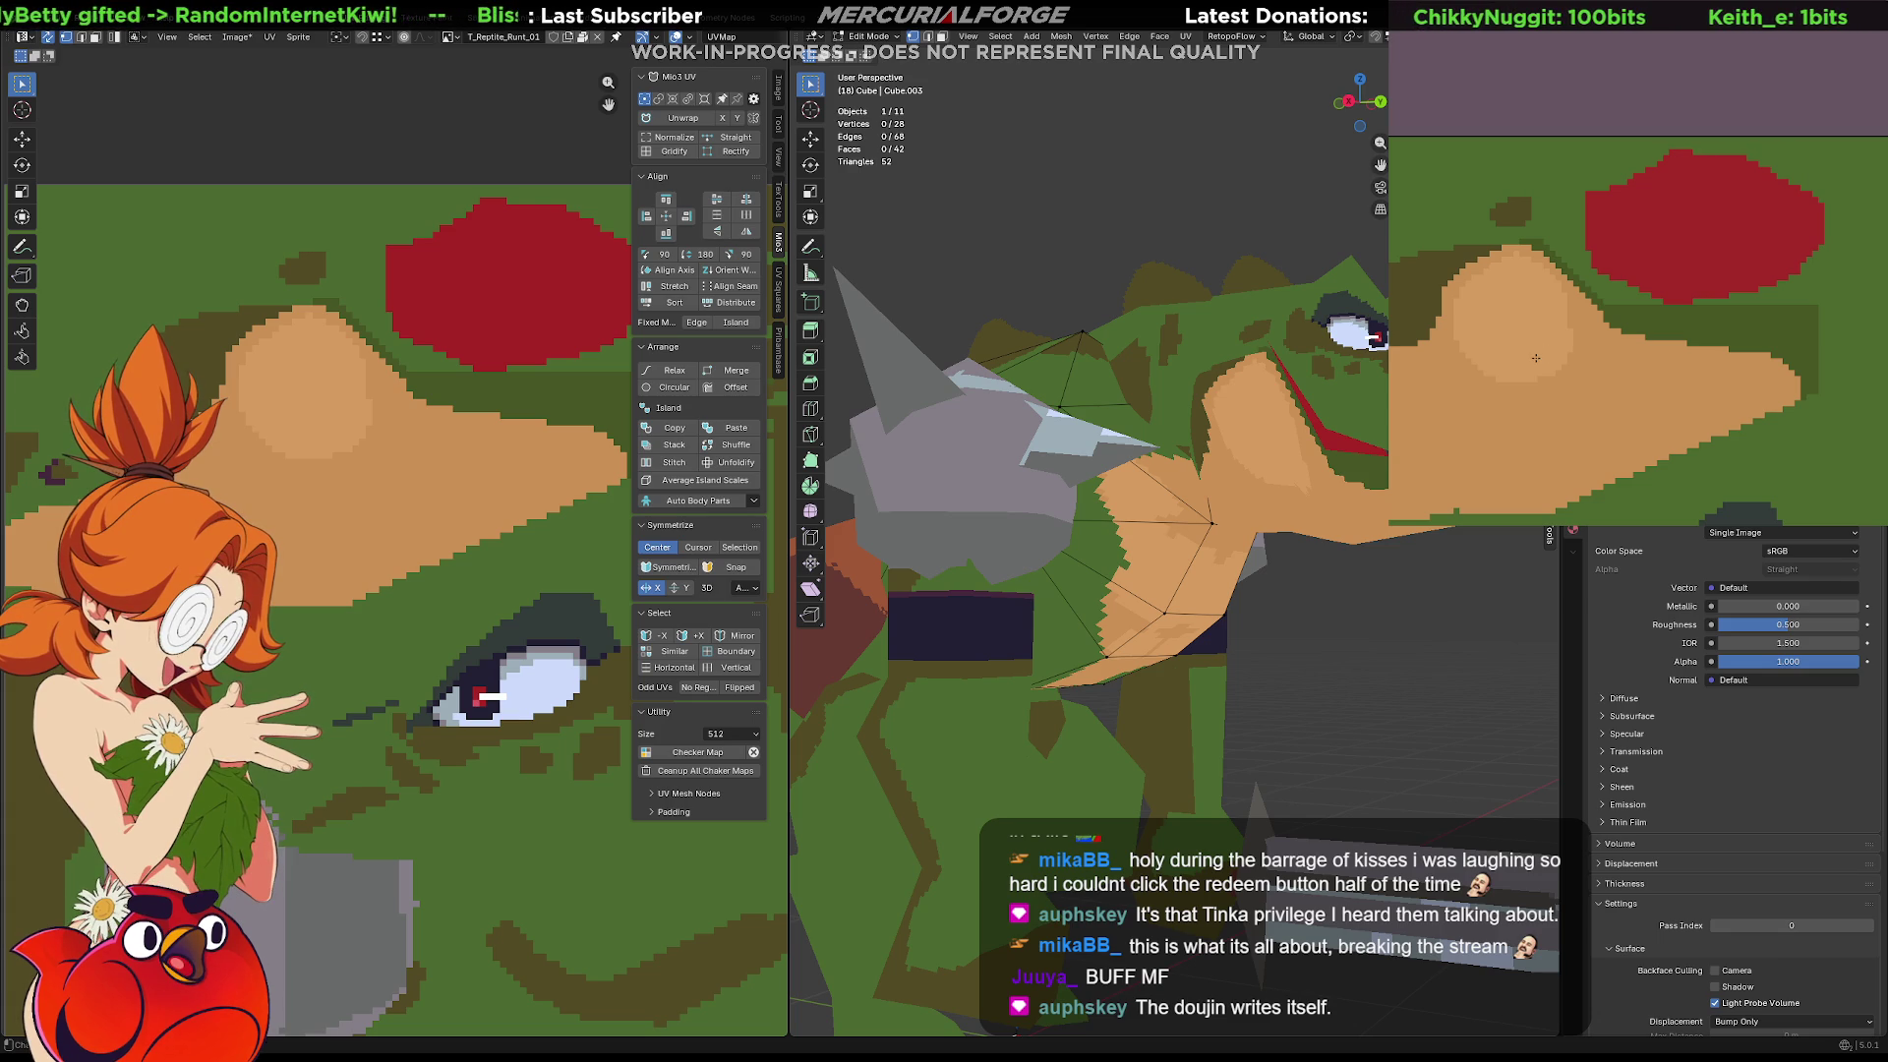
pyautogui.moveTo(1101, 462); pyautogui.dragTo(1152, 458, button='middle')
pyautogui.hotkey('alt', 'q')
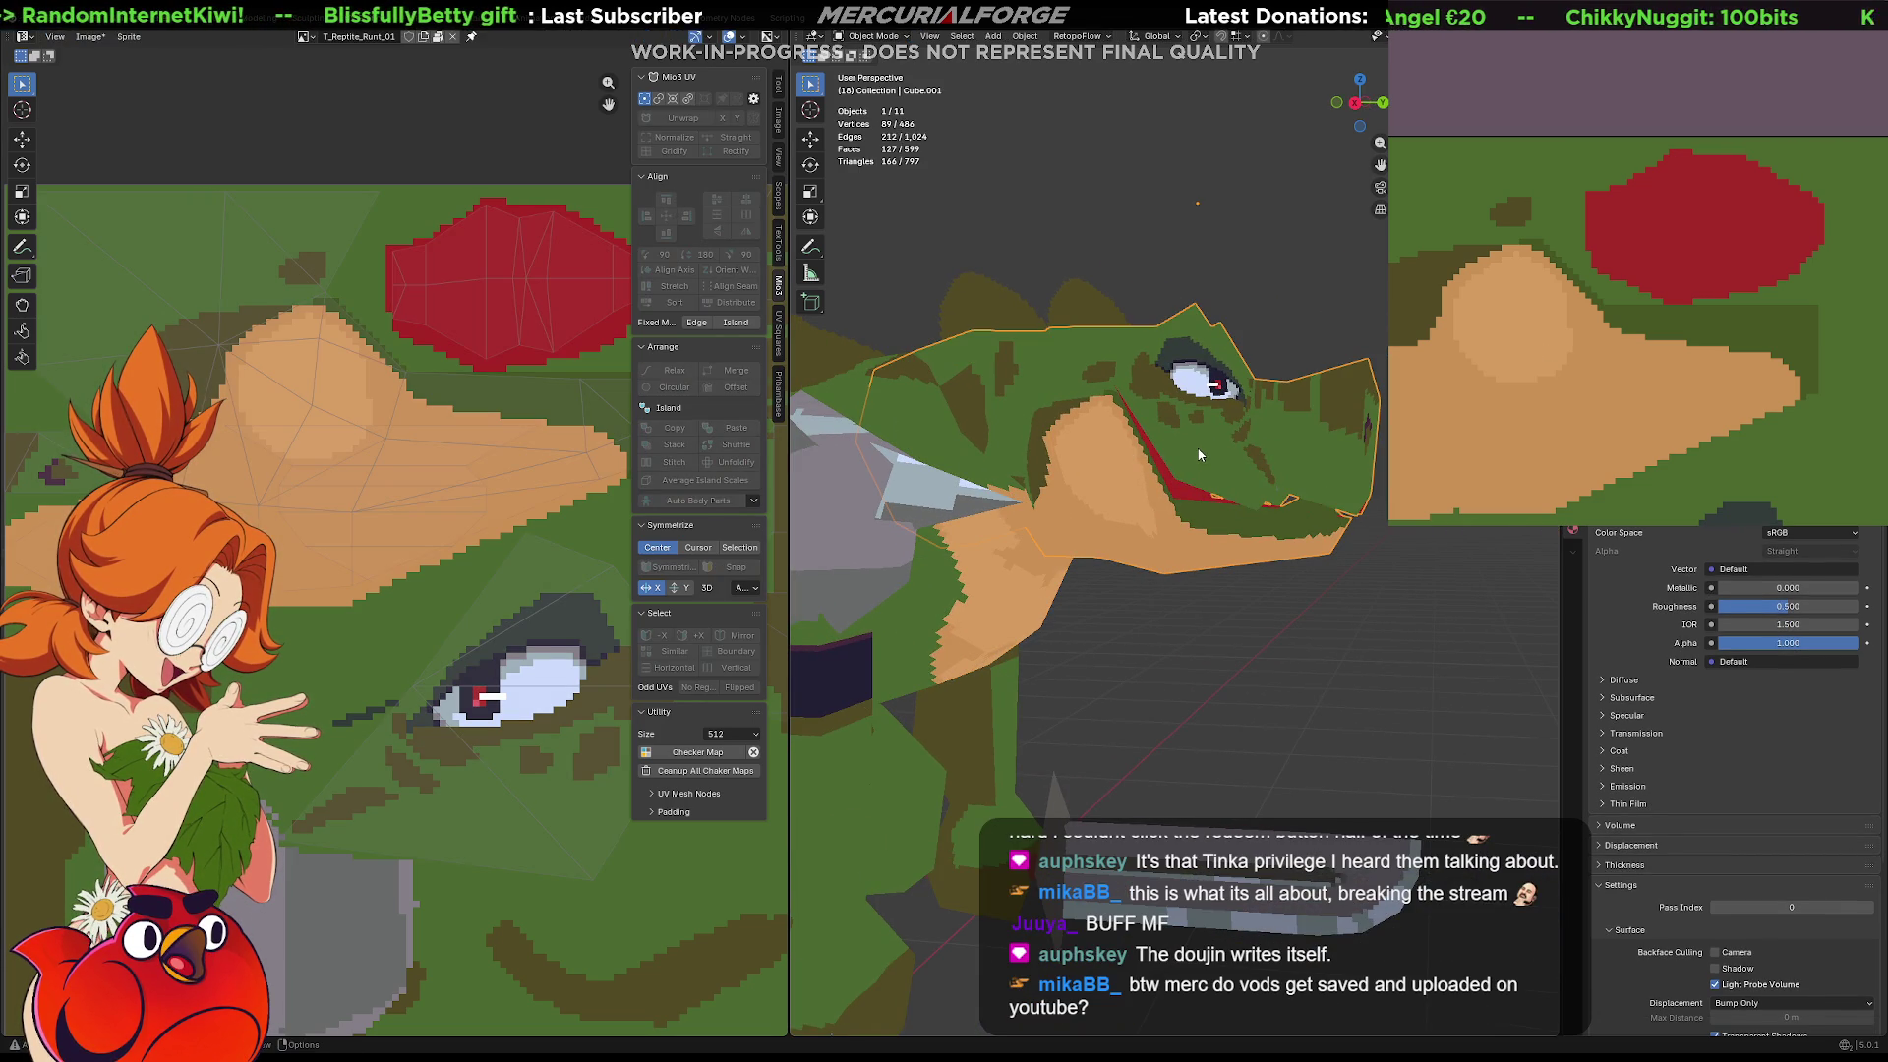
# Move two jaw-underside snout UV vertices onto the tan area of the texture
pyautogui.moveTo(428, 442)
pyautogui.mouseDown(button='middle')
pyautogui.moveTo(328, 454)
pyautogui.moveTo(338, 474)
pyautogui.mouseUp(button='middle')
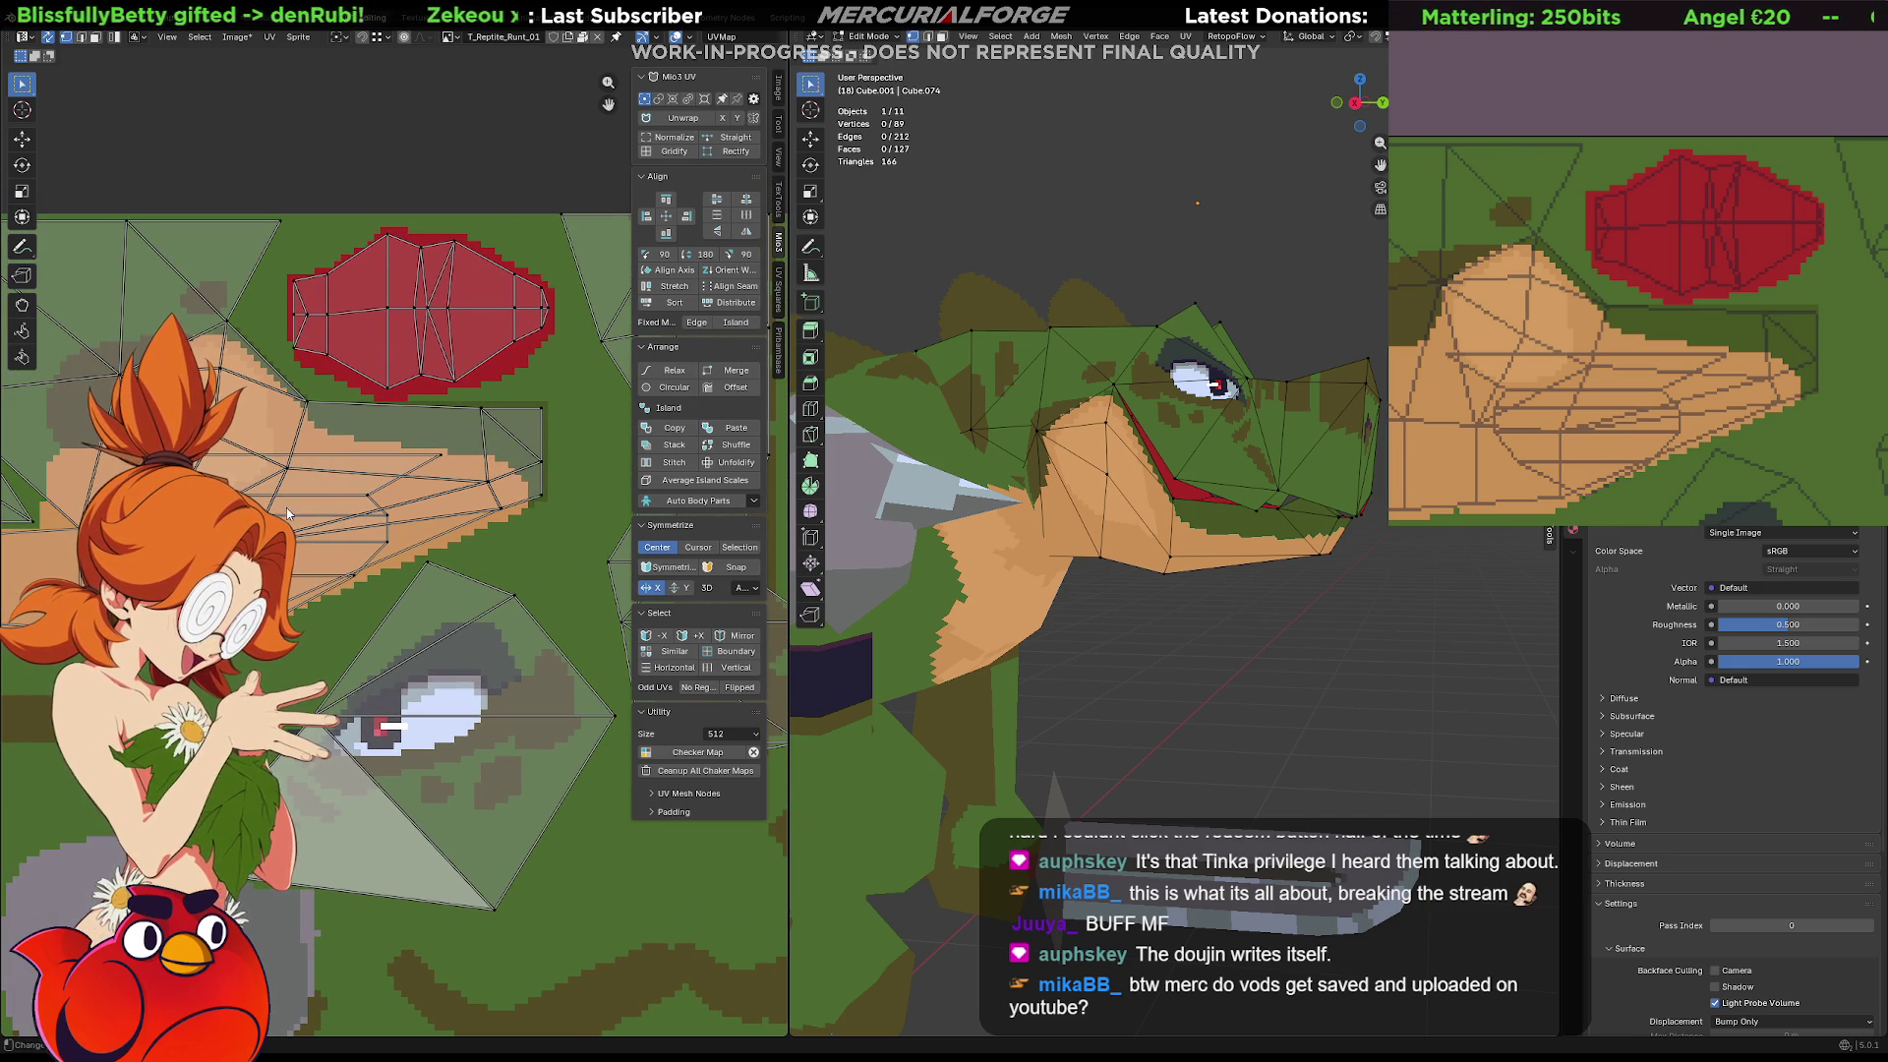
pyautogui.click(1195, 567)
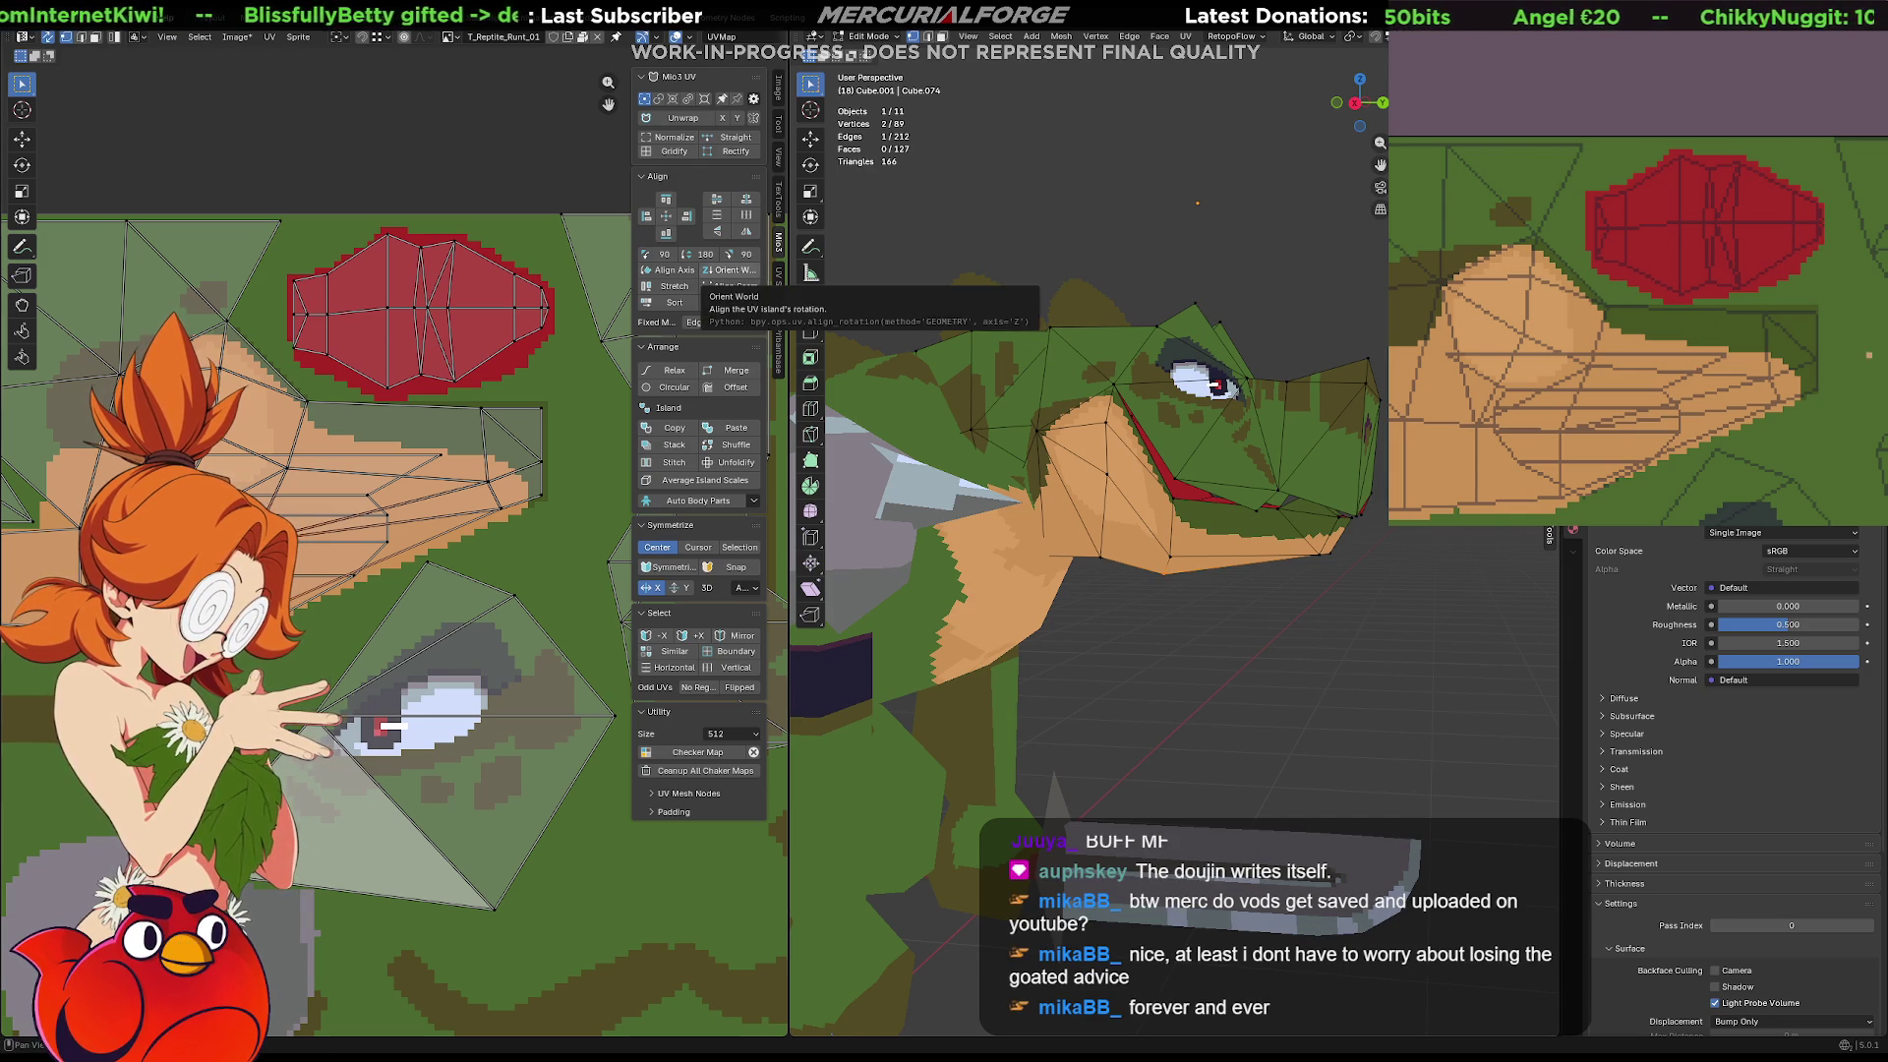
pyautogui.click(1202, 598)
pyautogui.scroll(4, 1201, 598)
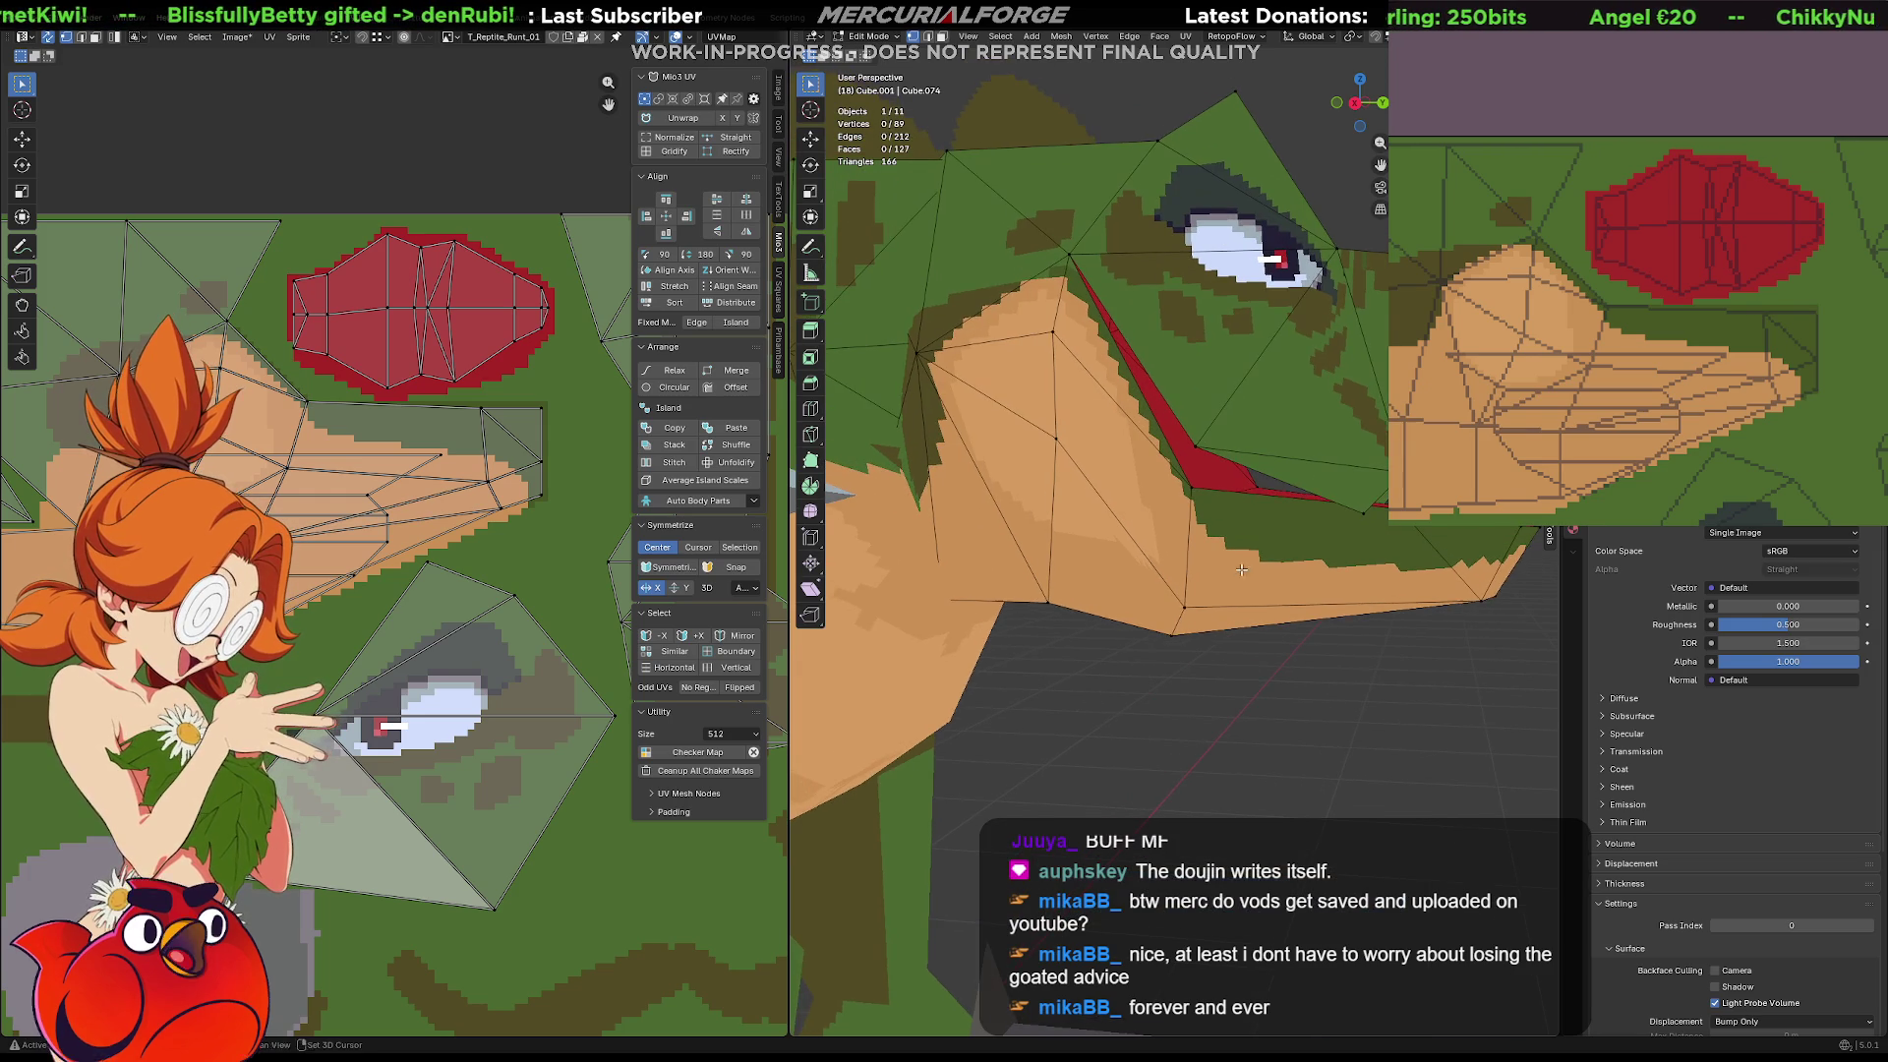
pyautogui.click(1184, 606)
pyautogui.moveTo(316, 495); pyautogui.dragTo(316, 522, button='middle')
pyautogui.press('g')
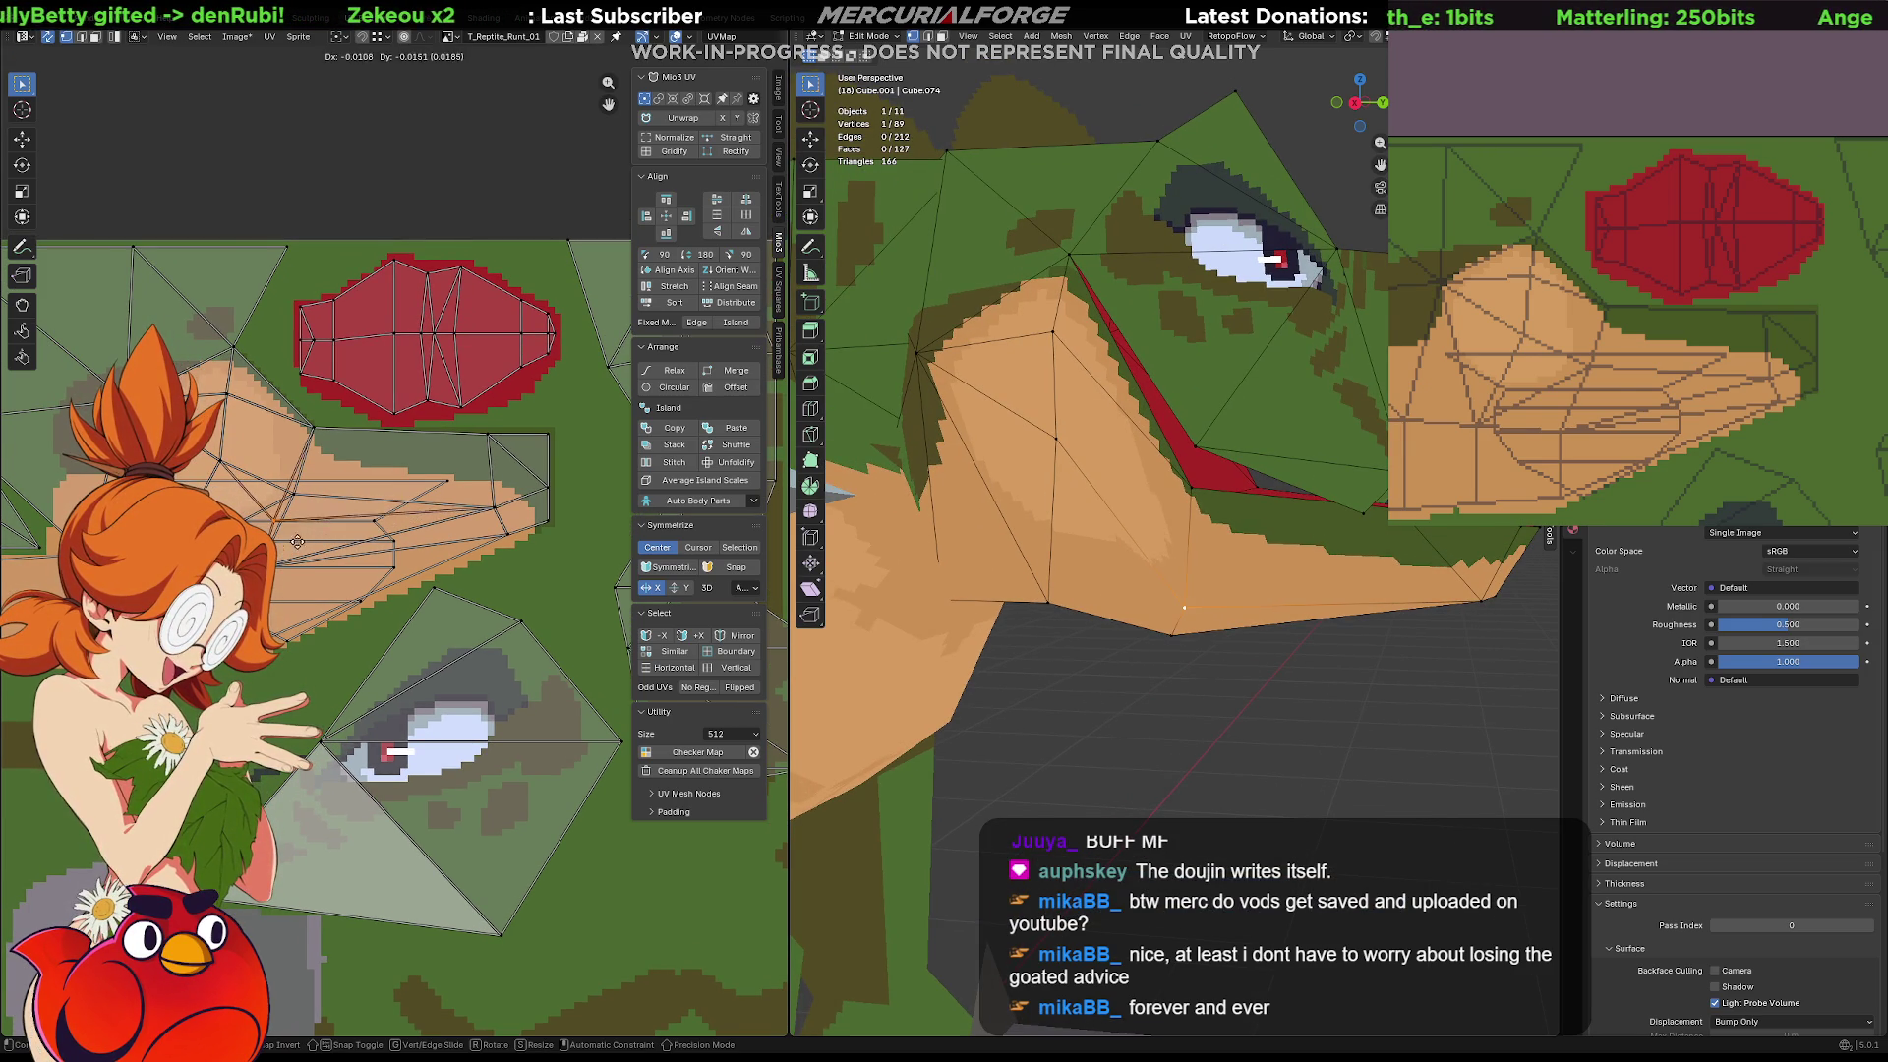
pyautogui.click(311, 516)
pyautogui.keyDown('shift'); pyautogui.click(277, 520); pyautogui.keyUp('shift')
pyautogui.press('g')
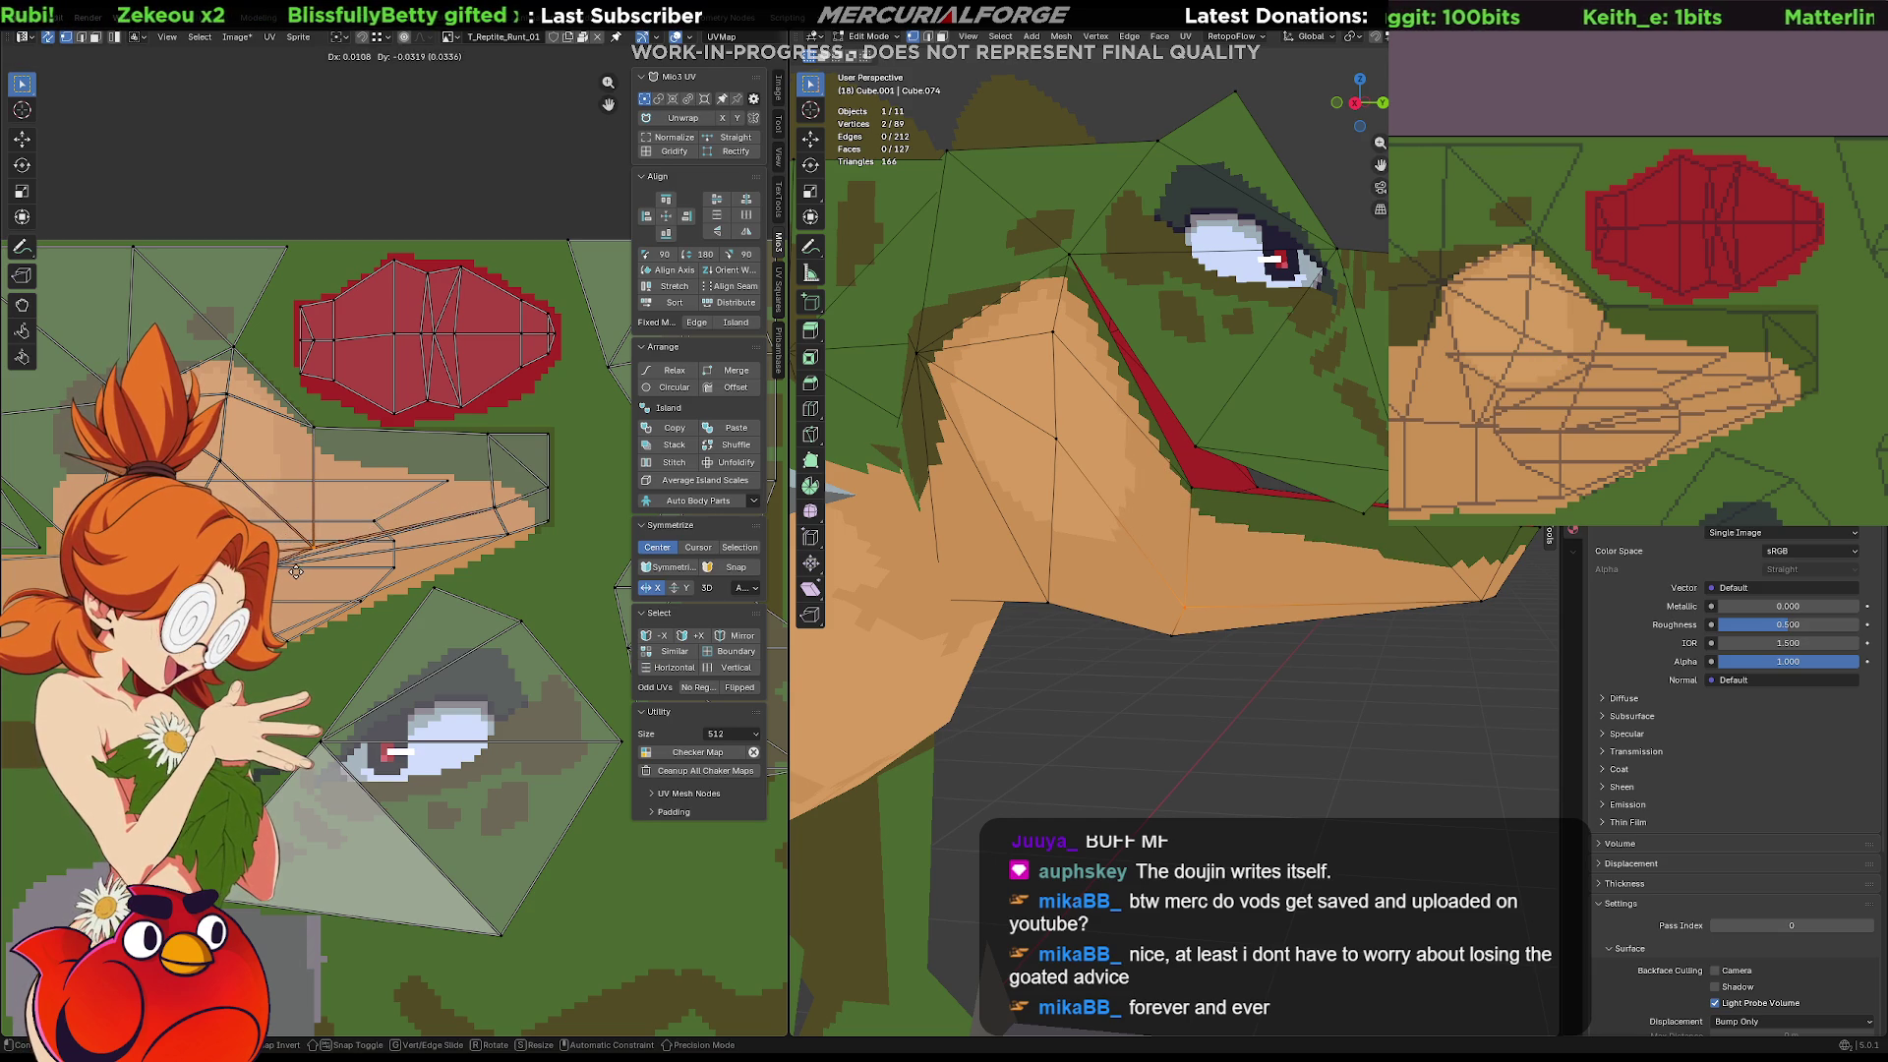
pyautogui.click(513, 528)
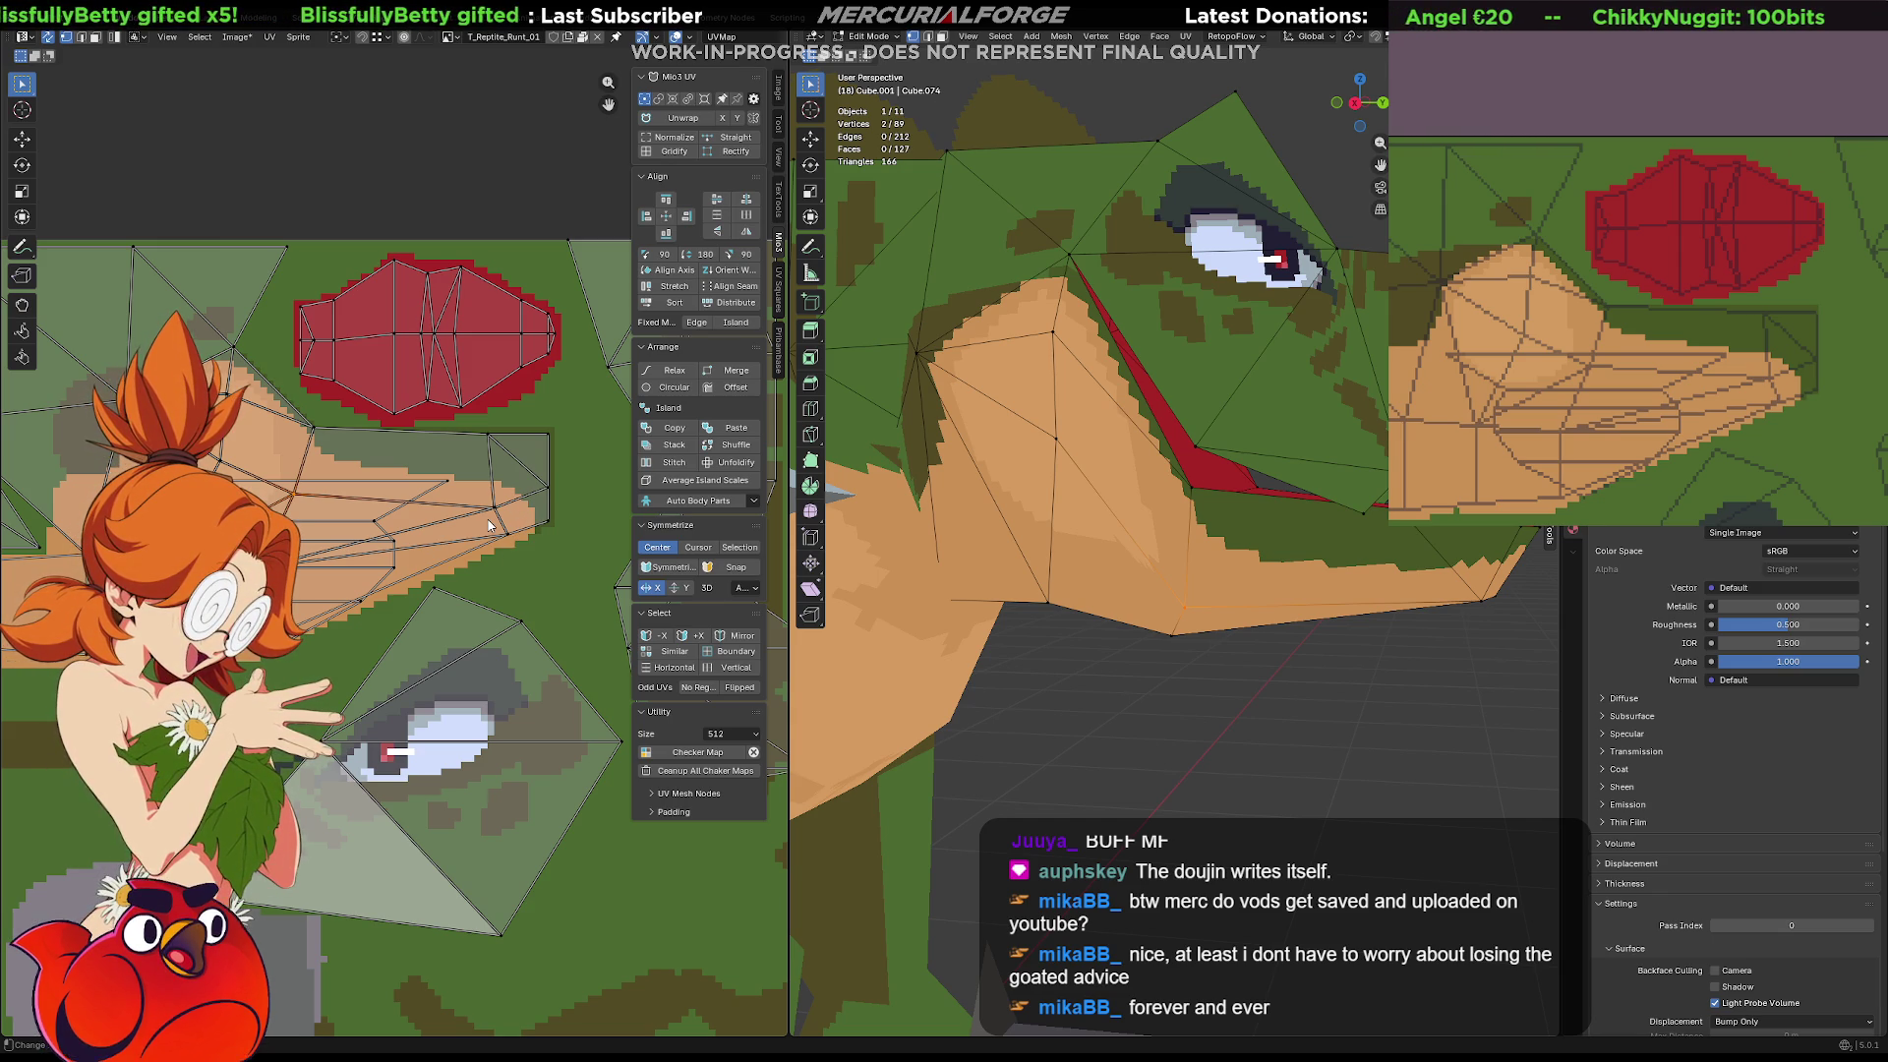
# Remap a tan chin face's UVs with U and select its neighbouring chin faces
pyautogui.hotkey('alt', 'a')
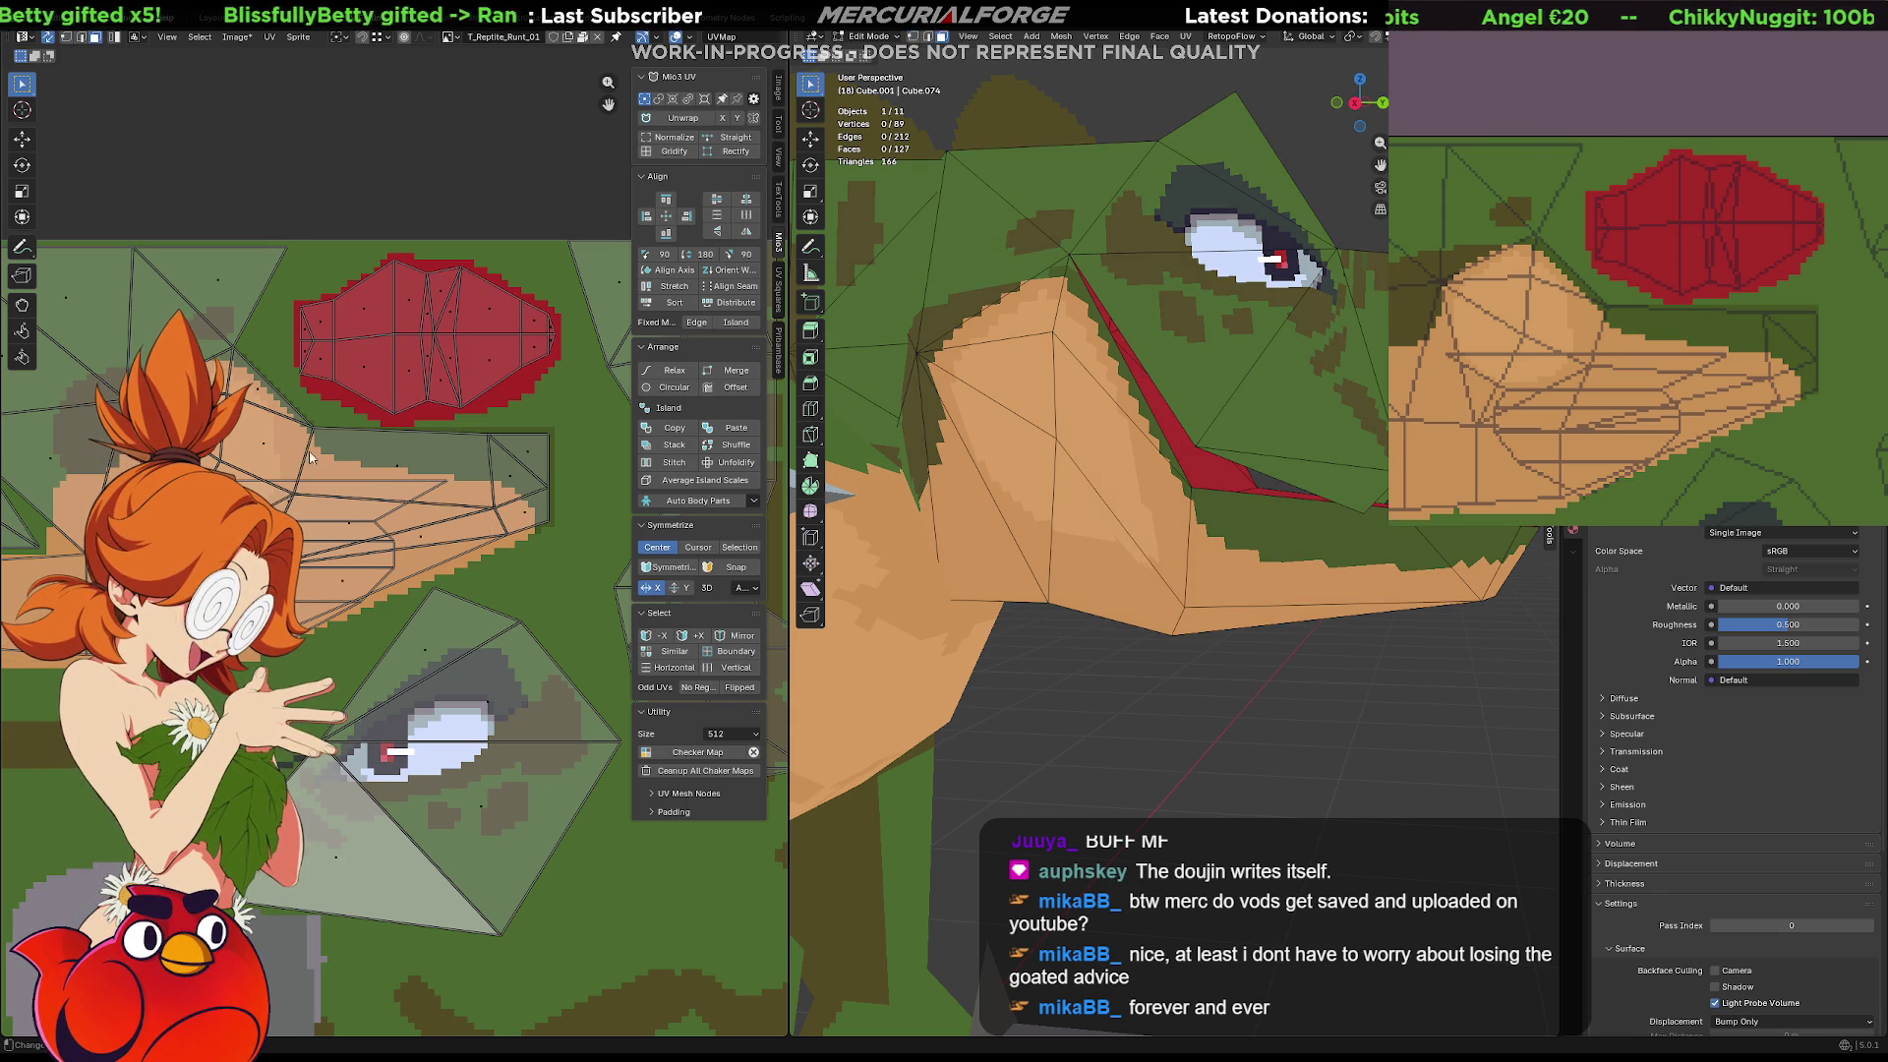
pyautogui.click(263, 450)
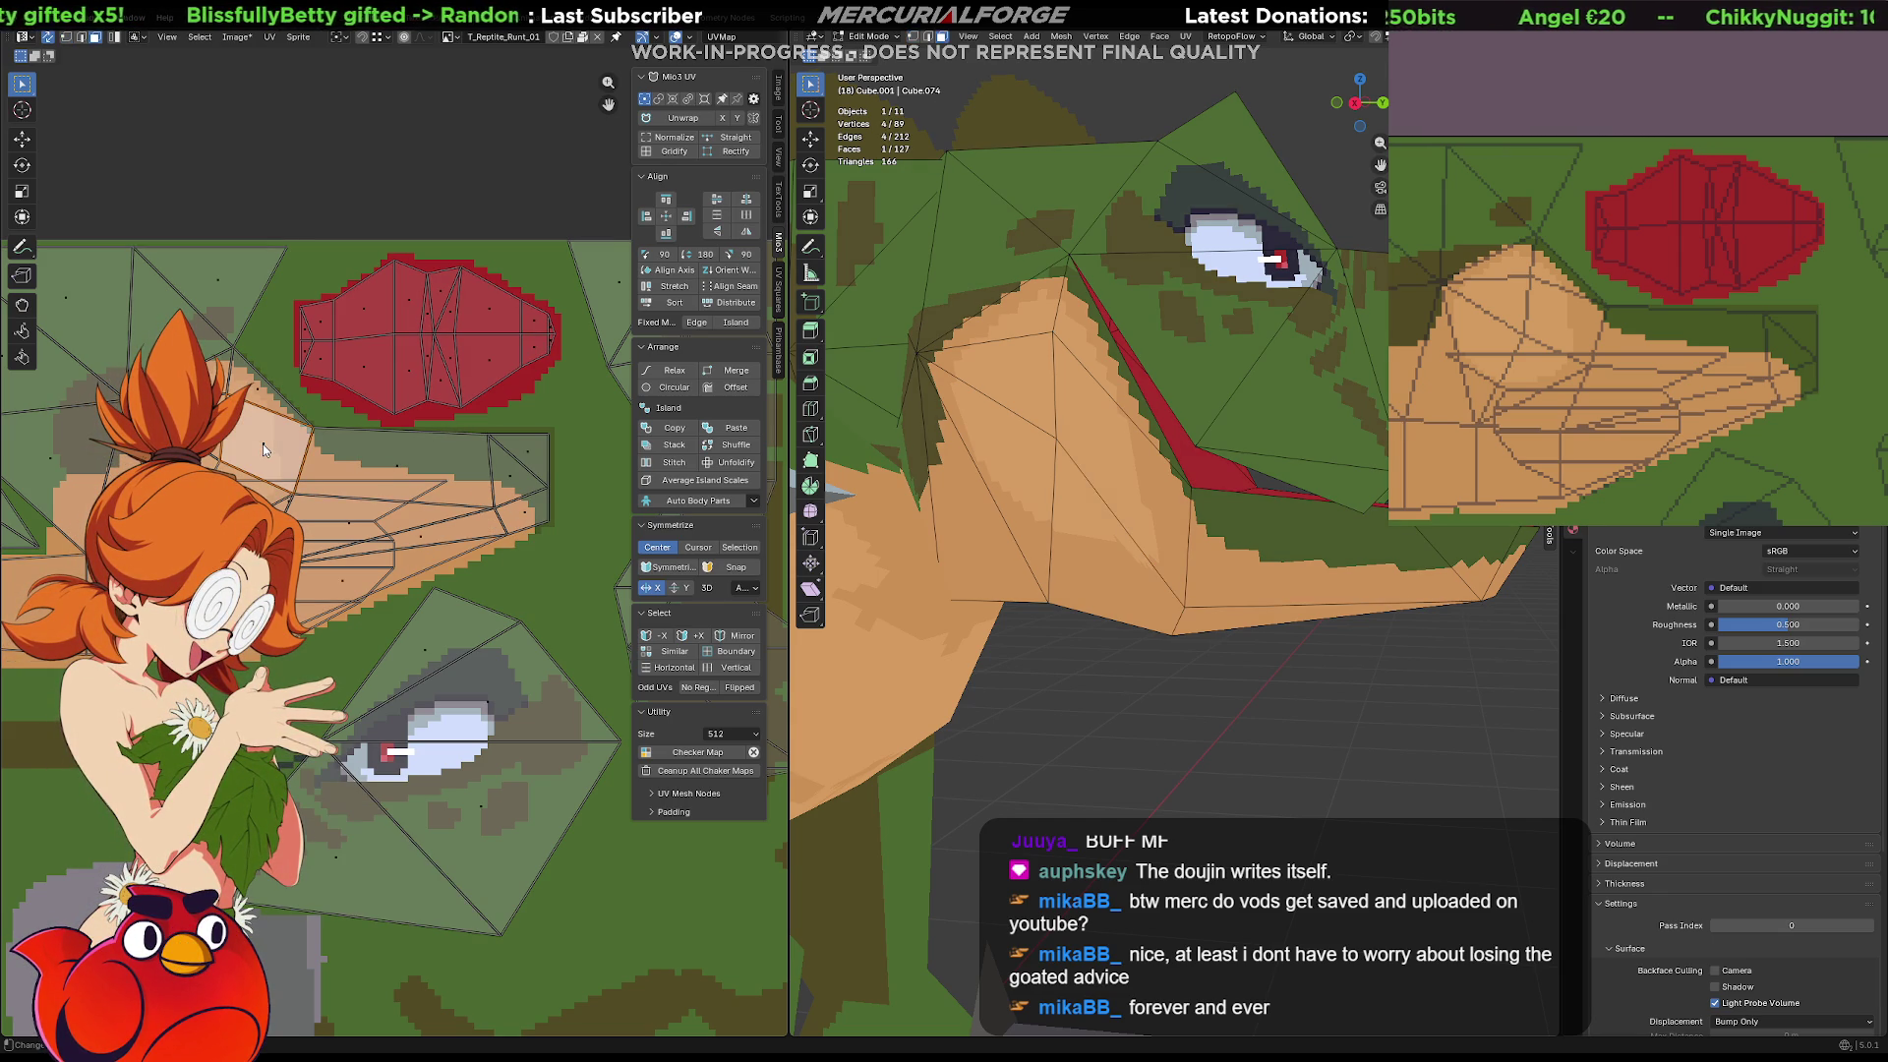
pyautogui.click(1104, 467)
pyautogui.hotkey('alt', 'a')
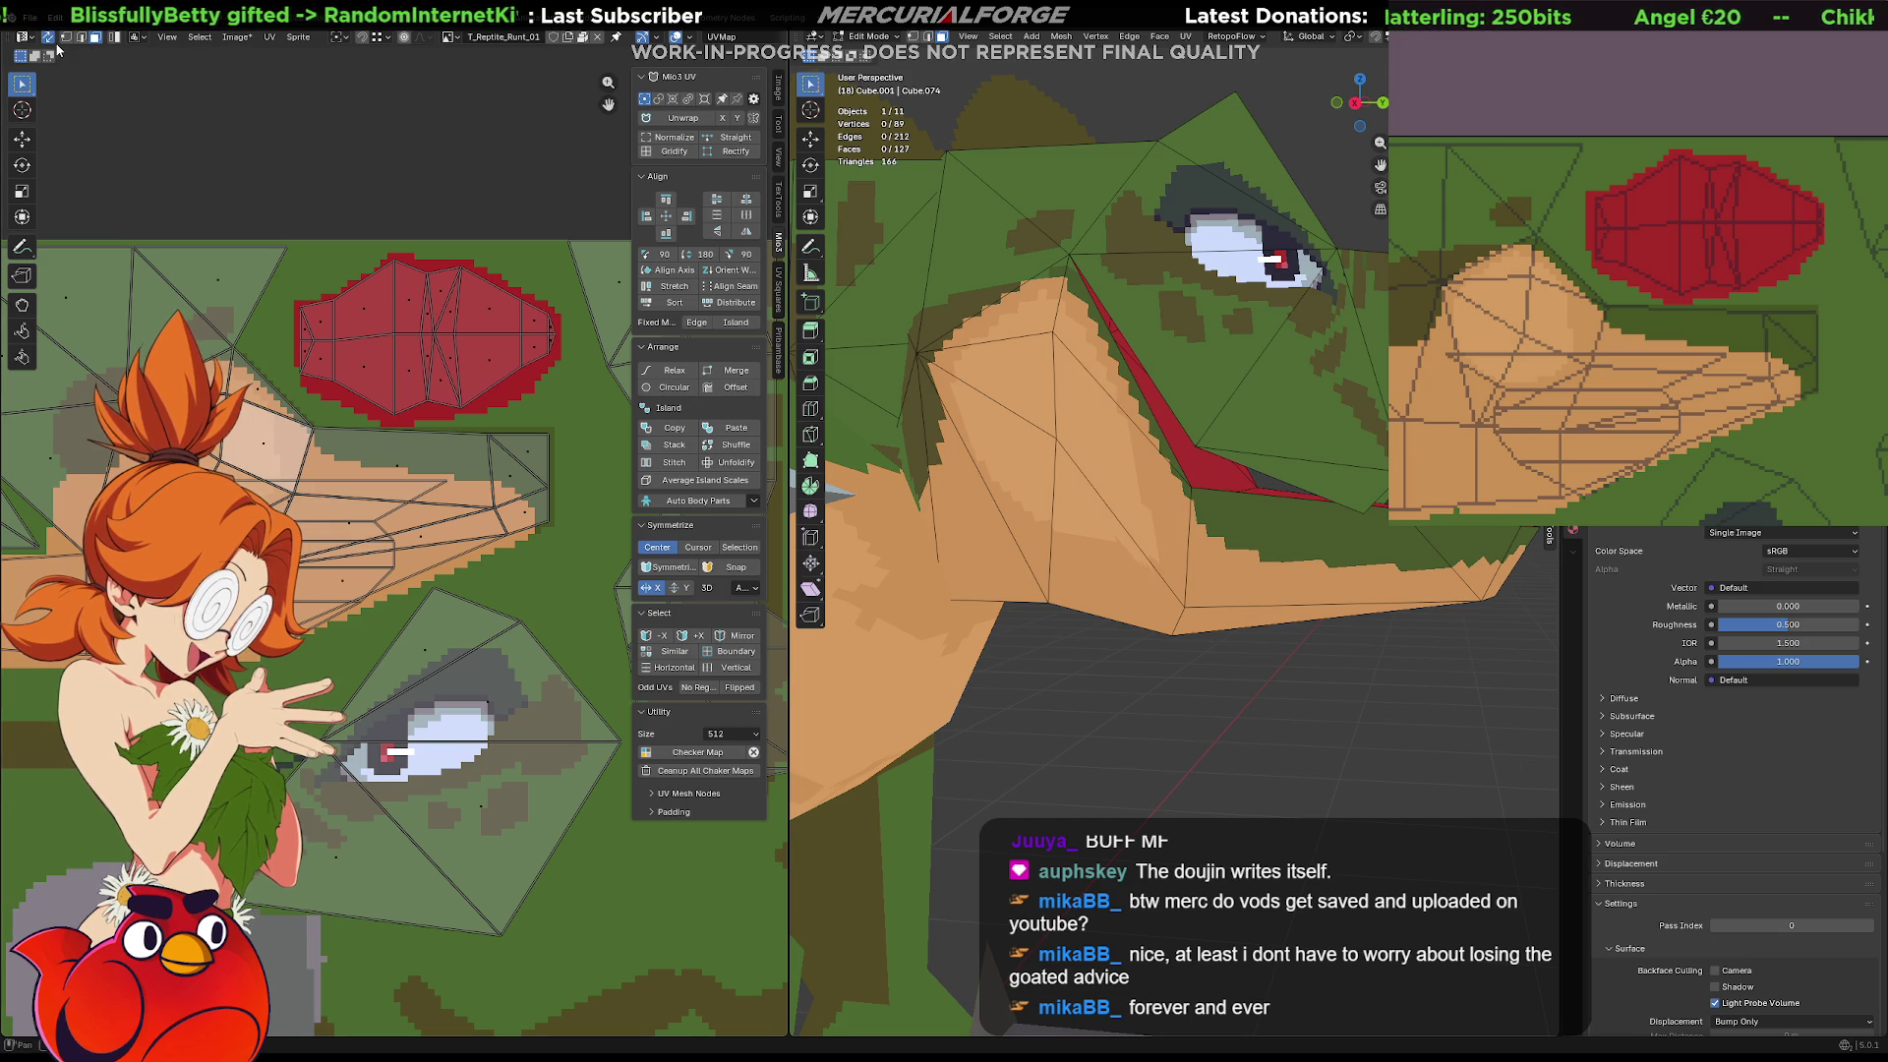
pyautogui.click(1107, 456)
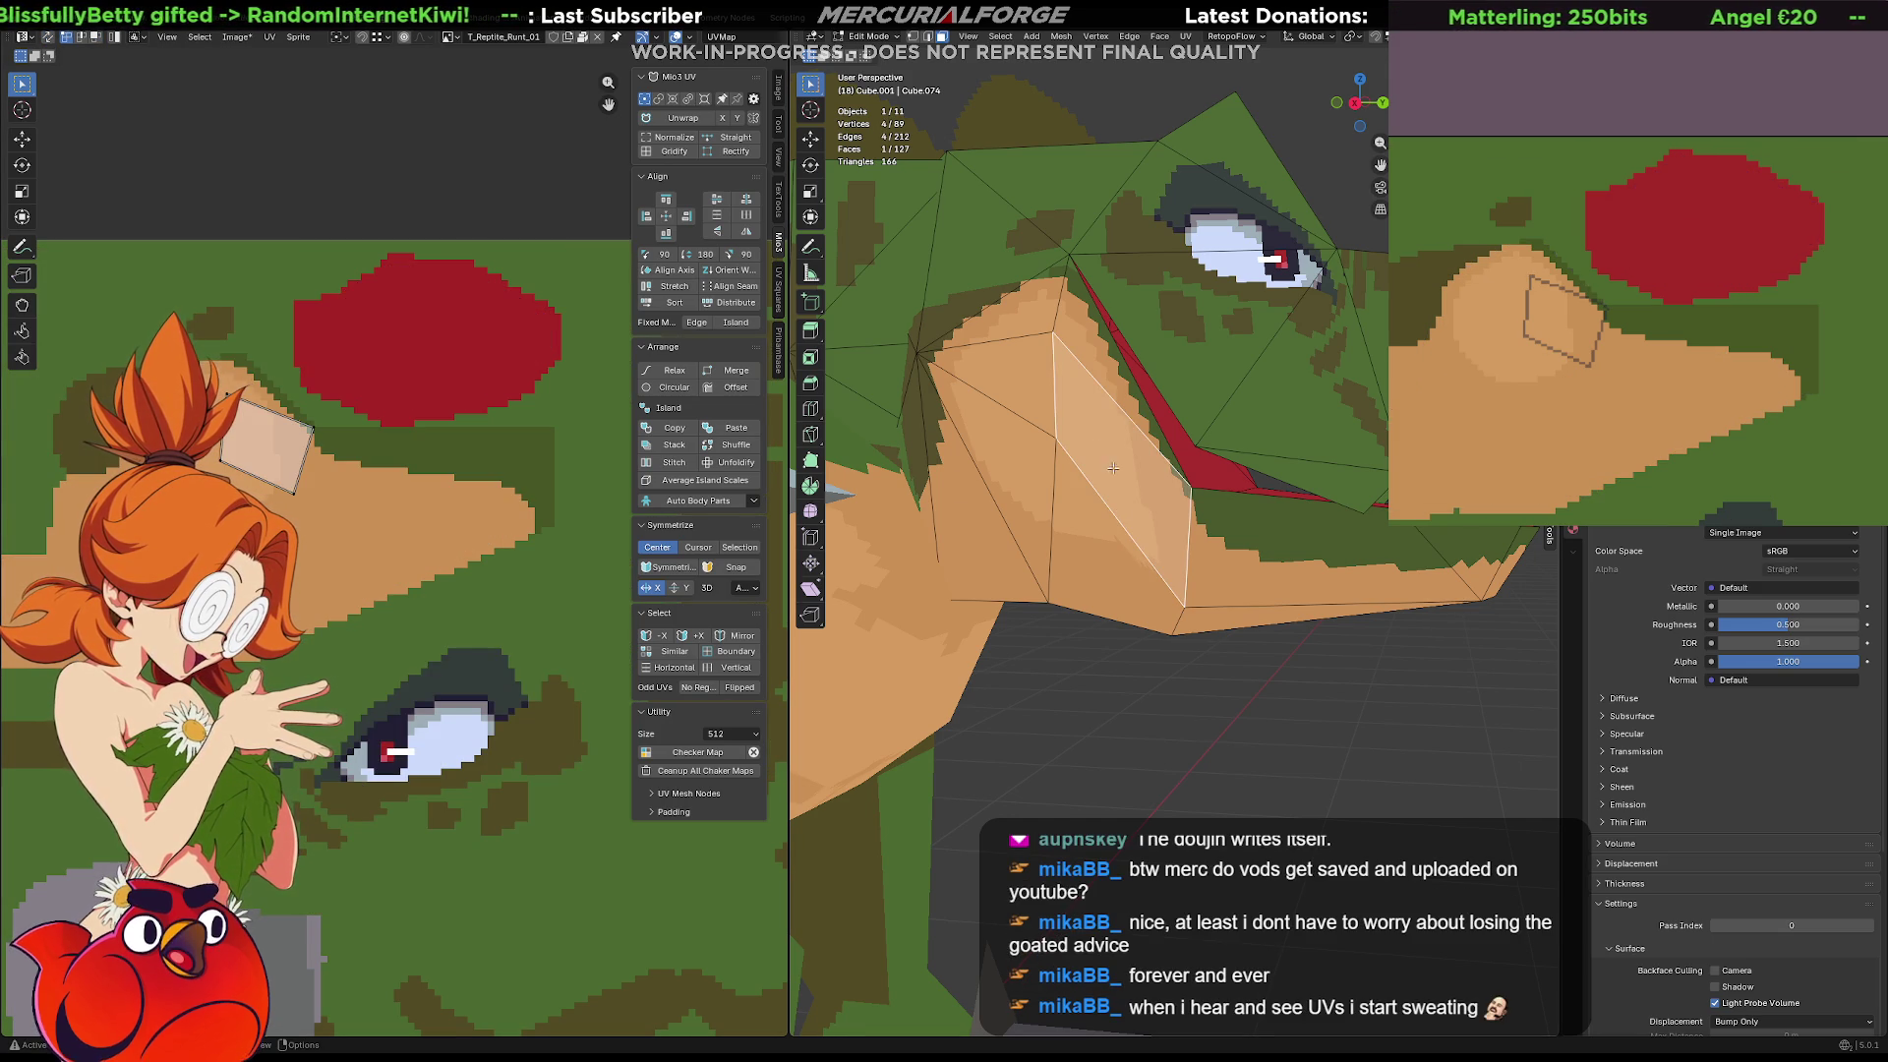
pyautogui.press('u')
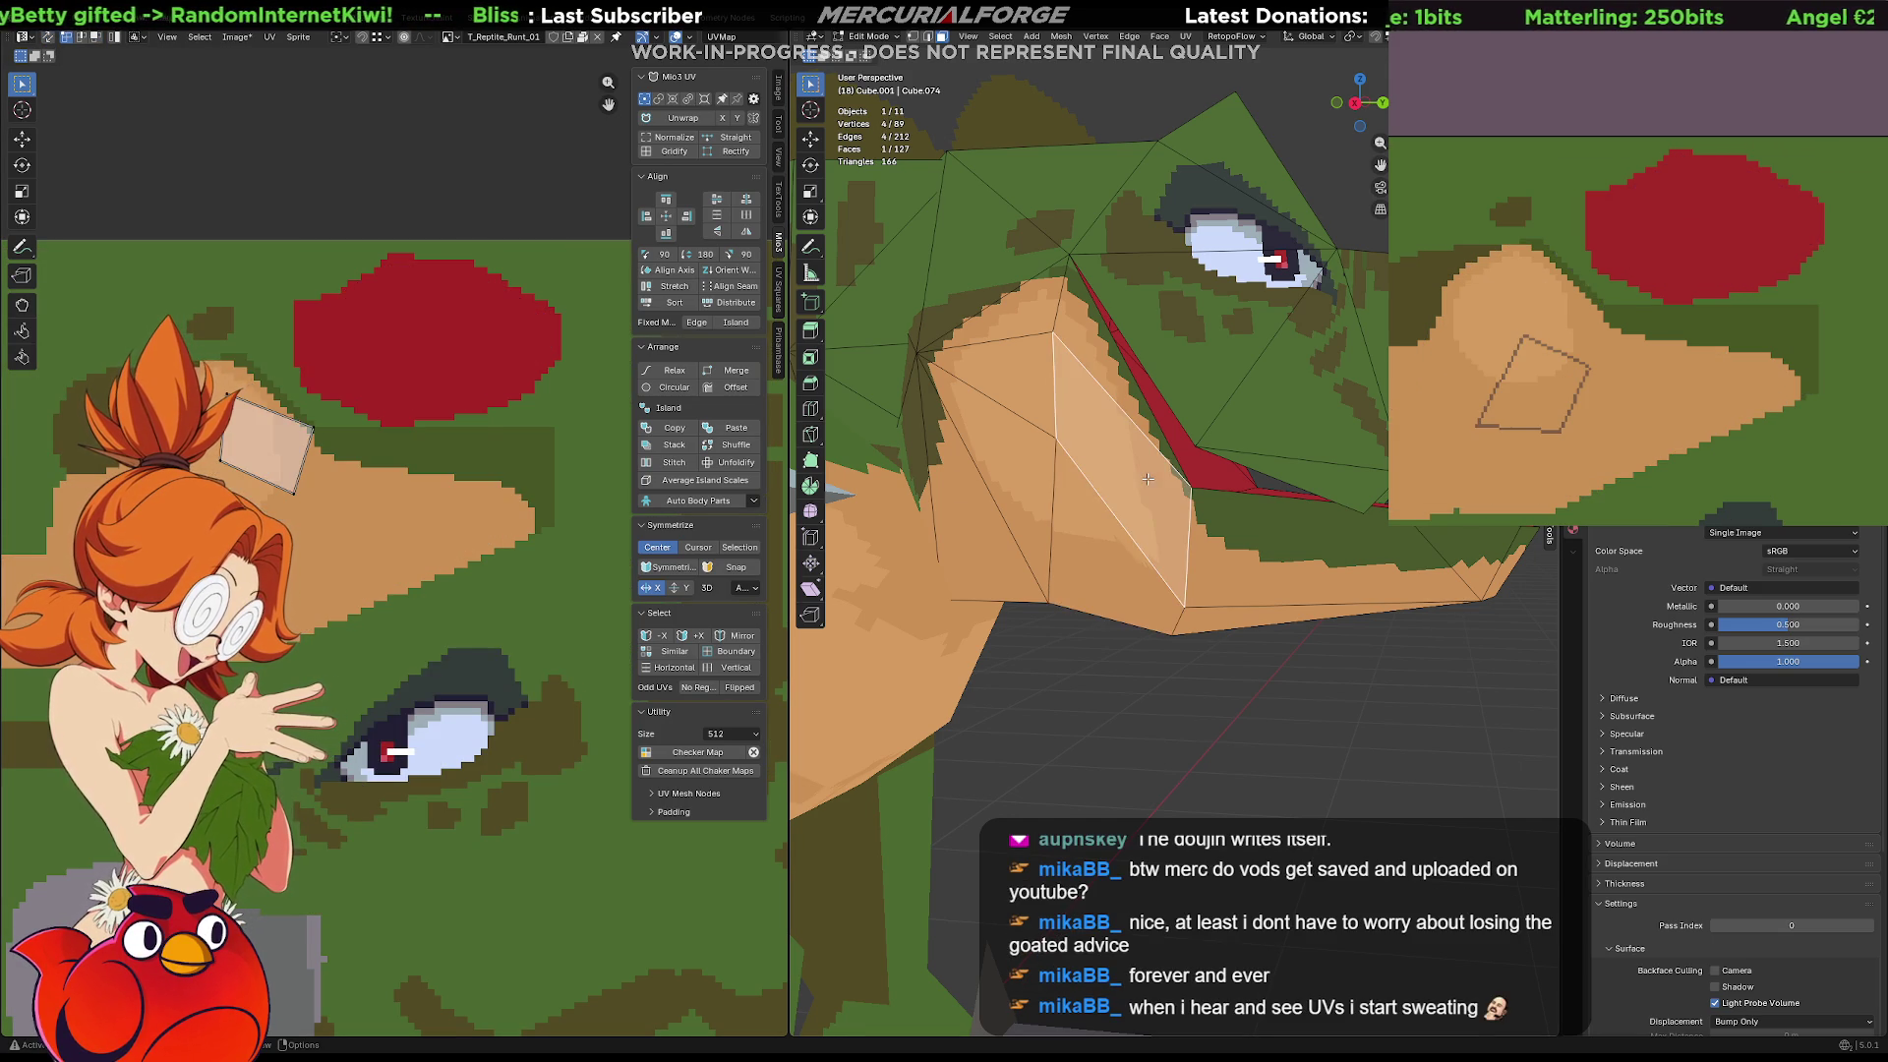
pyautogui.click(1159, 542)
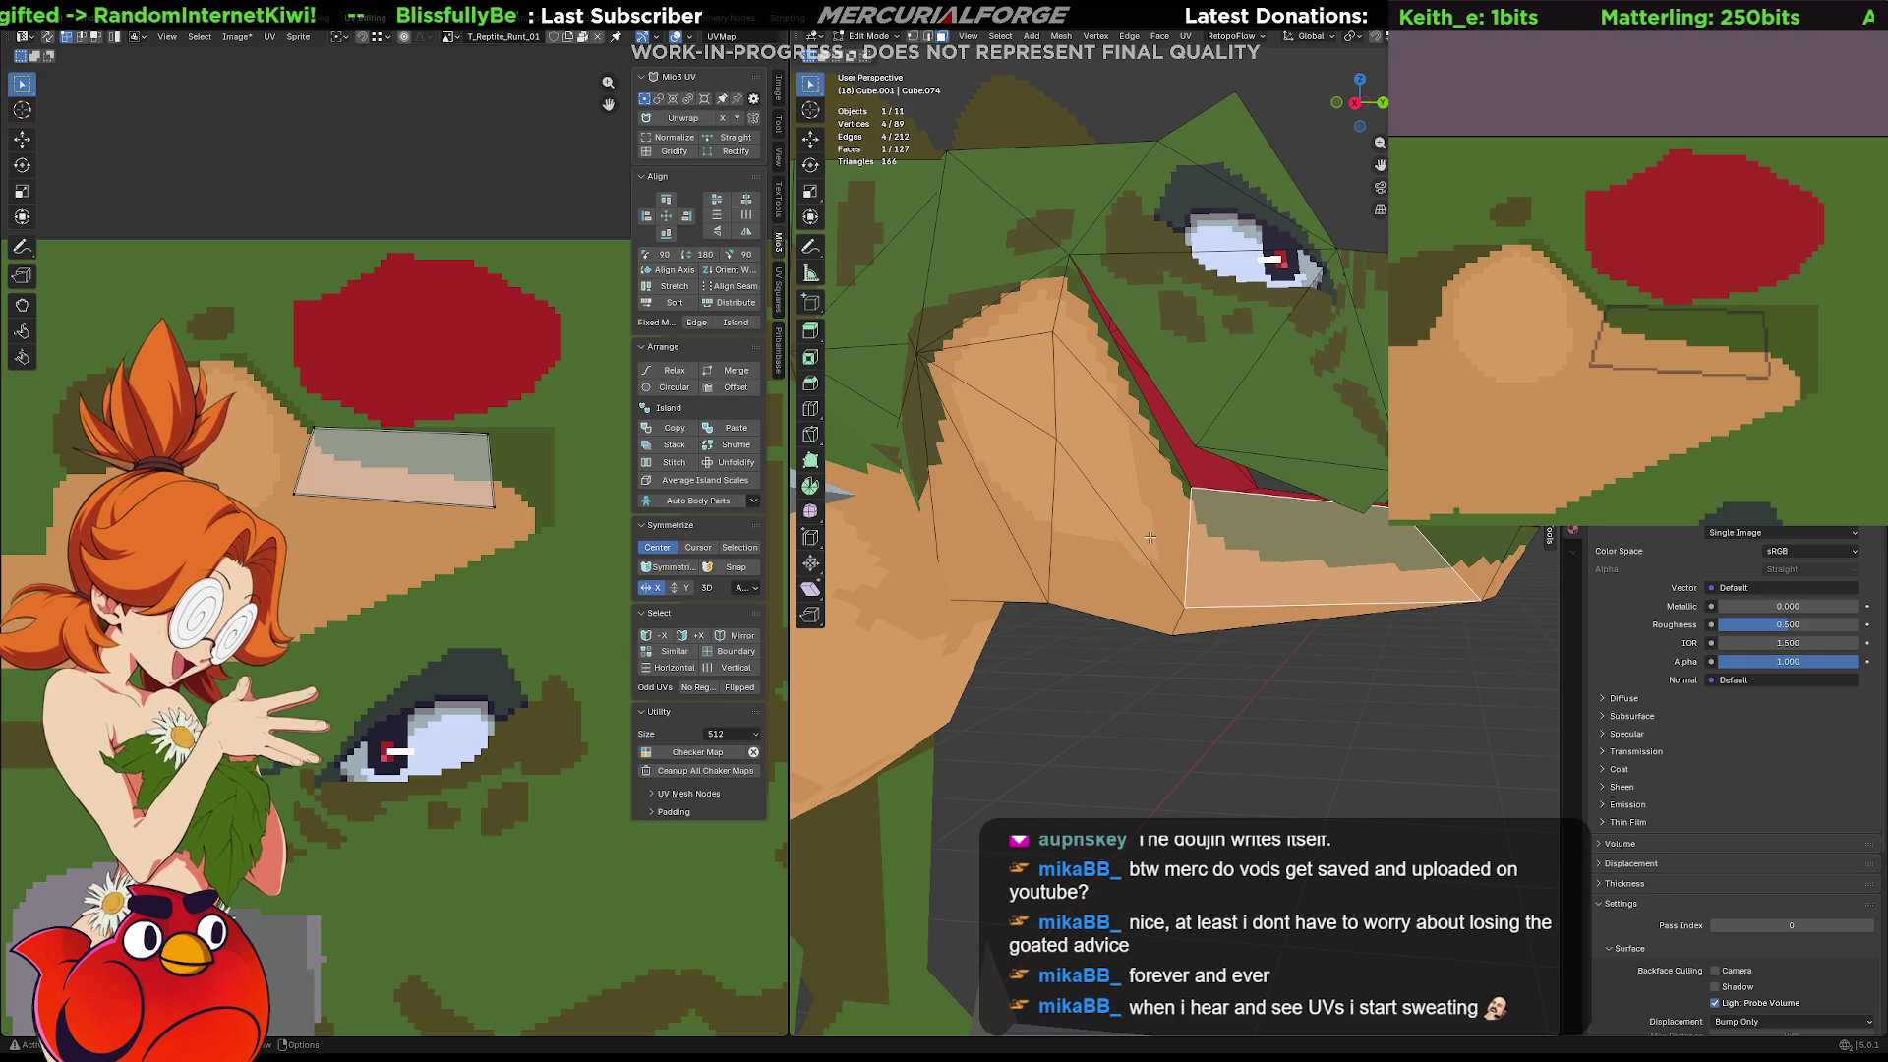
pyautogui.click(1138, 479)
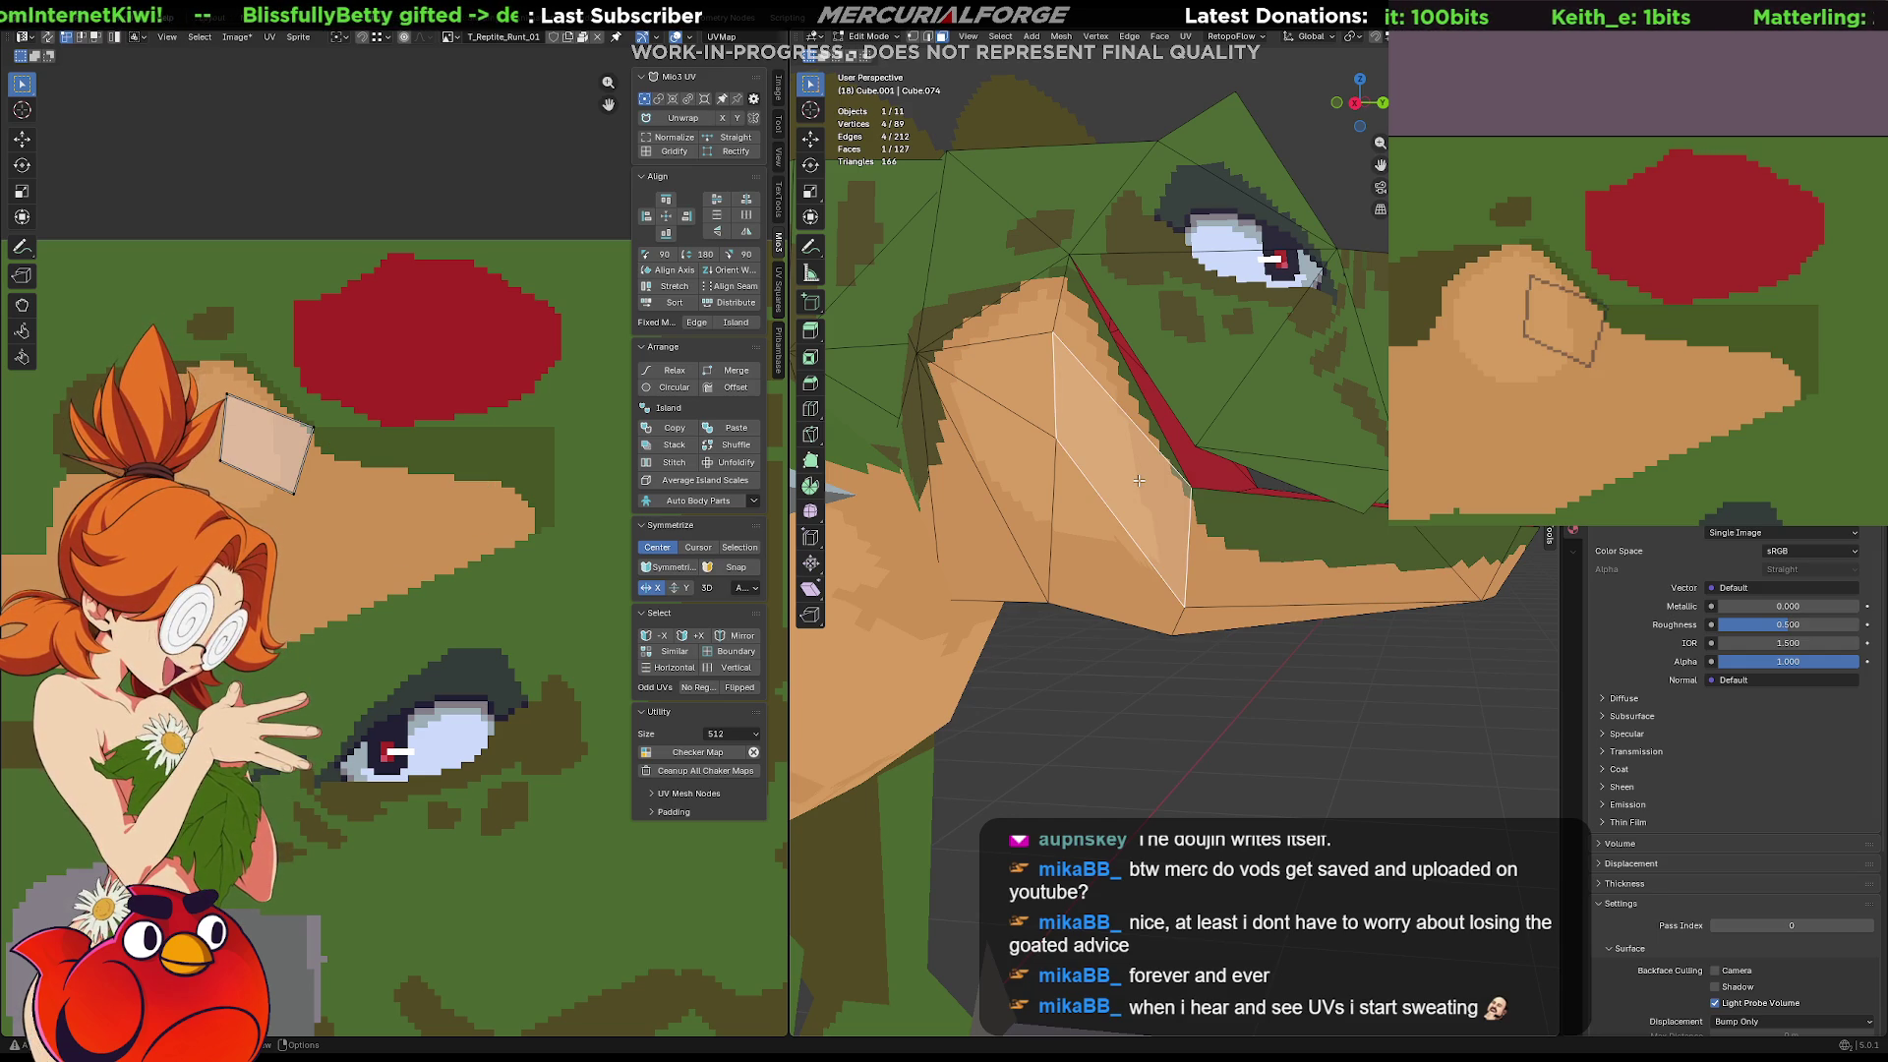
# Enable UV Sync Selection and circle-select two snout-edge UV vertices to move them
pyautogui.press('Tab')
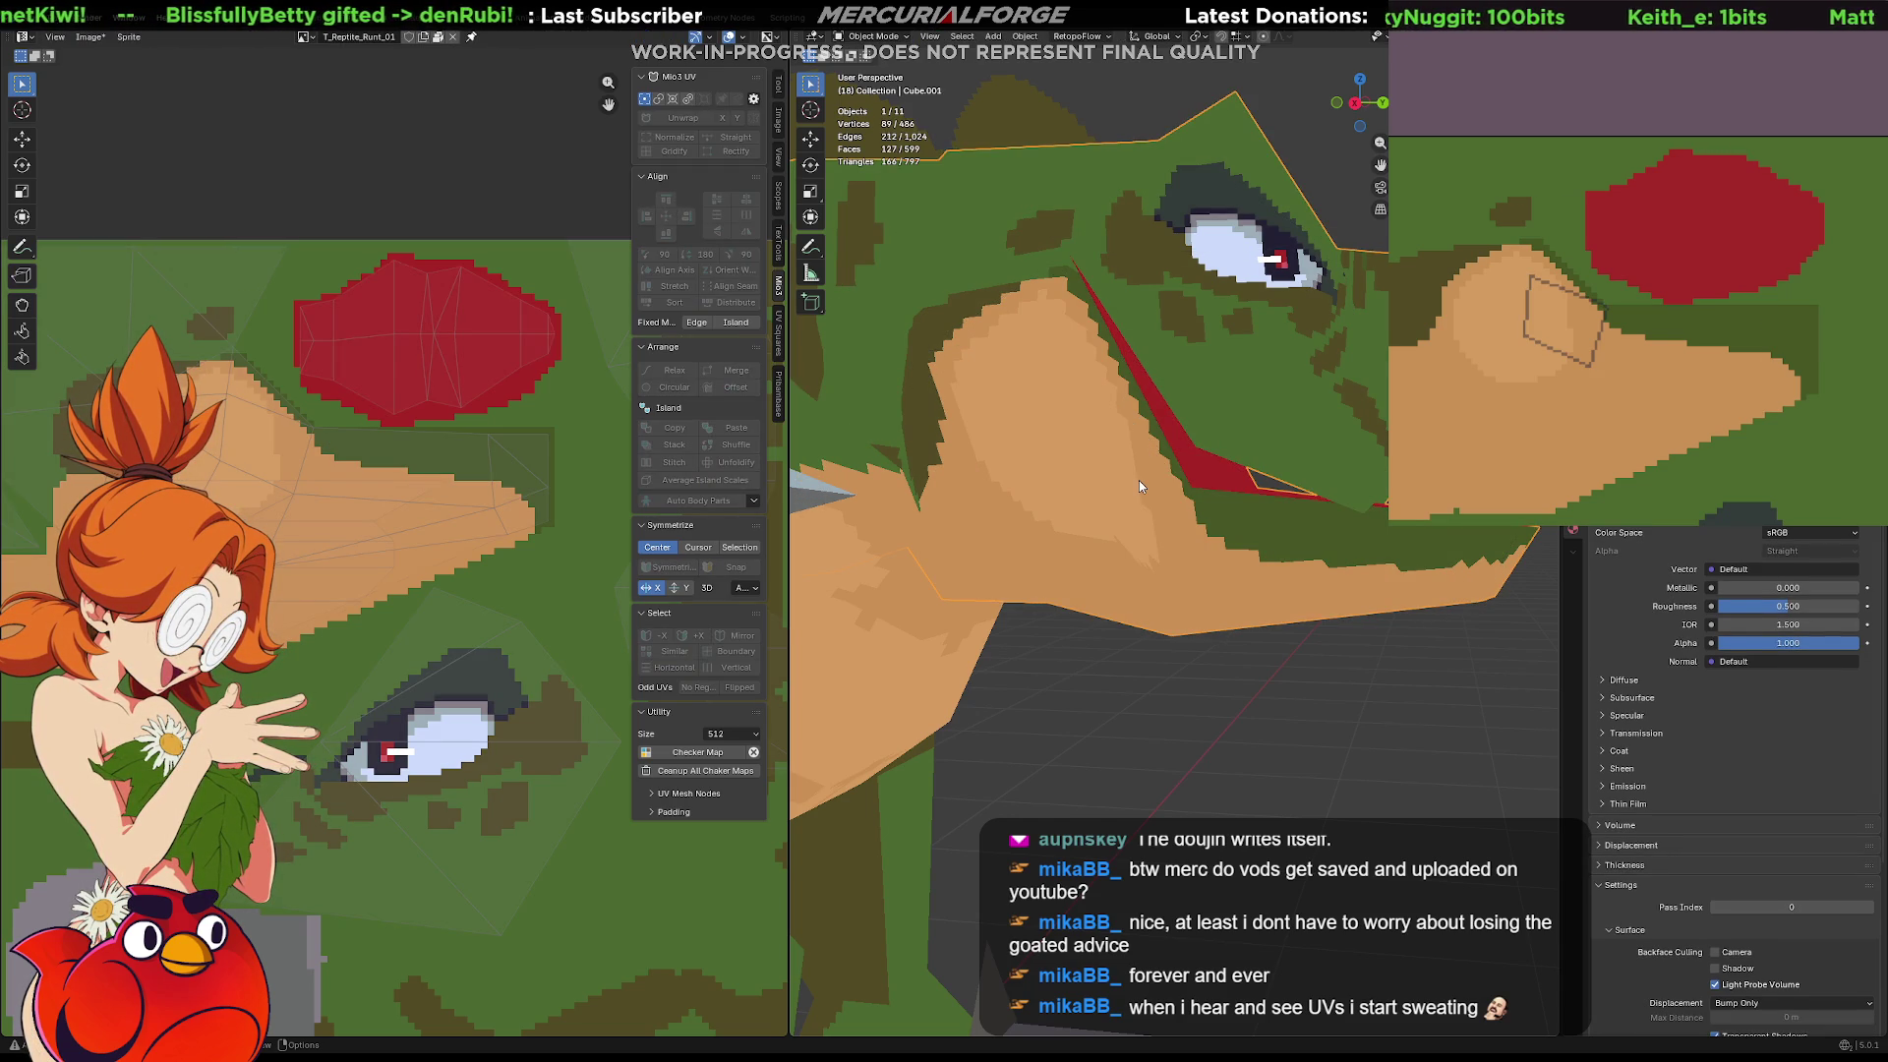
pyautogui.press('Tab')
pyautogui.click(47, 36)
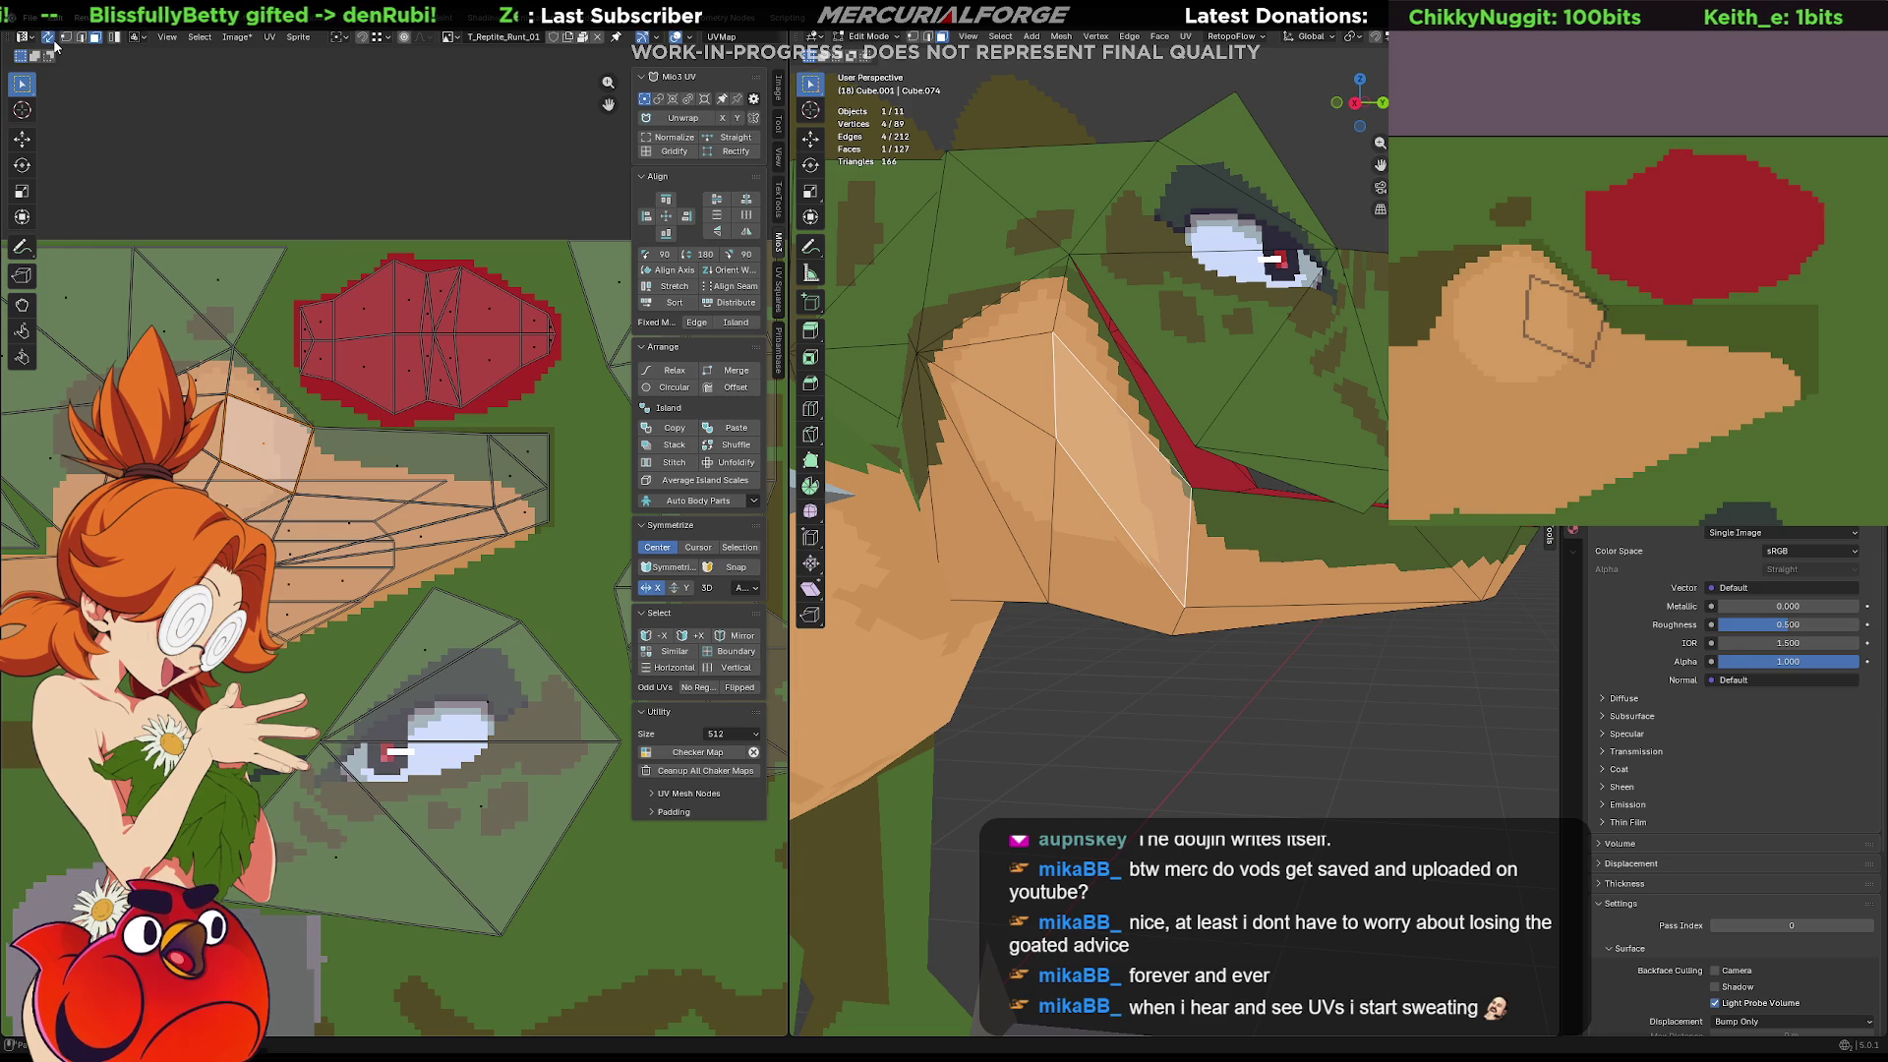
pyautogui.click(1118, 679)
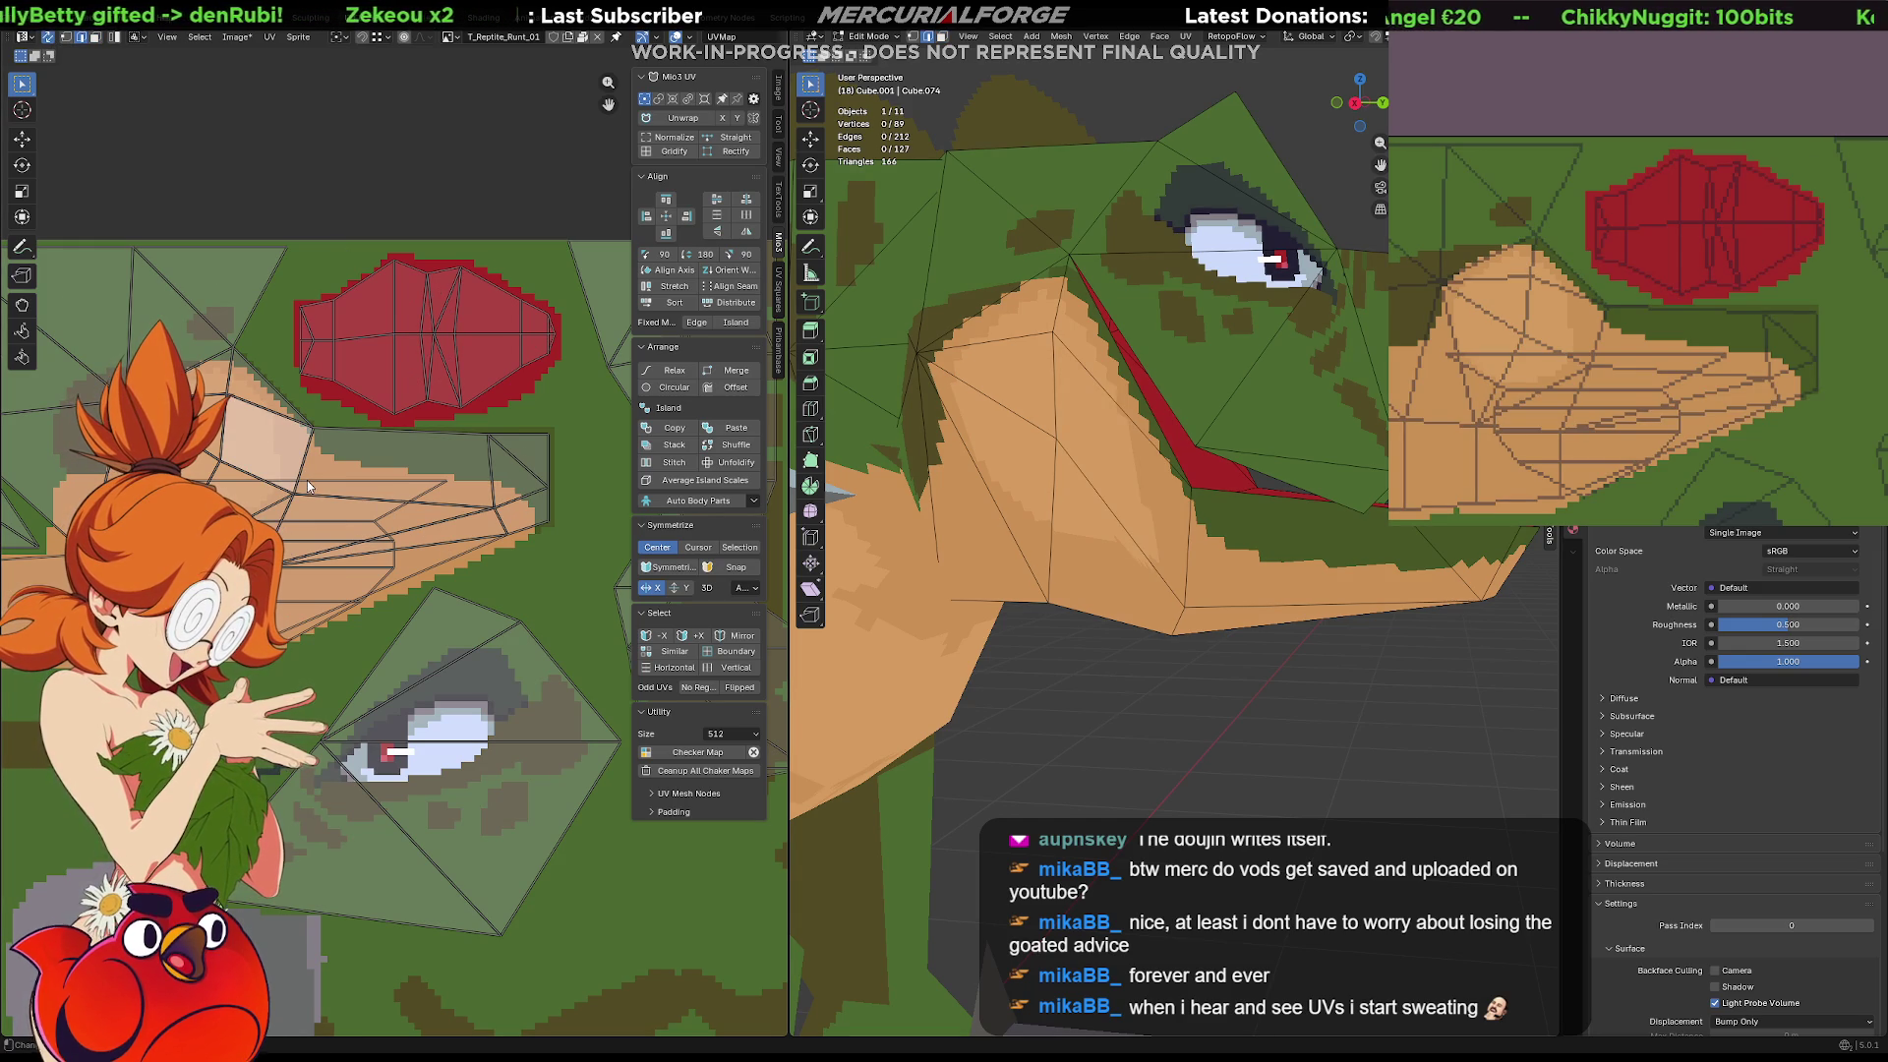
pyautogui.press('c')
pyautogui.click(290, 501)
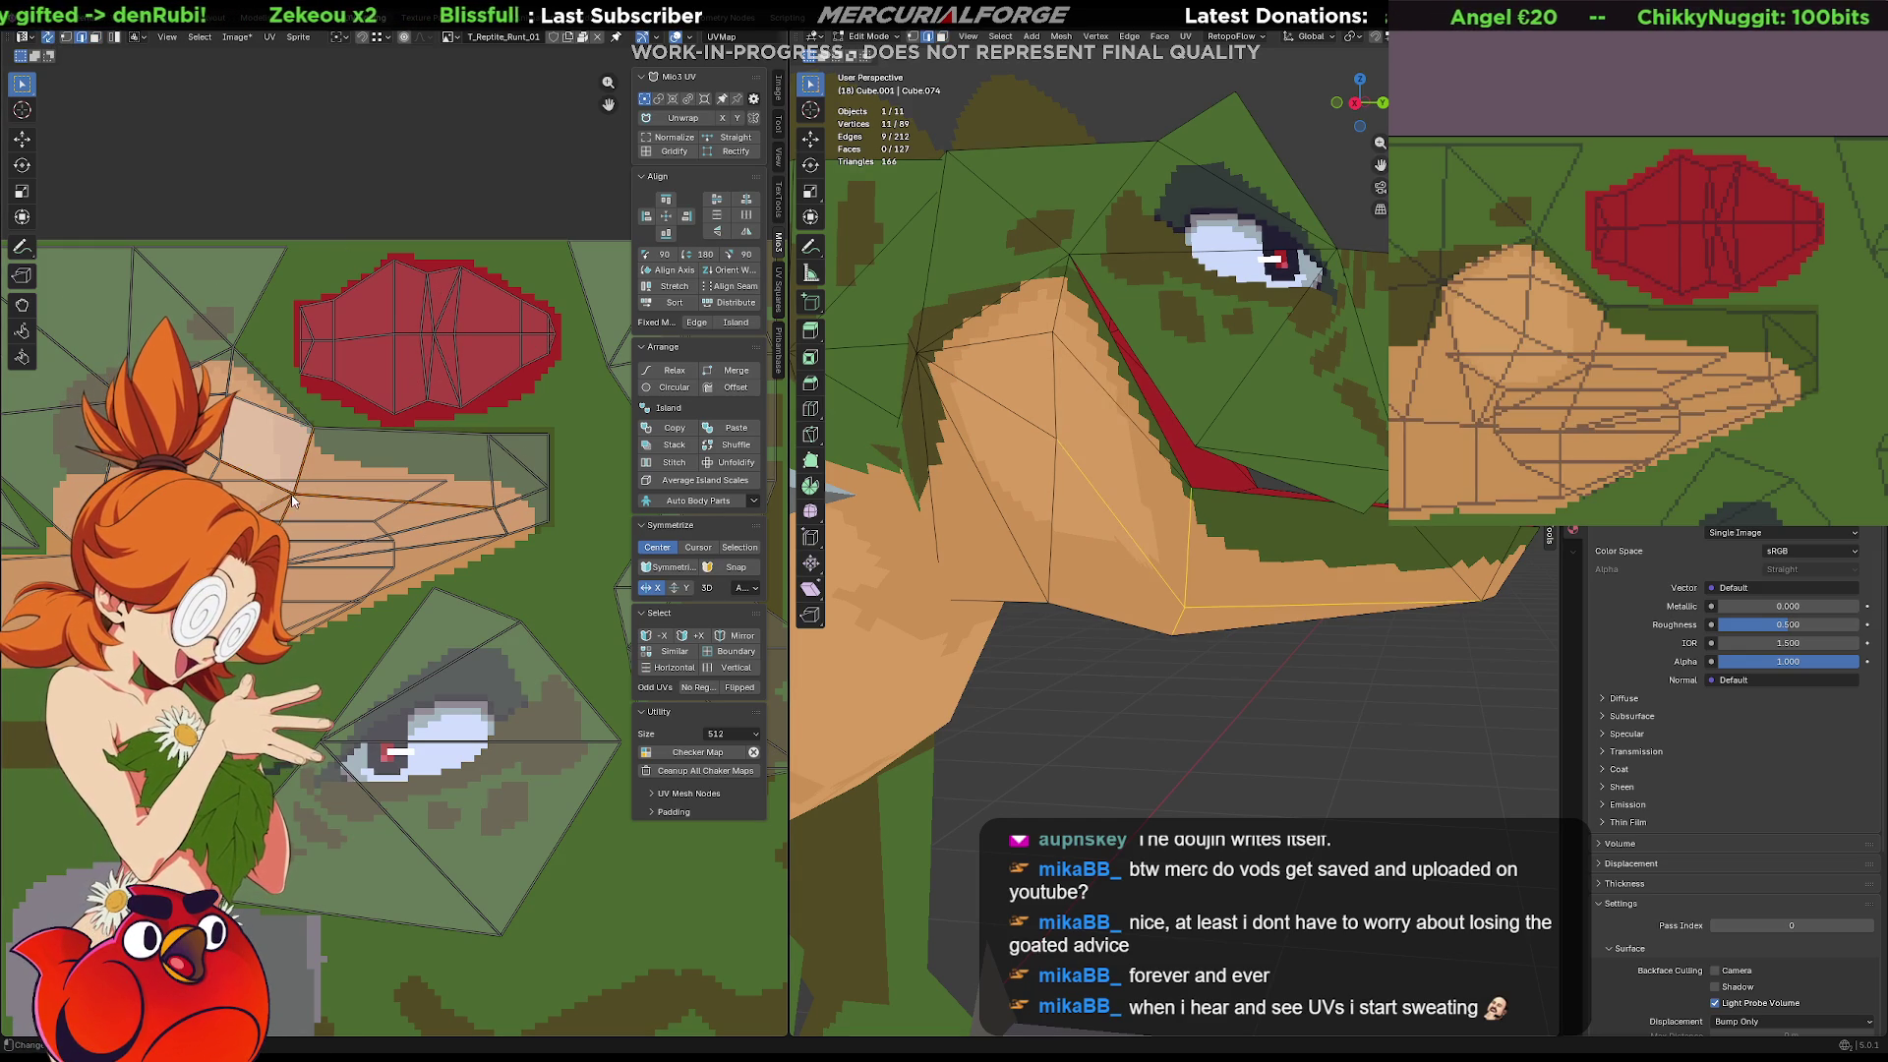
pyautogui.press('Escape')
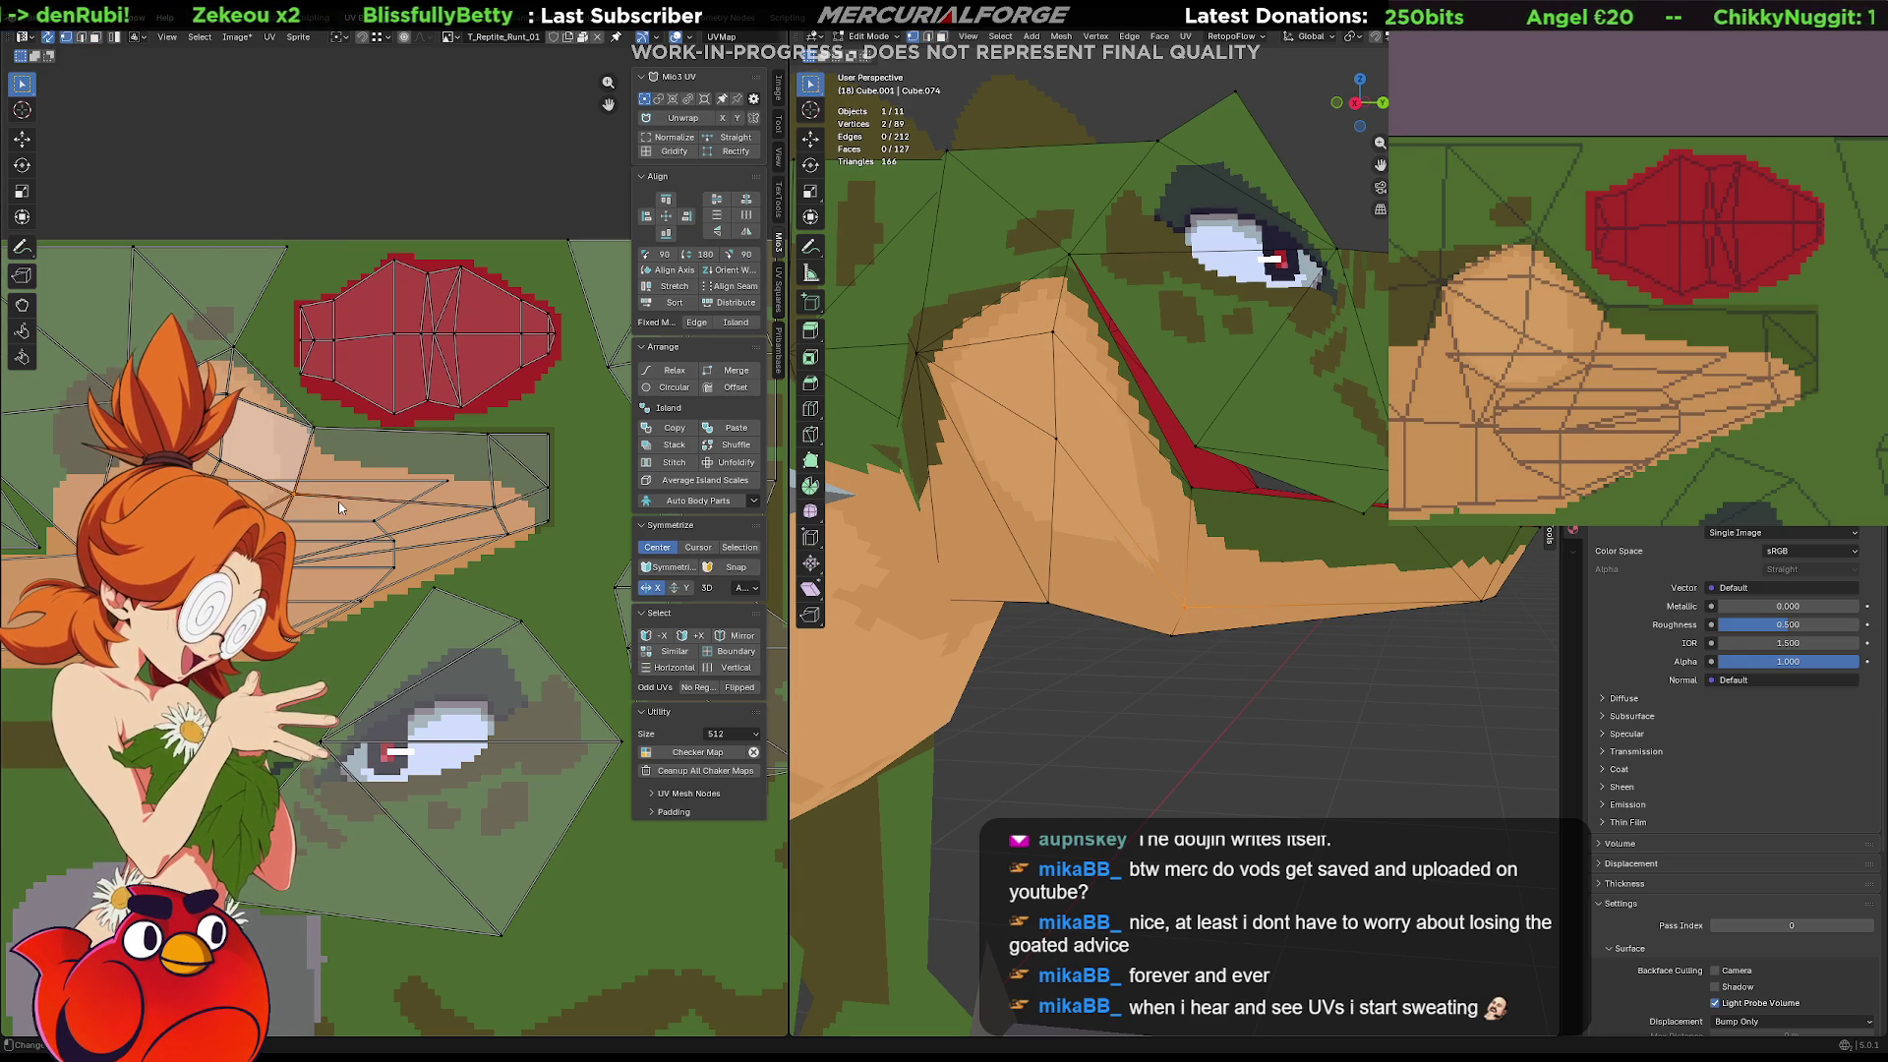
pyautogui.press('g')
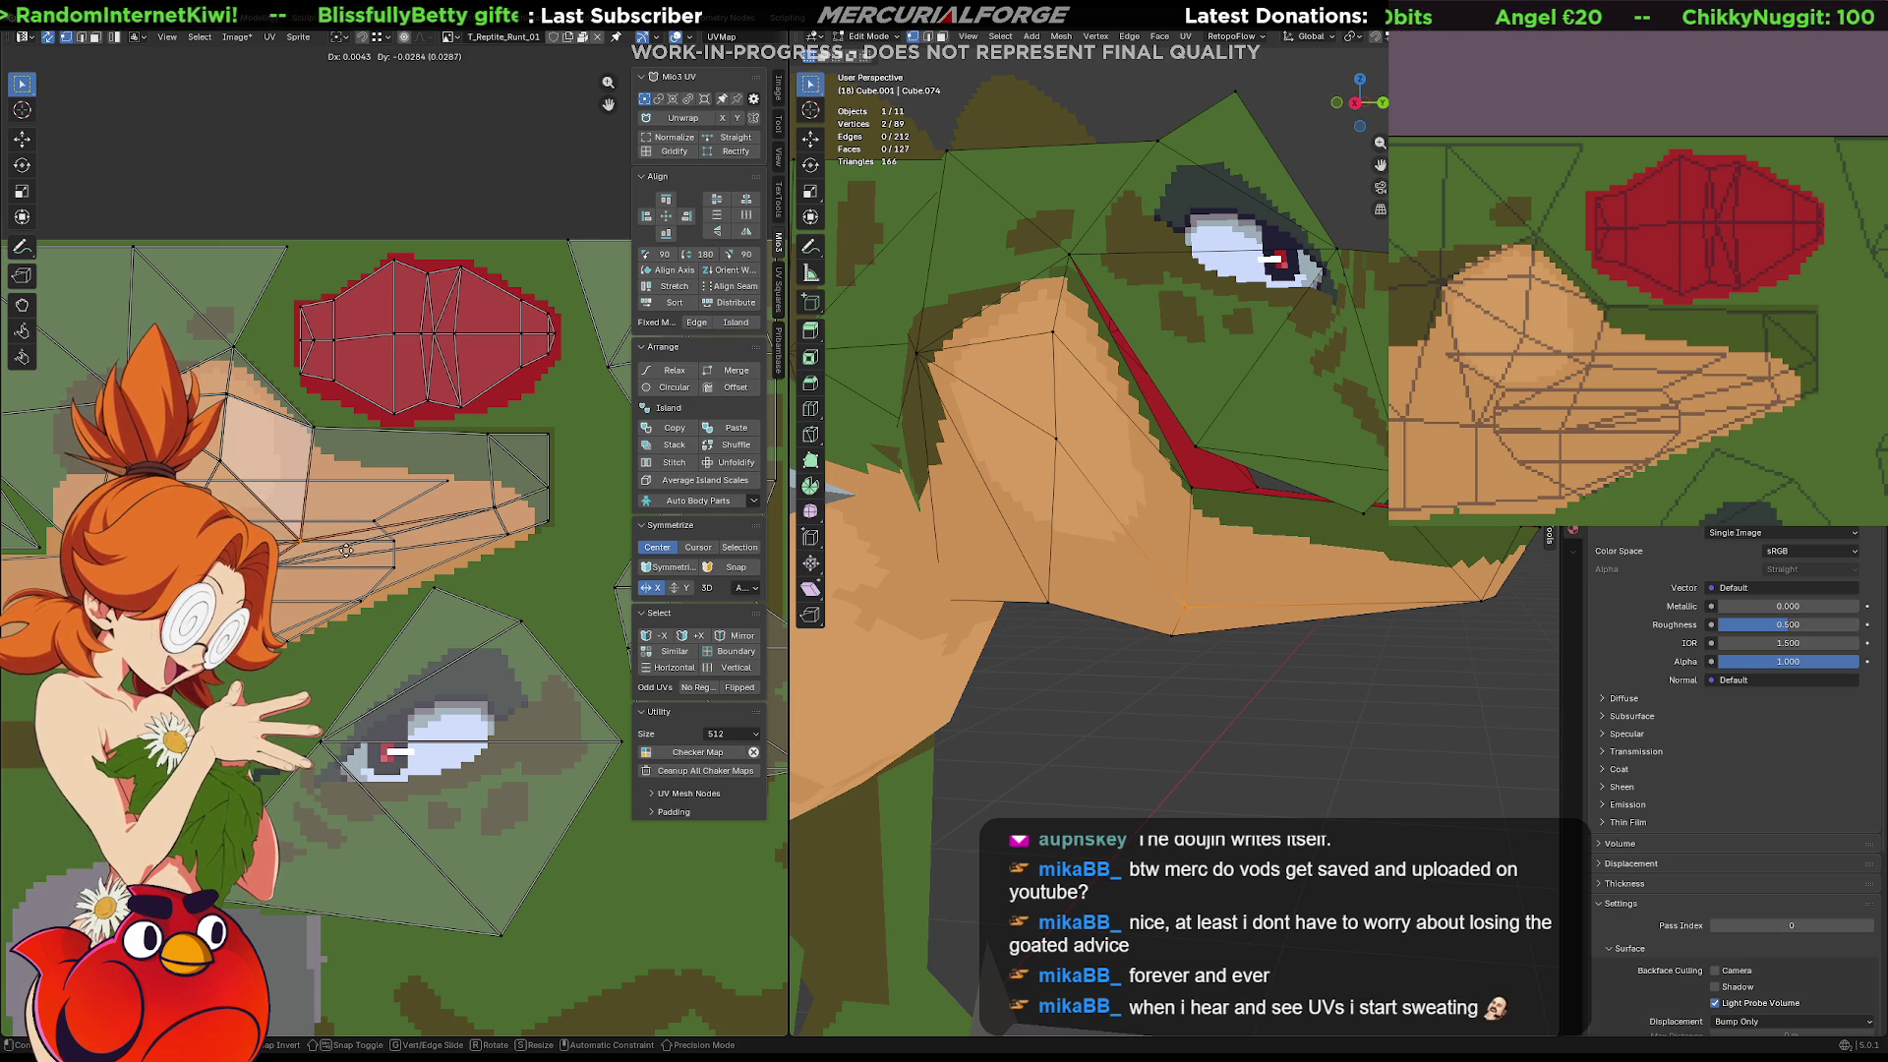
# Place the two snout UV vertices, then view the tan chin underside in Object Mode
pyautogui.click(346, 551)
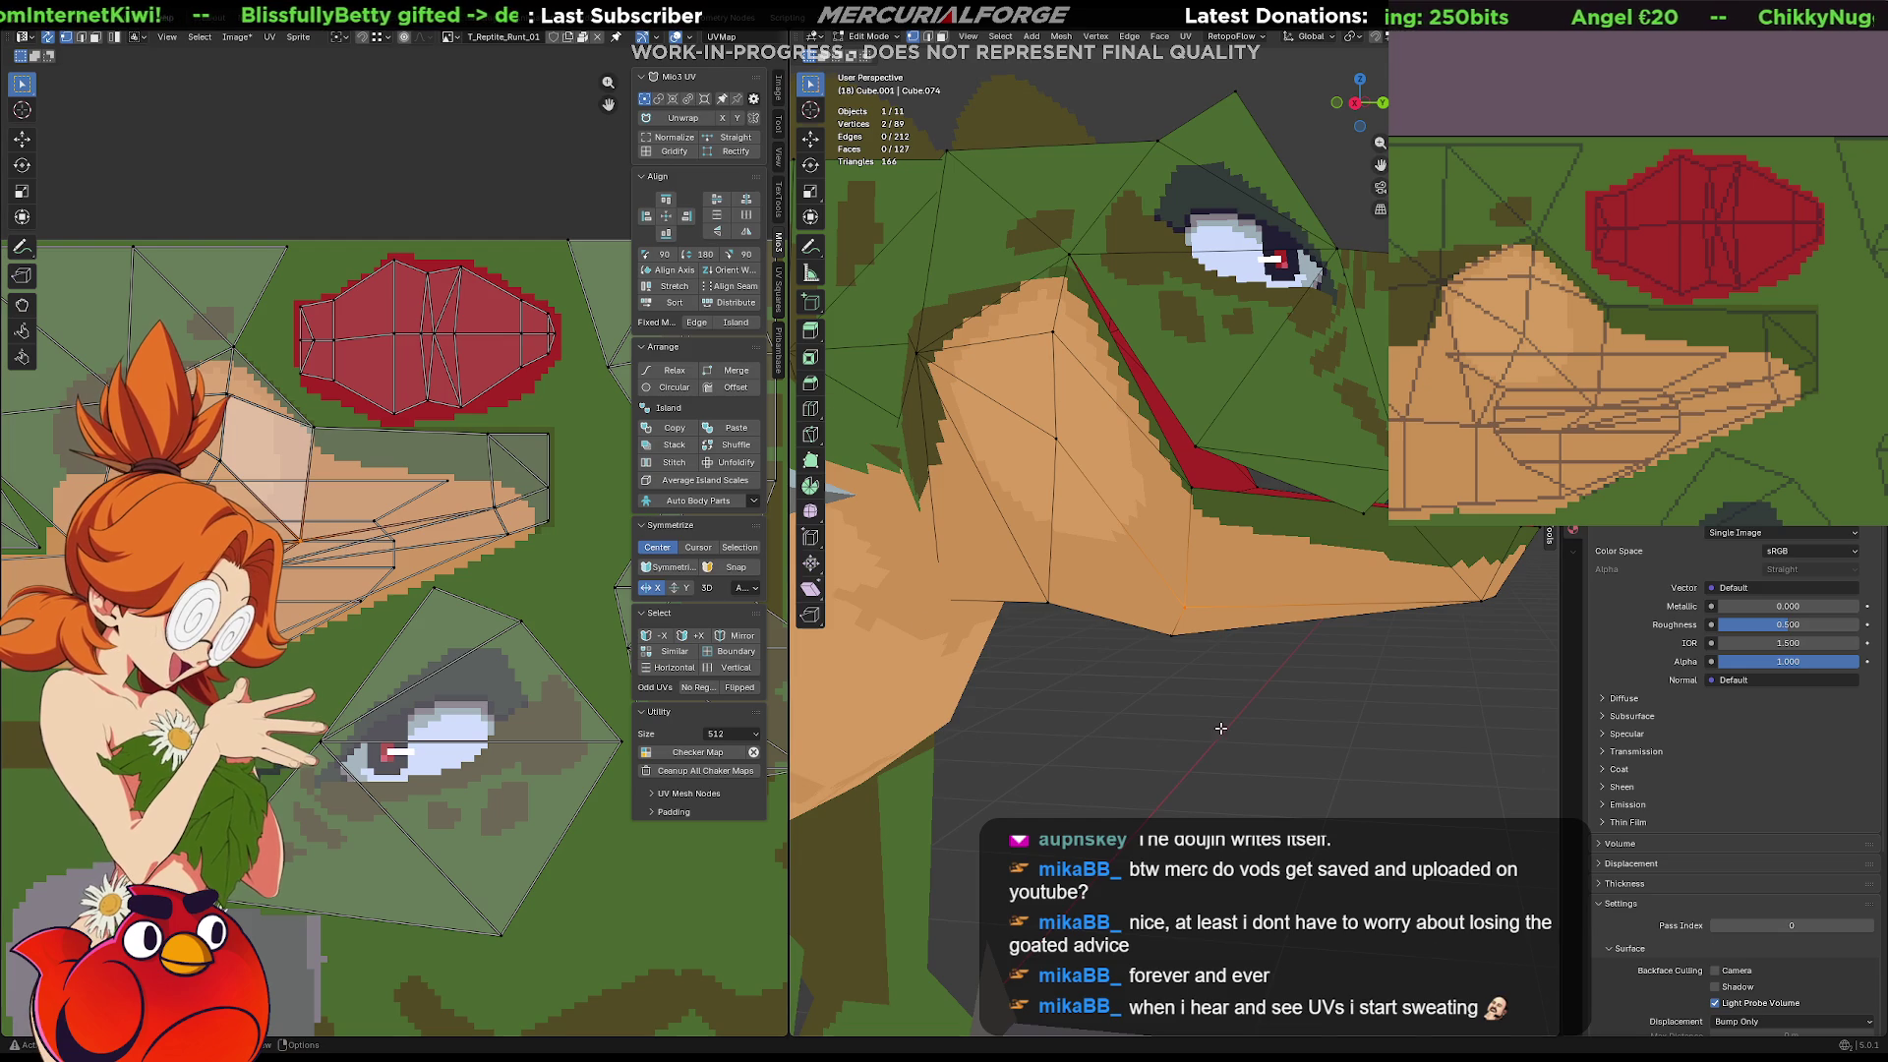
pyautogui.scroll(-4, 1220, 728)
pyautogui.scroll(2, 1221, 709)
pyautogui.press('Tab')
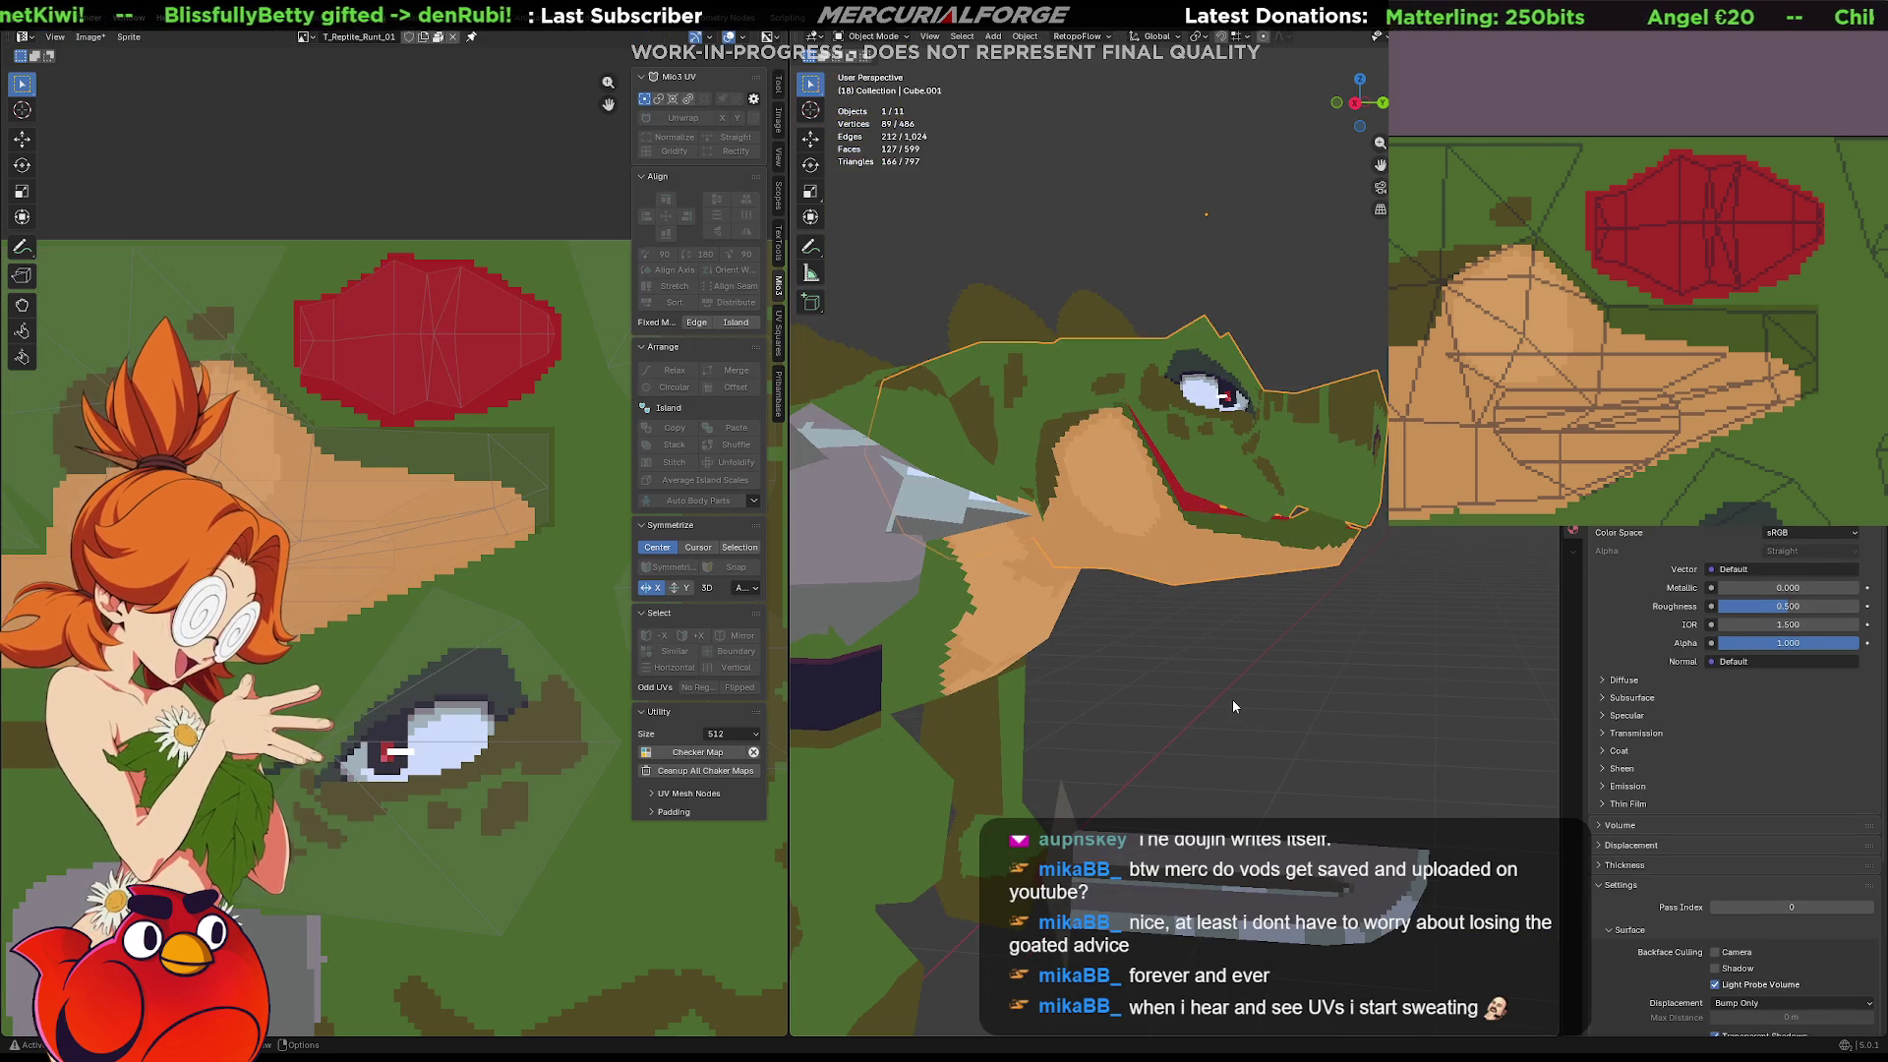
pyautogui.scroll(-4, 1231, 700)
pyautogui.moveTo(1251, 668)
pyautogui.mouseDown(button='middle')
pyautogui.moveTo(1188, 677)
pyautogui.moveTo(1218, 667)
pyautogui.moveTo(1190, 586)
pyautogui.moveTo(1112, 577)
pyautogui.moveTo(1168, 549)
pyautogui.moveTo(1206, 663)
pyautogui.moveTo(1289, 706)
pyautogui.moveTo(1223, 676)
pyautogui.moveTo(1164, 729)
pyautogui.mouseUp(button='middle')
pyautogui.scroll(5, 1052, 511)
pyautogui.moveTo(1053, 510)
pyautogui.mouseDown(button='middle')
pyautogui.moveTo(1121, 631)
pyautogui.moveTo(1103, 512)
pyautogui.moveTo(1135, 622)
pyautogui.moveTo(1145, 540)
pyautogui.mouseUp(button='middle')
# In Edit Mode, reposition the top chin vertex with G
pyautogui.press('Tab')
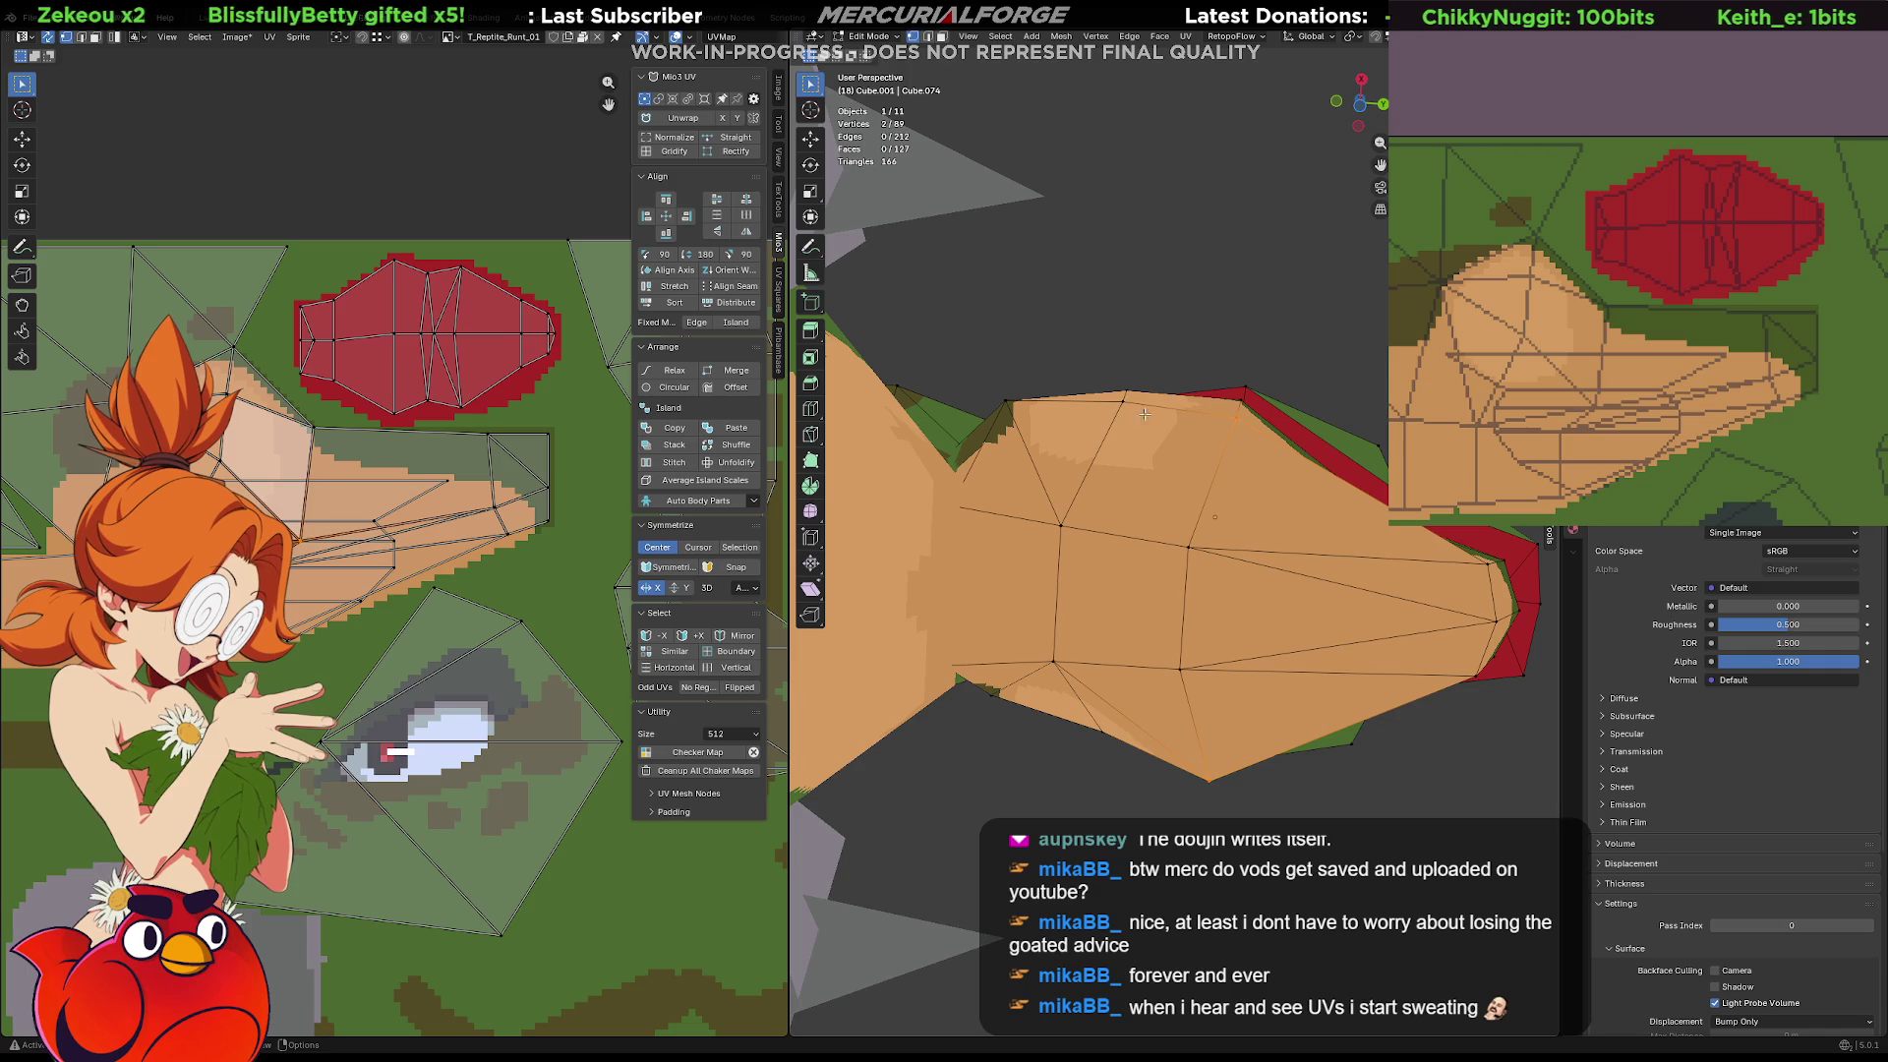
pyautogui.click(1126, 398)
pyautogui.press('g')
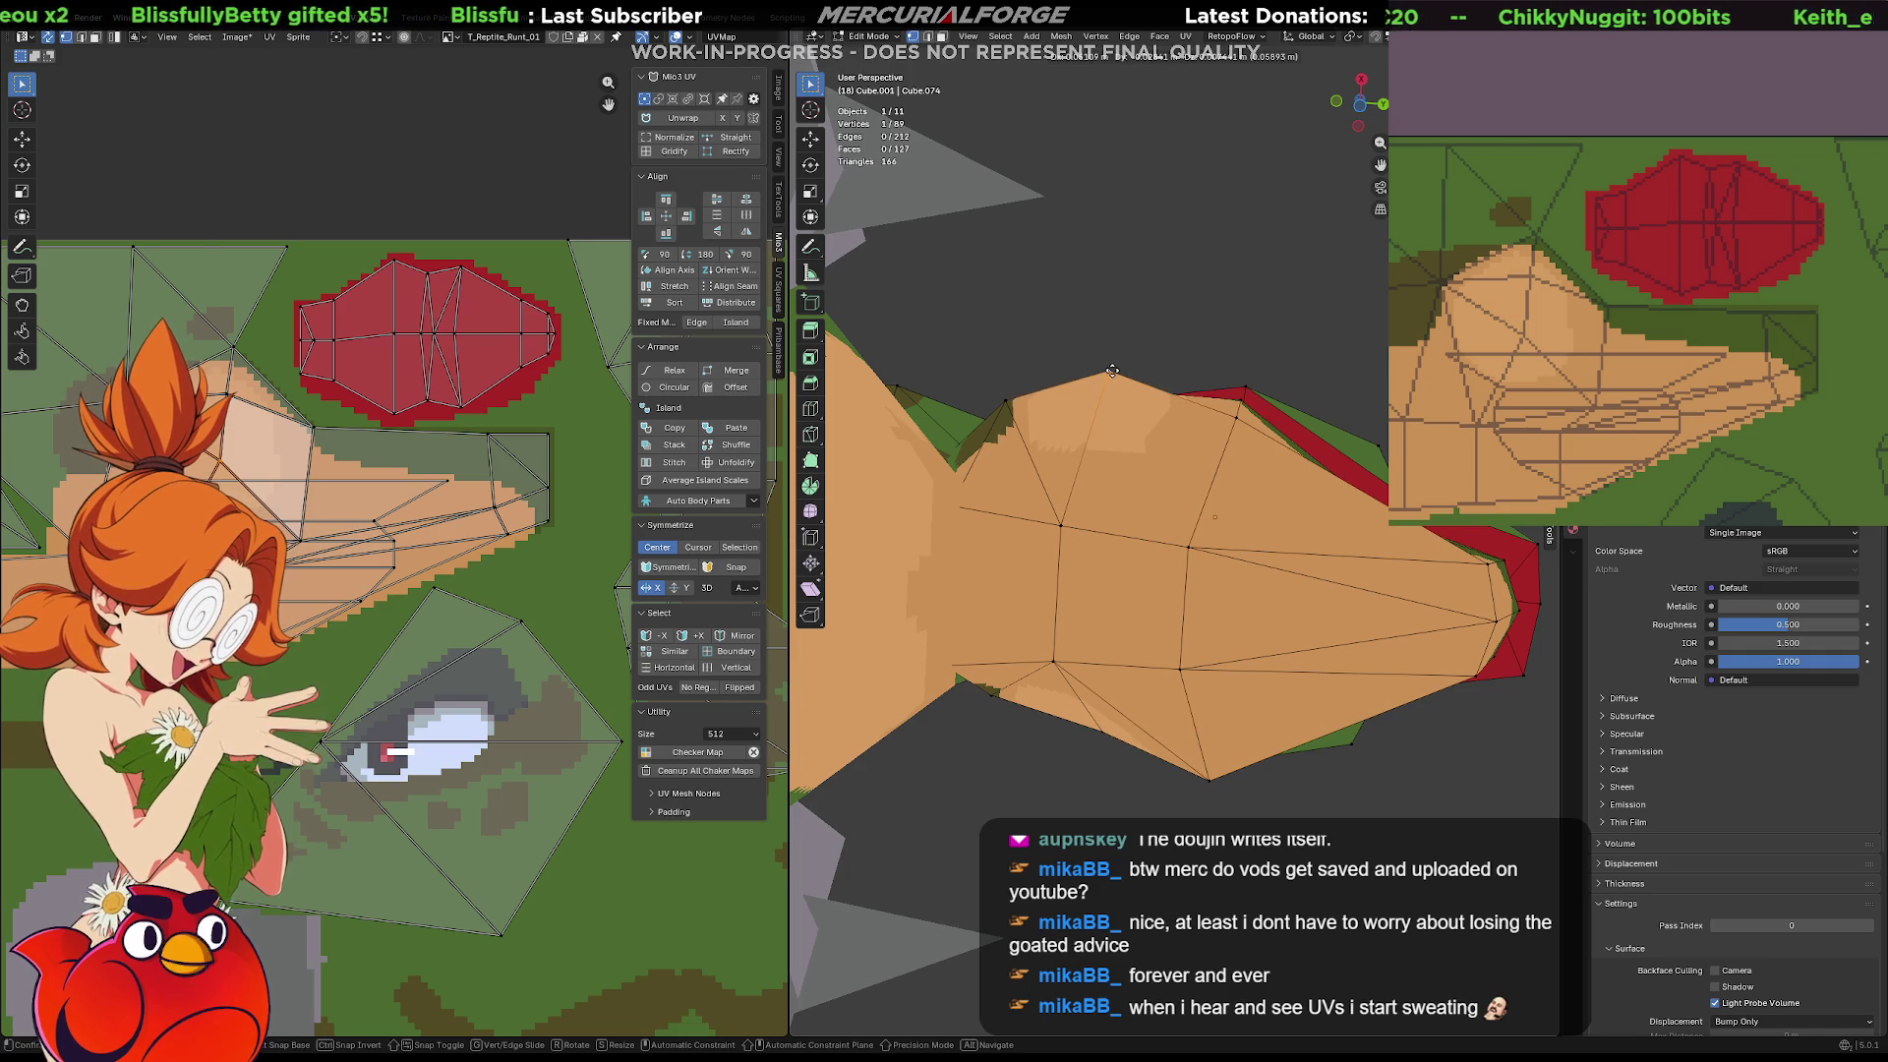
pyautogui.press('Escape')
pyautogui.press('g')
pyautogui.click(1126, 393)
pyautogui.moveTo(1126, 393)
pyautogui.mouseDown(button='middle')
pyautogui.moveTo(1079, 509)
pyautogui.moveTo(1042, 541)
pyautogui.moveTo(1269, 659)
pyautogui.moveTo(1083, 639)
pyautogui.moveTo(1100, 620)
pyautogui.moveTo(1078, 633)
pyautogui.moveTo(1219, 644)
pyautogui.moveTo(1331, 724)
pyautogui.moveTo(1425, 699)
pyautogui.moveTo(1400, 701)
pyautogui.mouseUp(button='middle')
pyautogui.press('g')
pyautogui.click(1263, 664)
# Connect two chin vertices with J, splitting the chin face to reach 129 faces
pyautogui.keyDown('shift'); pyautogui.click(1107, 614); pyautogui.keyUp('shift')
pyautogui.press('j')
pyautogui.keyDown('shift'); pyautogui.click(1164, 604); pyautogui.keyUp('shift')
pyautogui.keyDown('shift'); pyautogui.click(1312, 596); pyautogui.keyUp('shift')
pyautogui.keyDown('shift'); pyautogui.moveTo(1141, 734); pyautogui.dragTo(1213, 680, button='middle'); pyautogui.keyUp('shift')
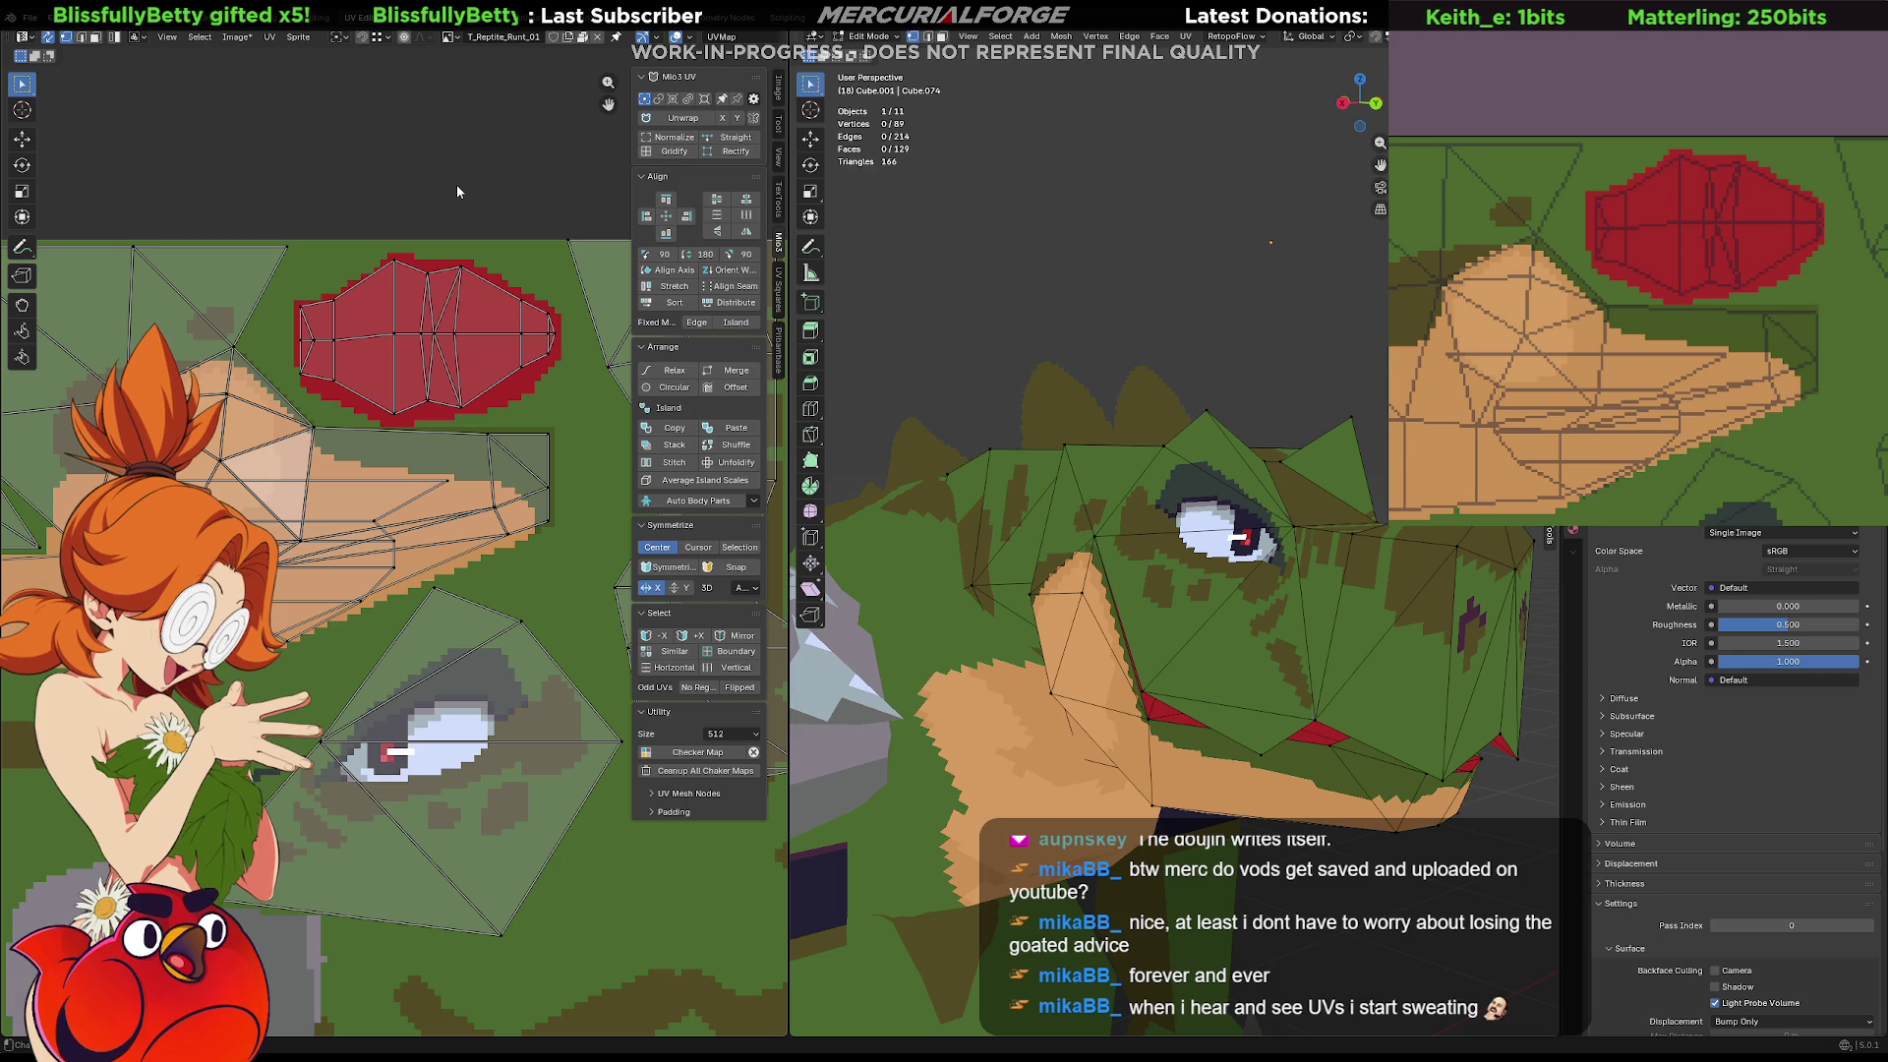
# Check the snout texture by toggling Edit Mode, then return to Object Mode
pyautogui.scroll(1, 262, 435)
pyautogui.moveTo(281, 466); pyautogui.dragTo(392, 486, button='middle')
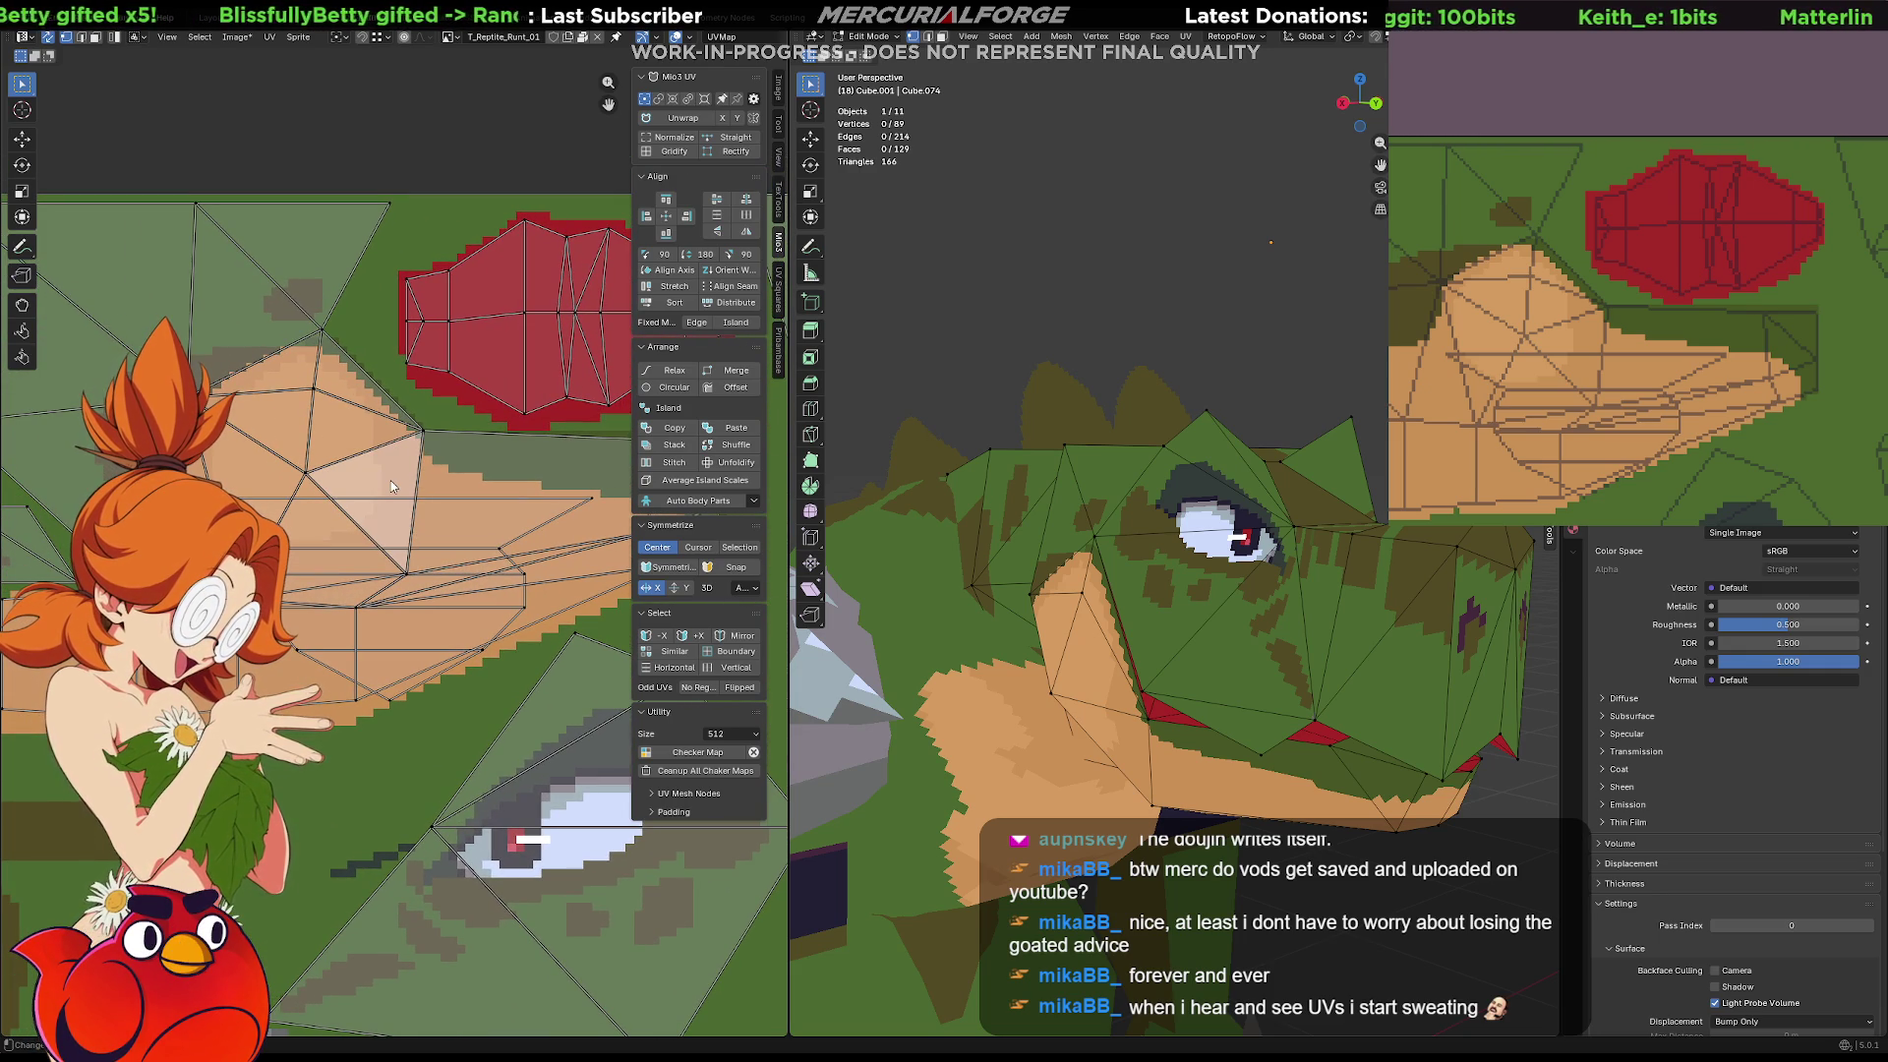
pyautogui.press('Tab')
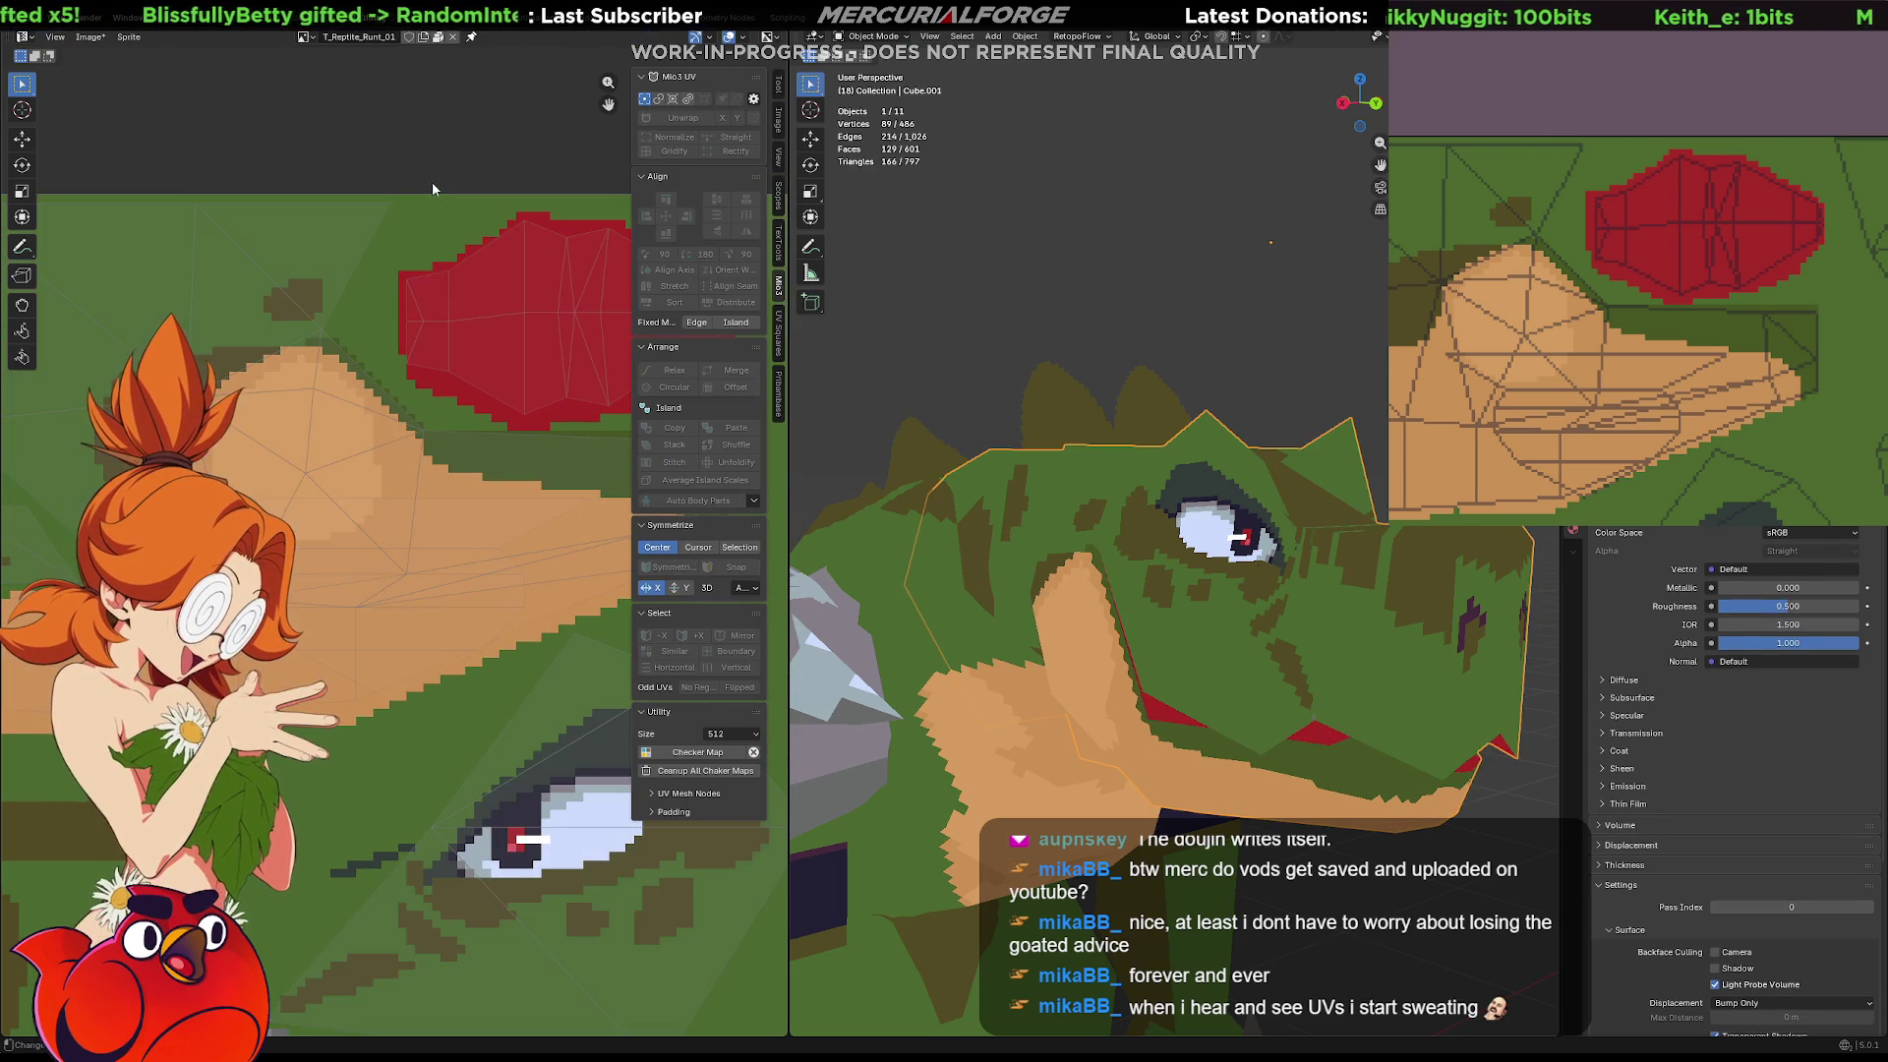
pyautogui.press('Tab')
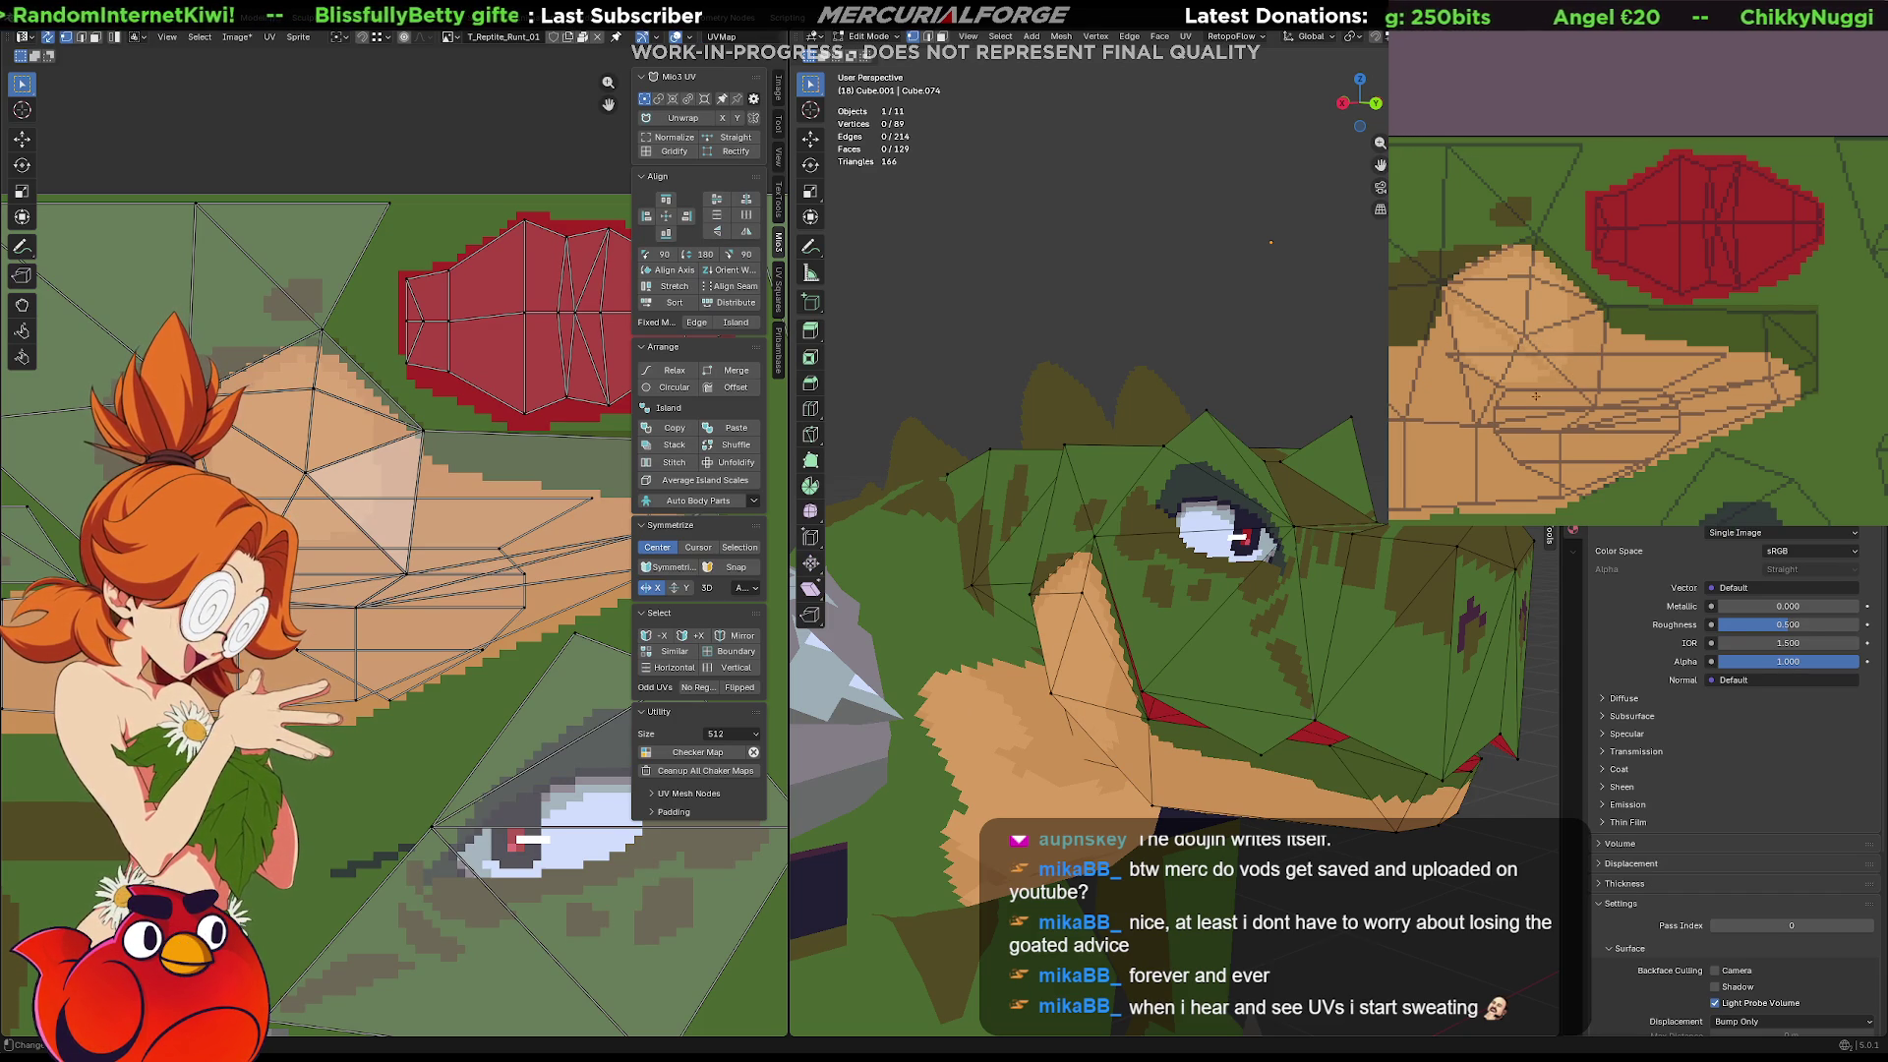
pyautogui.moveTo(1140, 644)
pyautogui.mouseDown(button='middle')
pyautogui.moveTo(1123, 659)
pyautogui.moveTo(1126, 639)
pyautogui.mouseUp(button='middle')
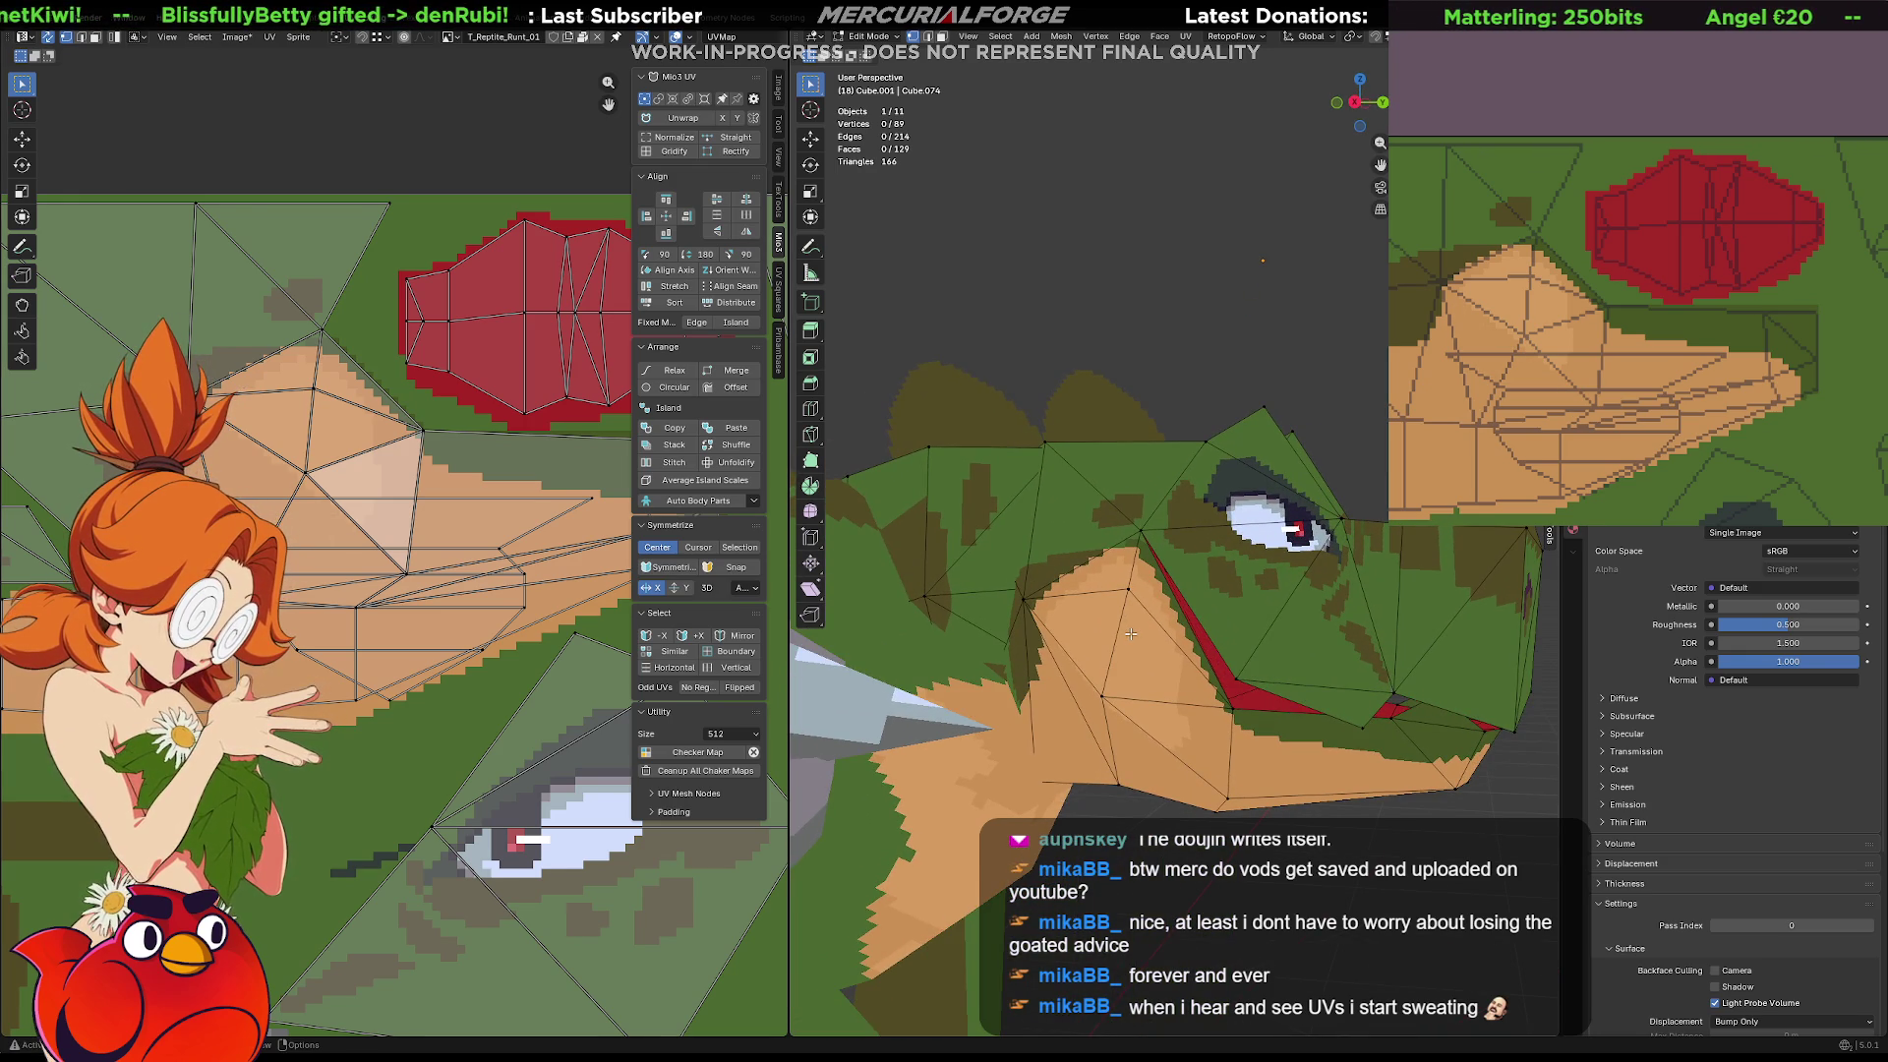
pyautogui.press('Tab')
pyautogui.moveTo(1153, 682)
pyautogui.mouseDown(button='middle')
pyautogui.moveTo(1068, 706)
pyautogui.moveTo(1182, 663)
pyautogui.mouseUp(button='middle')
# Paint dark-green patches onto the cheek area of the head texture
pyautogui.click(1778, 377)
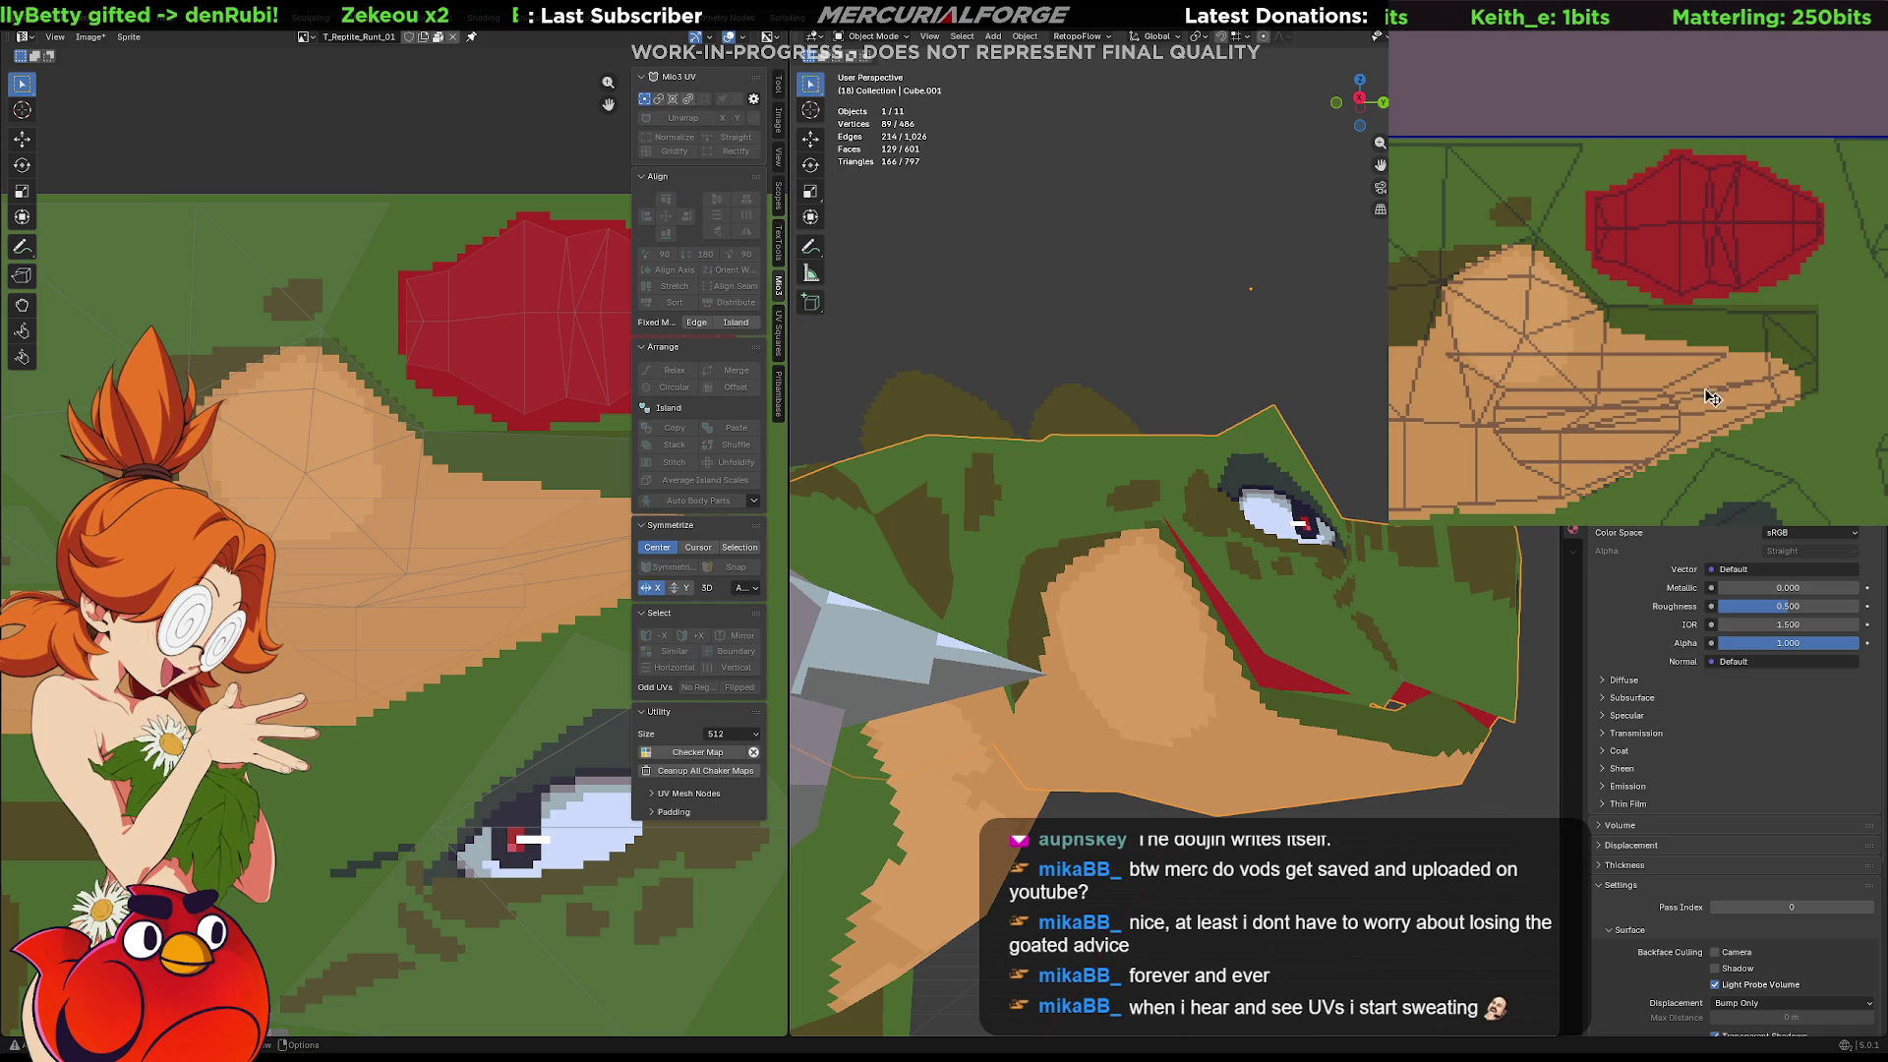
pyautogui.scroll(-6, 1082, 590)
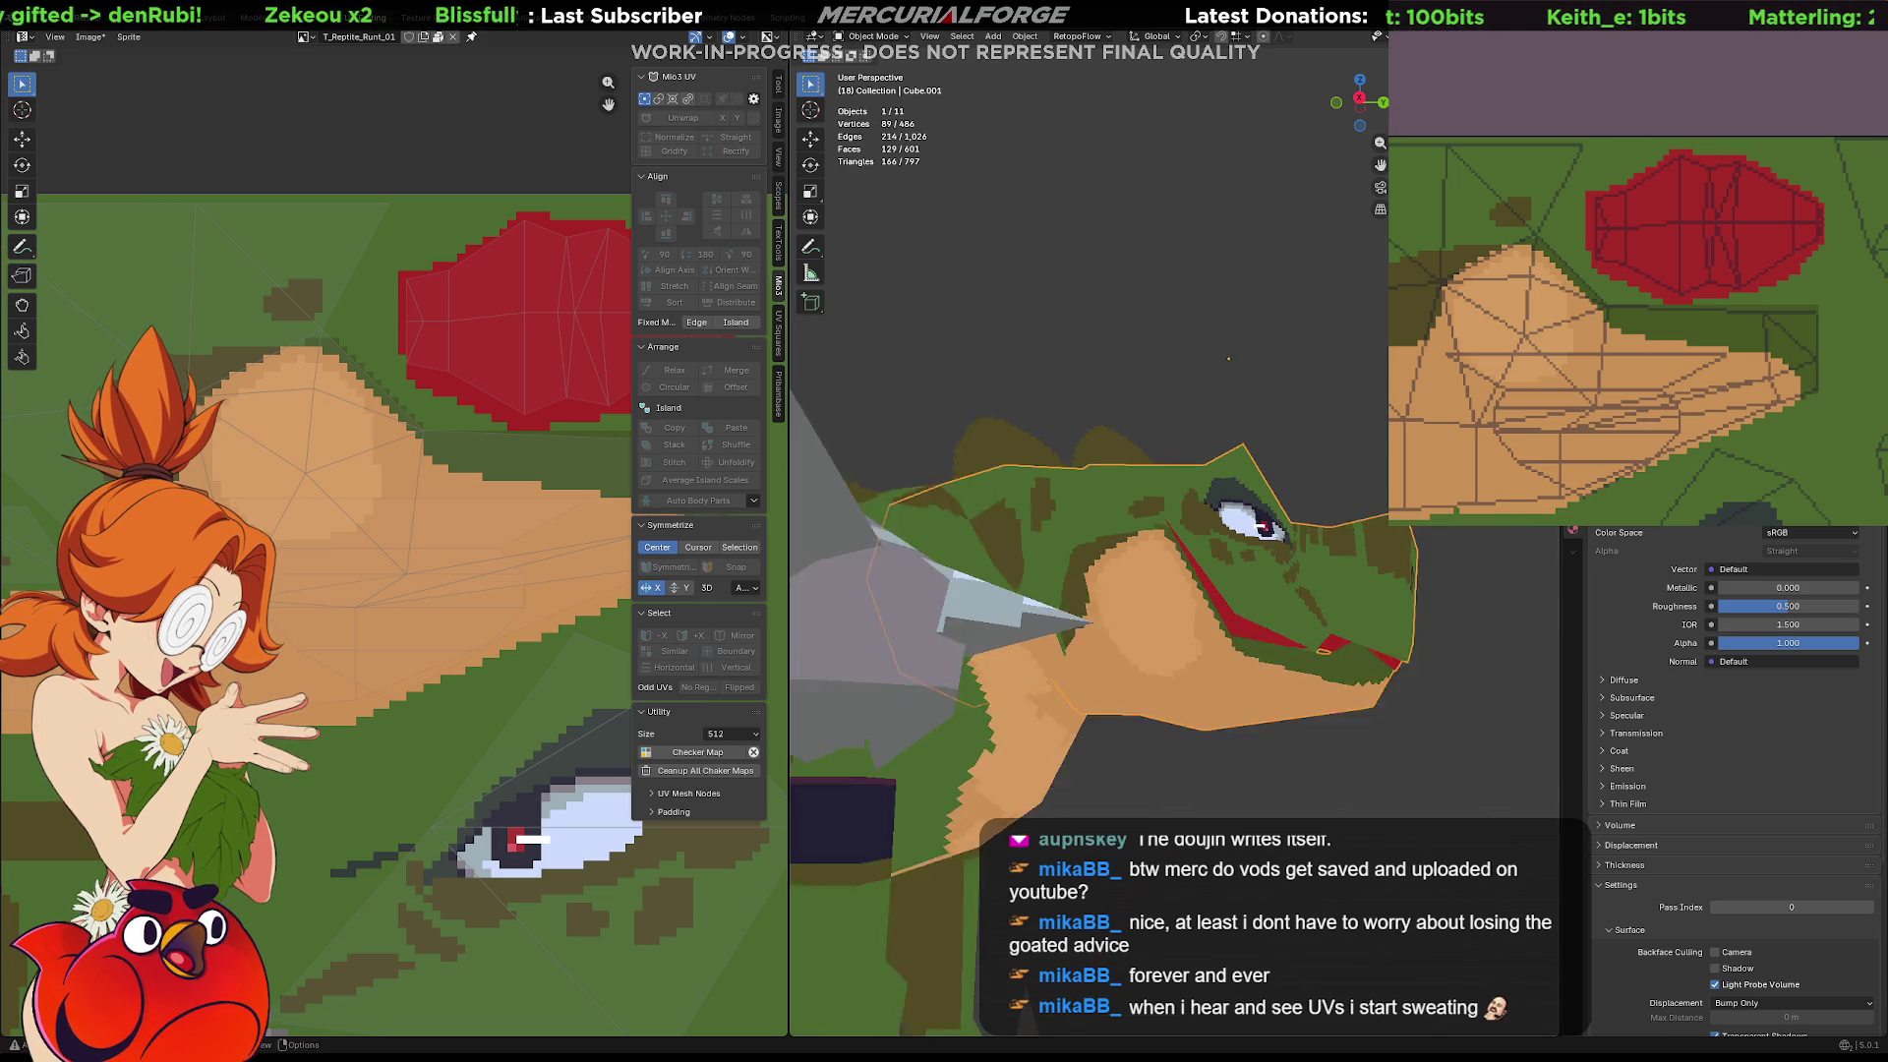
pyautogui.scroll(5, 1132, 639)
pyautogui.moveTo(1259, 598)
pyautogui.mouseDown(button='middle')
pyautogui.moveTo(1313, 605)
pyautogui.moveTo(1313, 633)
pyautogui.moveTo(1080, 580)
pyautogui.moveTo(956, 653)
pyautogui.moveTo(1226, 674)
pyautogui.mouseUp(button='middle')
pyautogui.click(1314, 635)
pyautogui.moveTo(1257, 754)
pyautogui.mouseDown(button='middle')
pyautogui.moveTo(1247, 657)
pyautogui.moveTo(1231, 770)
pyautogui.moveTo(1230, 687)
pyautogui.moveTo(1251, 656)
pyautogui.moveTo(1251, 681)
pyautogui.mouseUp(button='middle')
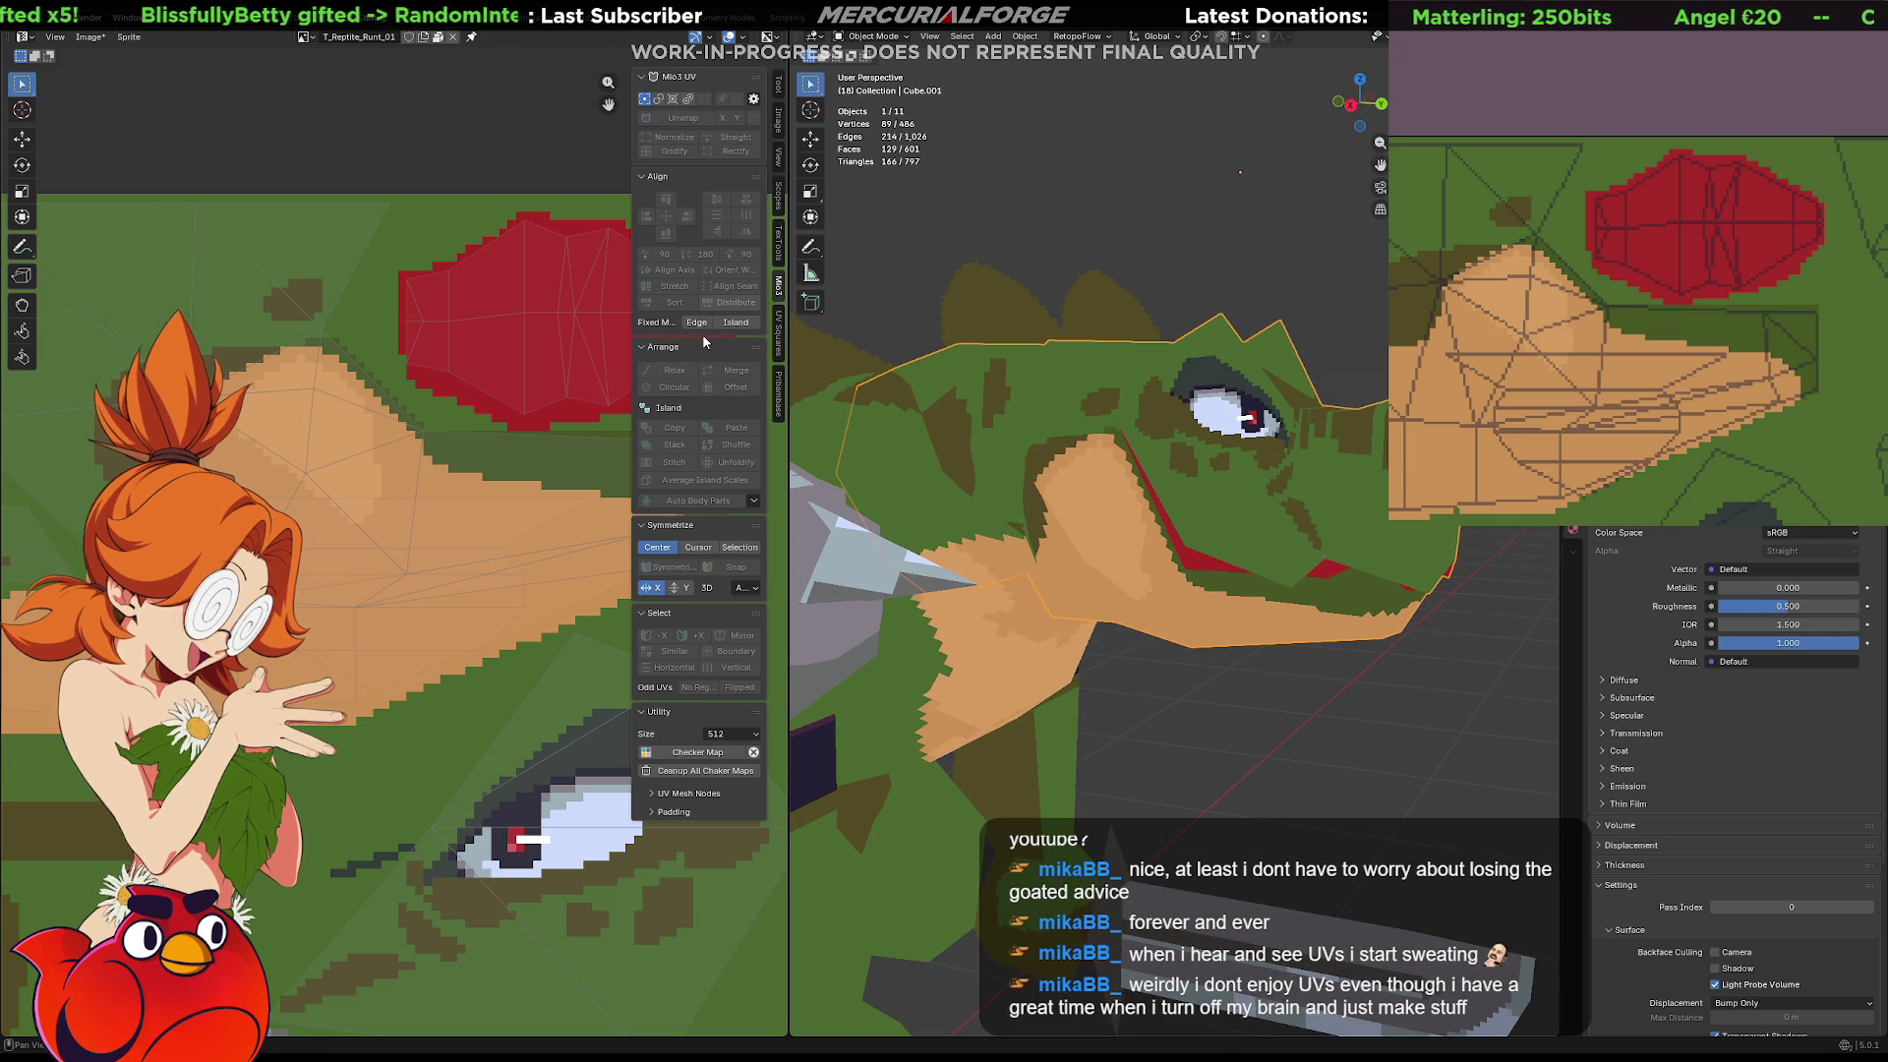